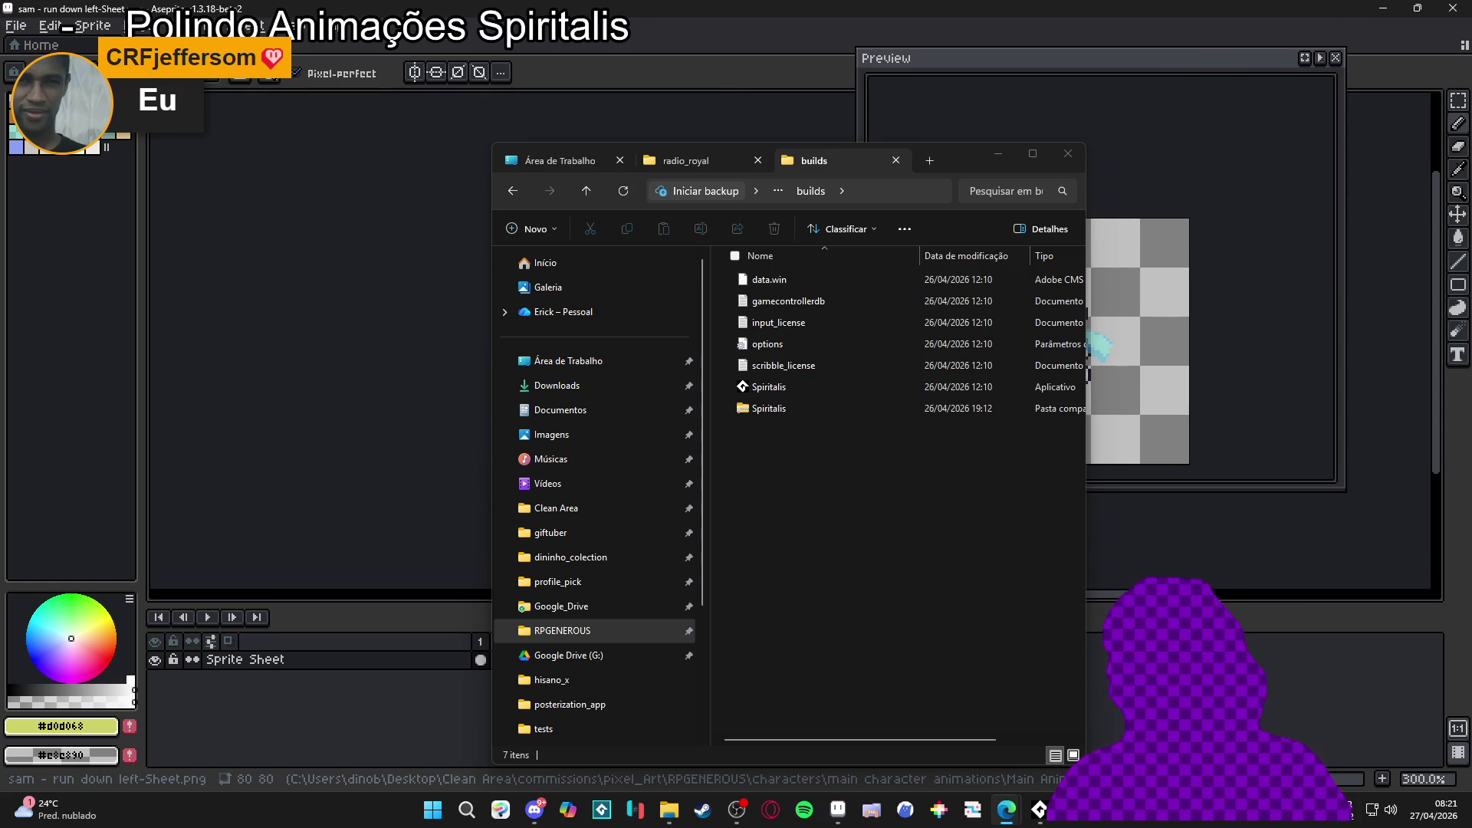
Step: Minimize the File Explorer builds window so the Aseprite run-down-left sprite sheet shows again
click(997, 159)
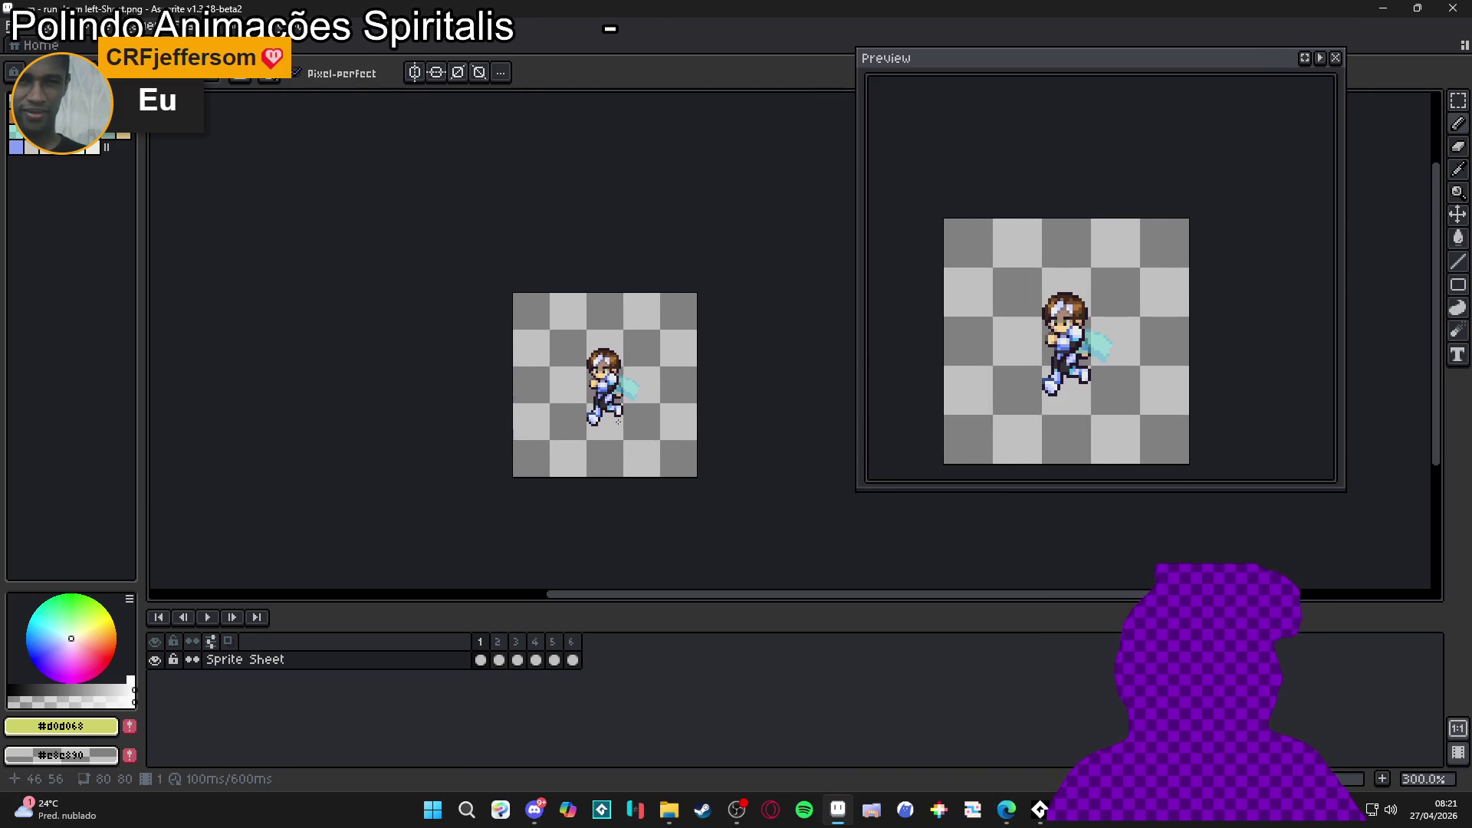
scroll(566, 392, up, 2)
scroll(573, 399, up, 1)
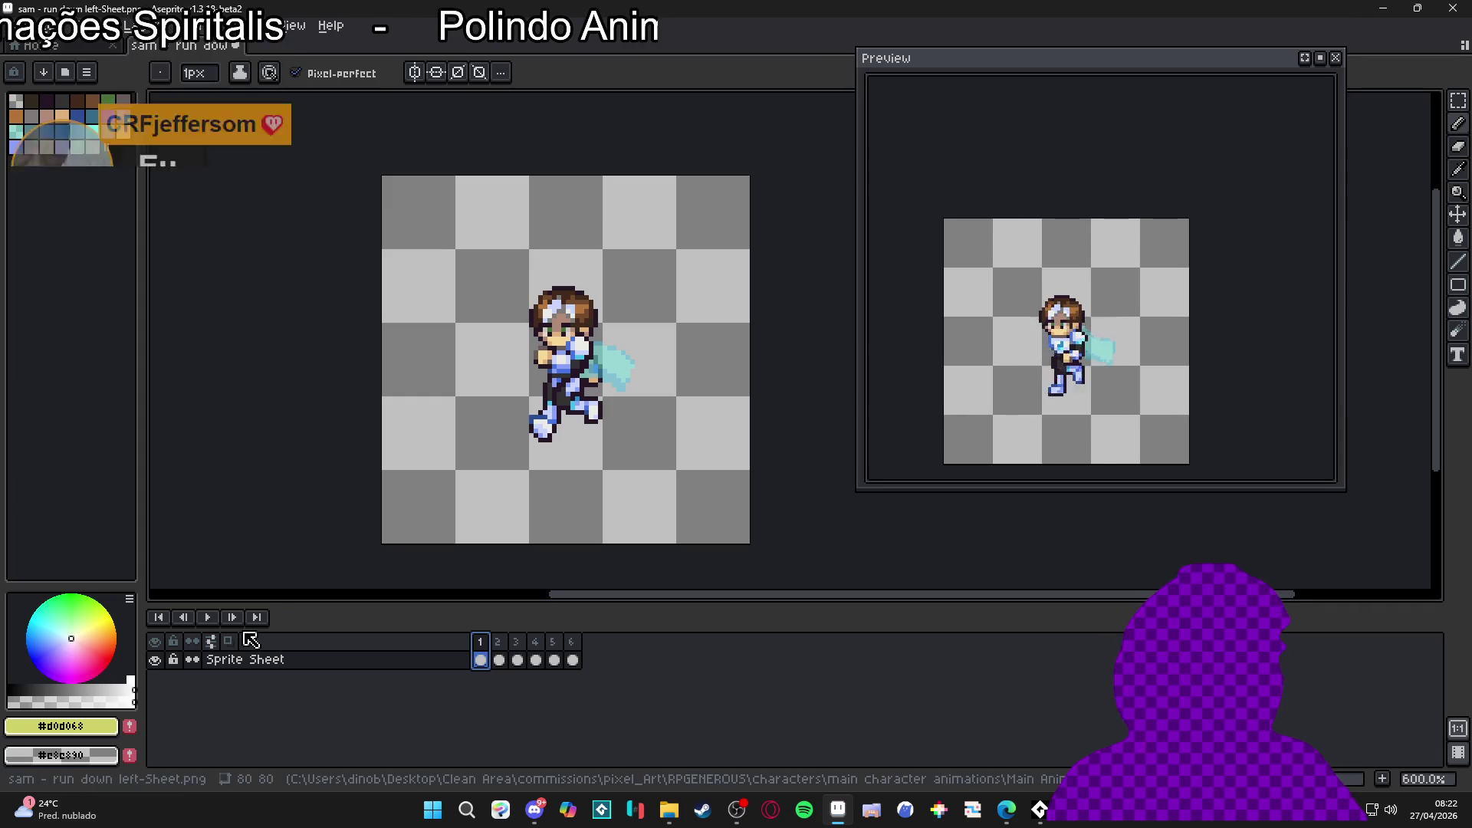
drag(478, 409, 462, 408)
scroll(463, 407, up, 1)
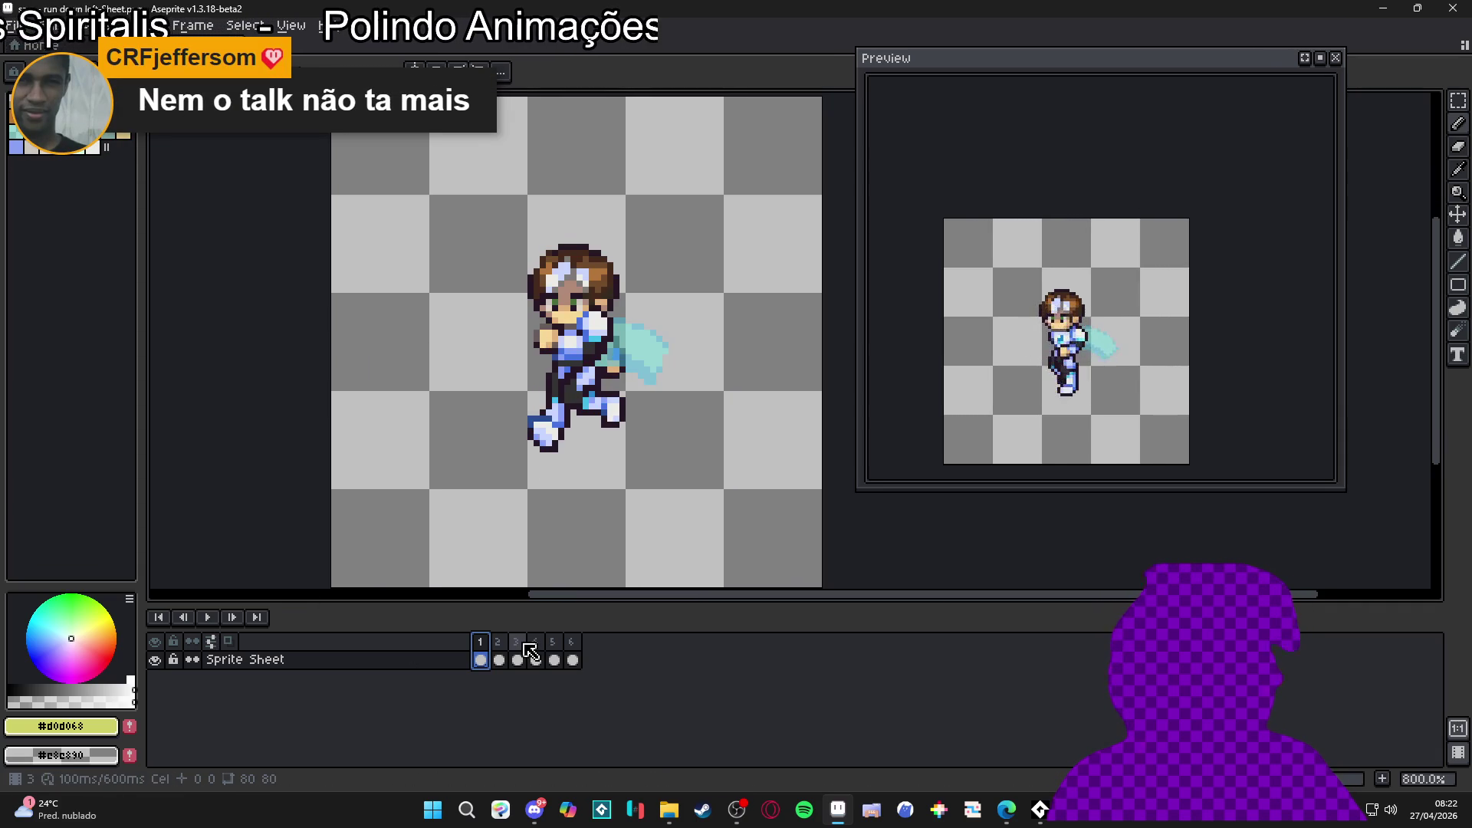
click(506, 650)
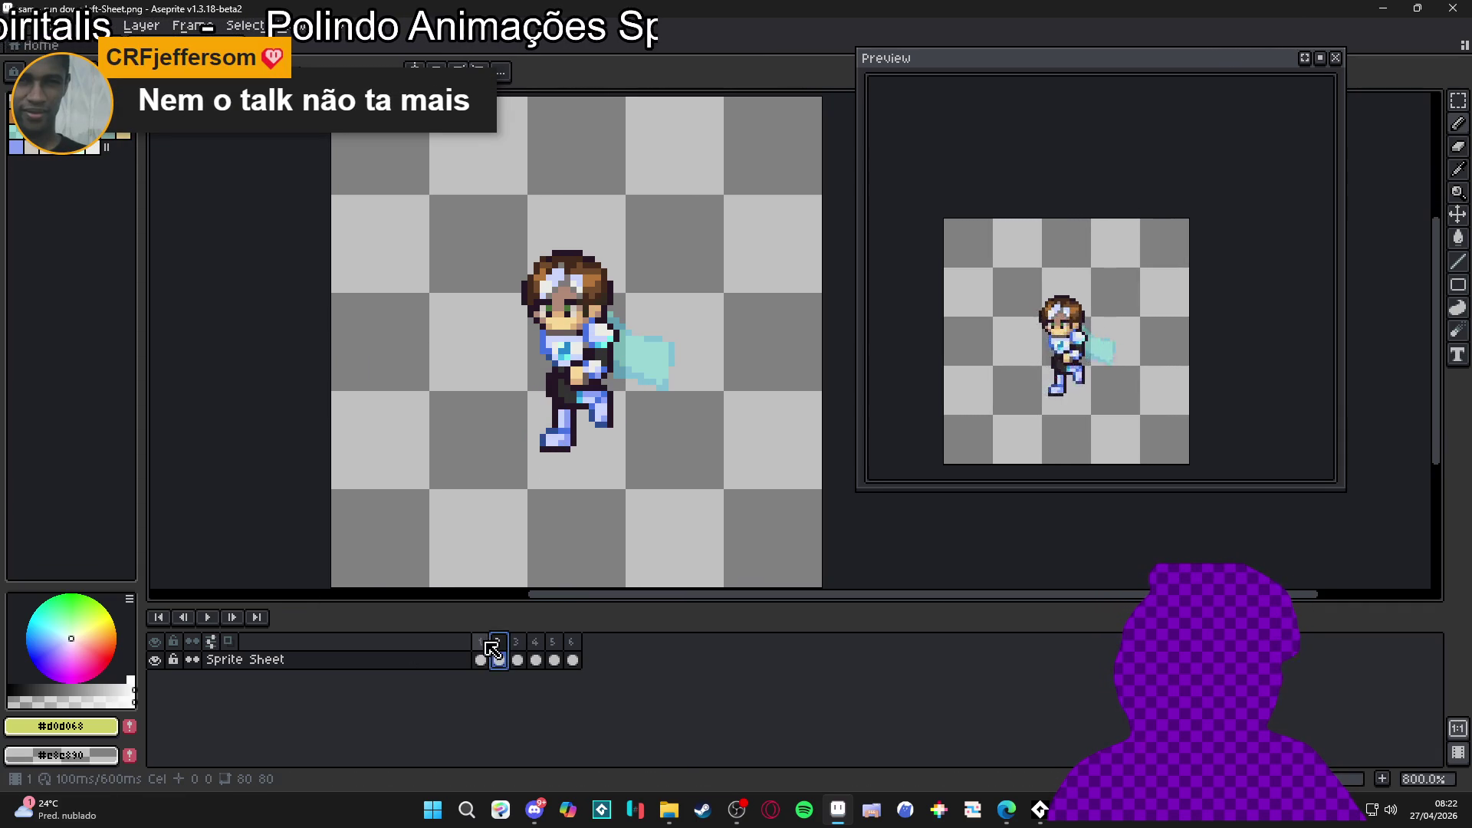
click(489, 648)
click(498, 650)
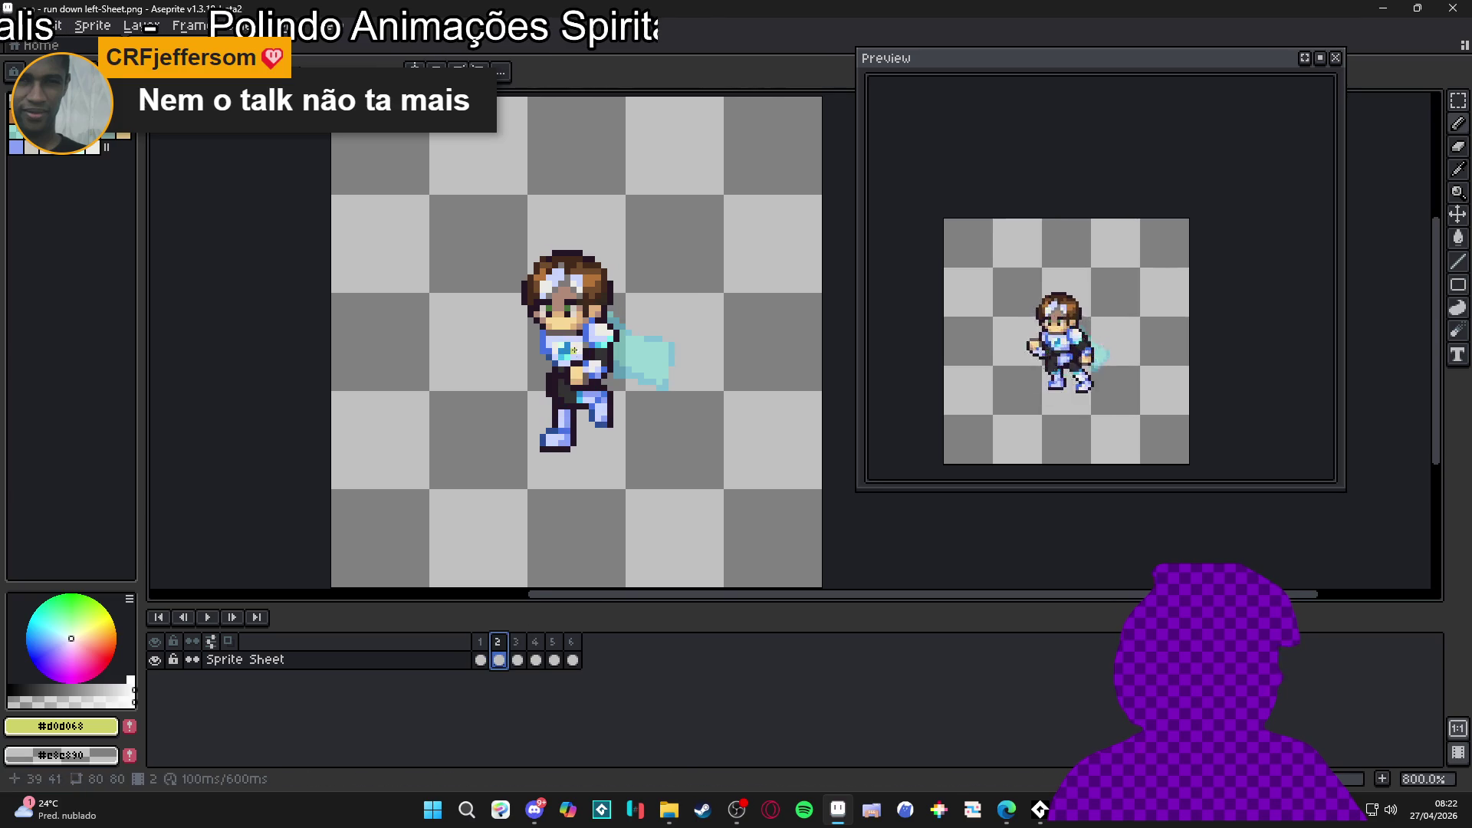
scroll(569, 309, up, 2)
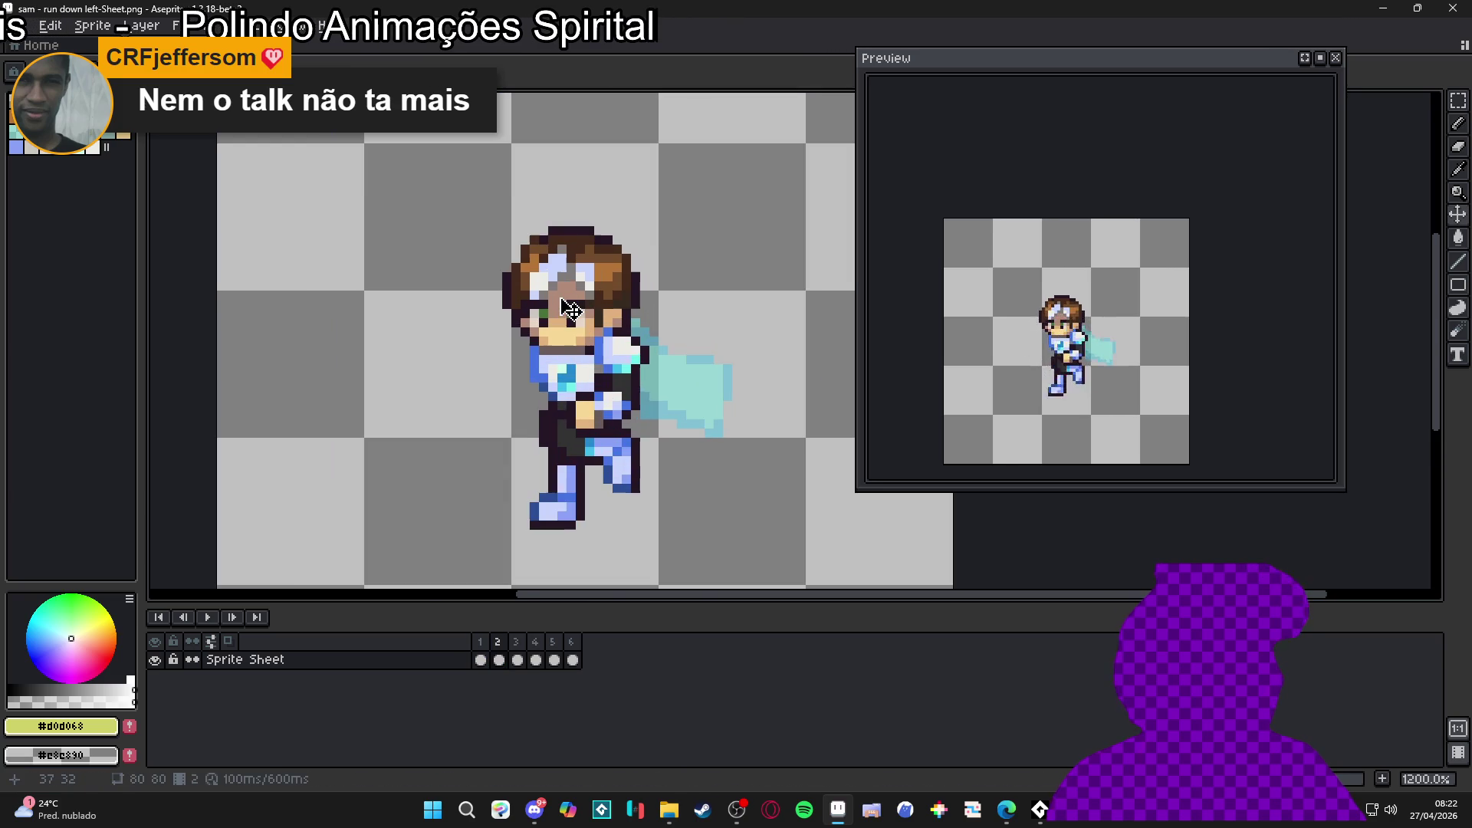
click(486, 648)
click(499, 650)
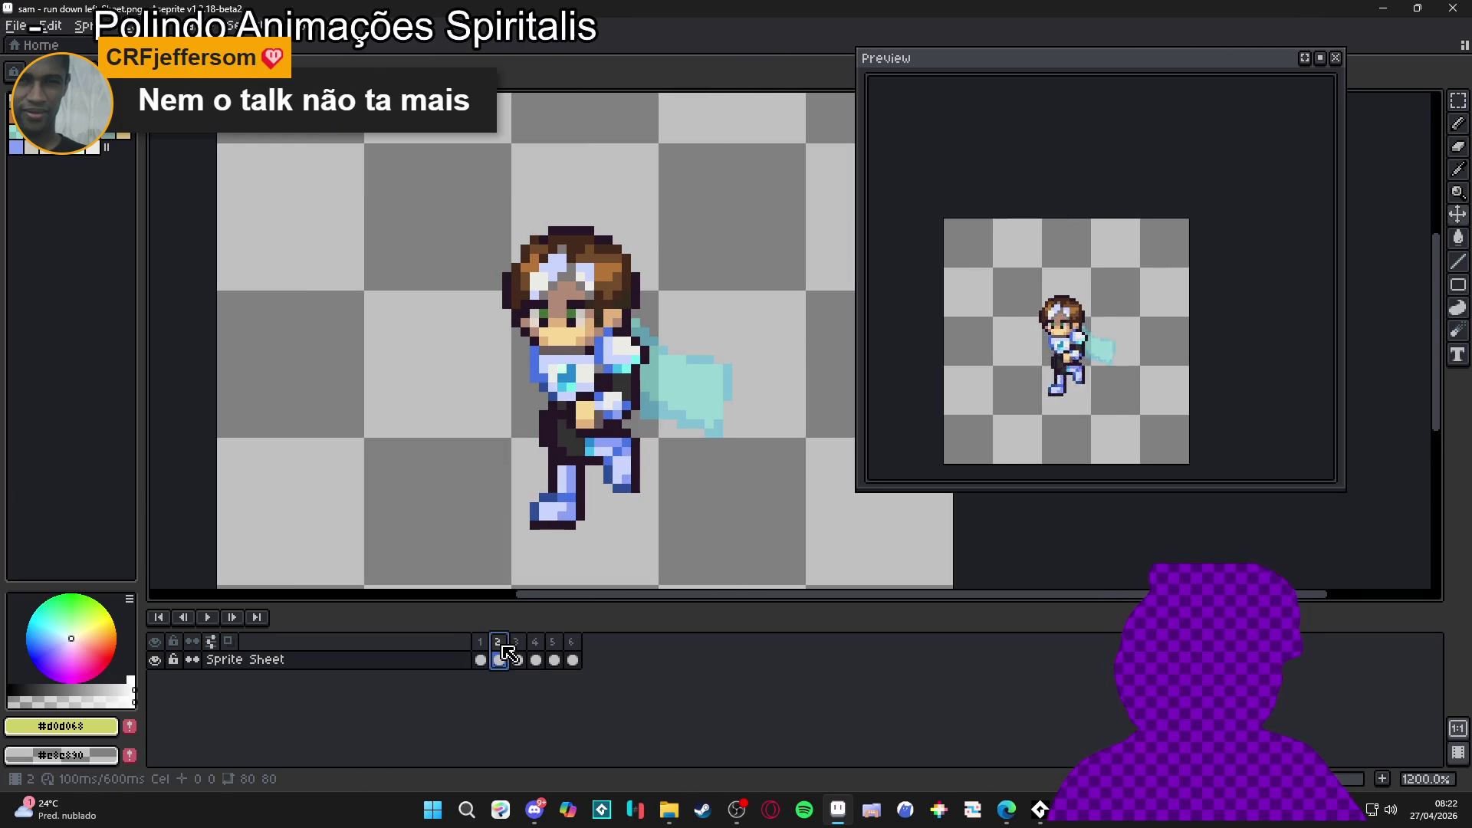
click(519, 649)
click(536, 650)
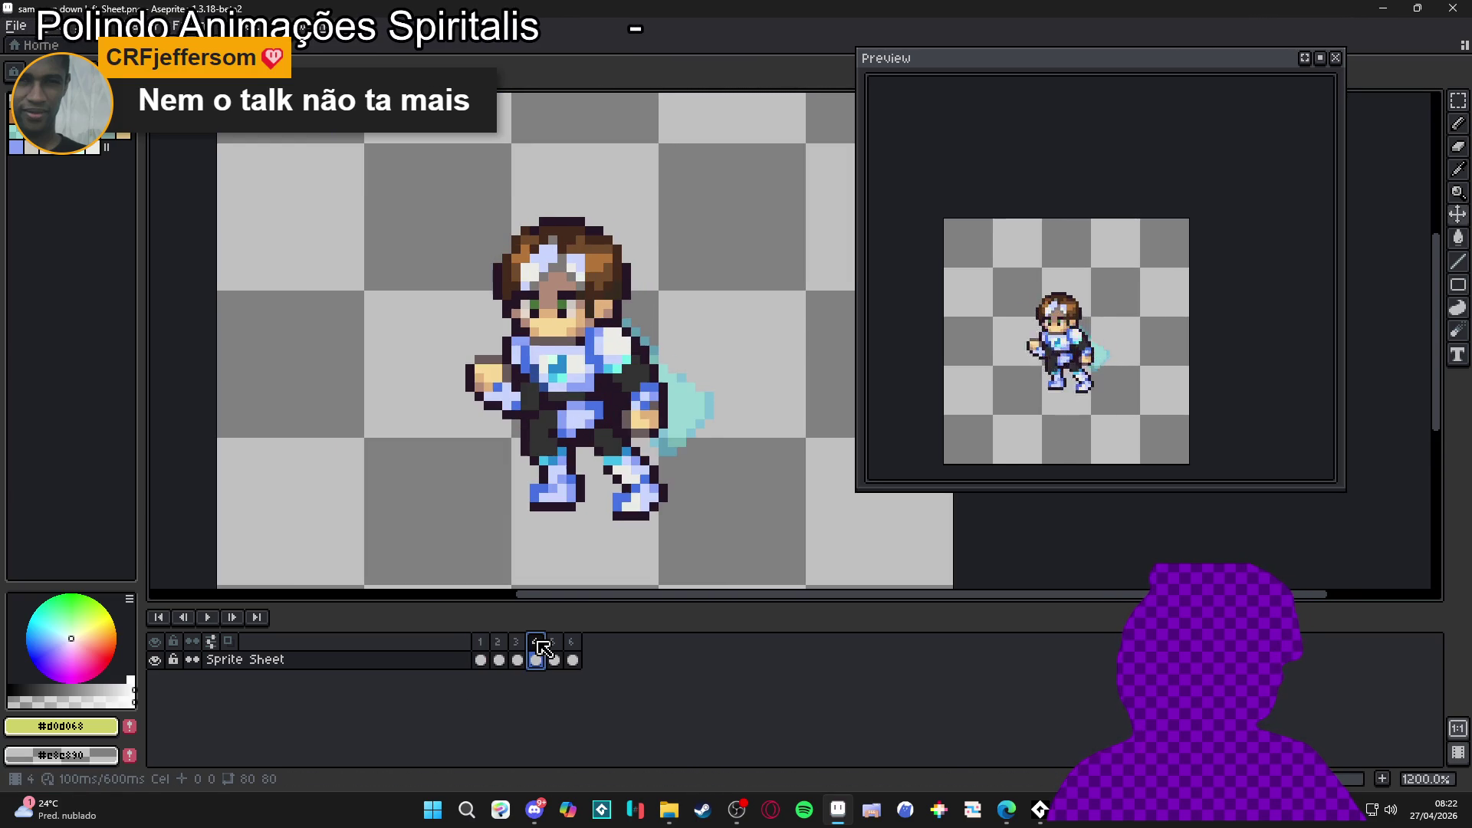
click(554, 650)
click(573, 655)
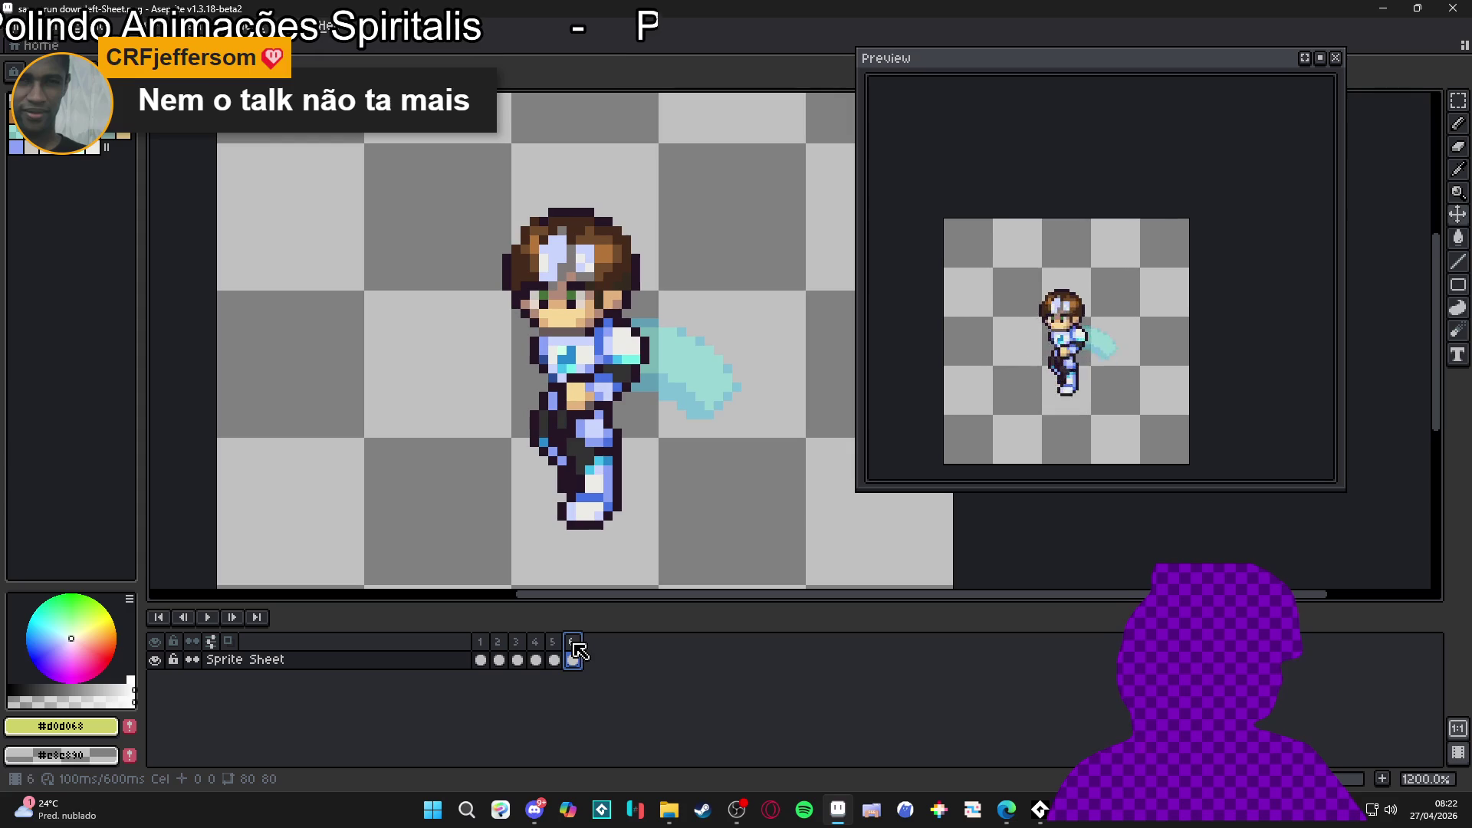
click(481, 652)
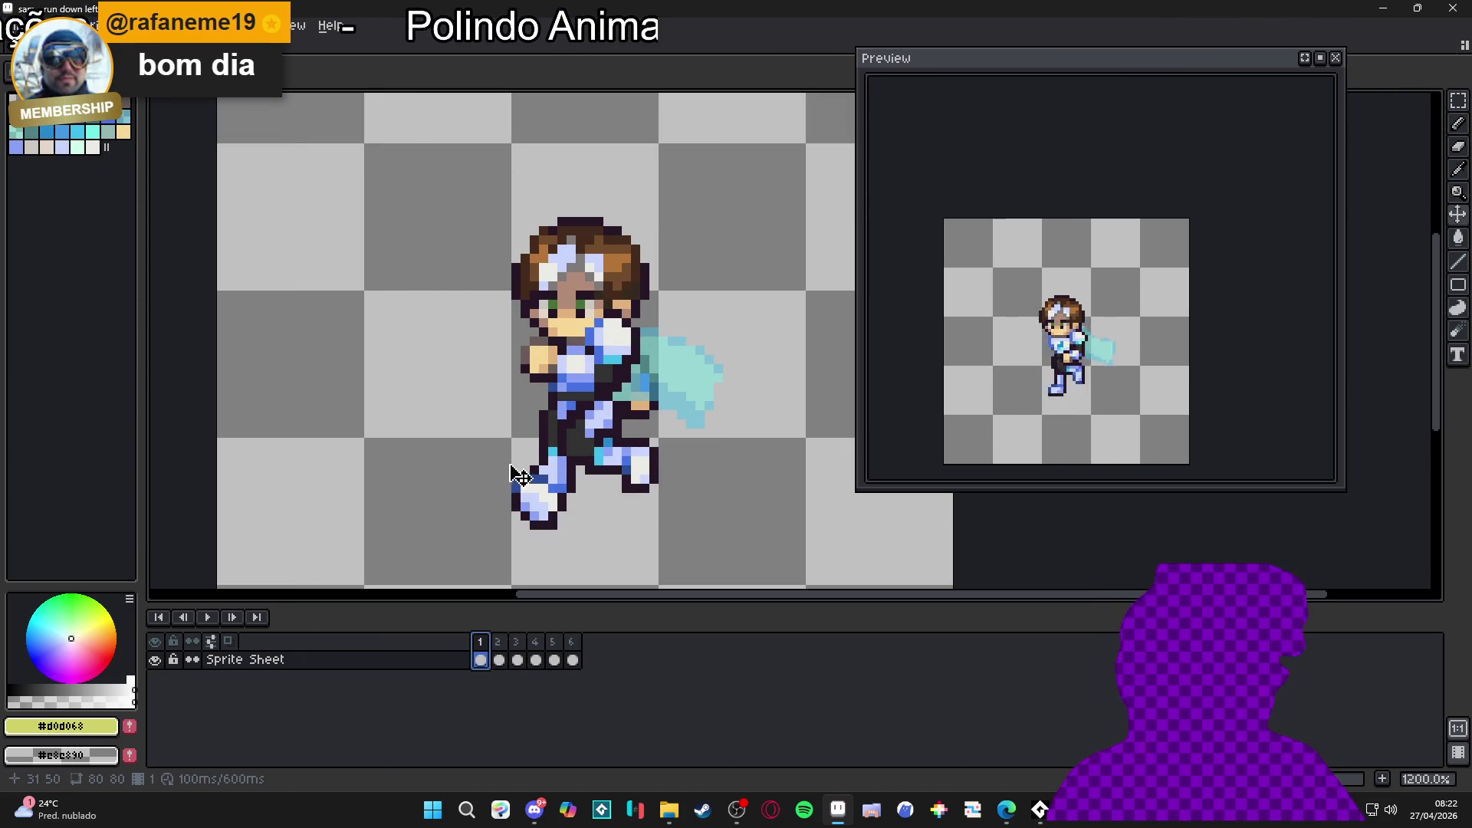
Step: Marquee-select frame 1's head including the eye row, cut it, and add an empty Layer 1
scroll(601, 315, up, 1)
key(v)
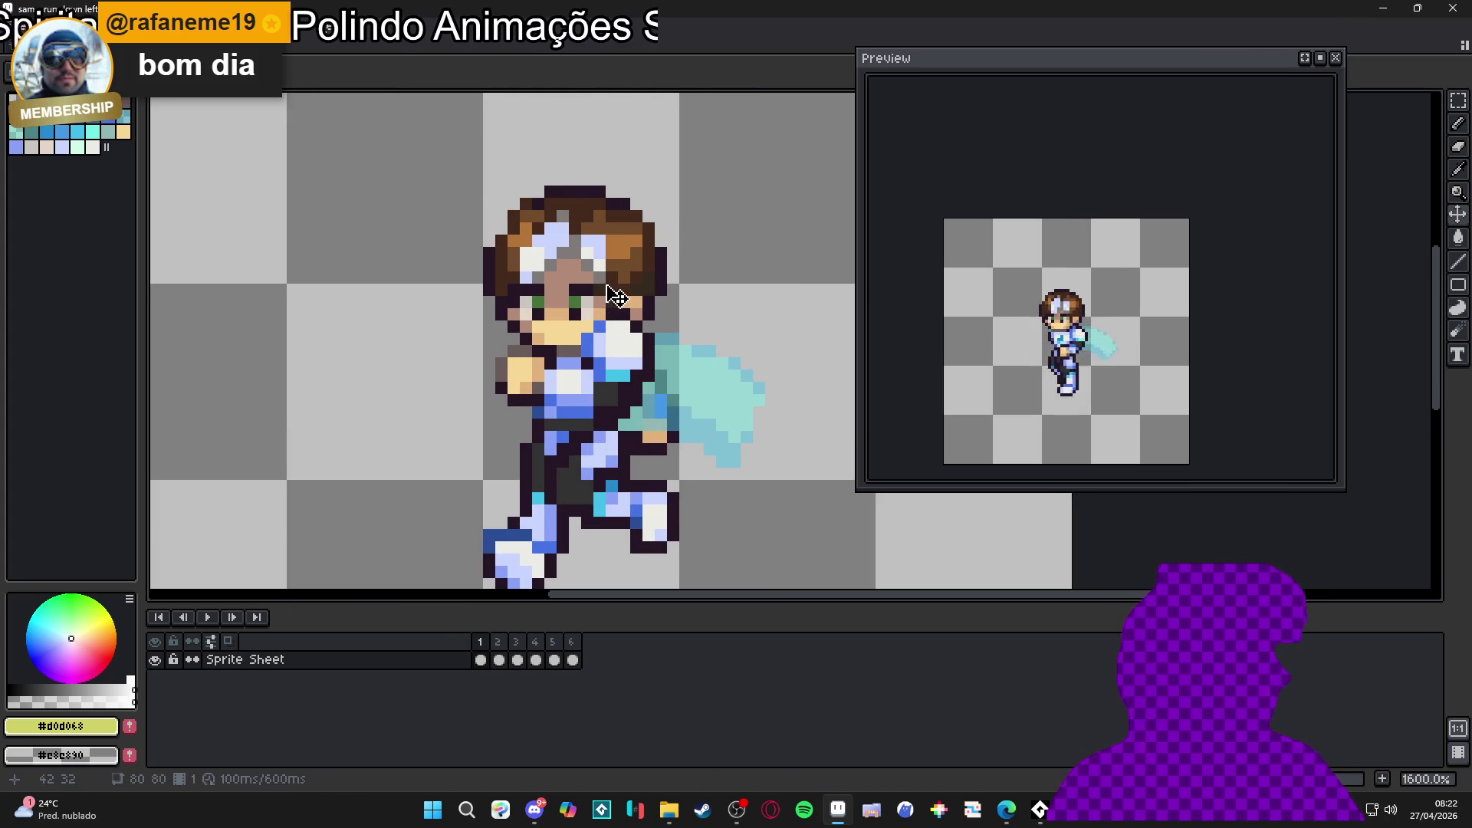
scroll(642, 309, up, 1)
drag(651, 307, 628, 290)
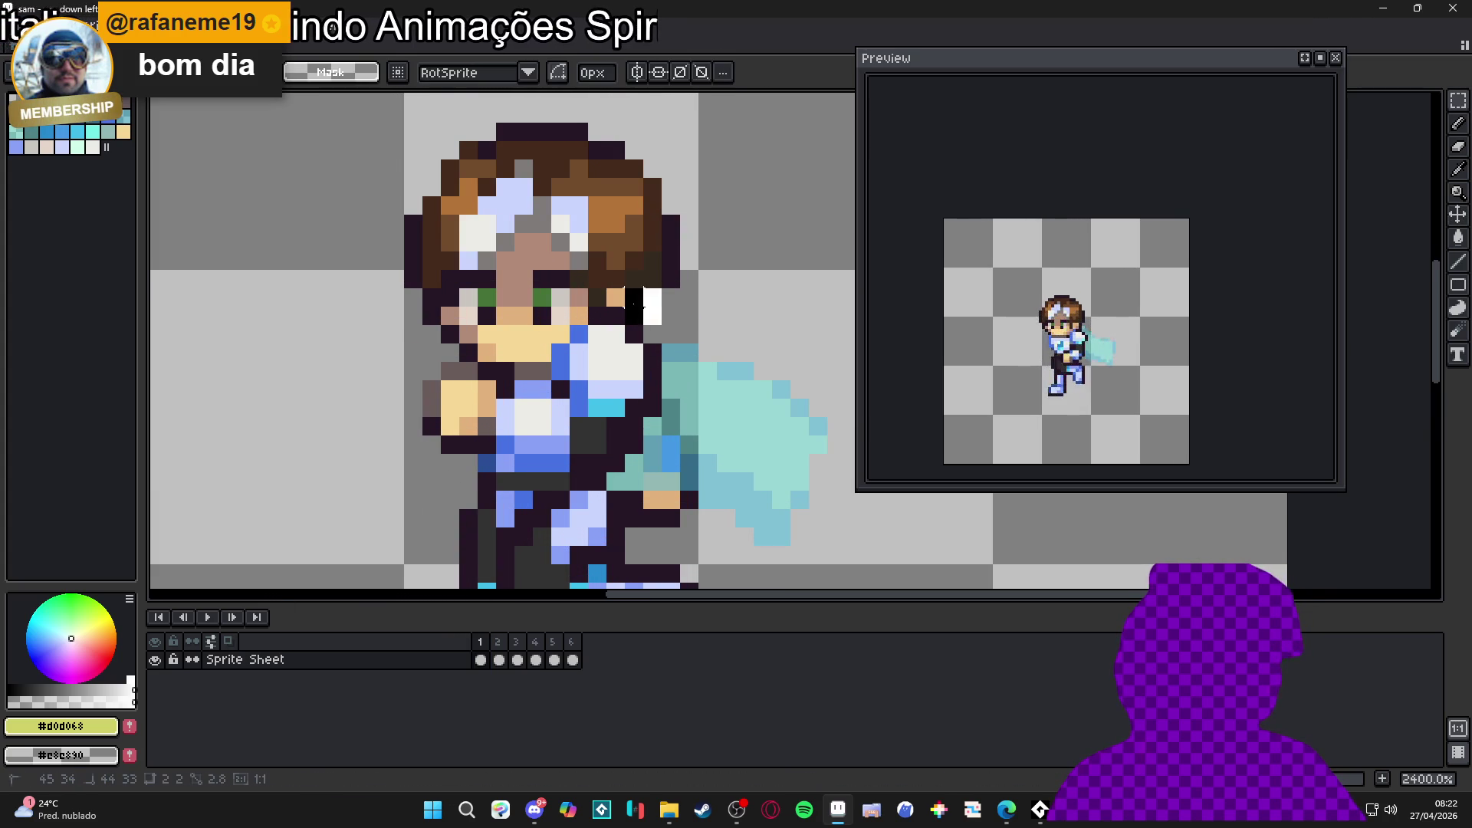
drag(377, 114, 745, 299)
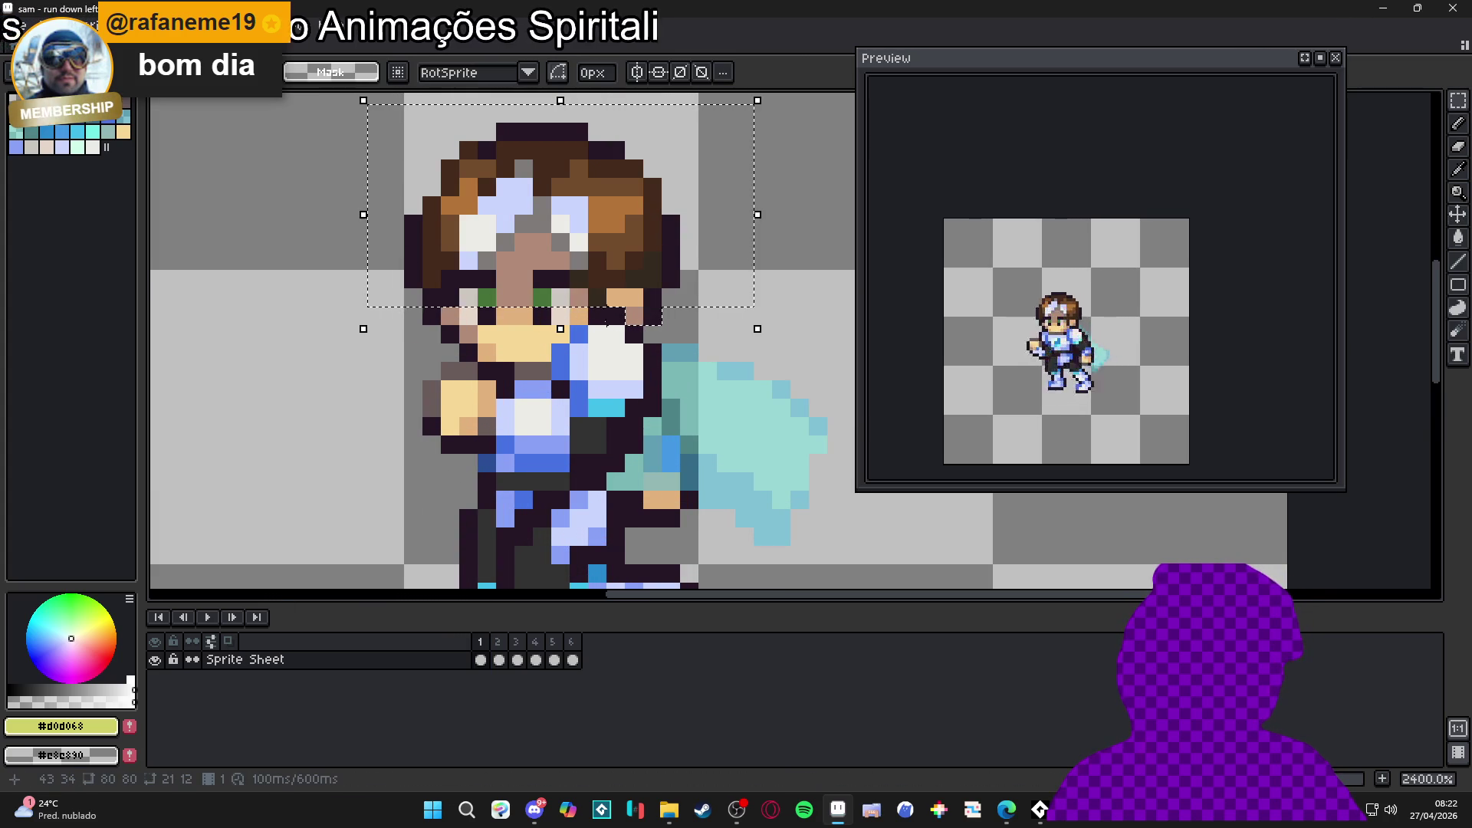
mouse_move(333, 291)
mouse_down()
mouse_move(751, 325)
mouse_move(652, 322)
mouse_move(537, 347)
mouse_move(352, 338)
mouse_move(550, 363)
mouse_up()
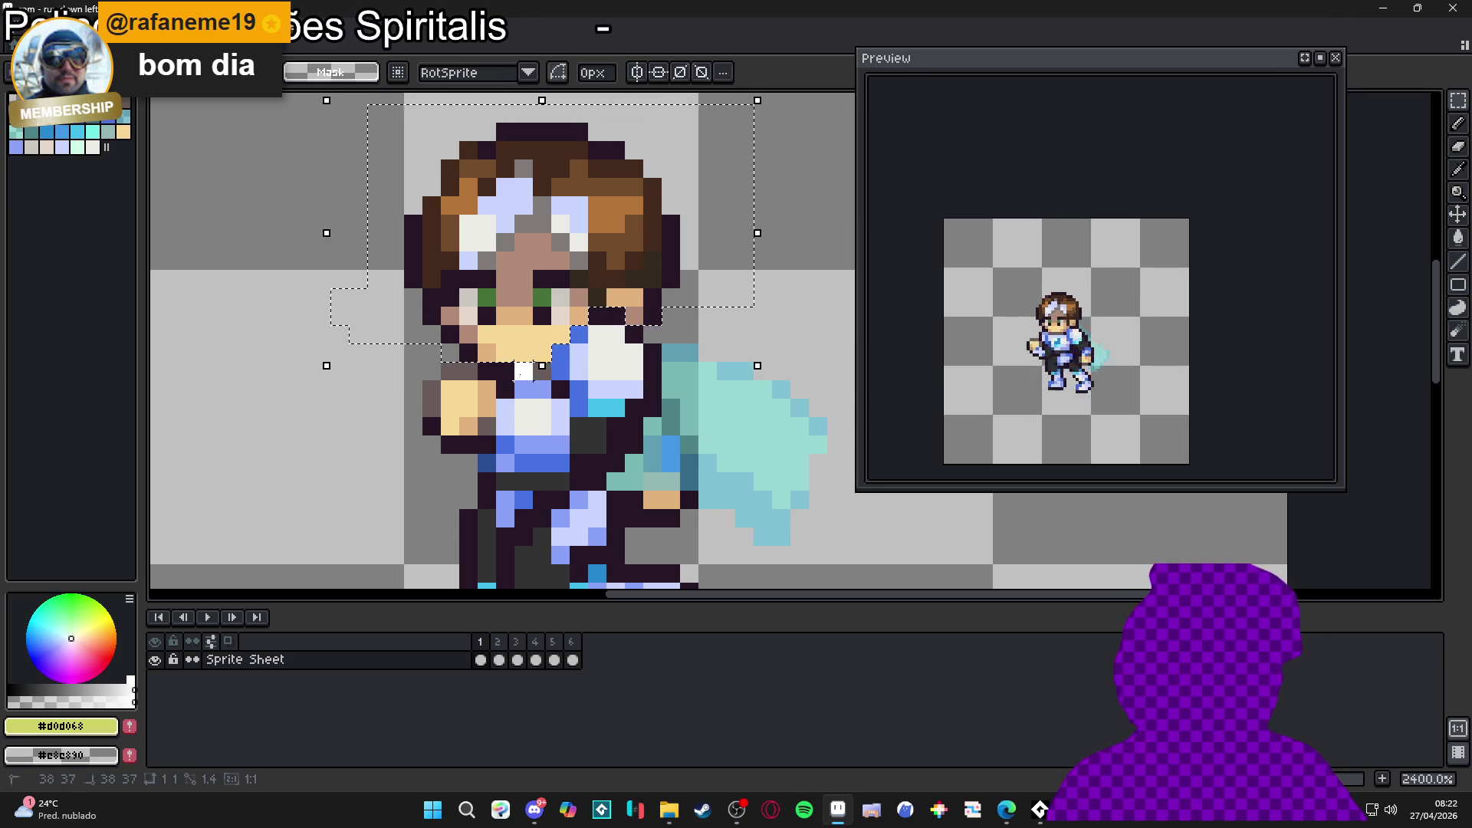
scroll(542, 378, down, 3)
key(Delete)
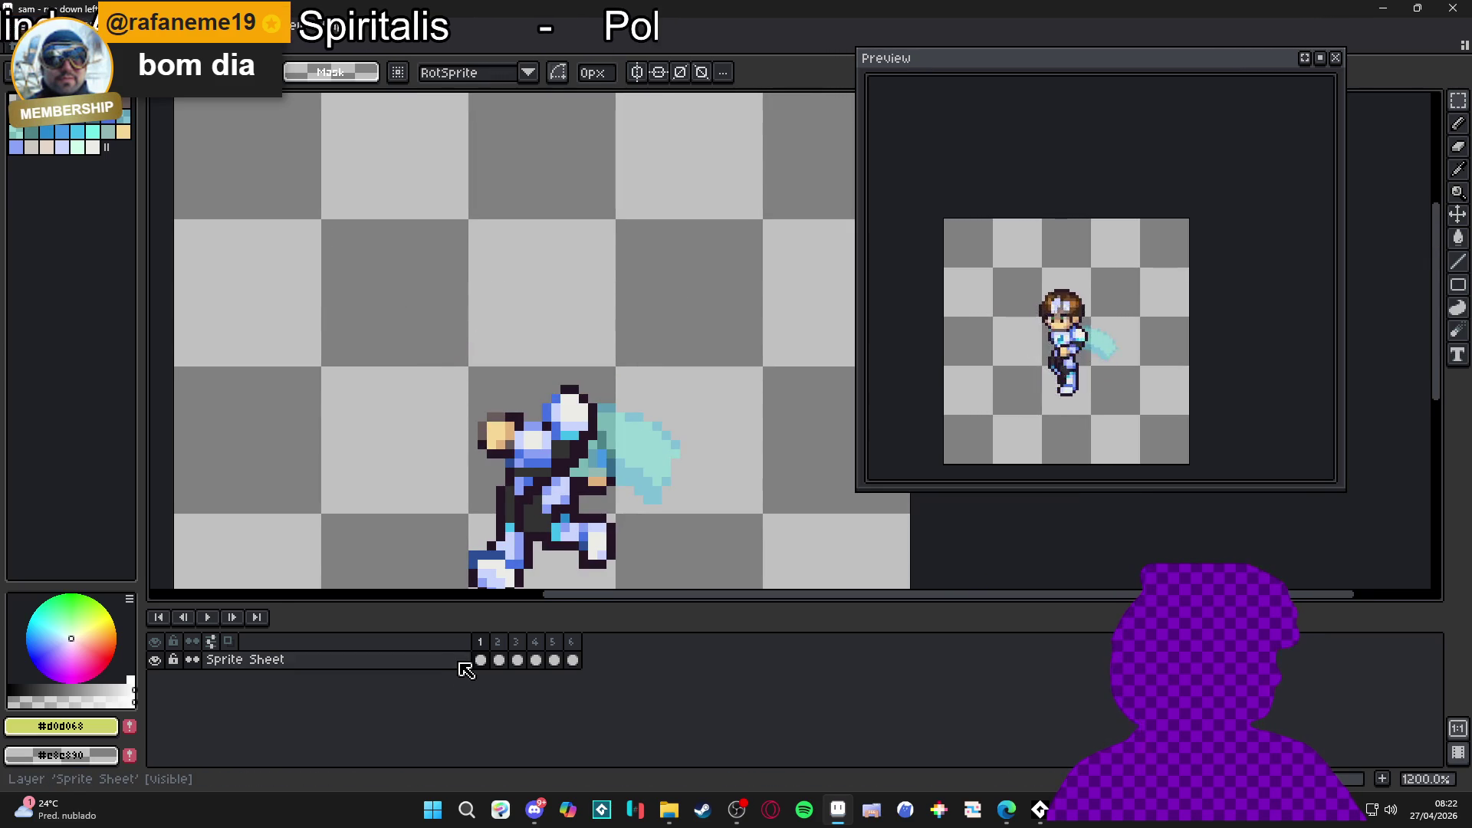
key(shift+n)
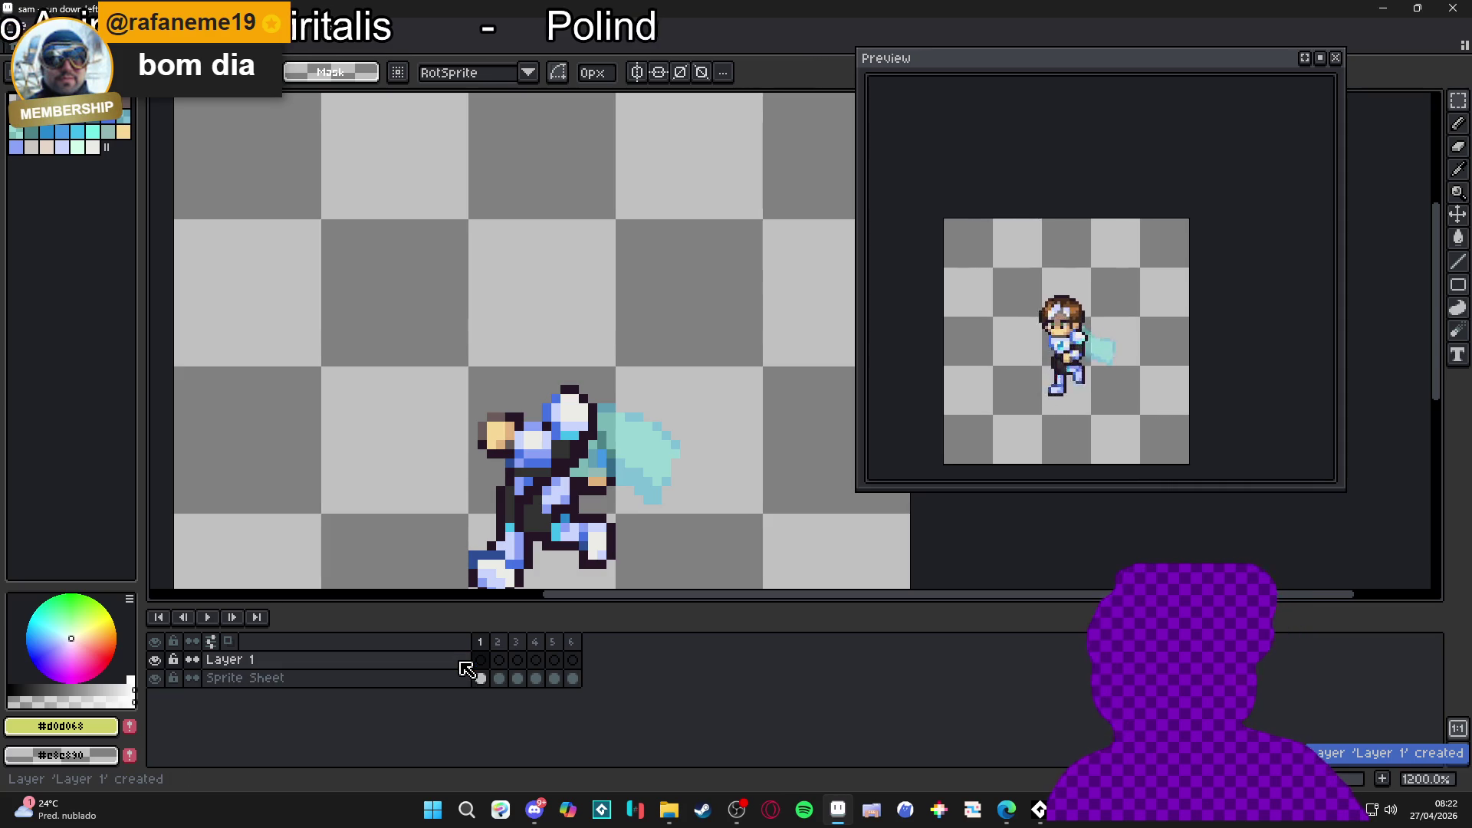
Step: Move Layer 1 below the Sprite Sheet layer and paste frame 1's head onto it
click(462, 662)
drag(460, 667, 453, 690)
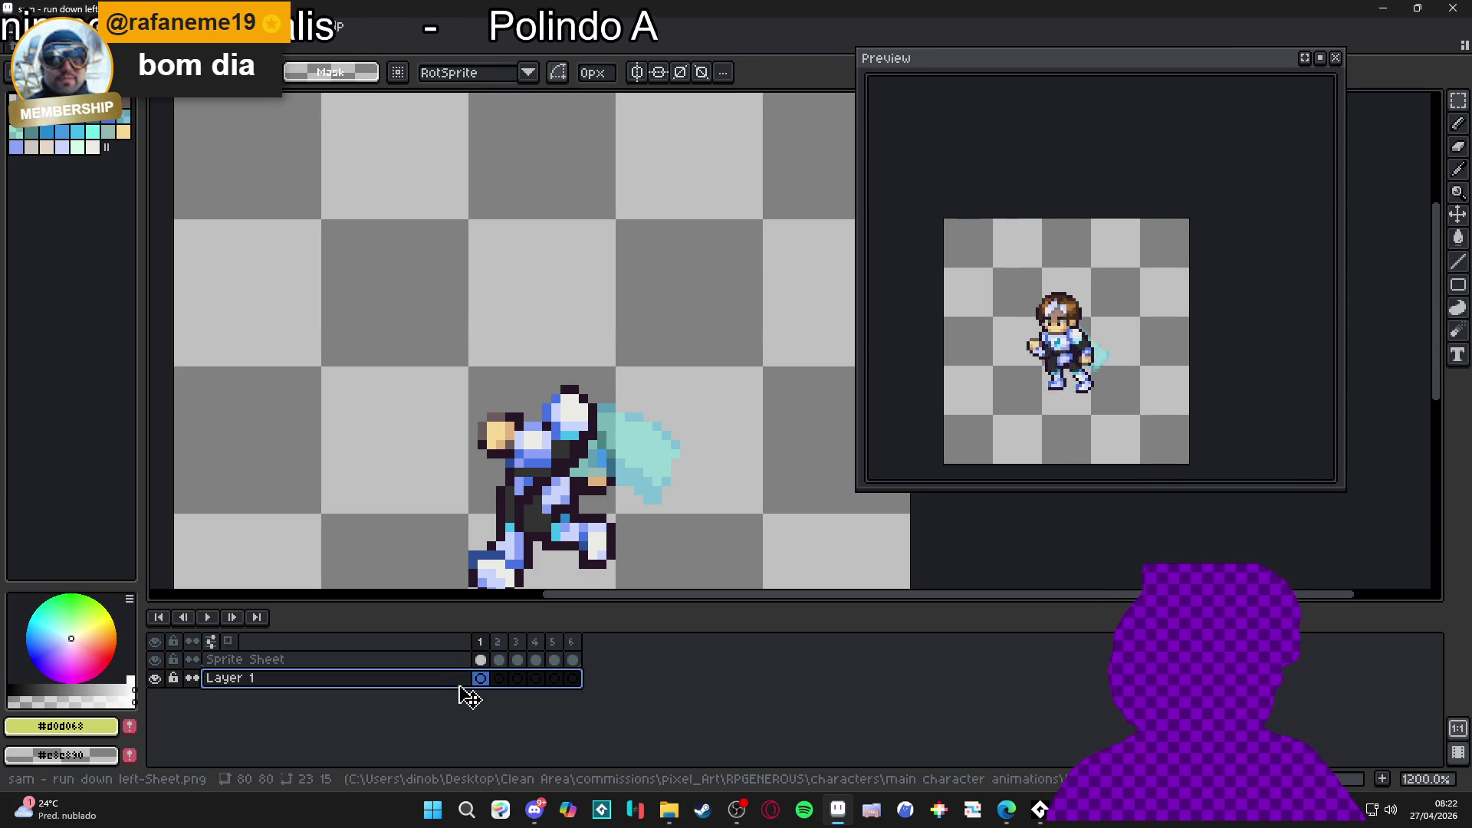
key(ctrl+v)
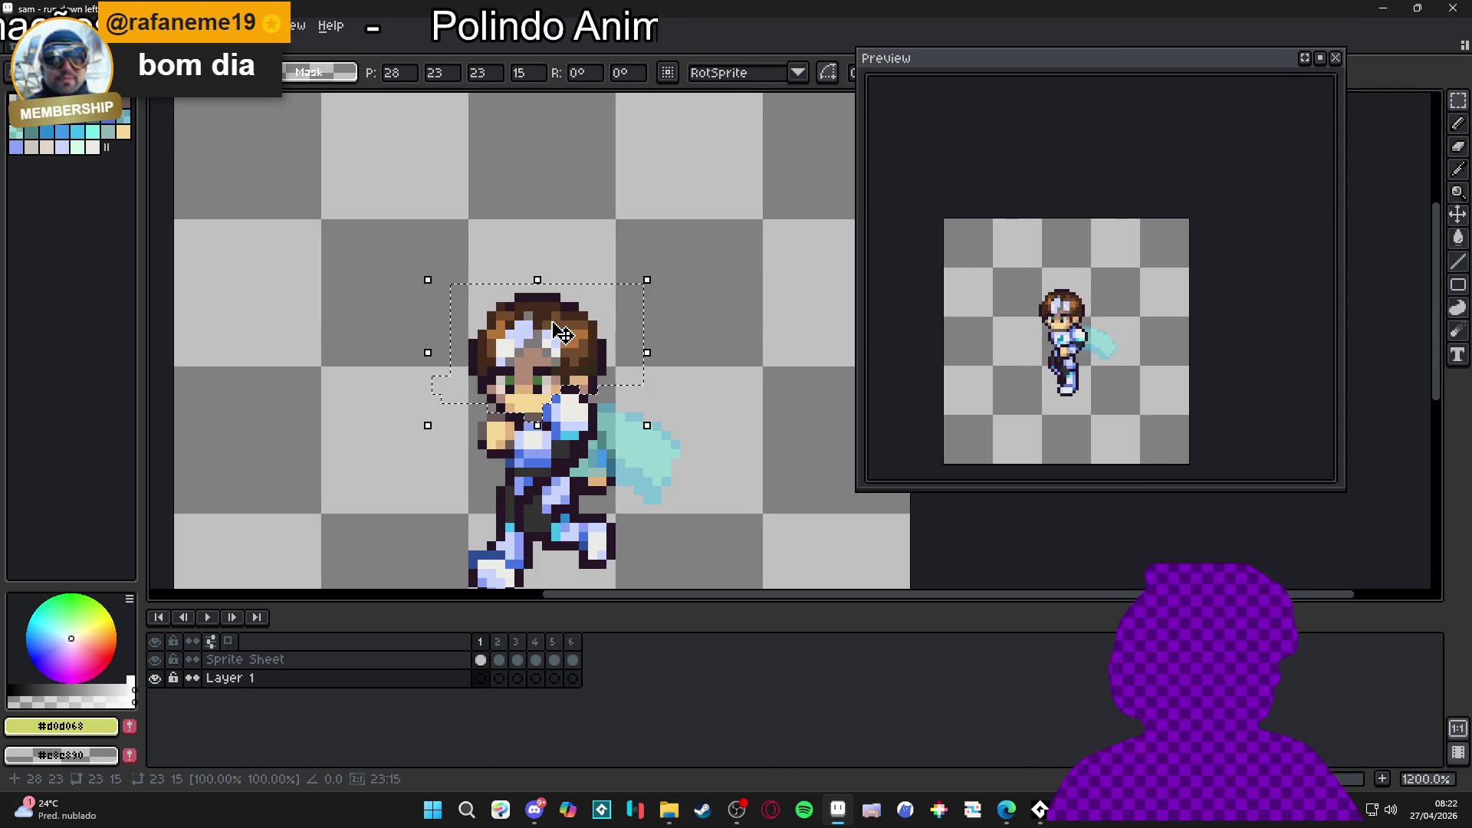
Step: Cut frame 2's head and chin rows from the Sprite Sheet and paste them into Layer 1, frame 2
click(499, 659)
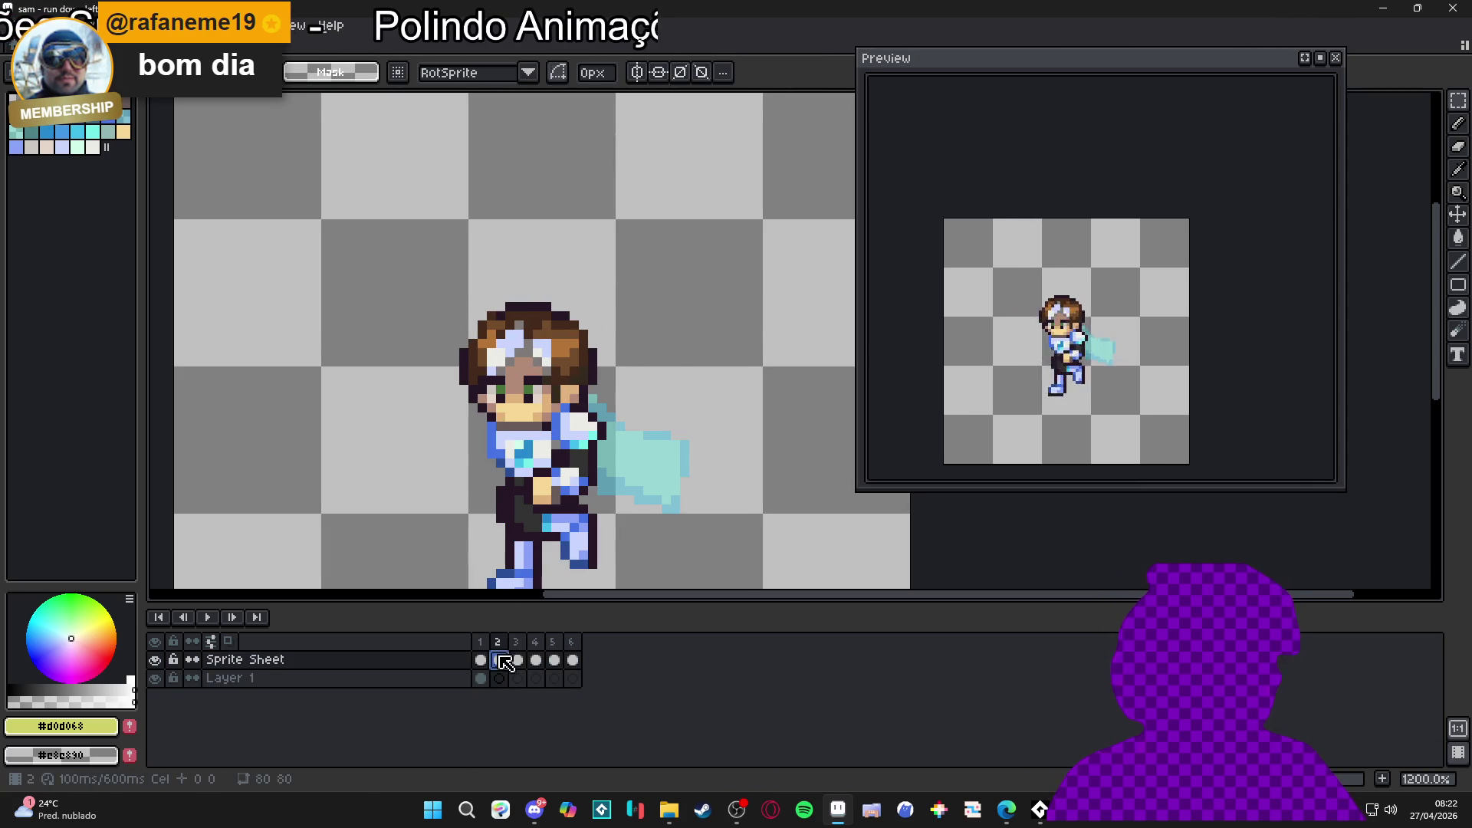
key(v)
key(m)
scroll(536, 387, up, 1)
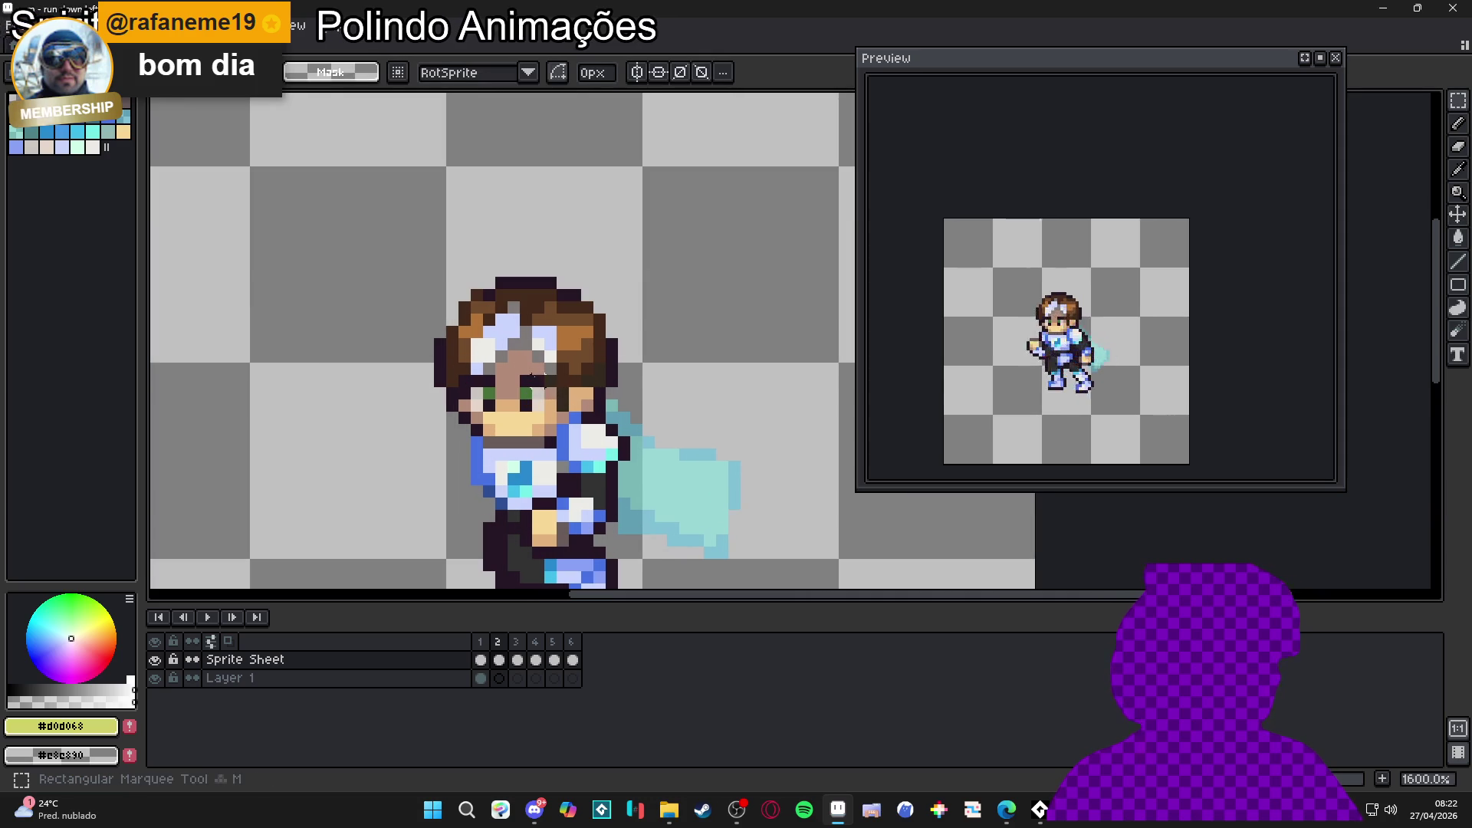
mouse_move(375, 207)
mouse_down()
mouse_move(664, 411)
mouse_move(246, 263)
mouse_up()
scroll(560, 443, up, 3)
mouse_move(355, 420)
mouse_down()
mouse_move(581, 430)
mouse_move(264, 437)
mouse_up()
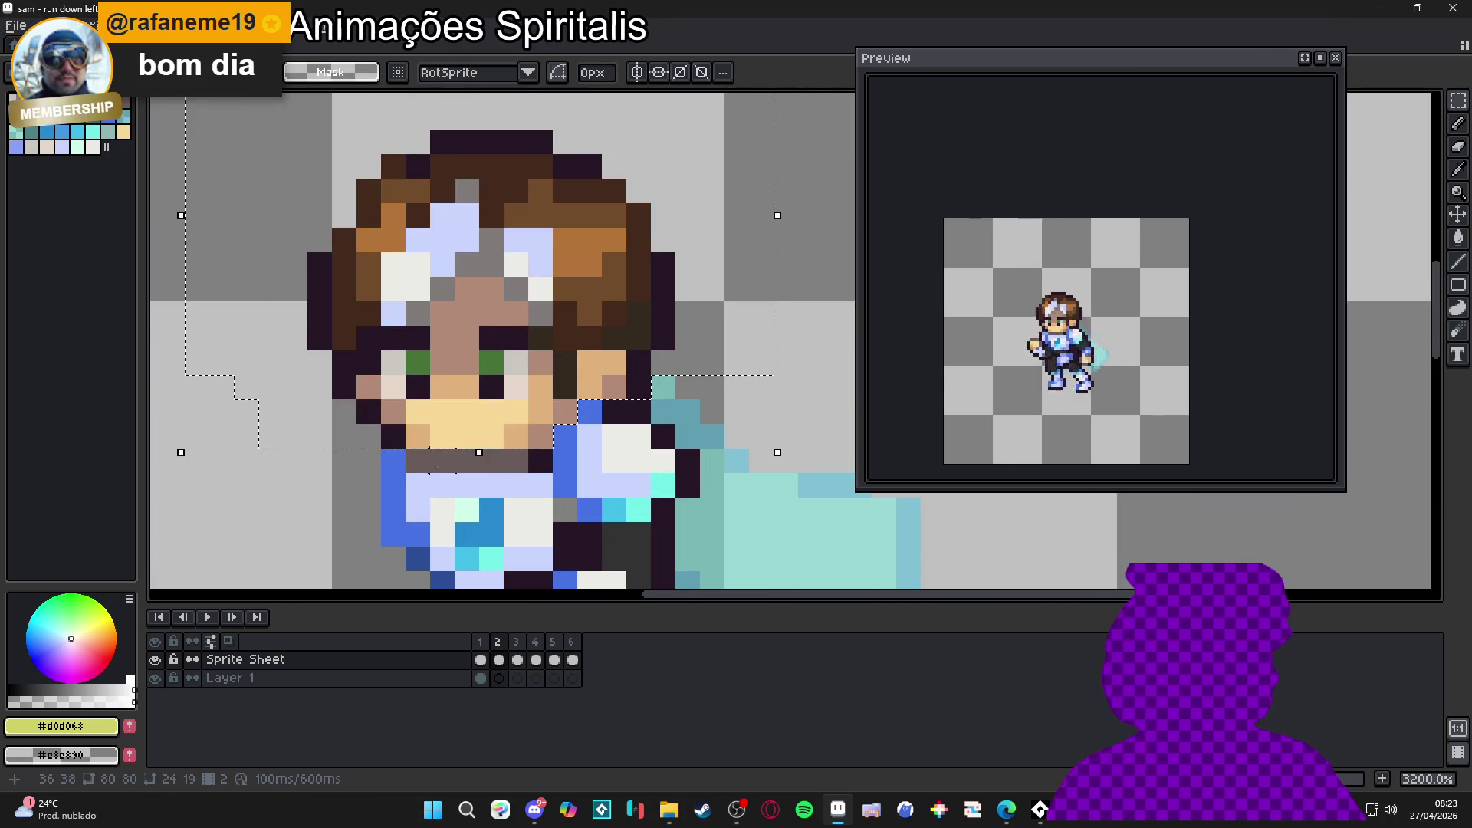
drag(418, 460, 540, 460)
scroll(528, 471, down, 1)
key(ctrl+x)
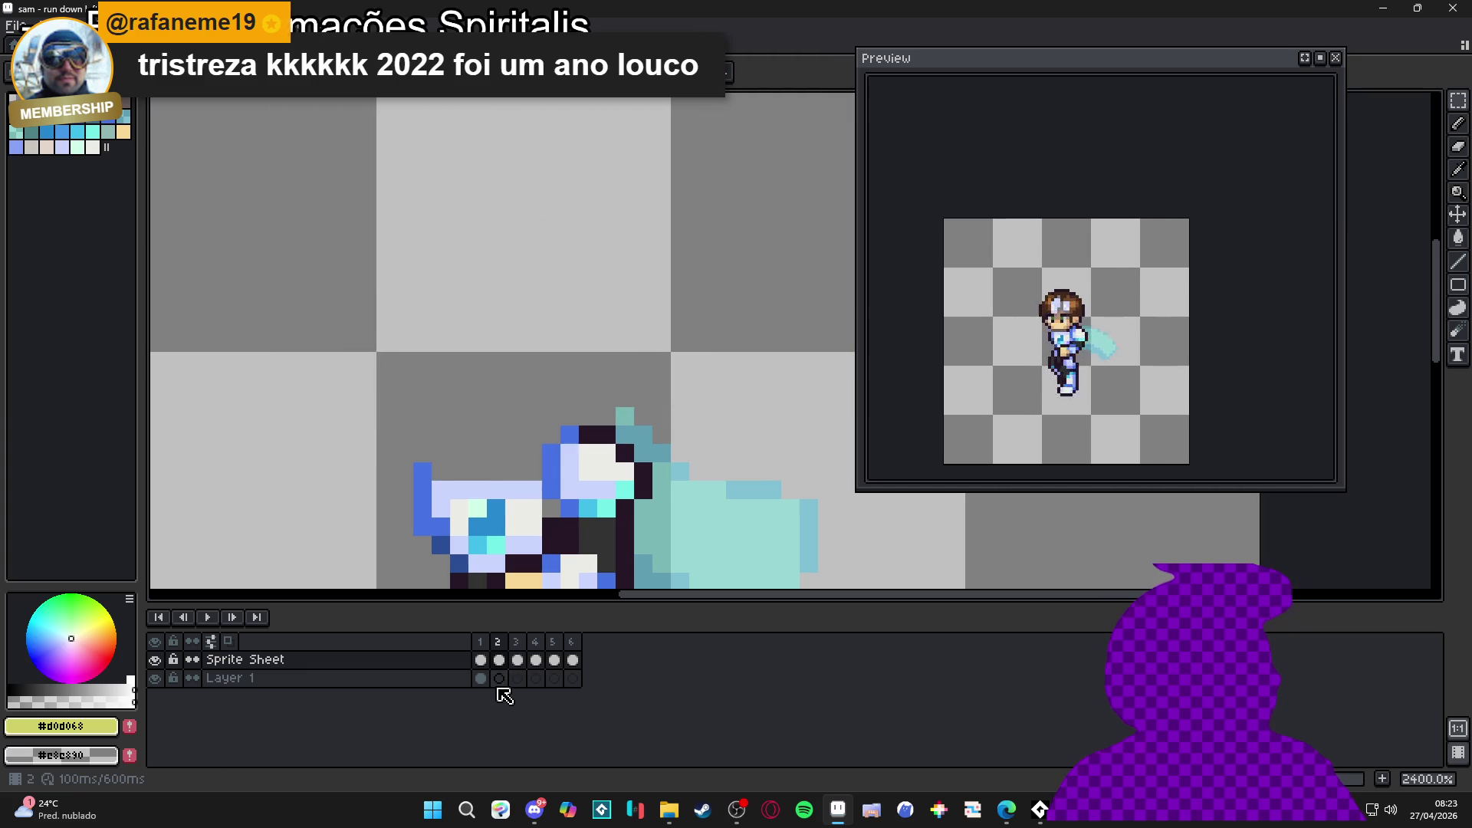
click(500, 678)
key(ctrl+v)
Step: Select frame 3's head with the strips below it, cut it, and pick Layer 1 at frame 3
click(515, 661)
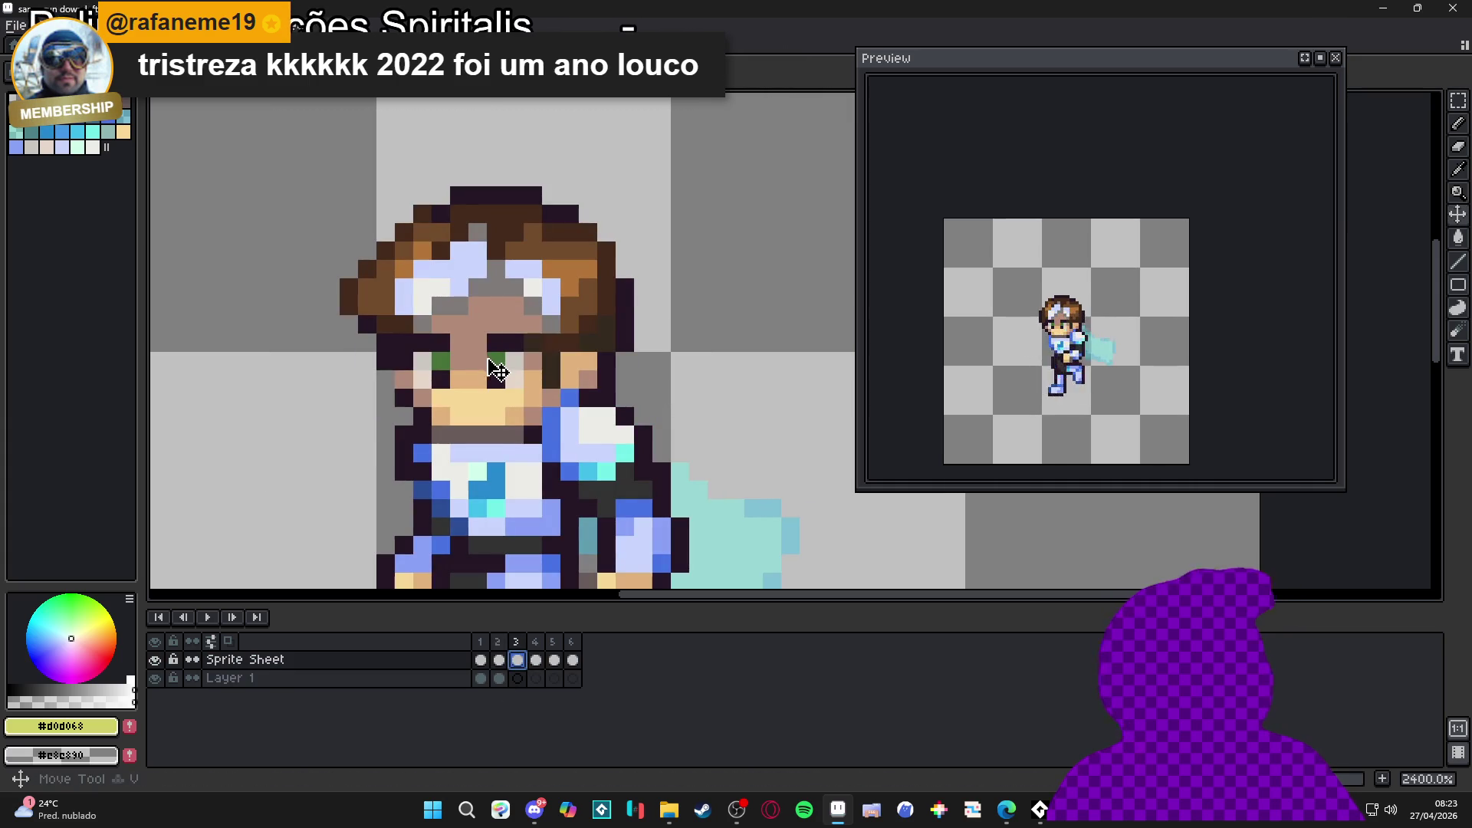
mouse_move(269, 131)
mouse_down()
mouse_move(447, 217)
mouse_move(713, 394)
mouse_up()
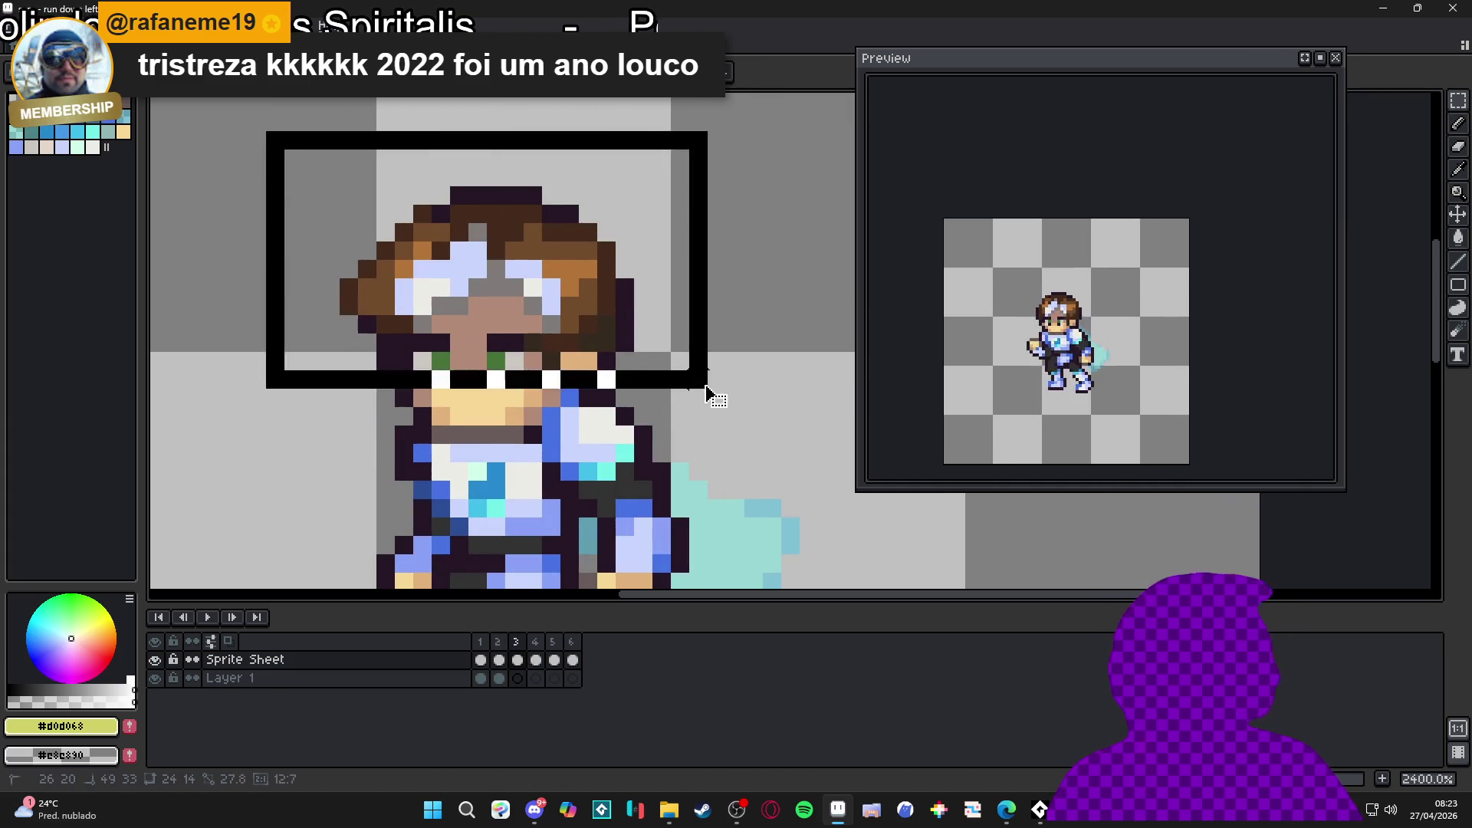
scroll(561, 435, up, 1)
mouse_move(495, 381)
mouse_down()
mouse_move(567, 402)
mouse_move(248, 403)
mouse_up()
drag(543, 402, 373, 427)
drag(494, 452, 470, 427)
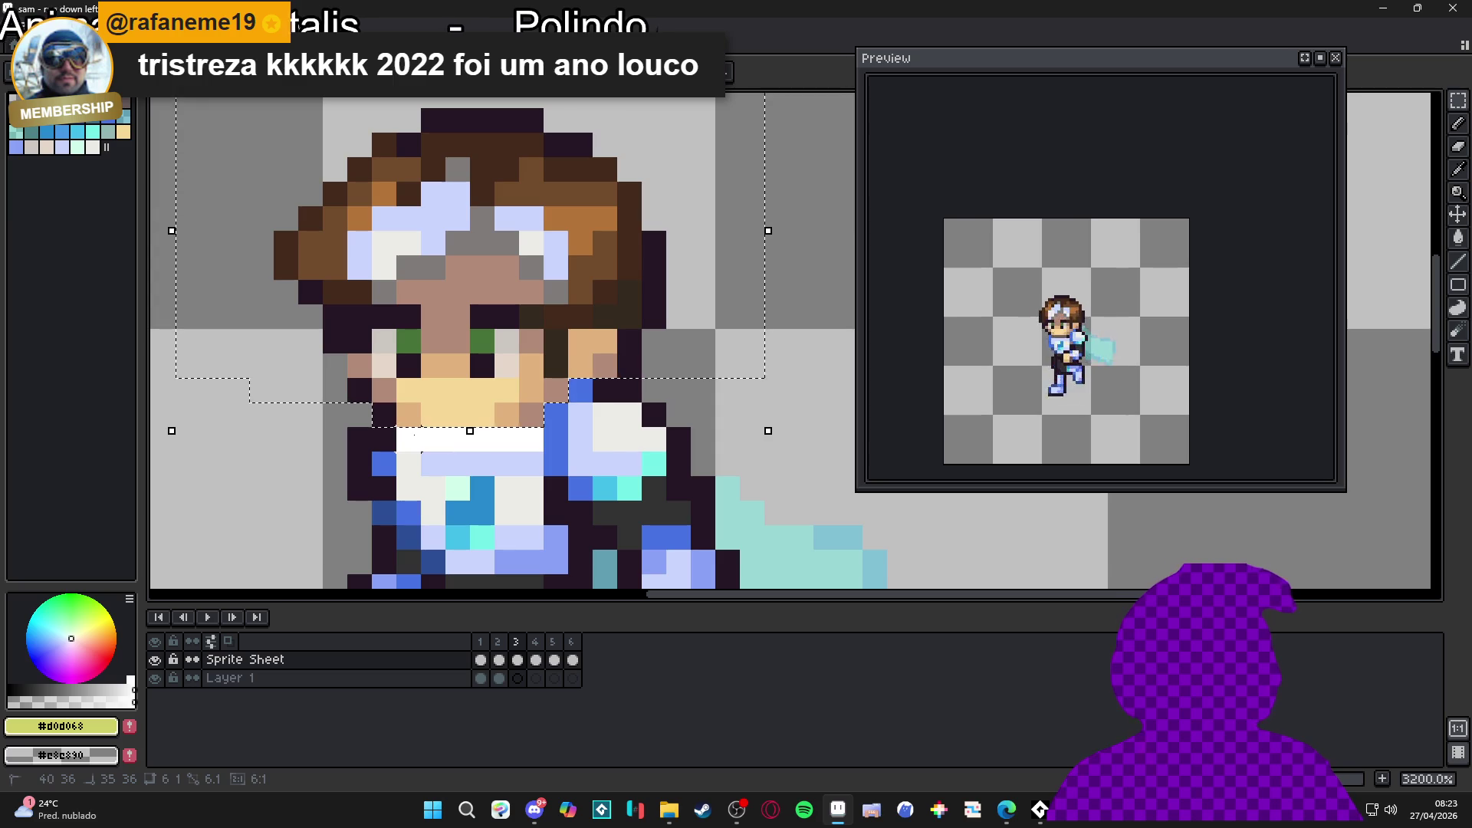
scroll(470, 427, down, 3)
key(ctrl+x)
click(516, 679)
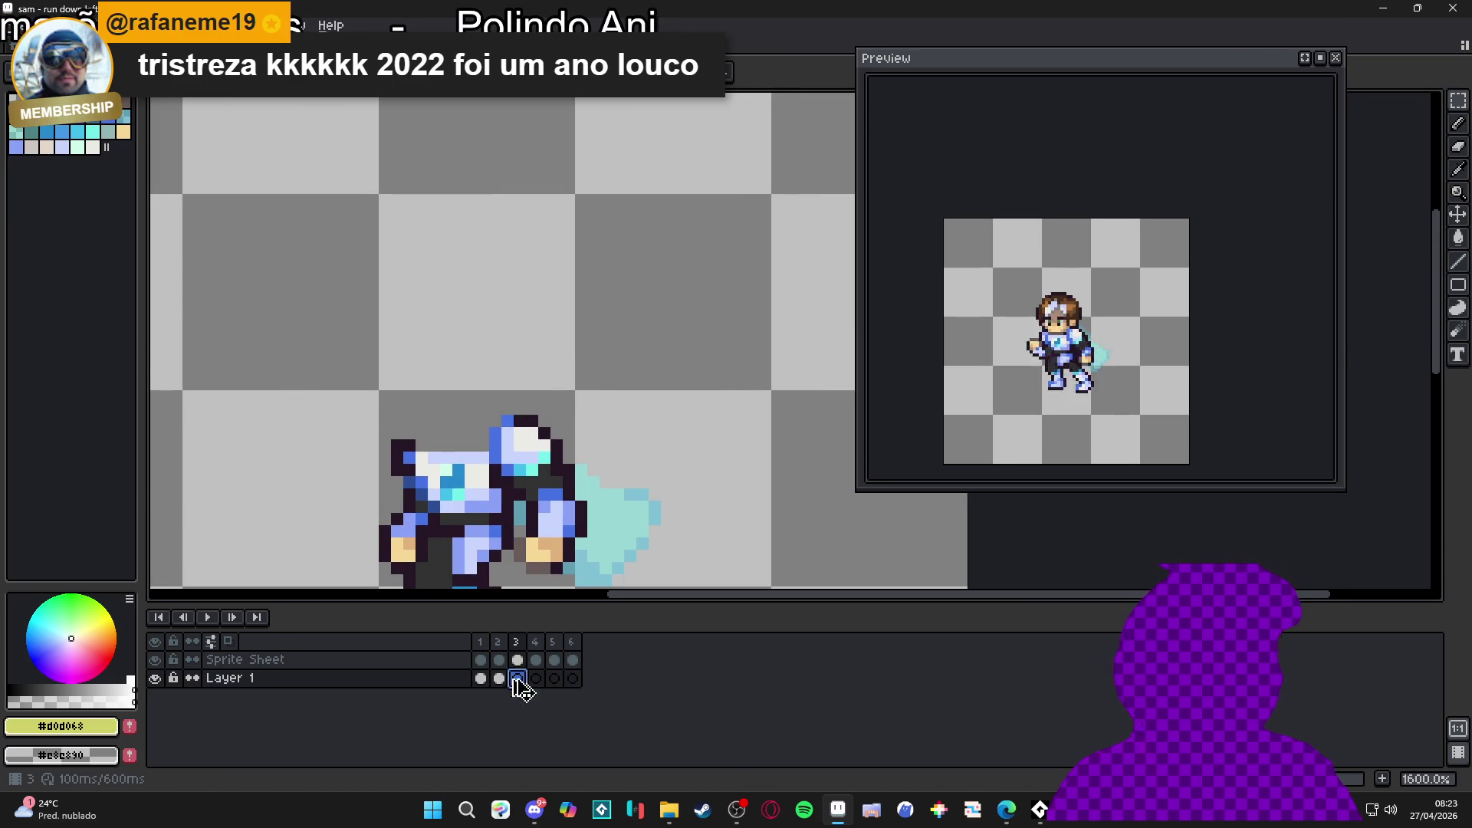
Step: Paste frame 3's head onto Layer 1, then marquee-select frame 4's head with the strip below it
key(ctrl+v)
click(536, 660)
key(v)
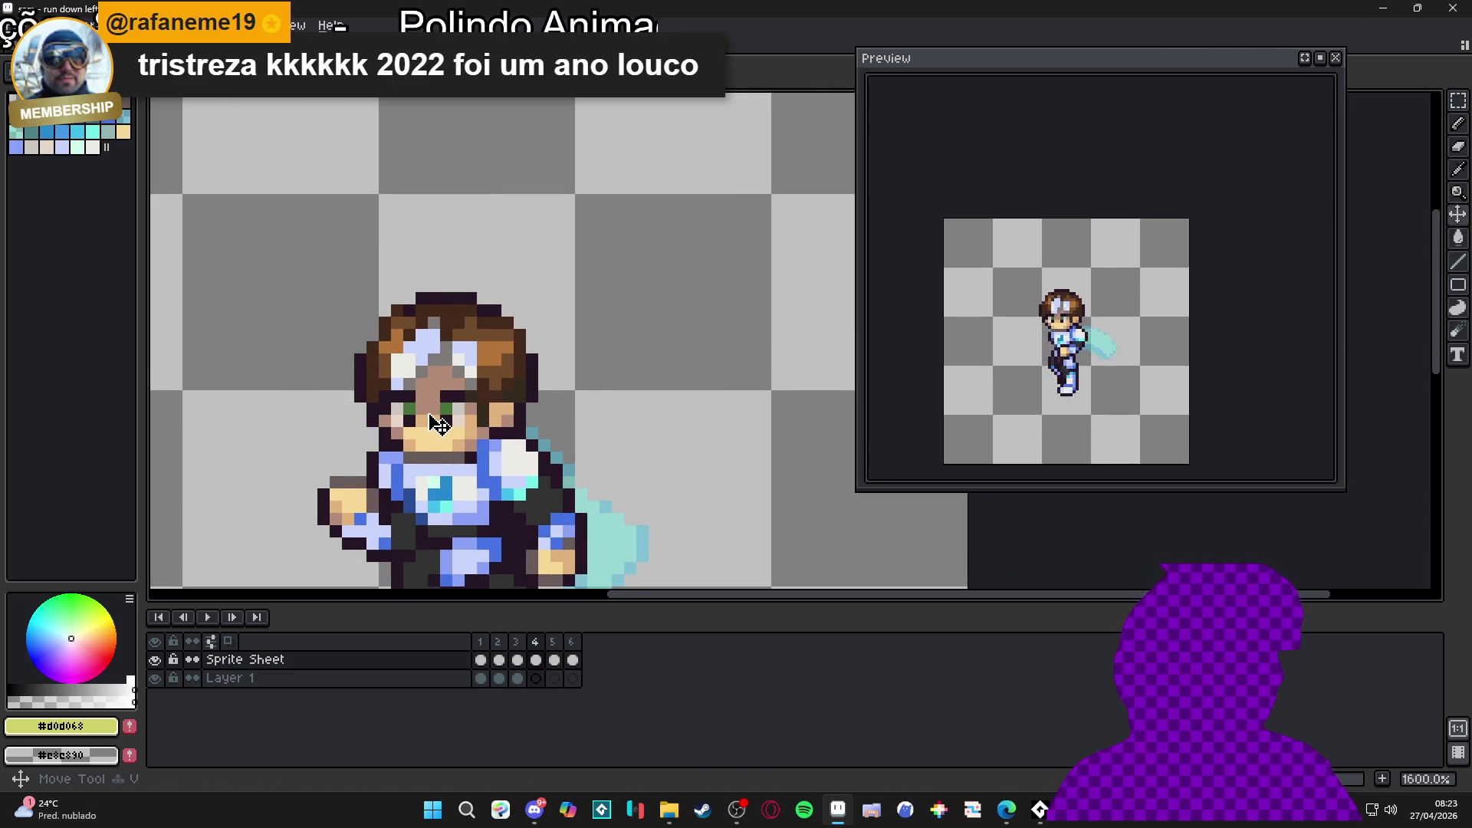
scroll(440, 424, up, 2)
key(m)
mouse_move(337, 160)
mouse_down()
mouse_move(559, 290)
mouse_move(687, 436)
mouse_up()
mouse_move(475, 368)
mouse_down()
mouse_move(460, 387)
mouse_move(441, 376)
mouse_move(417, 299)
mouse_up()
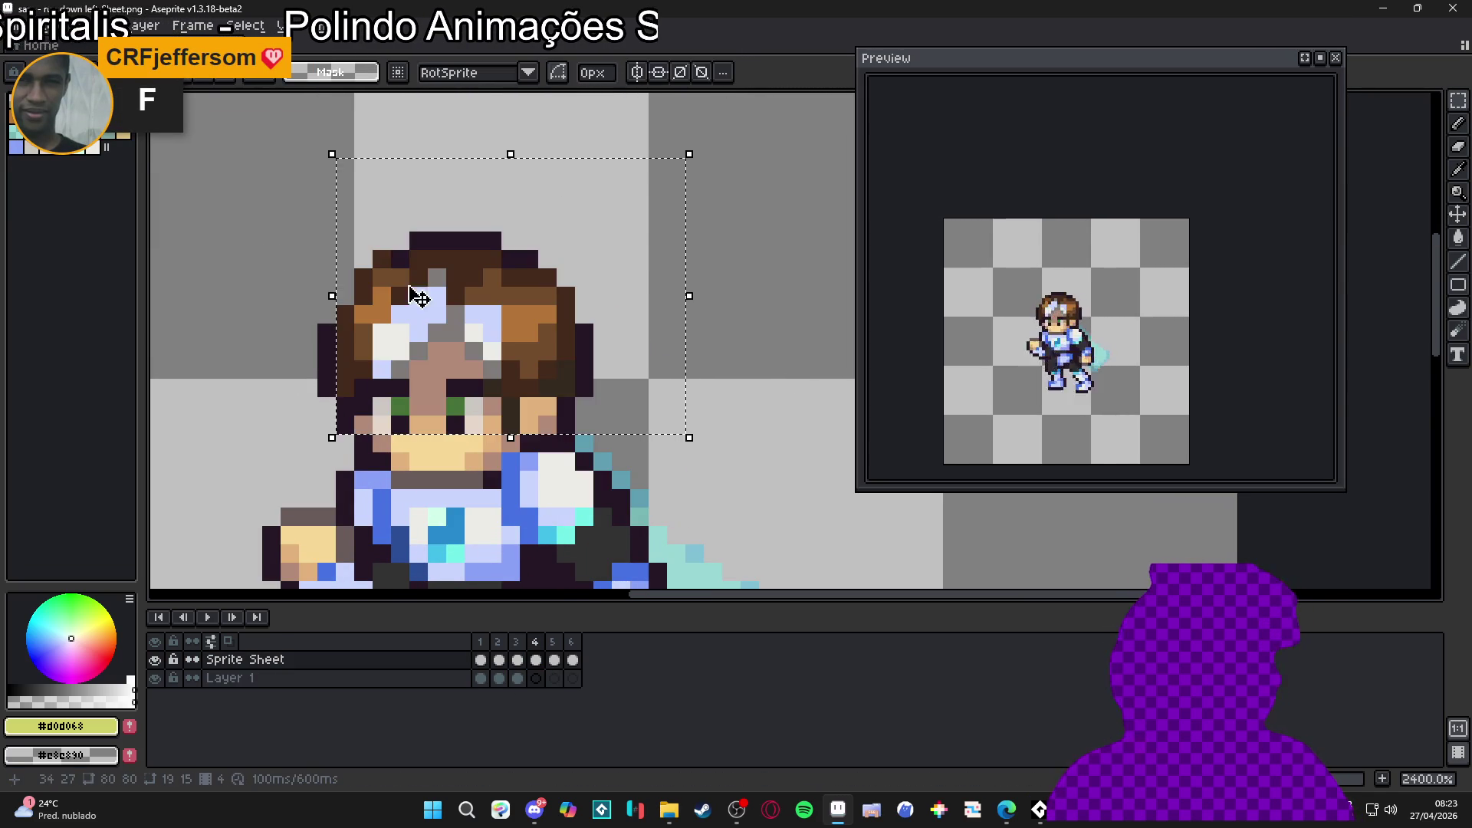
mouse_move(262, 139)
mouse_down()
mouse_move(688, 474)
mouse_move(706, 474)
mouse_move(706, 435)
mouse_up()
mouse_move(503, 452)
mouse_down()
mouse_move(318, 435)
mouse_move(483, 488)
mouse_move(482, 469)
mouse_move(387, 471)
mouse_up()
scroll(400, 480, up, 1)
scroll(387, 470, down, 2)
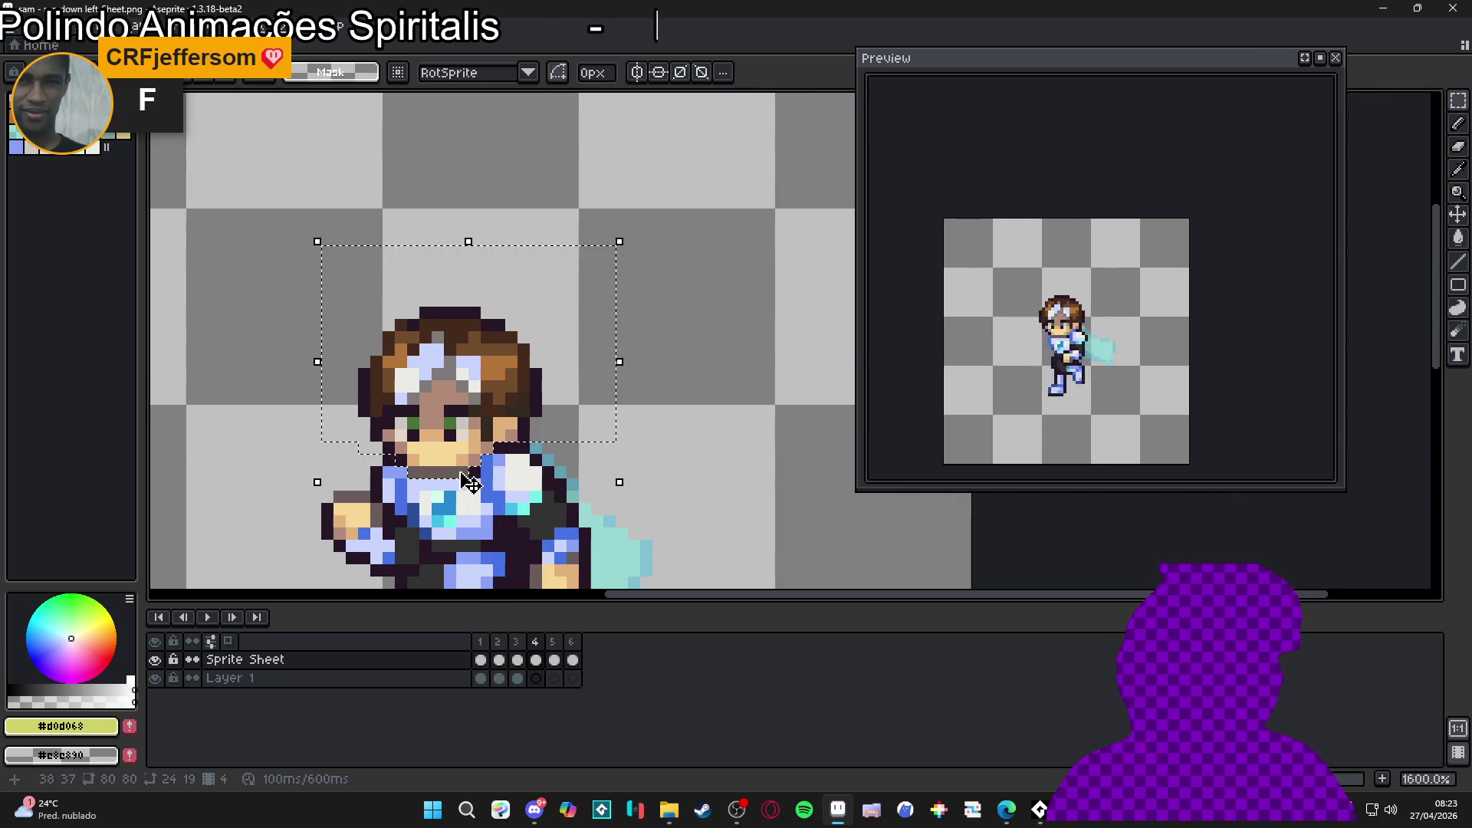
click(536, 679)
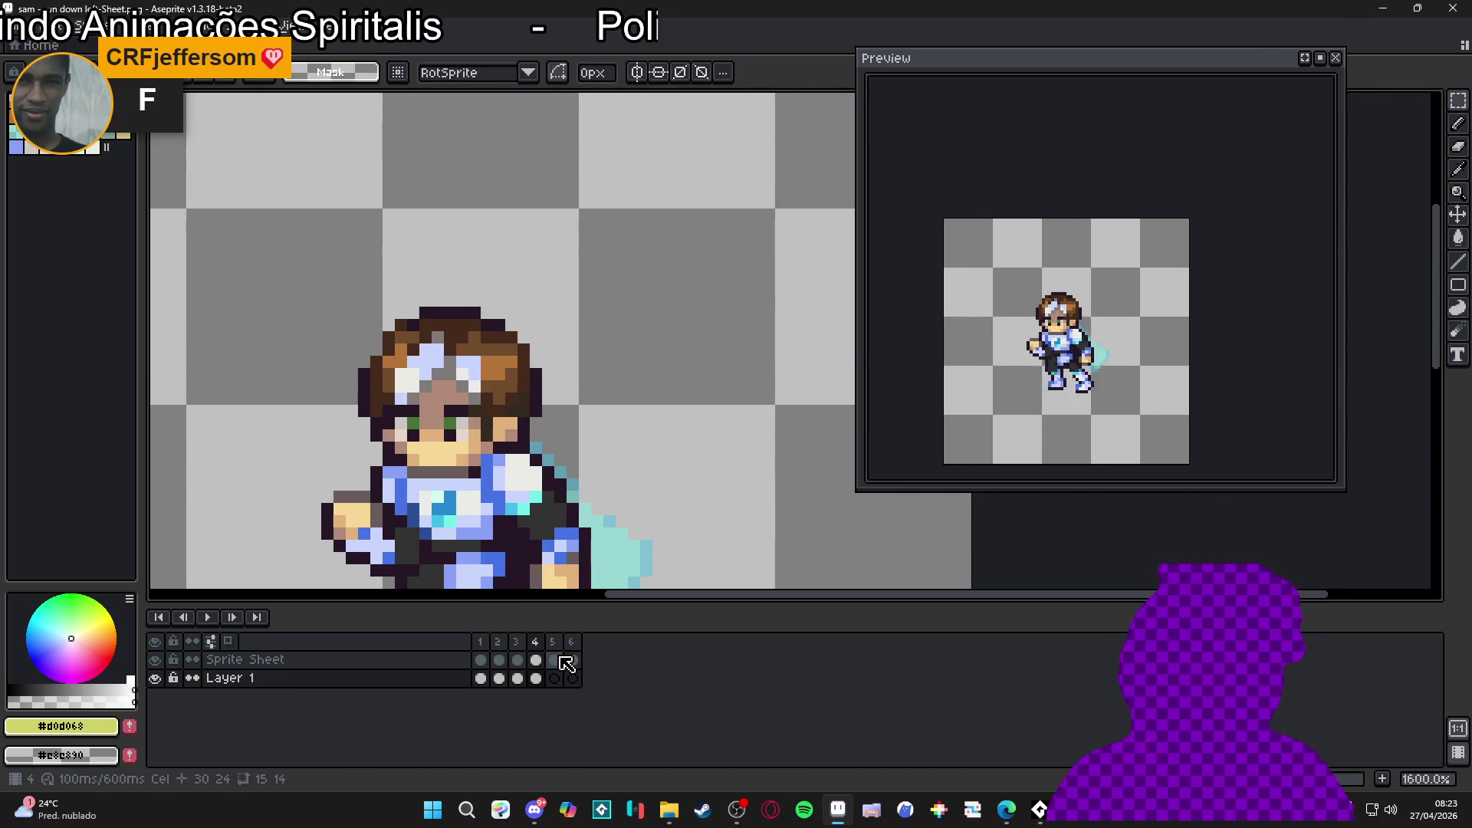
Step: Erase the selected pixels around frame 5's face on the Sprite Sheet layer
click(555, 660)
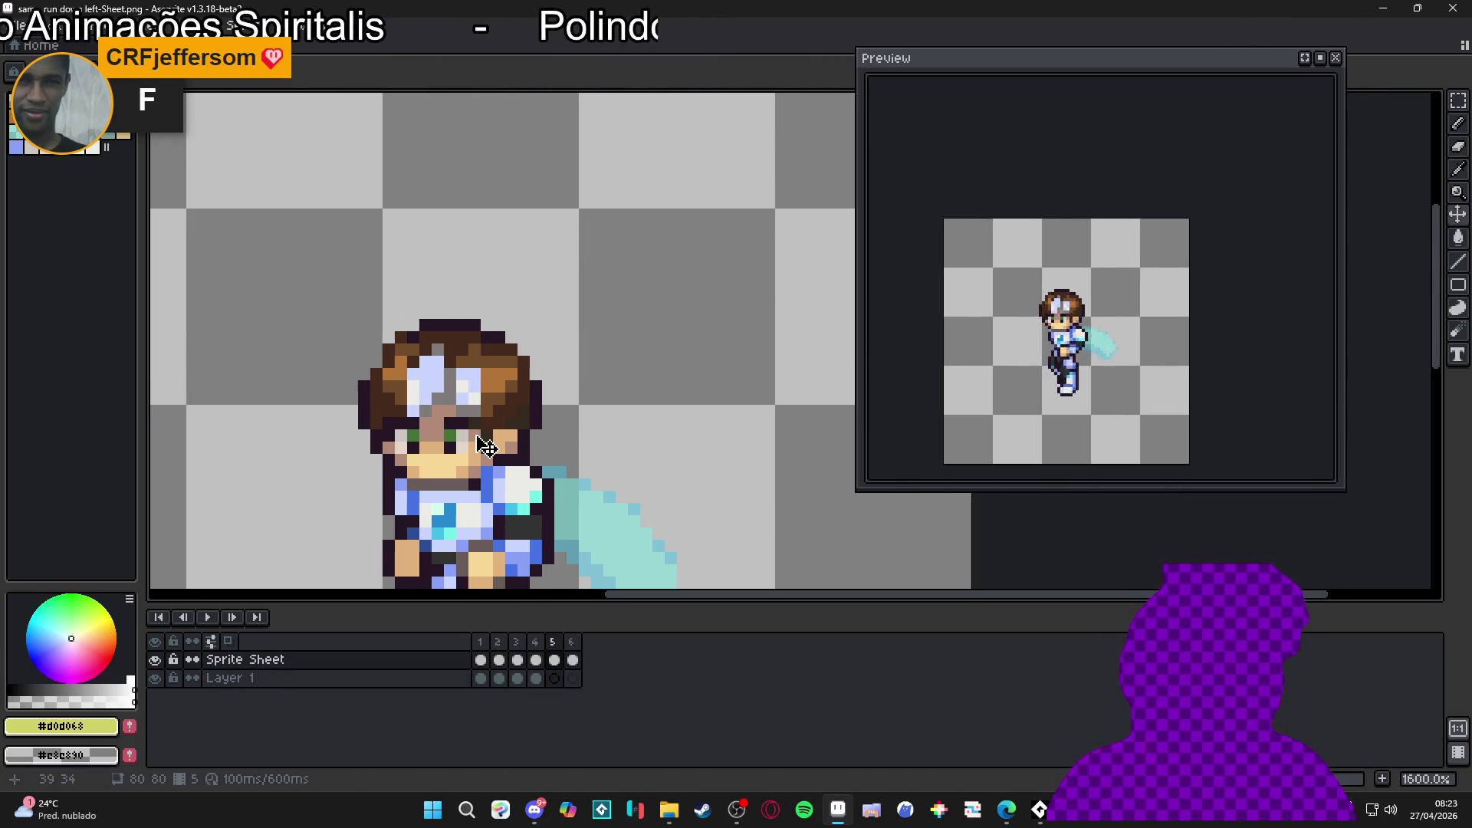
drag(261, 284, 579, 452)
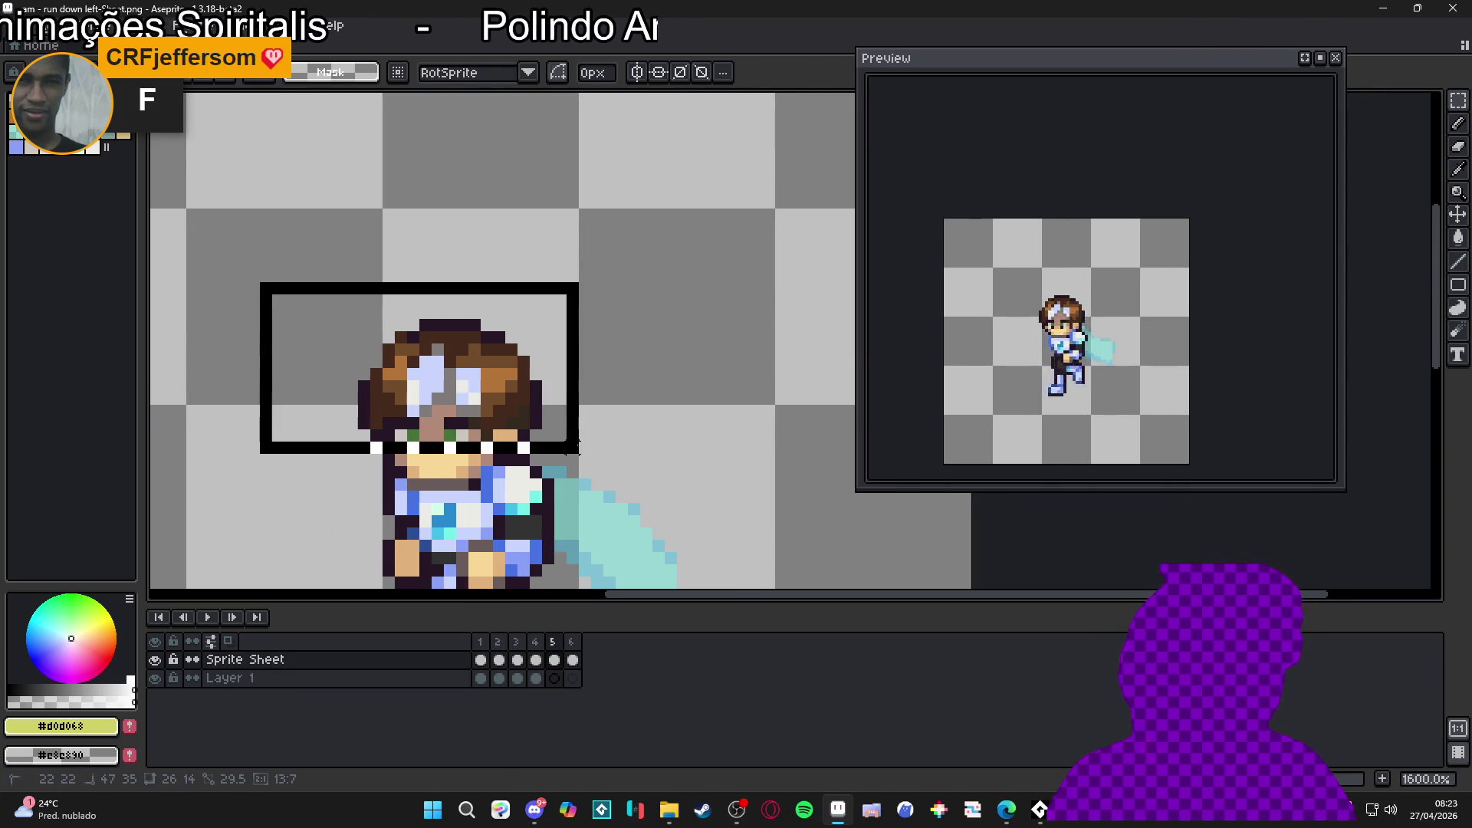
scroll(496, 471, up, 1)
mouse_move(475, 450)
mouse_down()
mouse_move(270, 450)
mouse_move(338, 498)
mouse_up()
scroll(332, 482, up, 1)
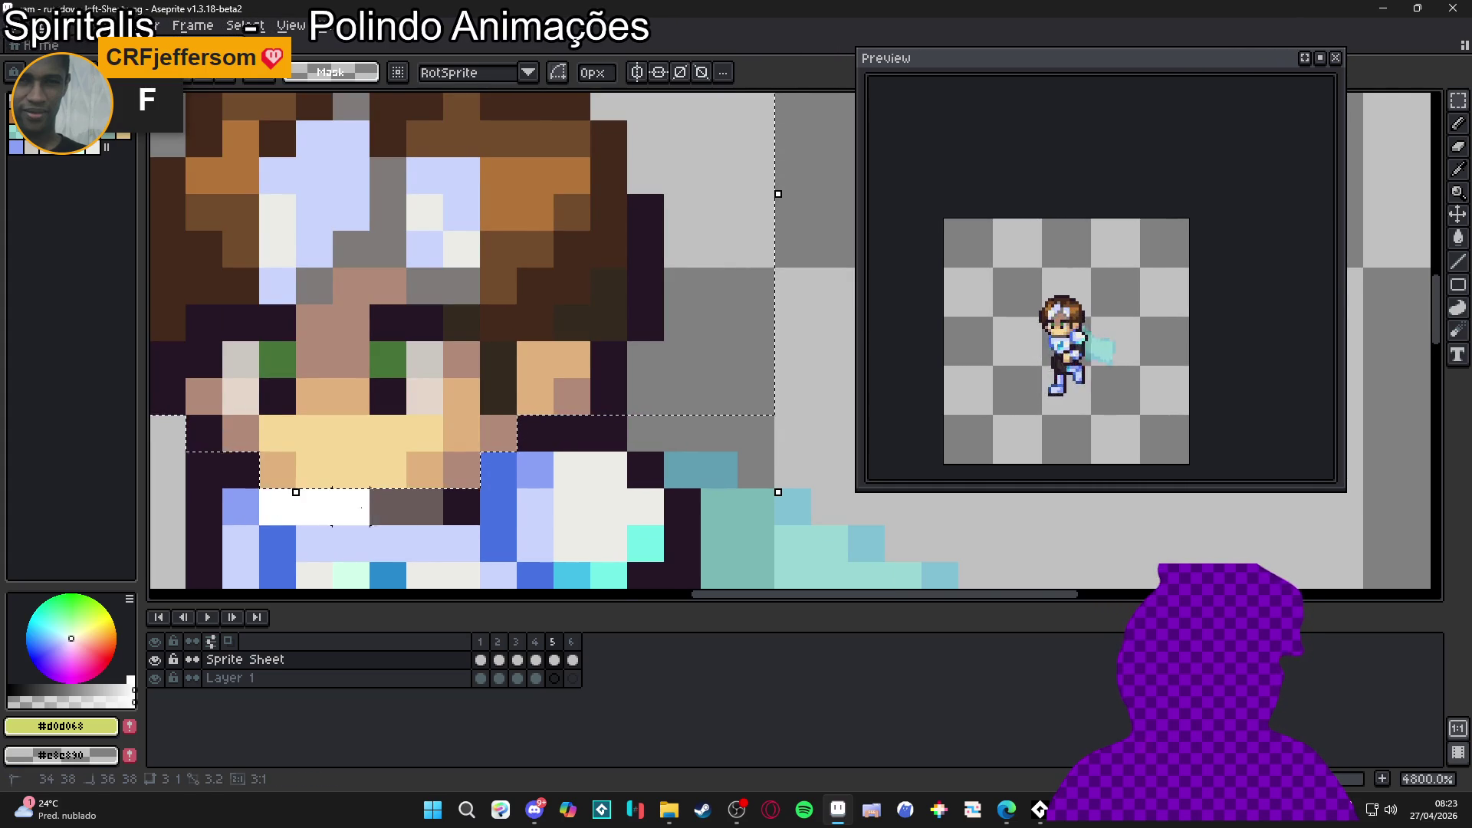
key(Delete)
click(554, 677)
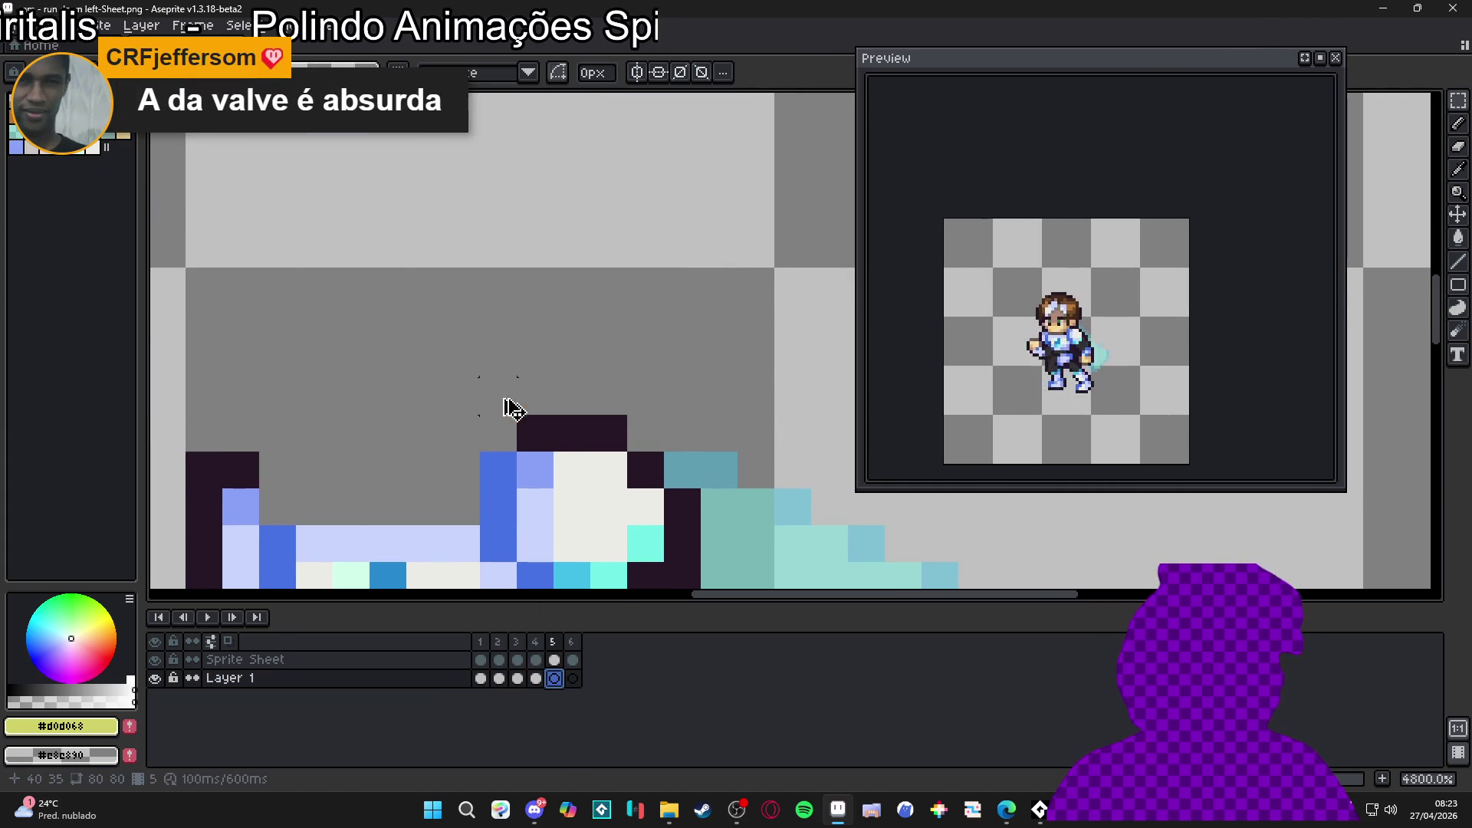
click(573, 678)
scroll(479, 376, down, 4)
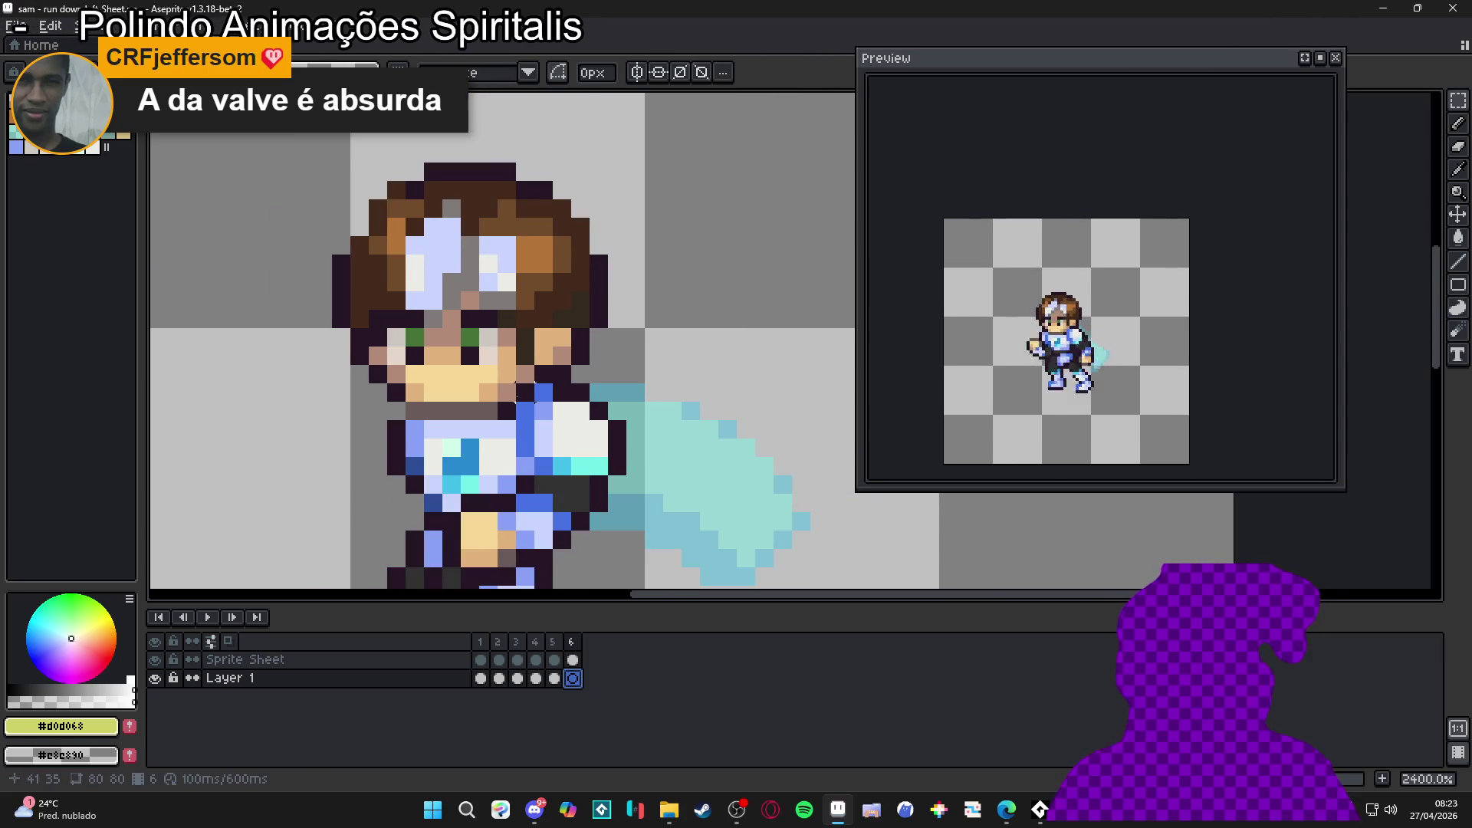
Step: Select frame 6's head plus chin rows on the Sprite Sheet layer and cut it
key(Up)
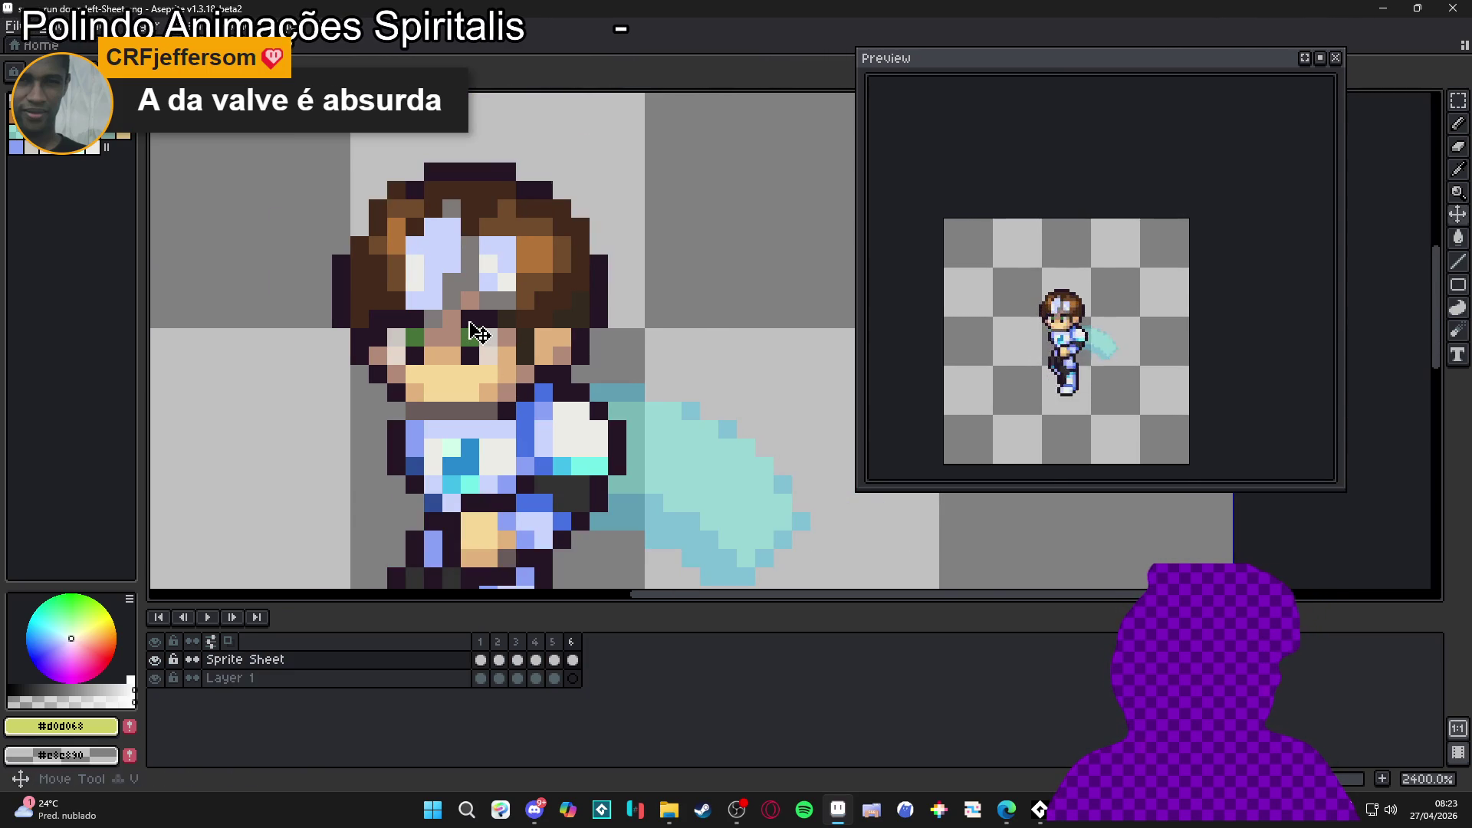
key(m)
mouse_move(236, 126)
mouse_down()
mouse_move(575, 294)
mouse_move(682, 373)
mouse_up()
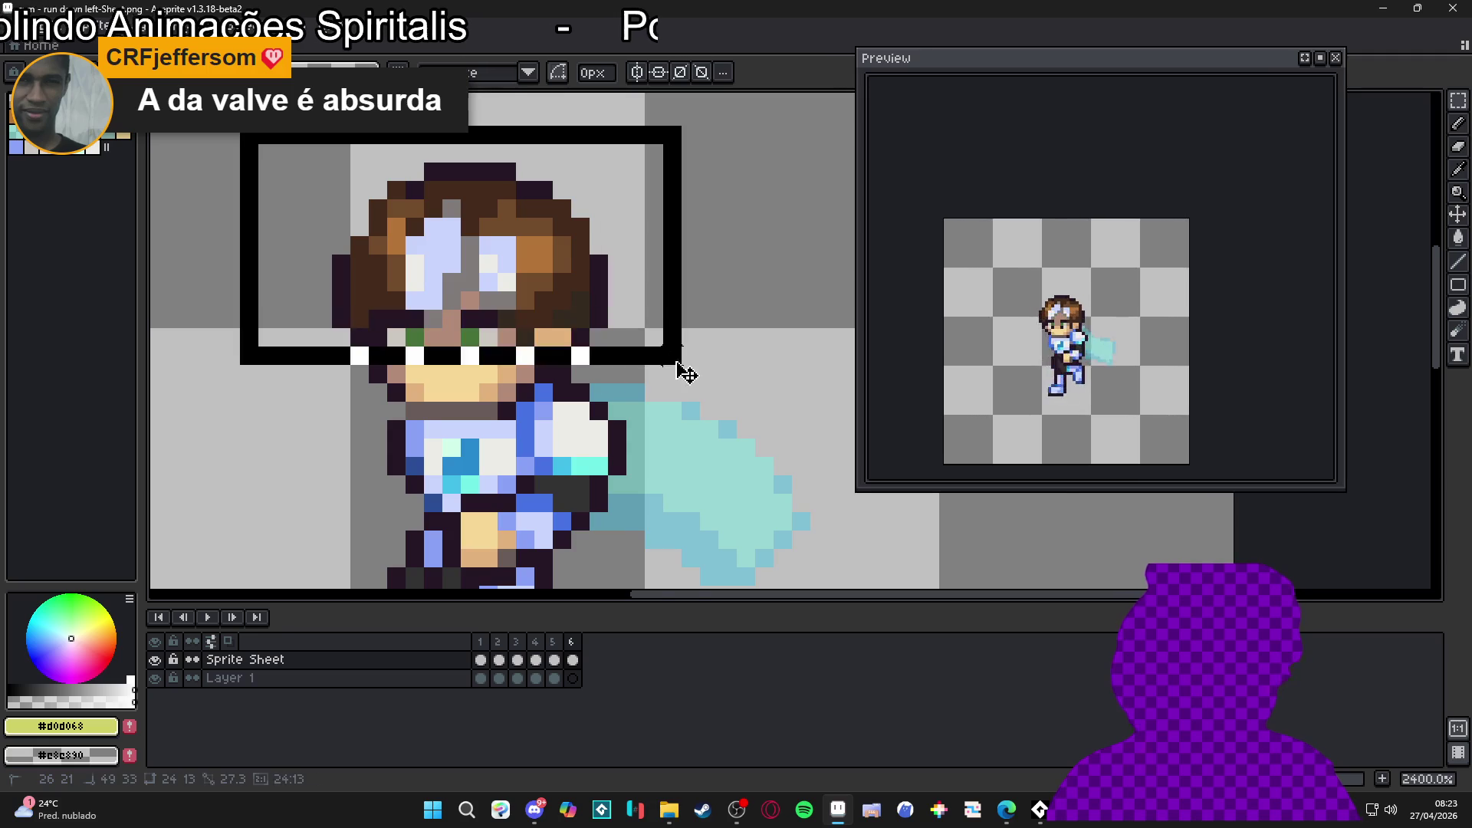
scroll(542, 378, up, 4)
click(491, 391)
mouse_move(506, 383)
mouse_down()
mouse_move(204, 312)
mouse_move(211, 383)
mouse_move(470, 429)
mouse_up()
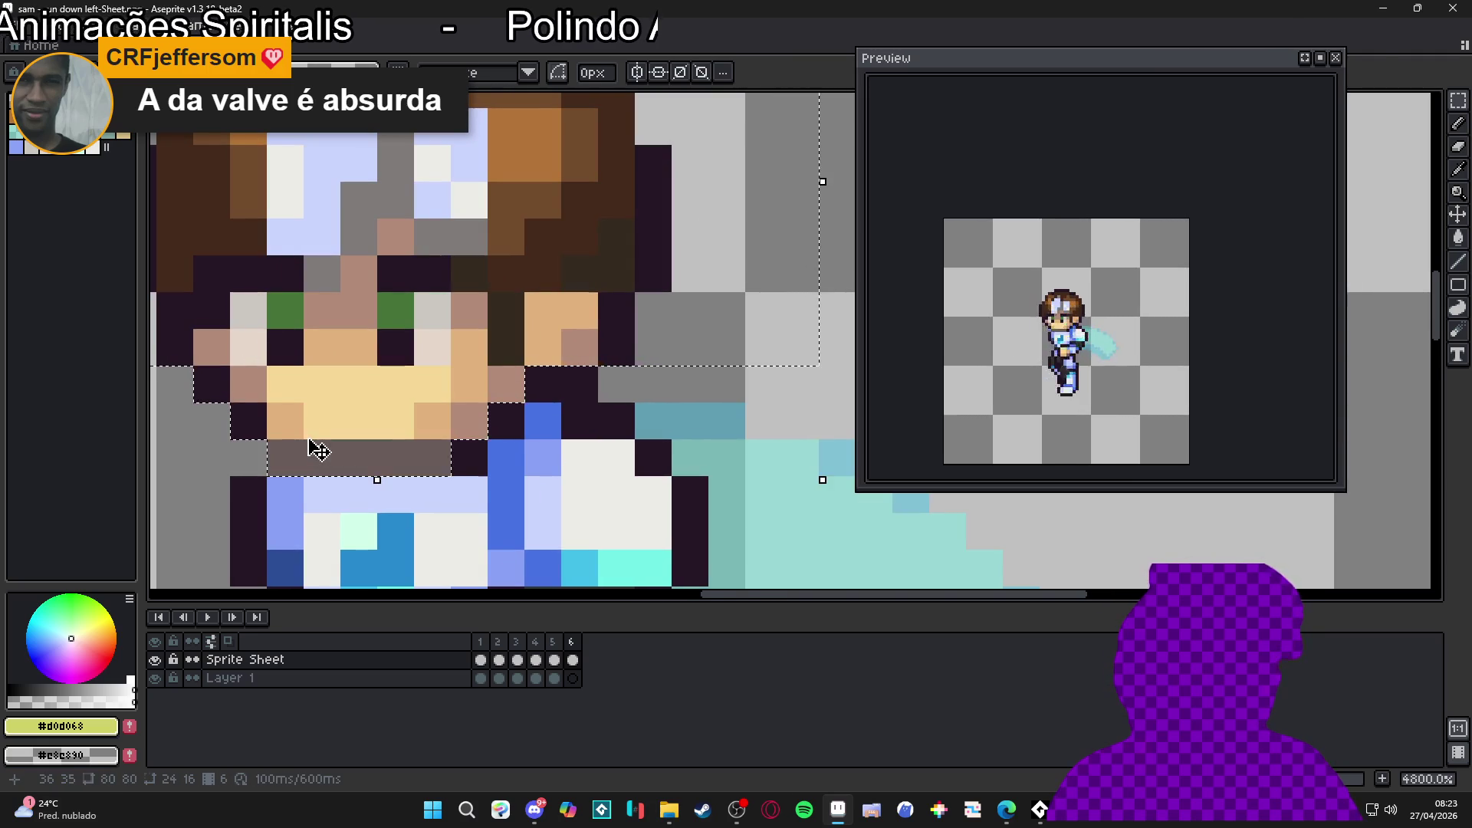
scroll(309, 446, down, 5)
drag(330, 452, 362, 453)
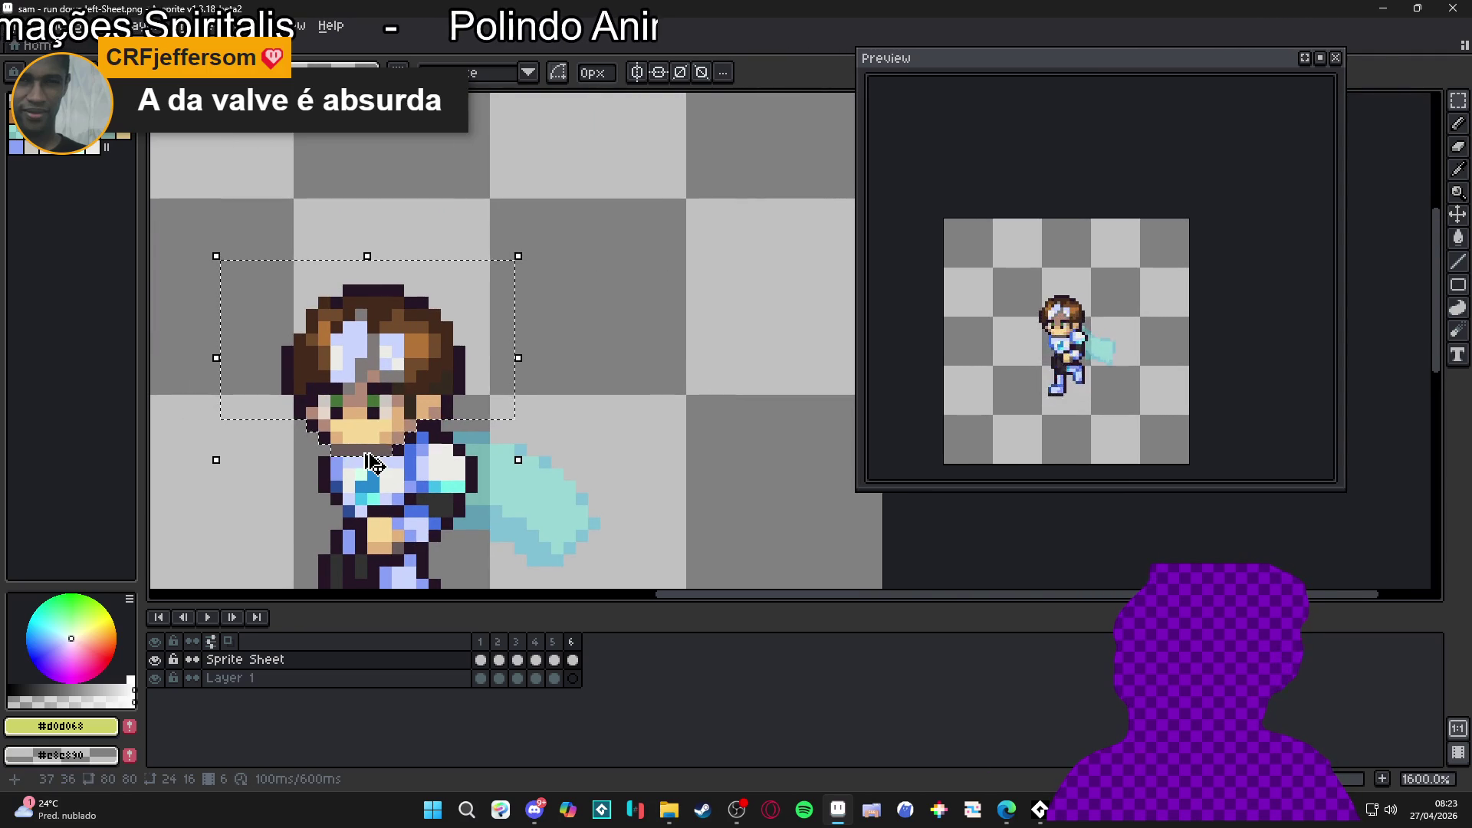
key(ctrl+x)
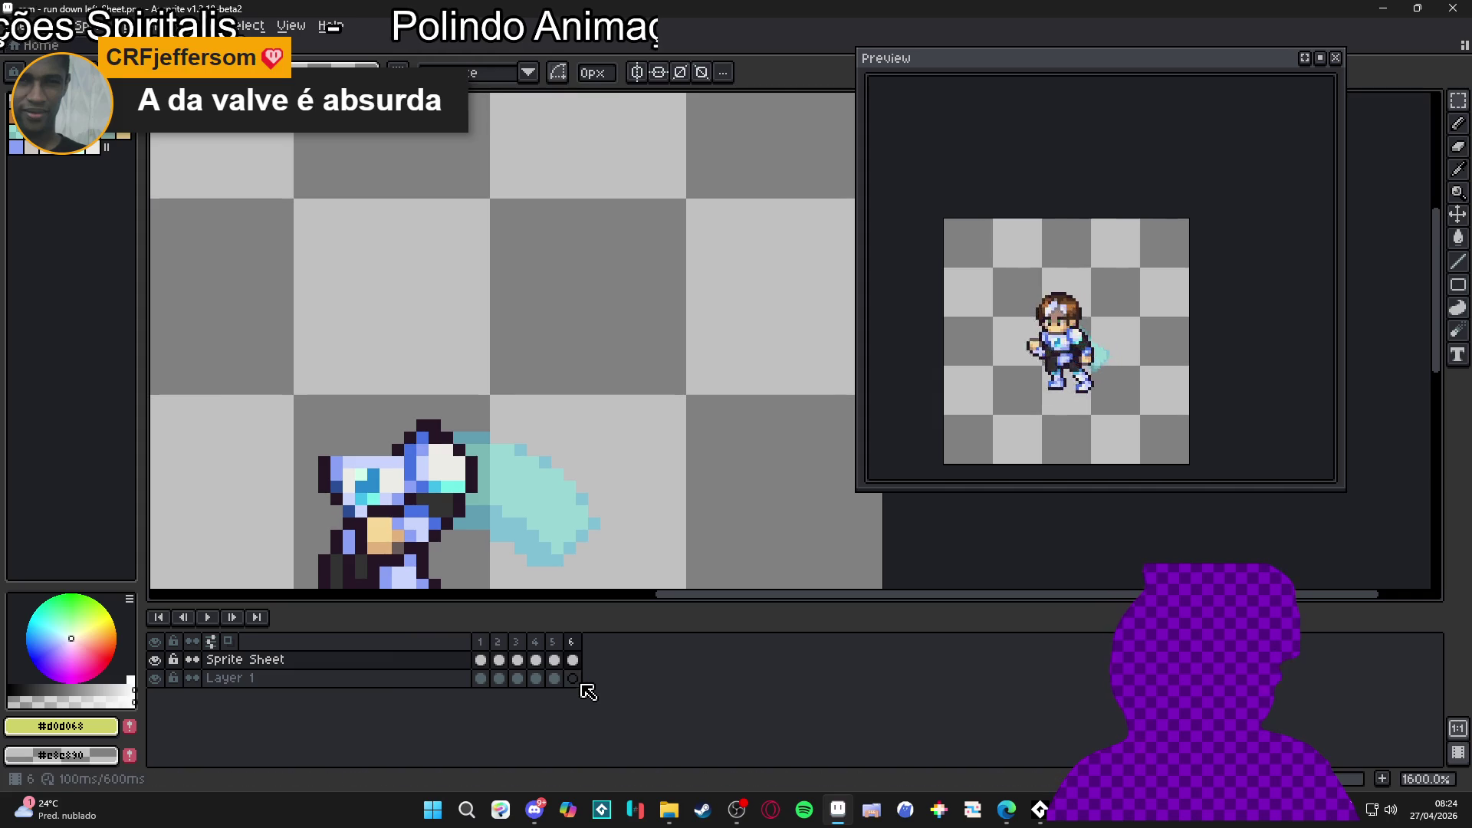
Step: Paste the head into Layer 1 at frame 6, deselect, recentre the view, and return to frame 1
click(572, 678)
key(ctrl+v)
key(ctrl+d)
drag(388, 478, 413, 440)
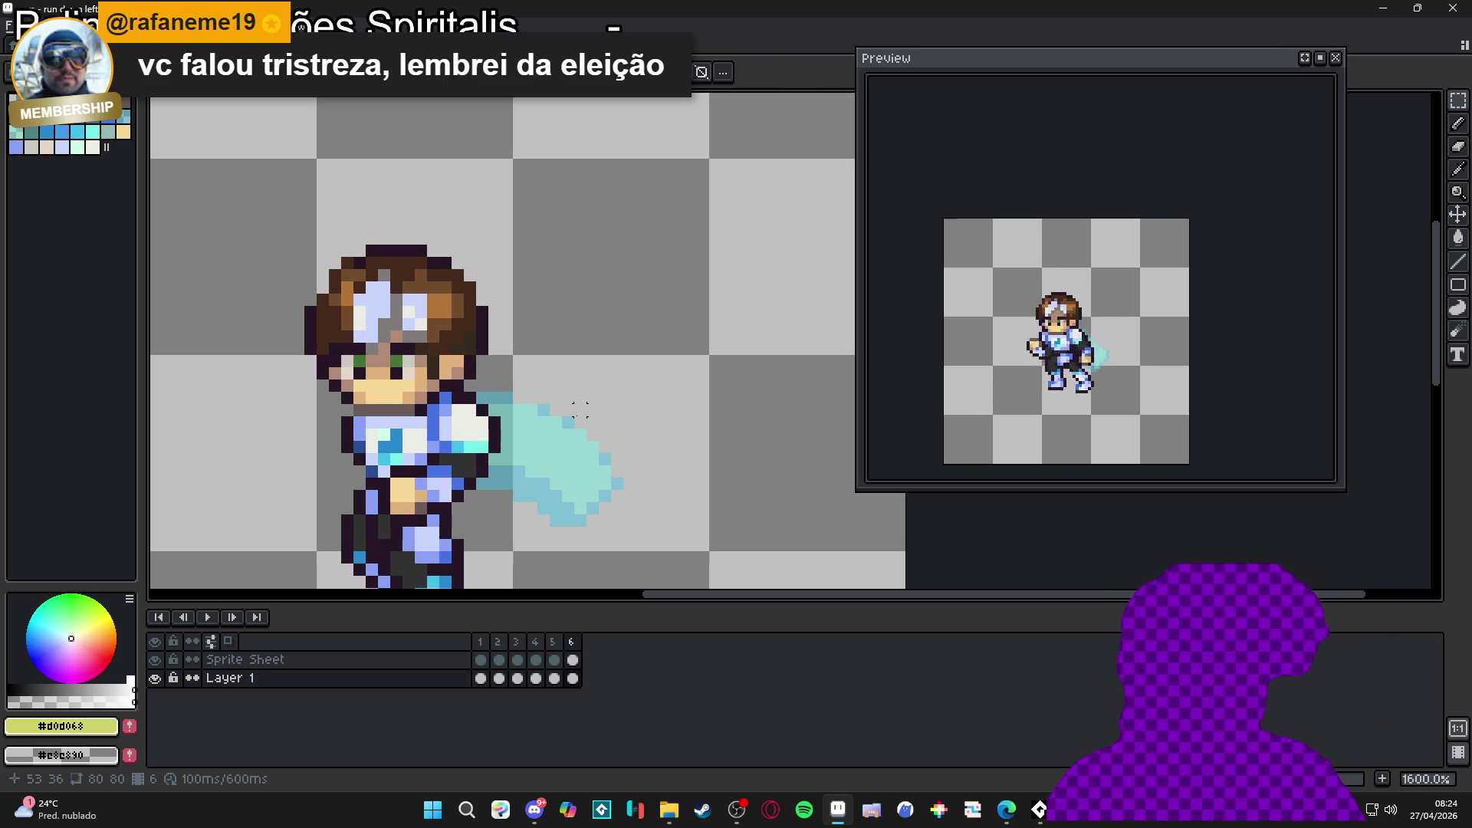
drag(425, 412, 495, 336)
scroll(489, 355, down, 1)
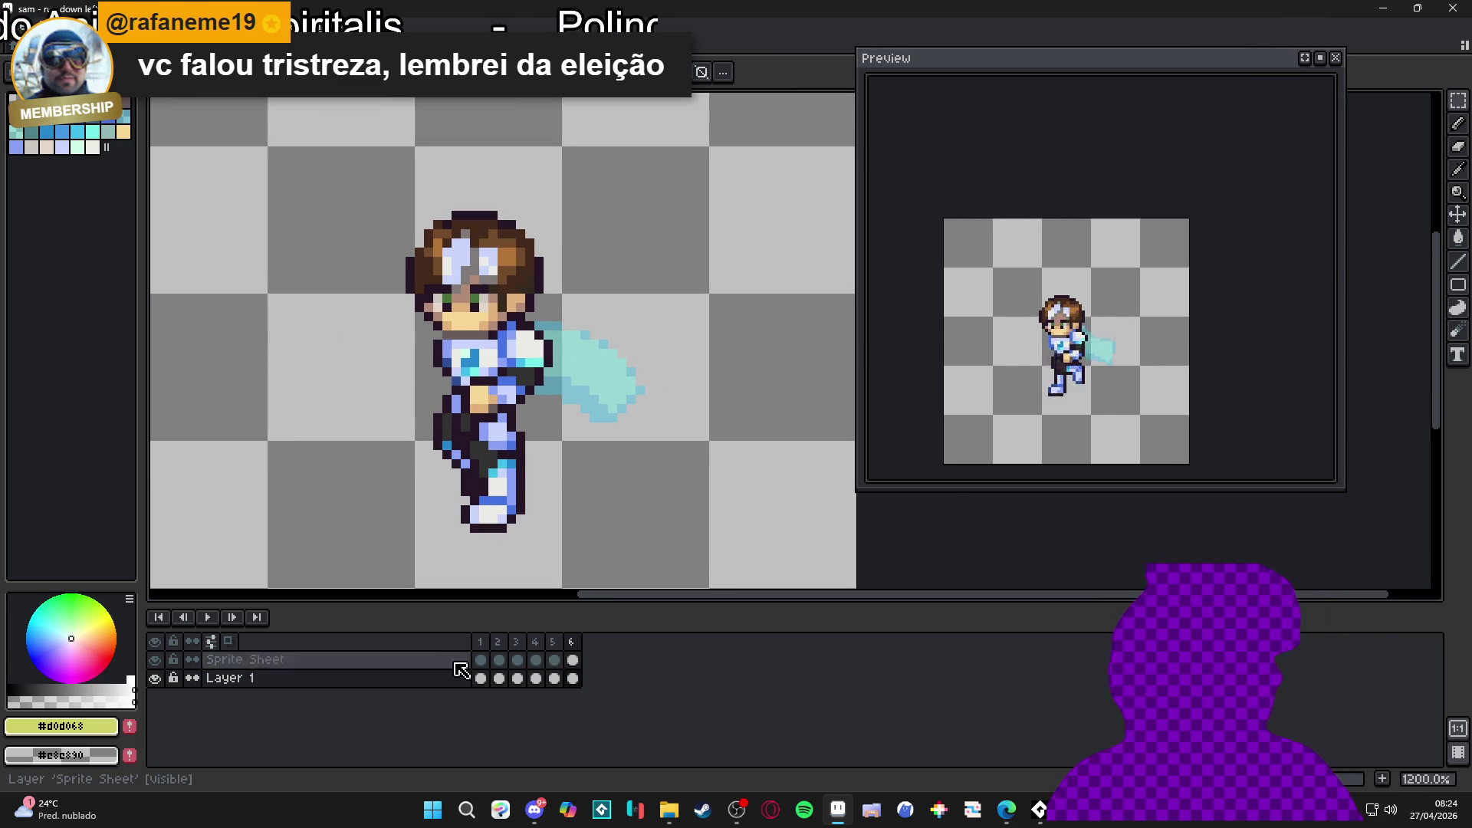
key(Up)
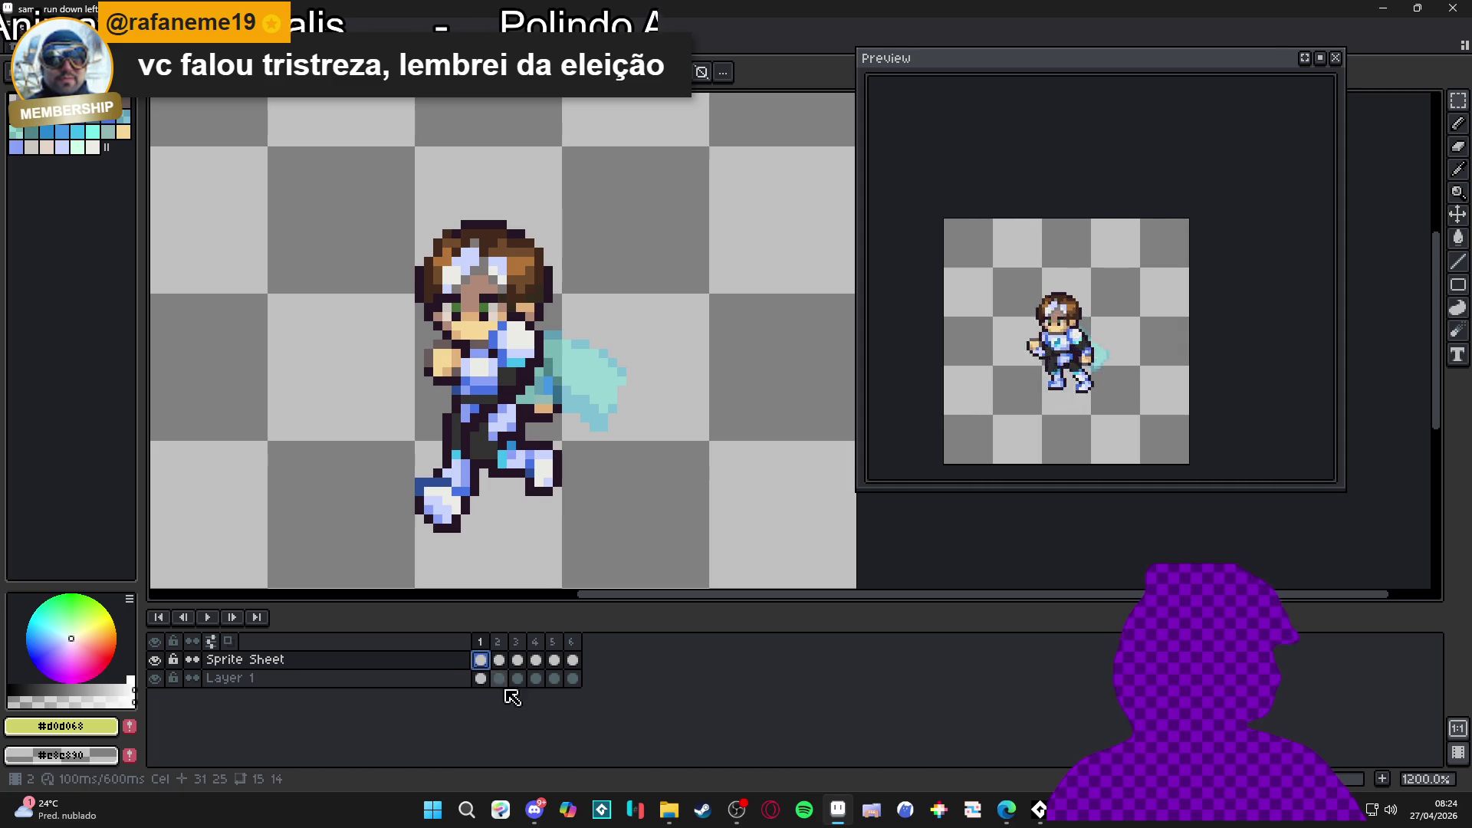
click(499, 661)
click(481, 661)
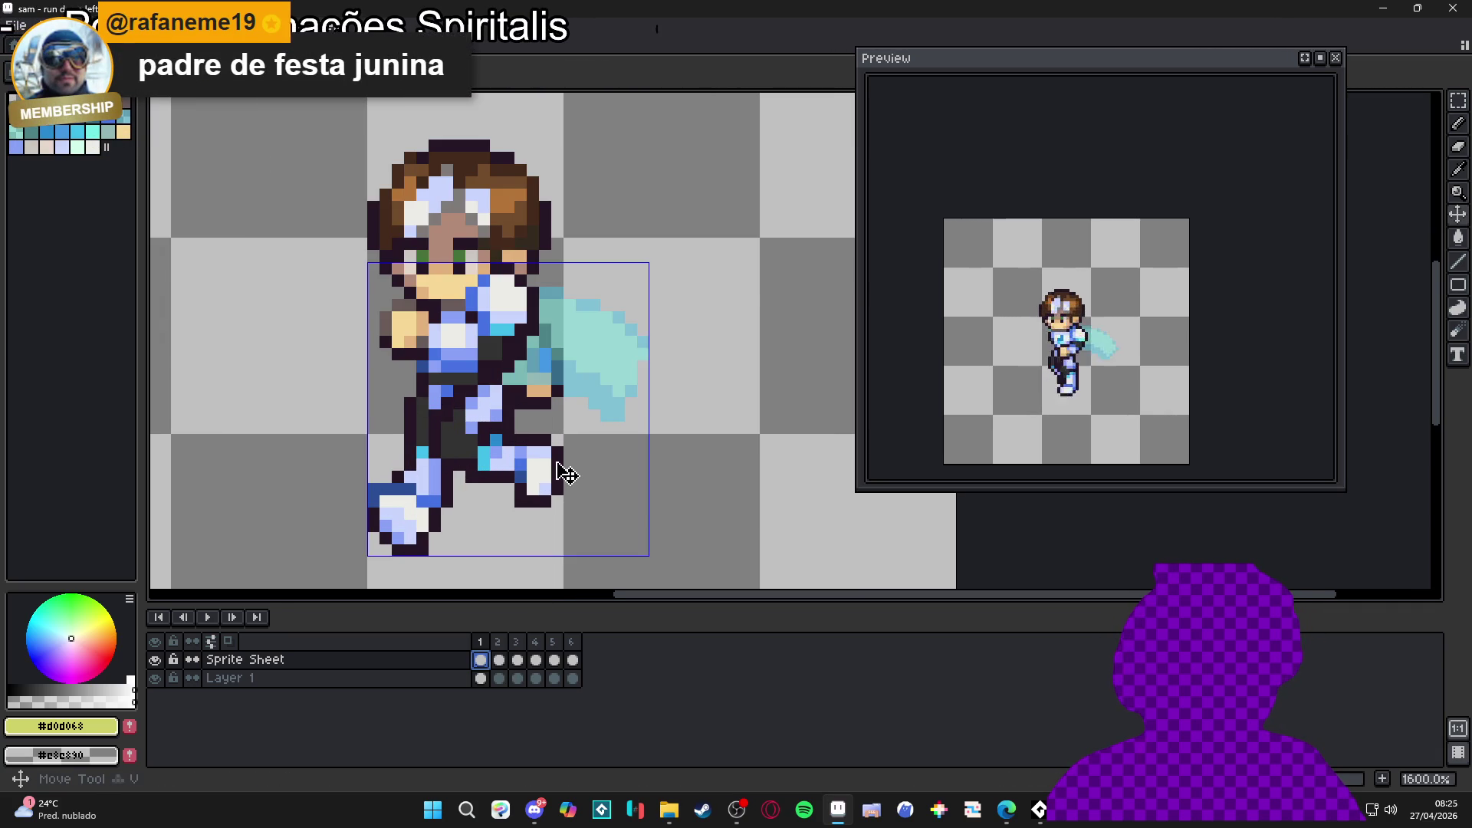
key(ctrl)
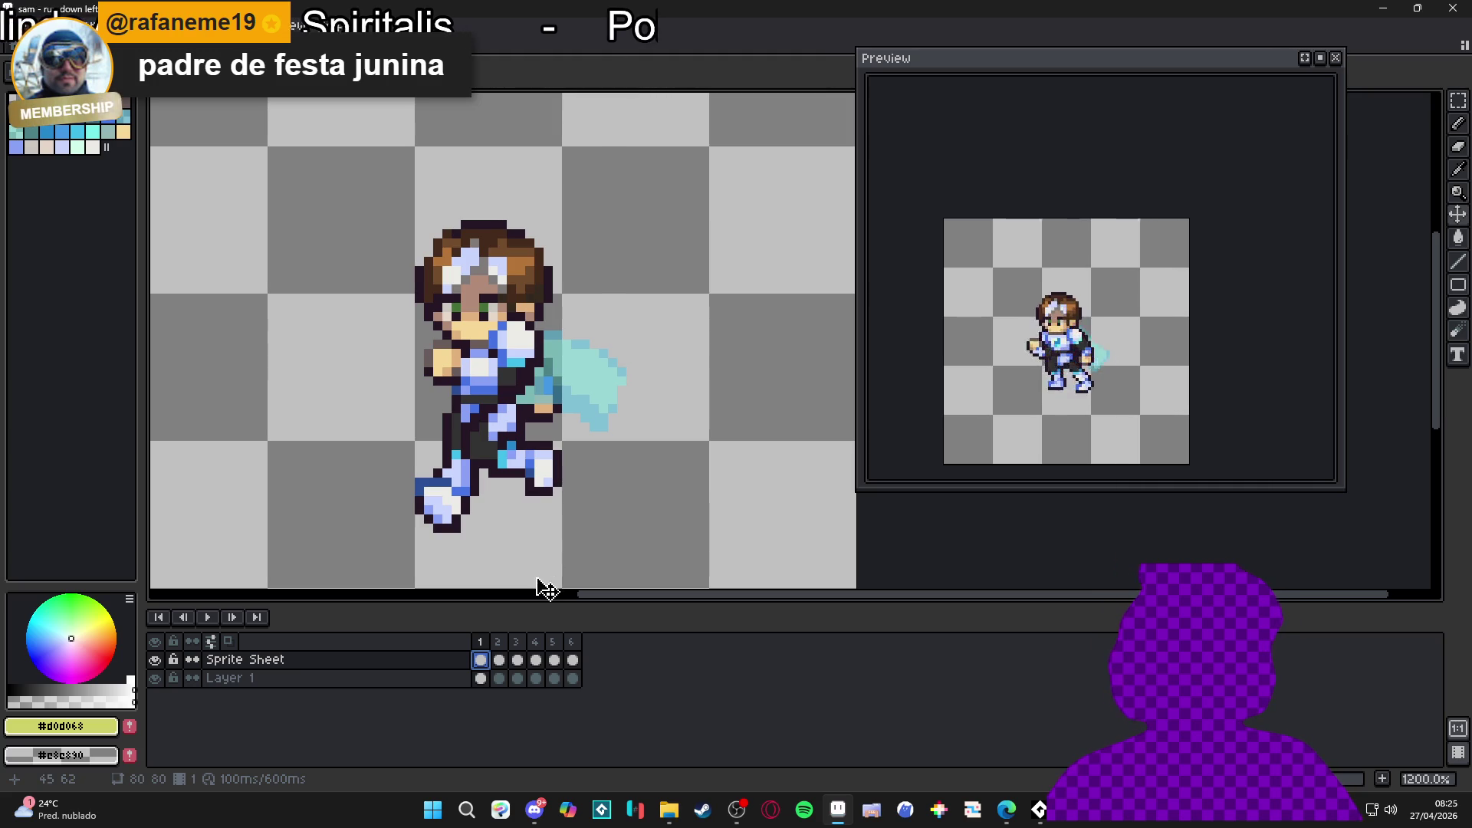
click(505, 648)
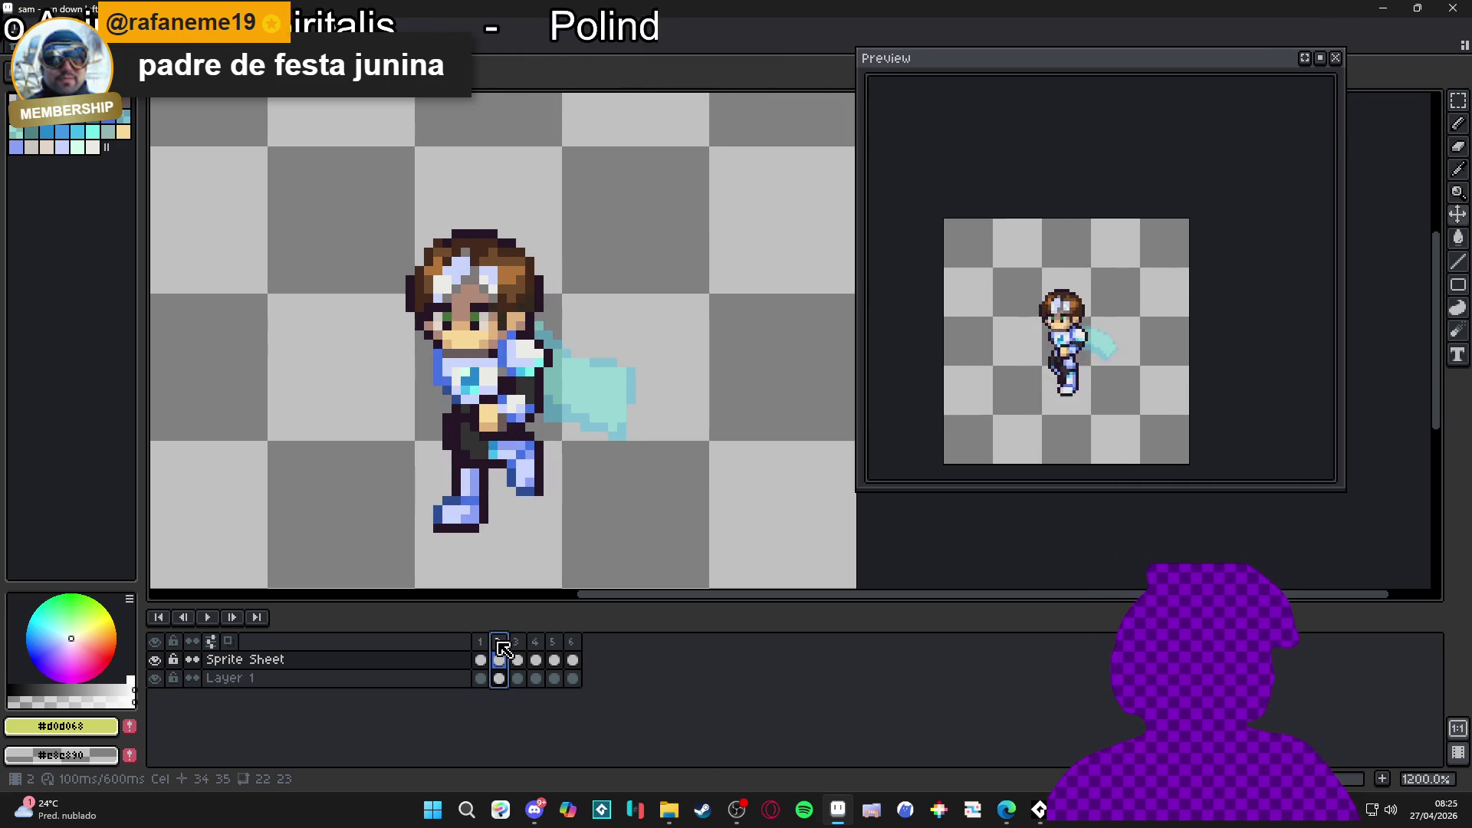
click(506, 650)
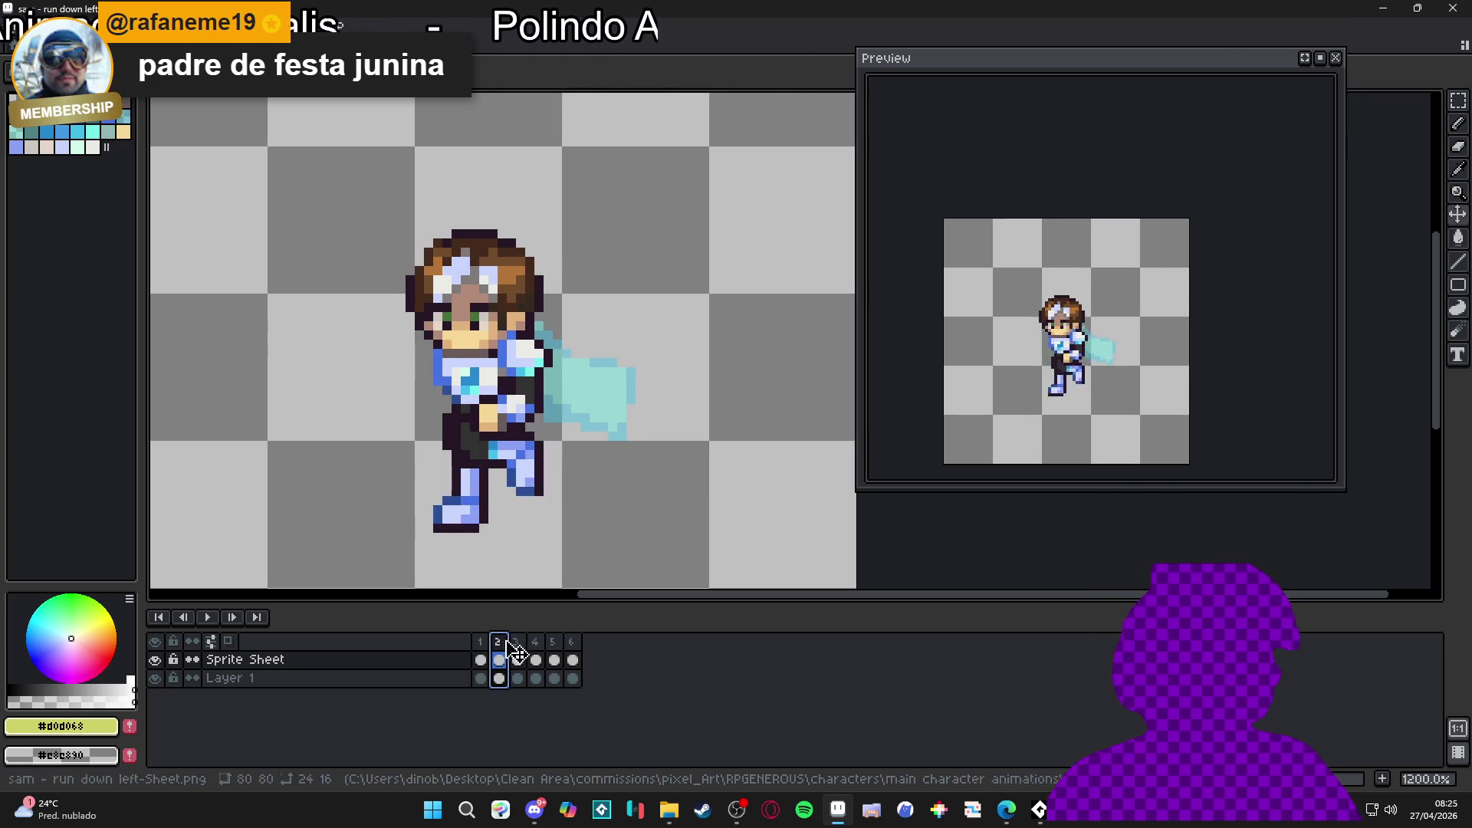
click(533, 651)
click(536, 652)
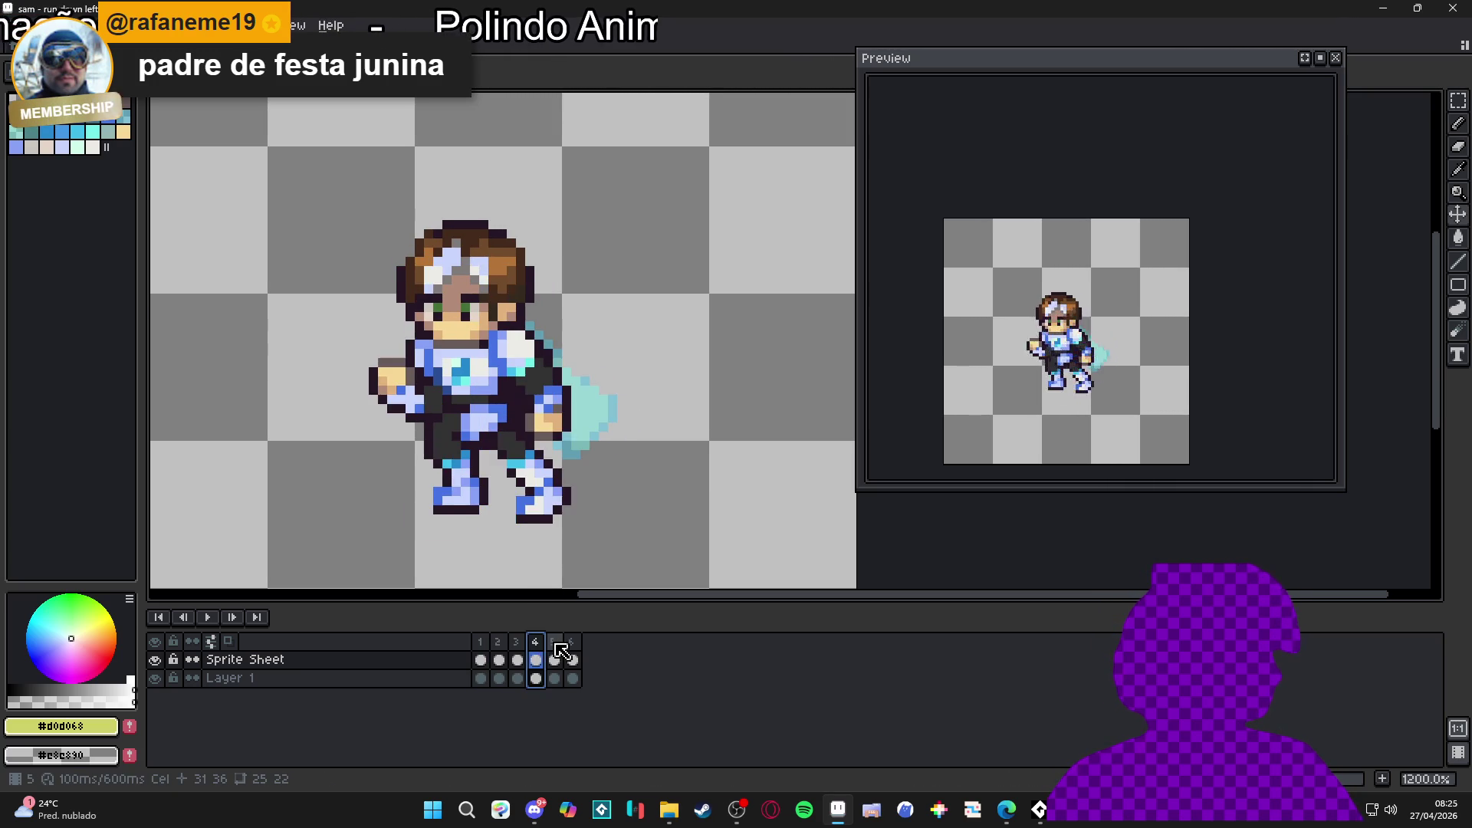
click(553, 651)
click(573, 650)
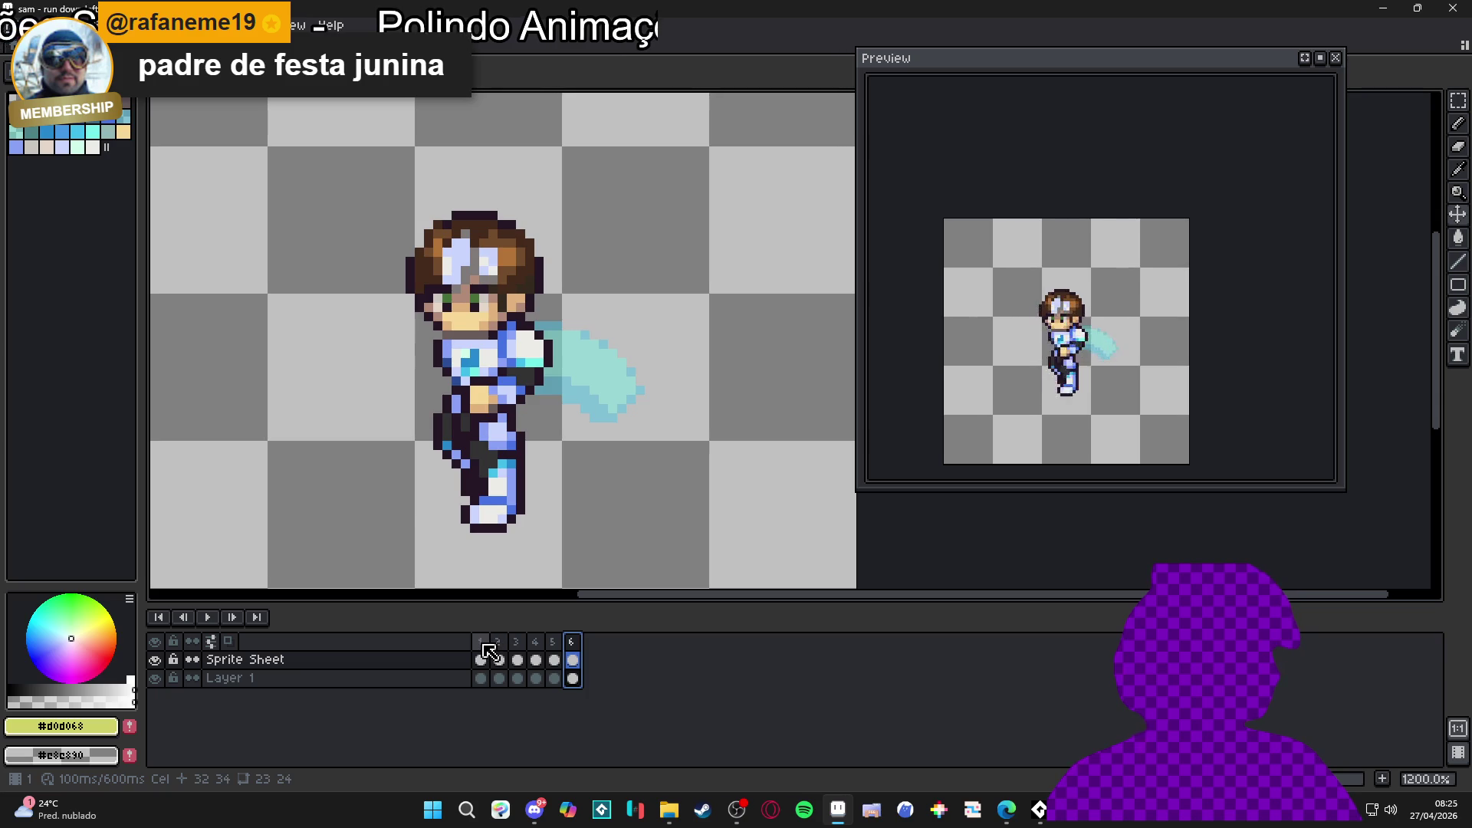
click(481, 651)
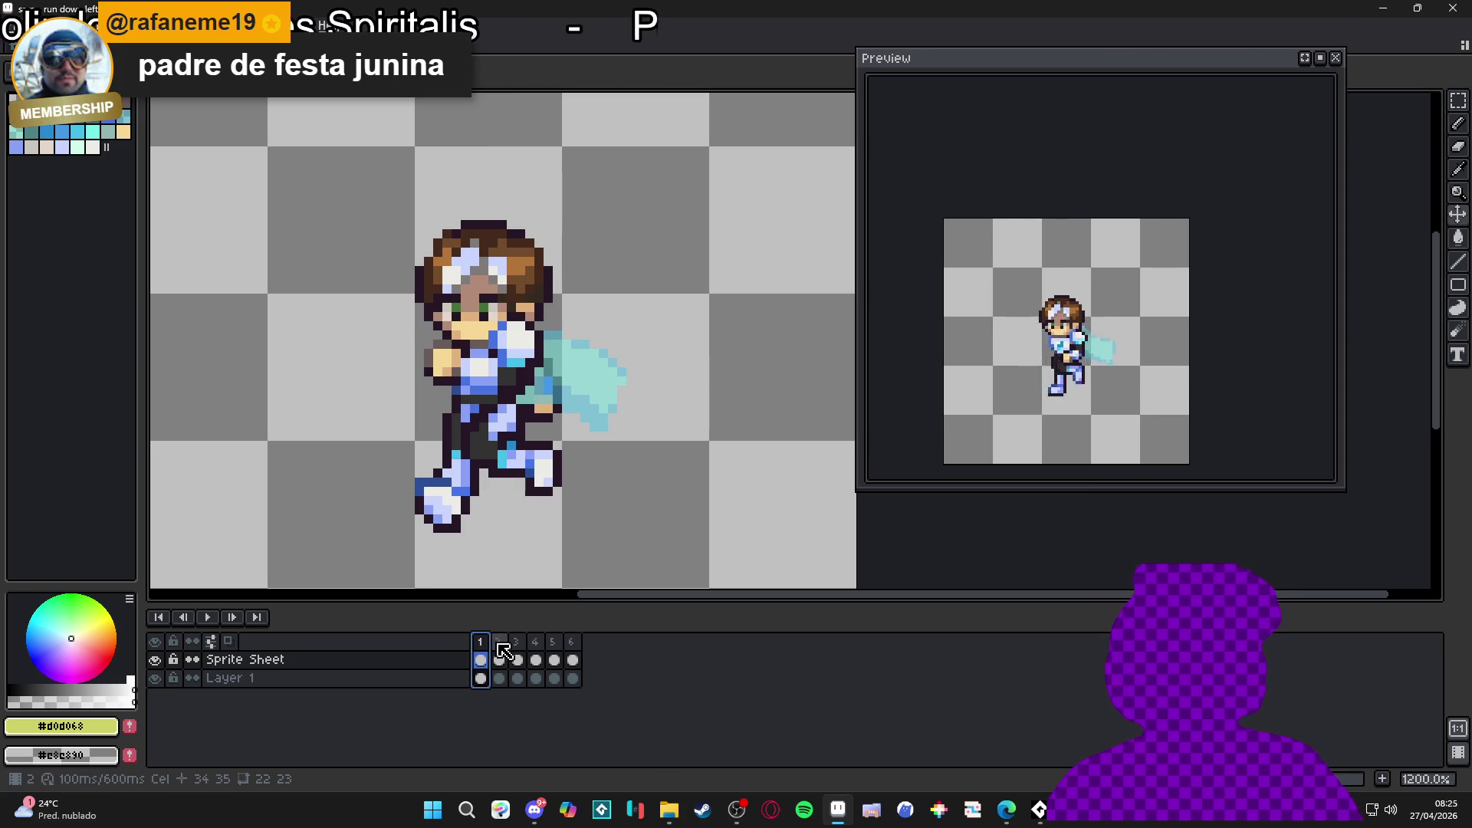
Step: Nudge frame 1's head on Layer 1 one pixel left and down, comparing with frame 2
click(499, 656)
click(481, 659)
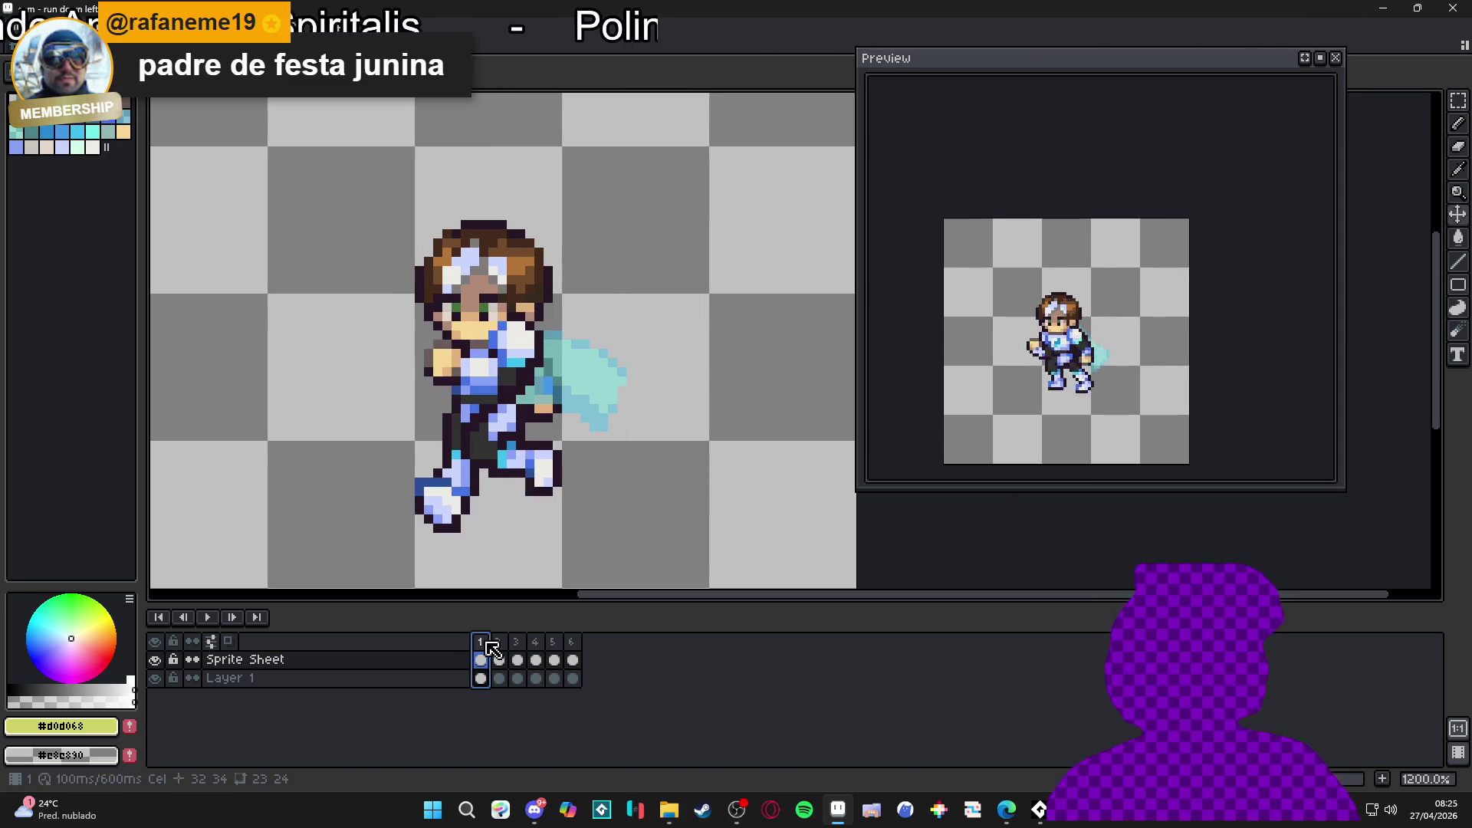
ctrl+click(490, 287)
drag(490, 288, 480, 299)
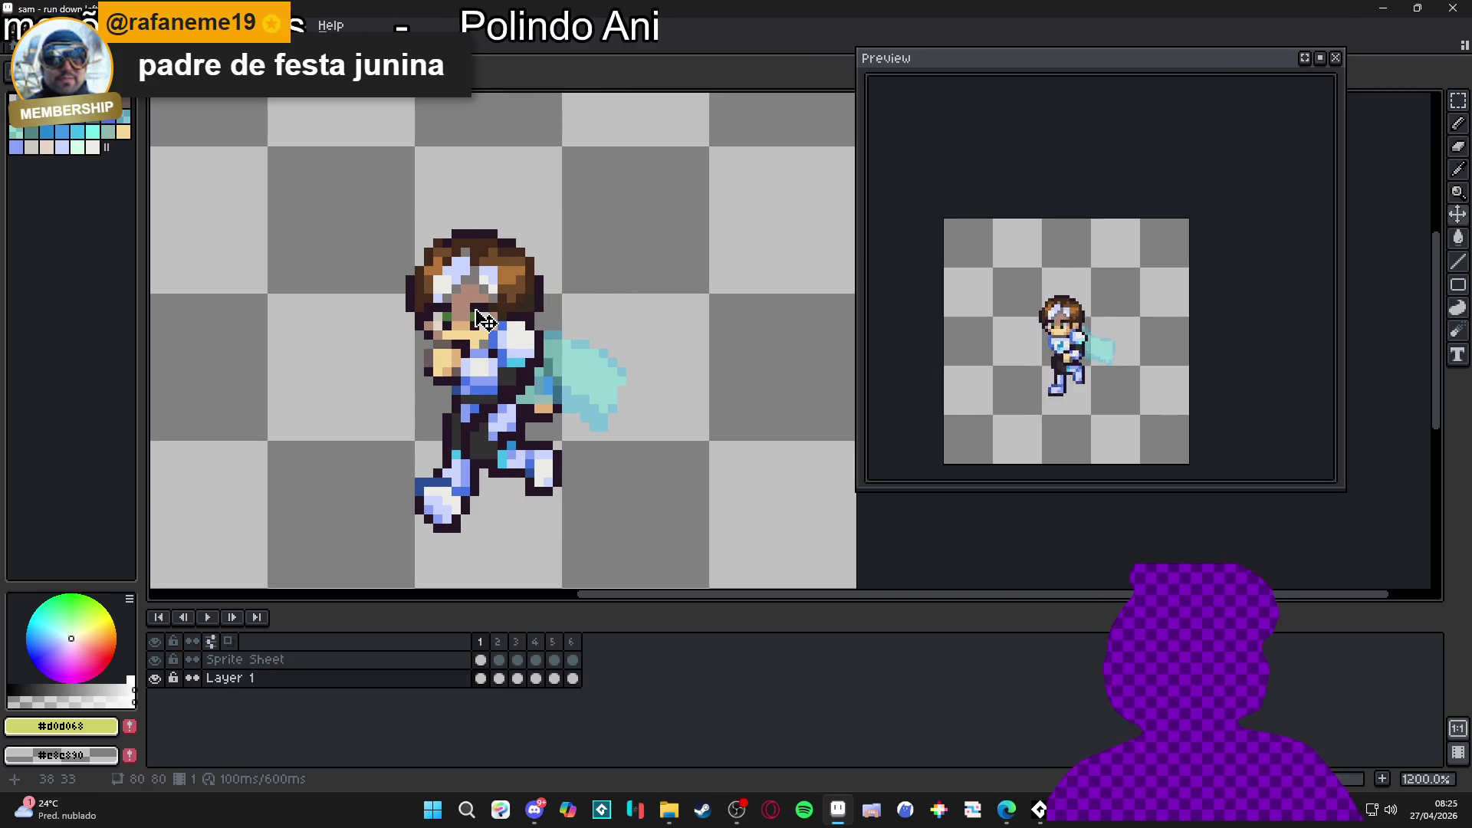
click(499, 644)
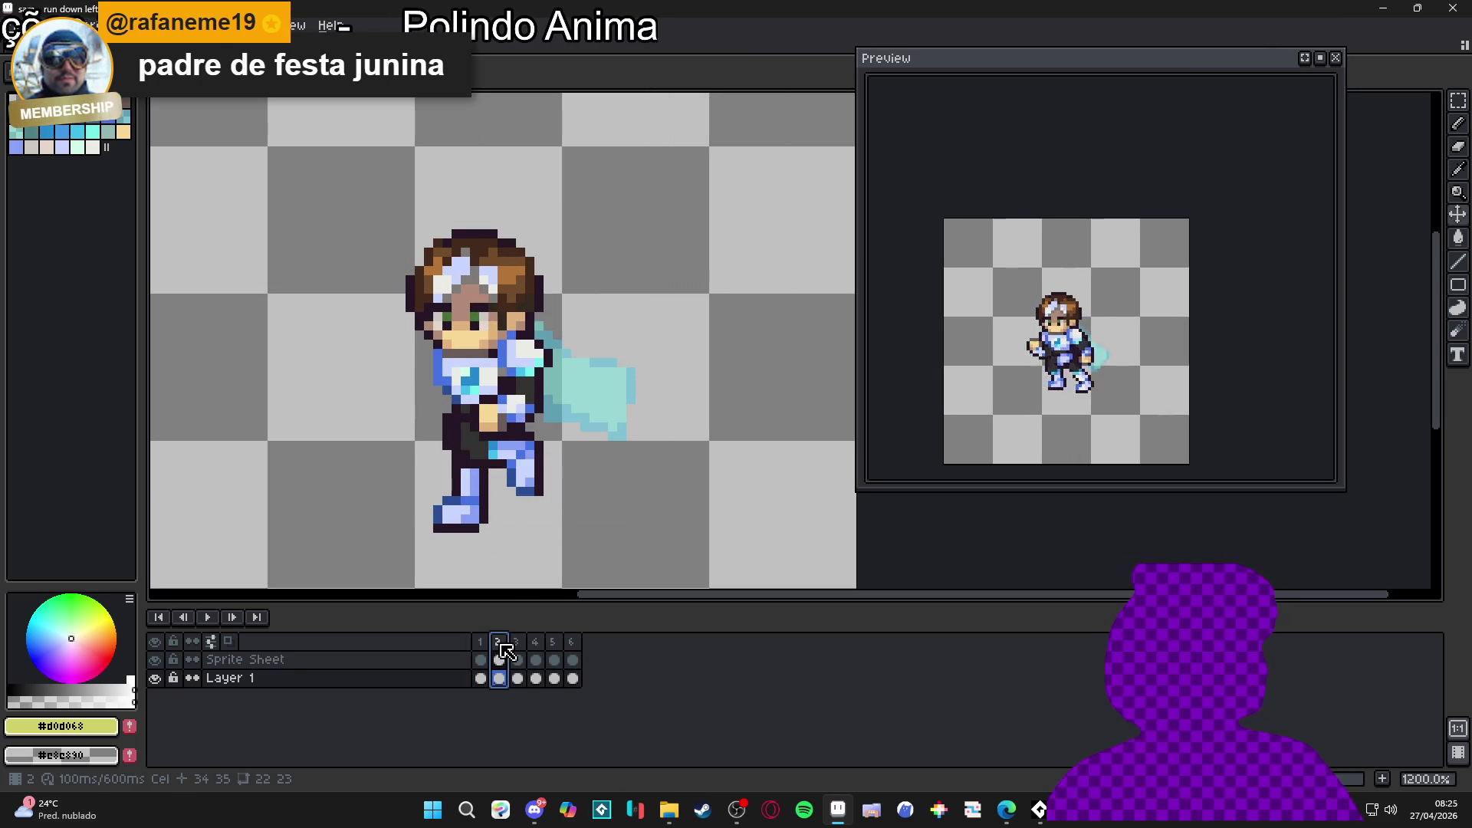
click(482, 647)
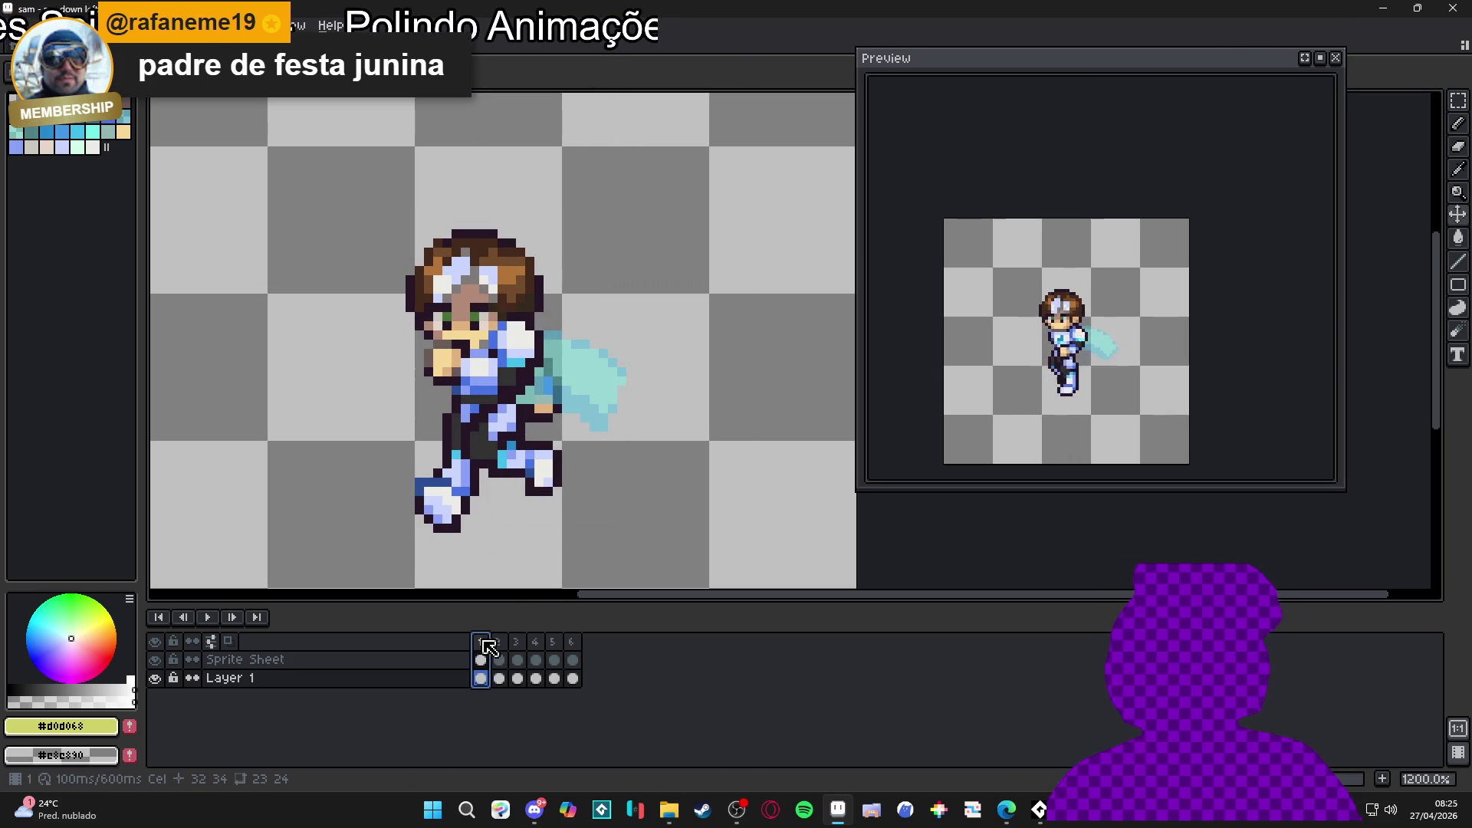
Step: Compare frames 2–4 and shift frame 4's head one pixel right
click(499, 648)
click(517, 649)
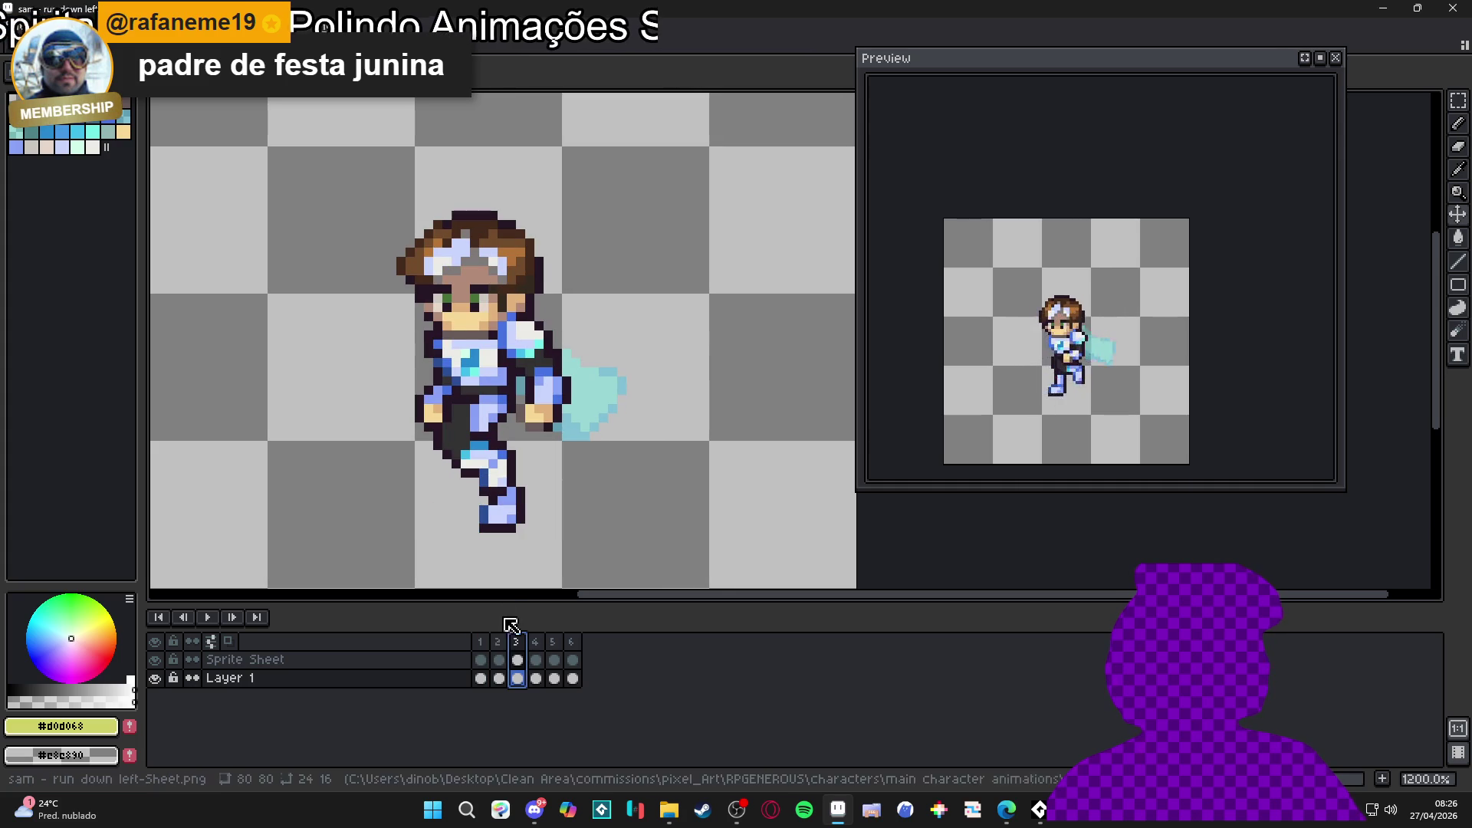
click(499, 660)
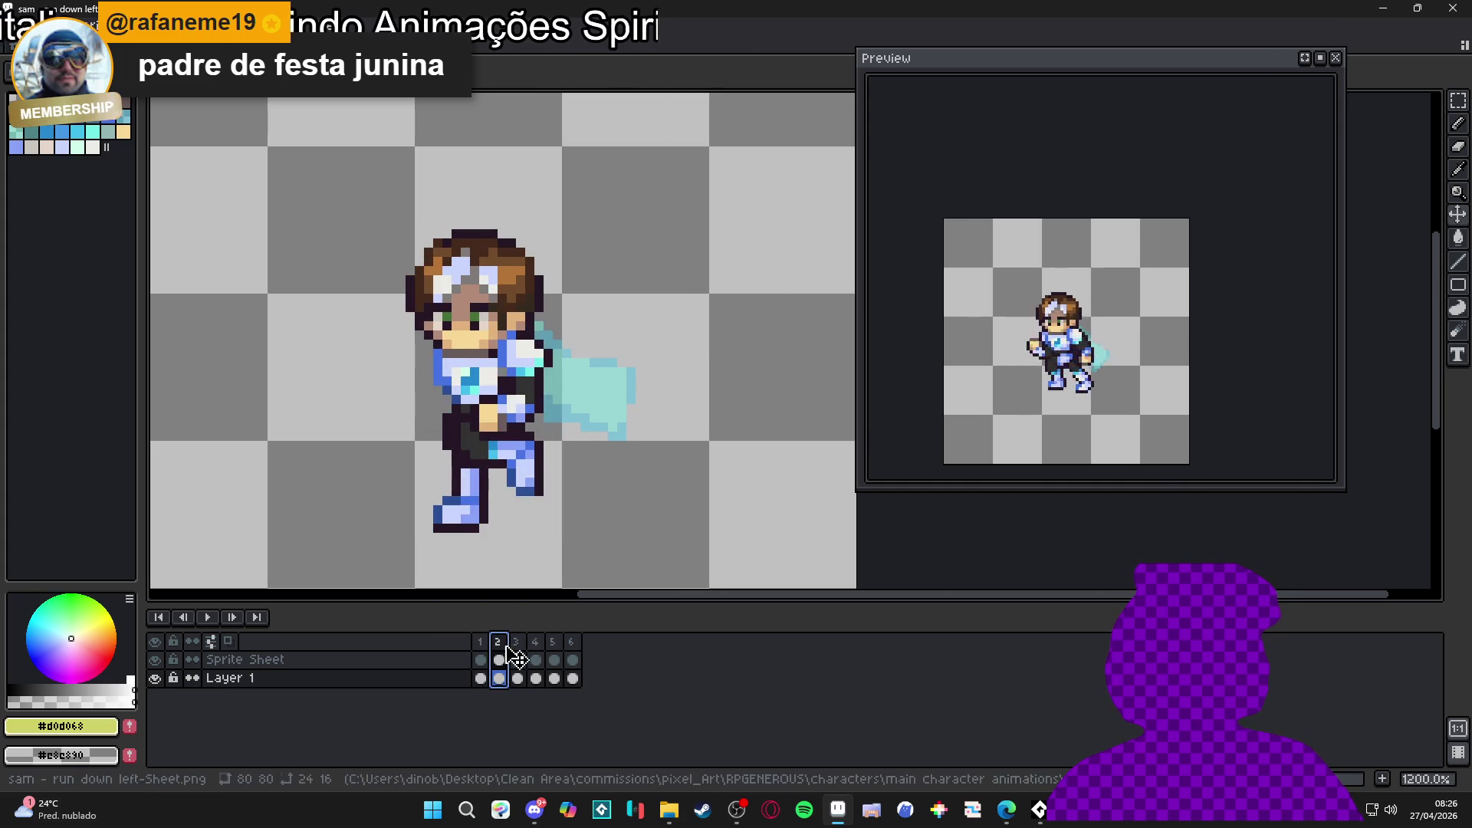
click(518, 659)
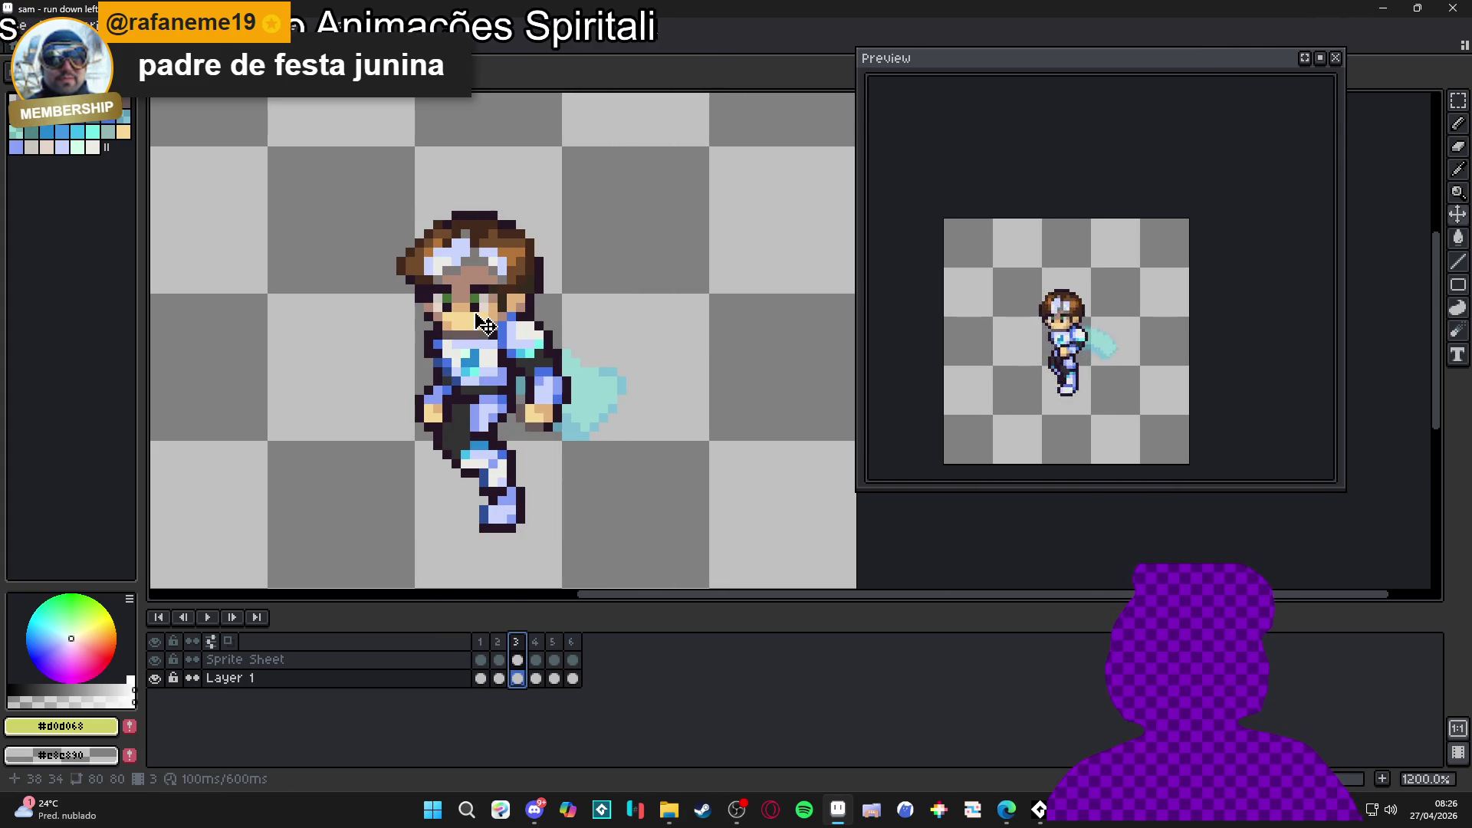
click(537, 659)
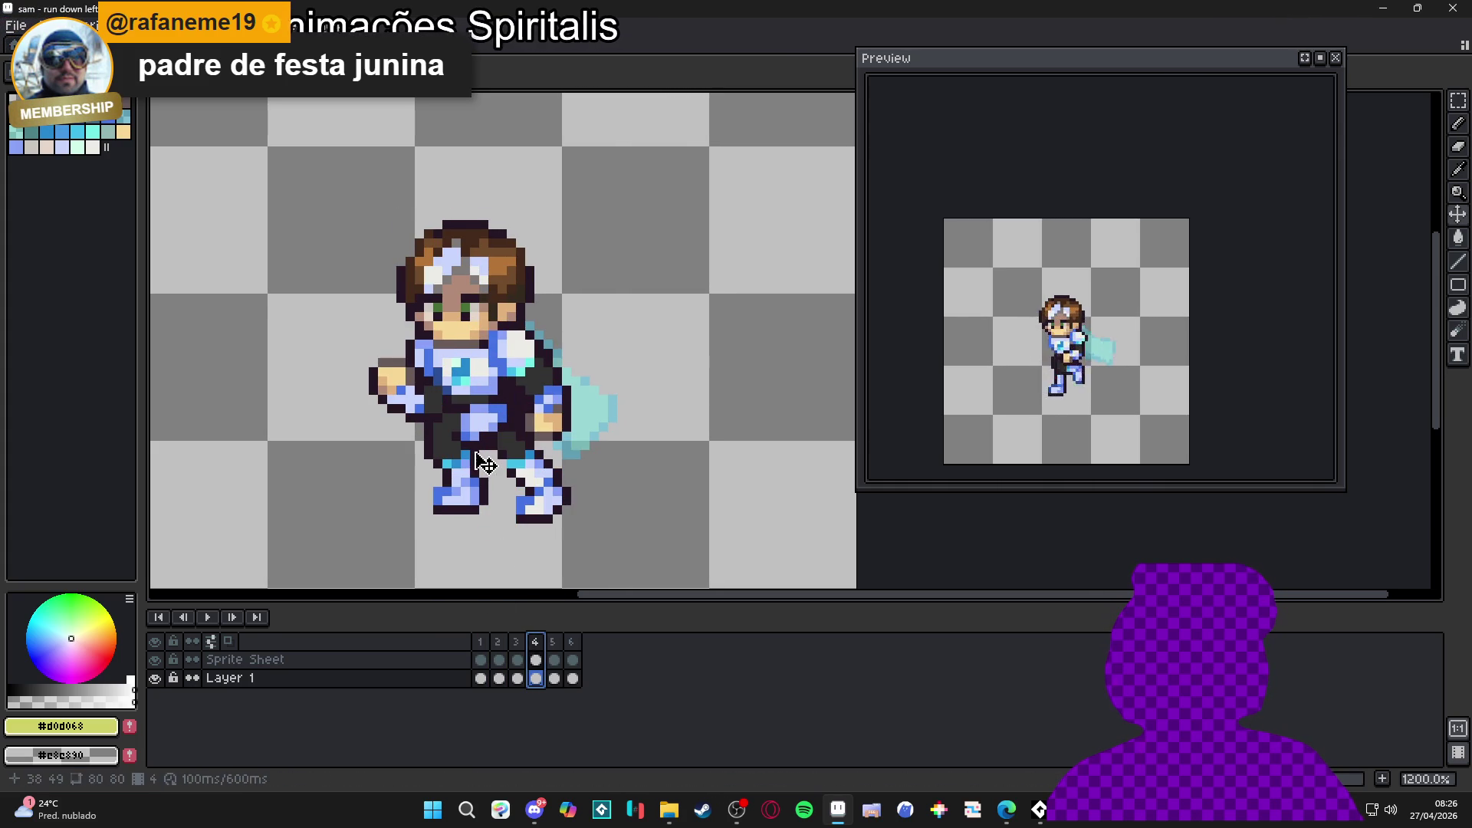
click(520, 659)
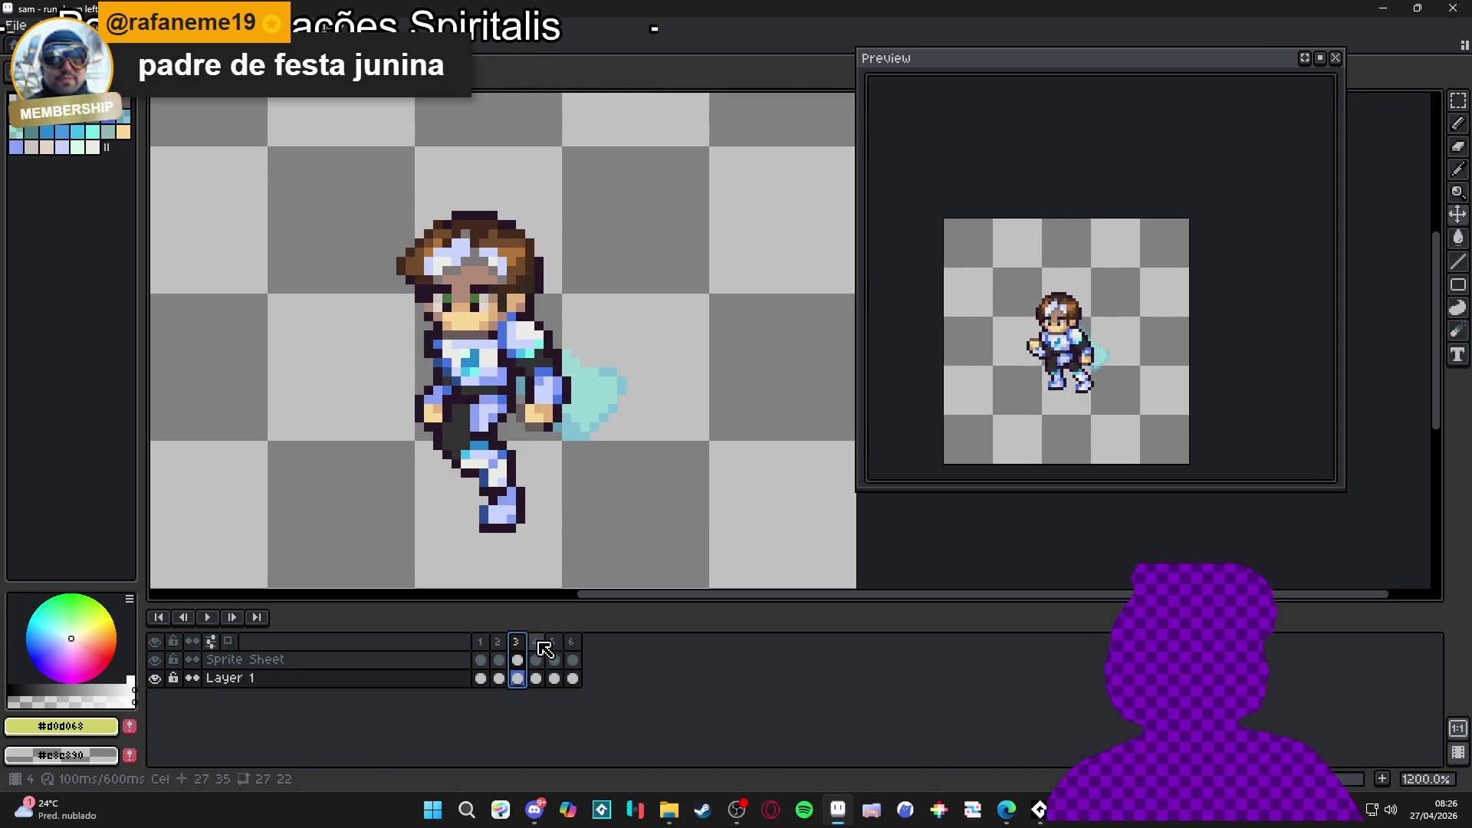
click(536, 659)
click(473, 327)
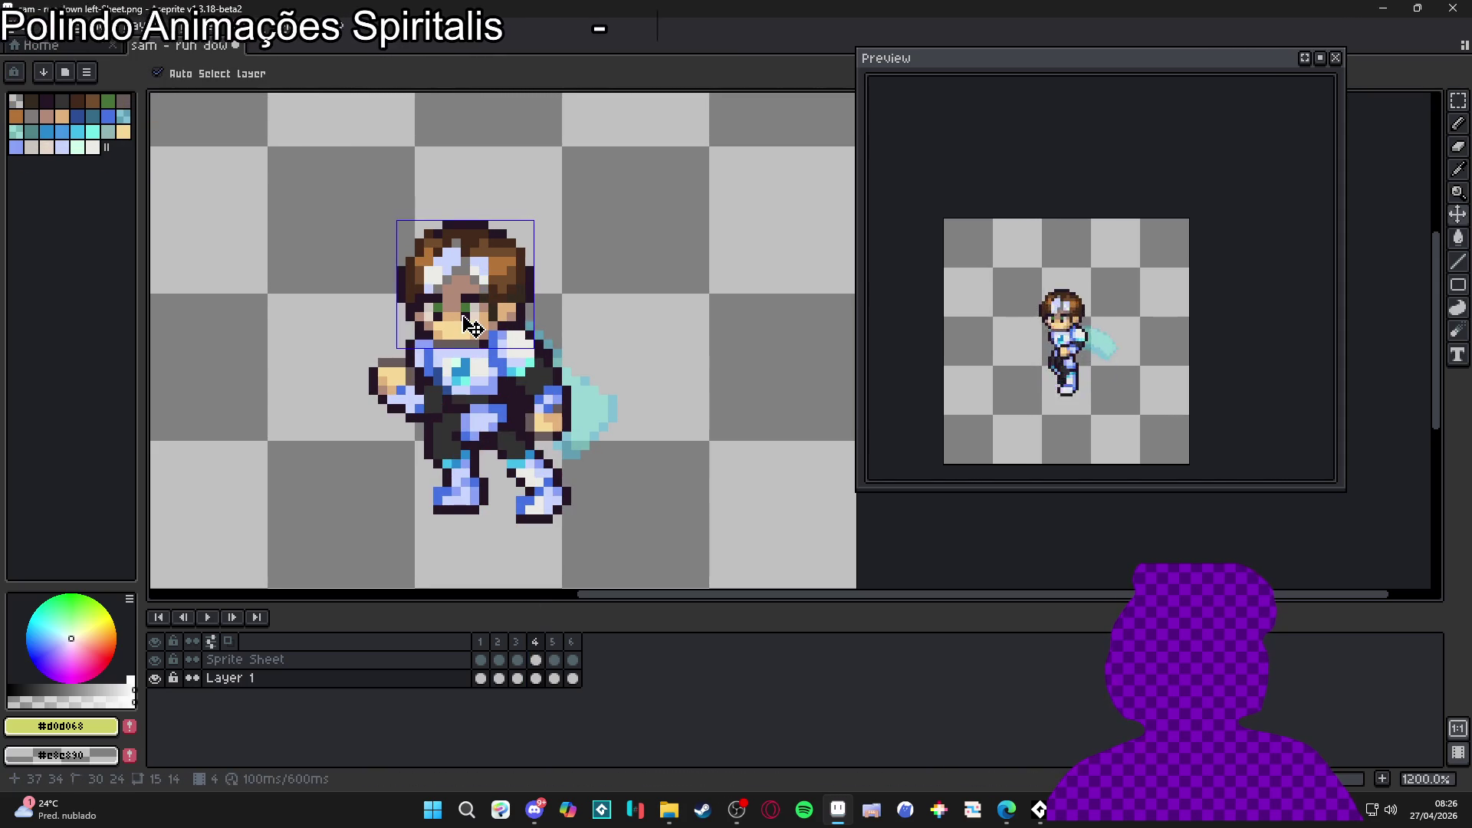
drag(473, 327, 487, 334)
Step: Shift frame 5's head one pixel right, check frame 6, and add a new empty layer
key(period)
click(478, 335)
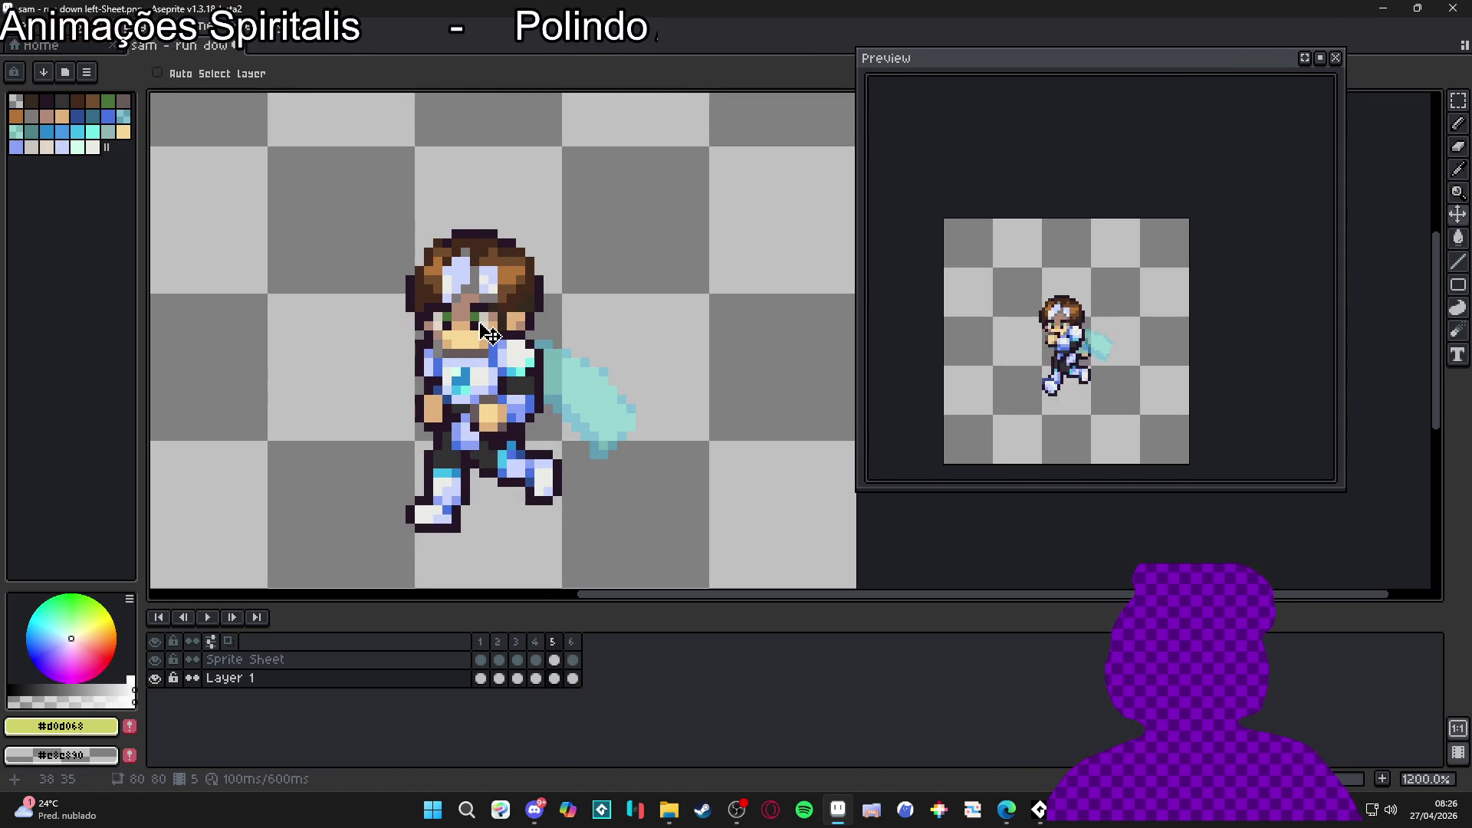
click(573, 660)
key(ctrl+shift+d)
key(ctrl+d)
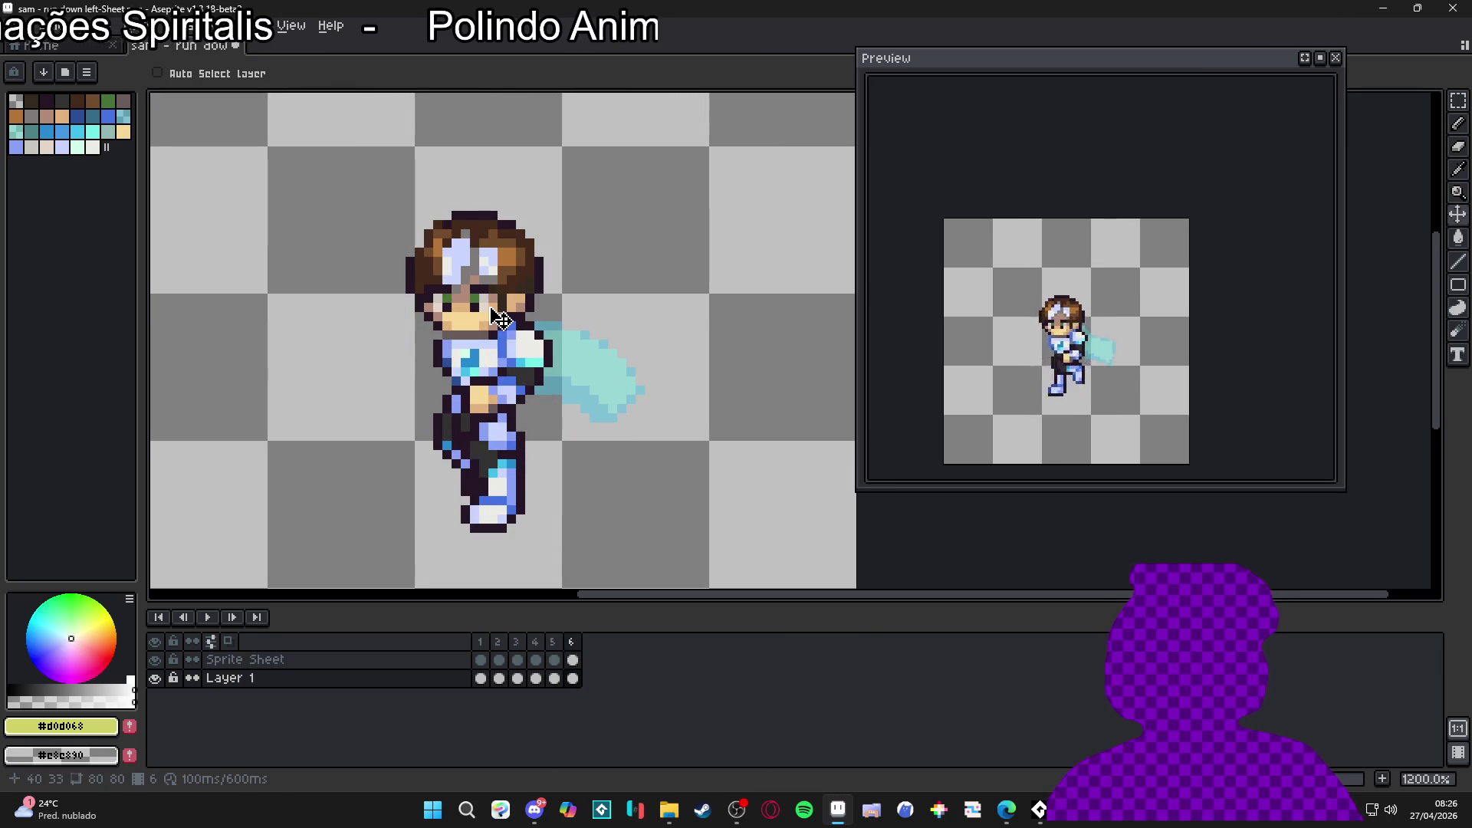
click(560, 648)
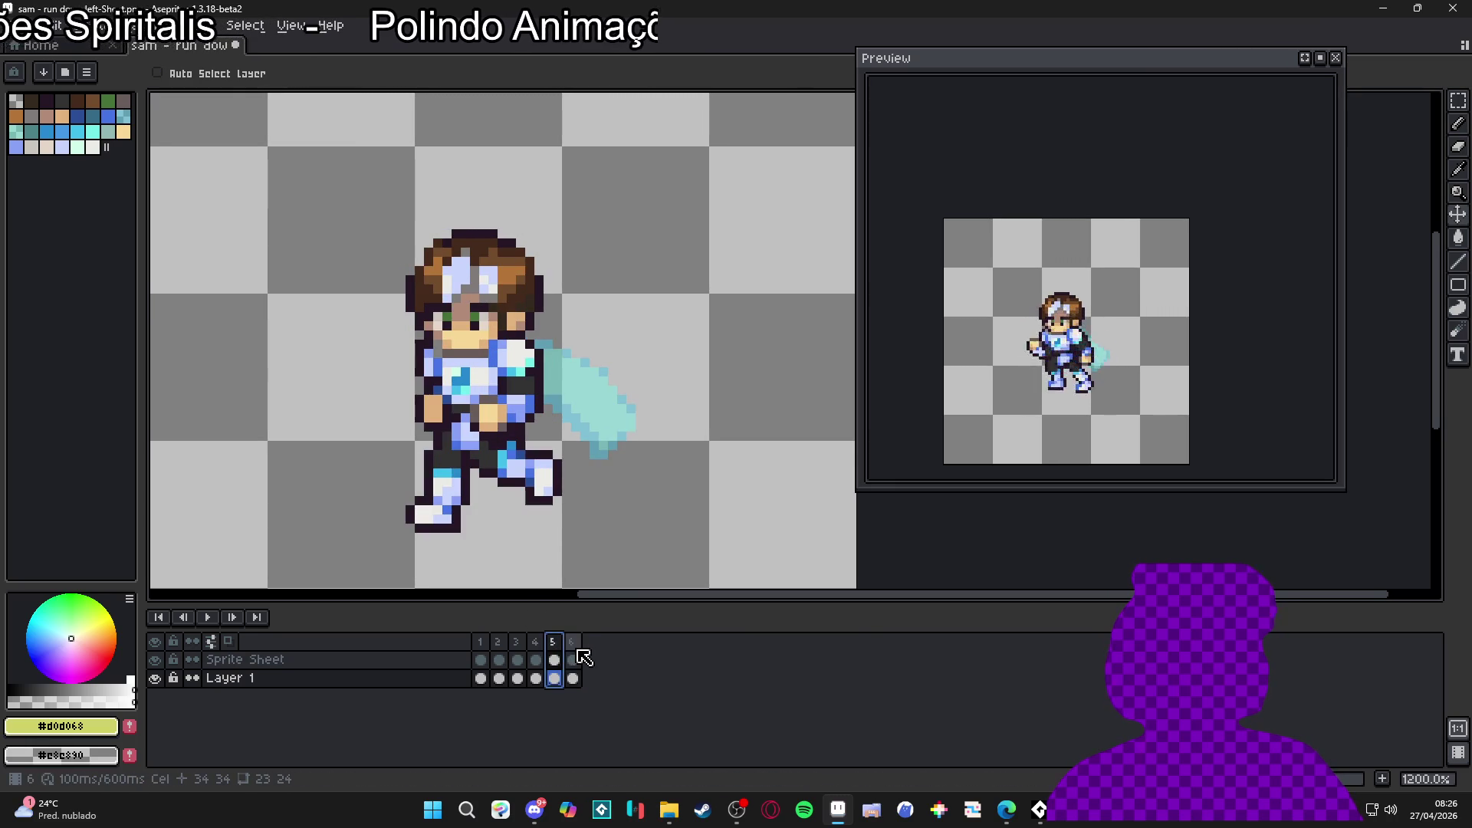
click(573, 654)
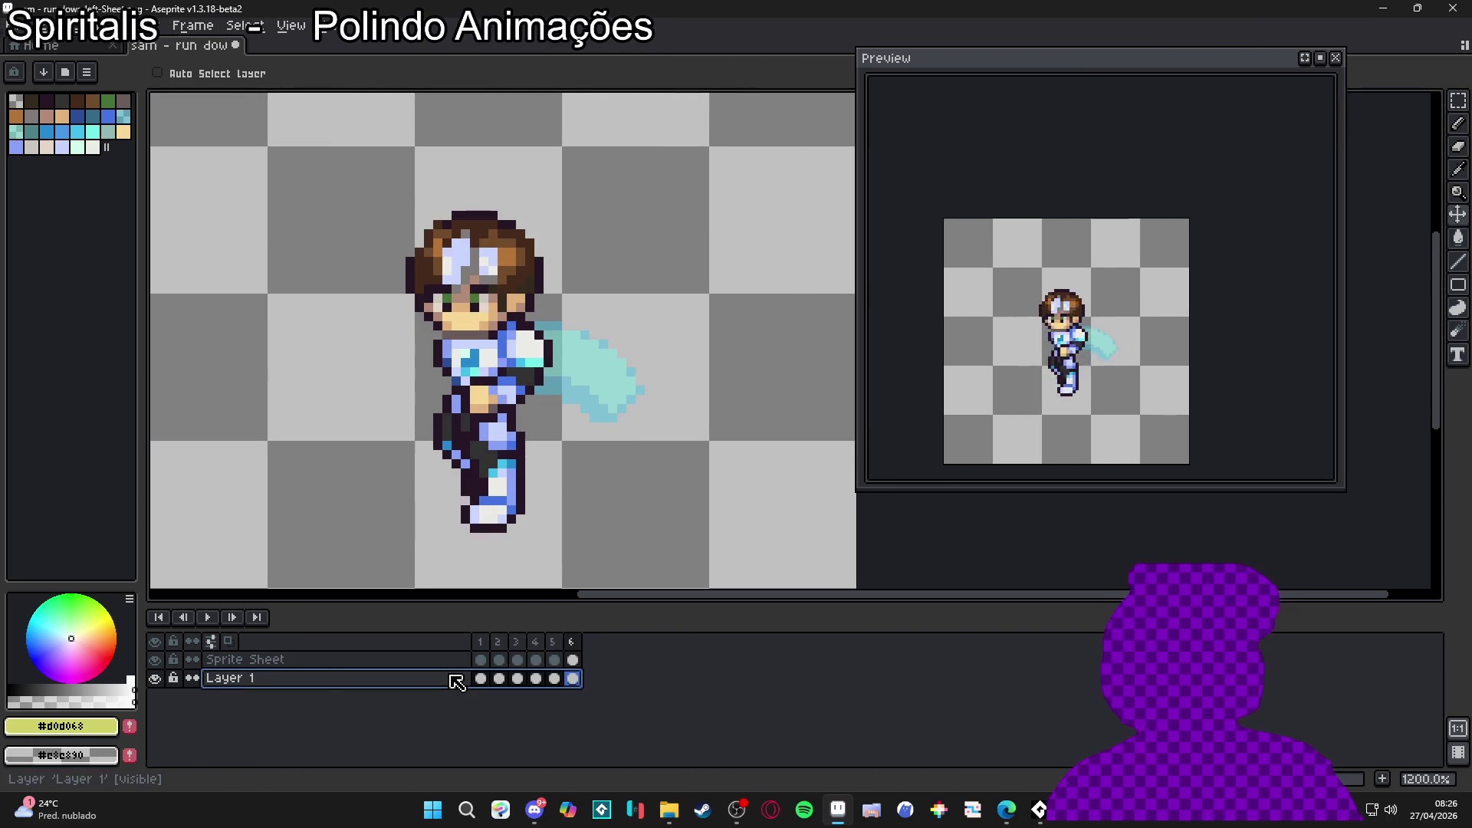
key(shift+n)
Step: Move the new Layer 2 beneath the character and review frames 1–3, ending on frame 2
drag(453, 678, 464, 709)
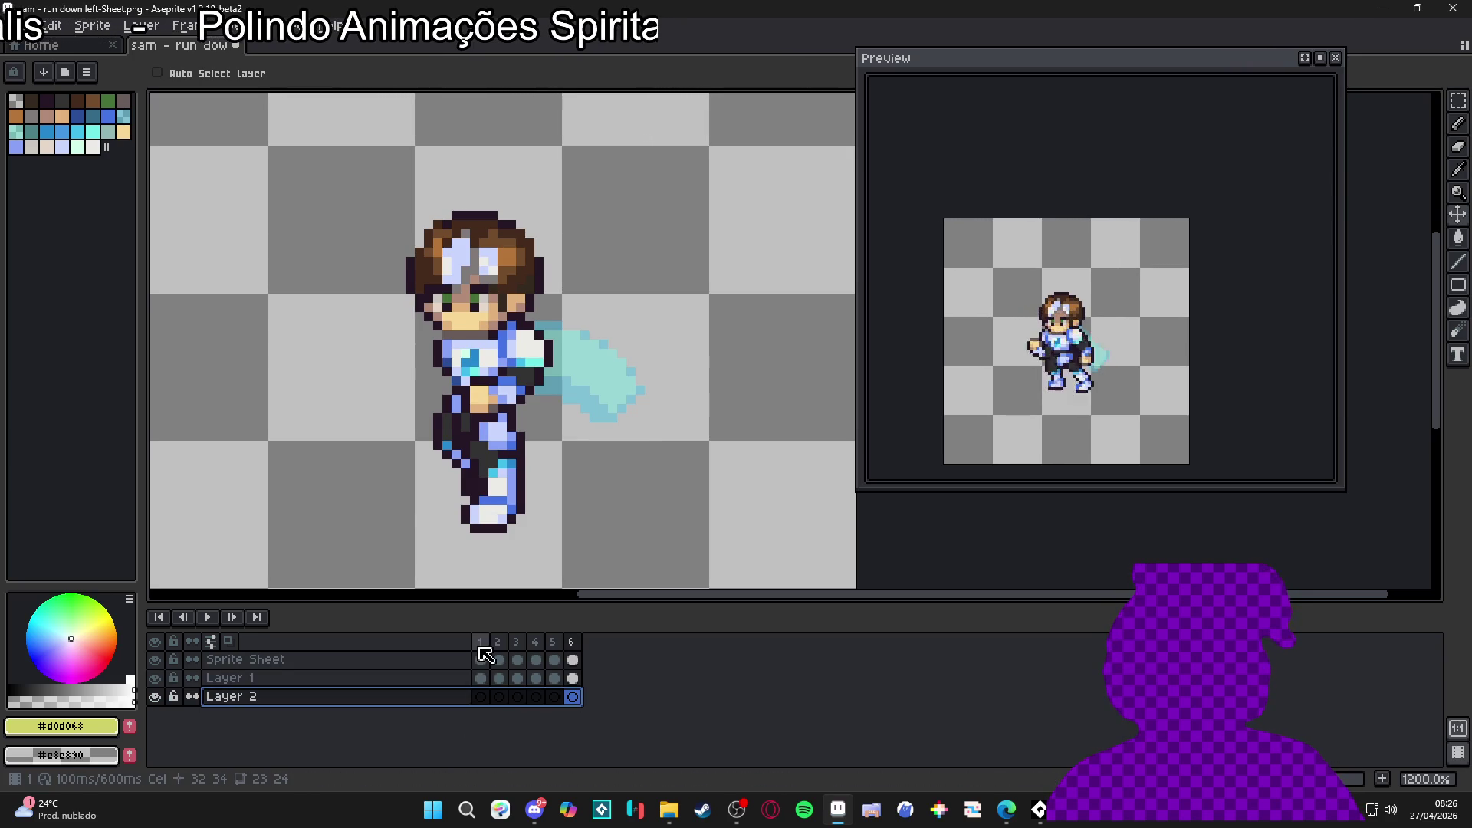
click(480, 643)
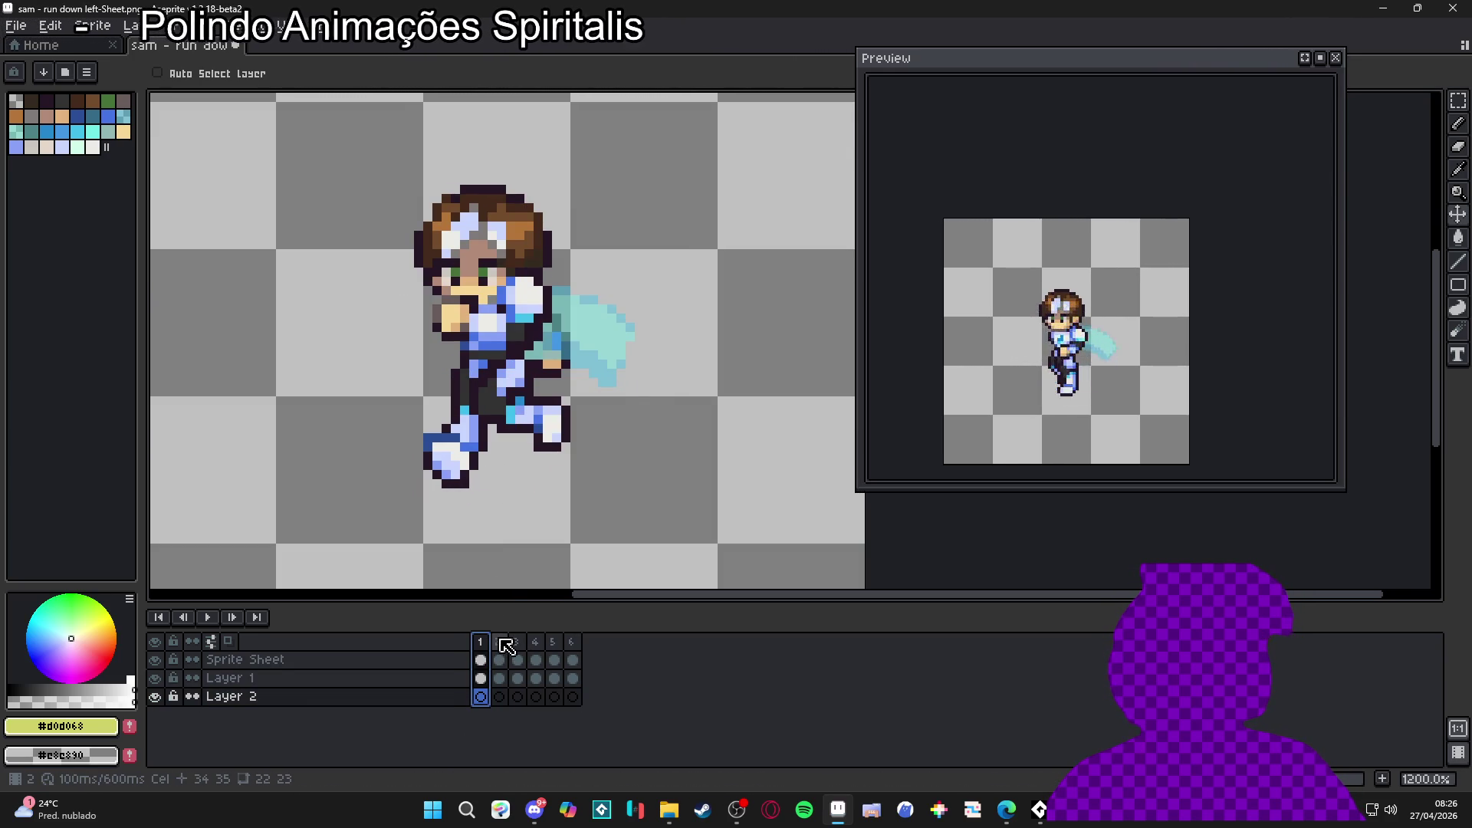
click(498, 642)
click(517, 643)
click(499, 642)
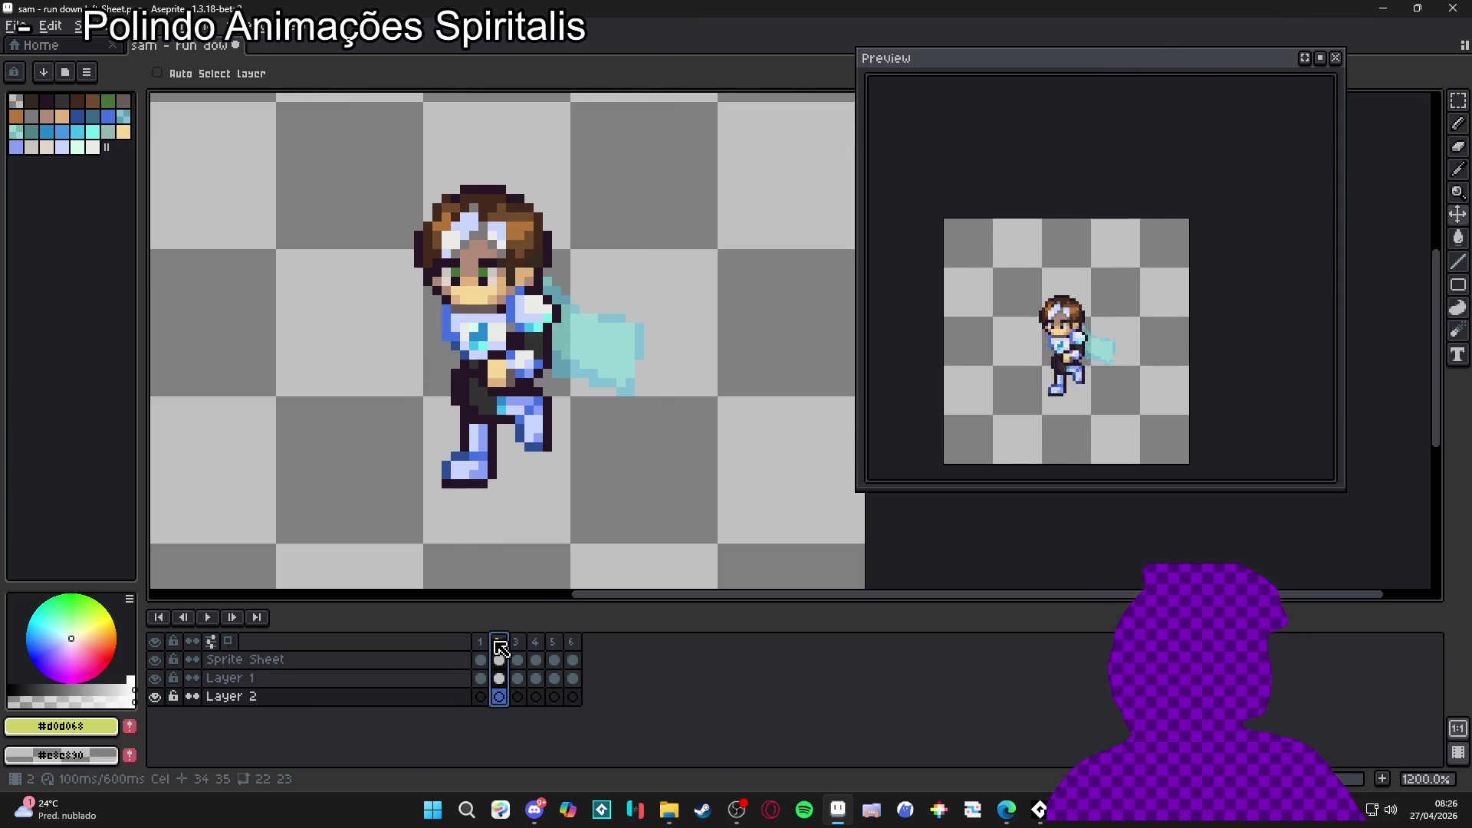
drag(345, 450, 371, 427)
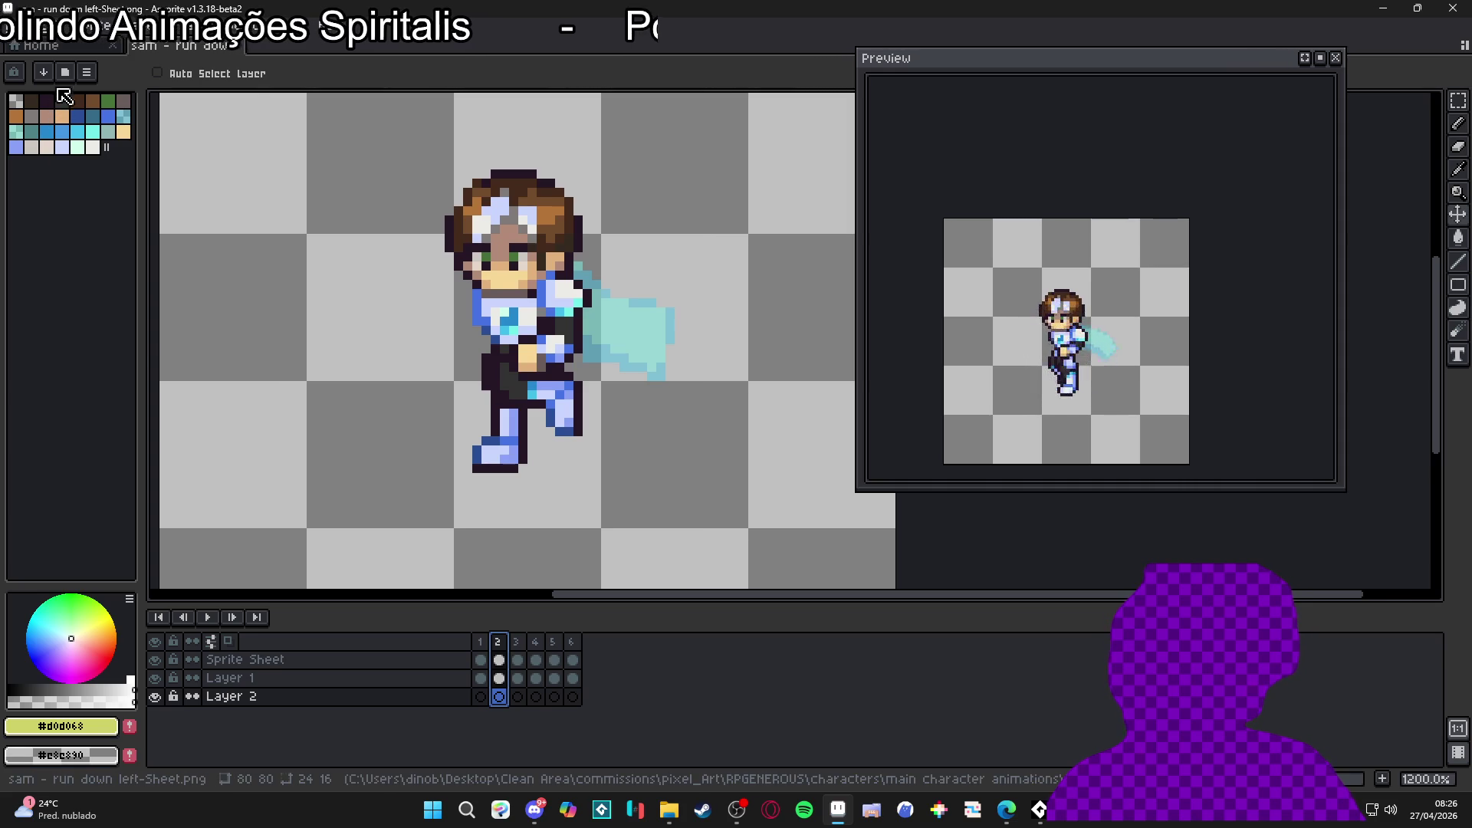
Step: Load the AAP-64 palette preset for the sprite
click(85, 24)
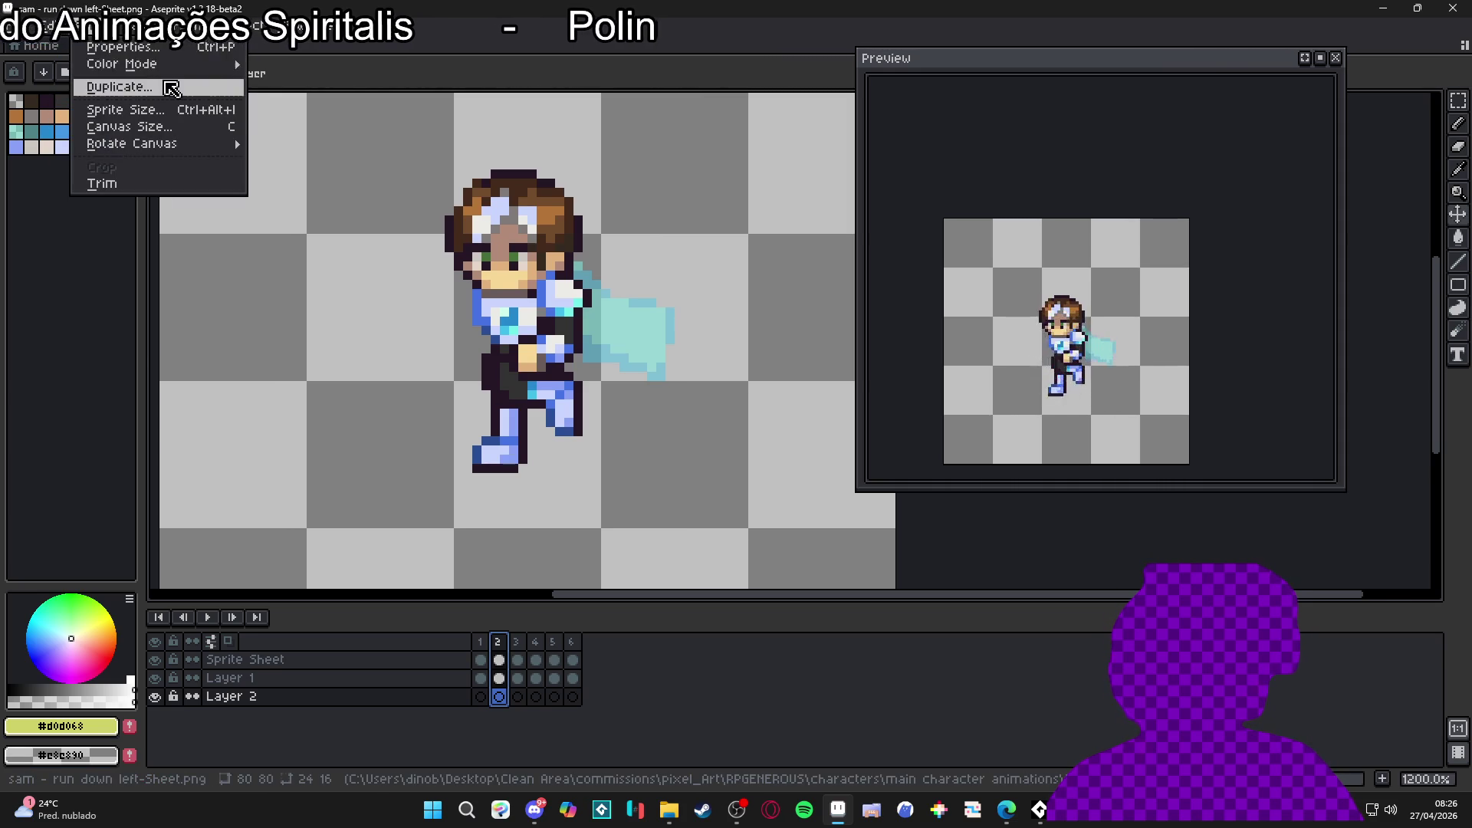
mouse_move(192, 64)
click(32, 298)
click(65, 73)
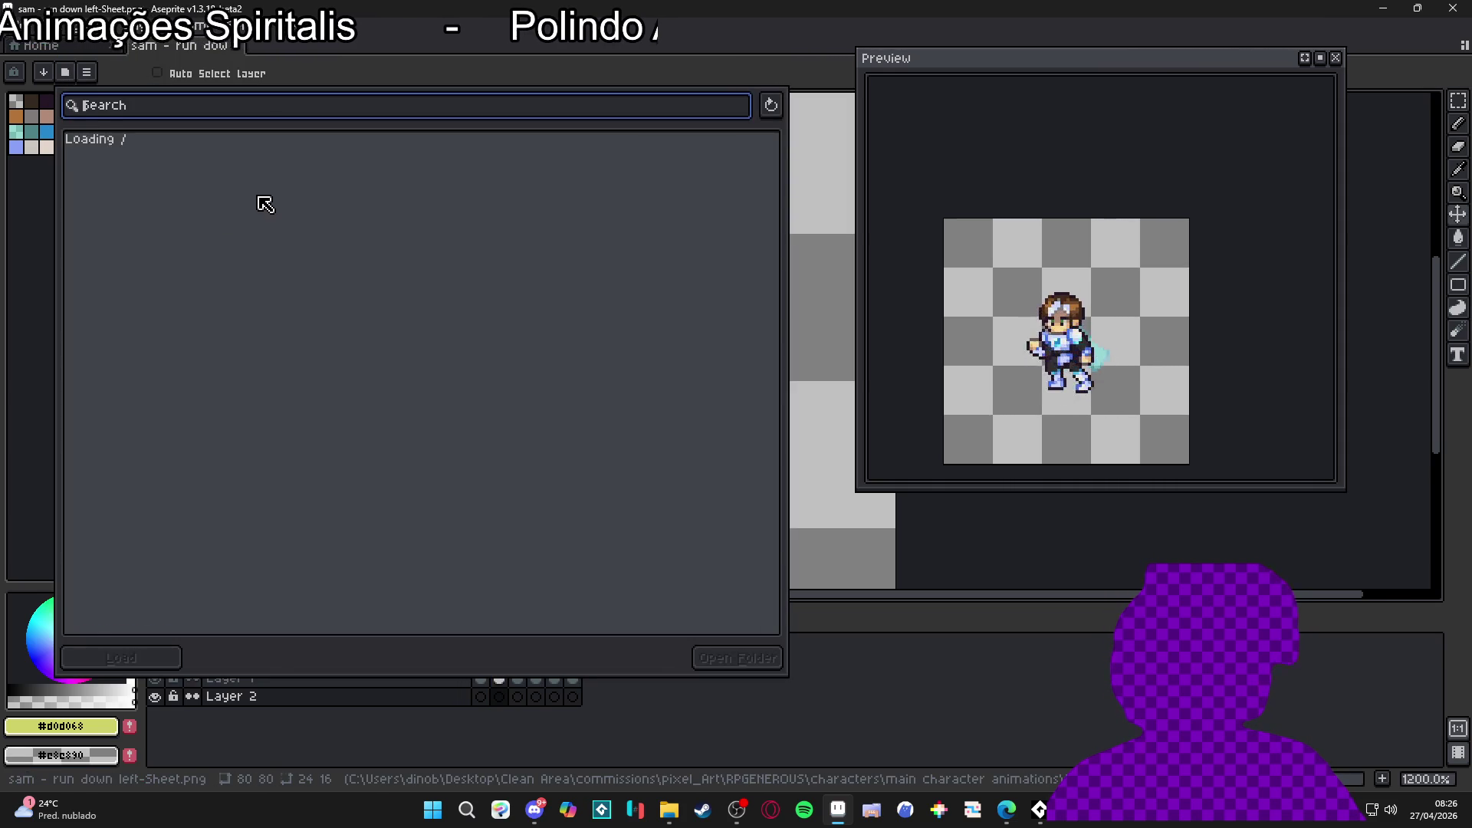
click(250, 184)
click(14, 271)
Step: Pencil a red pixel just under the character's foot on Layer 2
click(93, 100)
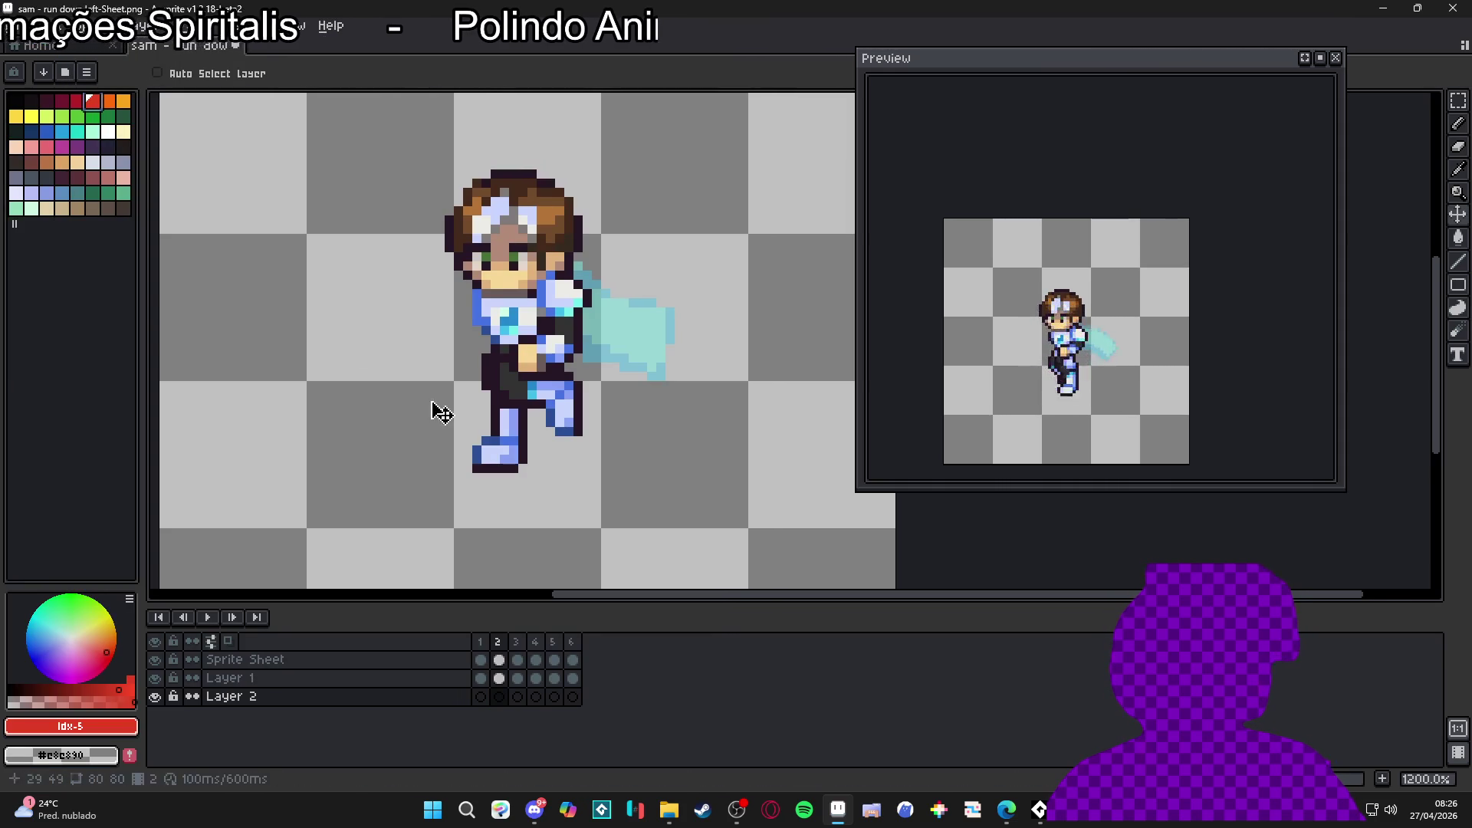
key(b)
click(486, 478)
scroll(483, 481, down, 2)
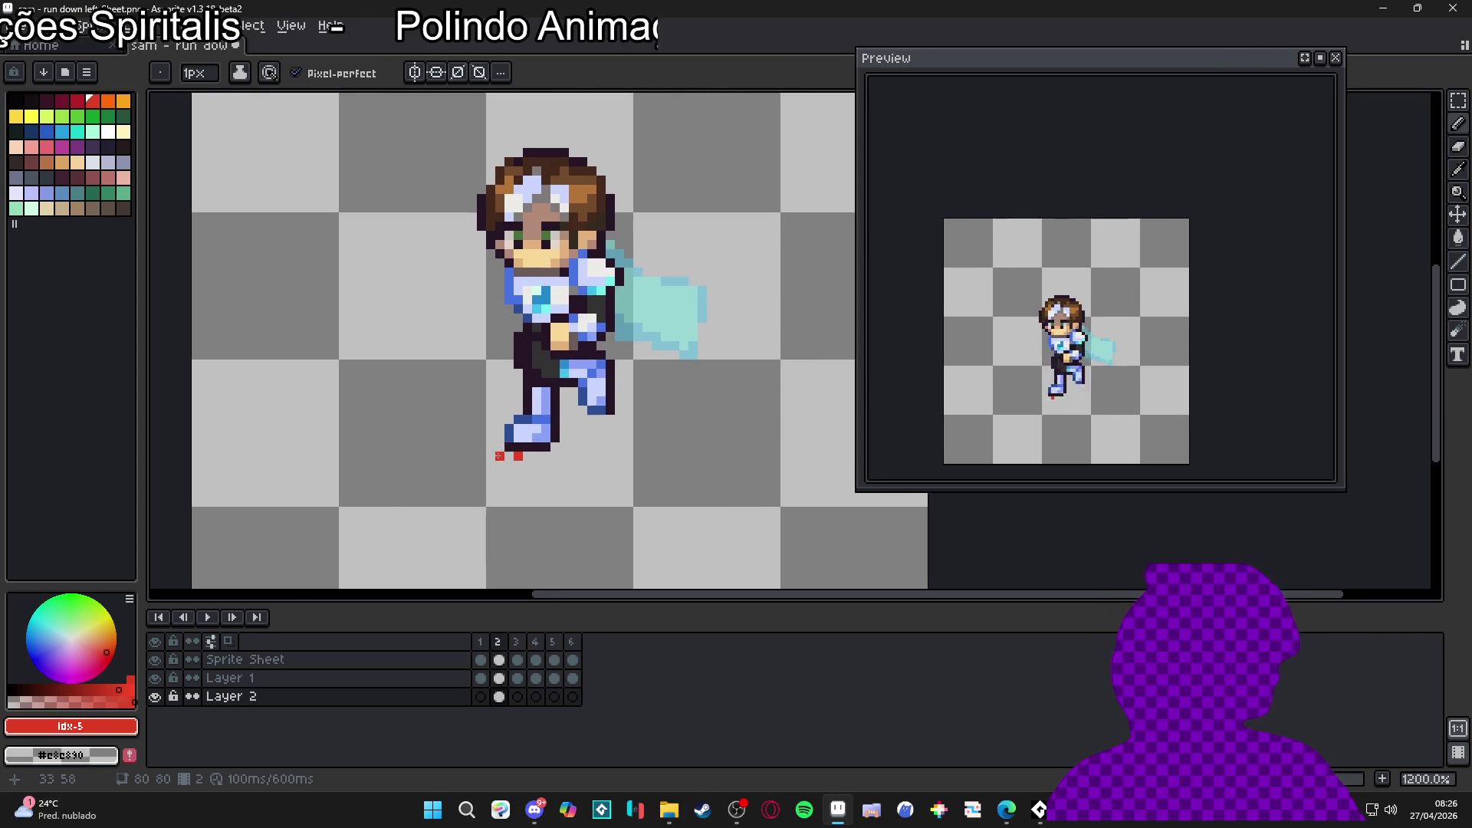
Step: Extend the red pixel into a ground line reaching both canvas edges
shift+click(296, 455)
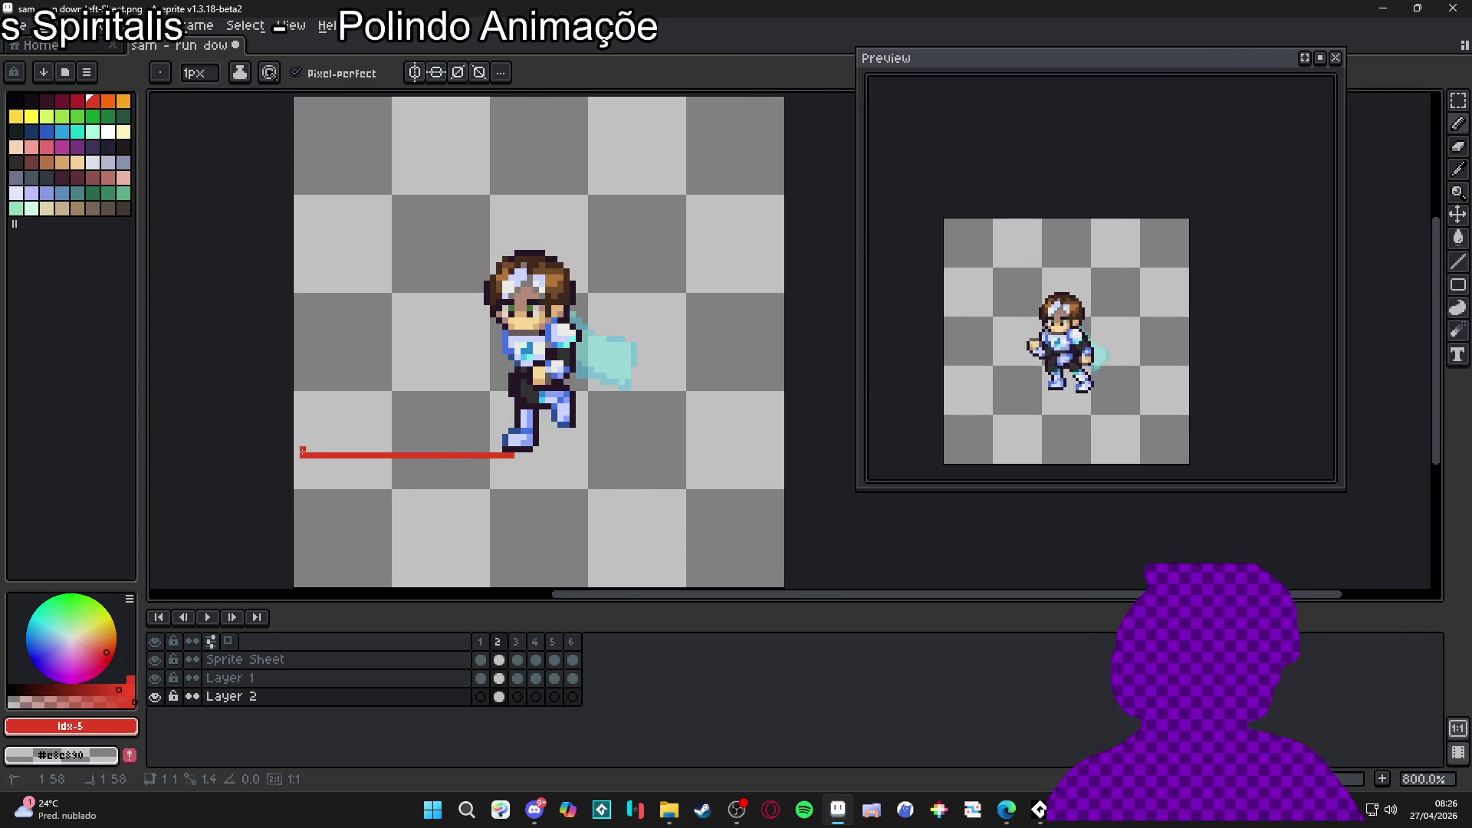
shift+click(793, 459)
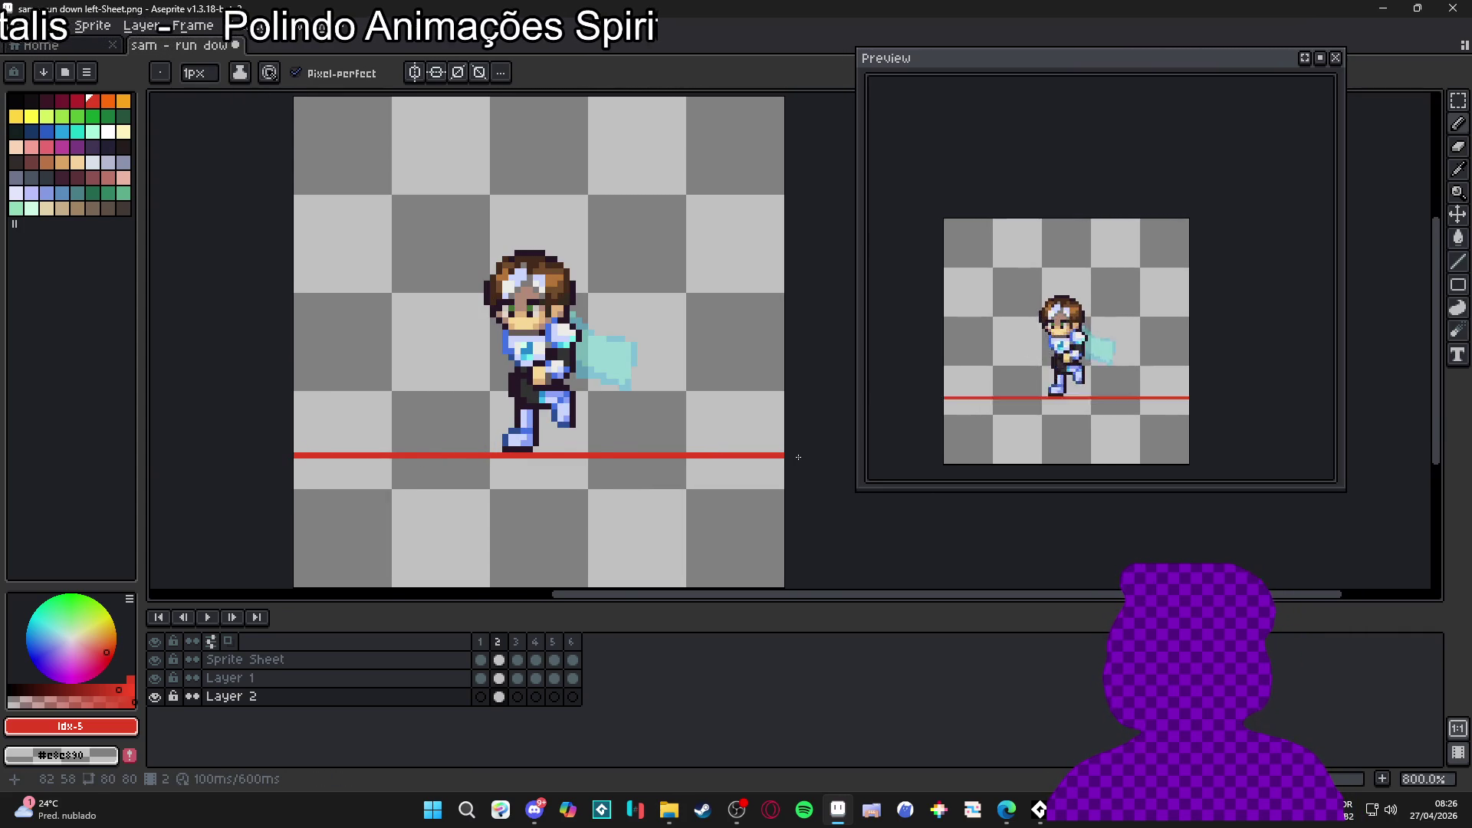
click(486, 705)
click(493, 709)
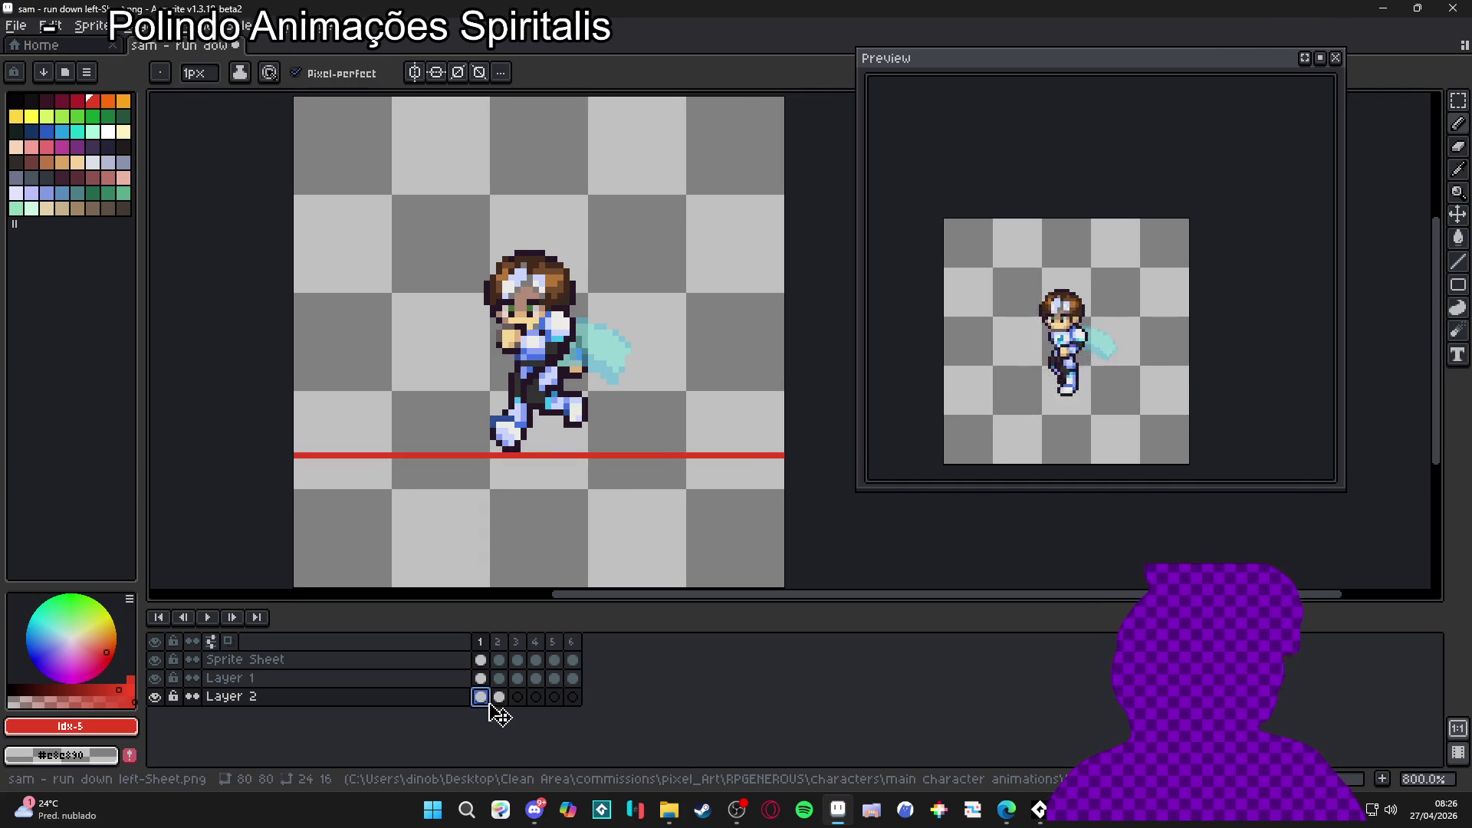
click(485, 707)
Step: Link Layer 2's cels across frames 1–6 so the ground line appears in every frame
drag(481, 700, 575, 702)
right_click(576, 699)
click(636, 738)
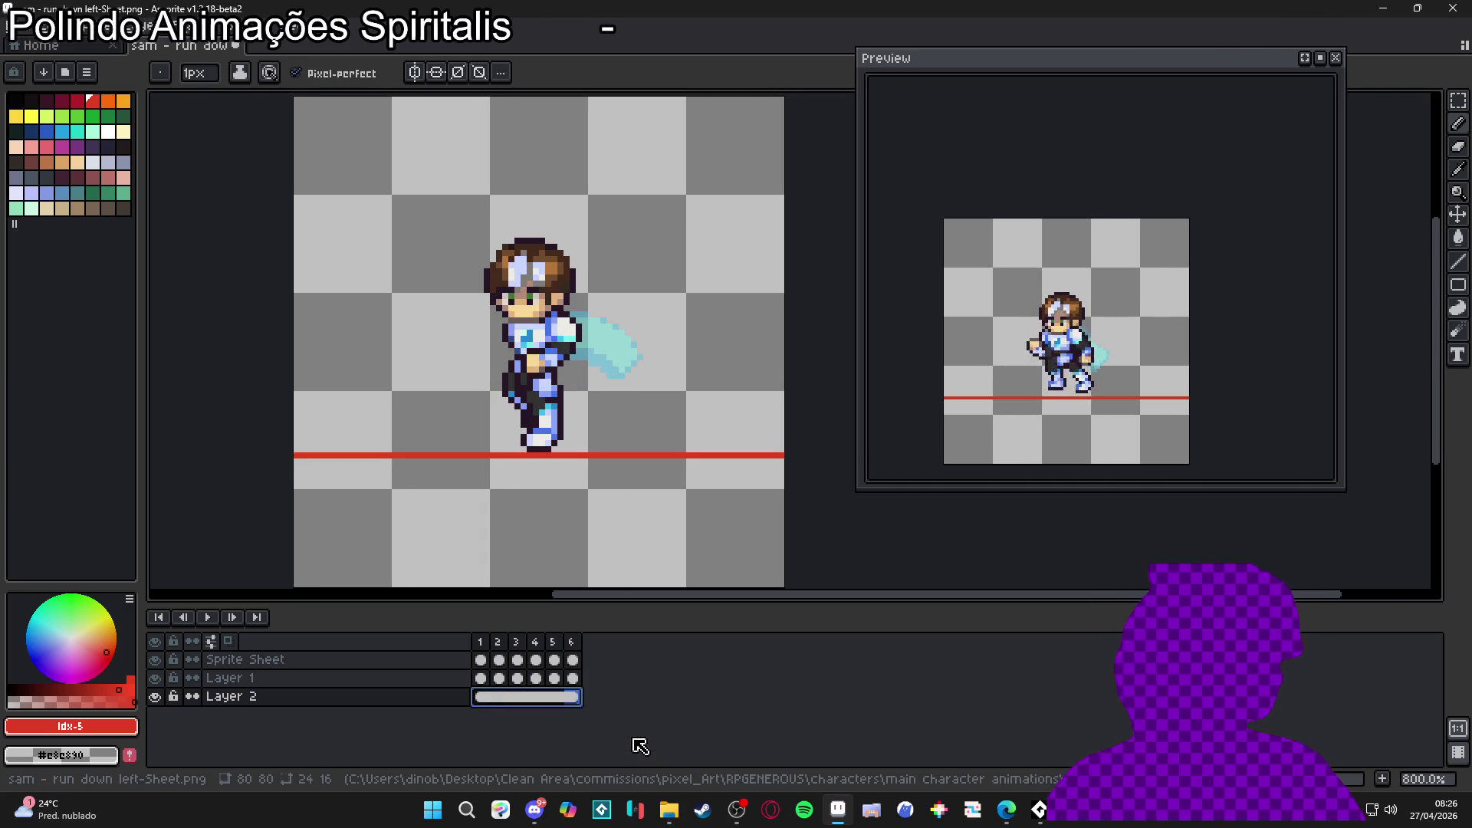
click(484, 702)
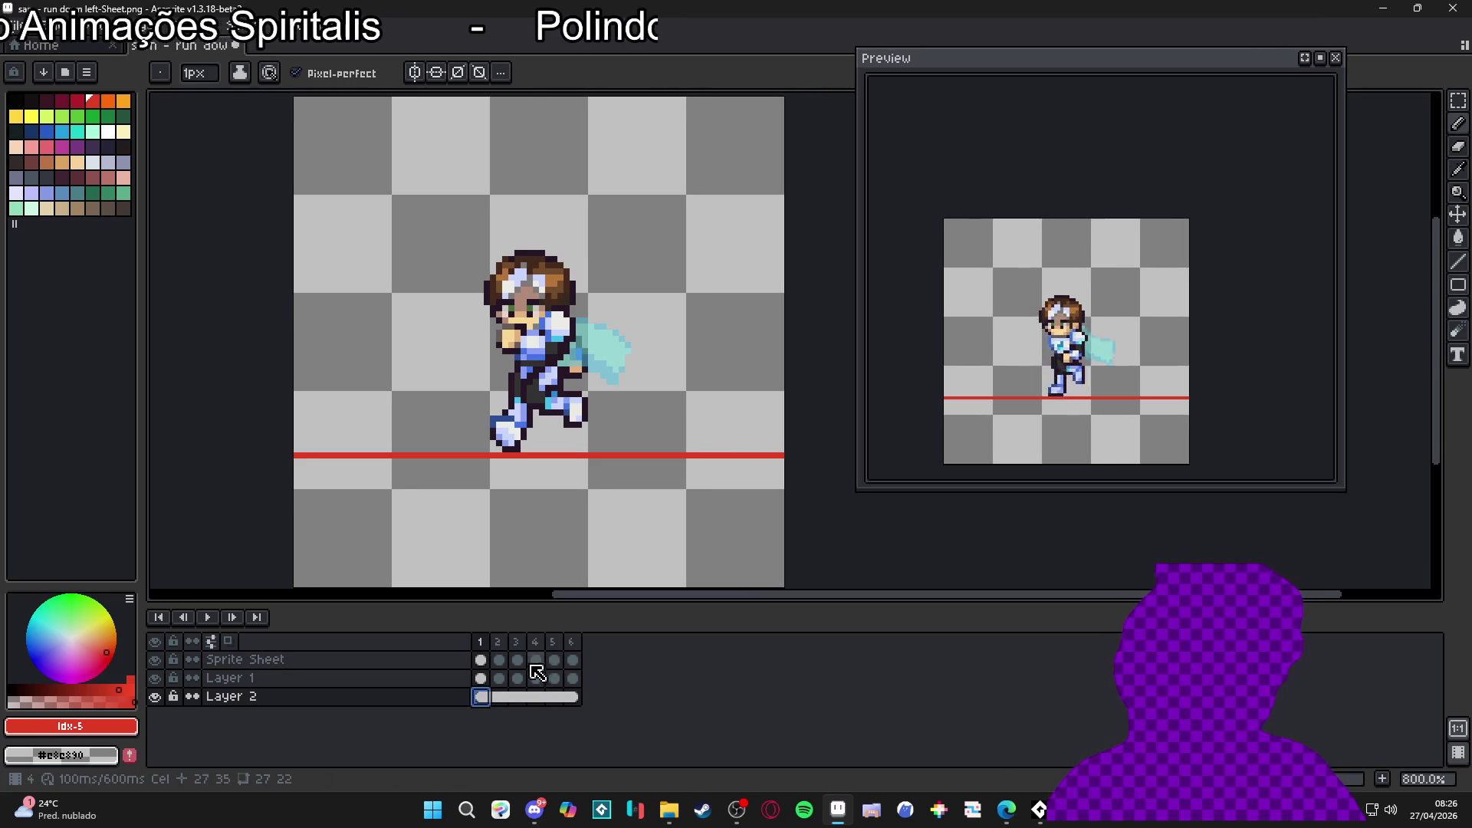
Step: Step through frames 1 to 6, checking each running pose against the red ground line
click(498, 641)
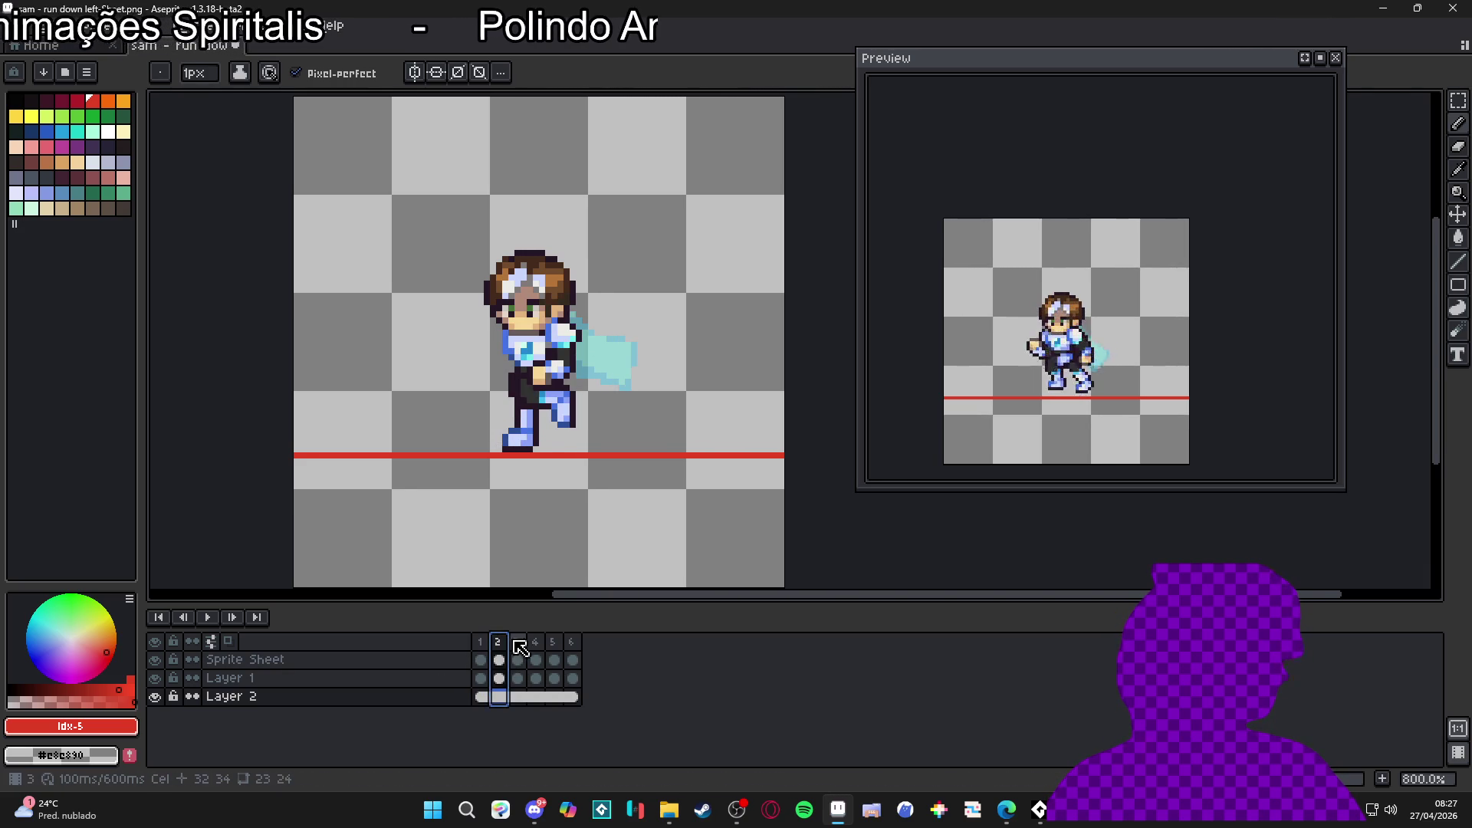
click(518, 641)
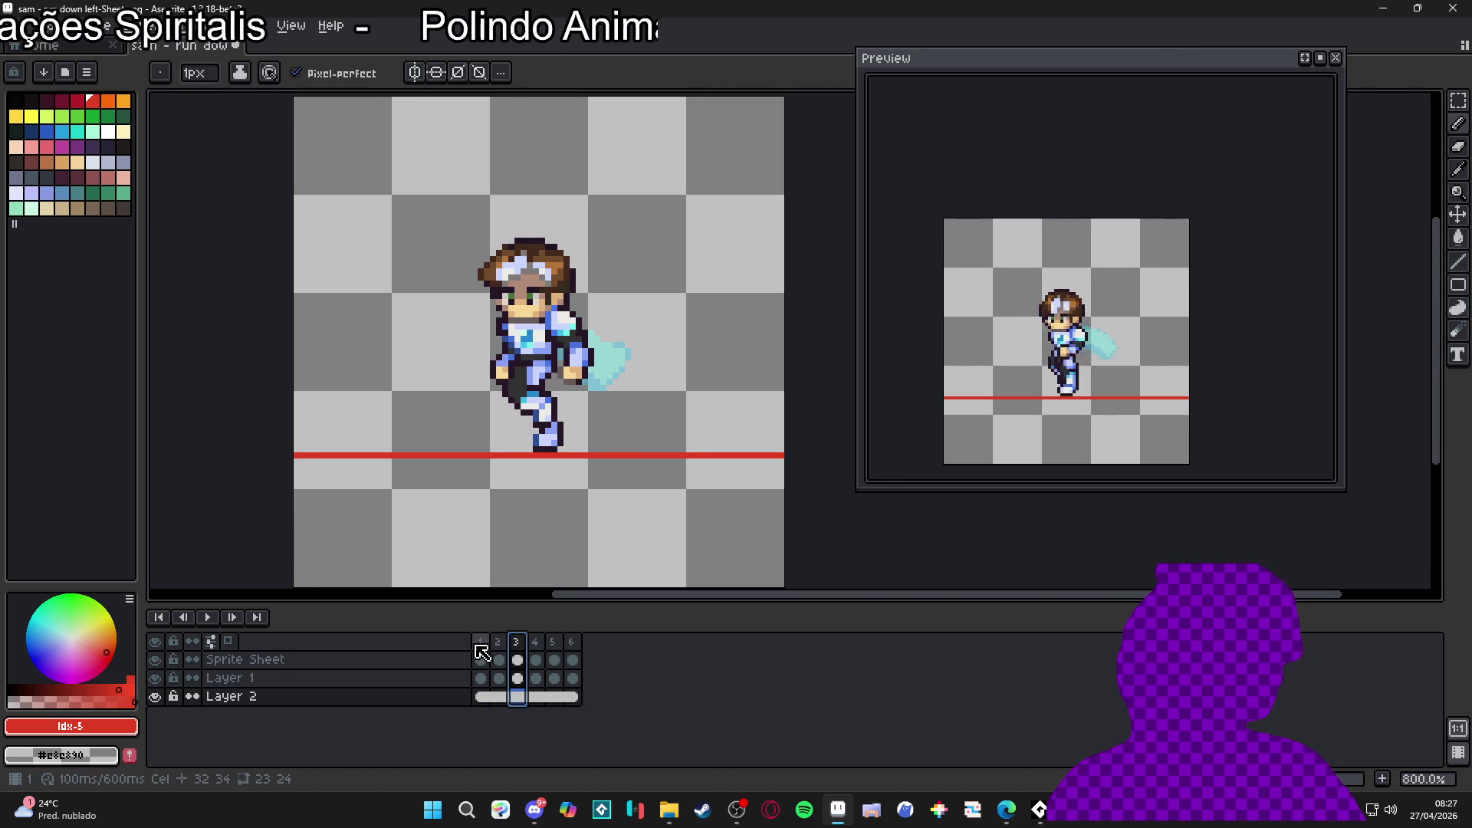
click(480, 641)
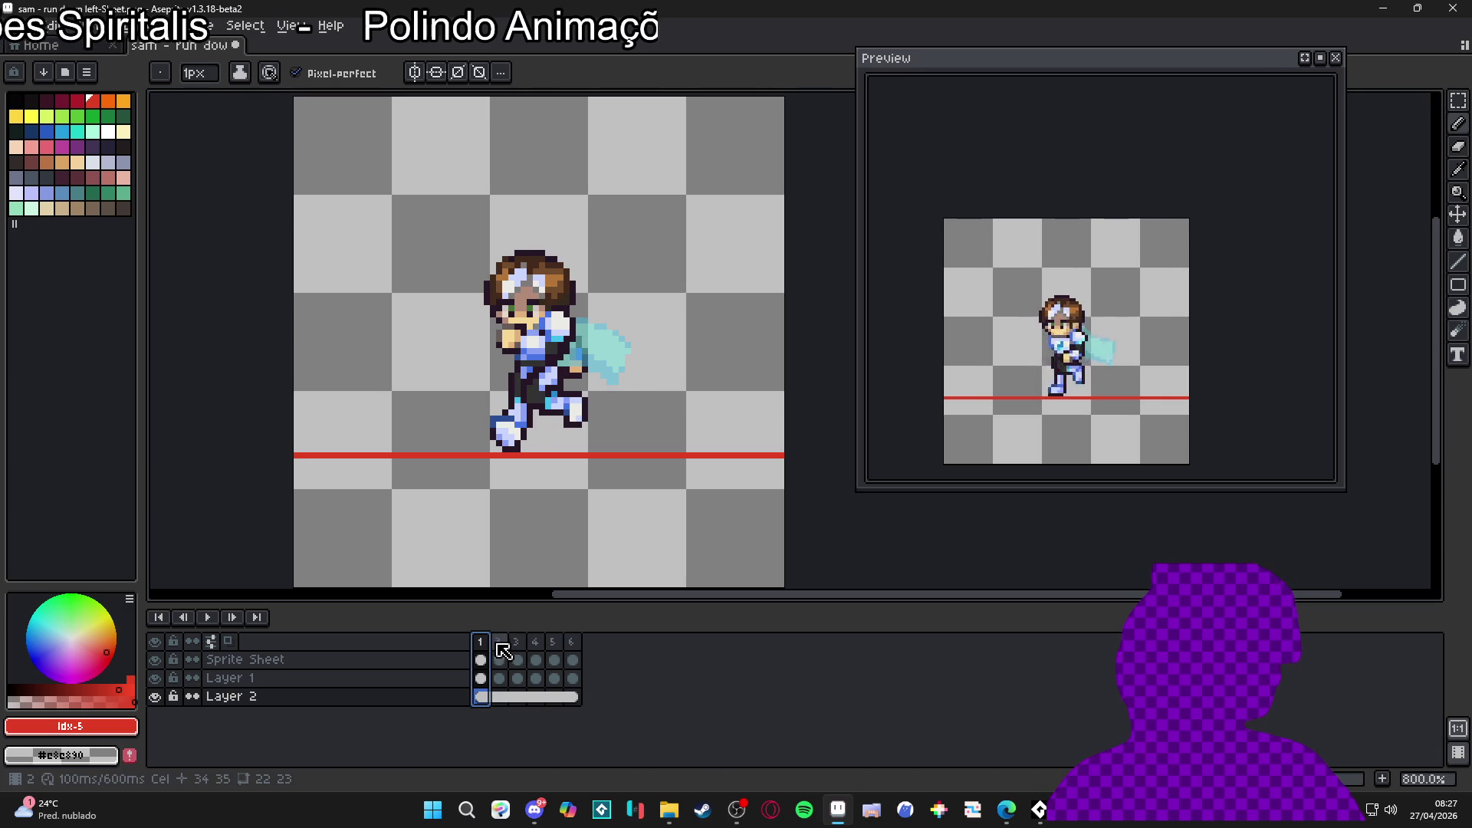
click(498, 645)
click(485, 640)
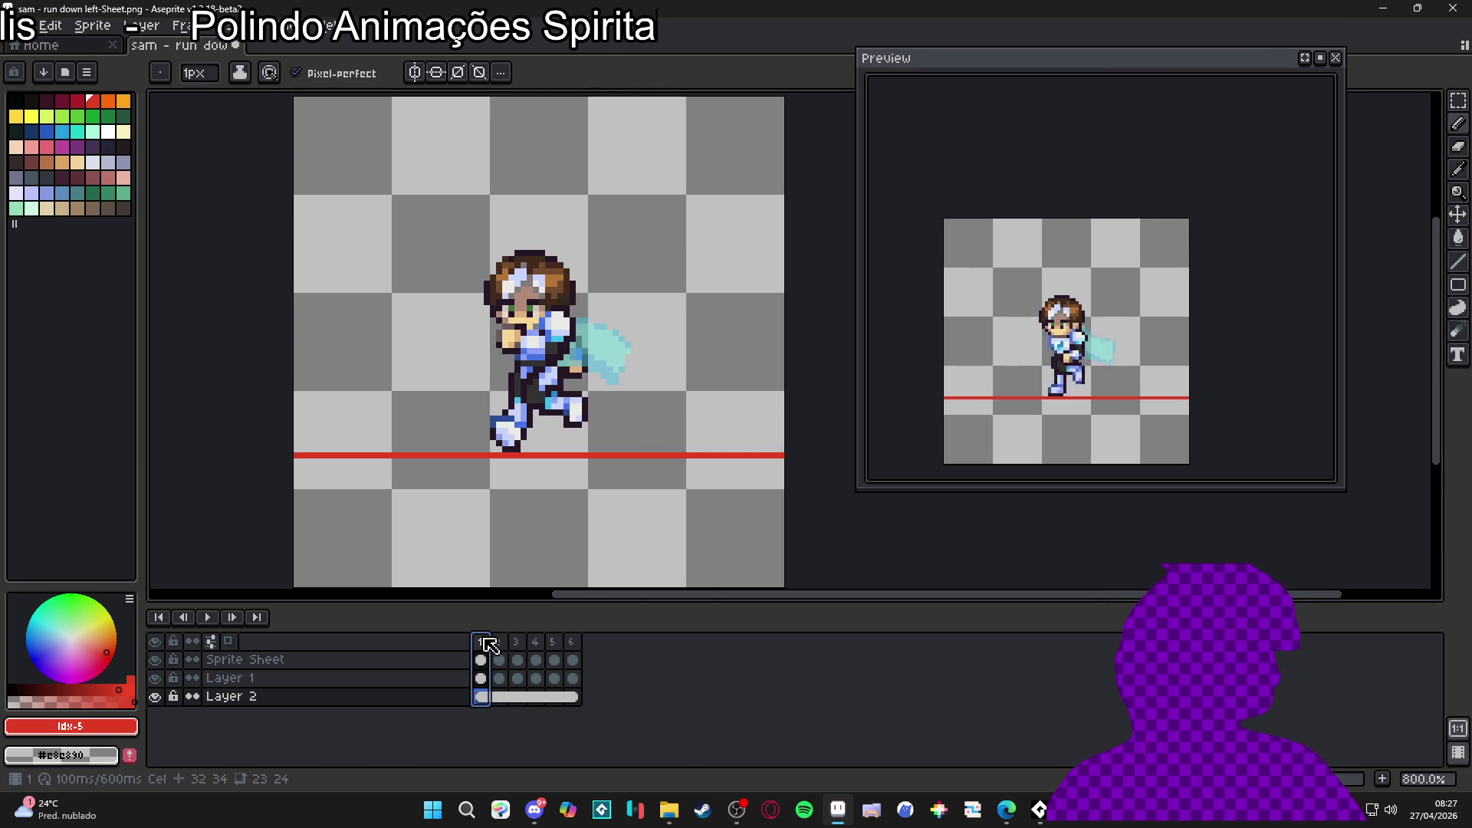
click(500, 644)
click(520, 645)
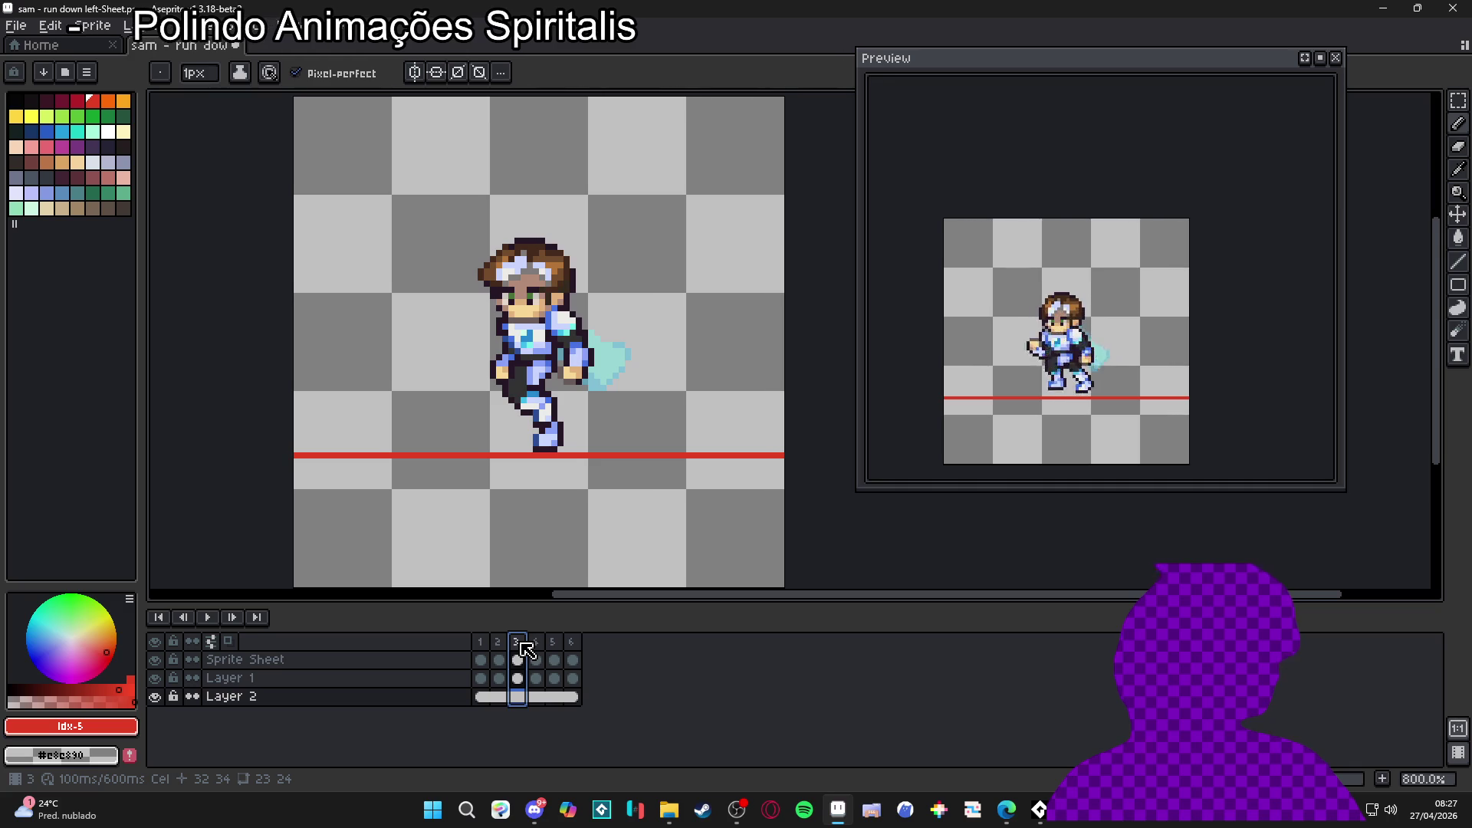
click(499, 645)
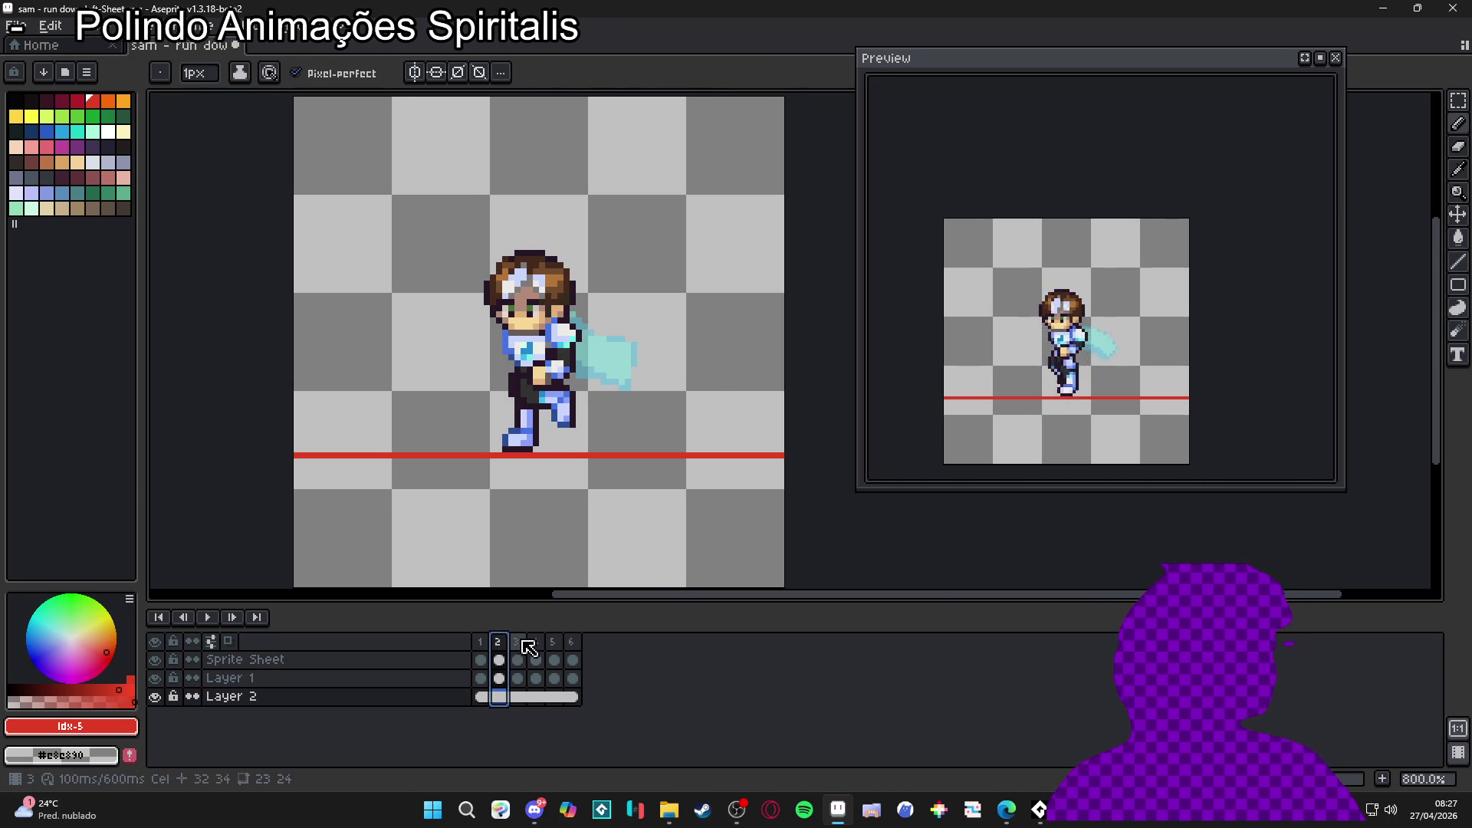
click(519, 645)
click(537, 645)
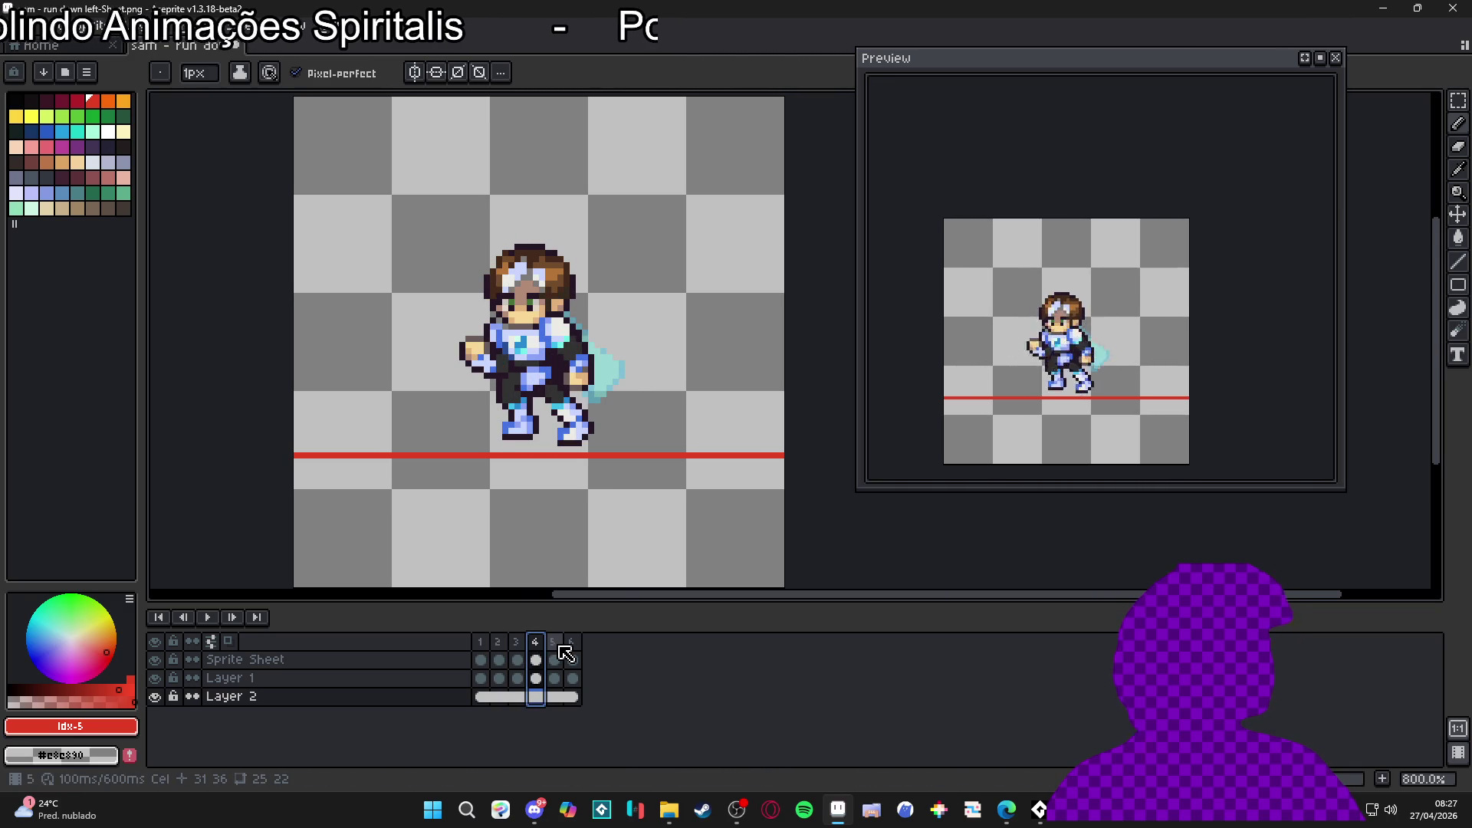
click(561, 648)
click(573, 650)
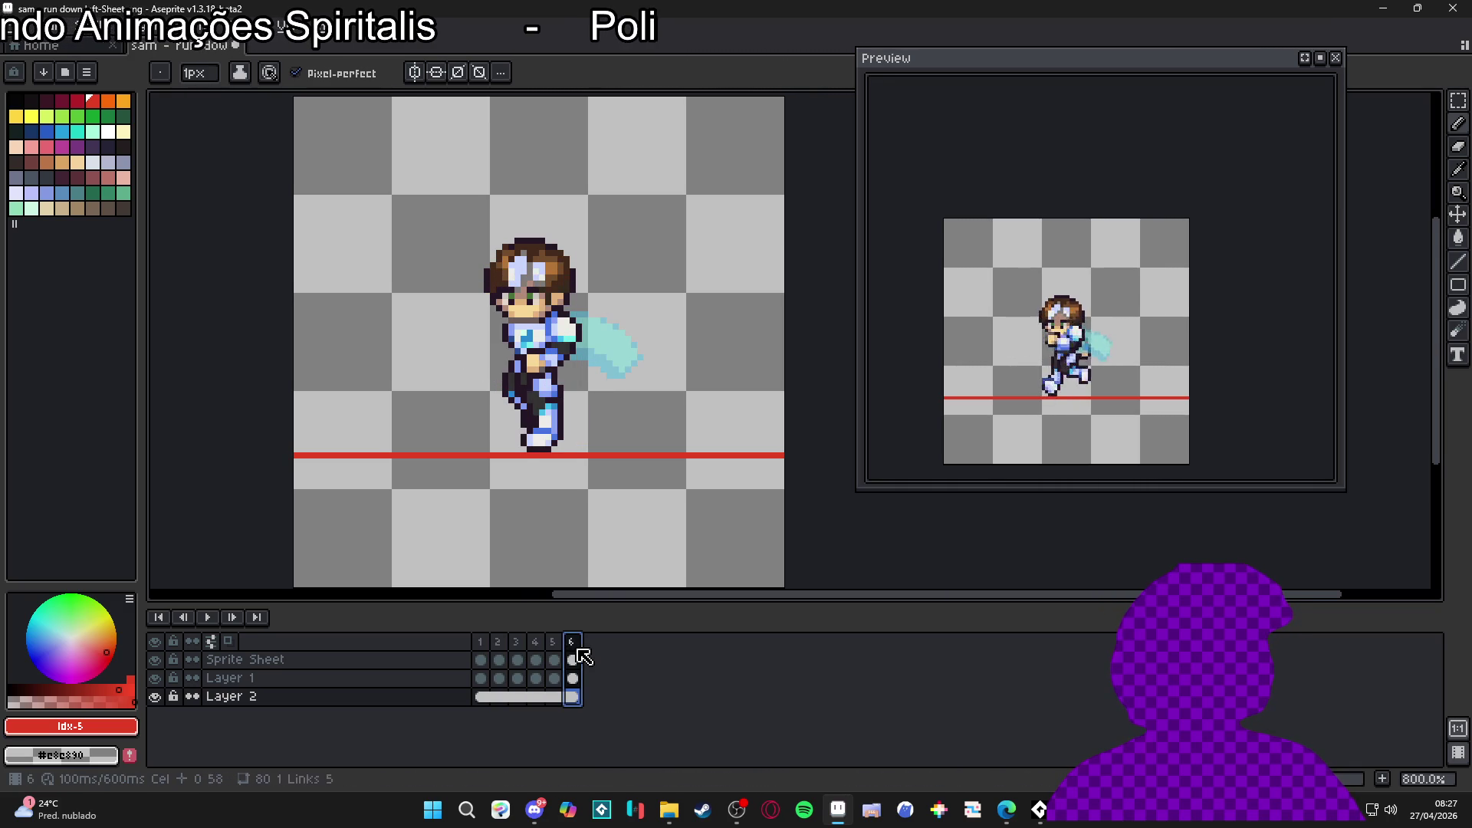
Step: Compare frames 1 and 2 against the ground line, then ready the Move tool on Layer 1
click(486, 643)
click(506, 651)
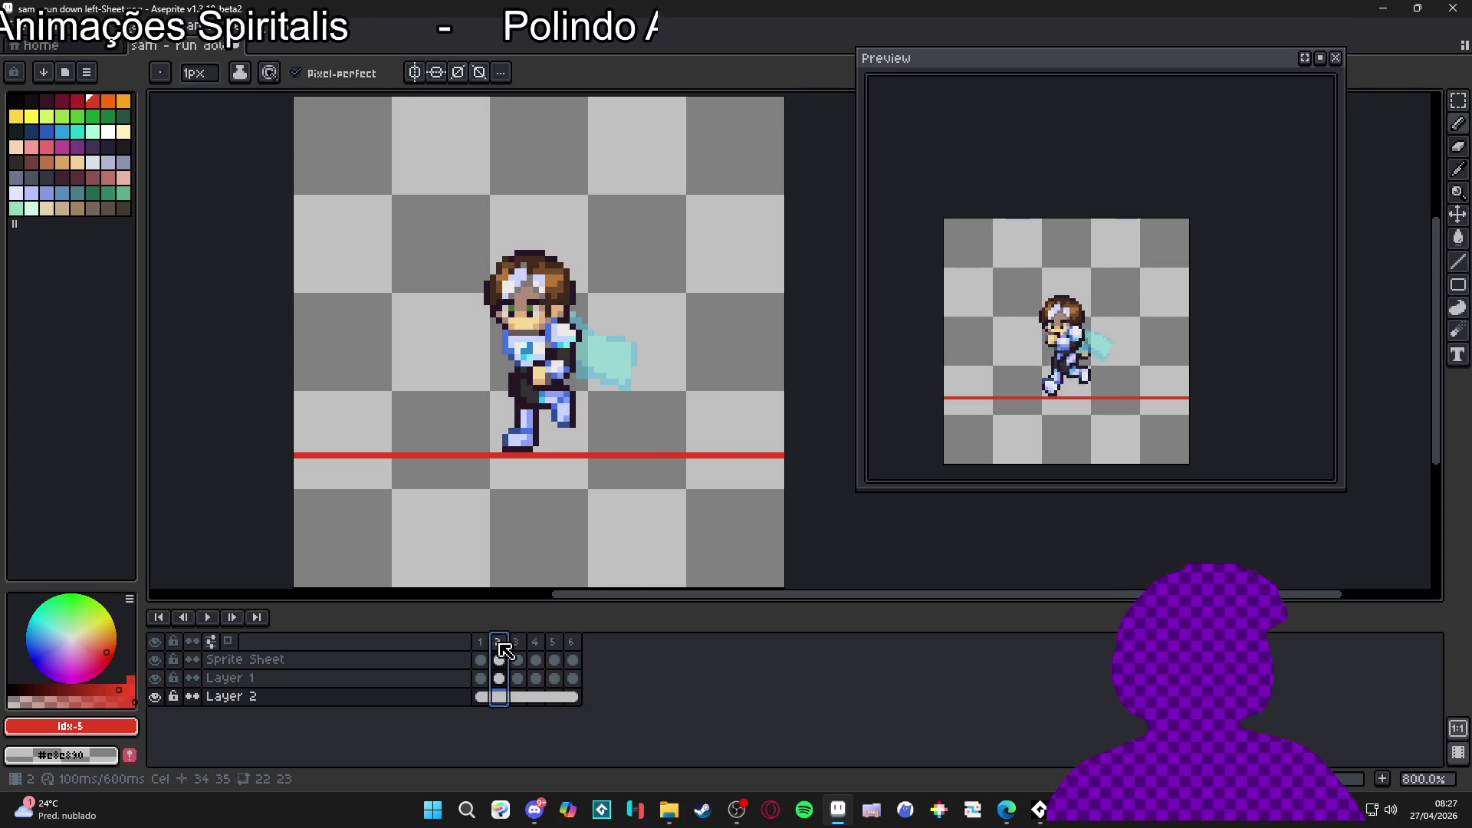
click(486, 646)
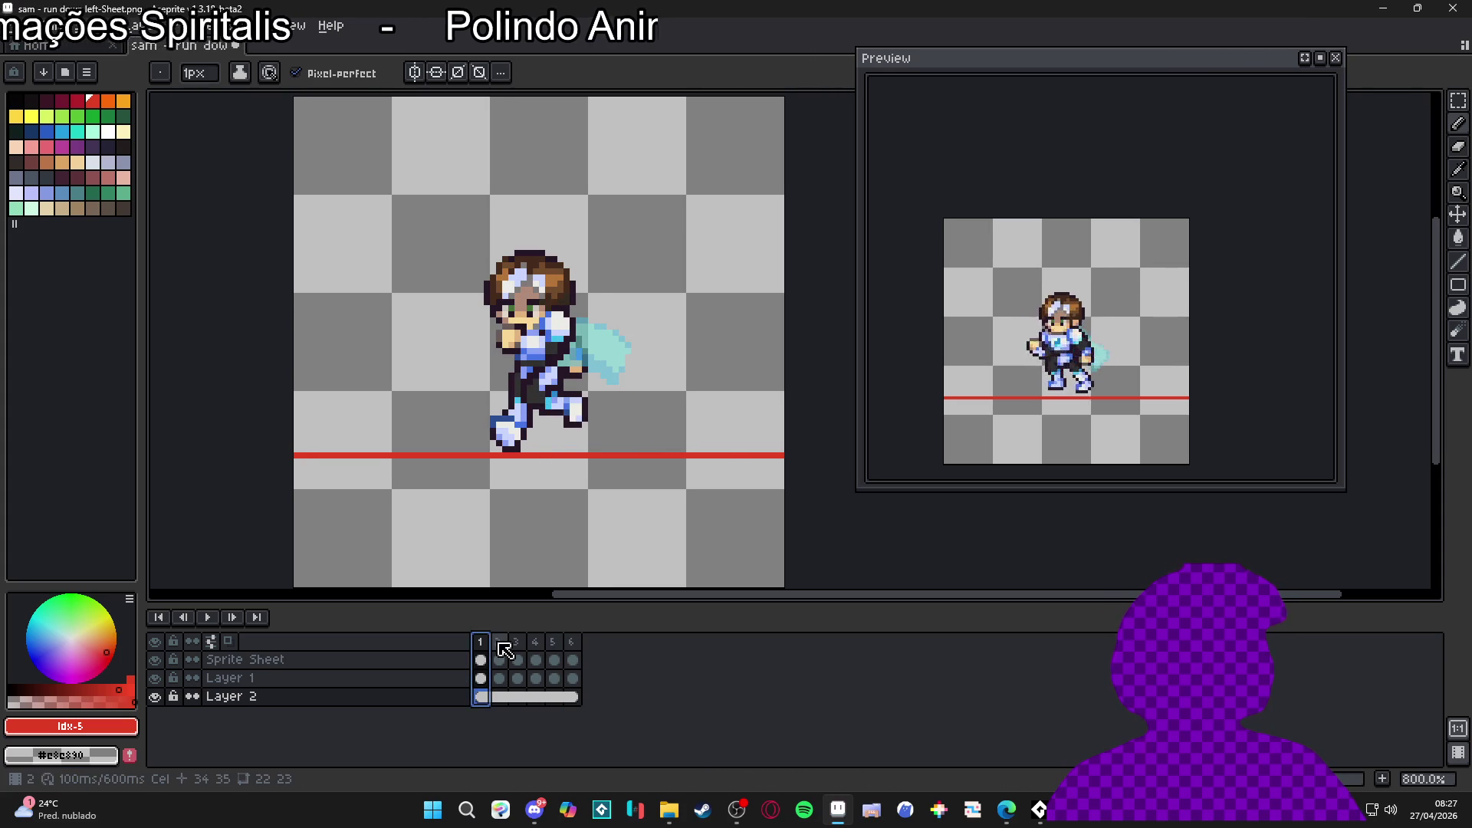
click(500, 650)
click(486, 653)
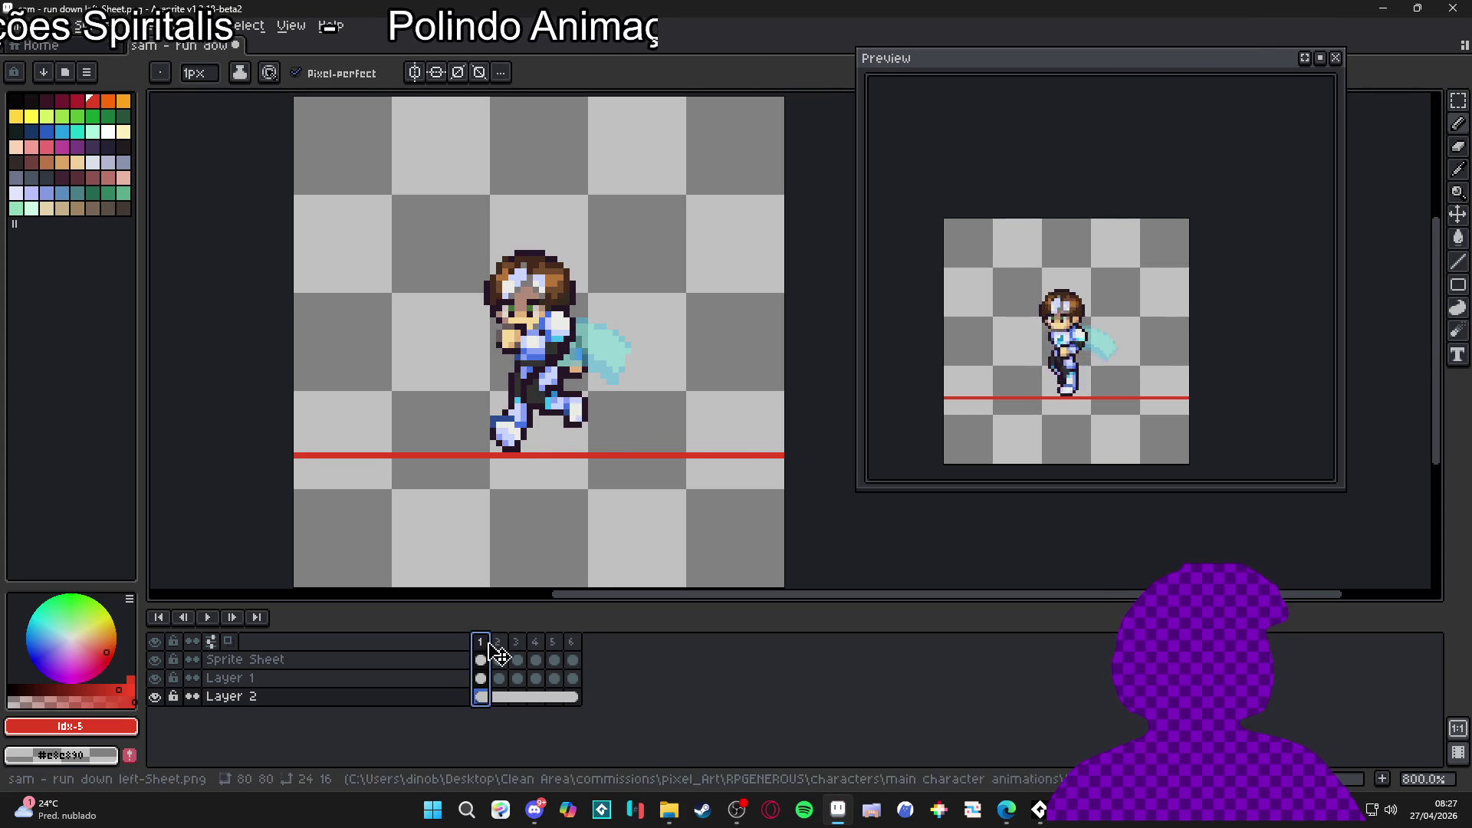
click(499, 652)
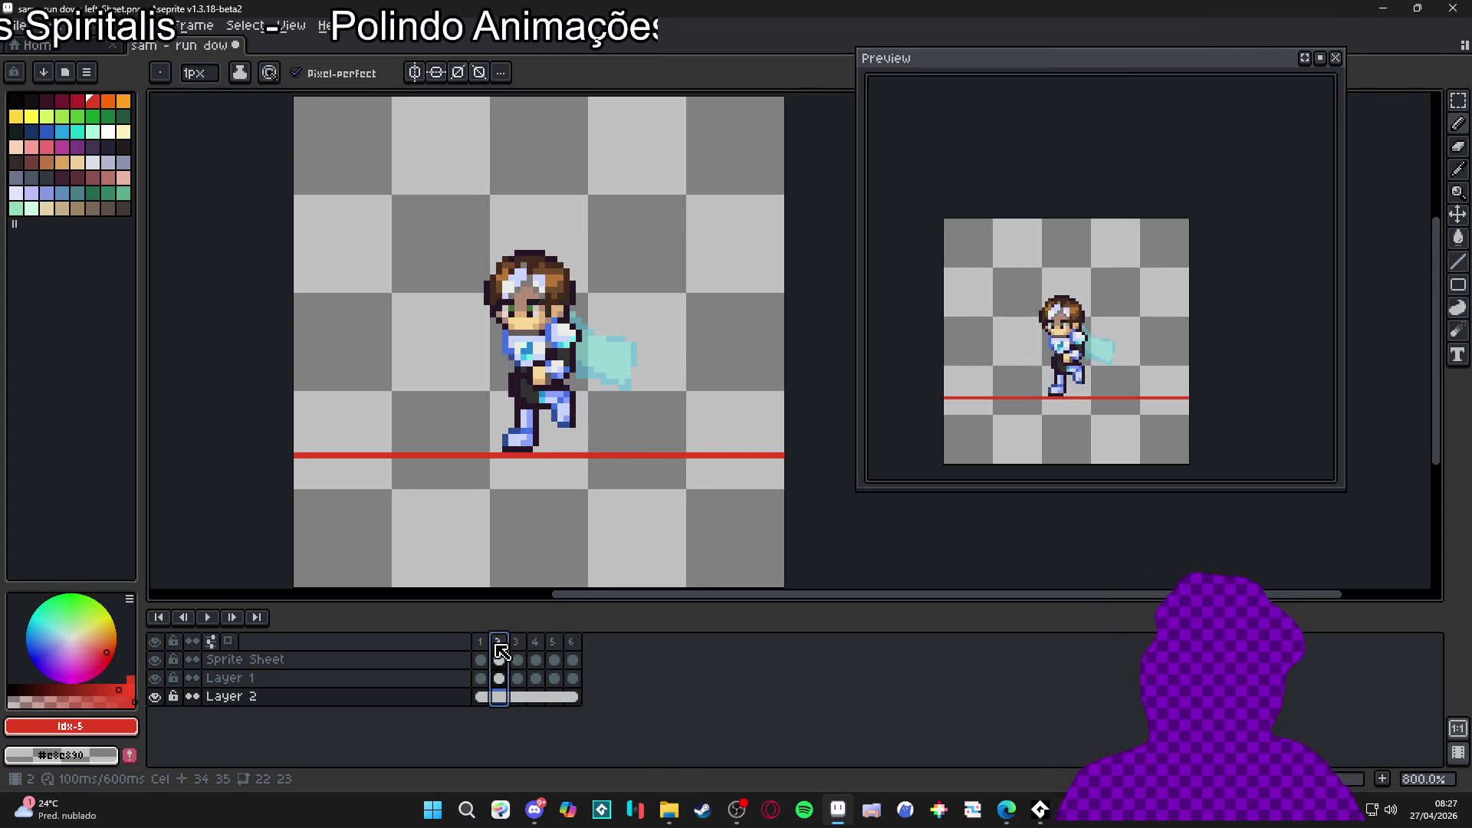
key(Left)
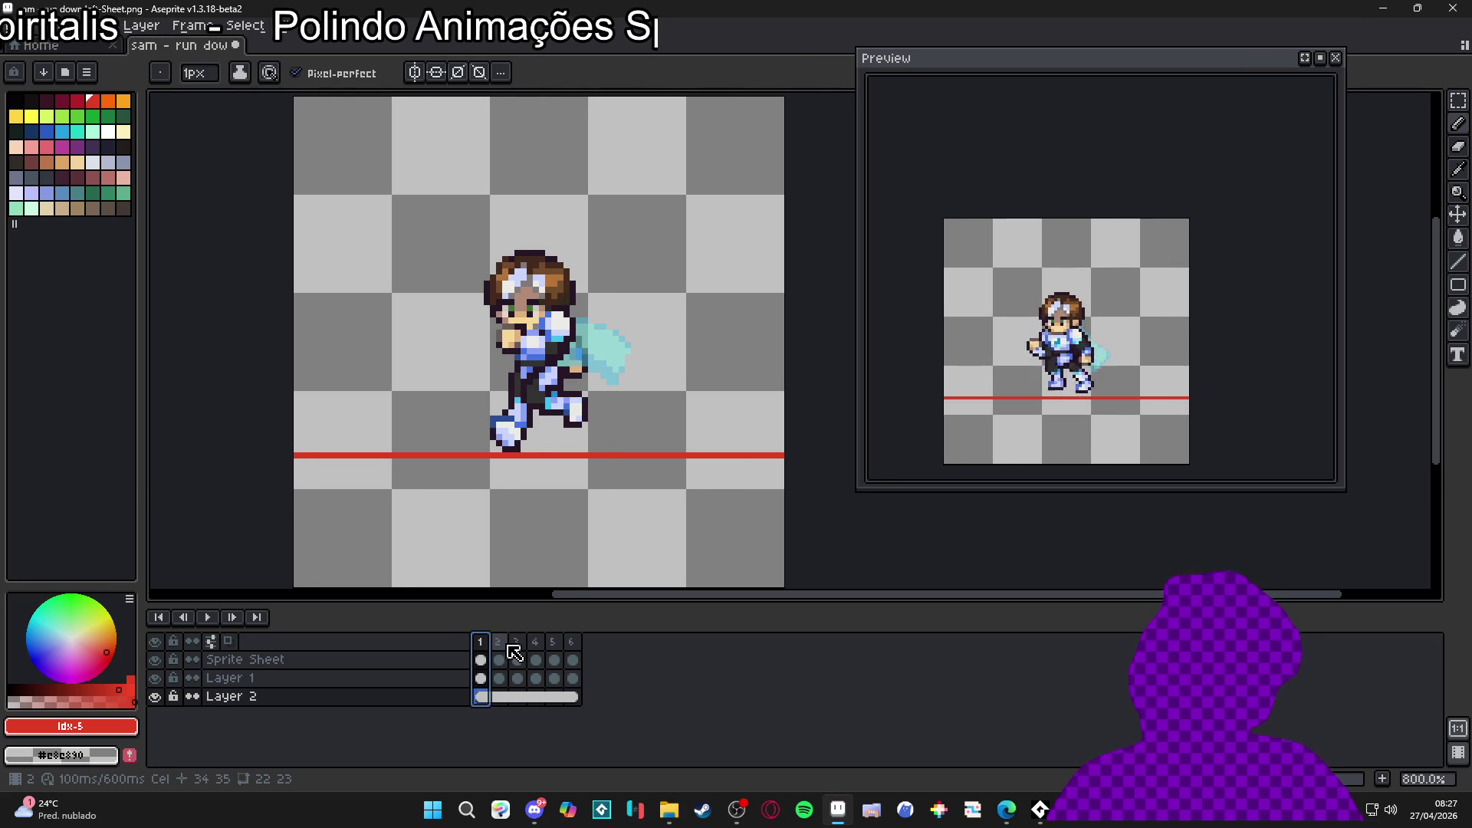
key(Right)
key(Right)
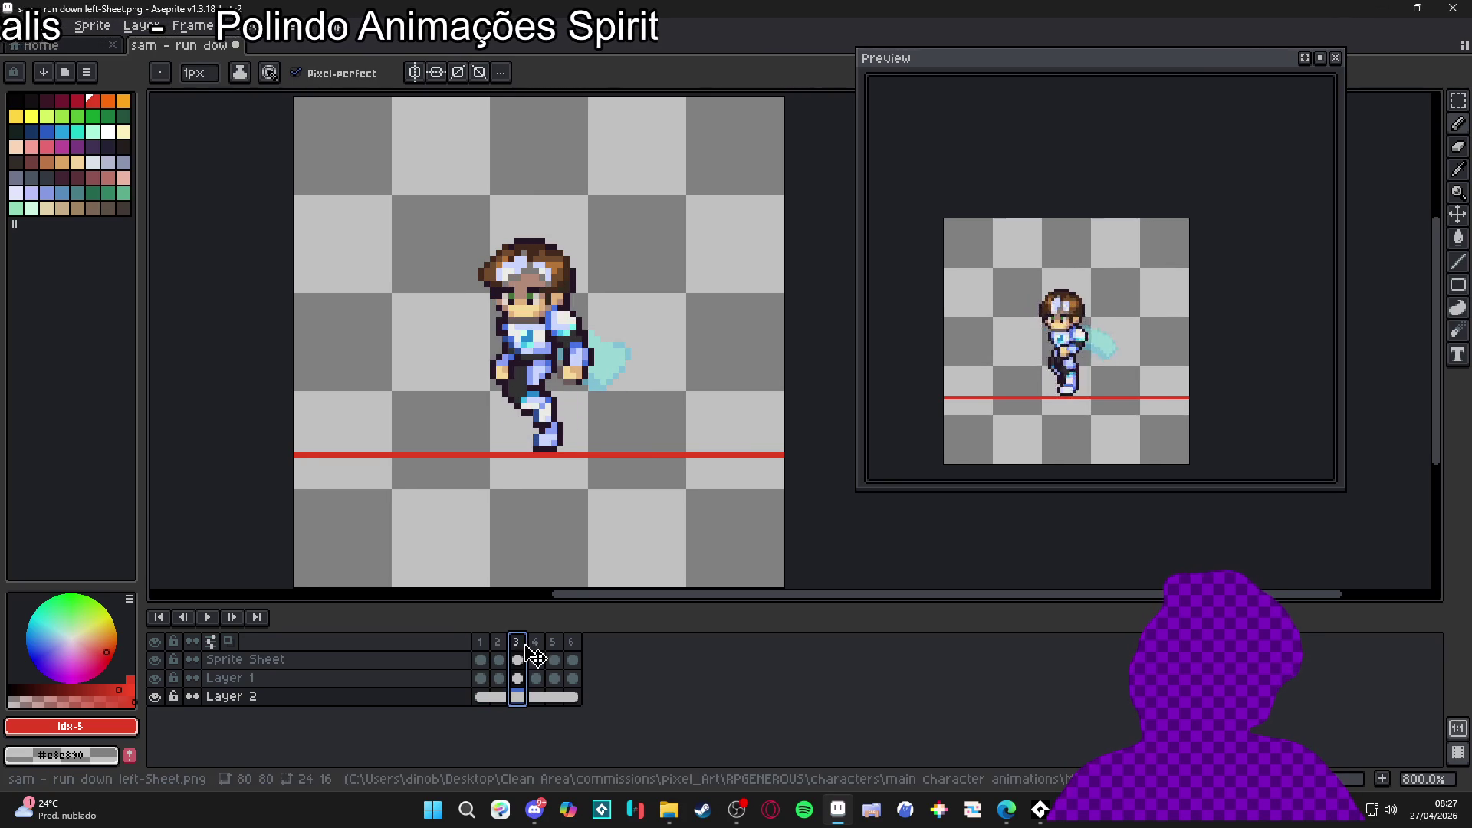
key(Left)
key(Left)
key(Right)
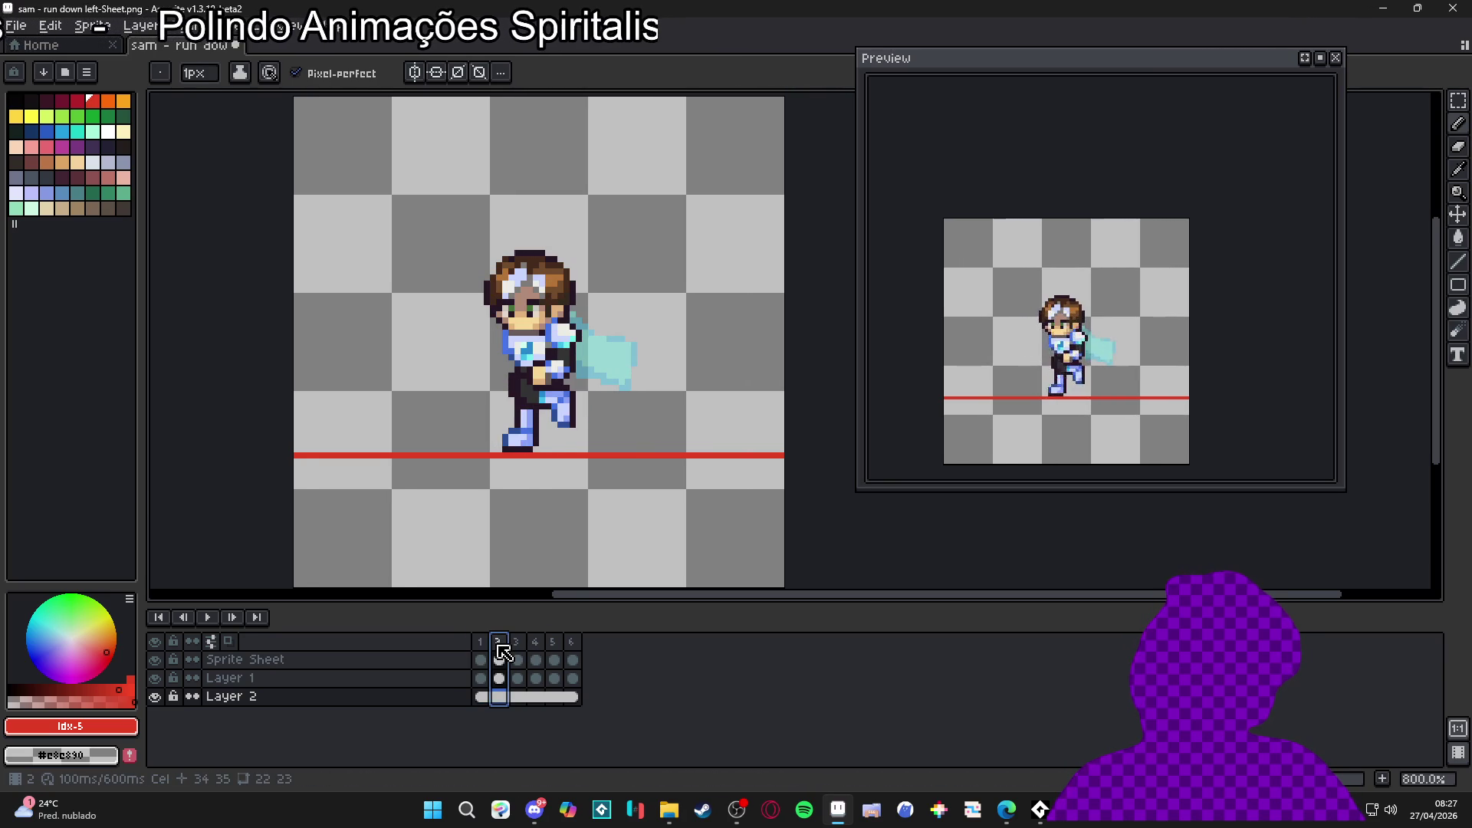
key(Left)
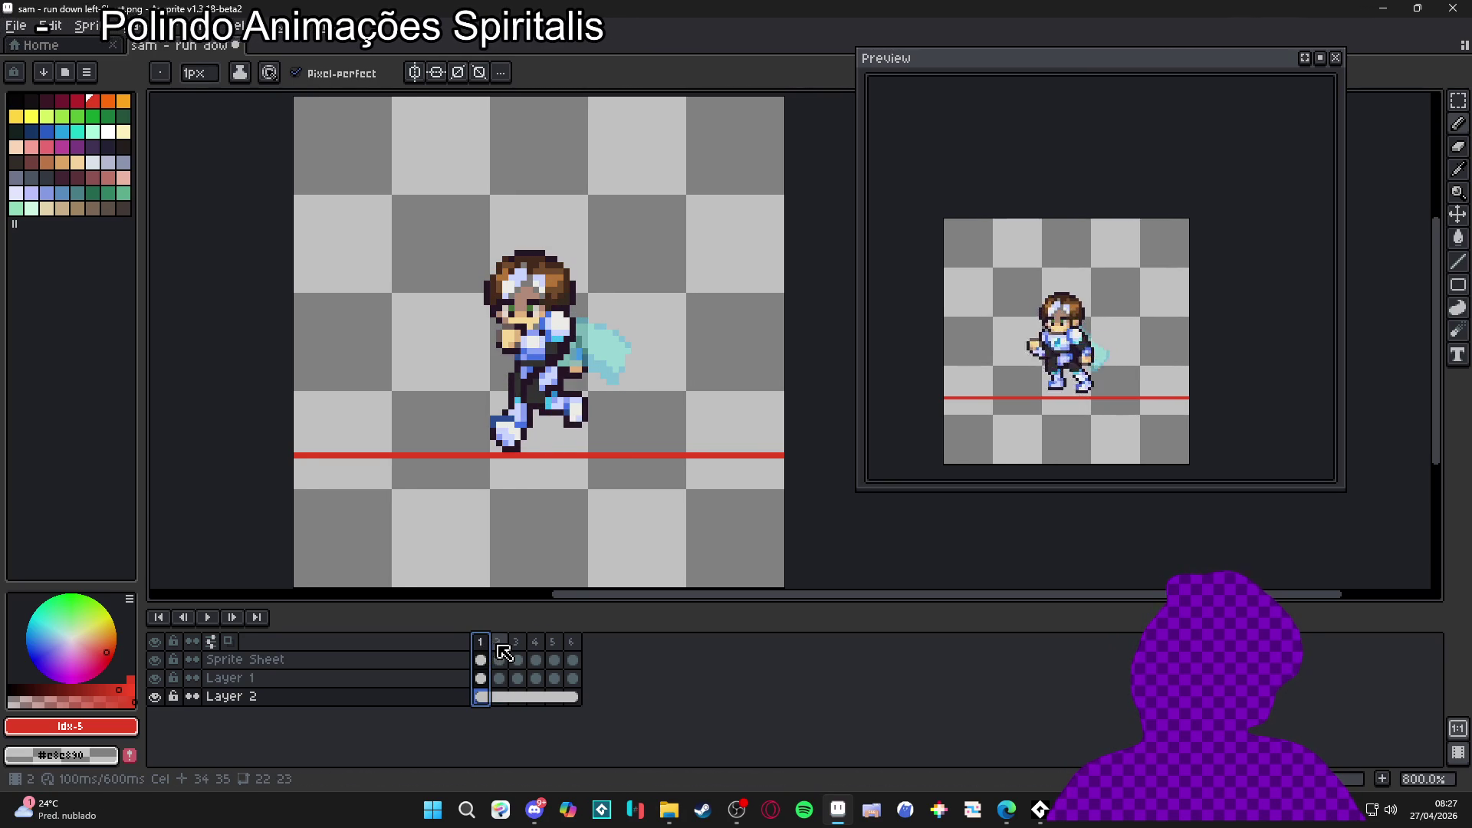
key(Right)
key(v)
key(Up)
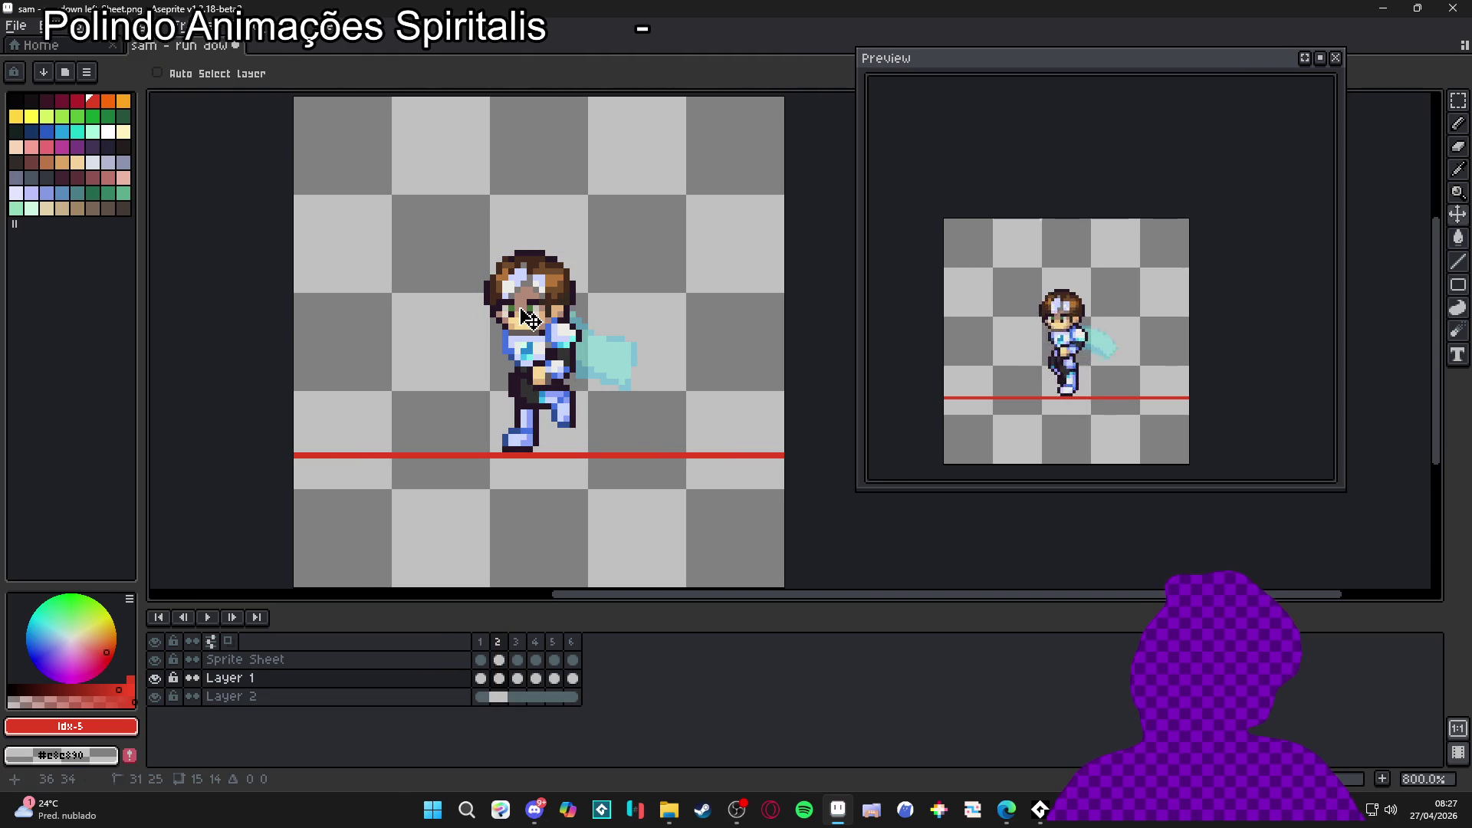
Step: Undo a trial cel move and turn on Auto Select Layer on frame 1
drag(529, 320, 531, 329)
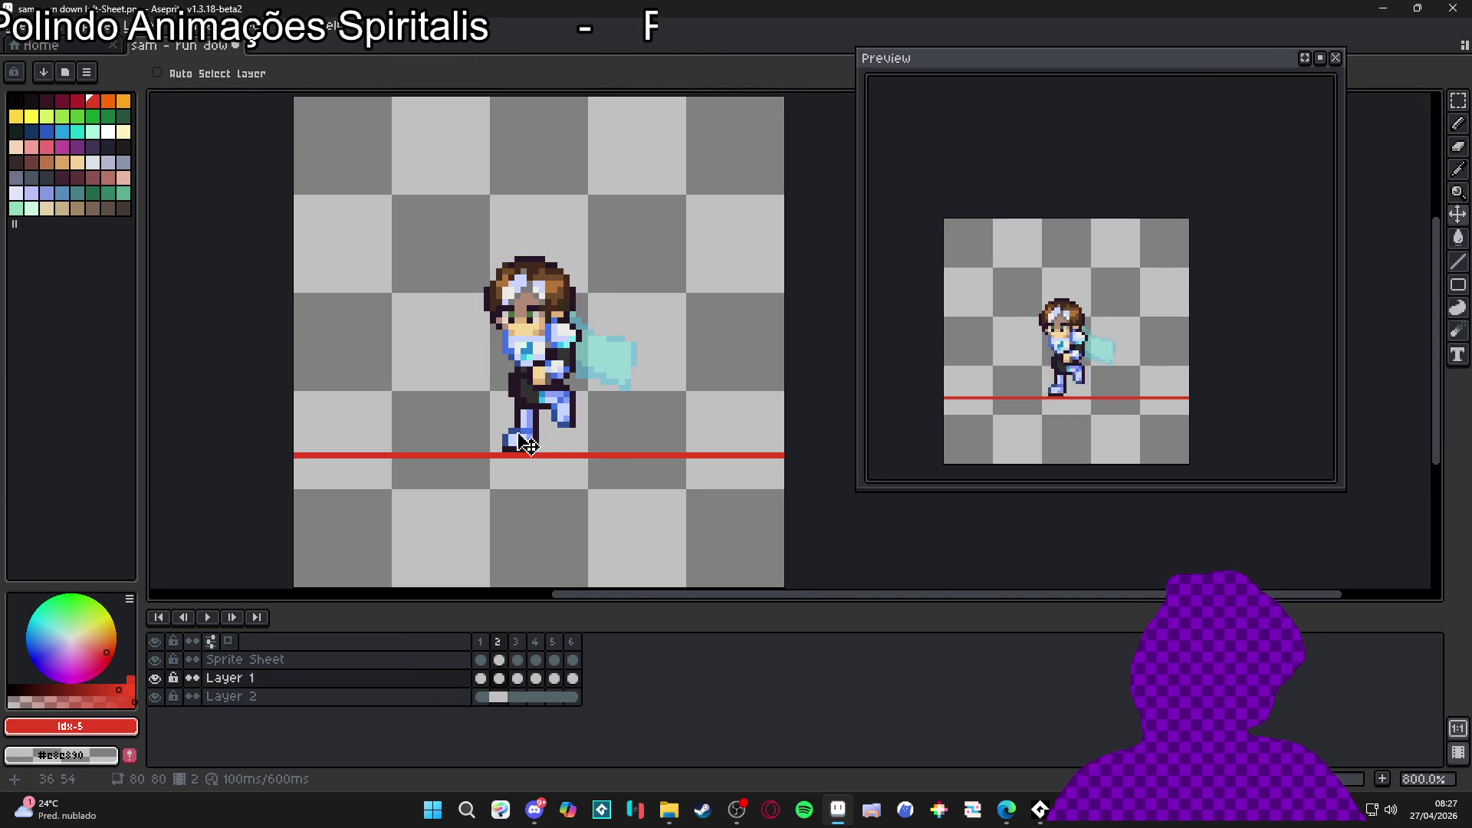
key(ctrl+z)
key(Left)
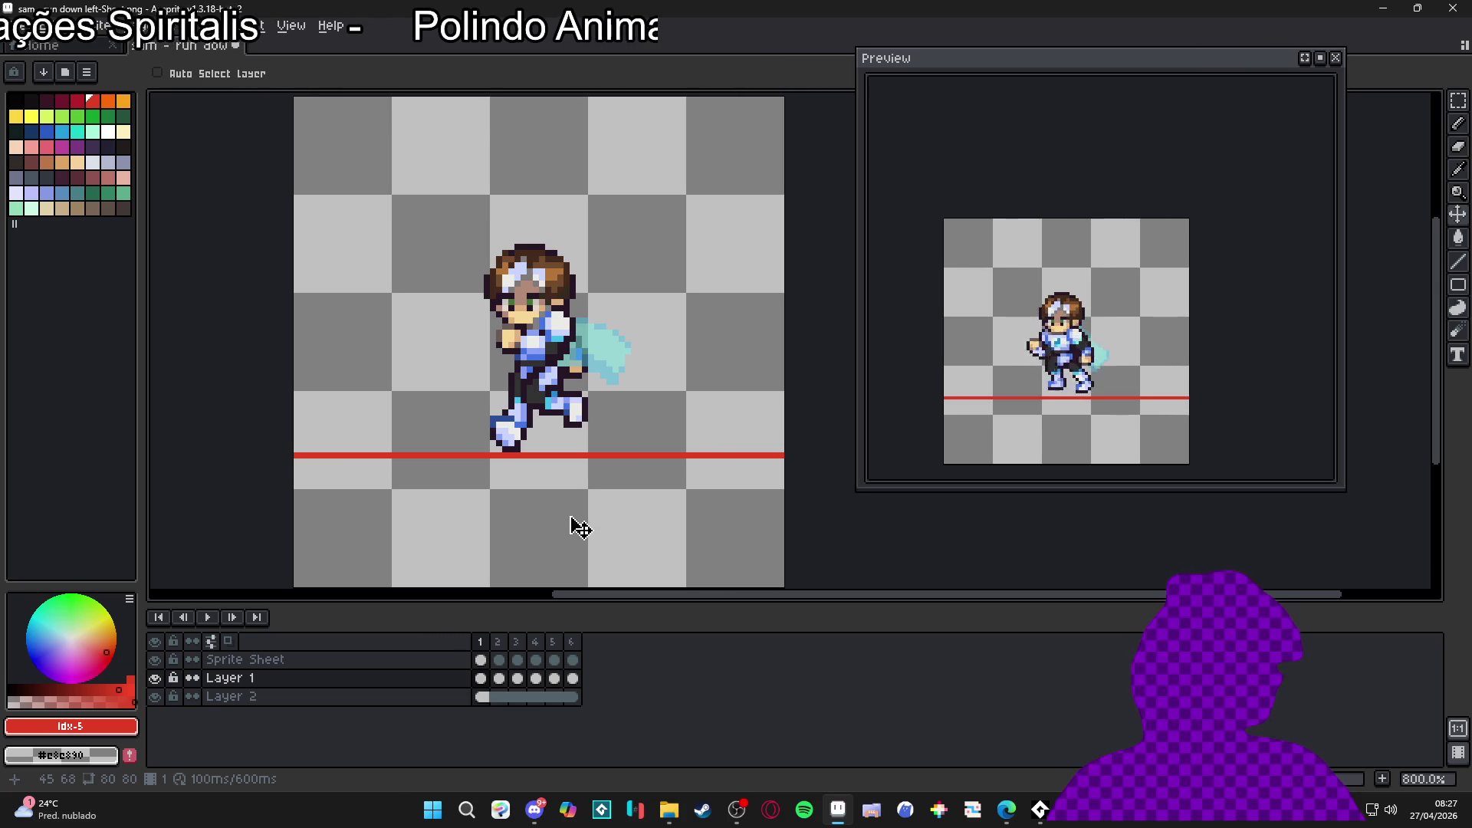
key(ctrl)
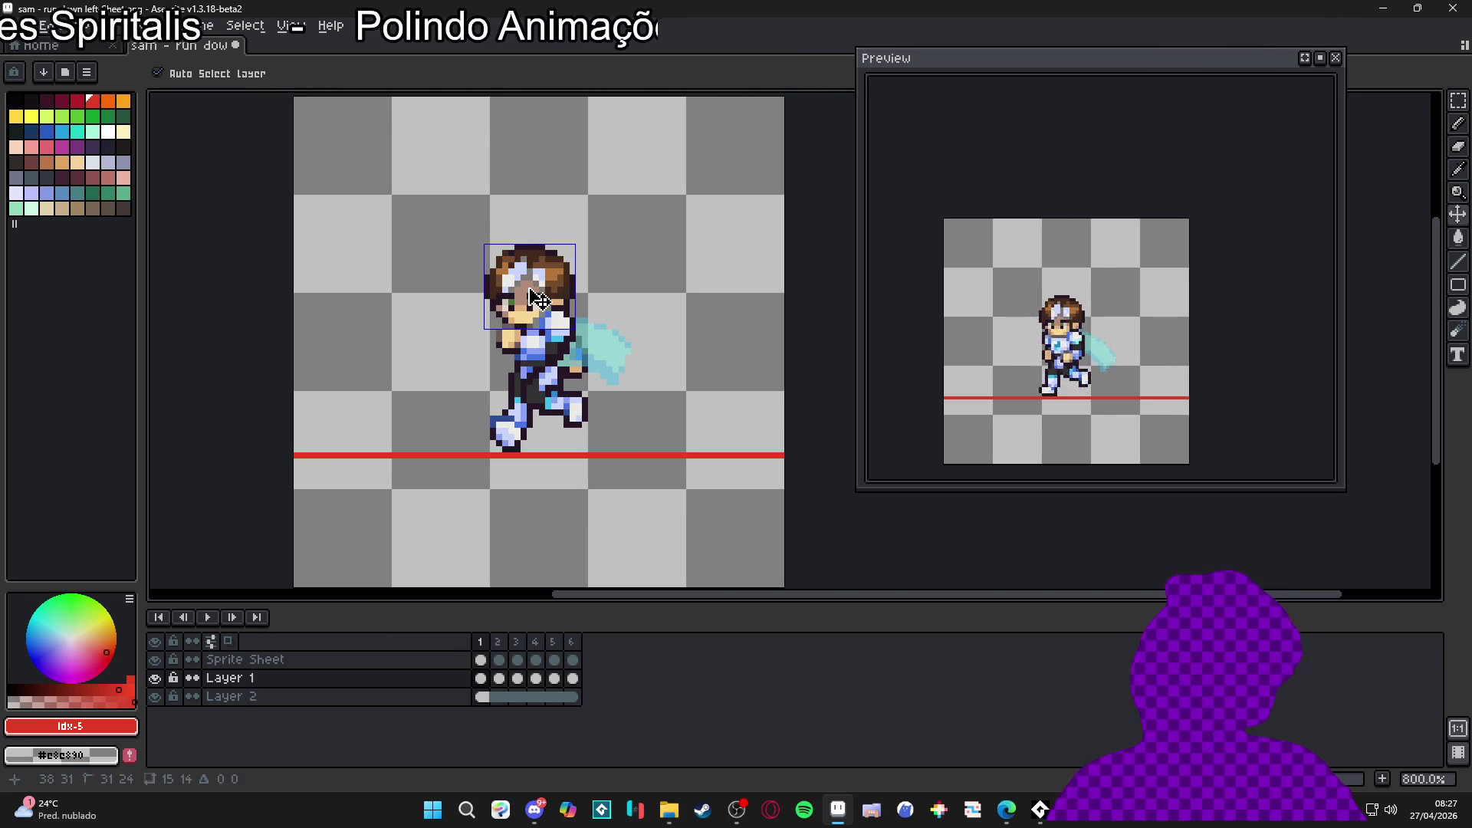
Step: Nudge the character's head one pixel right in frames 1, 2 and 3
drag(537, 299, 543, 299)
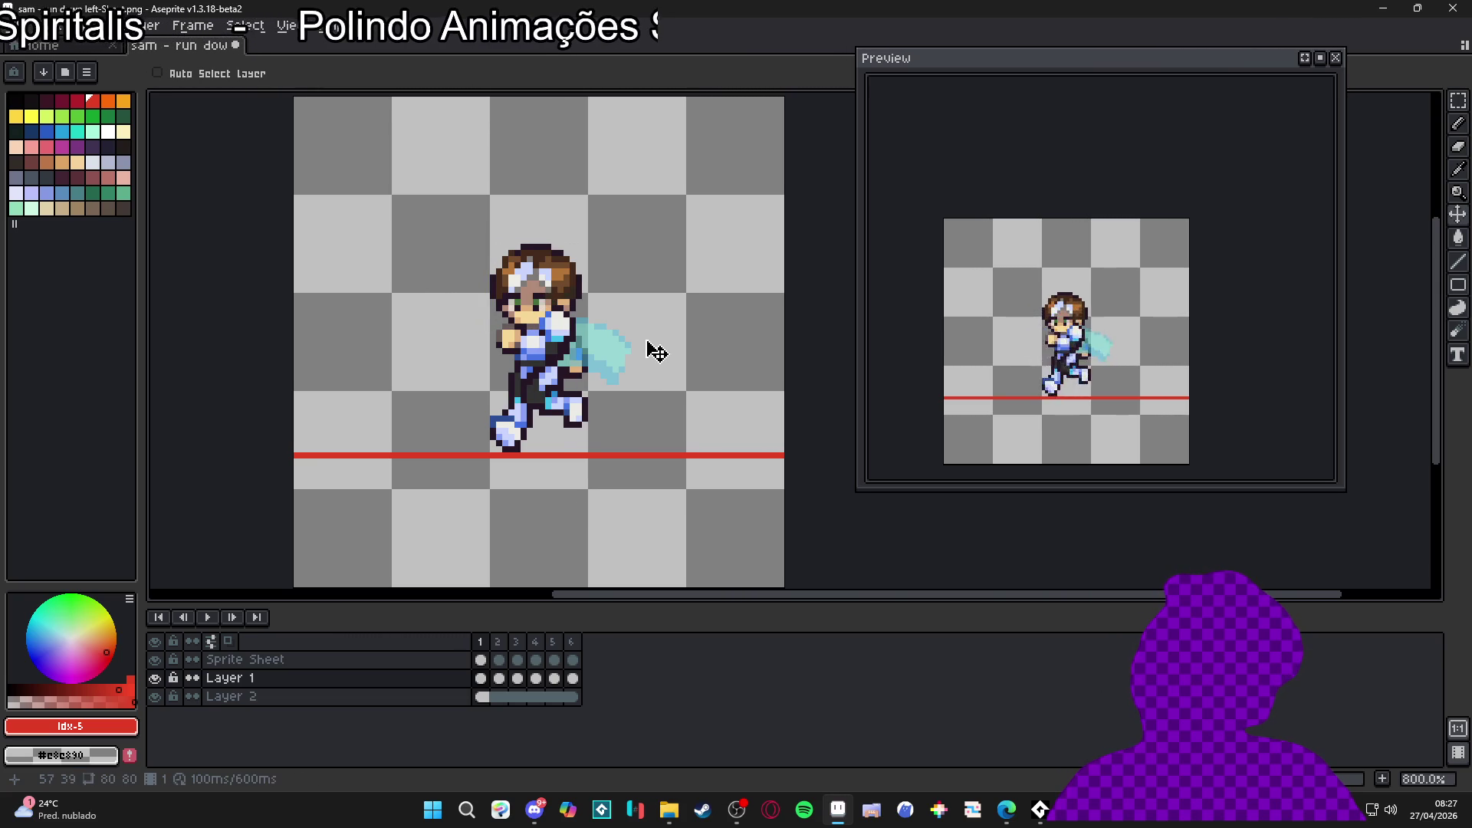
click(499, 642)
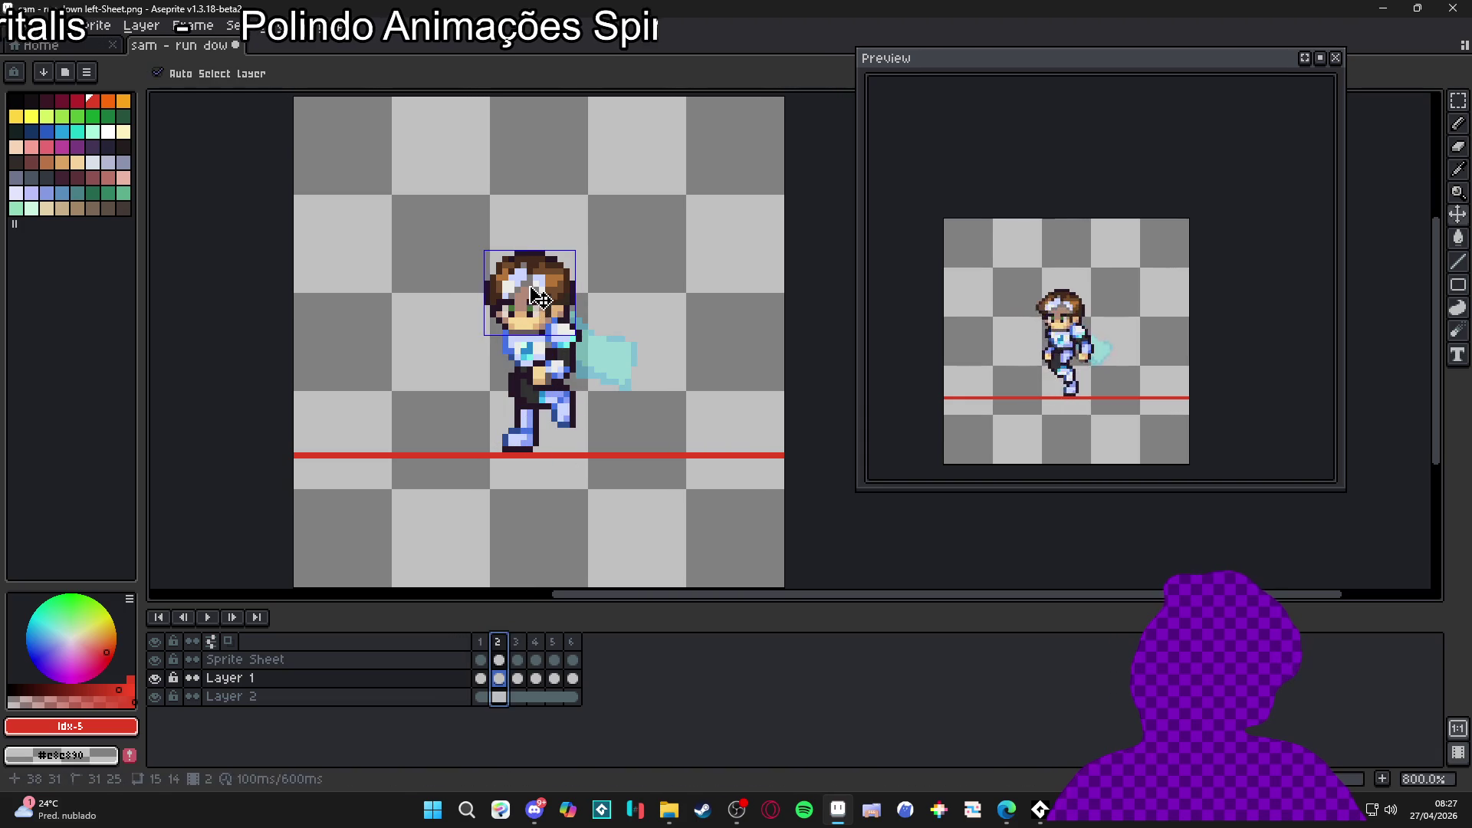
drag(539, 296, 546, 296)
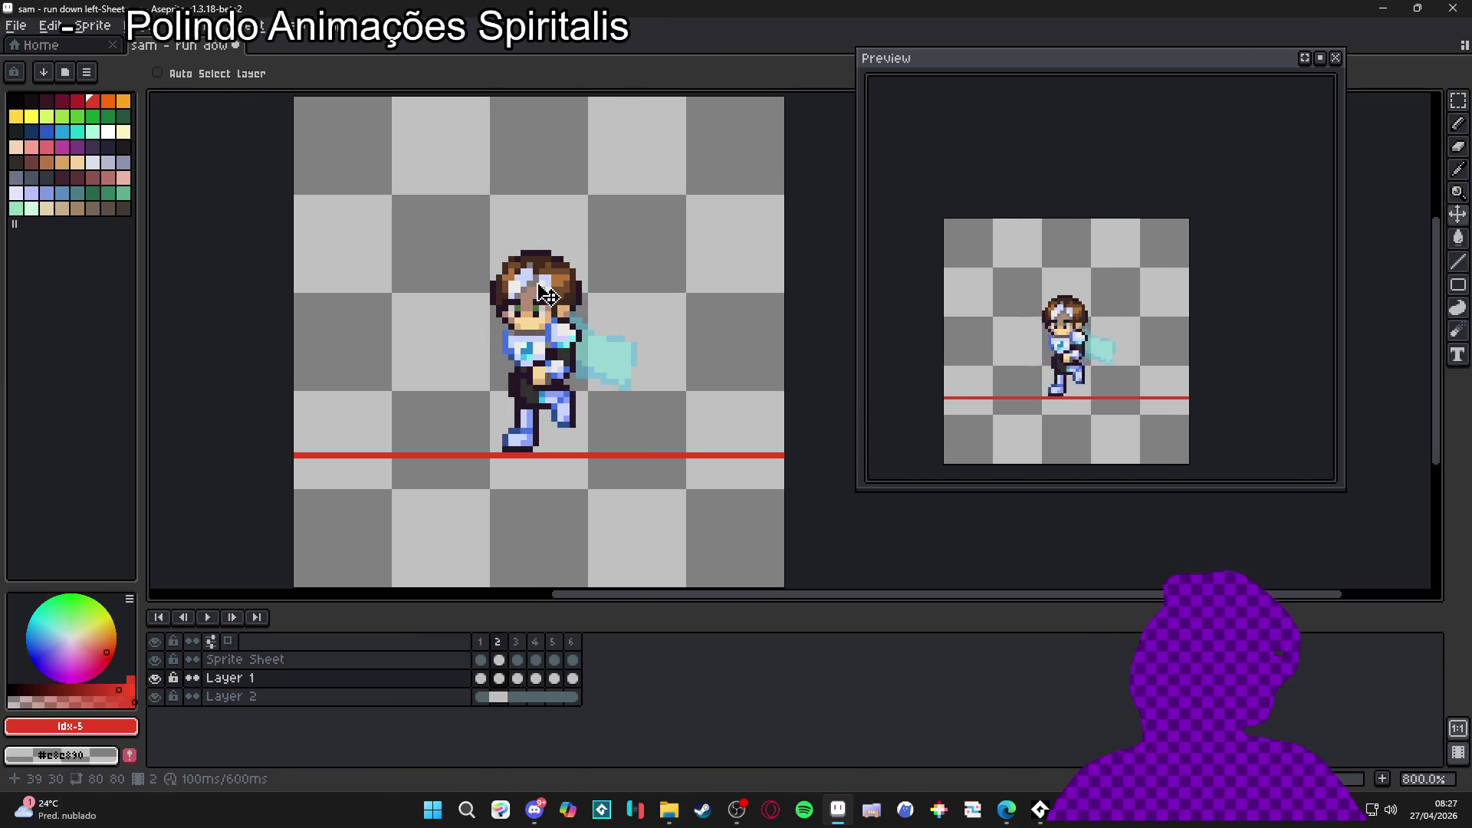
click(518, 643)
drag(549, 284, 554, 284)
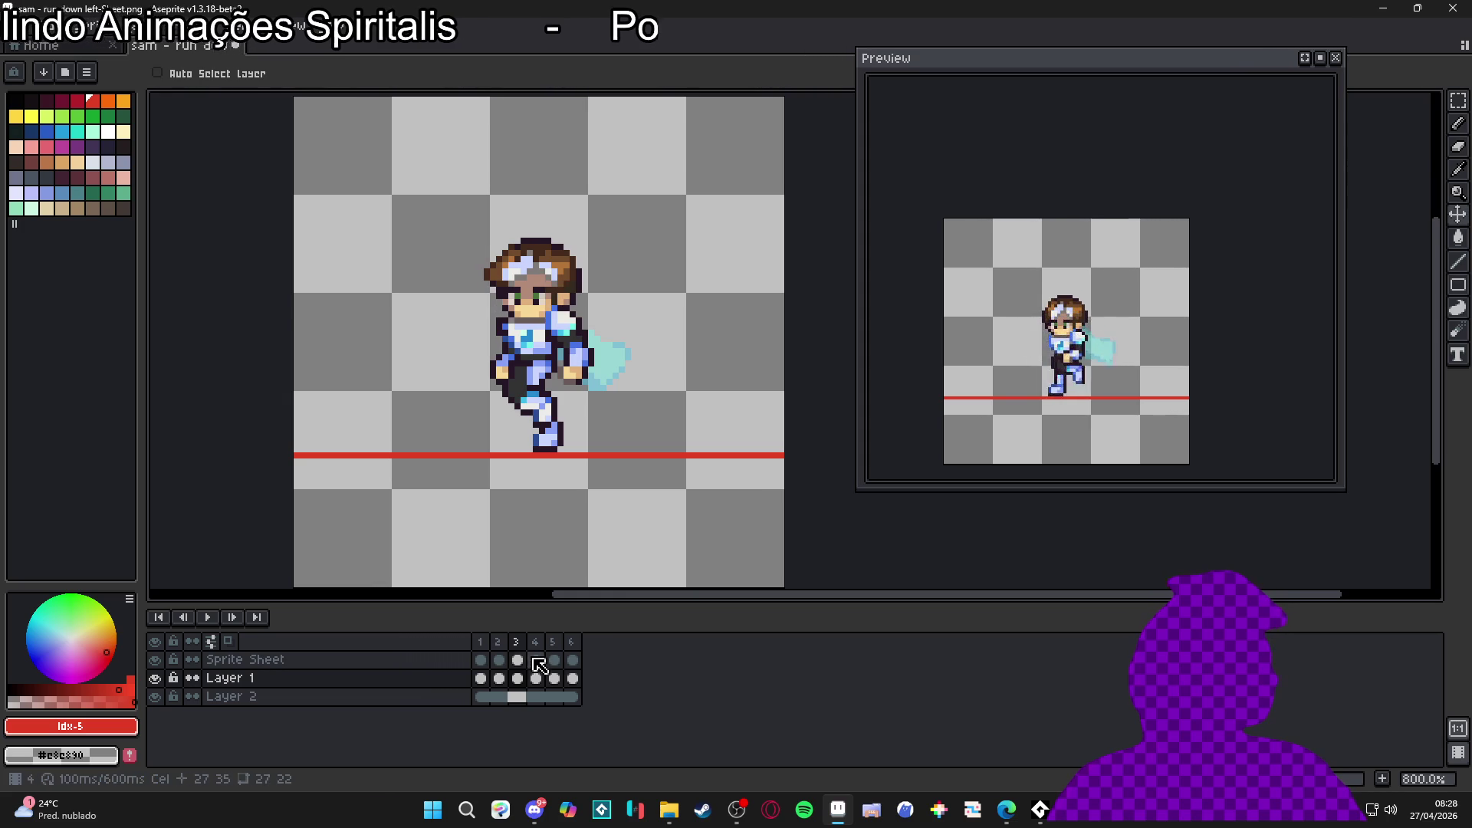
key(period)
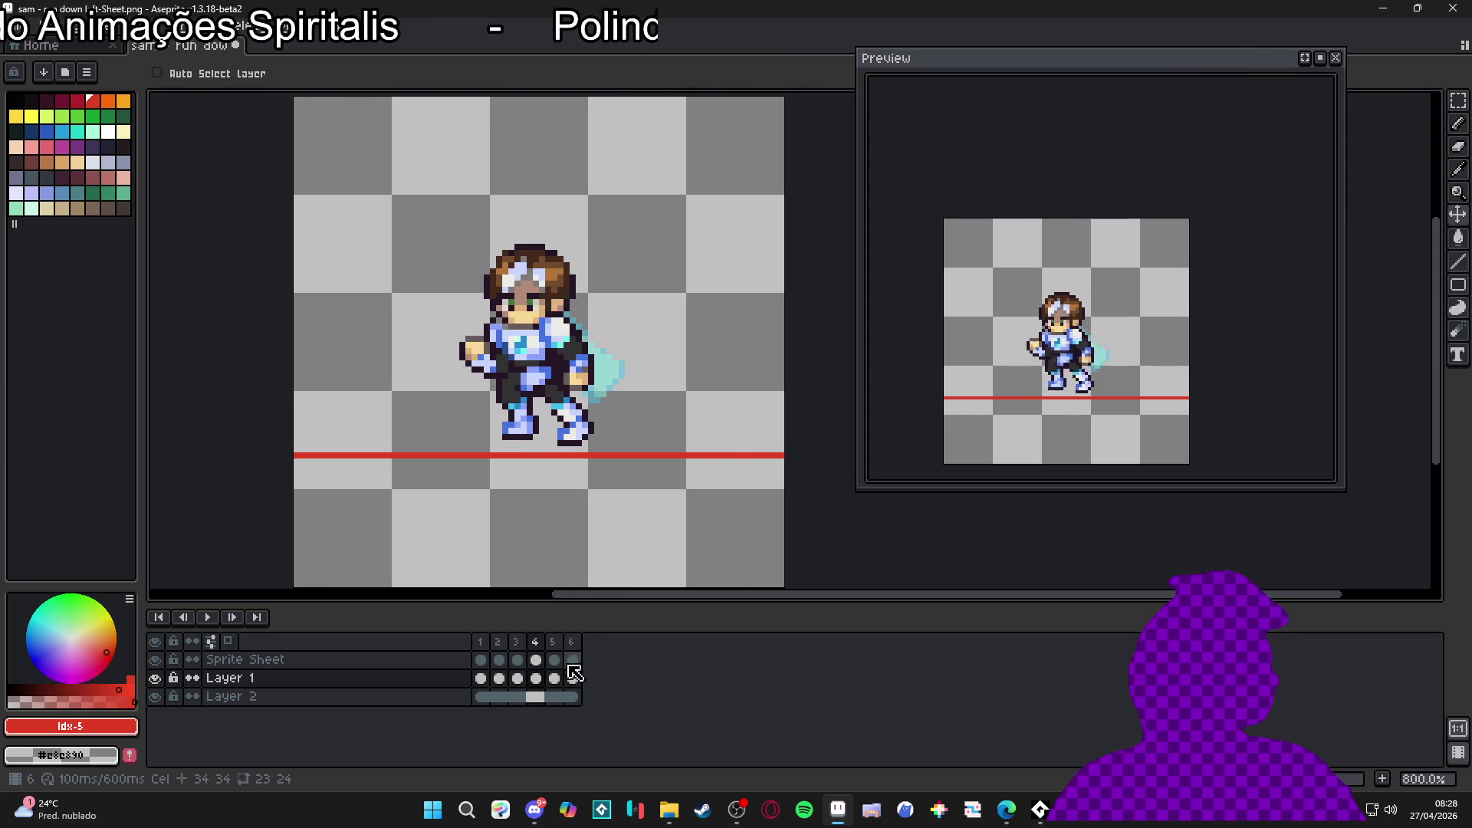
click(557, 643)
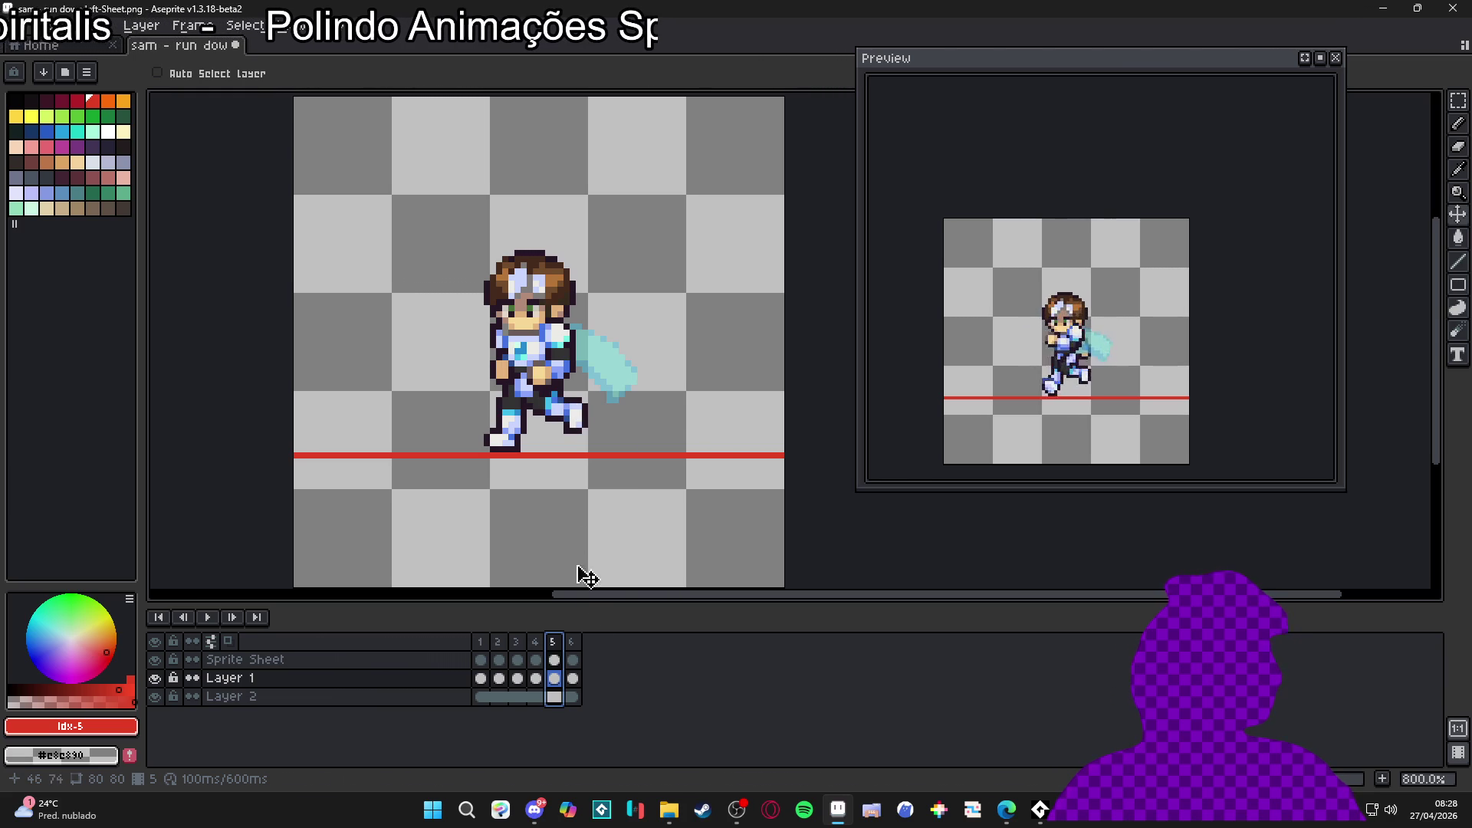
Step: Flip through frames 1 to 6 to compare the running poses
click(535, 641)
click(554, 644)
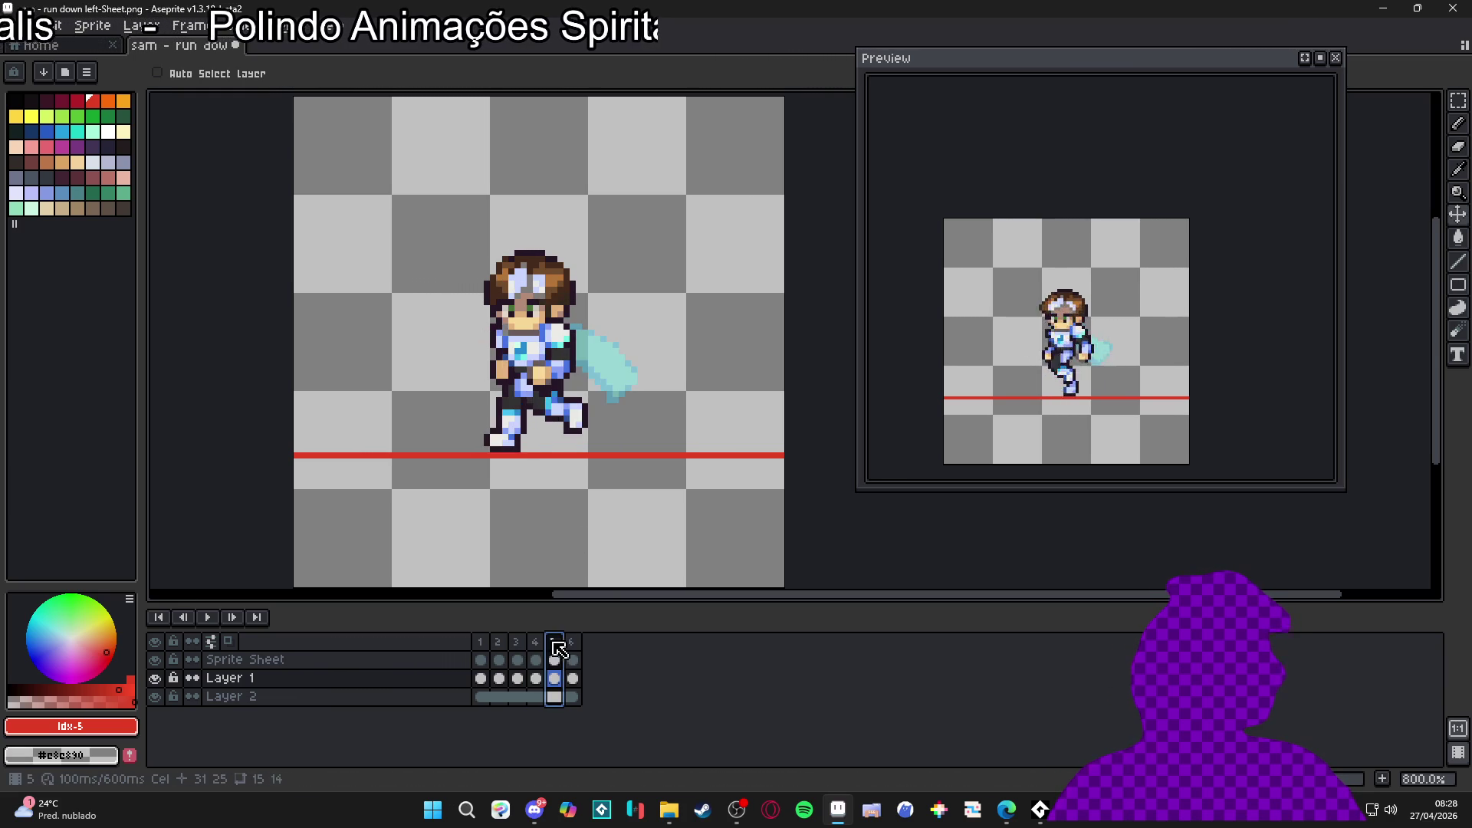
click(572, 644)
click(560, 645)
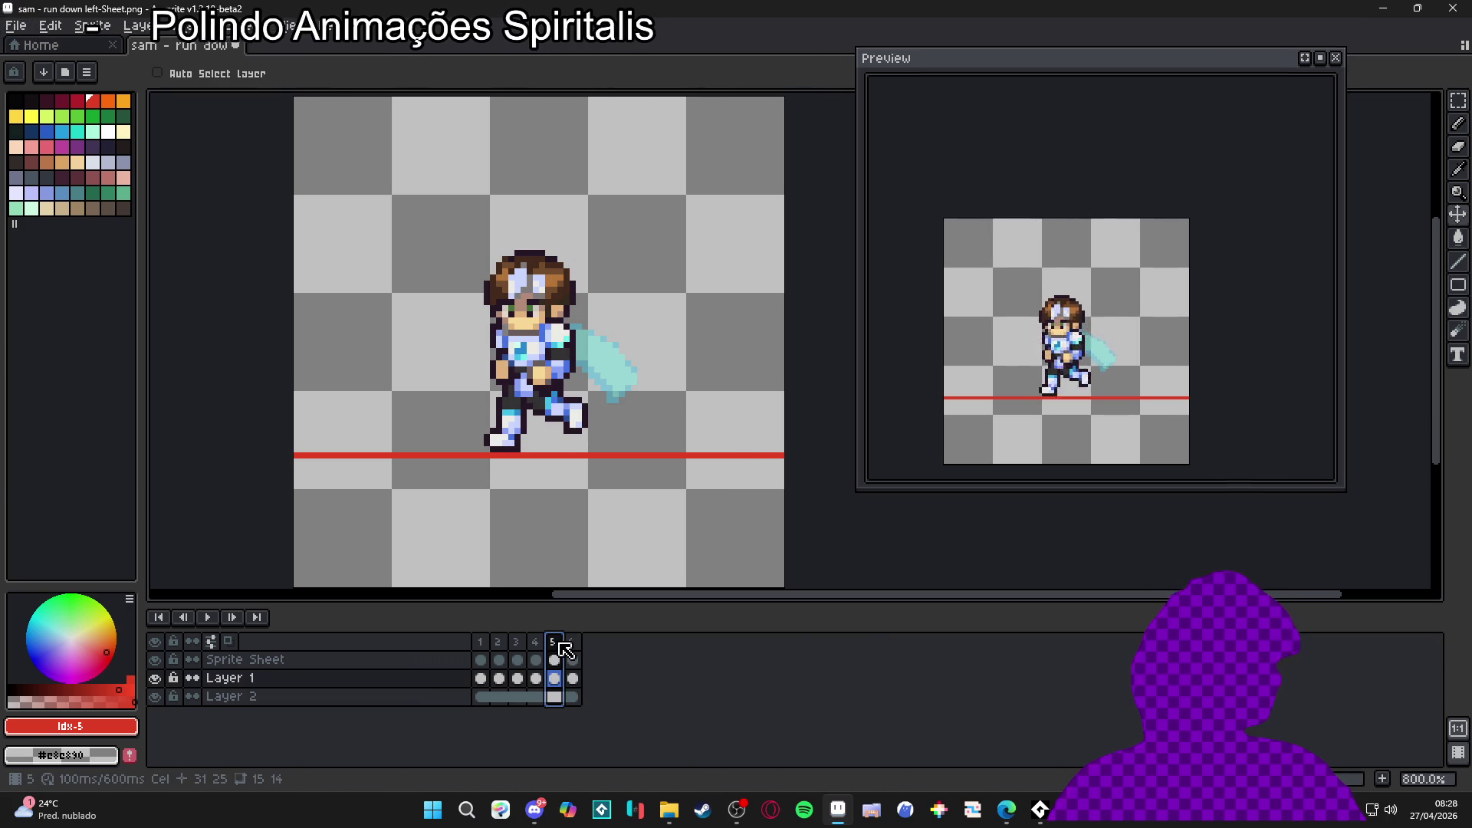
click(537, 645)
click(517, 645)
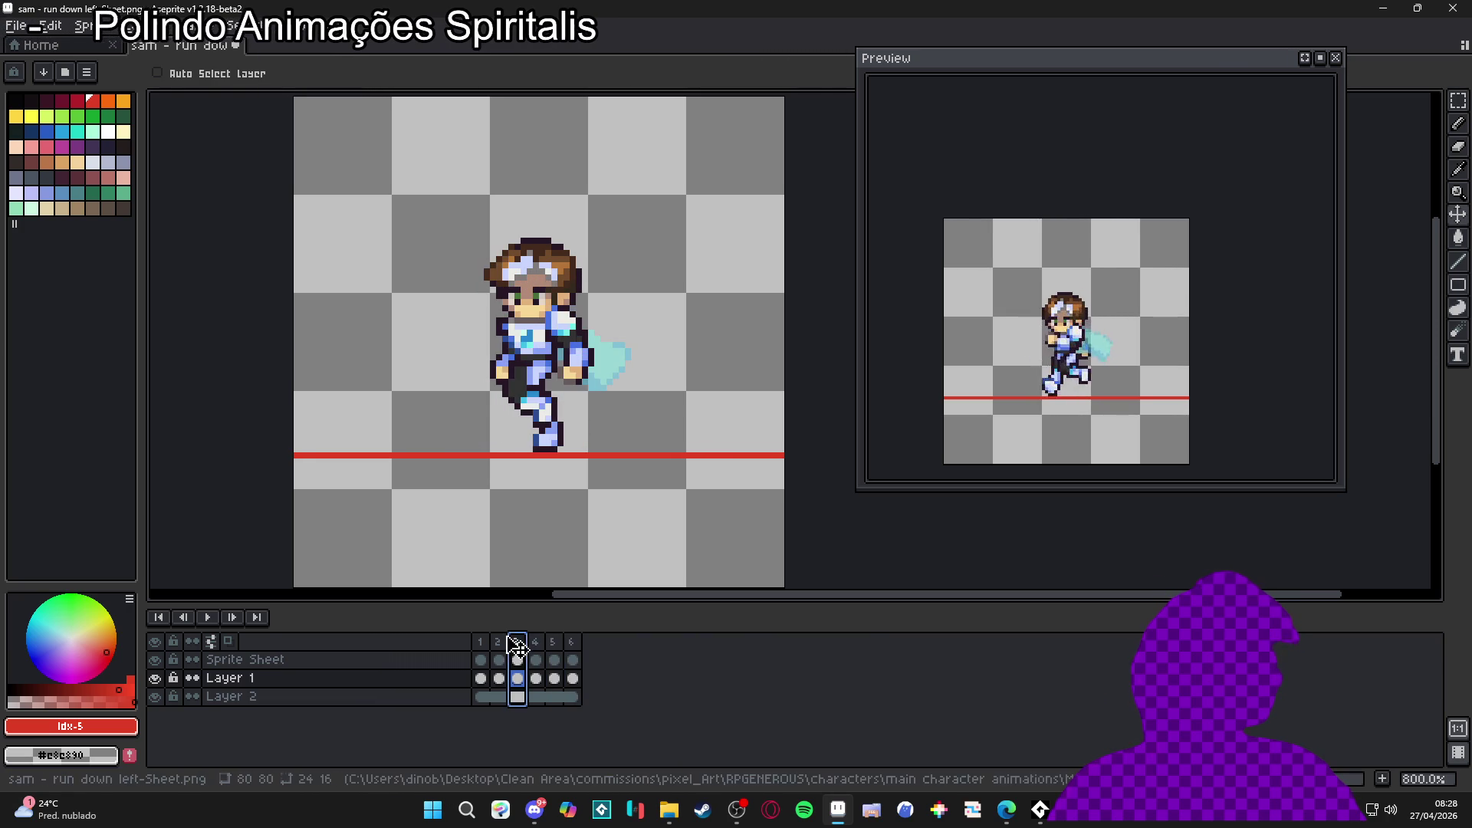
click(502, 645)
click(480, 645)
click(500, 647)
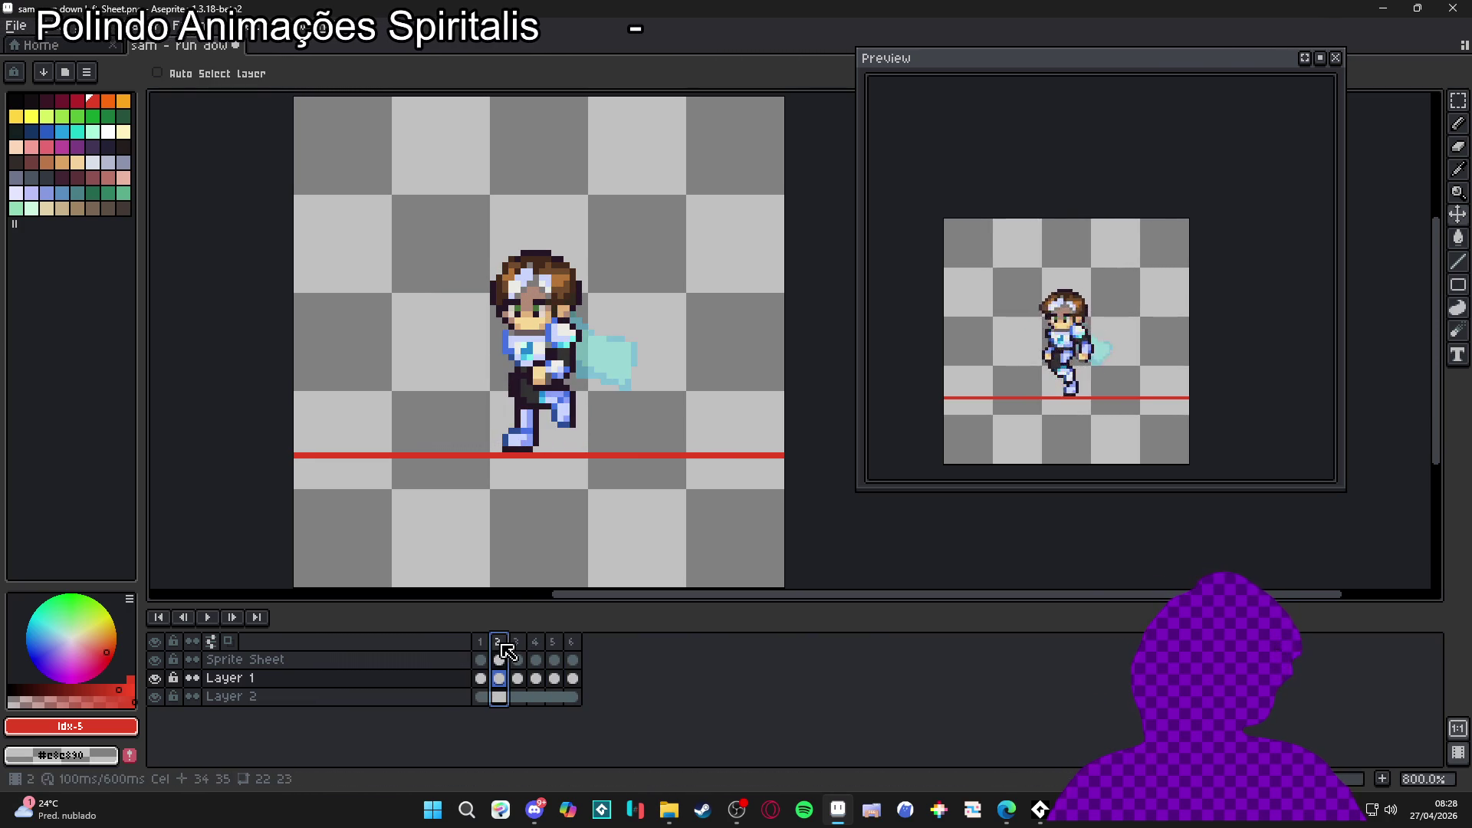
click(518, 644)
click(536, 645)
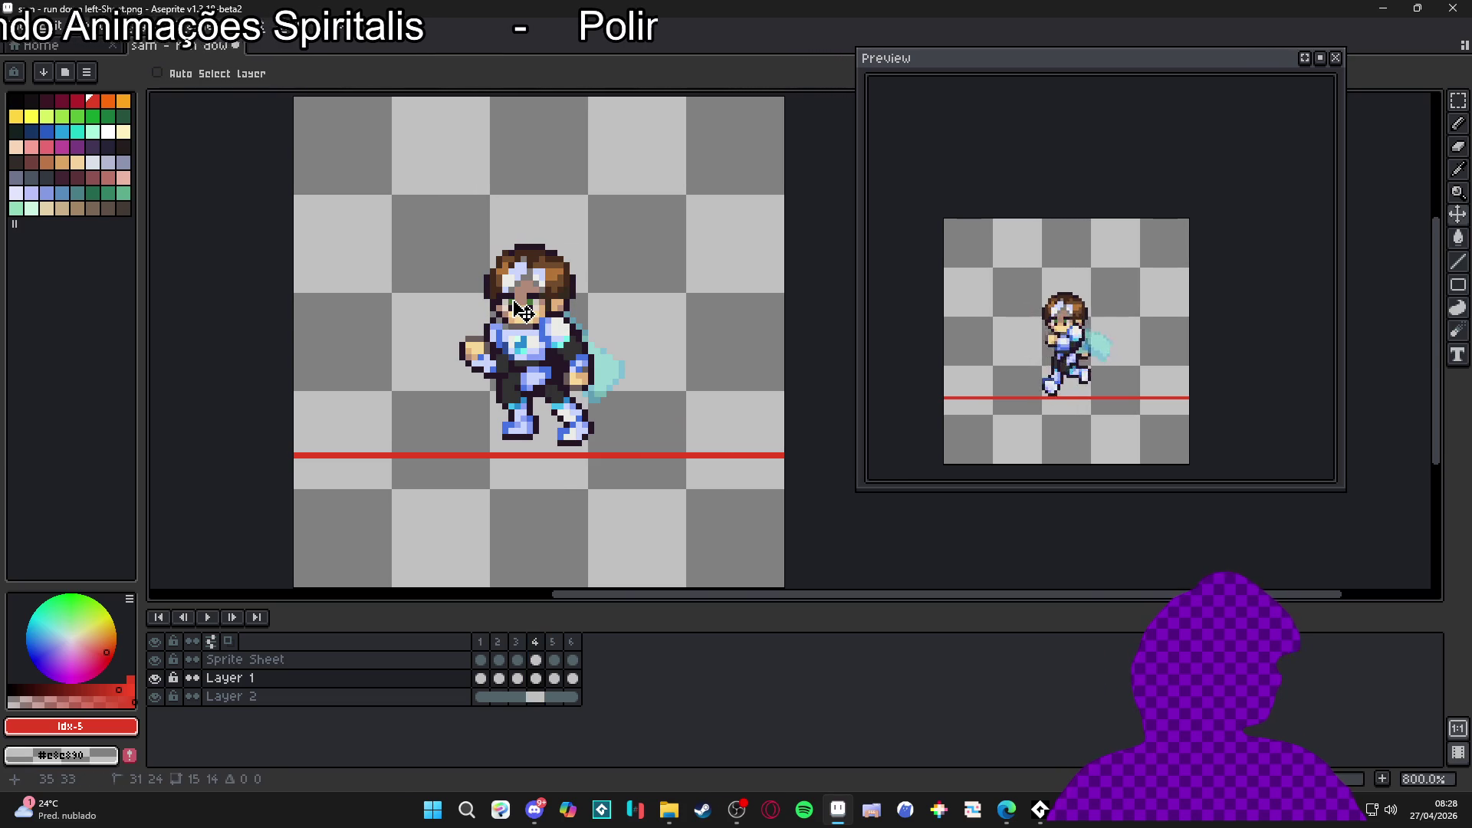
Step: Nudge the head one pixel right in frames 4, 5 and 6
drag(523, 312, 527, 312)
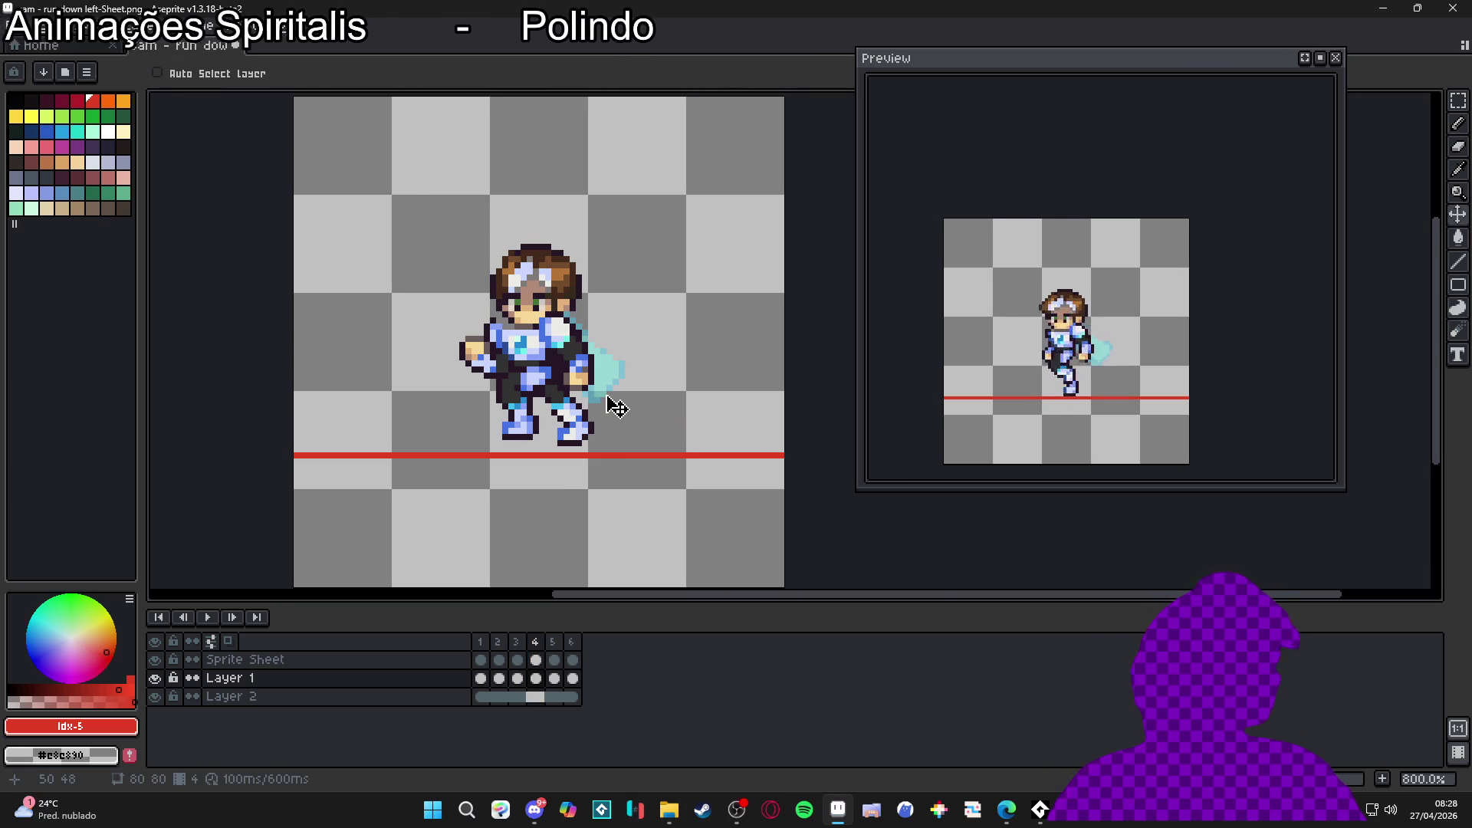
key(Right)
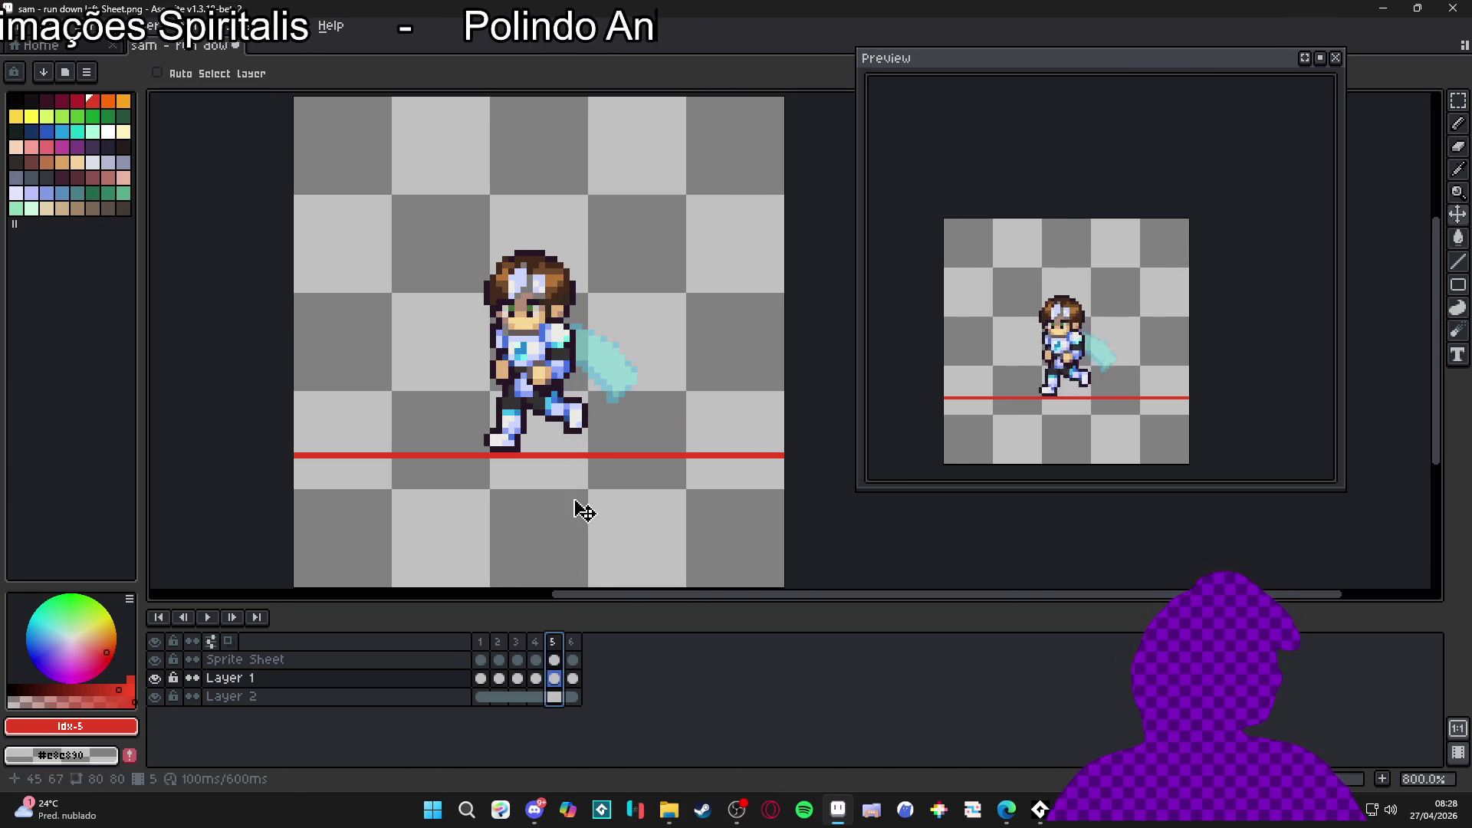
drag(546, 287, 552, 288)
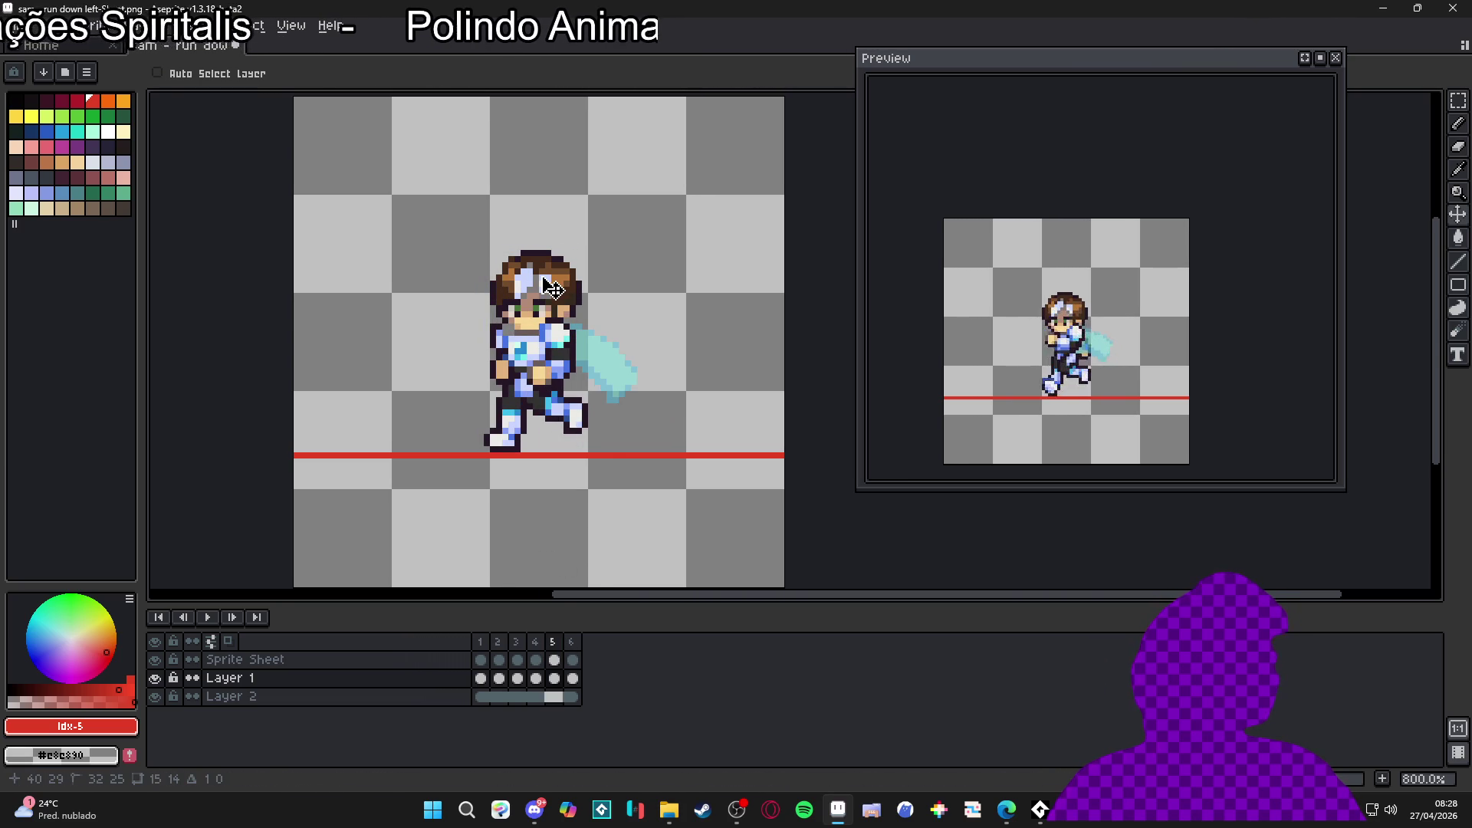
click(573, 678)
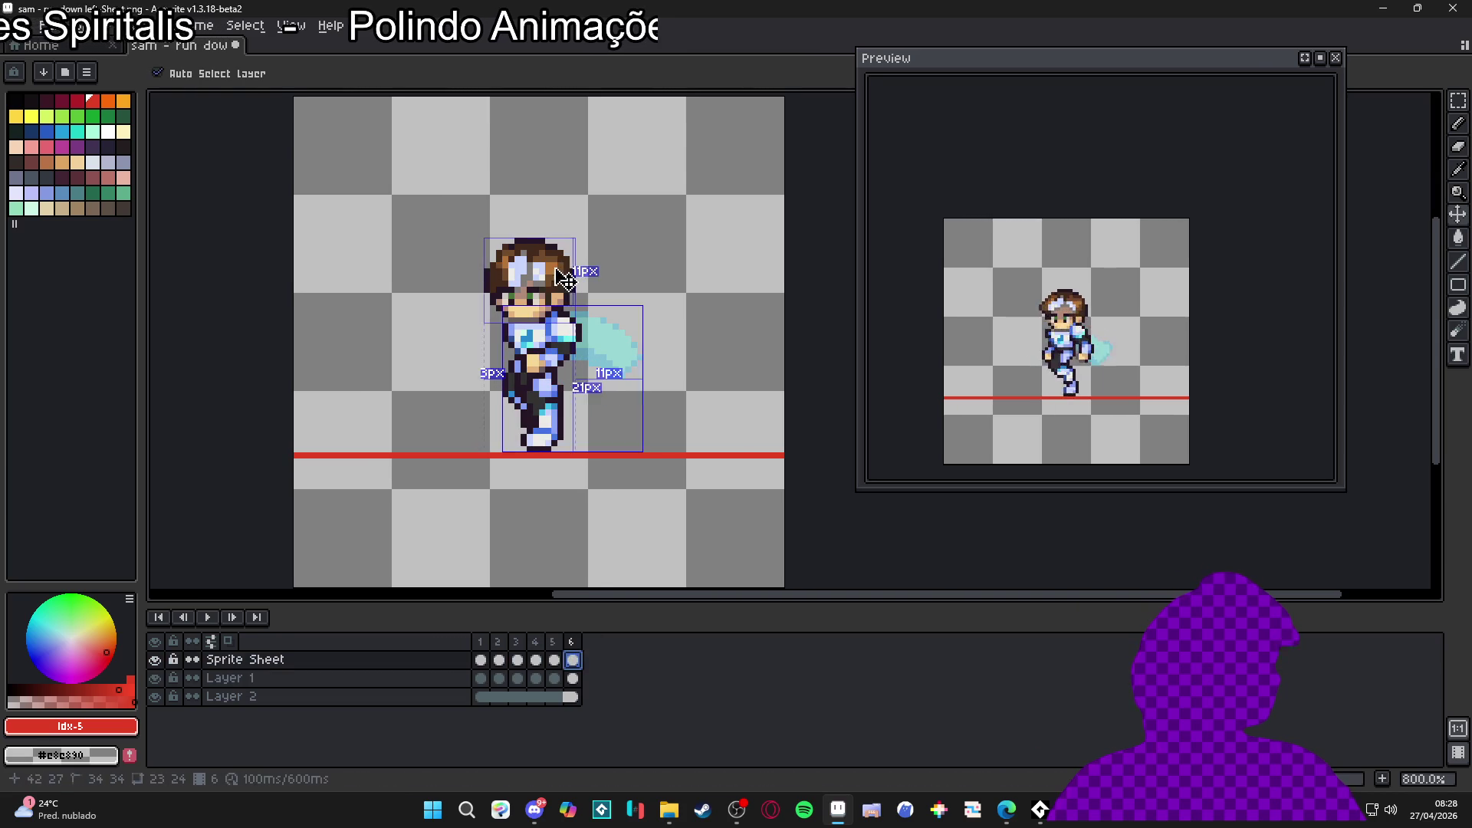
drag(539, 281, 546, 281)
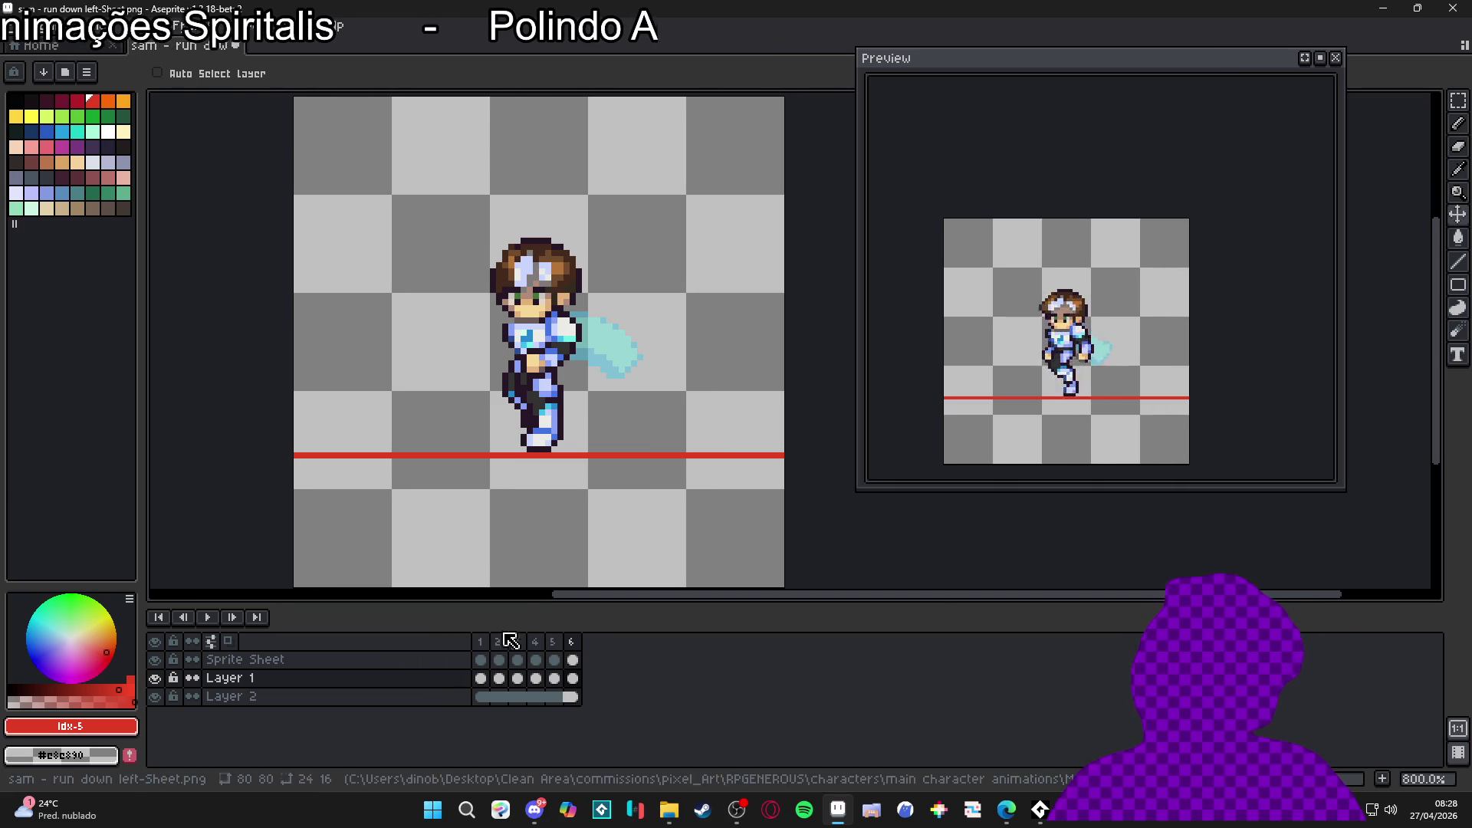
Step: Compare frames 1 and 2 to judge the head position
click(480, 643)
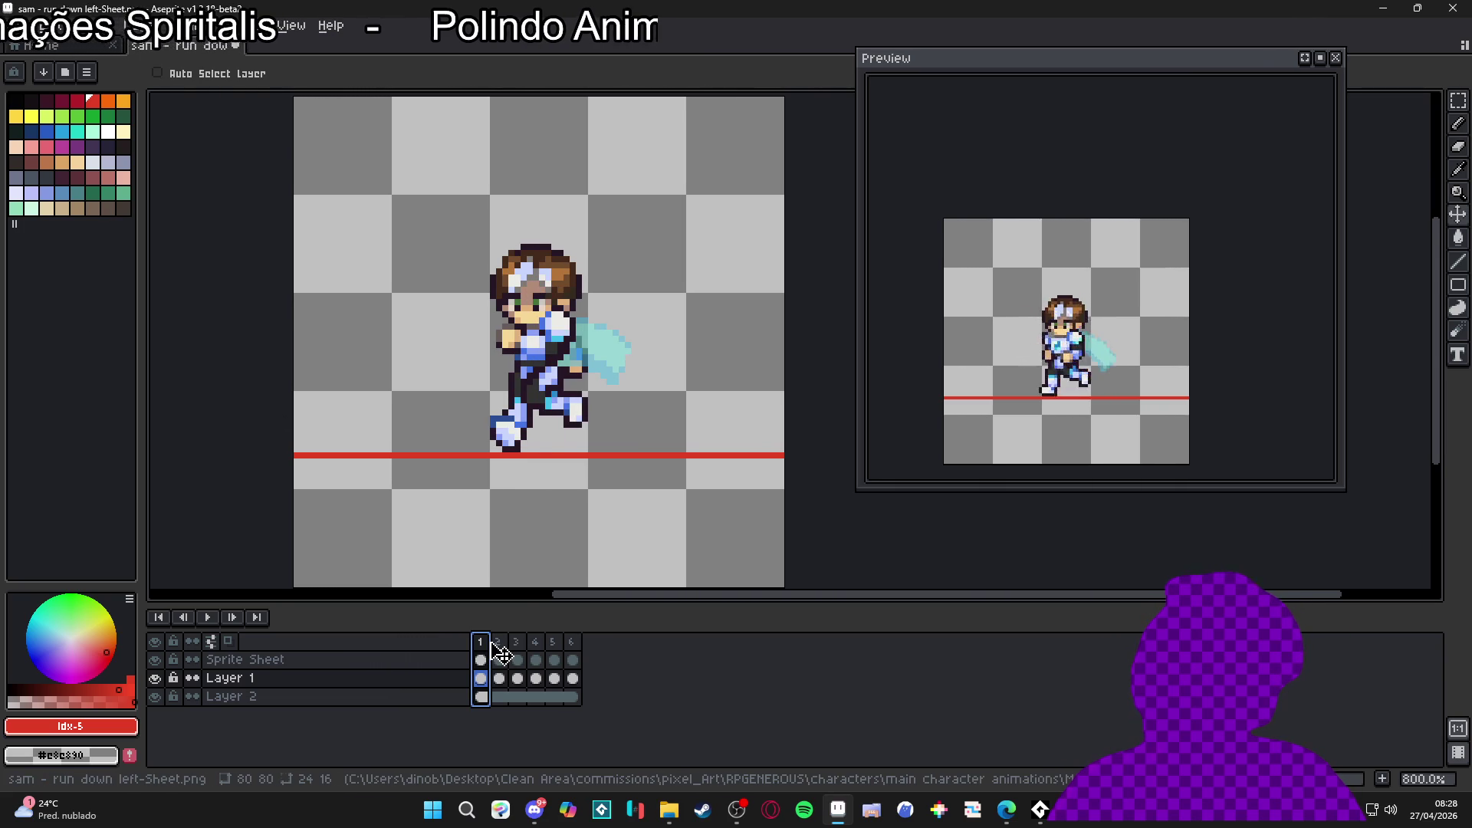
click(504, 644)
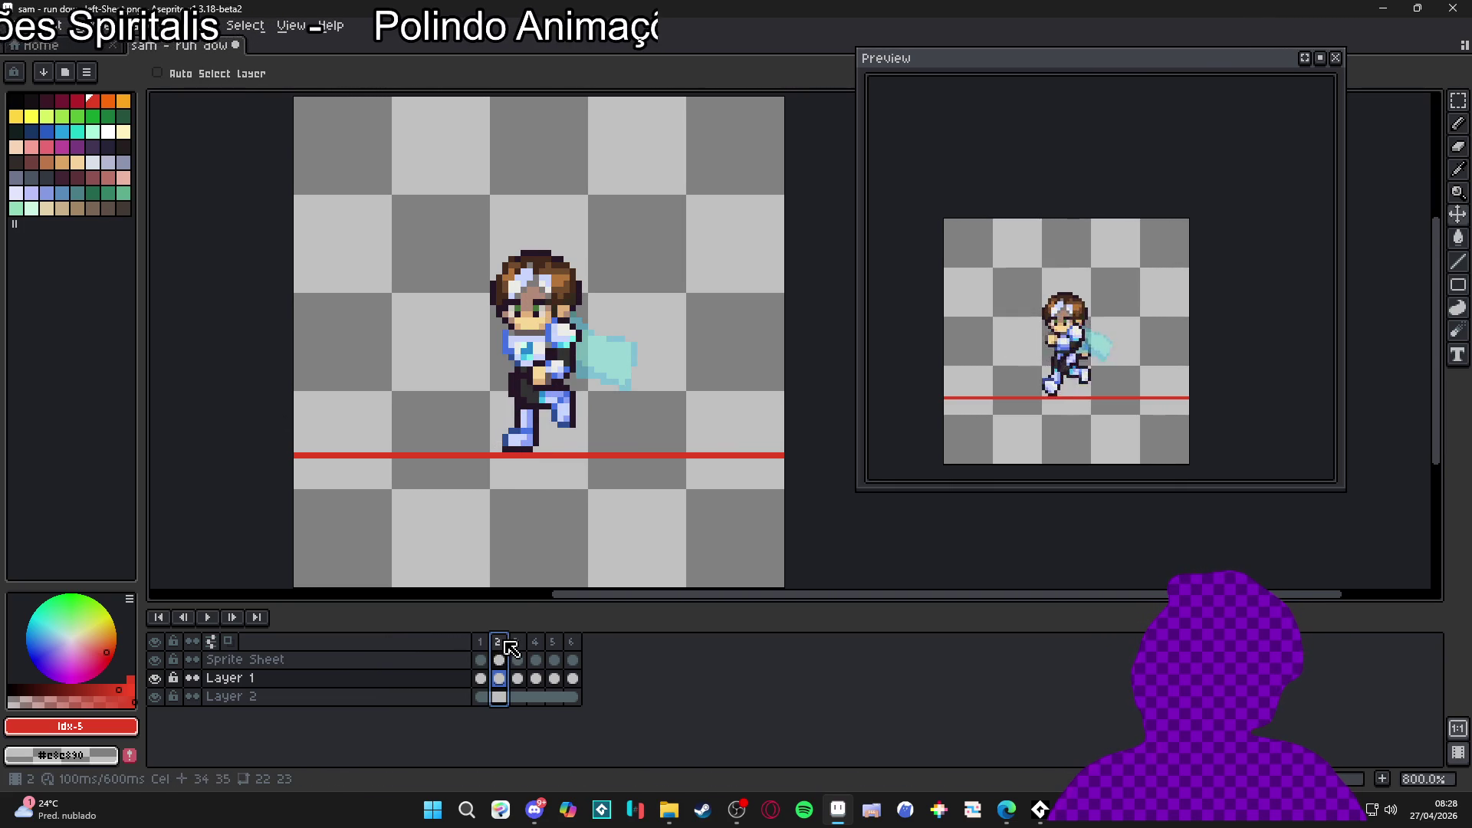
click(481, 642)
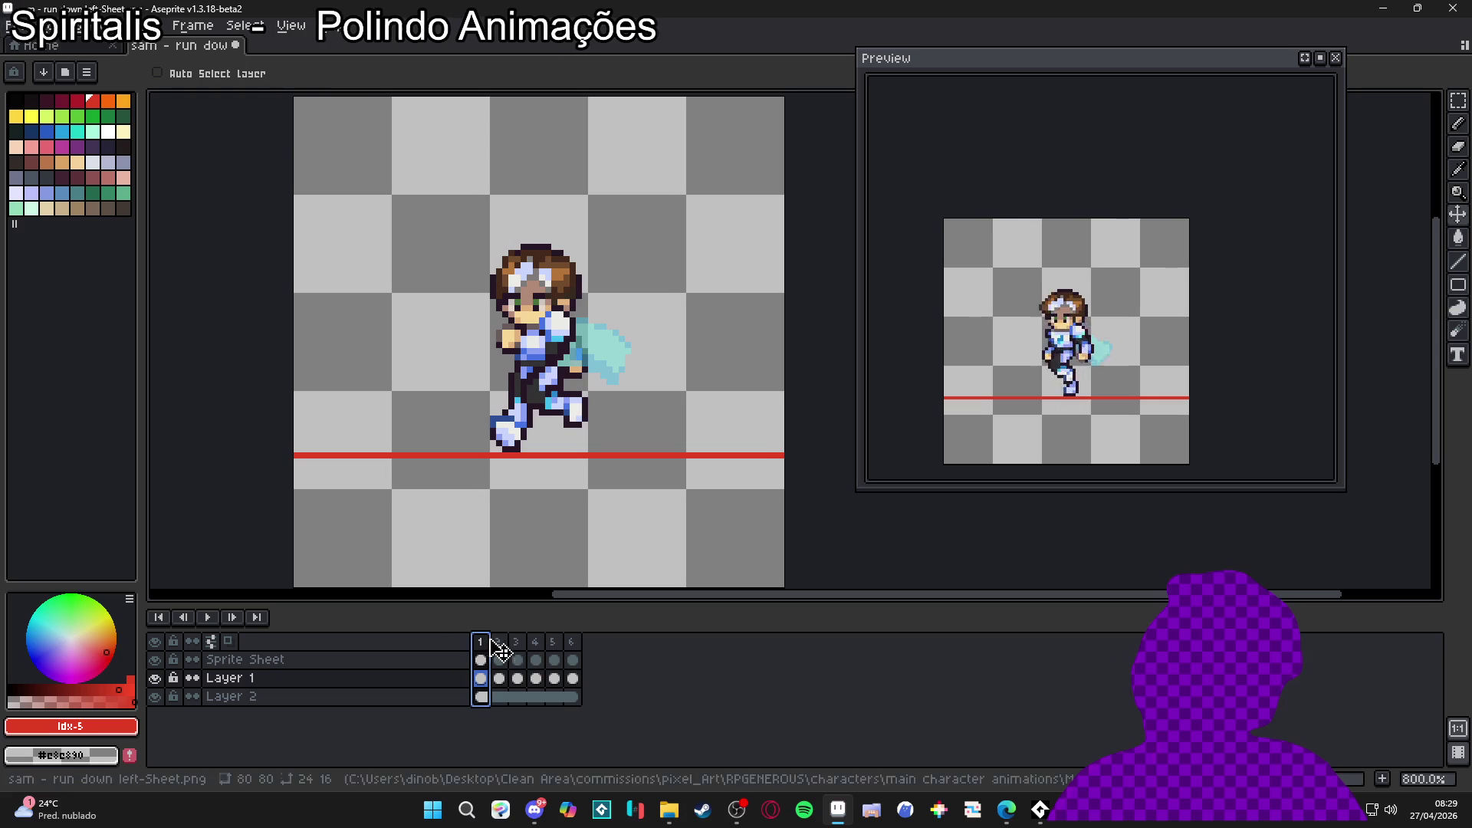
click(505, 650)
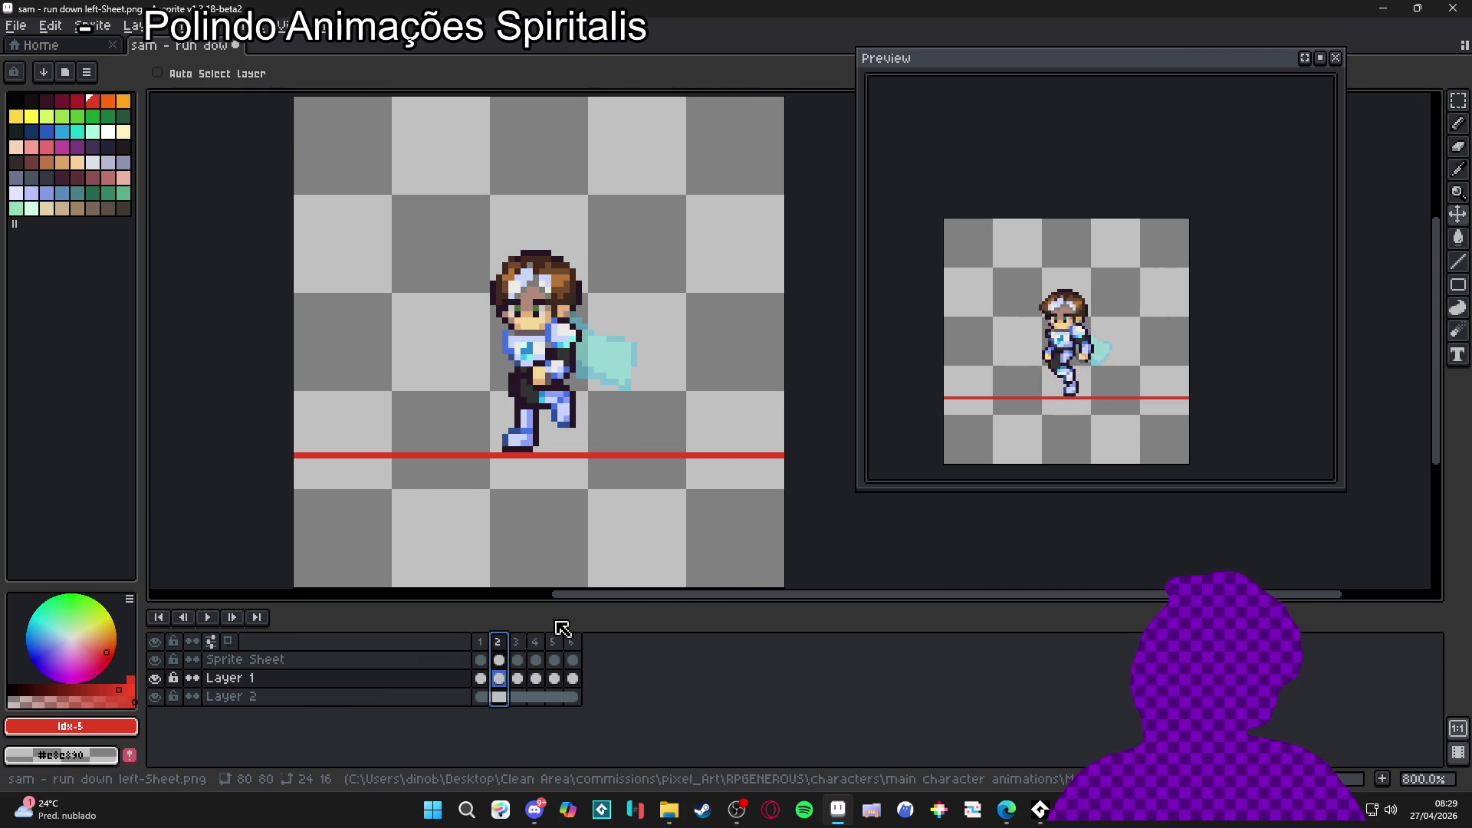
click(481, 642)
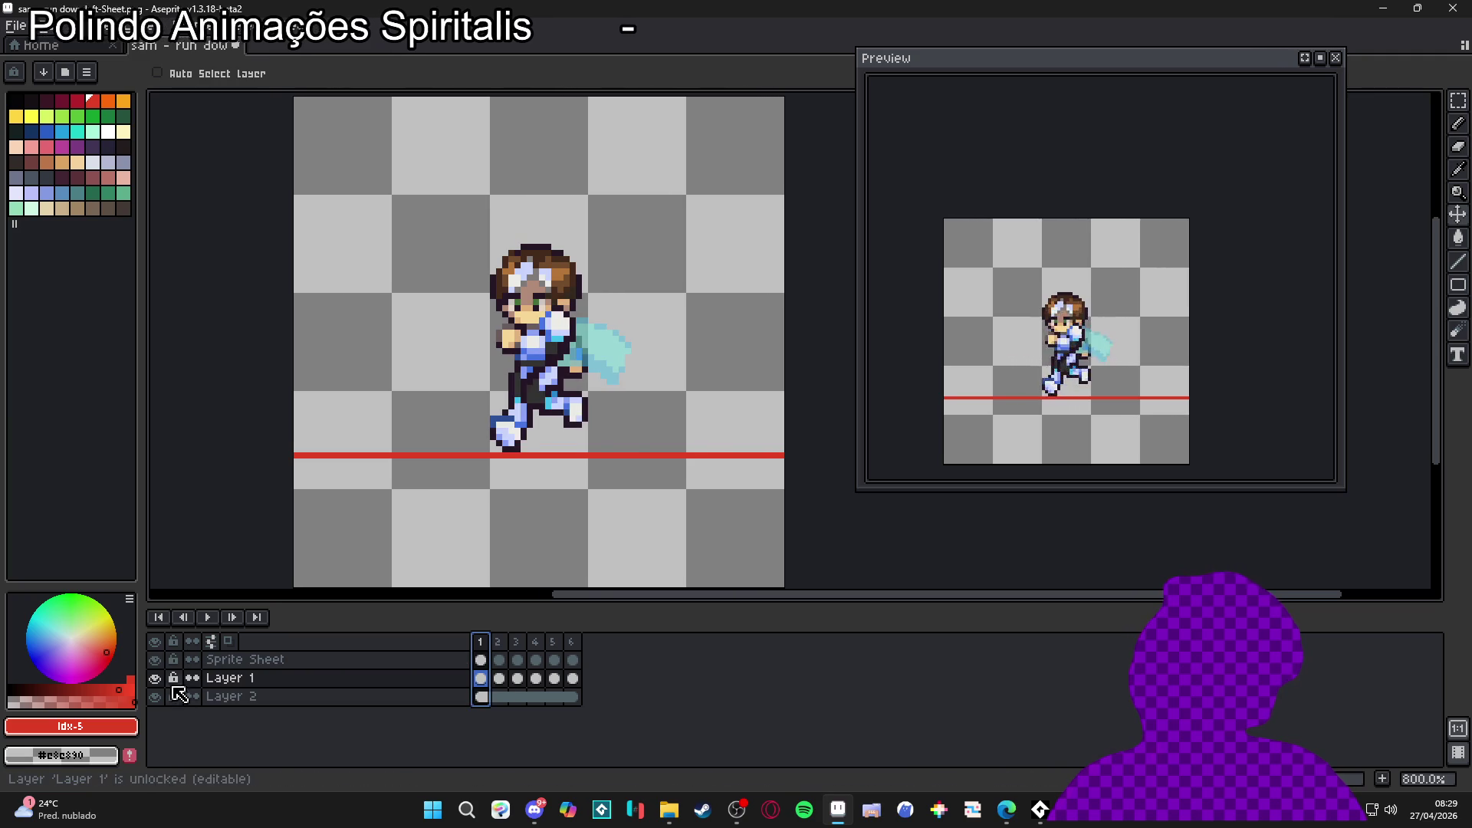
Step: Select Layer 1's cels in all six frames and shift the head one pixel left
click(573, 678)
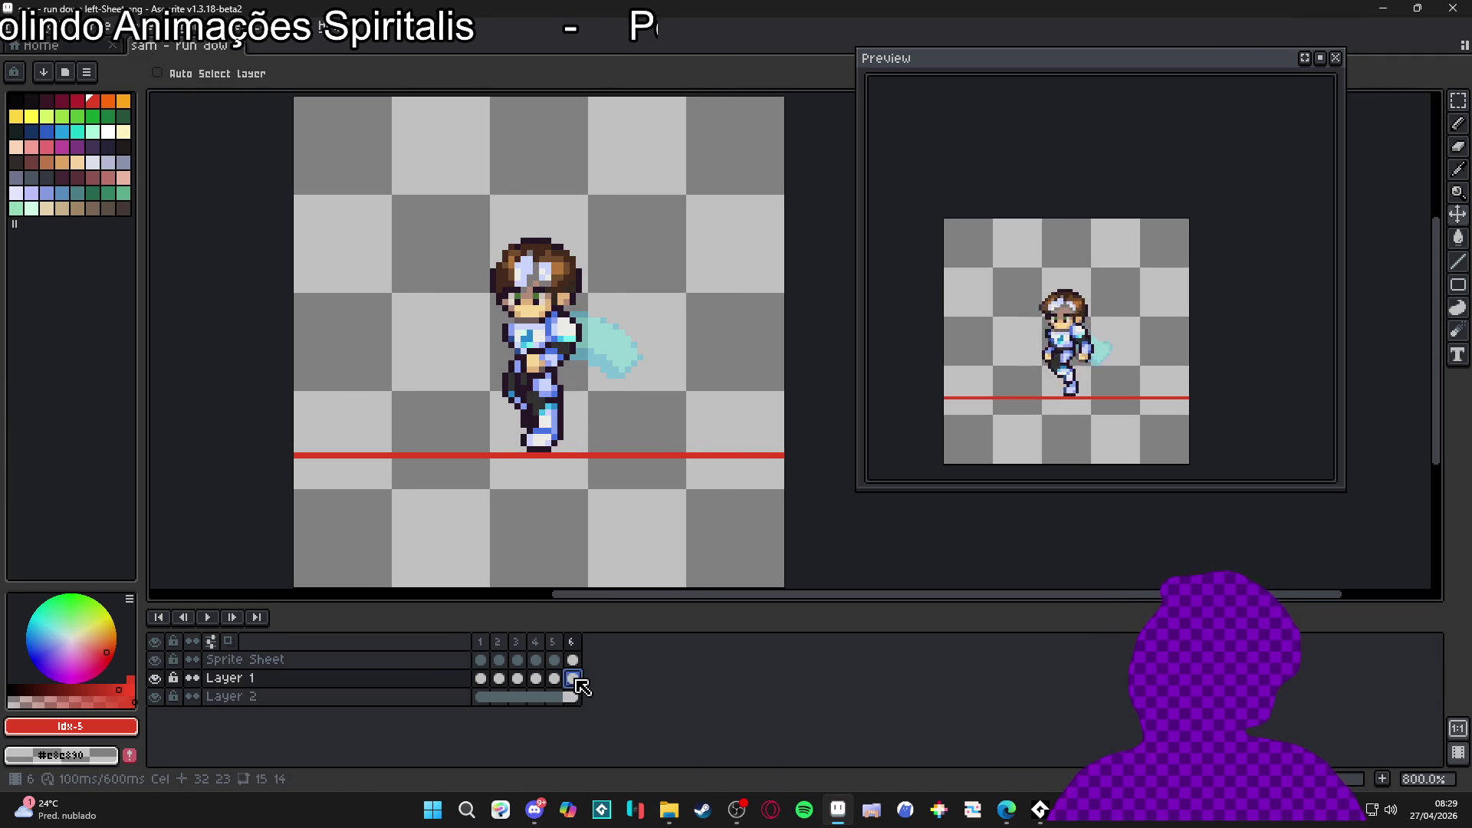
drag(575, 680, 481, 678)
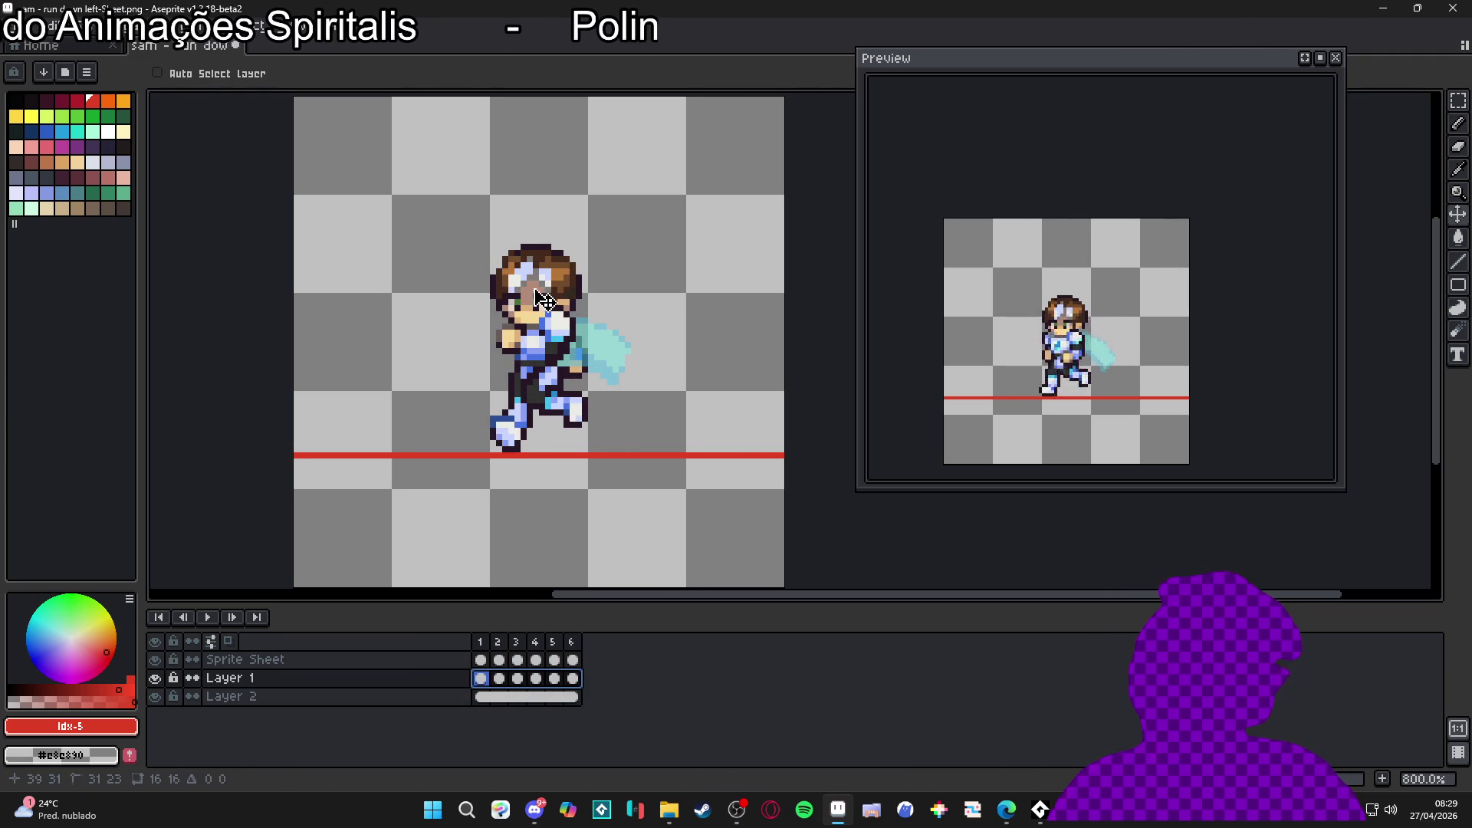
drag(540, 298, 537, 299)
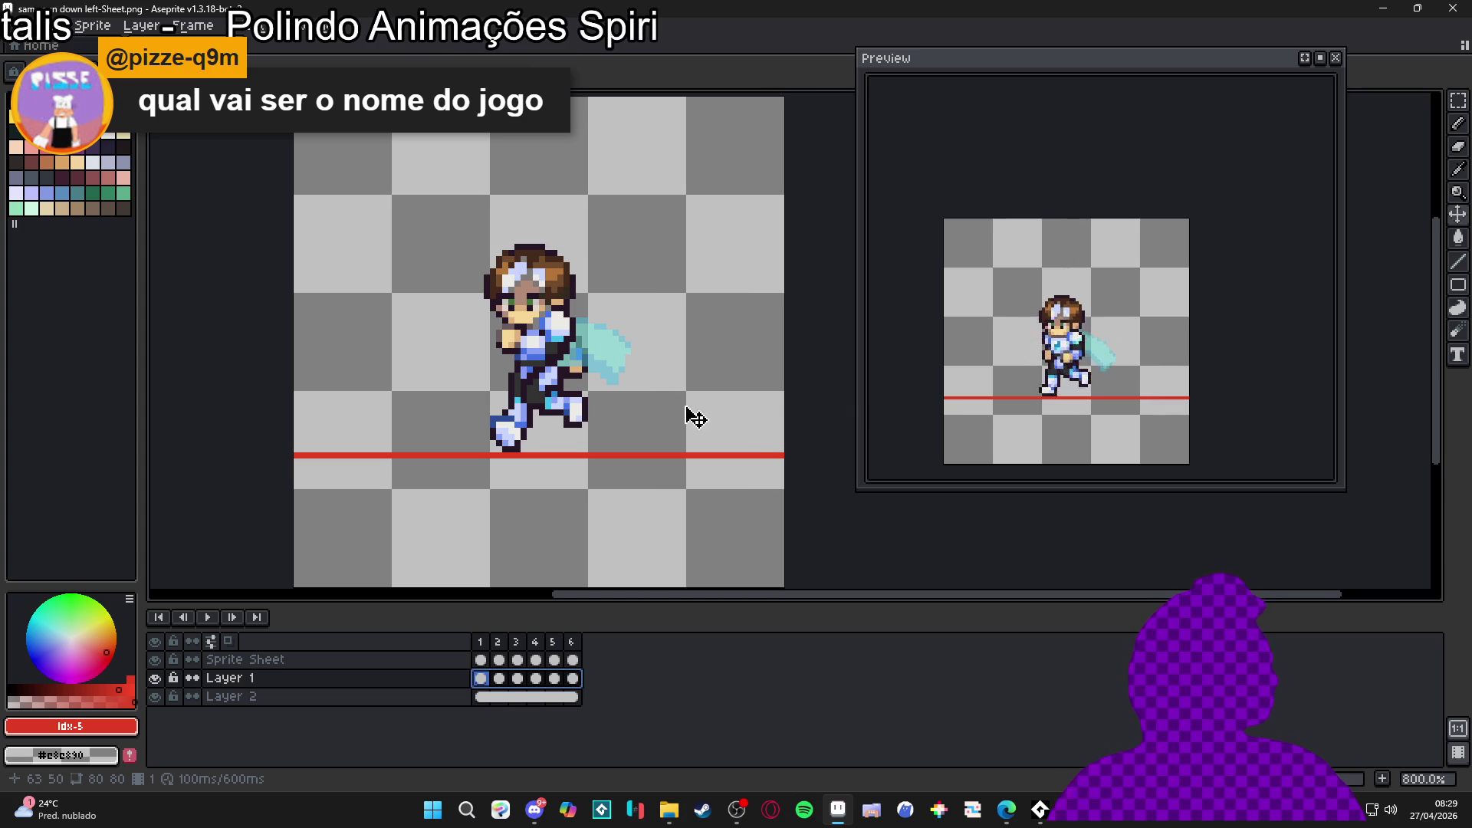
Step: Recentre the sprite at 600% zoom and save sam - run down left-Sheet.png
drag(670, 406, 647, 402)
scroll(684, 411, down, 1)
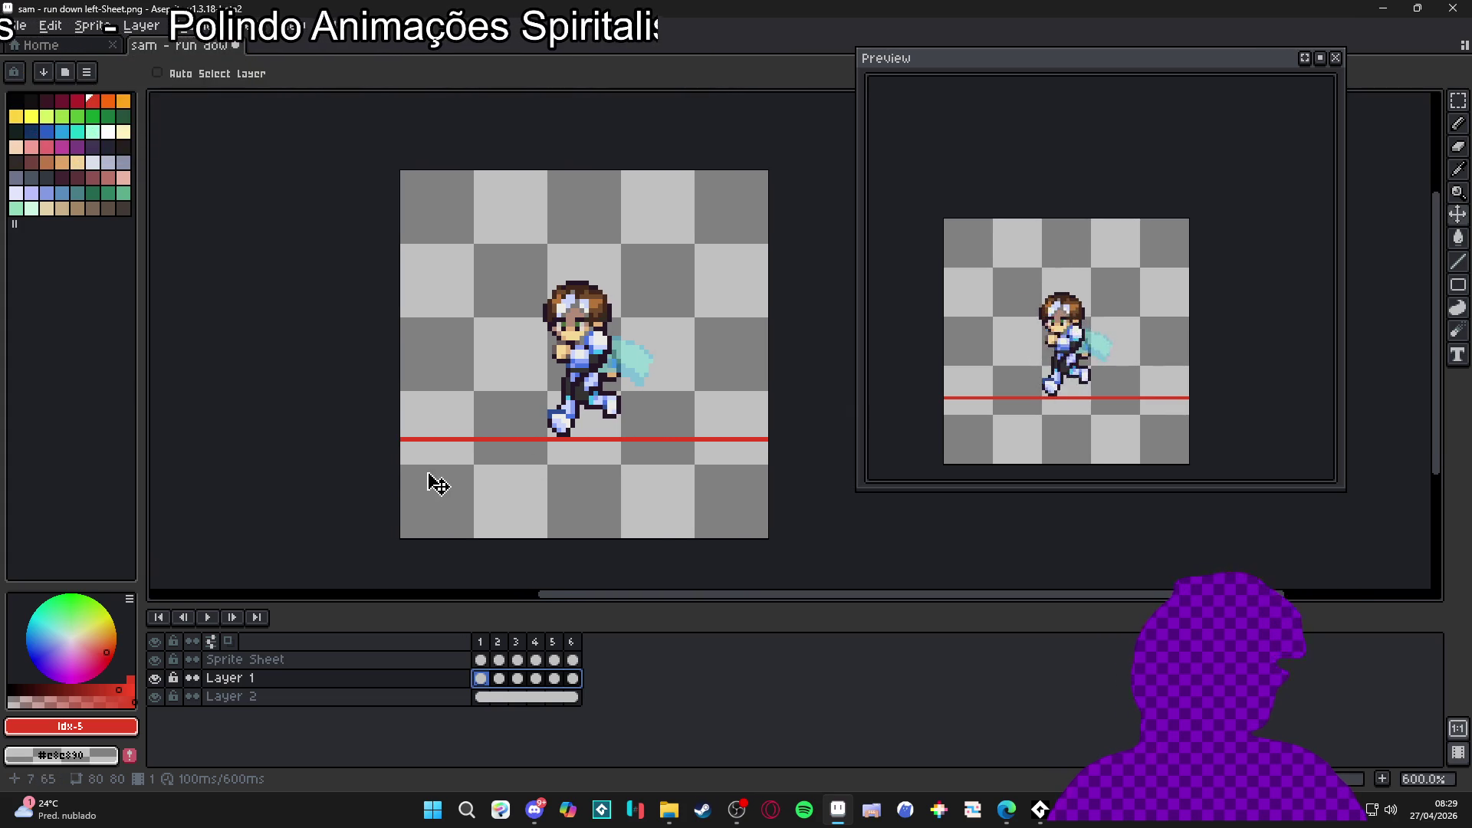
drag(377, 461, 388, 464)
key(ctrl+s)
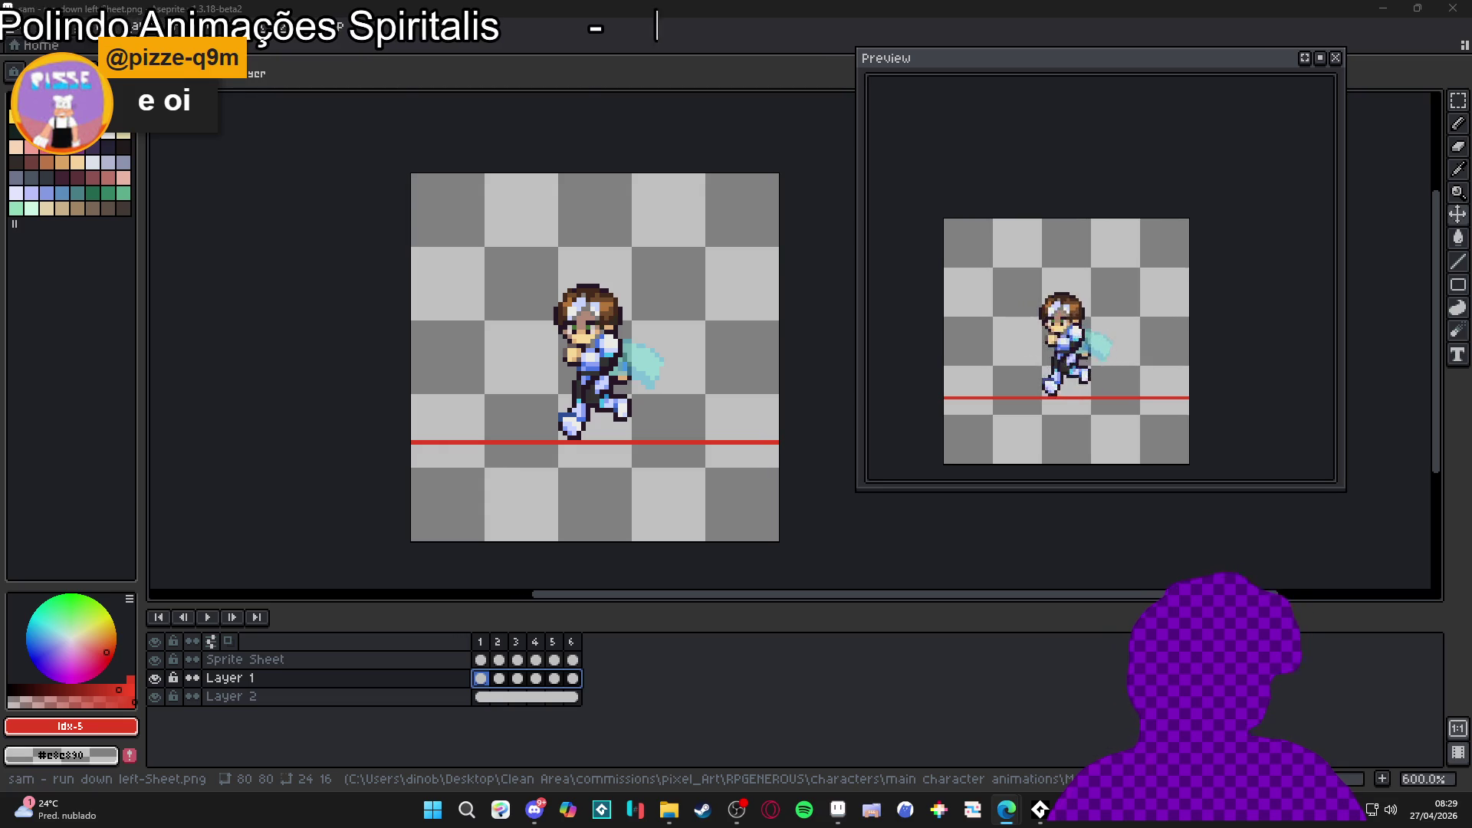
Step: Open the studio's Instagram profile and the mural video post
text(ins)
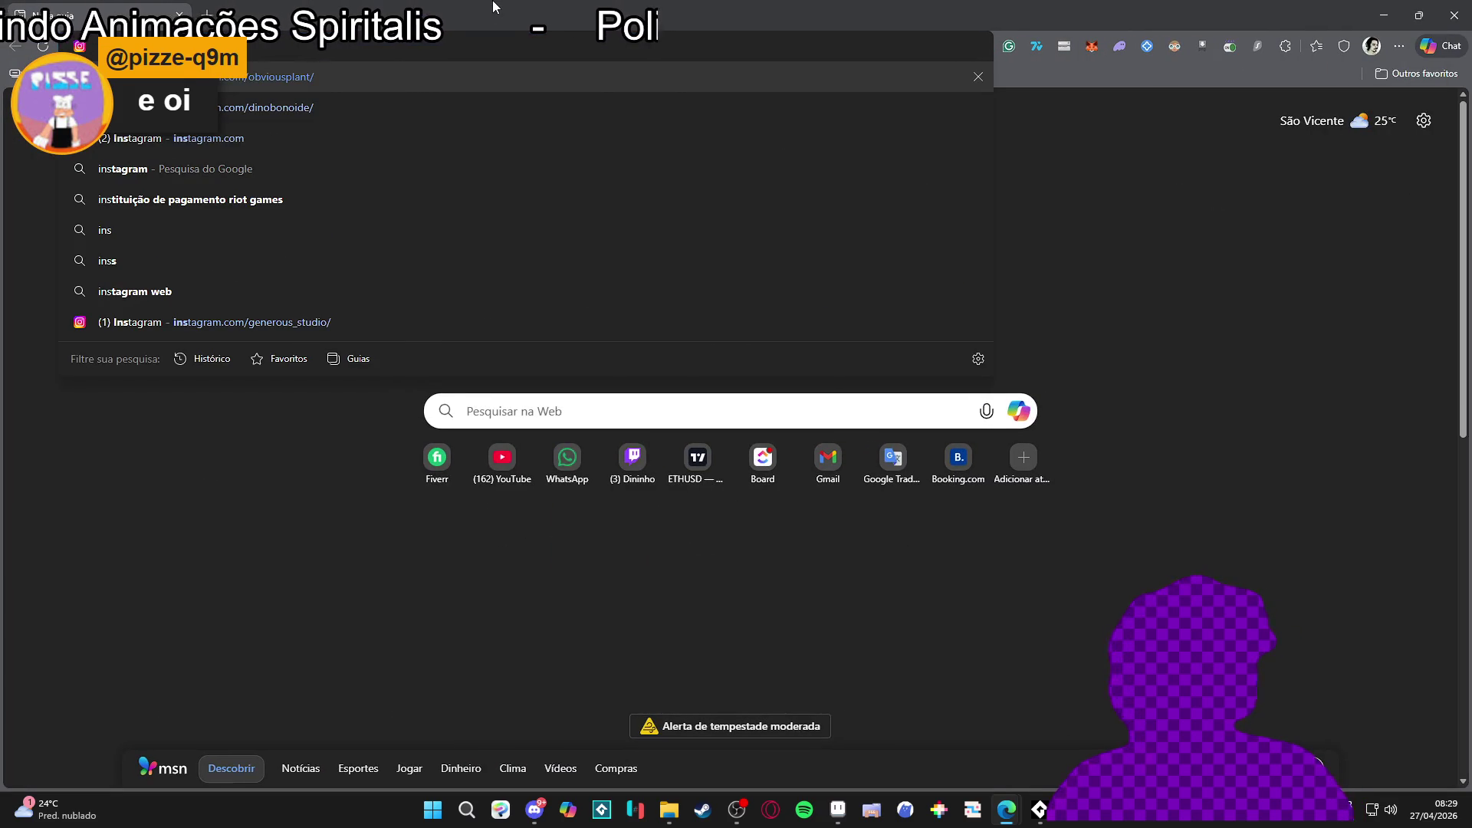
click(305, 331)
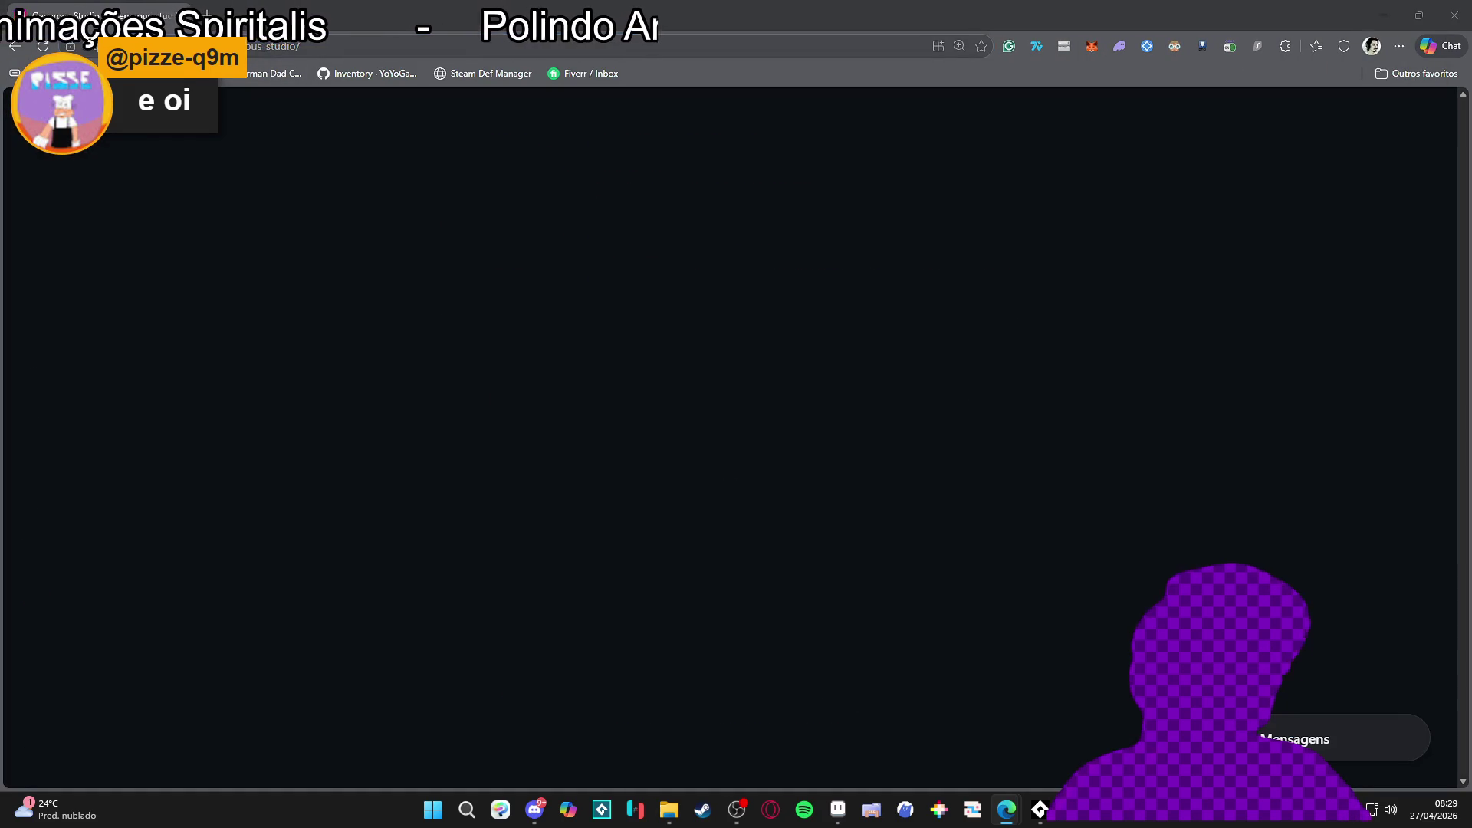
scroll(368, 421, down, 2)
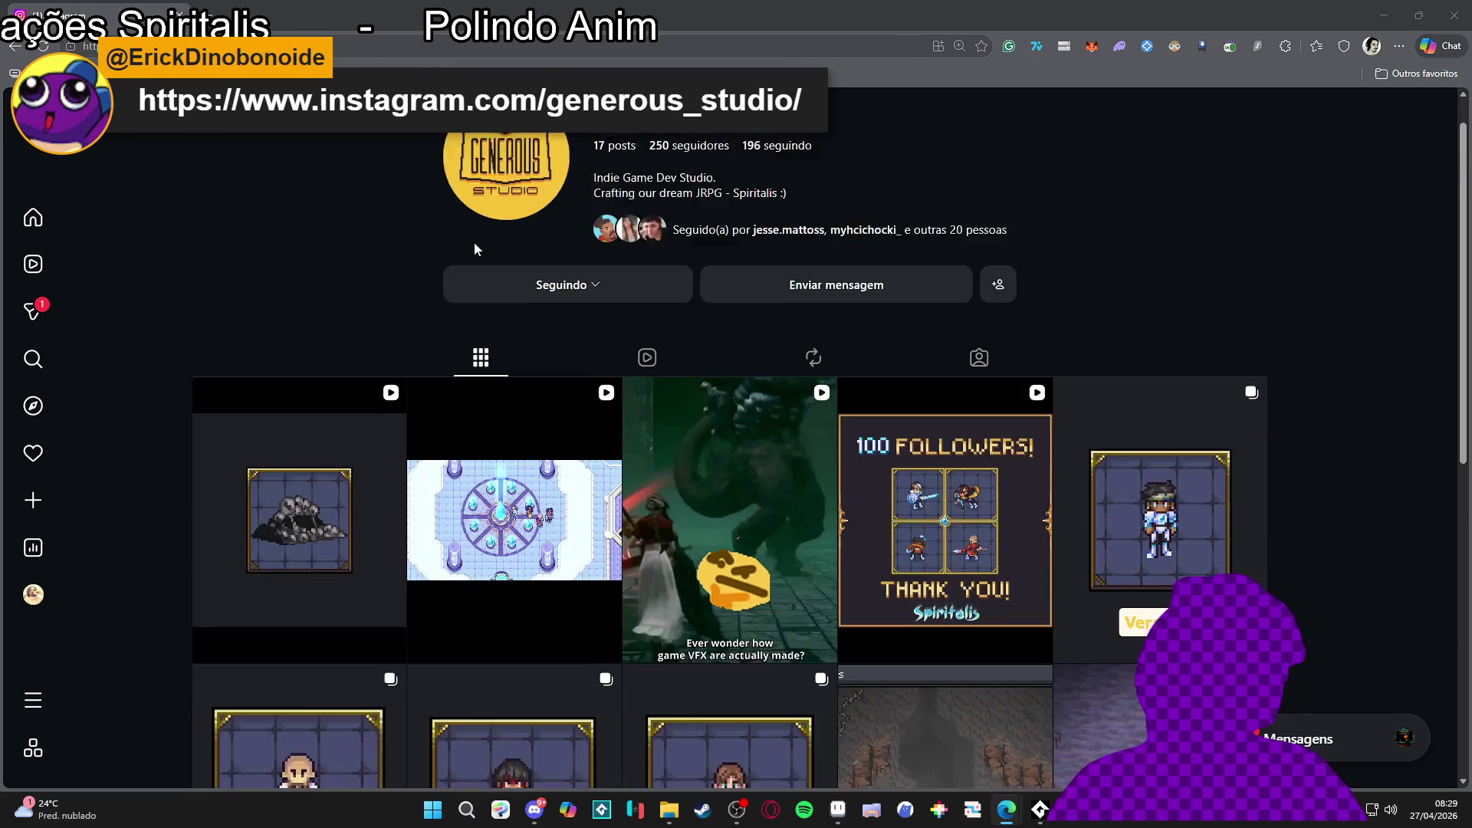
click(510, 414)
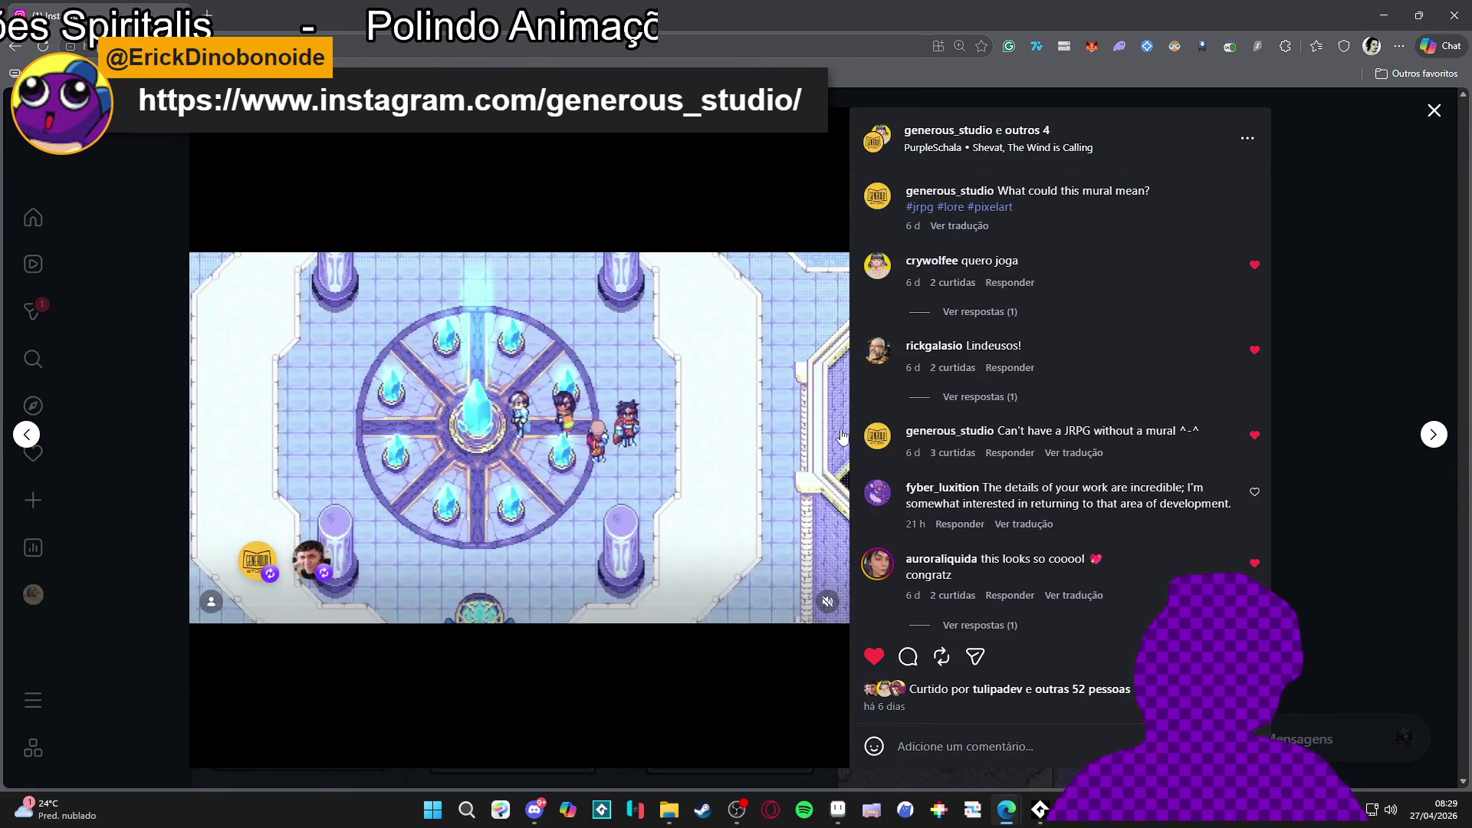
Step: Advance through the studio's posts to the next video post
click(1434, 434)
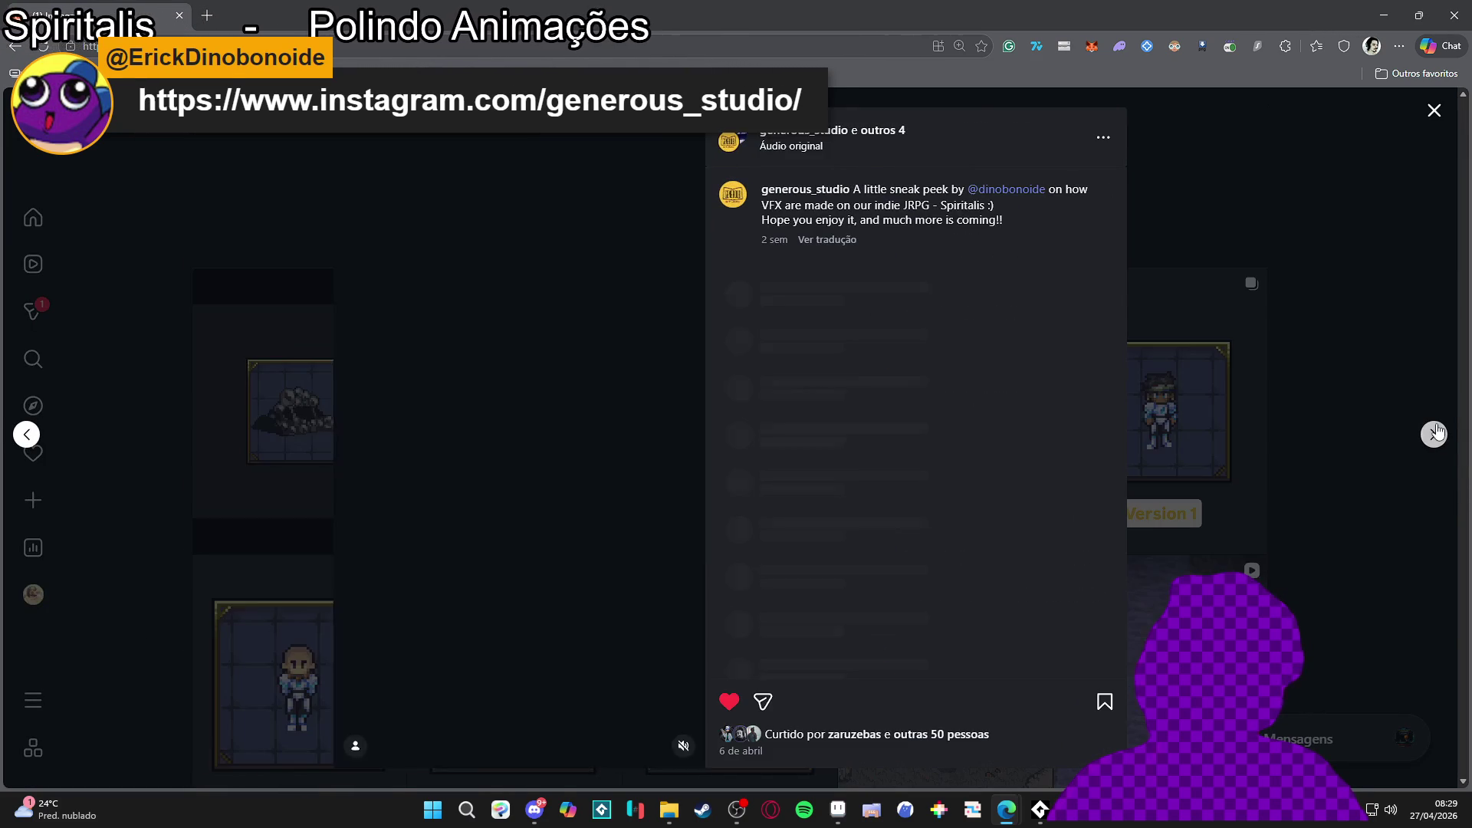
click(1433, 434)
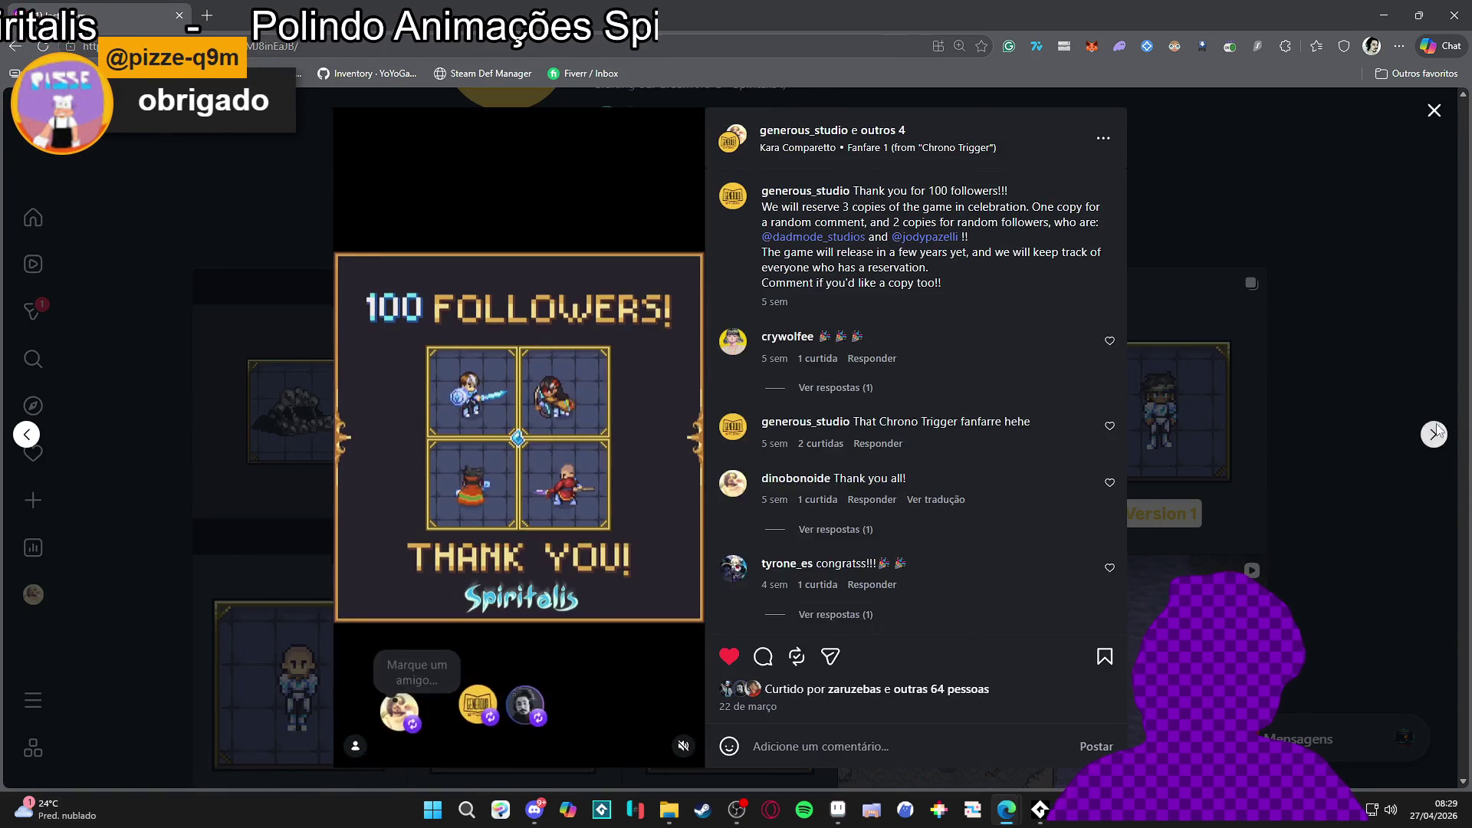
click(1434, 434)
click(1435, 433)
click(1435, 434)
click(1435, 434)
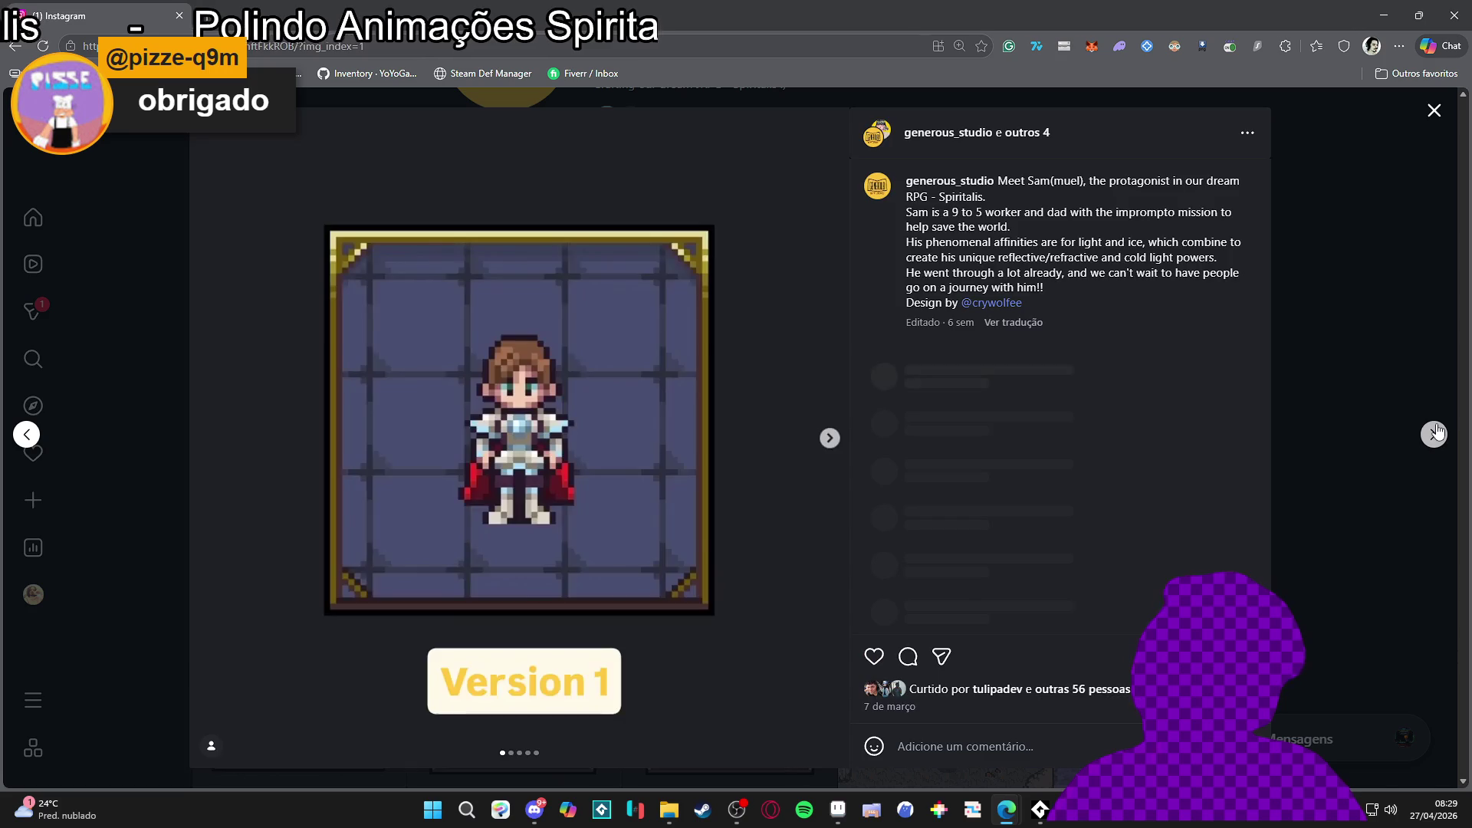
click(1435, 433)
click(1435, 434)
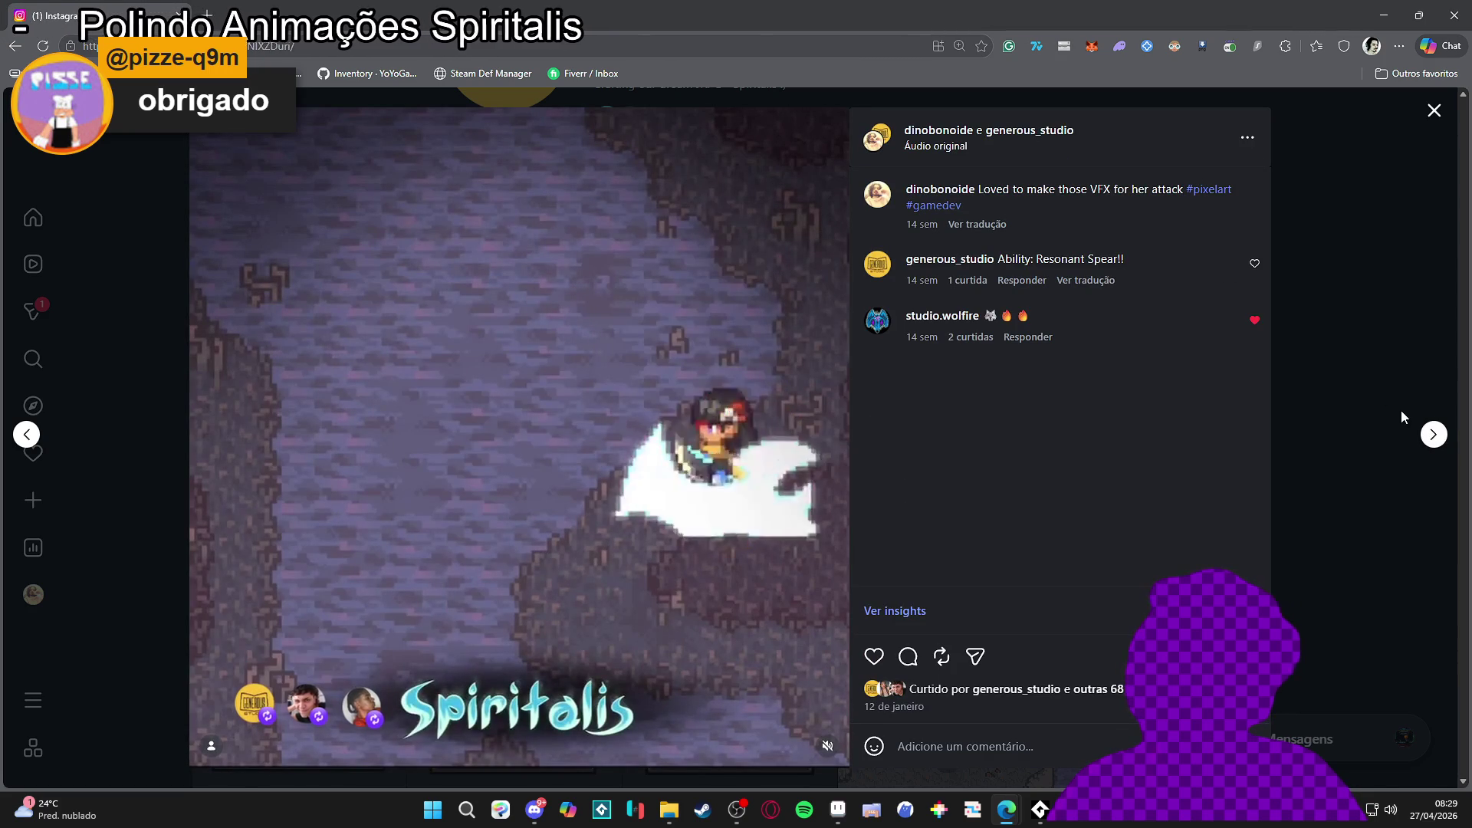
Step: Close the post, scroll the profile grid, and return to Aseprite
click(1400, 411)
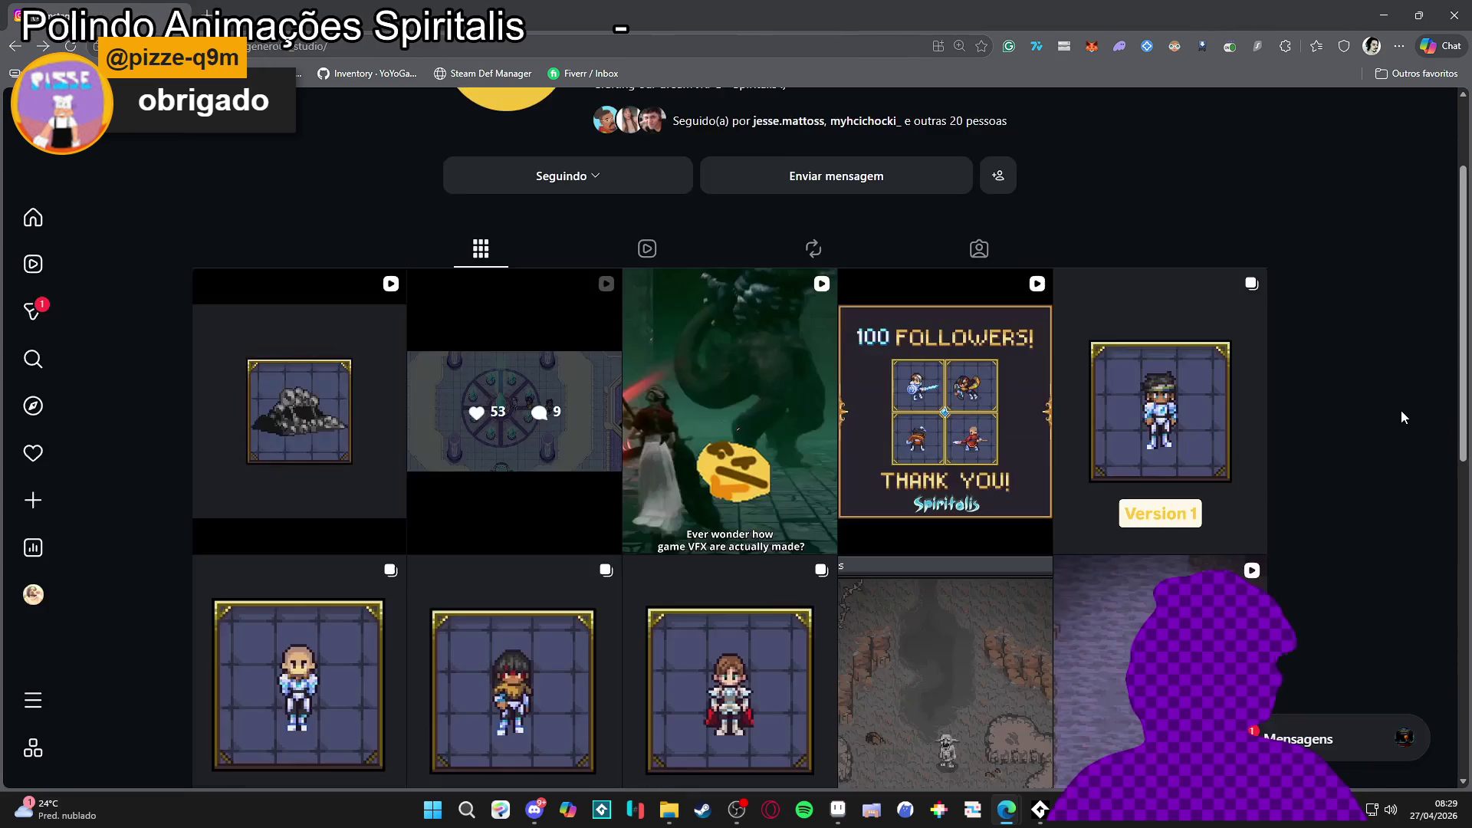
scroll(1338, 398, down, 5)
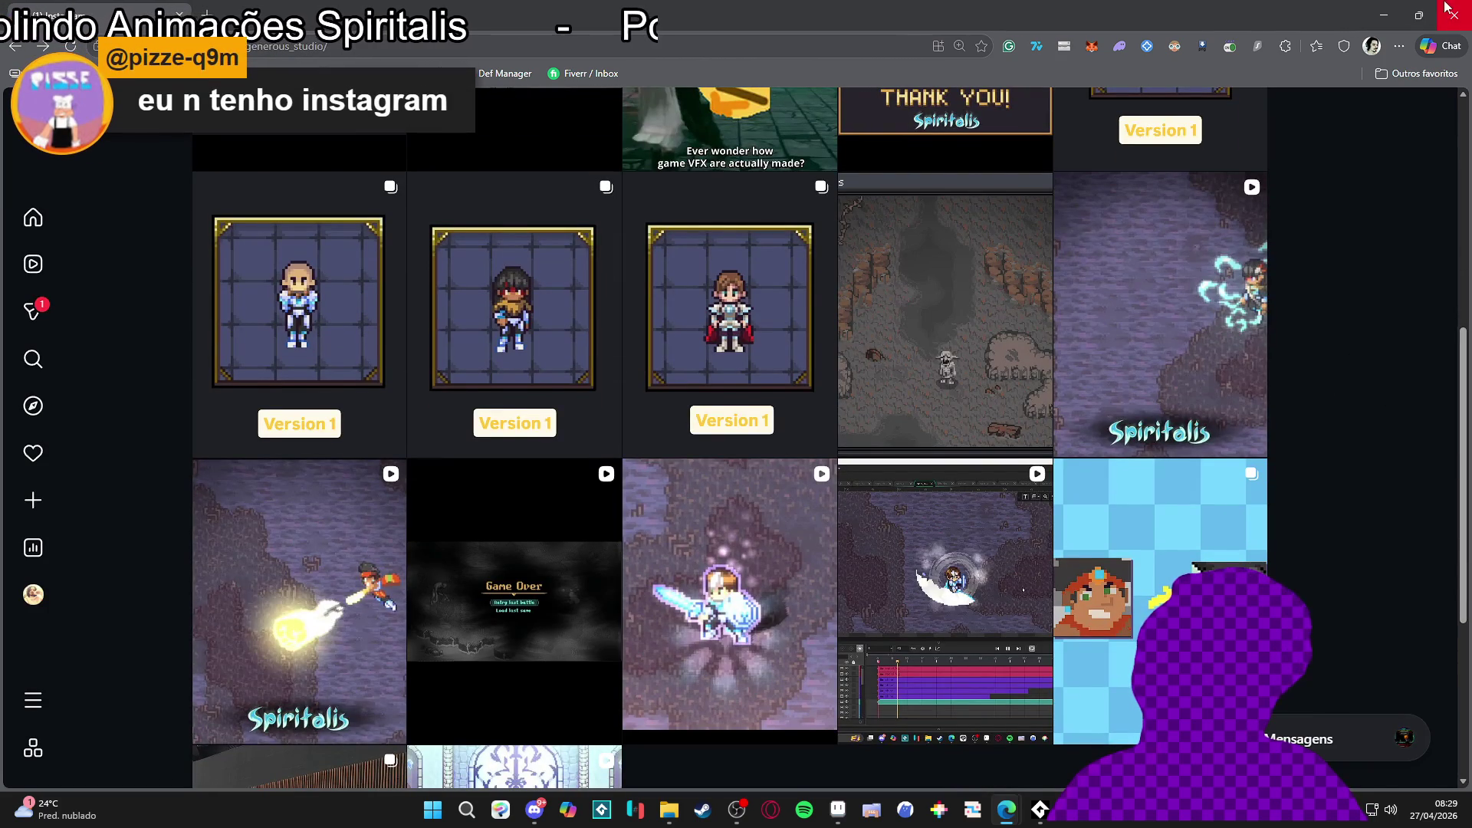
scroll(1304, 214, down, 5)
scroll(812, 220, up, 9)
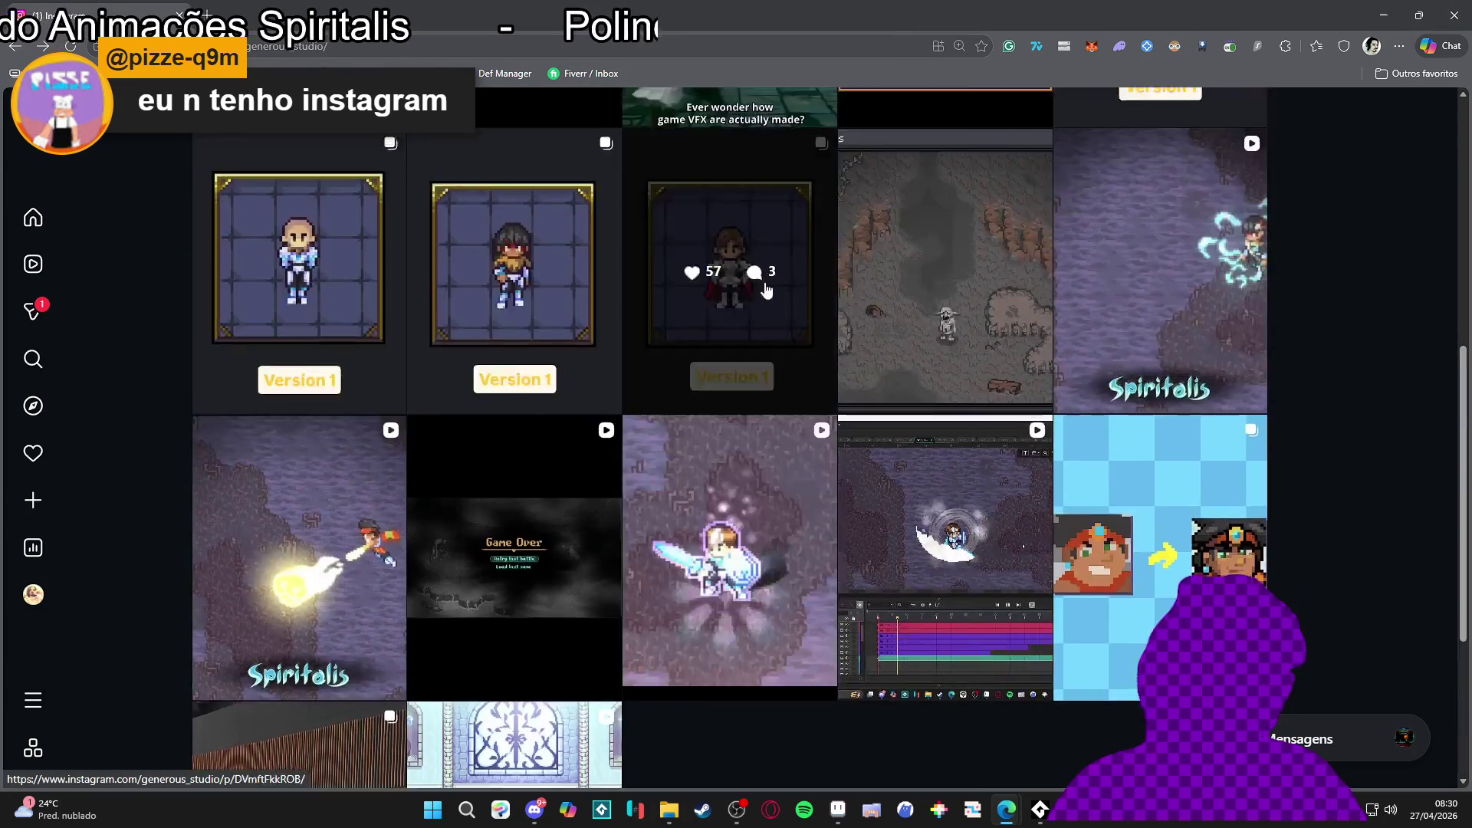
scroll(649, 535, down, 7)
key(alt+Tab)
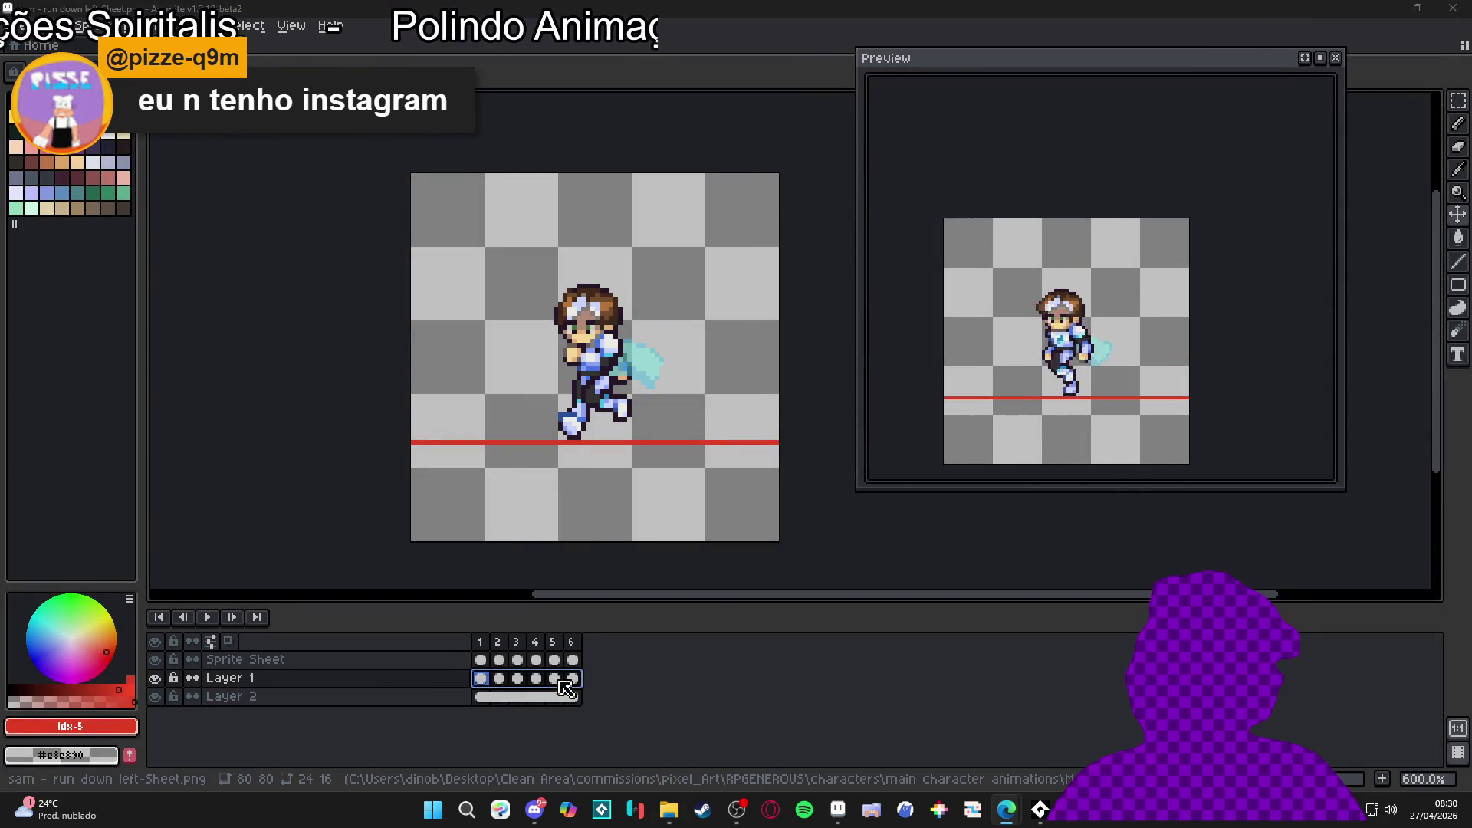
mouse_move(669, 810)
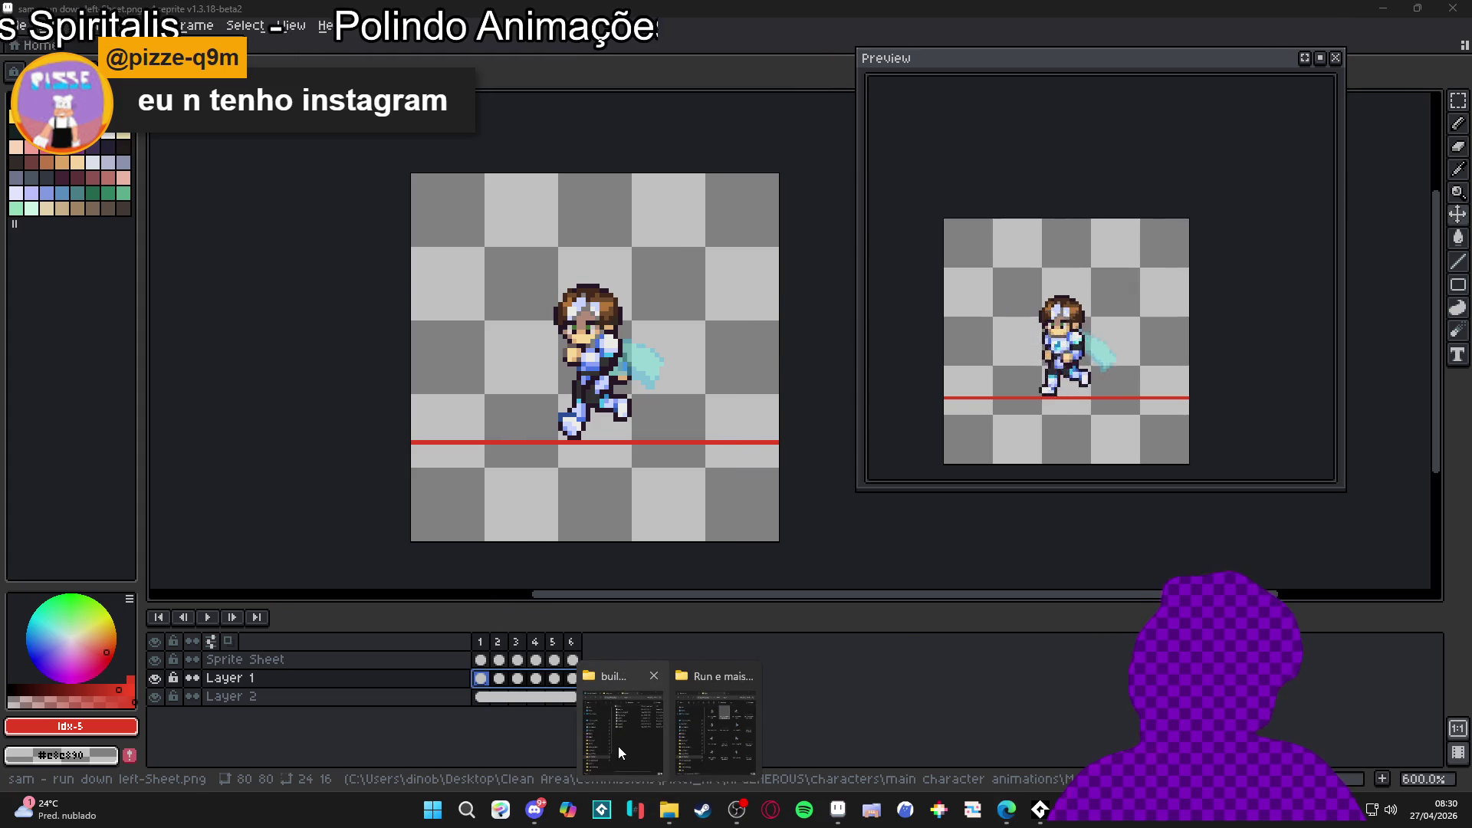
click(621, 736)
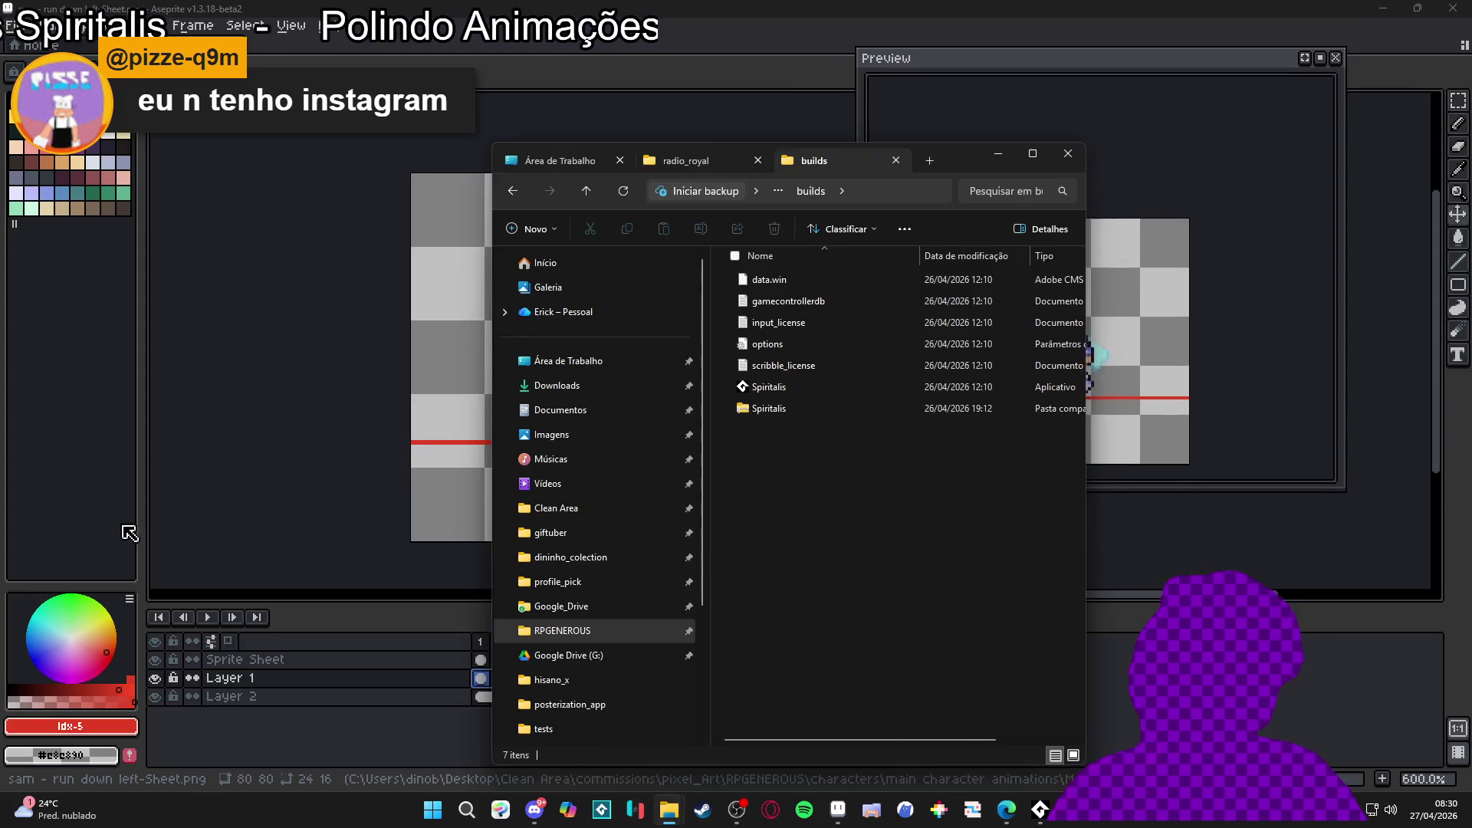
click(534, 811)
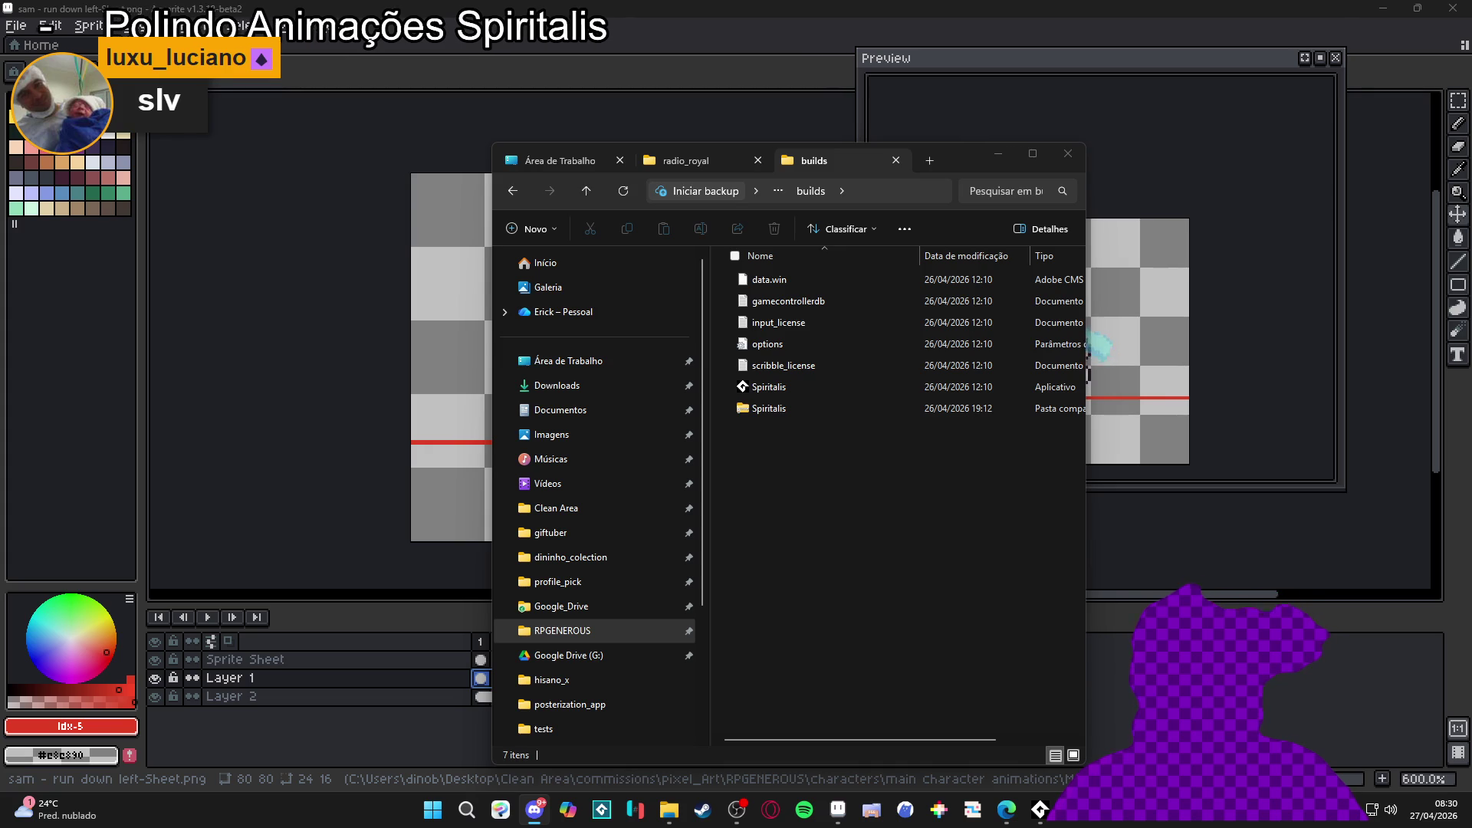
click(565, 66)
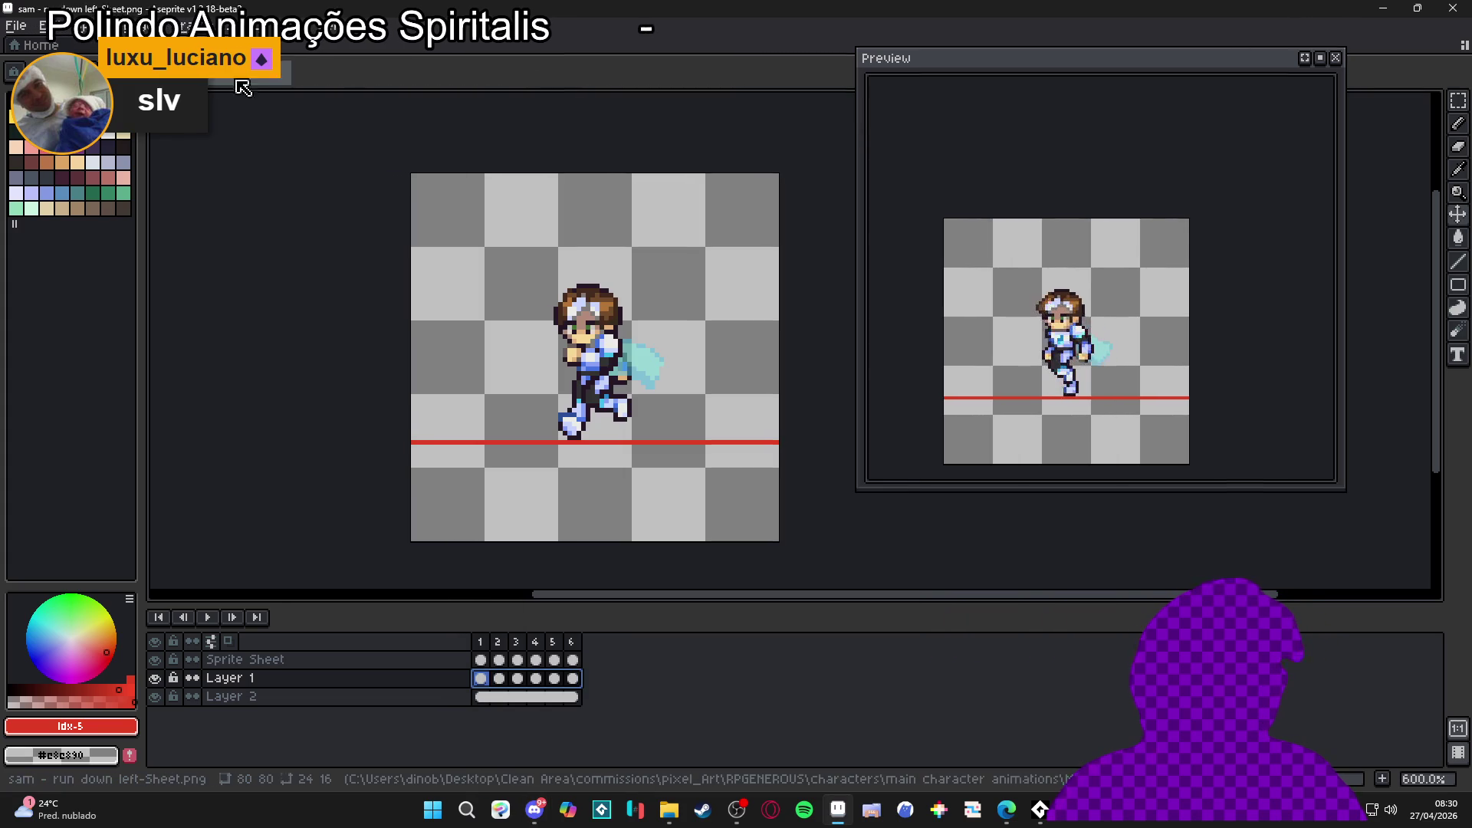
click(15, 25)
Step: Save the sprite as sam_bottom_left_remake in native .aseprite format in the Run folder
click(39, 120)
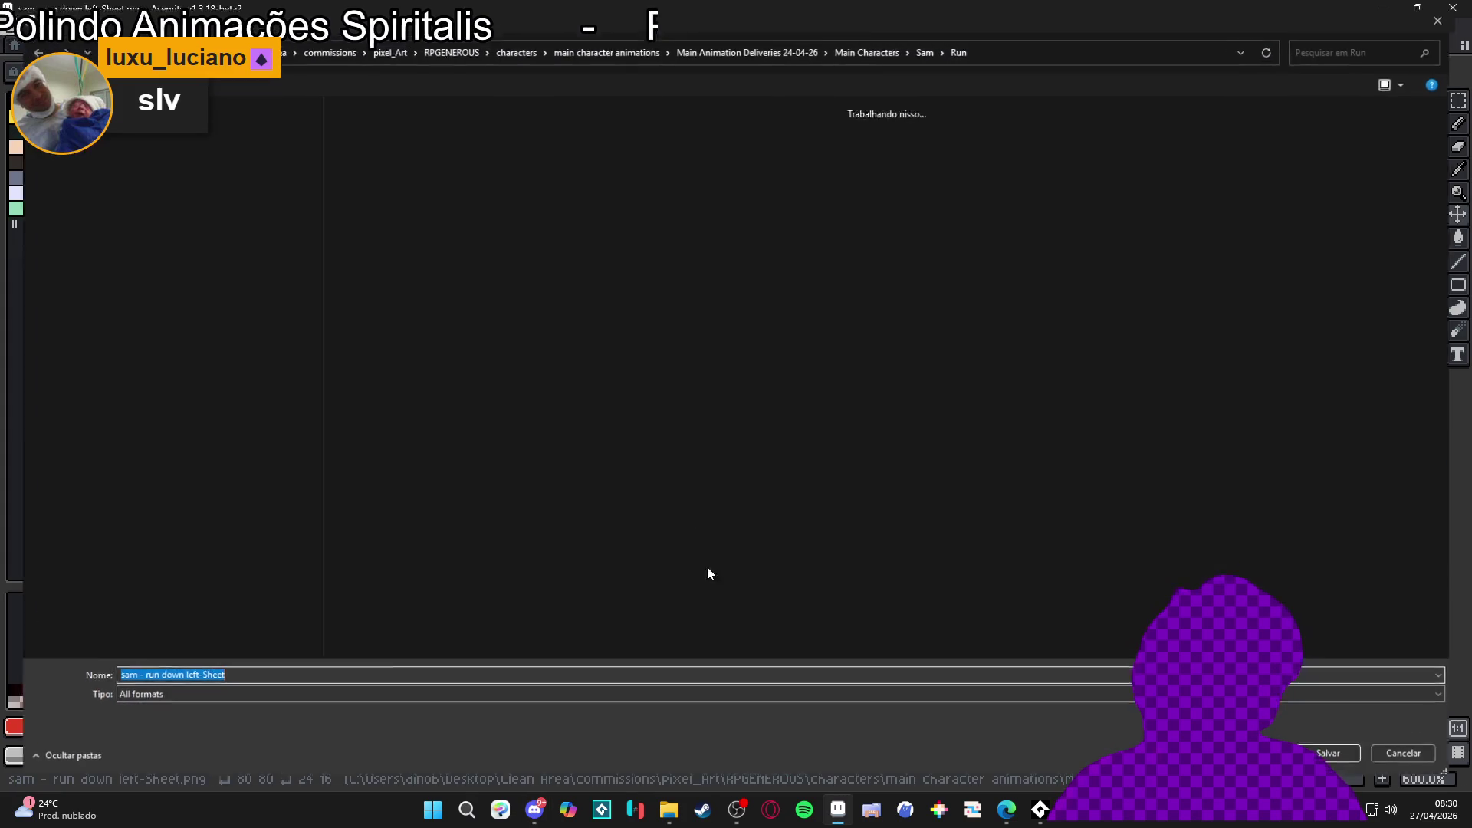
click(187, 701)
click(187, 701)
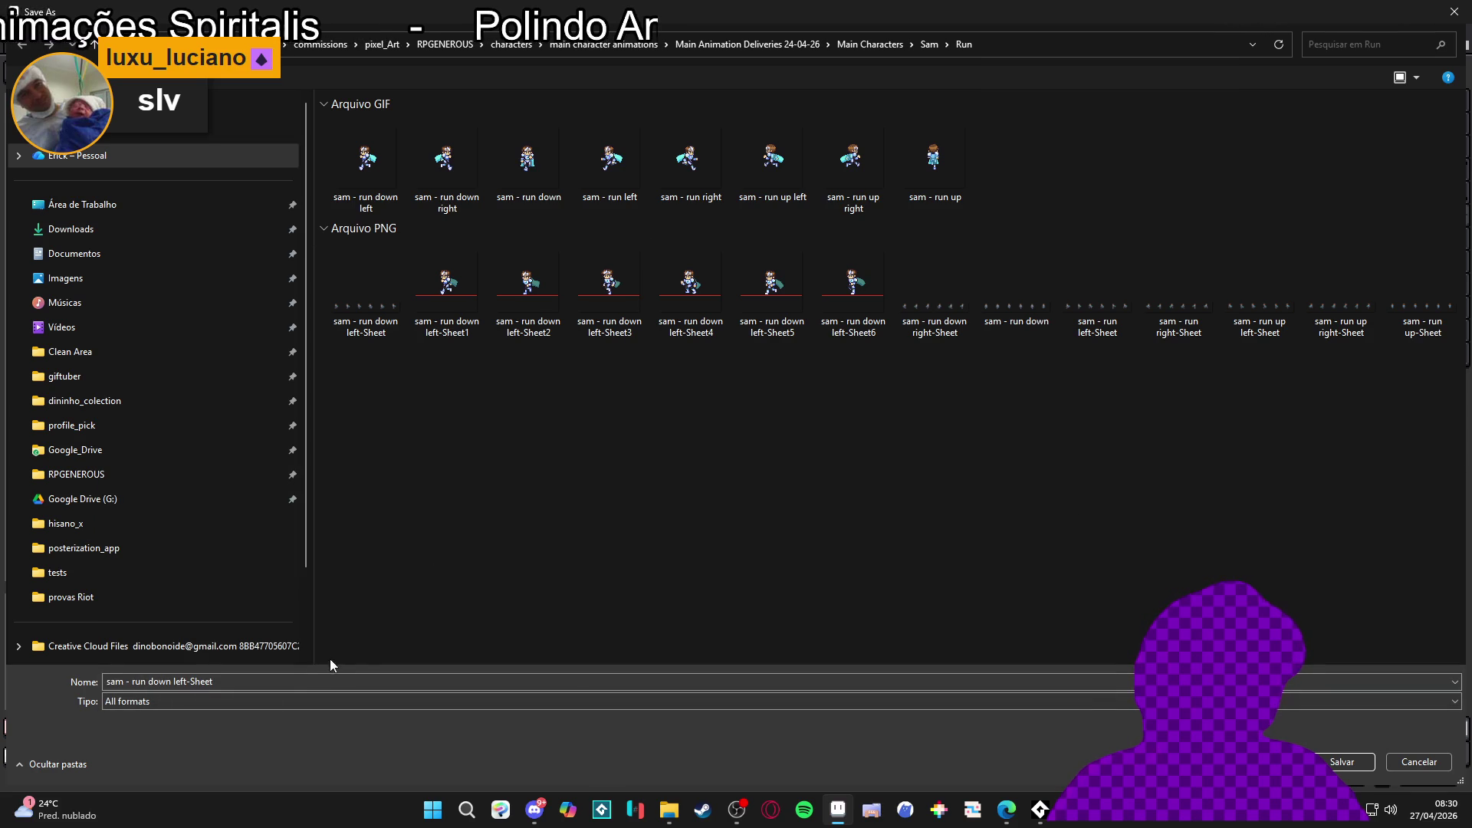
click(242, 703)
click(210, 502)
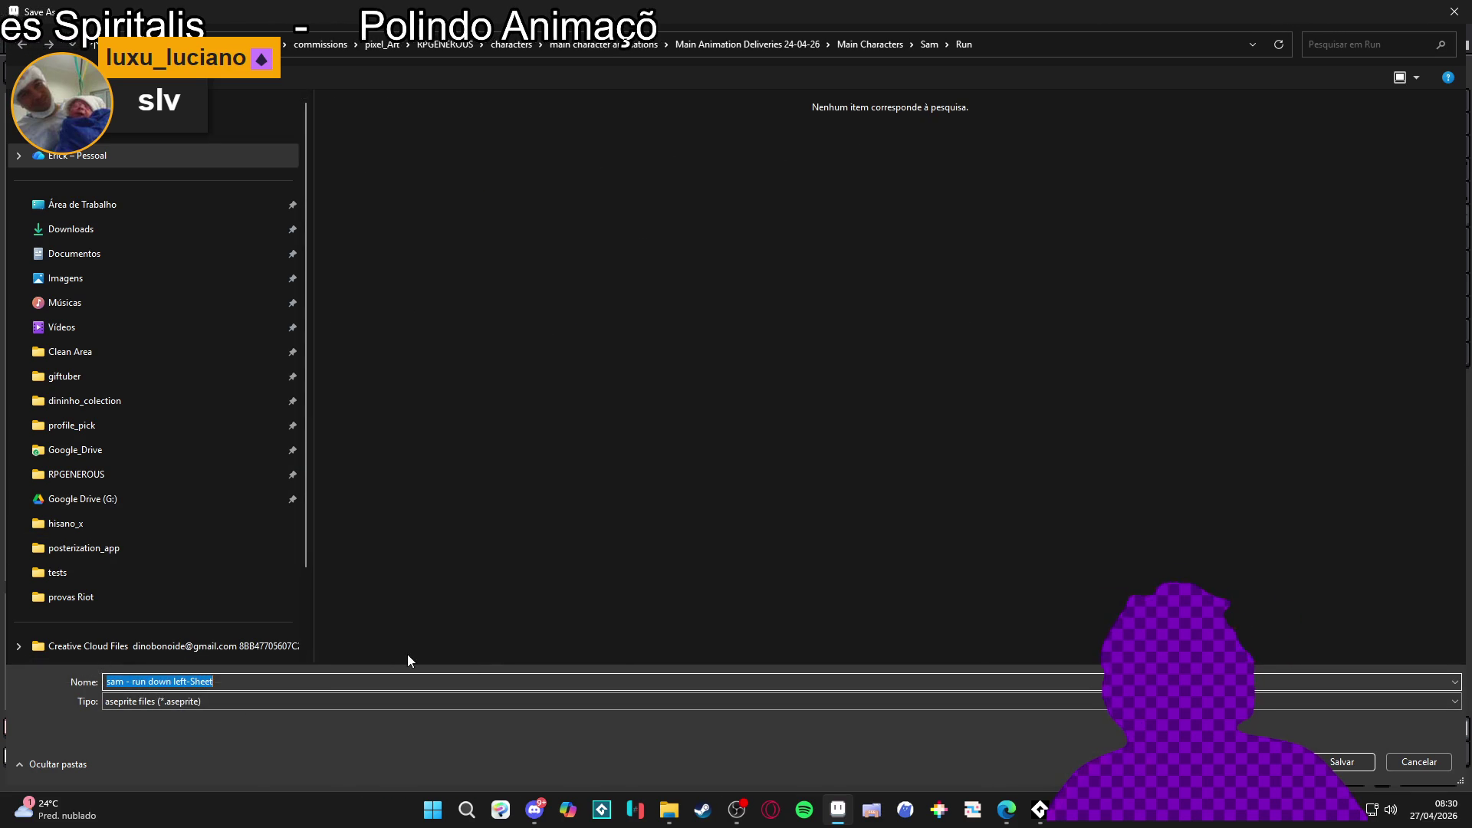
text(sam_bo)
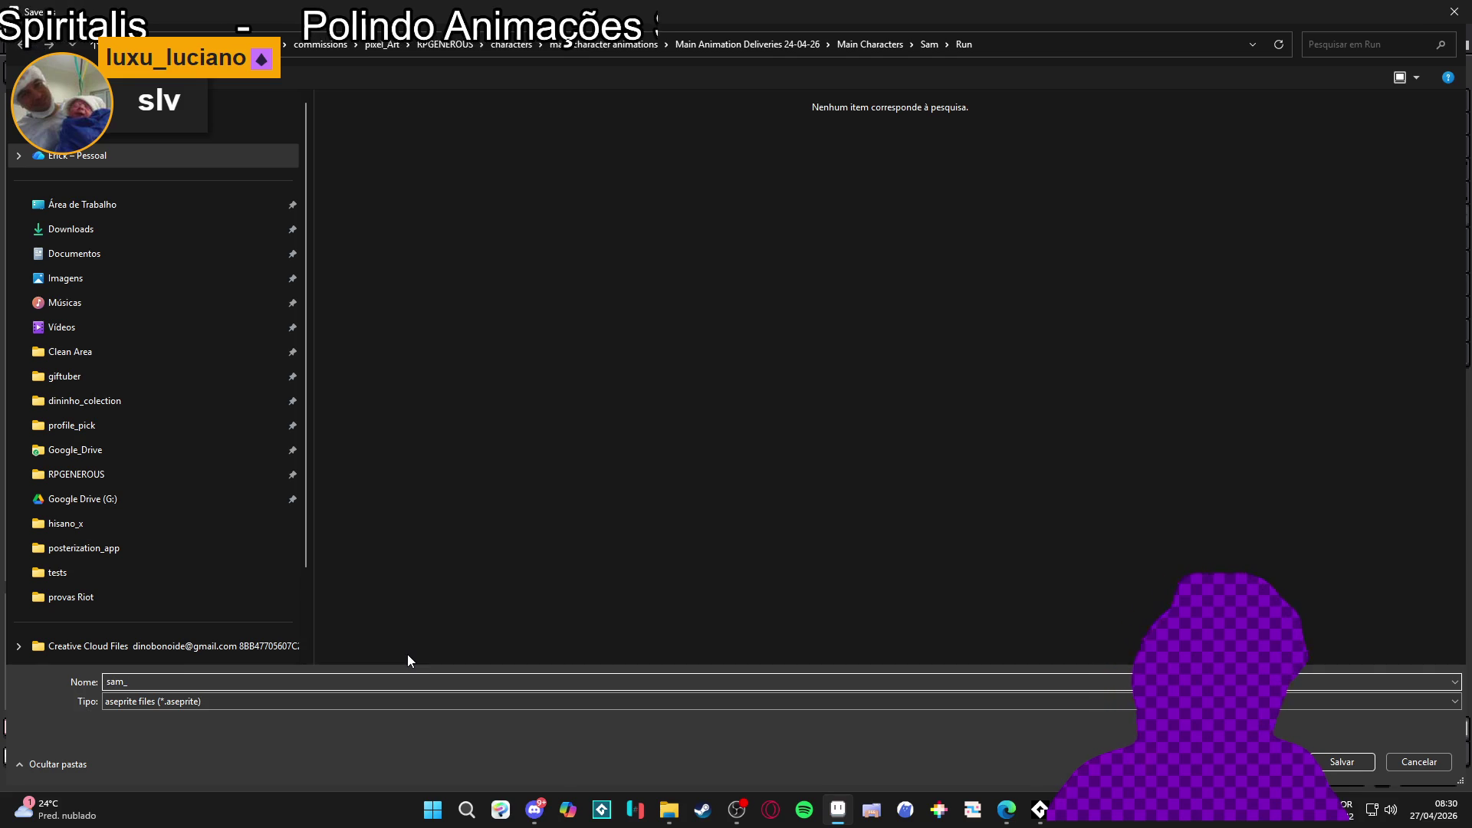
text(ttom)
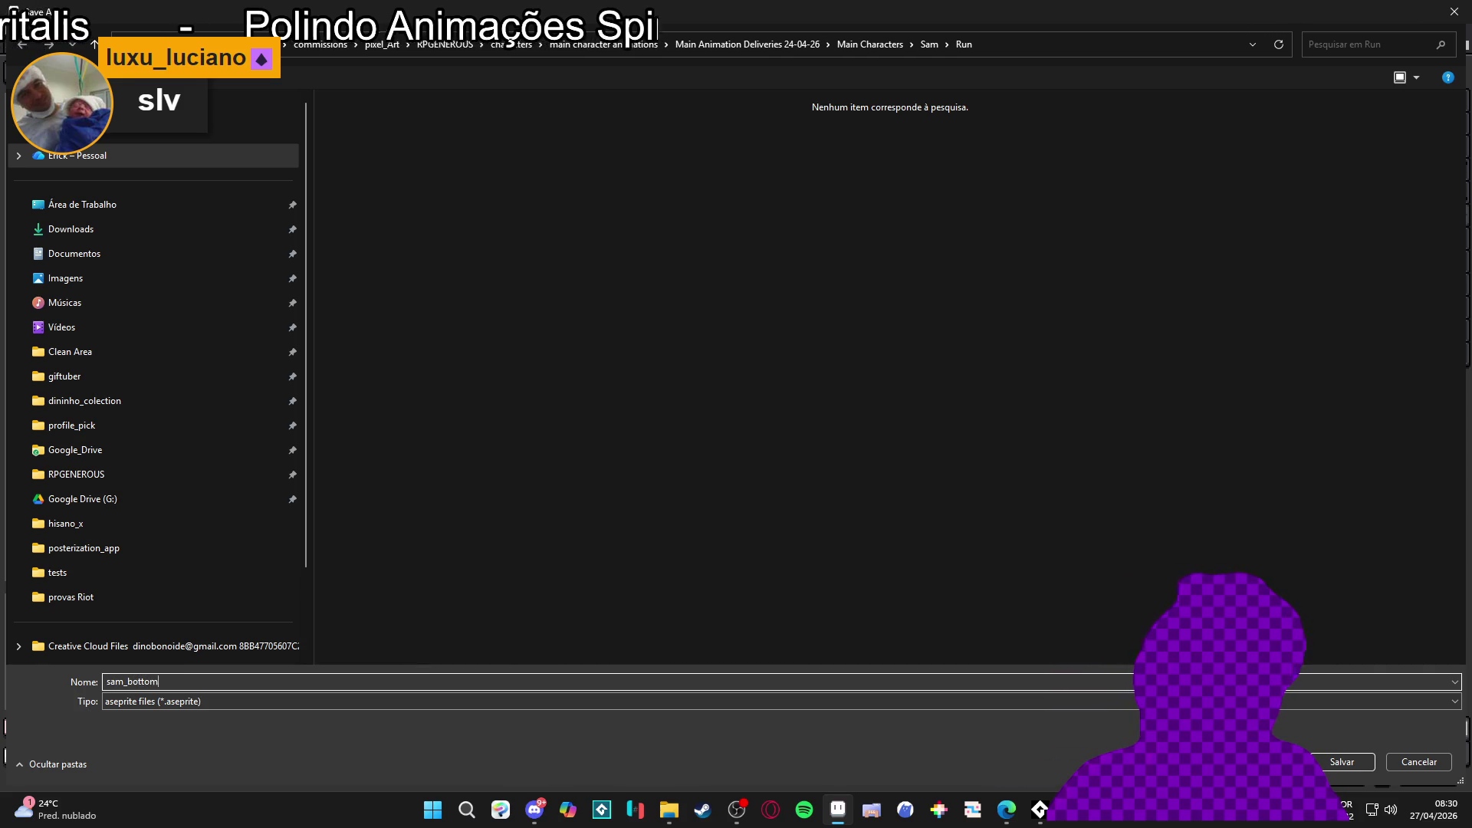
text(_left_remake)
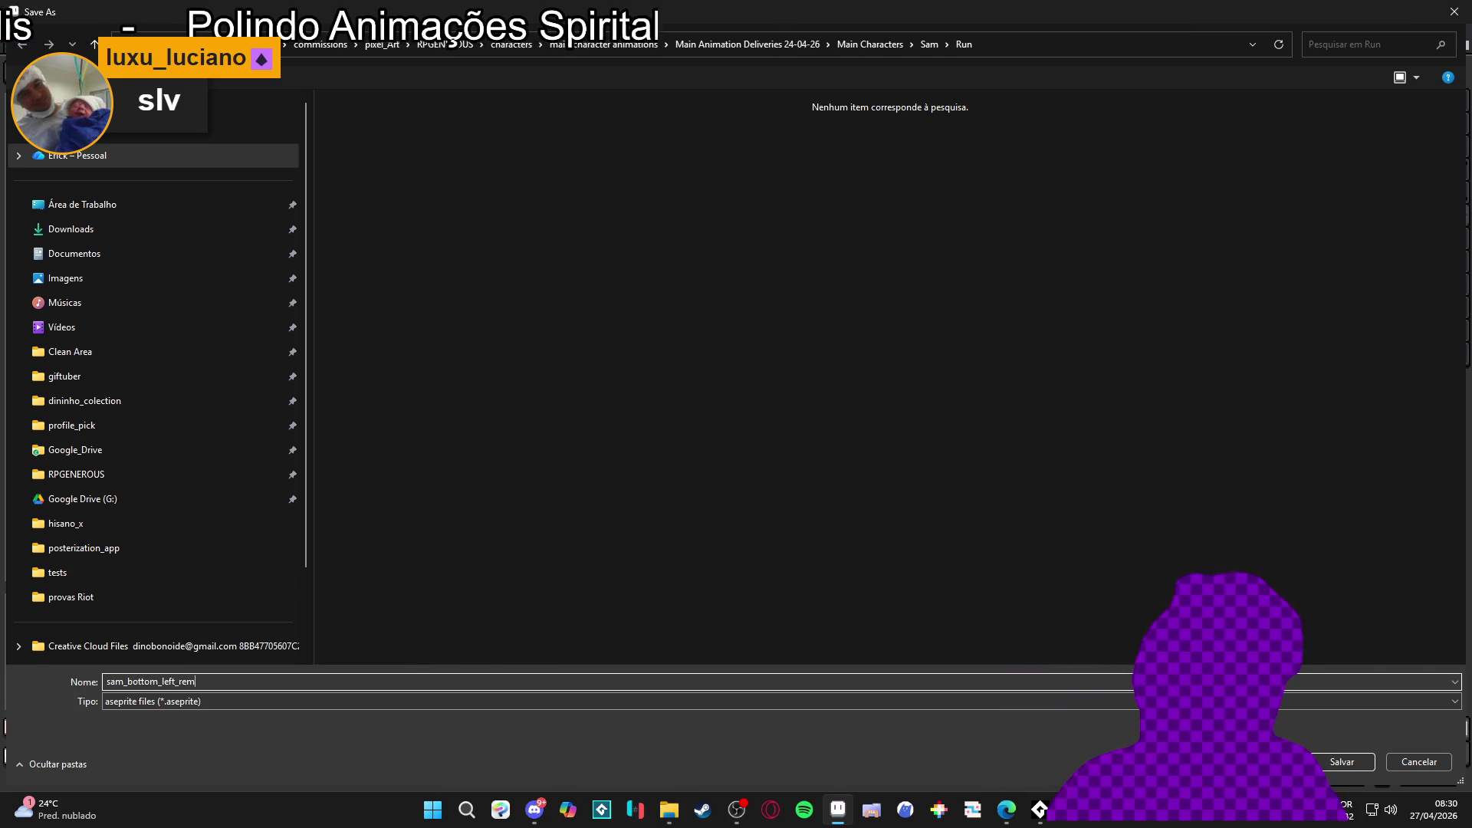
key(Return)
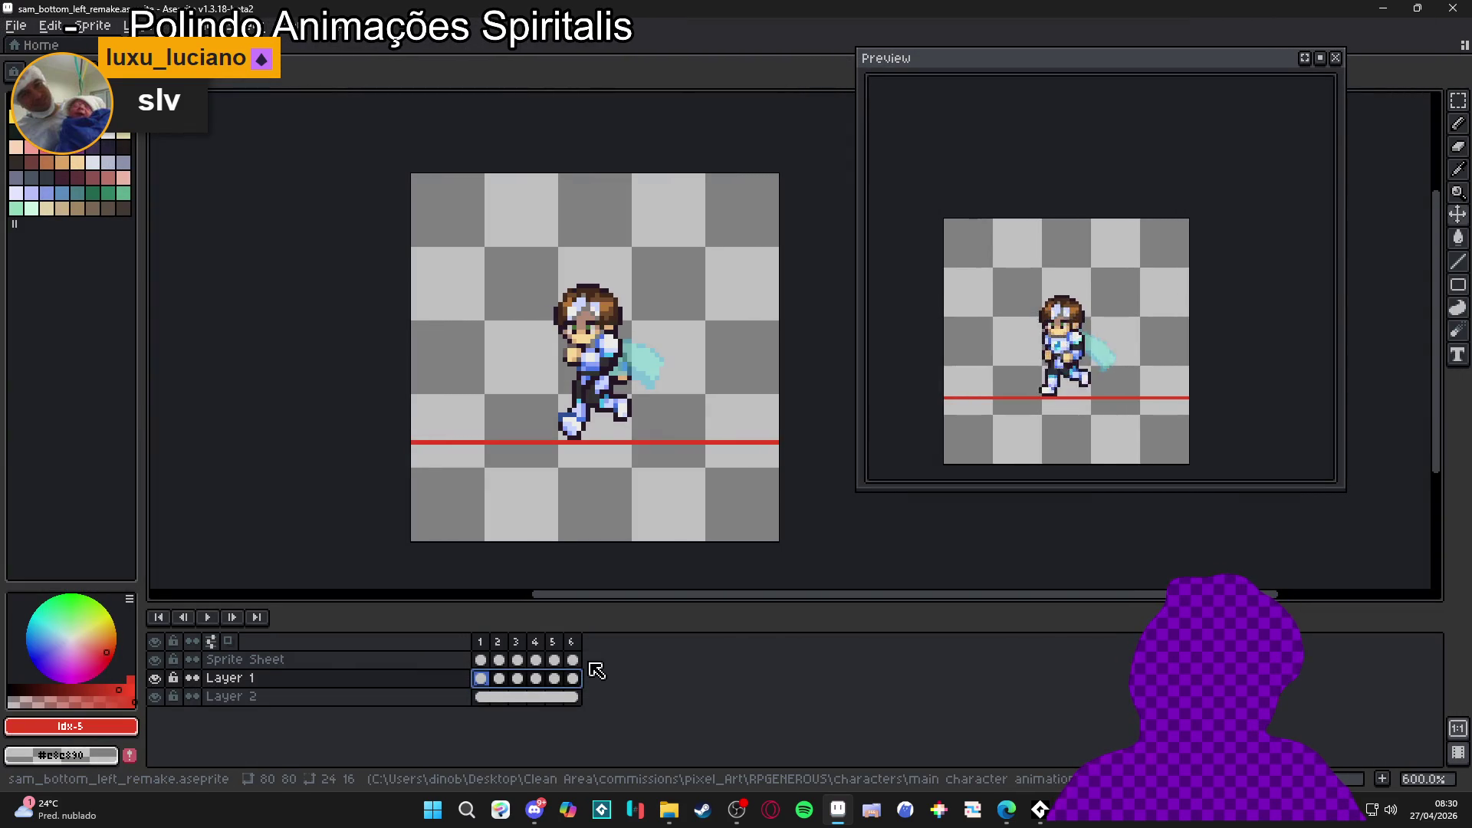
Step: Dock the original run down left sheet in its own pane beside the remake
mouse_move(668, 809)
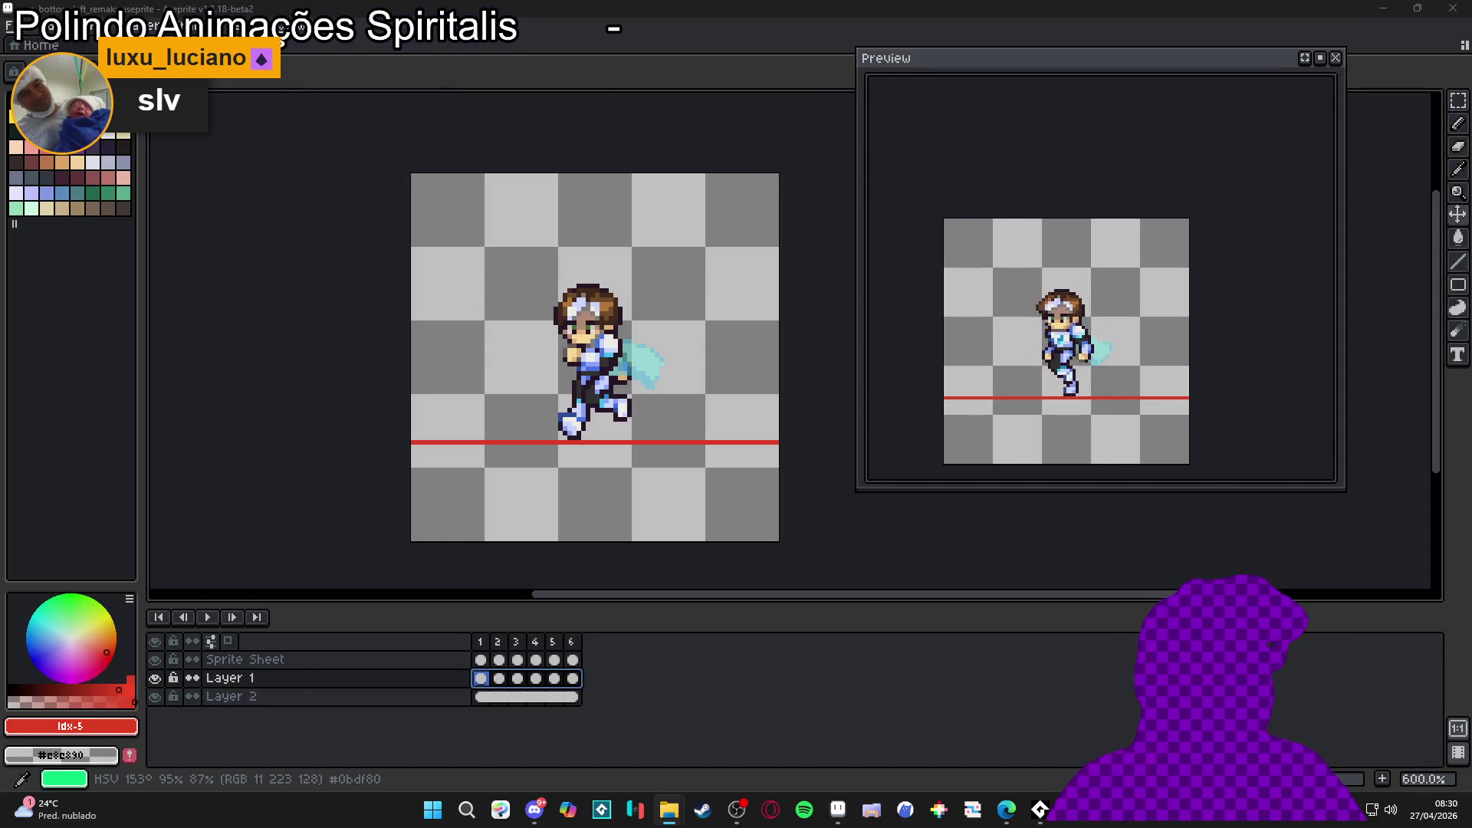
mouse_move(441, 45)
mouse_down()
mouse_move(236, 225)
mouse_move(207, 296)
mouse_up()
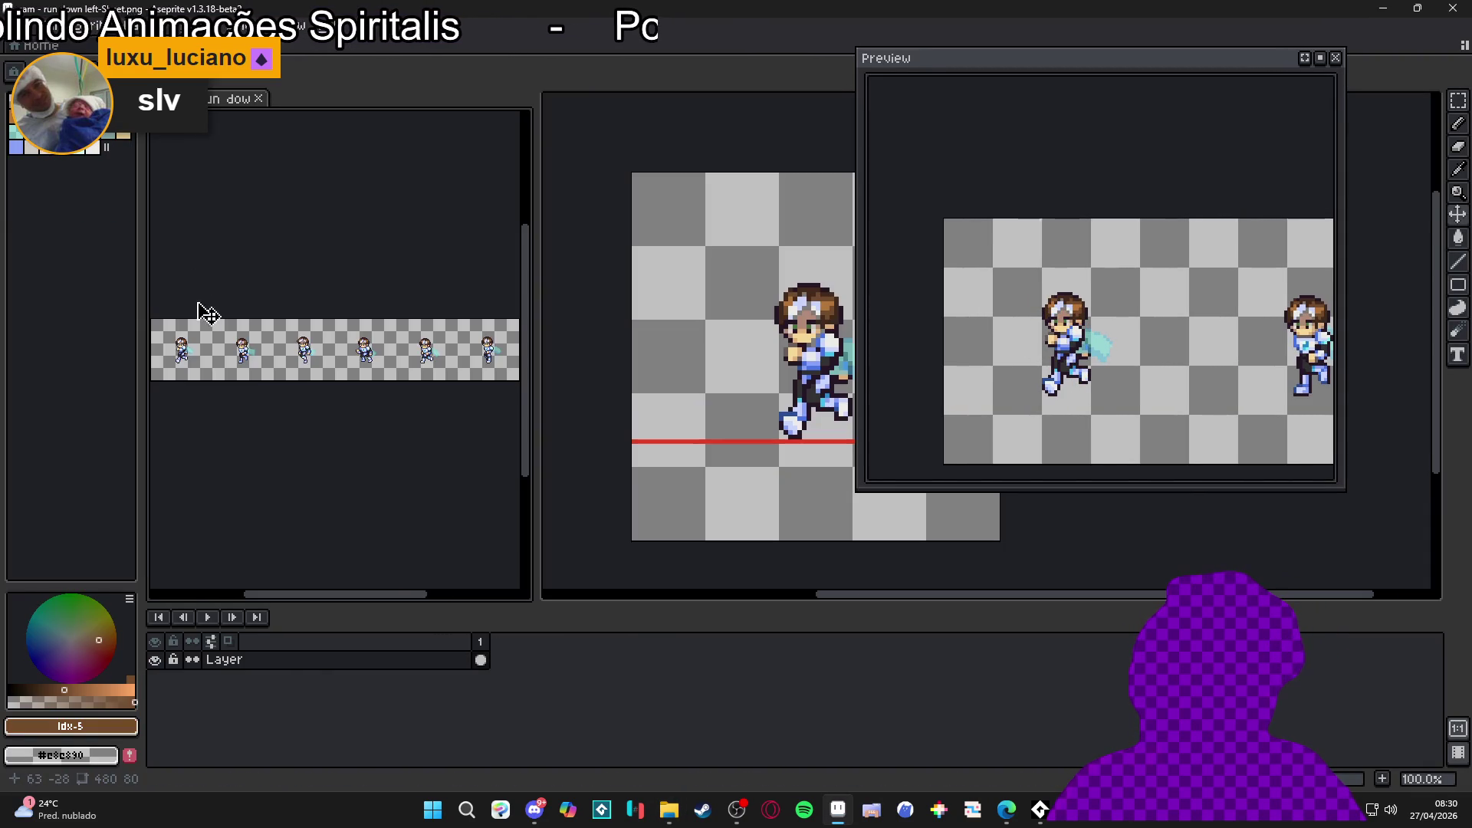
click(18, 25)
Step: Import the strip as a sprite sheet of six 80×80 frames and centre the character
mouse_move(46, 194)
click(230, 195)
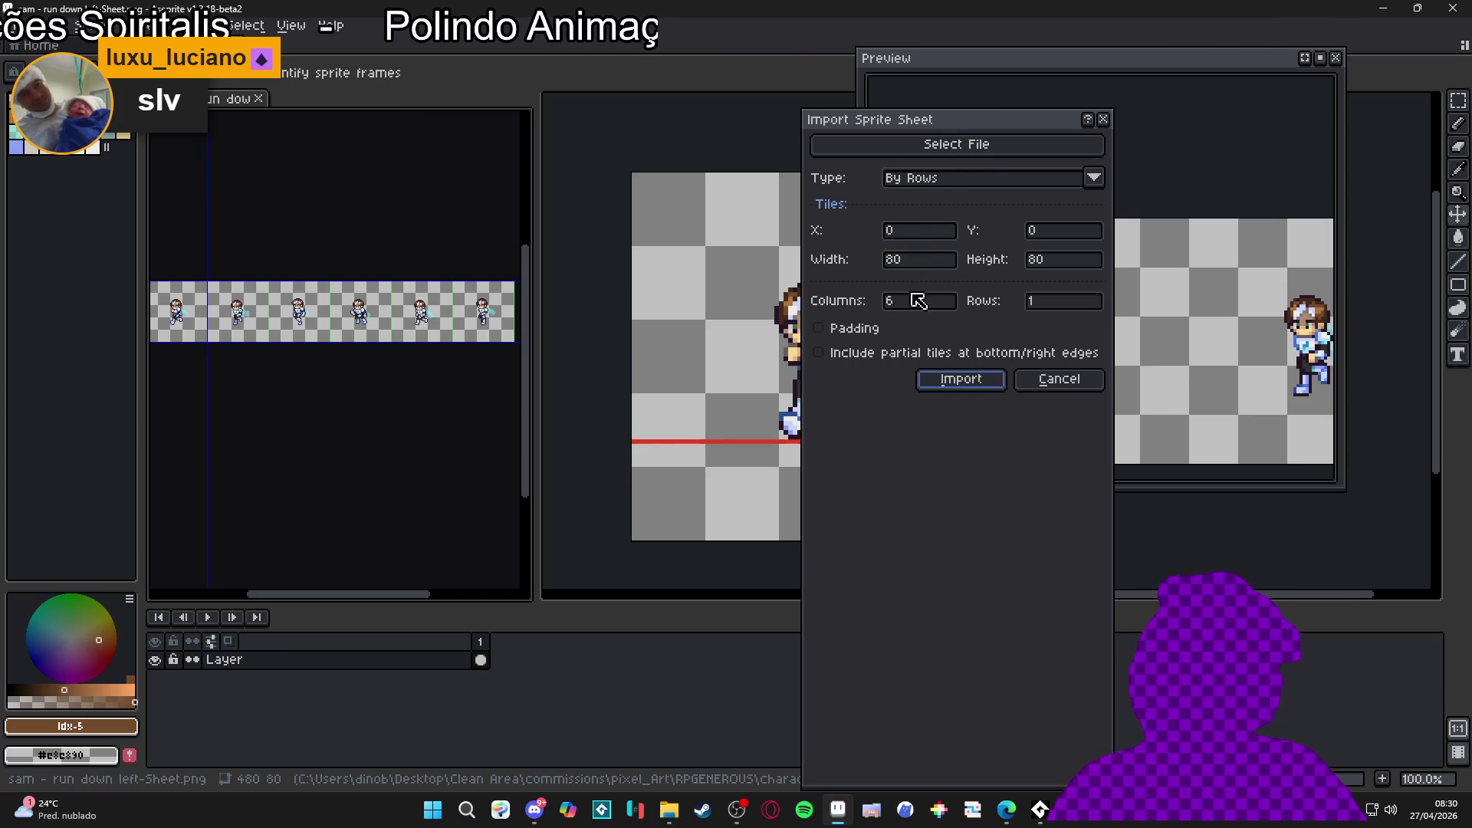
click(959, 380)
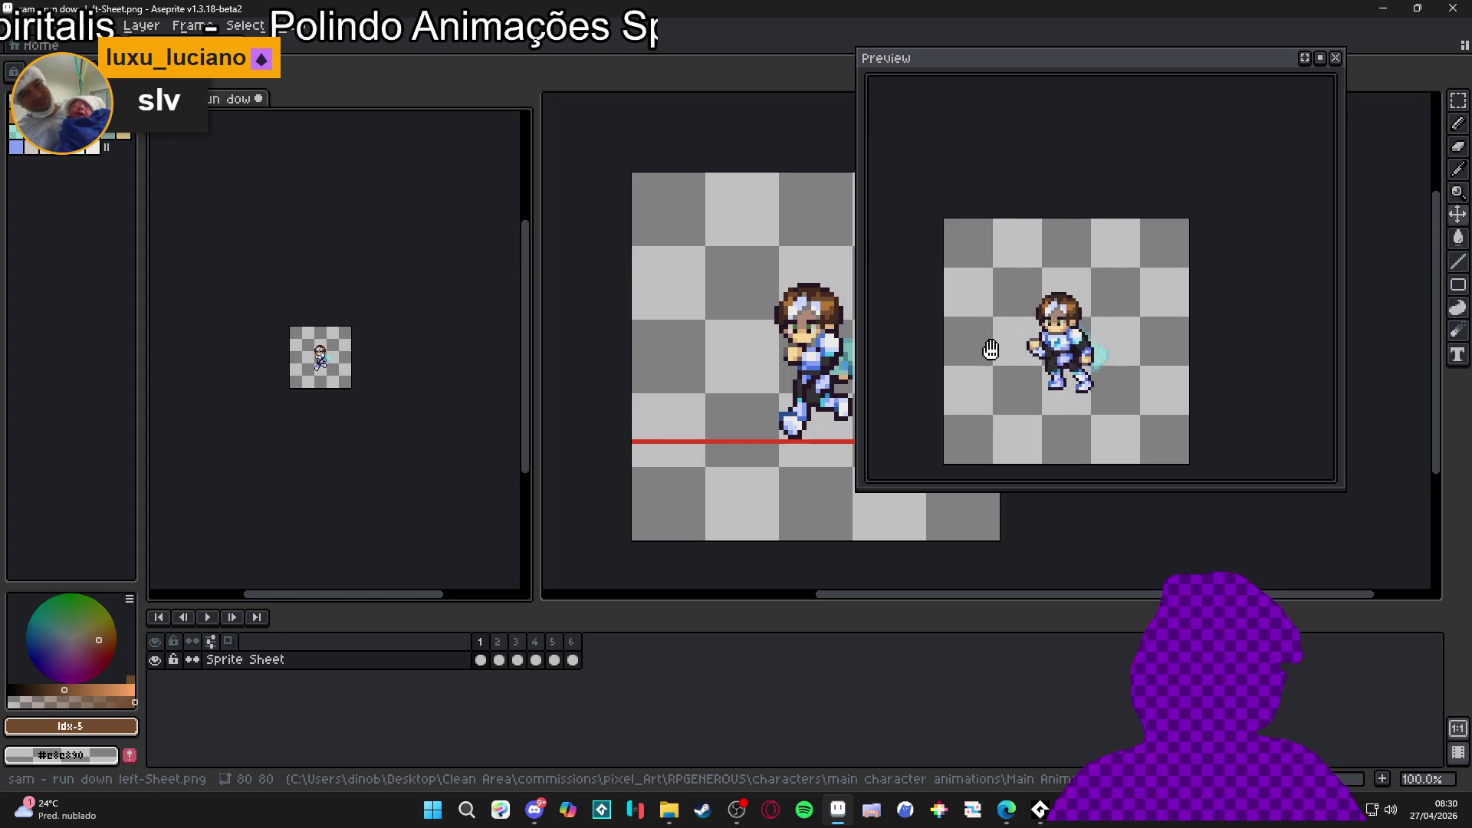
scroll(1065, 335, up, 2)
scroll(299, 371, up, 4)
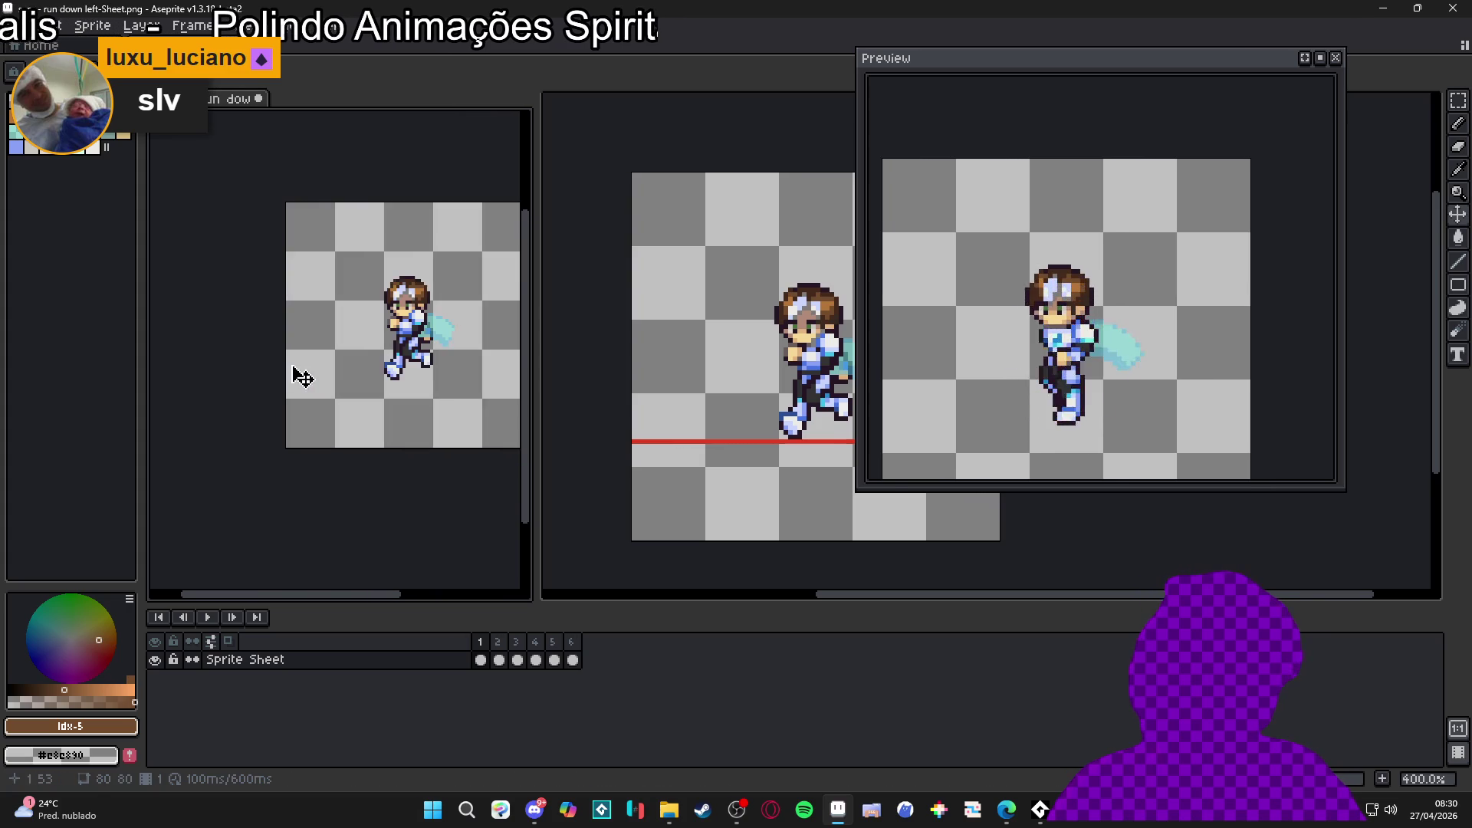
drag(254, 405, 234, 412)
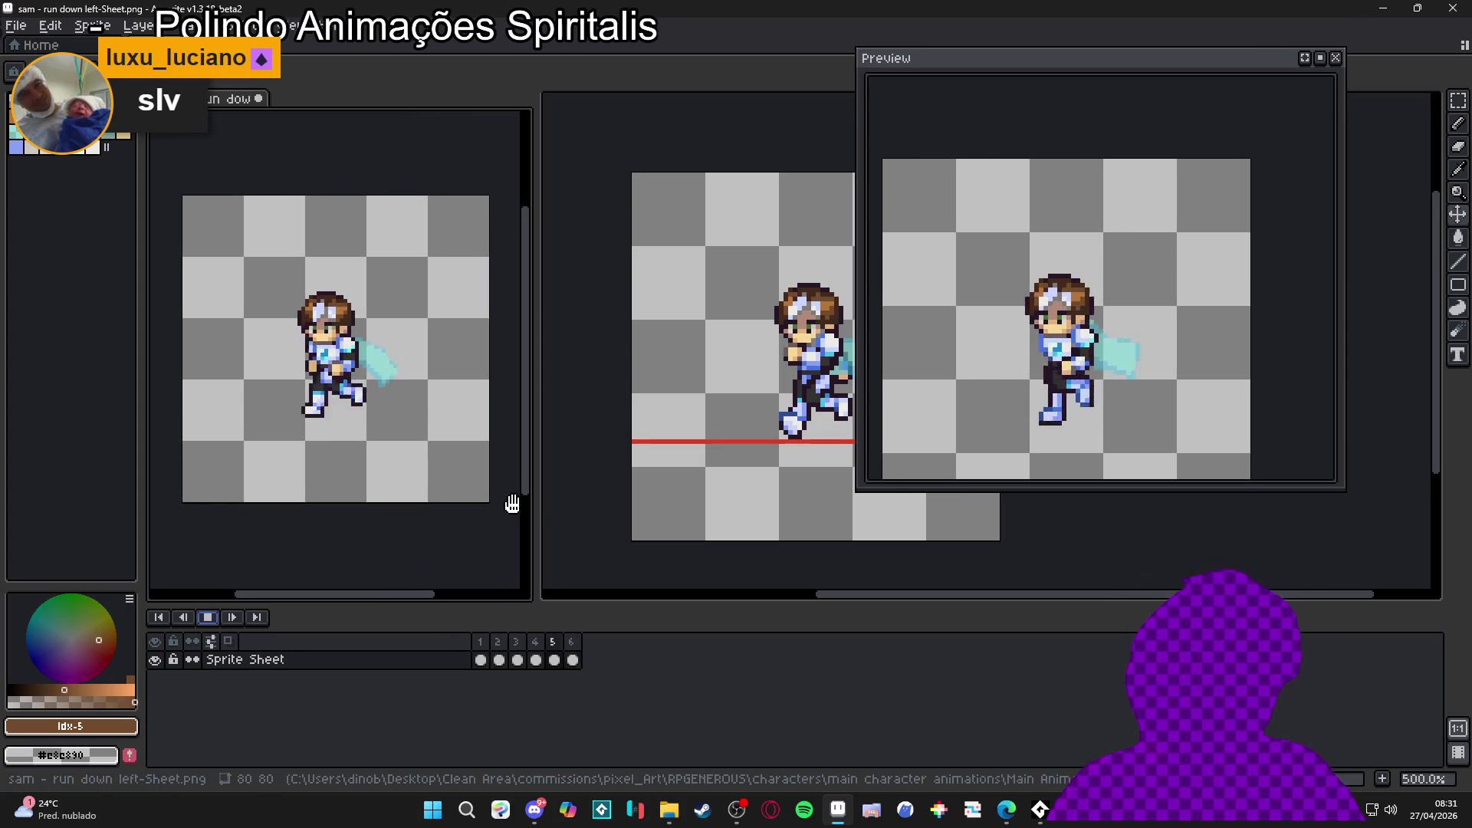
Step: Narrow the original sheet's pane, bring the remake to the editor, and narrow the Preview window
drag(535, 497, 473, 494)
drag(398, 437, 372, 443)
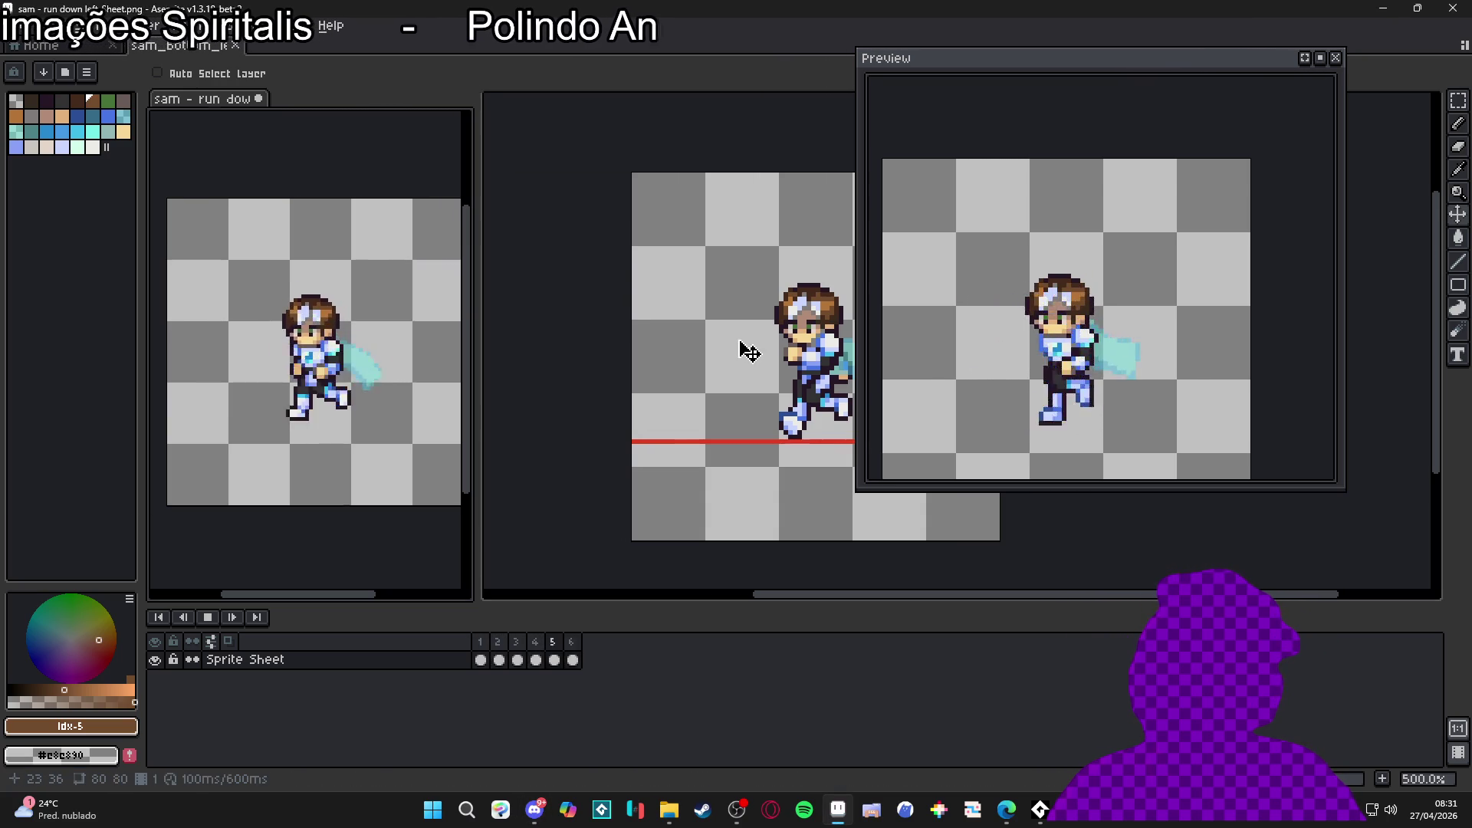
key(ctrl+Tab)
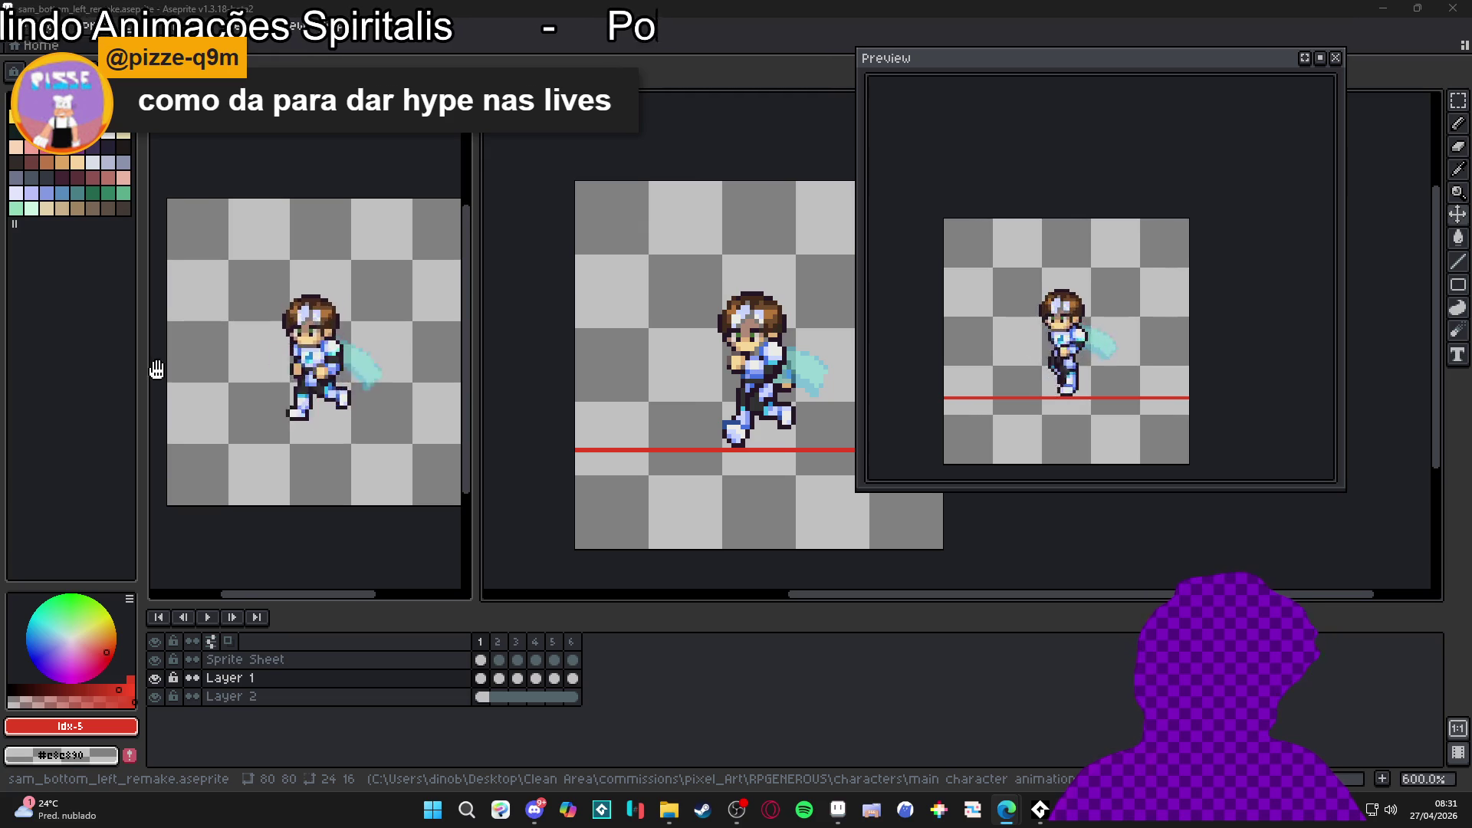
drag(856, 129, 1022, 125)
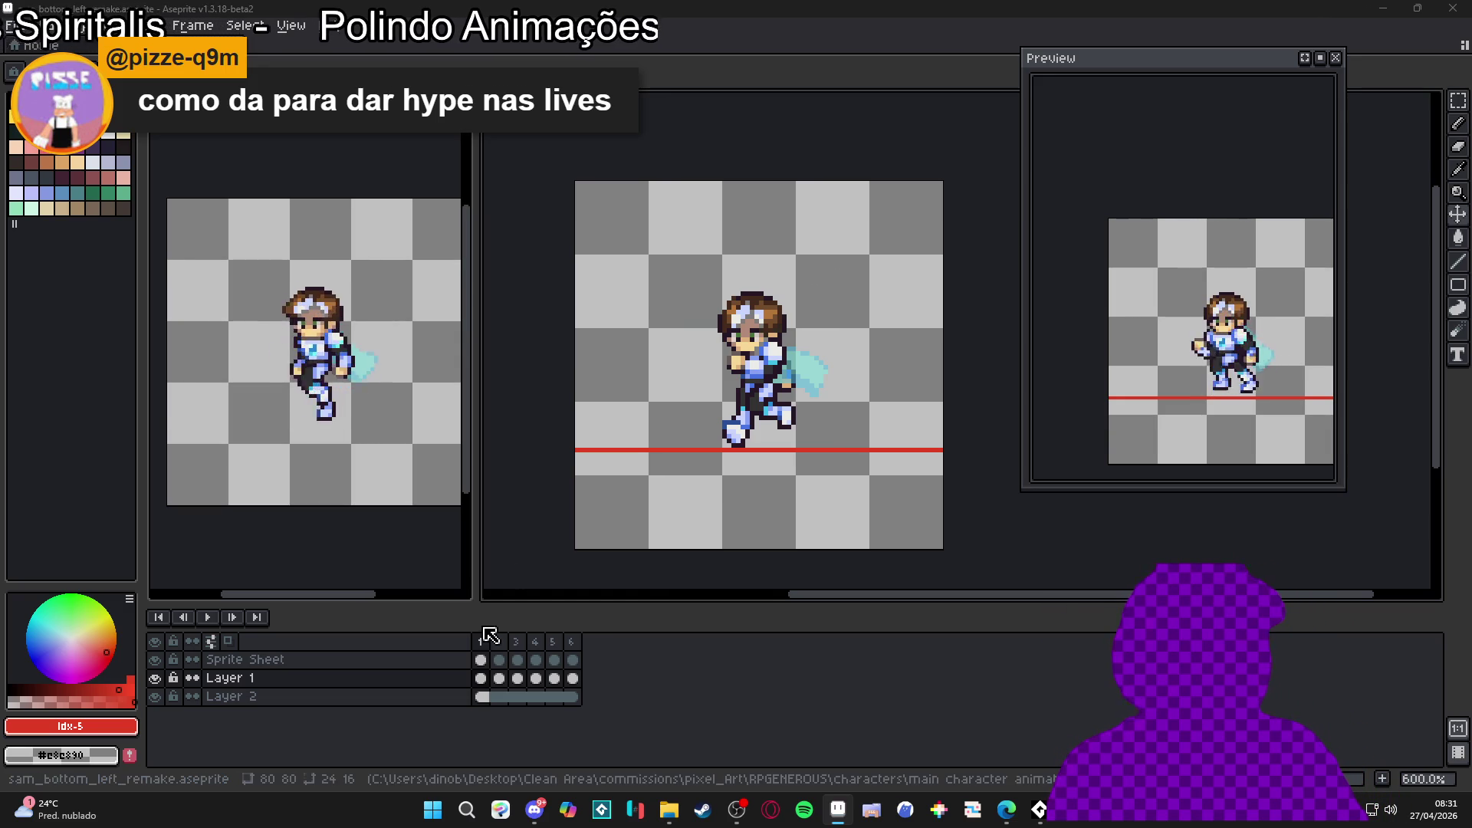
Step: Step through the remake's frames 2 to 6, then return to frame 4
click(499, 647)
click(518, 647)
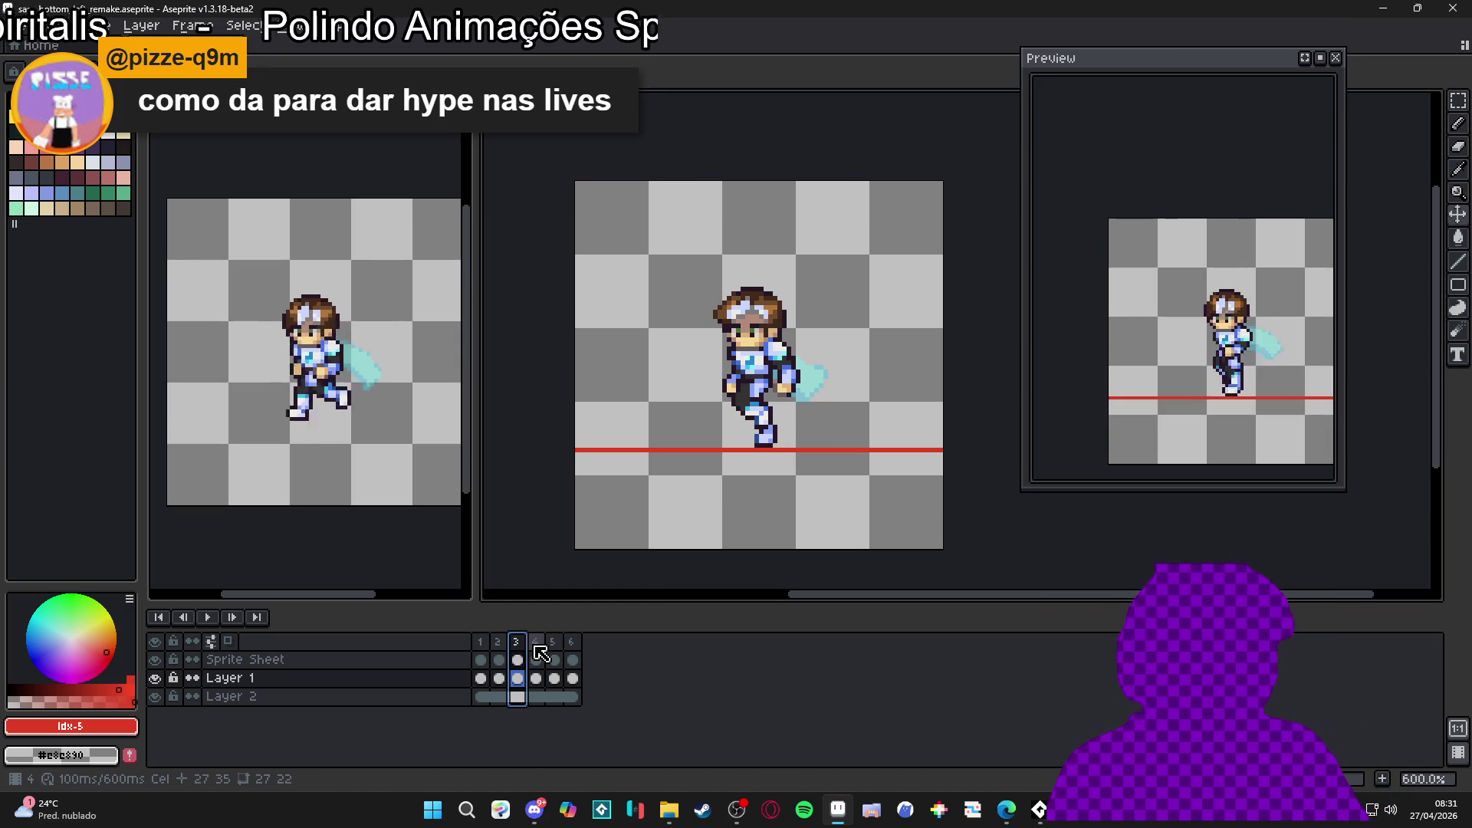
click(539, 650)
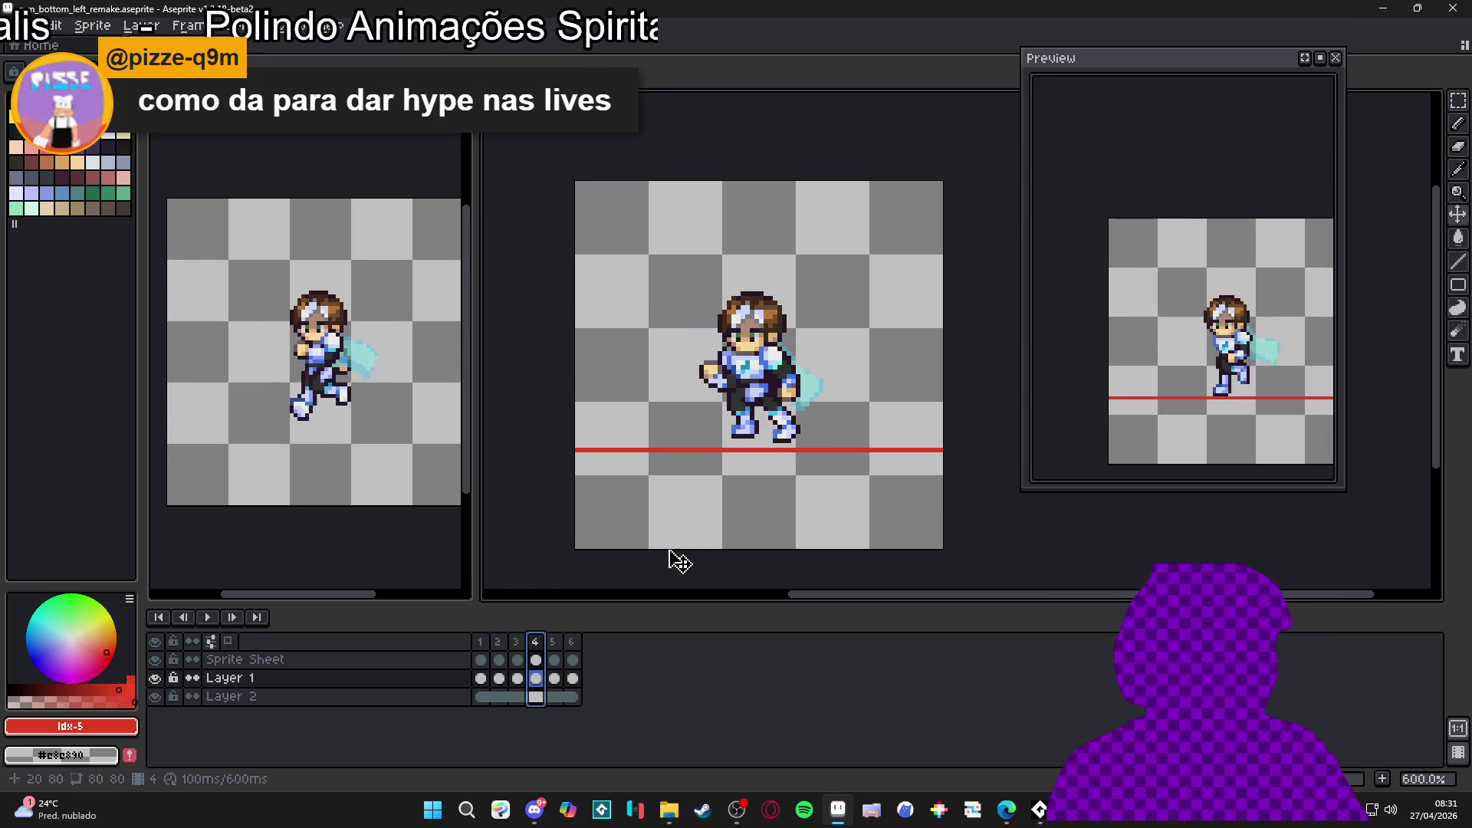
click(555, 648)
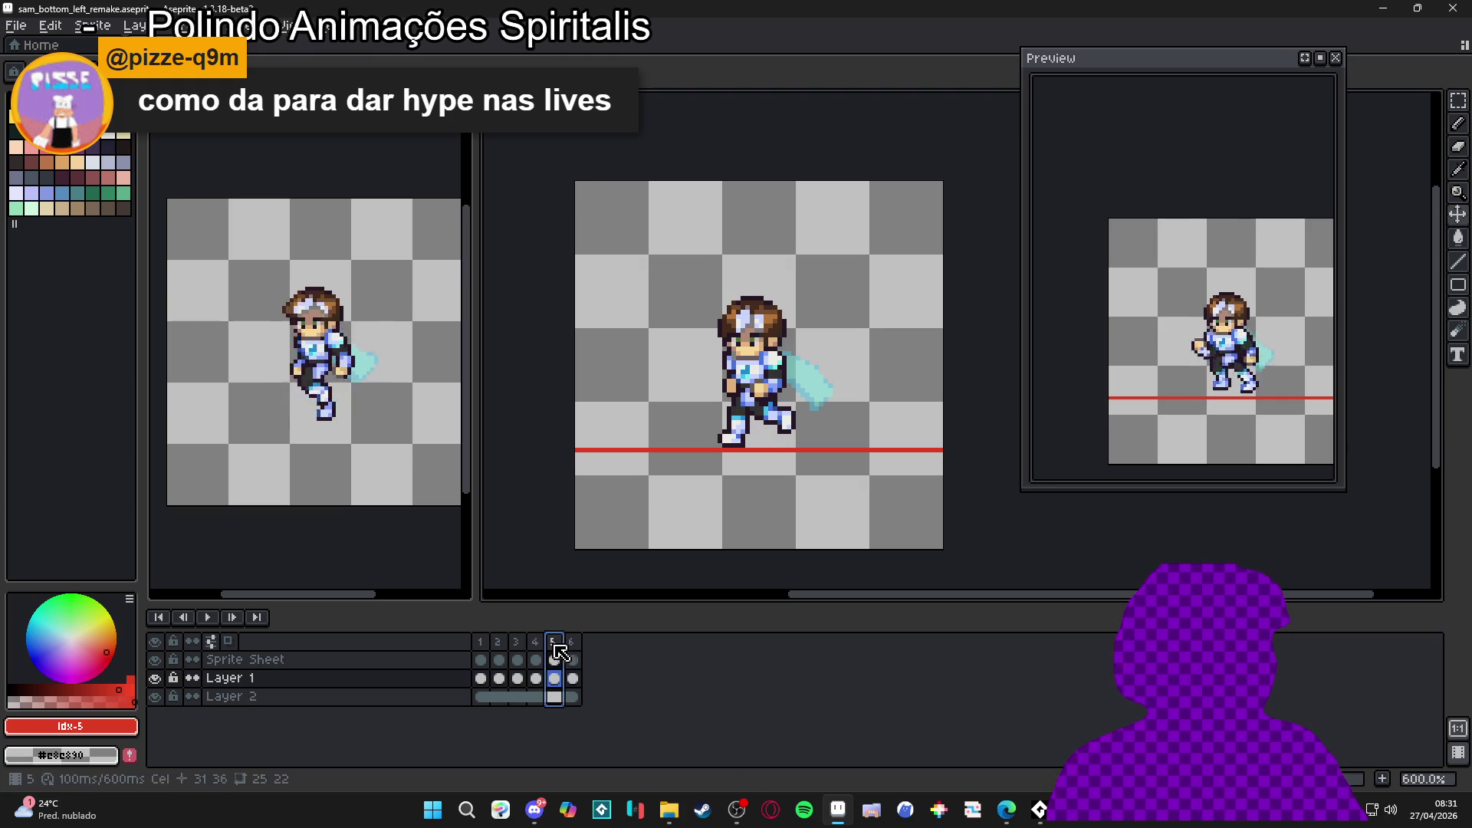
click(575, 652)
click(557, 649)
click(576, 651)
click(536, 651)
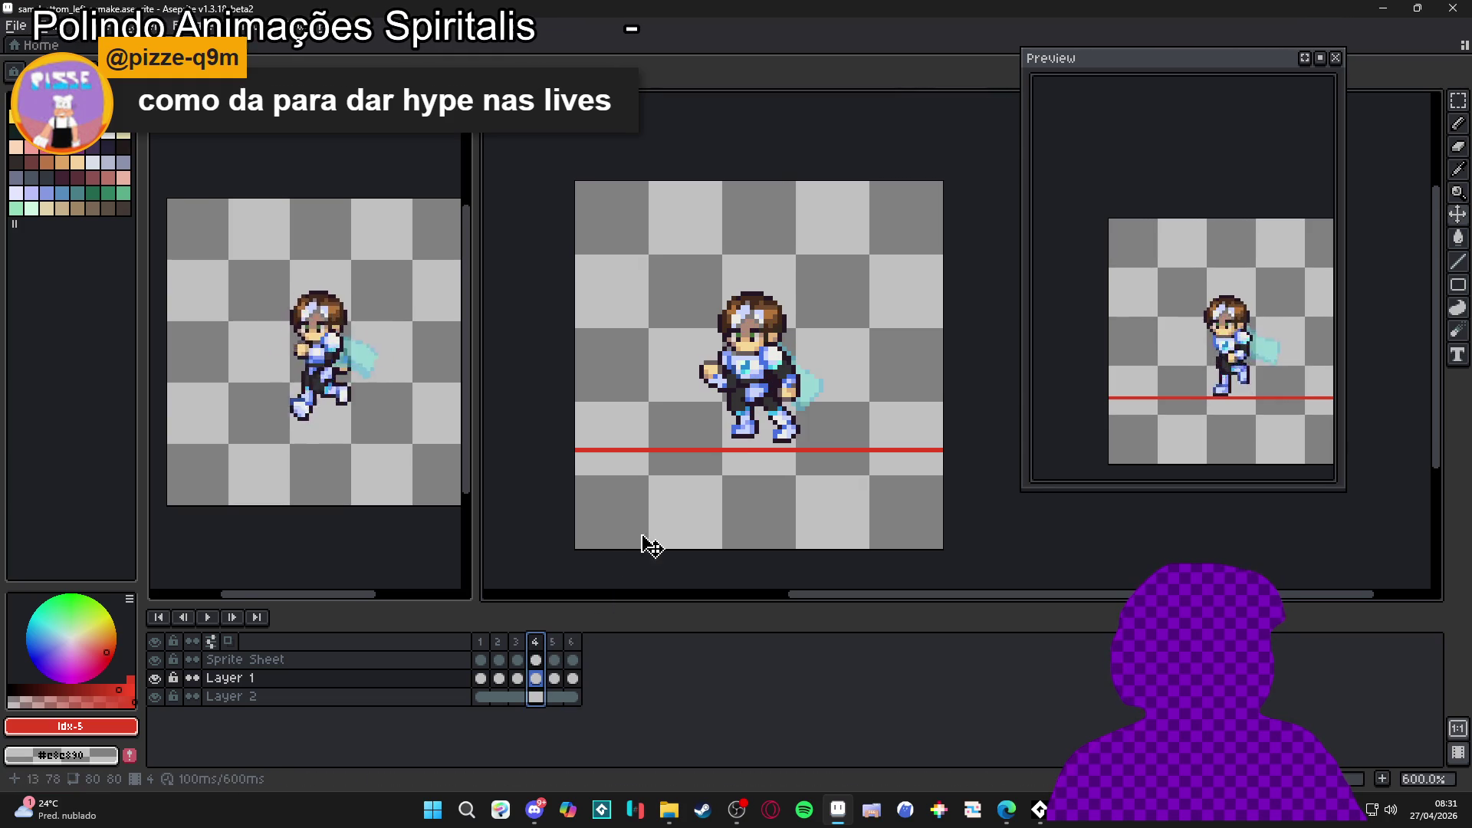
Step: On the Sprite Sheet layer, select the outstretched hand and shift it one pixel down and left
scroll(703, 400, up, 4)
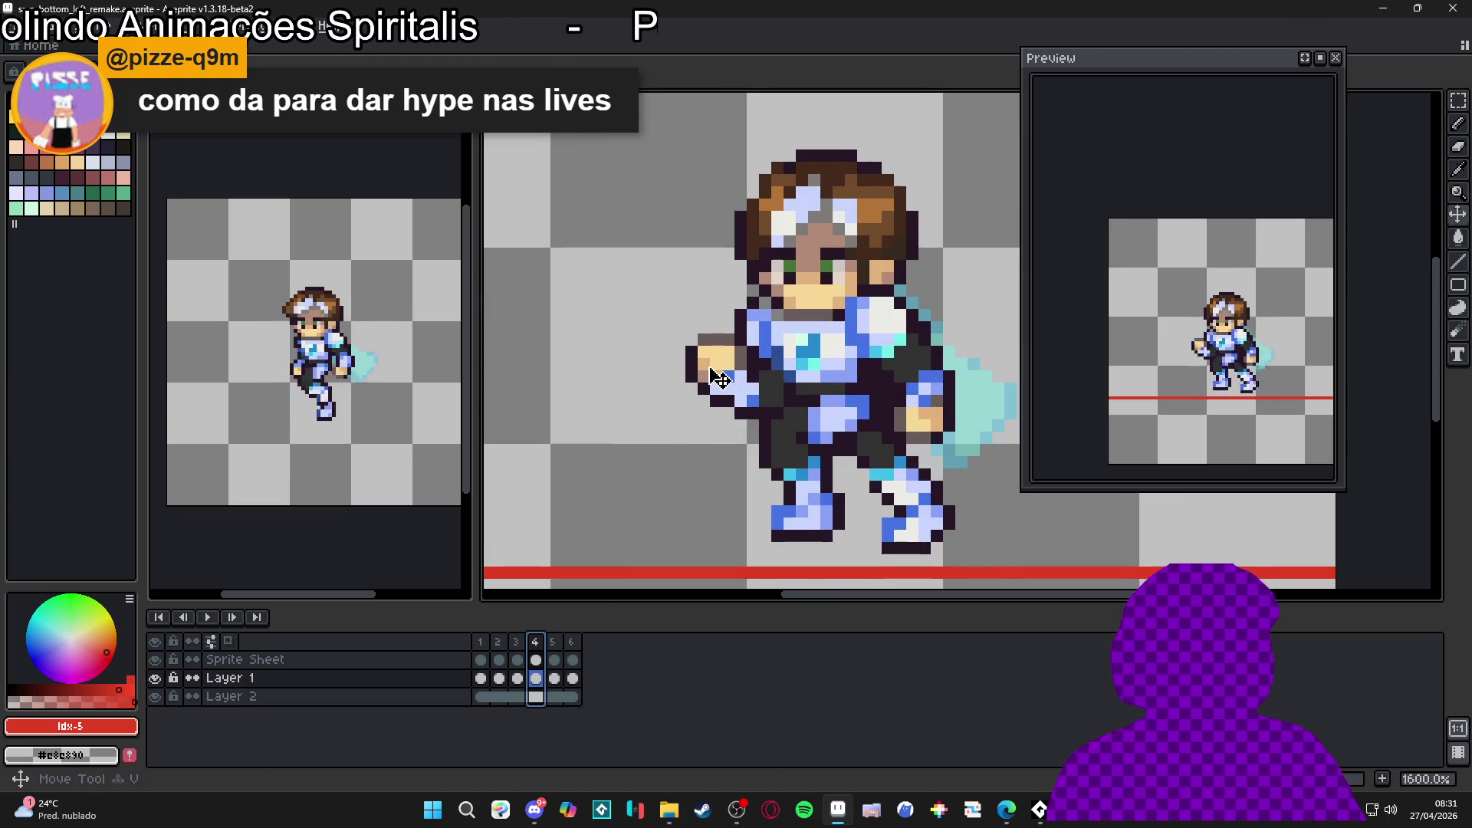
key(alt+Up)
scroll(717, 376, up, 1)
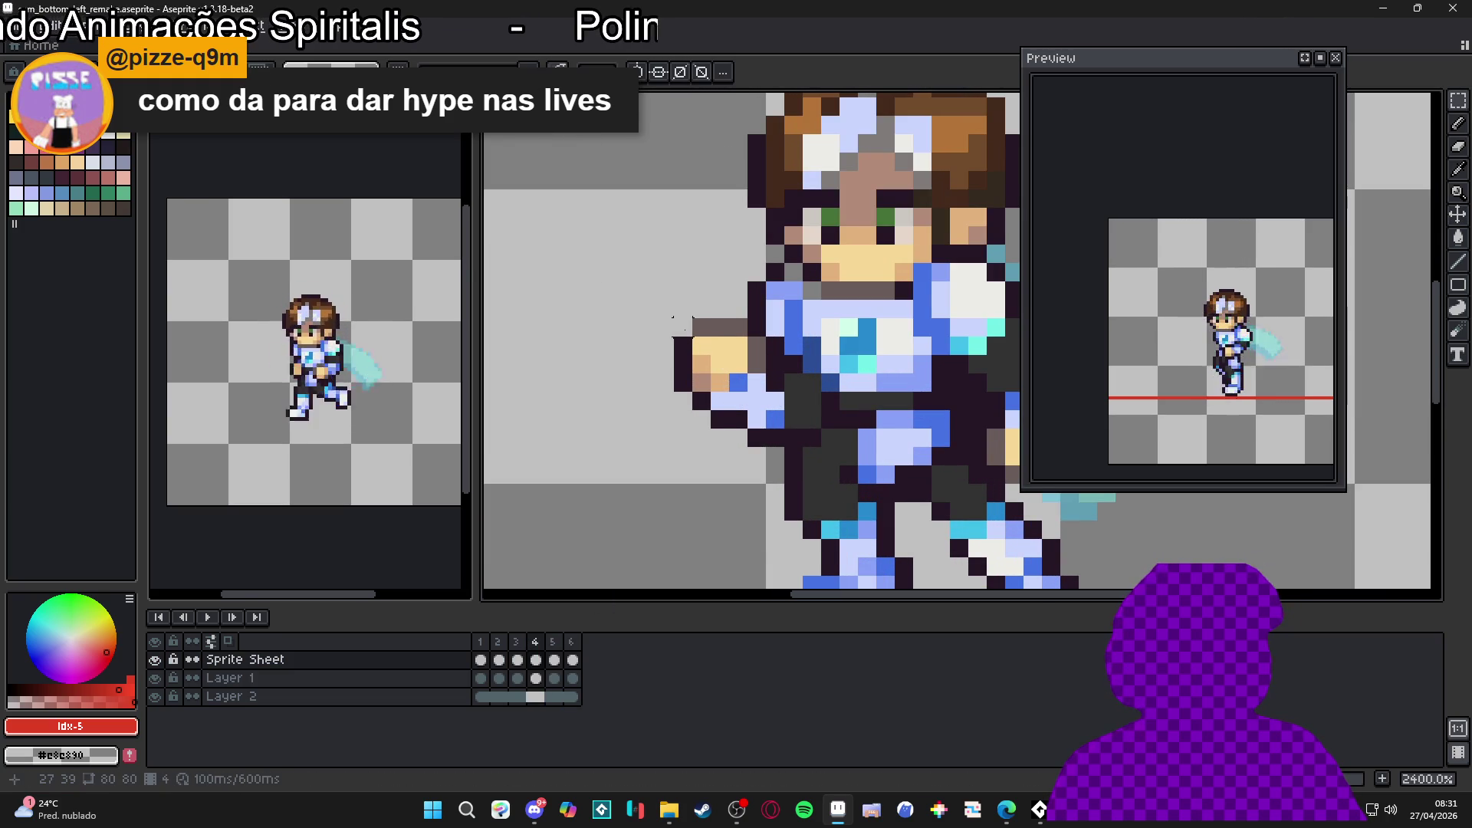
drag(683, 326, 738, 381)
drag(674, 319, 765, 383)
scroll(713, 360, up, 1)
drag(749, 327, 785, 327)
drag(690, 386, 689, 422)
mouse_move(702, 359)
mouse_down()
mouse_move(704, 395)
mouse_move(718, 397)
mouse_up()
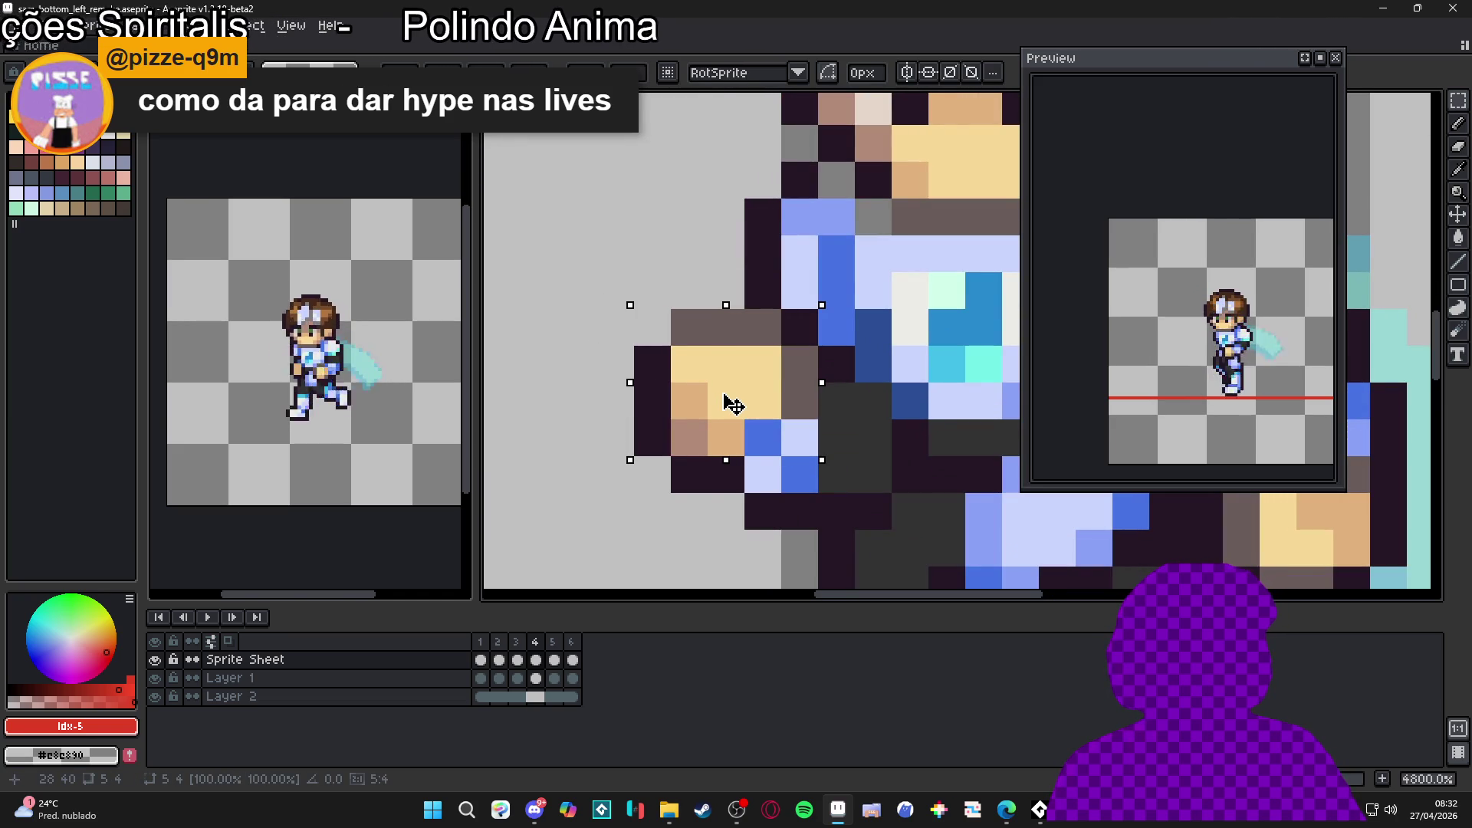
drag(730, 404, 722, 404)
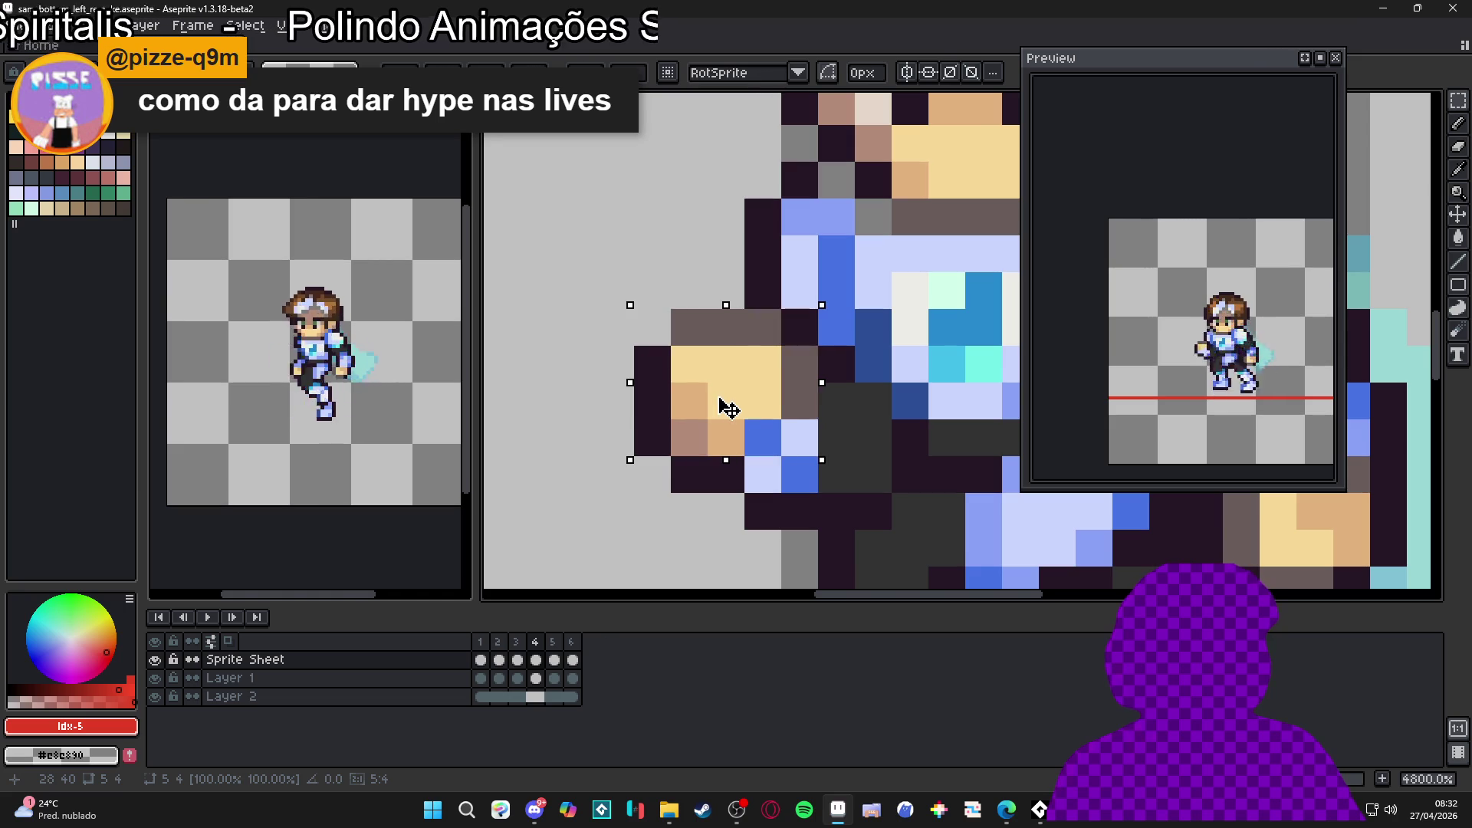
Step: Commit the moved hand and add two dark outline pixels to it
key(b)
alt+click(798, 319)
drag(798, 319, 800, 393)
scroll(801, 393, down, 5)
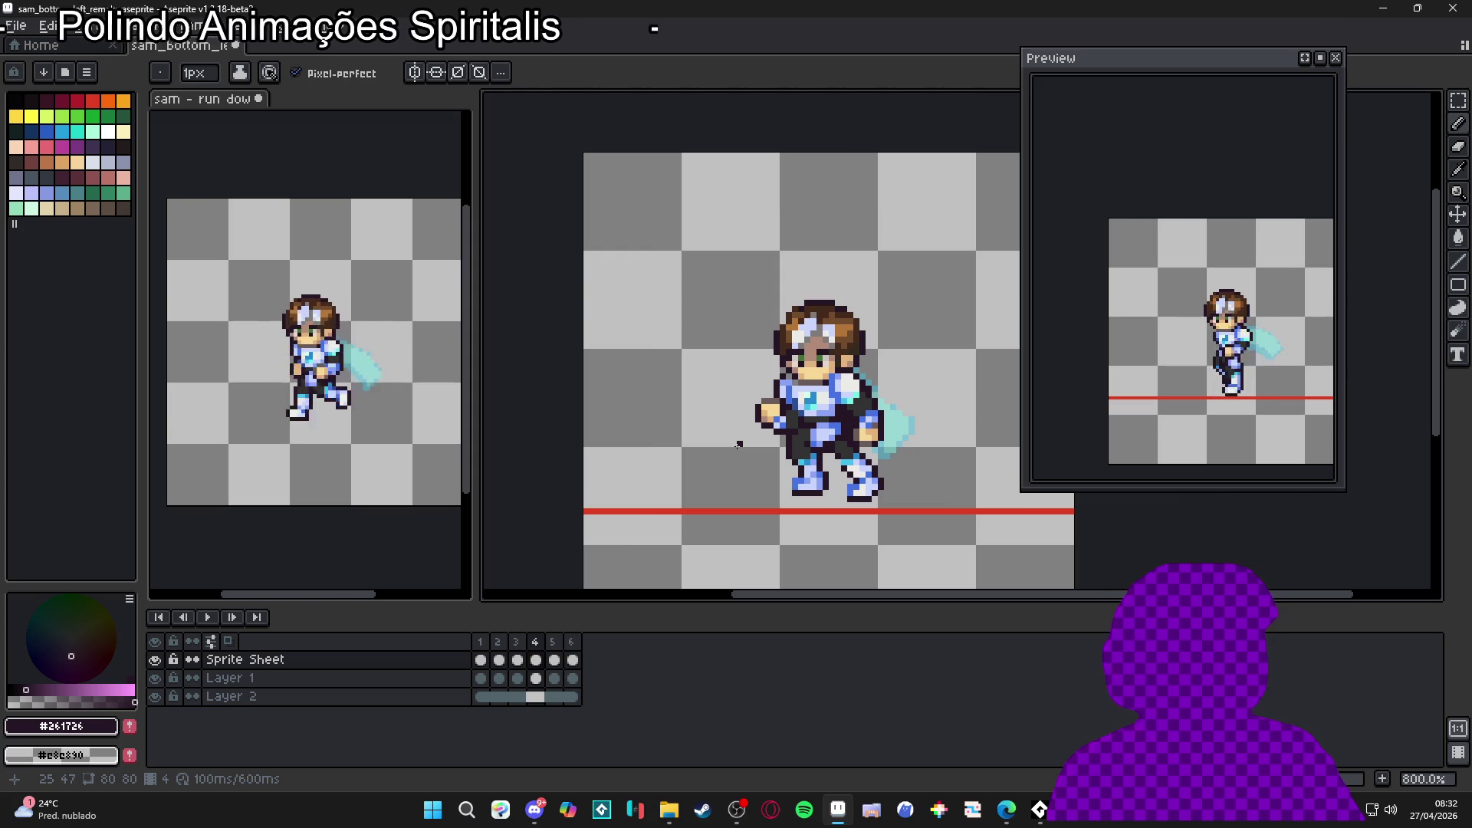
Step: Review the run poses across frames 5, 6, 2, 3, 4 and 5
click(552, 643)
click(572, 643)
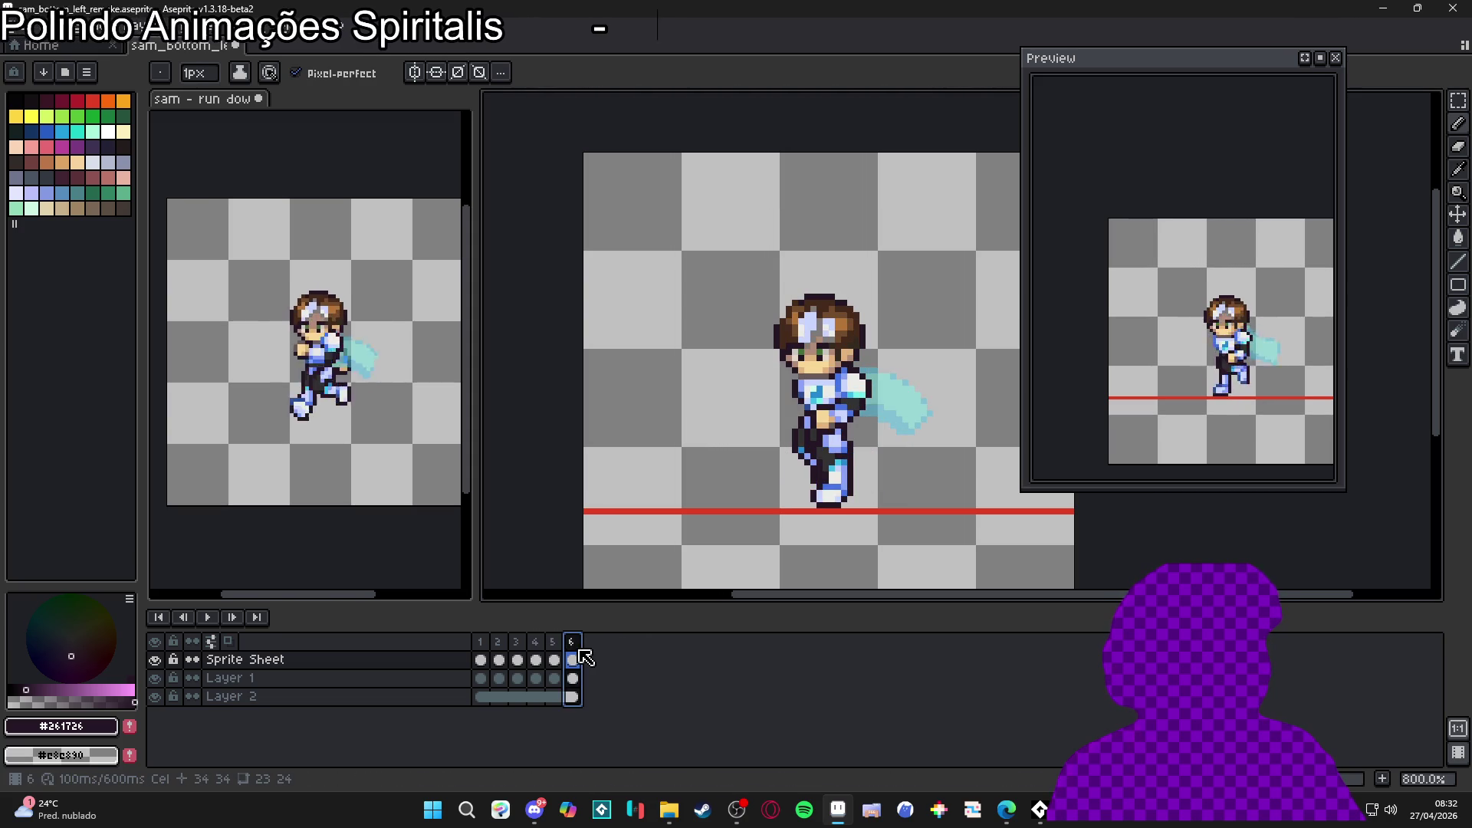
click(509, 652)
click(526, 650)
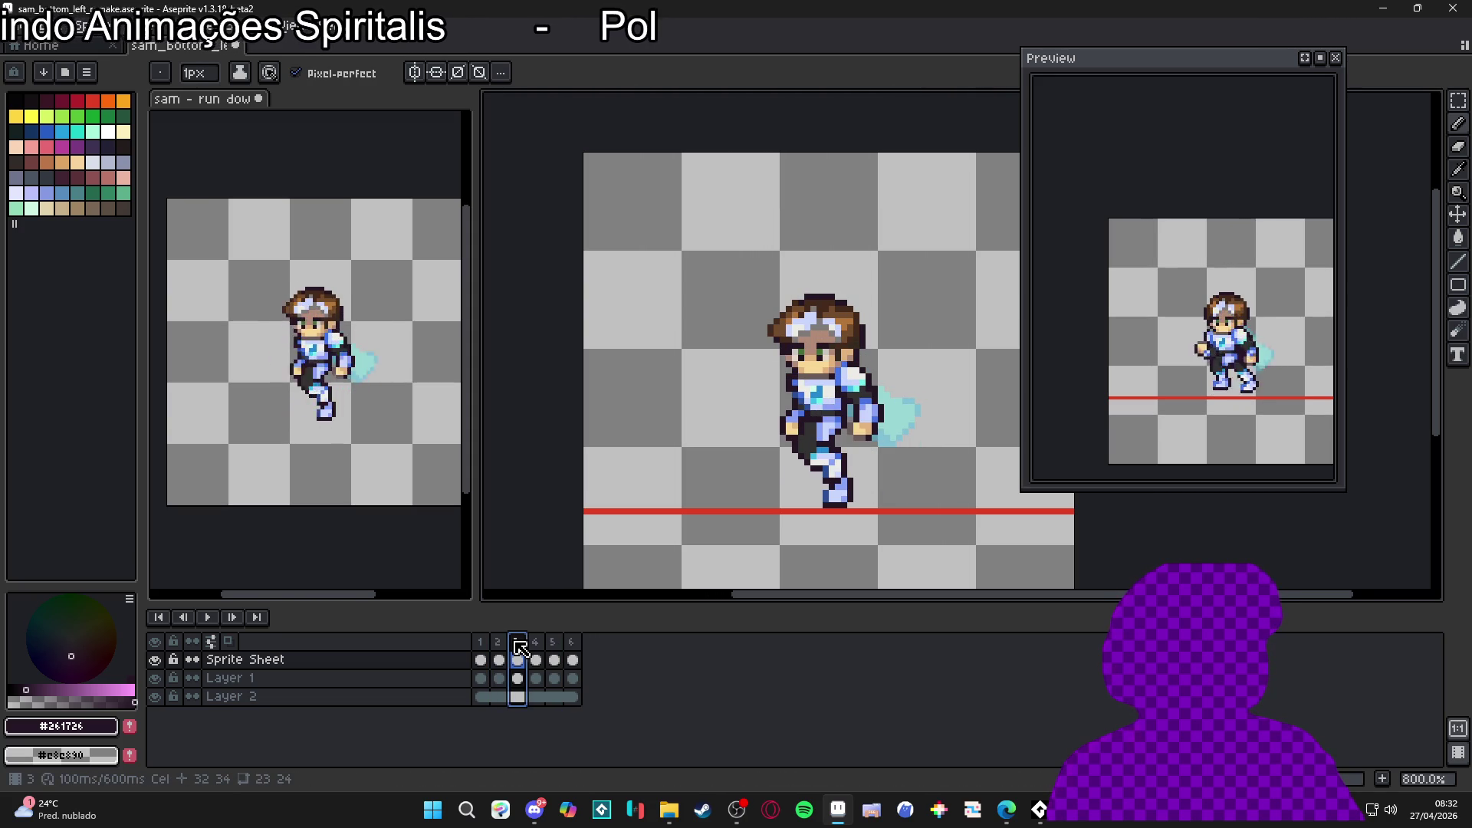
click(535, 648)
click(555, 649)
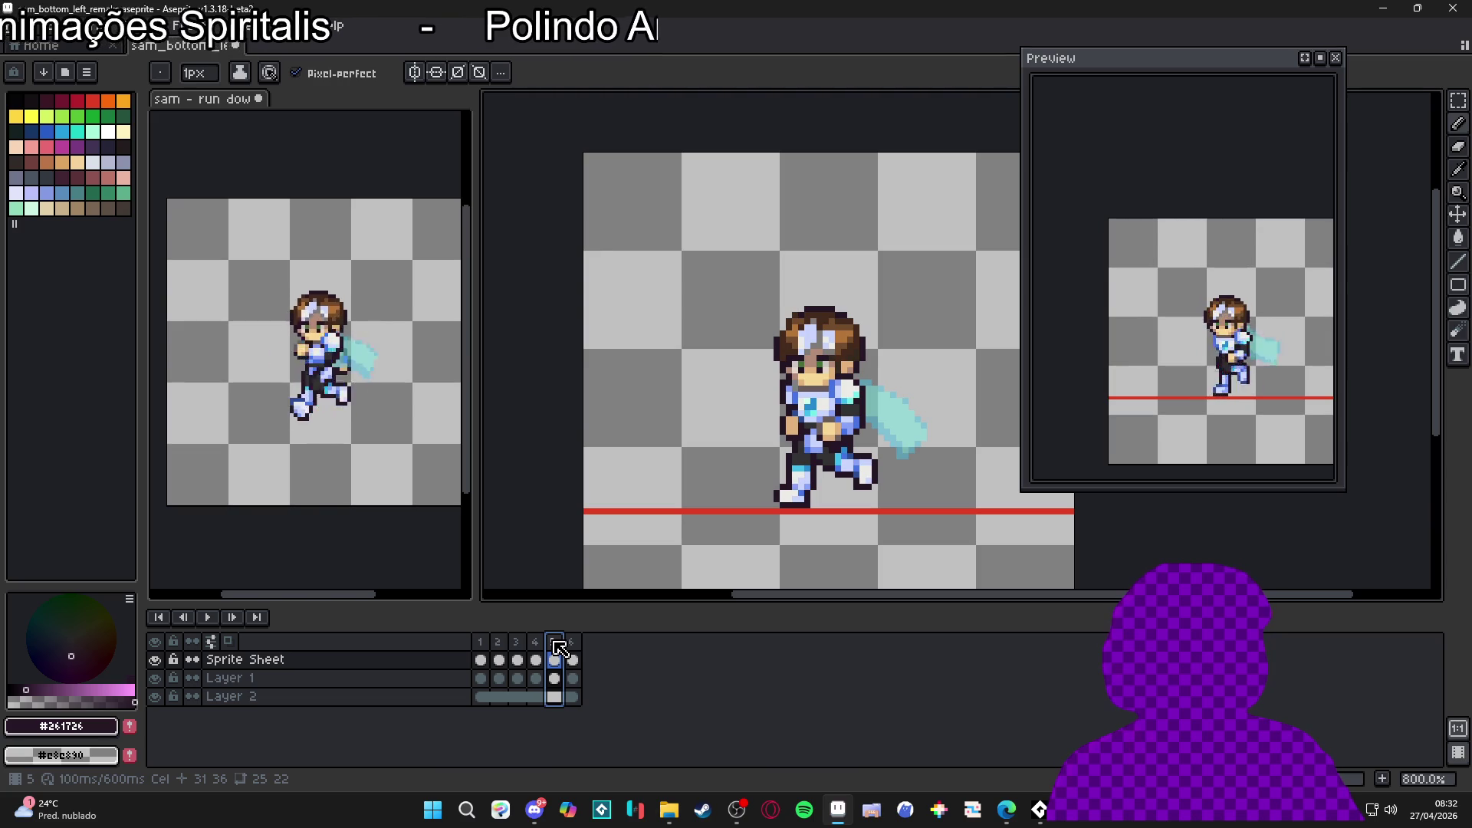
Step: Undo the last hand changes and reselect the 5x3 block of hand pixels
key(ctrl+z)
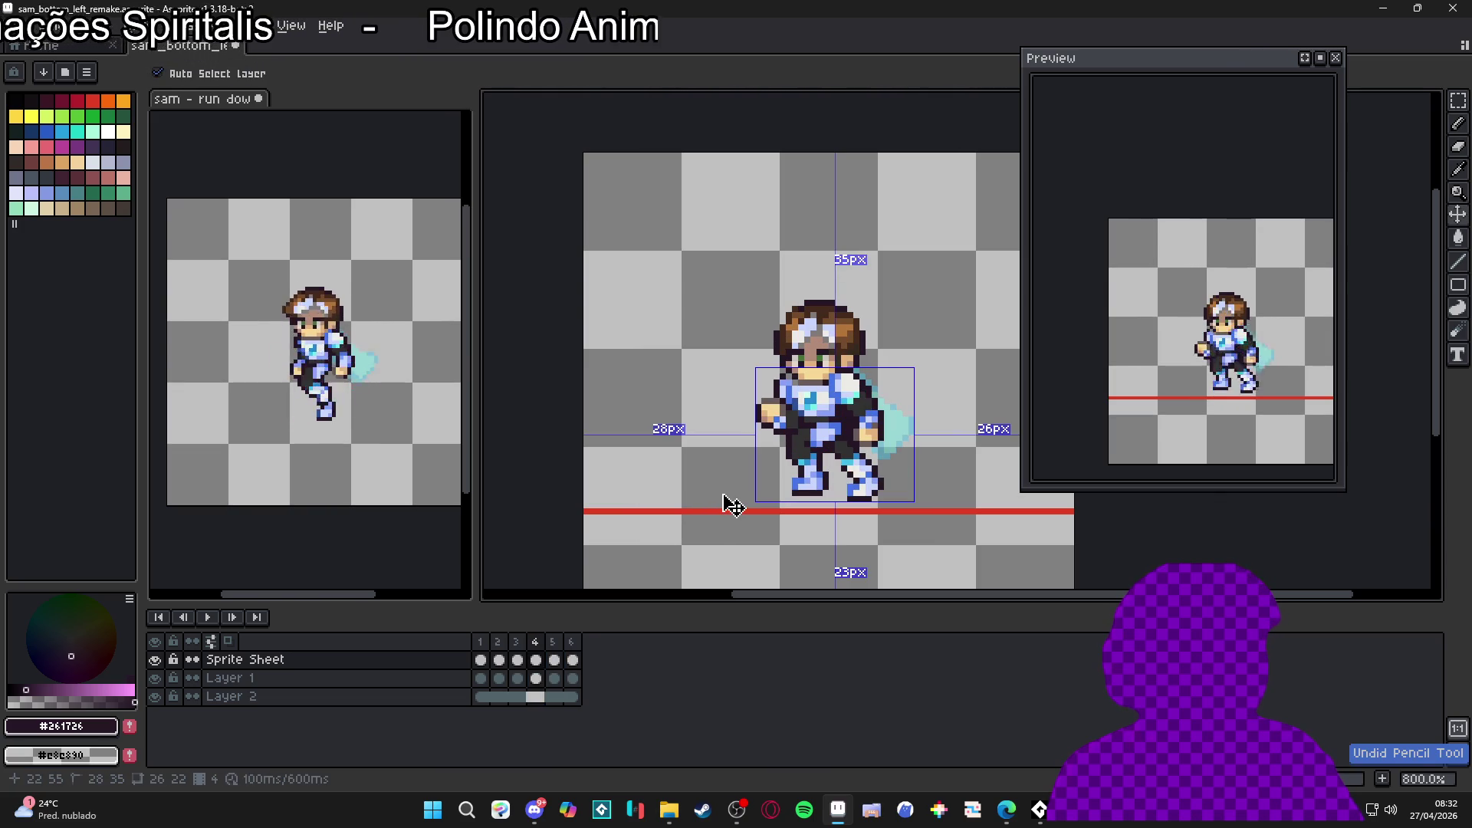
key(ctrl+z)
key(b)
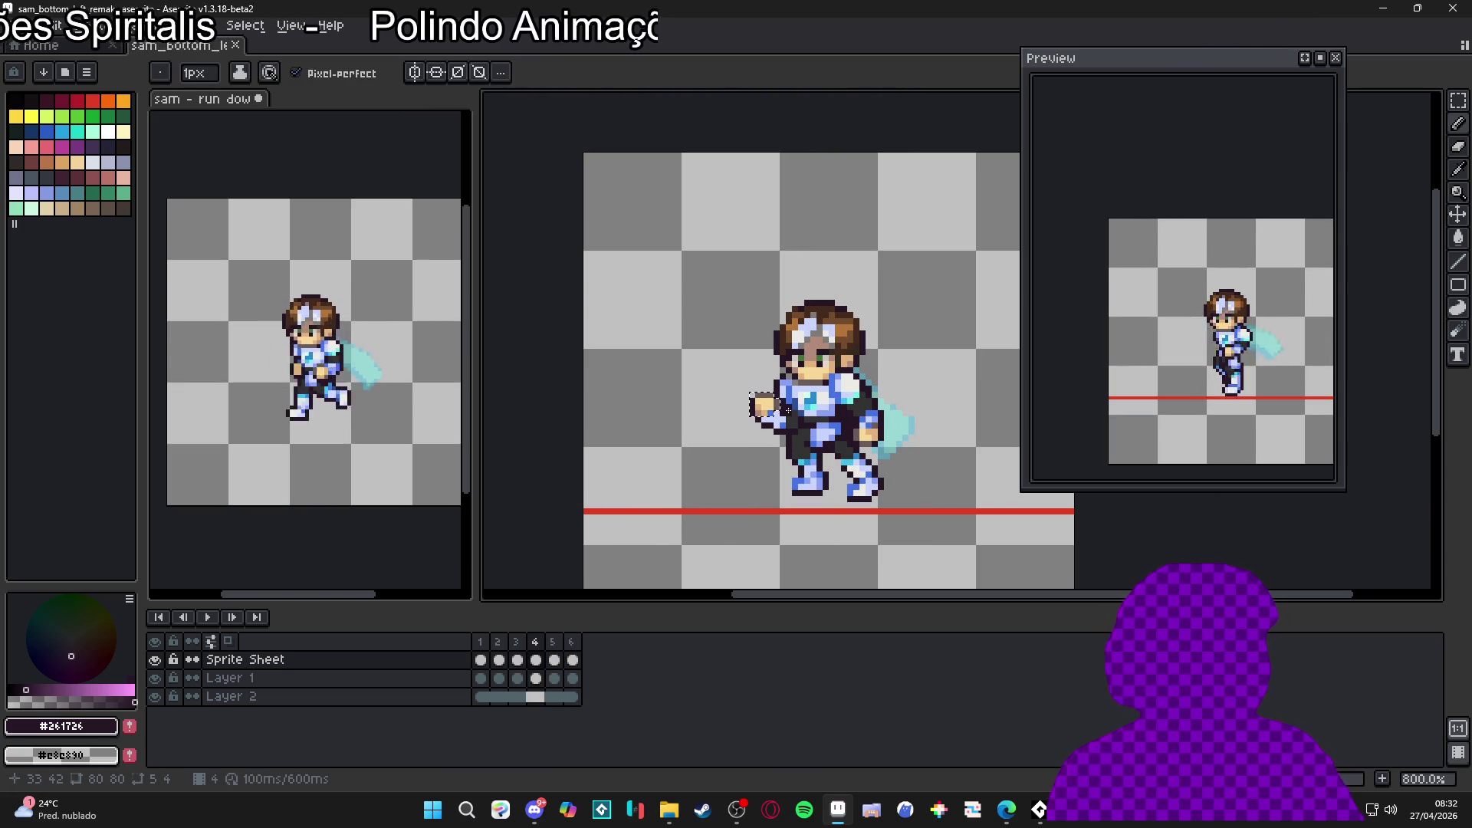
scroll(763, 403, up, 2)
key(v)
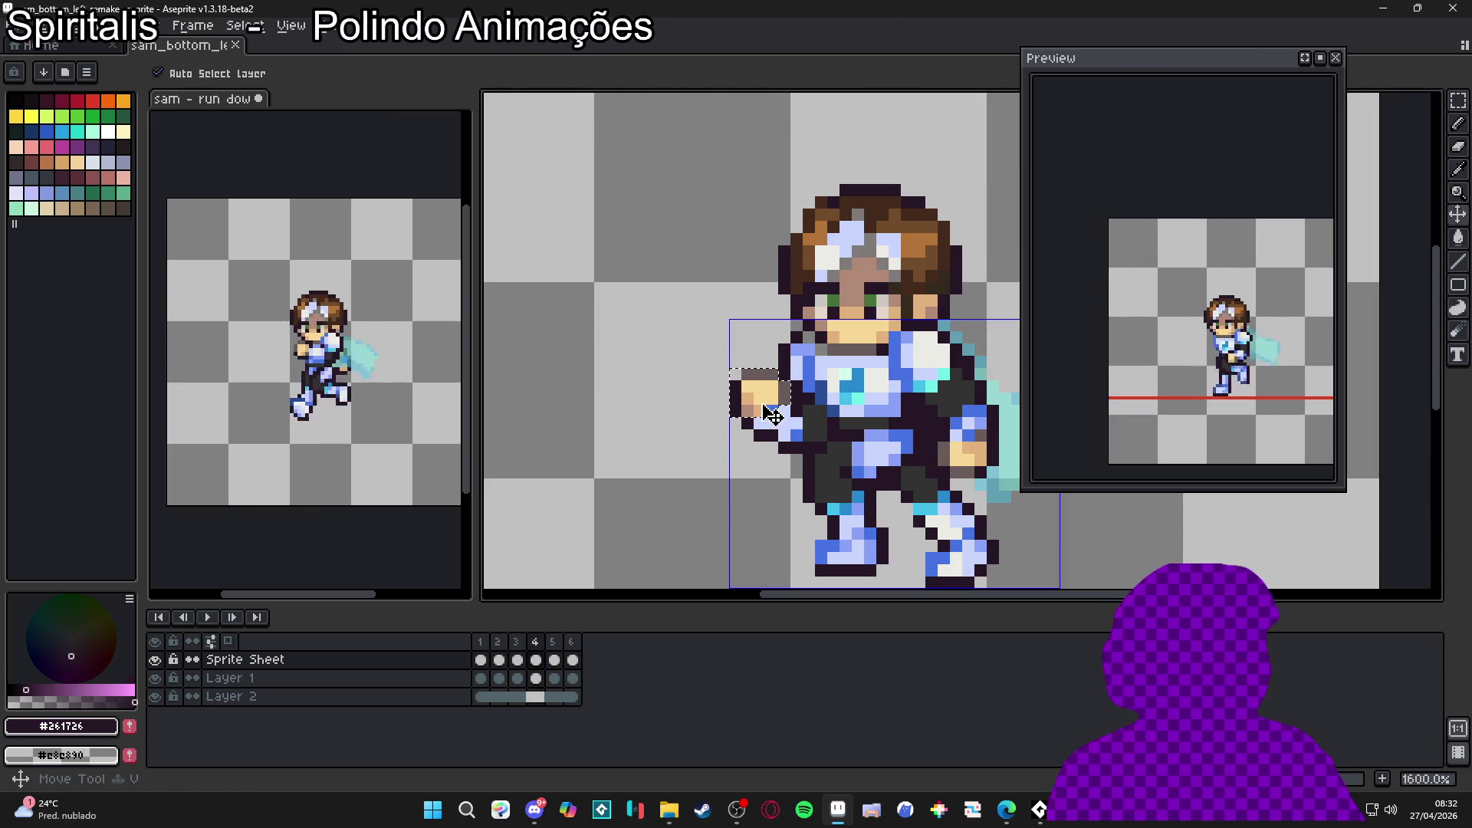
key(m)
scroll(763, 403, up, 1)
drag(714, 357, 814, 422)
scroll(813, 423, up, 1)
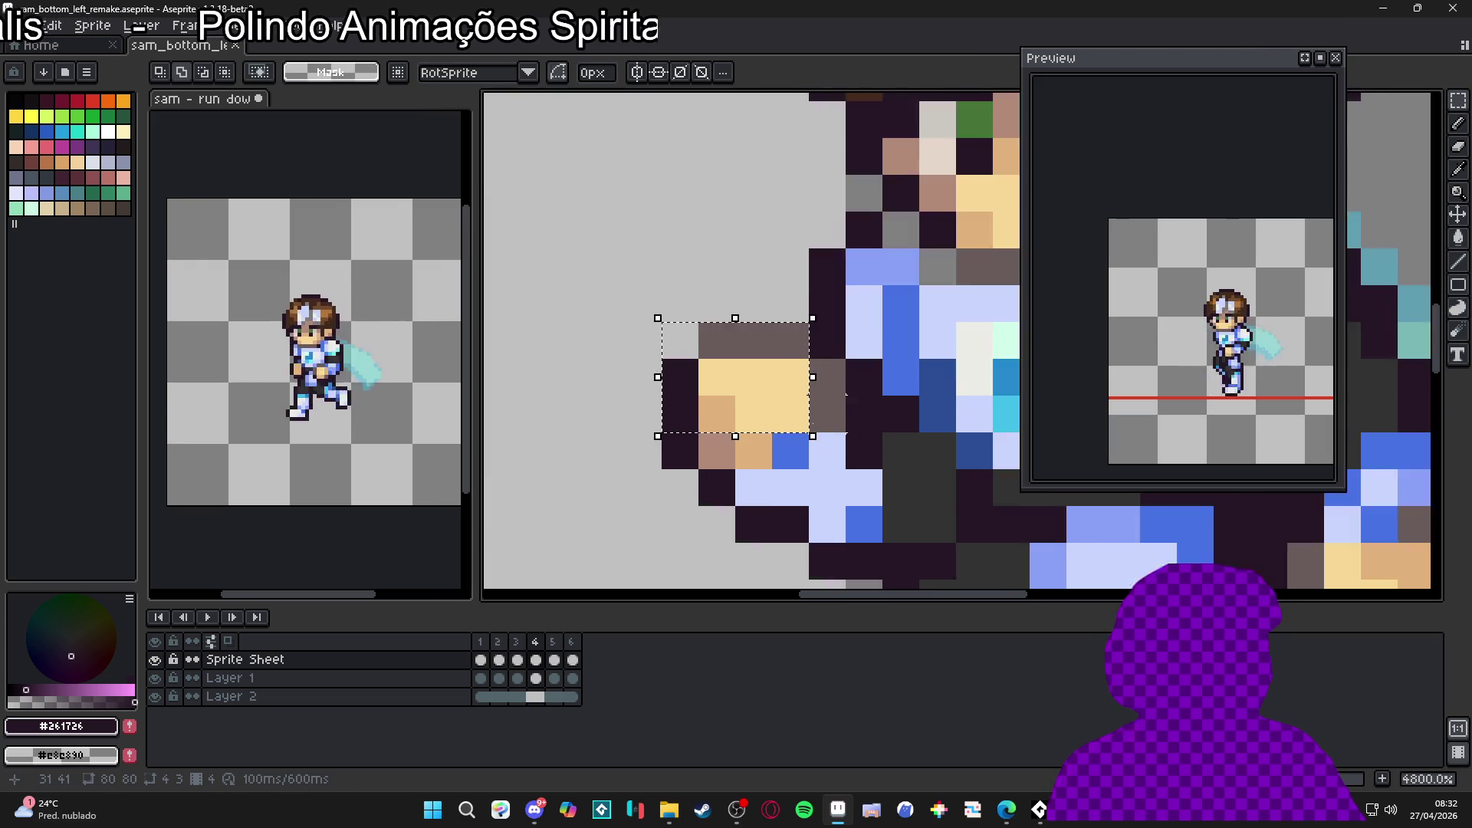
scroll(776, 473, down, 3)
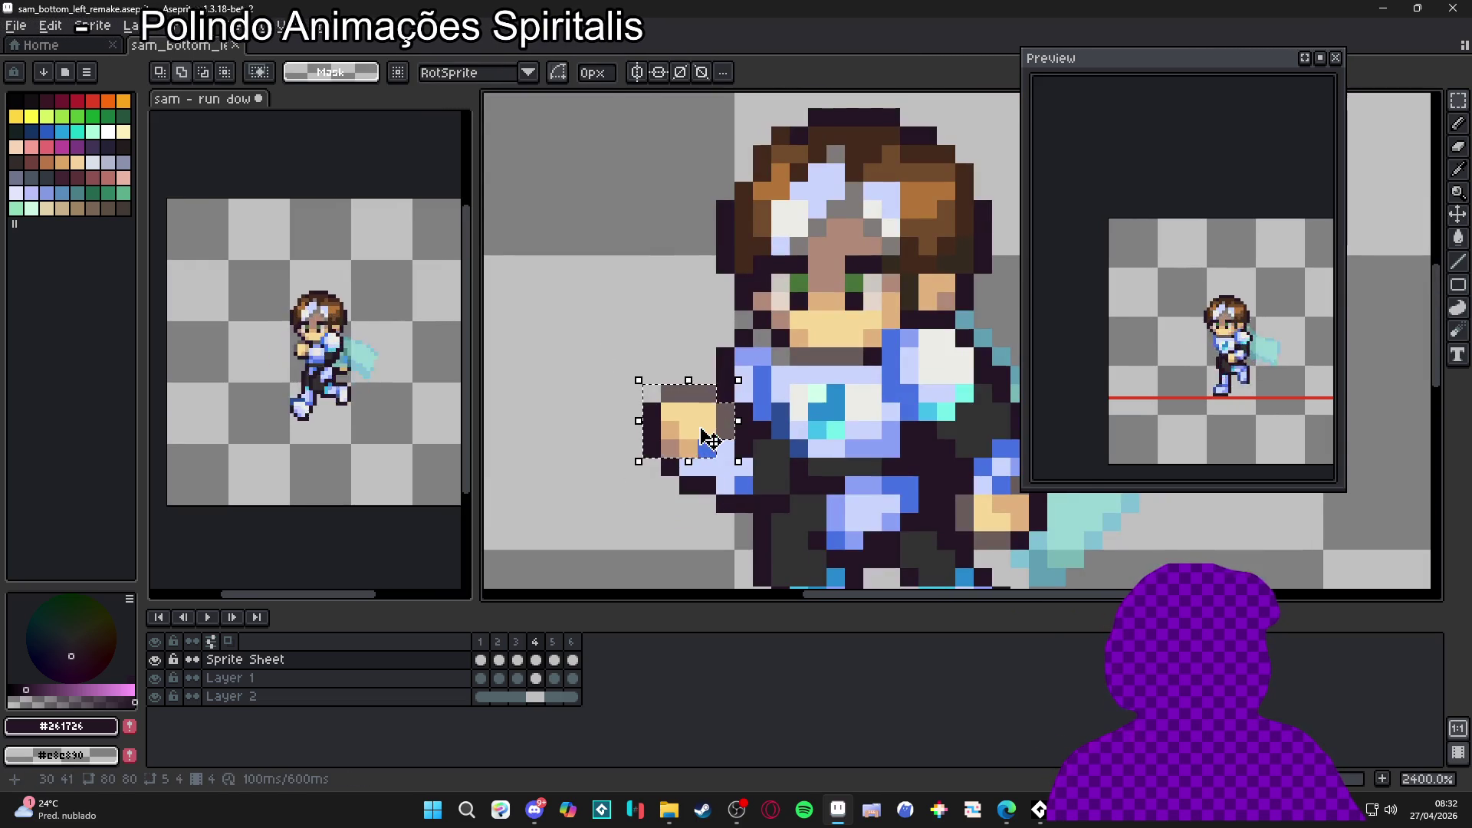
key(b)
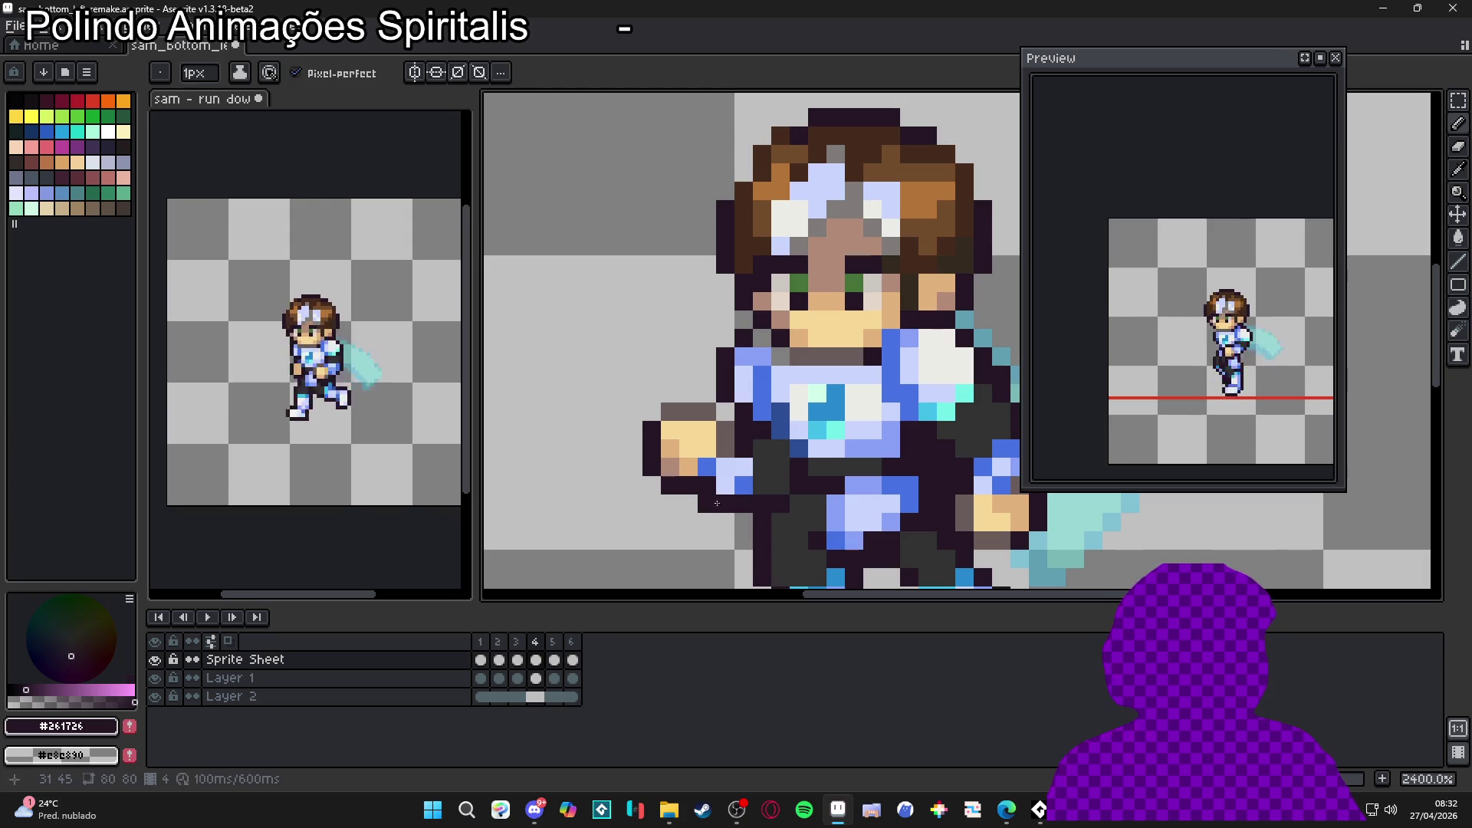
Step: Sample the blue and light blue armour colours, then the grey-brown hand colour
alt+click(714, 490)
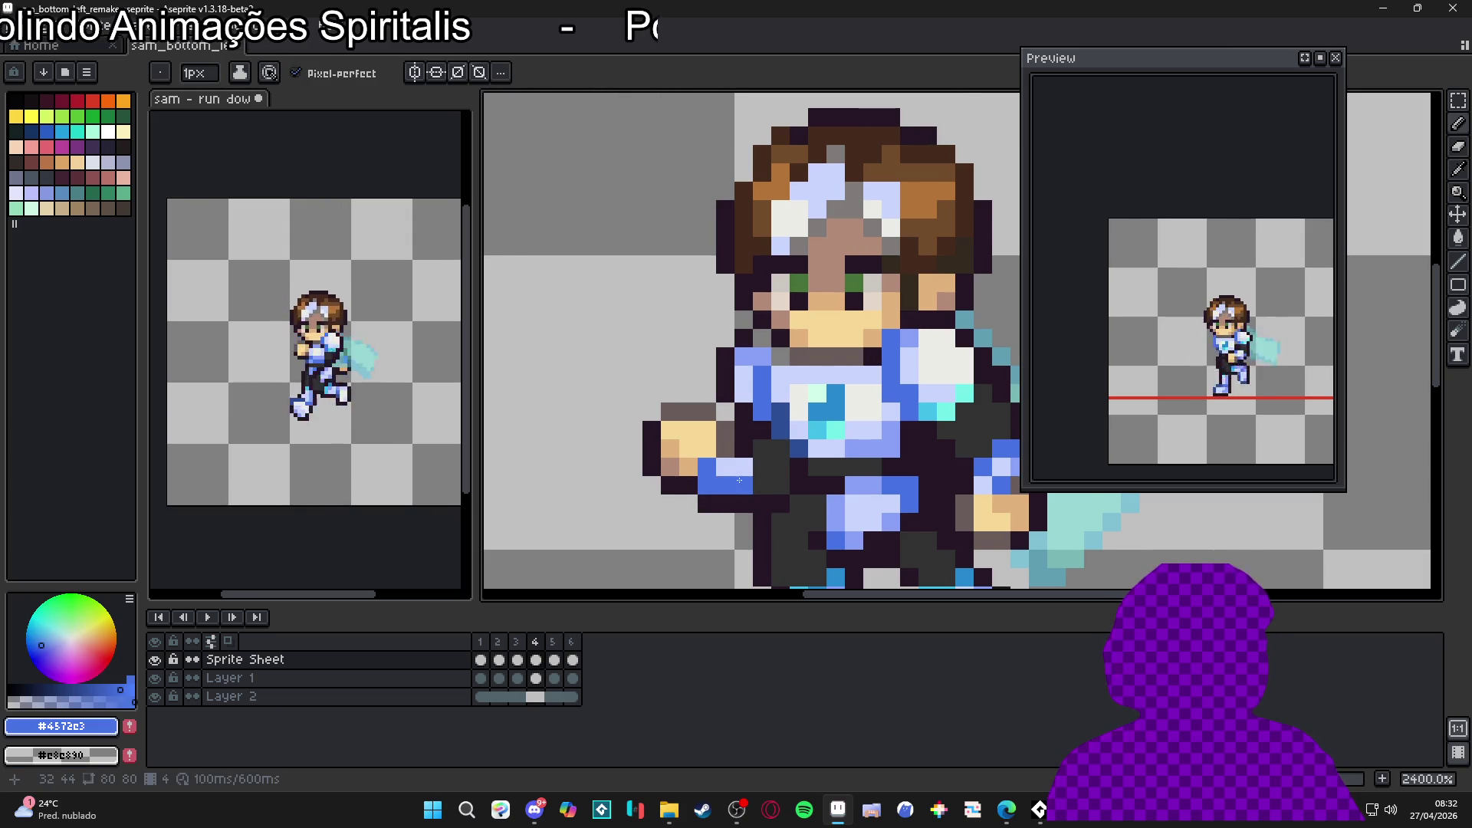
scroll(738, 480, up, 1)
alt+click(756, 474)
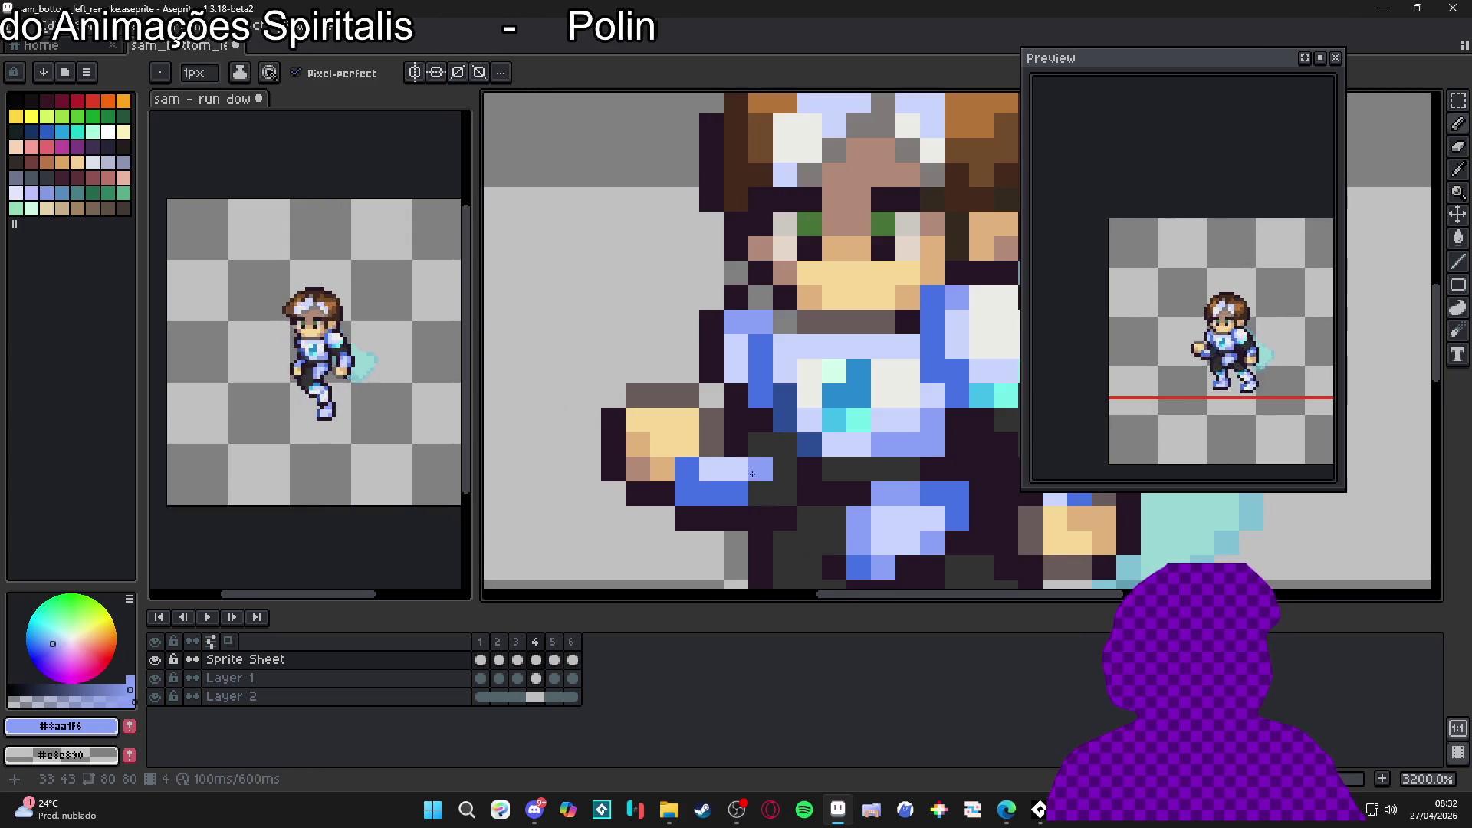
scroll(736, 504, down, 3)
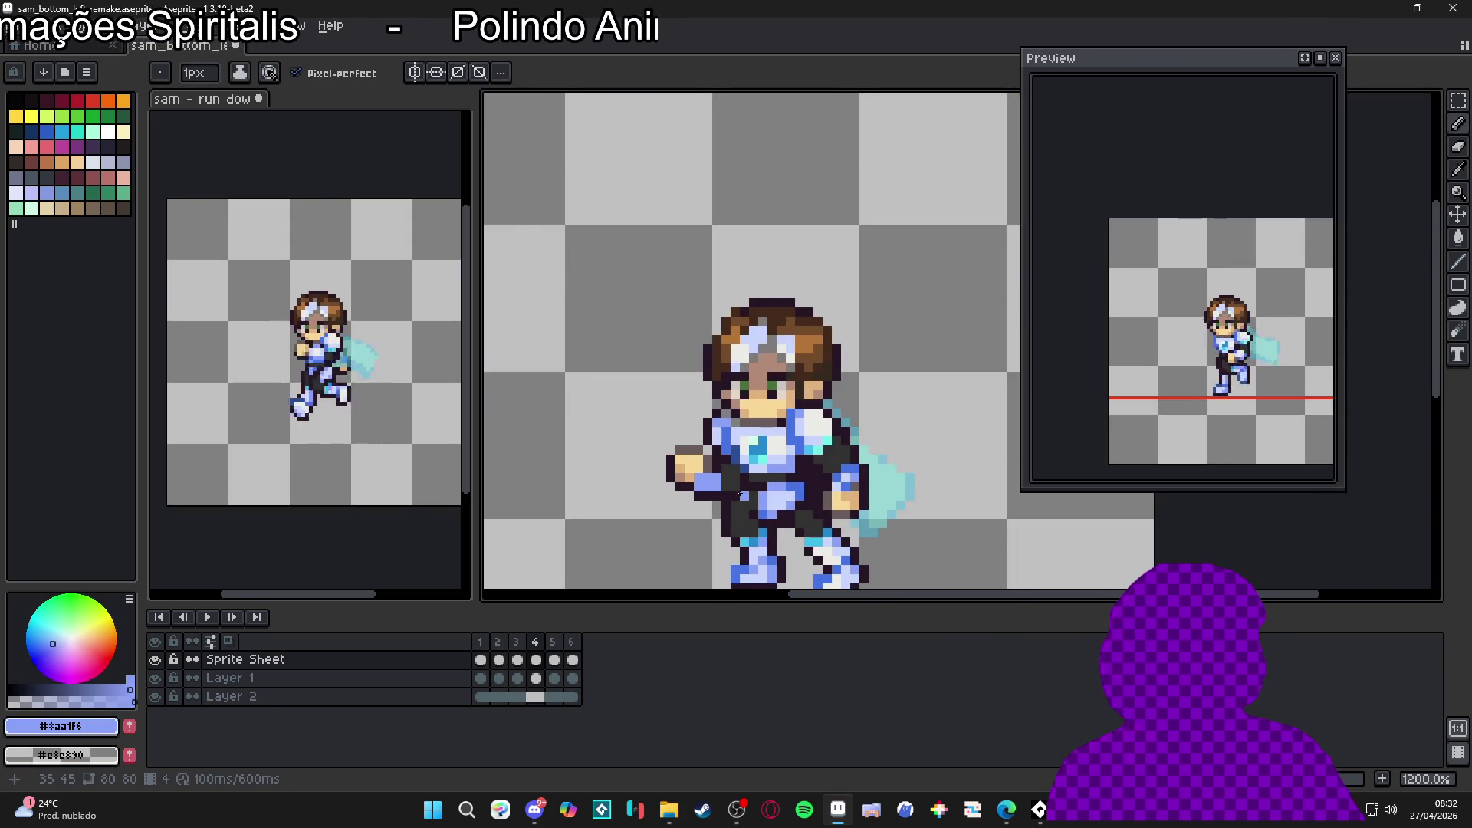
scroll(710, 489, up, 1)
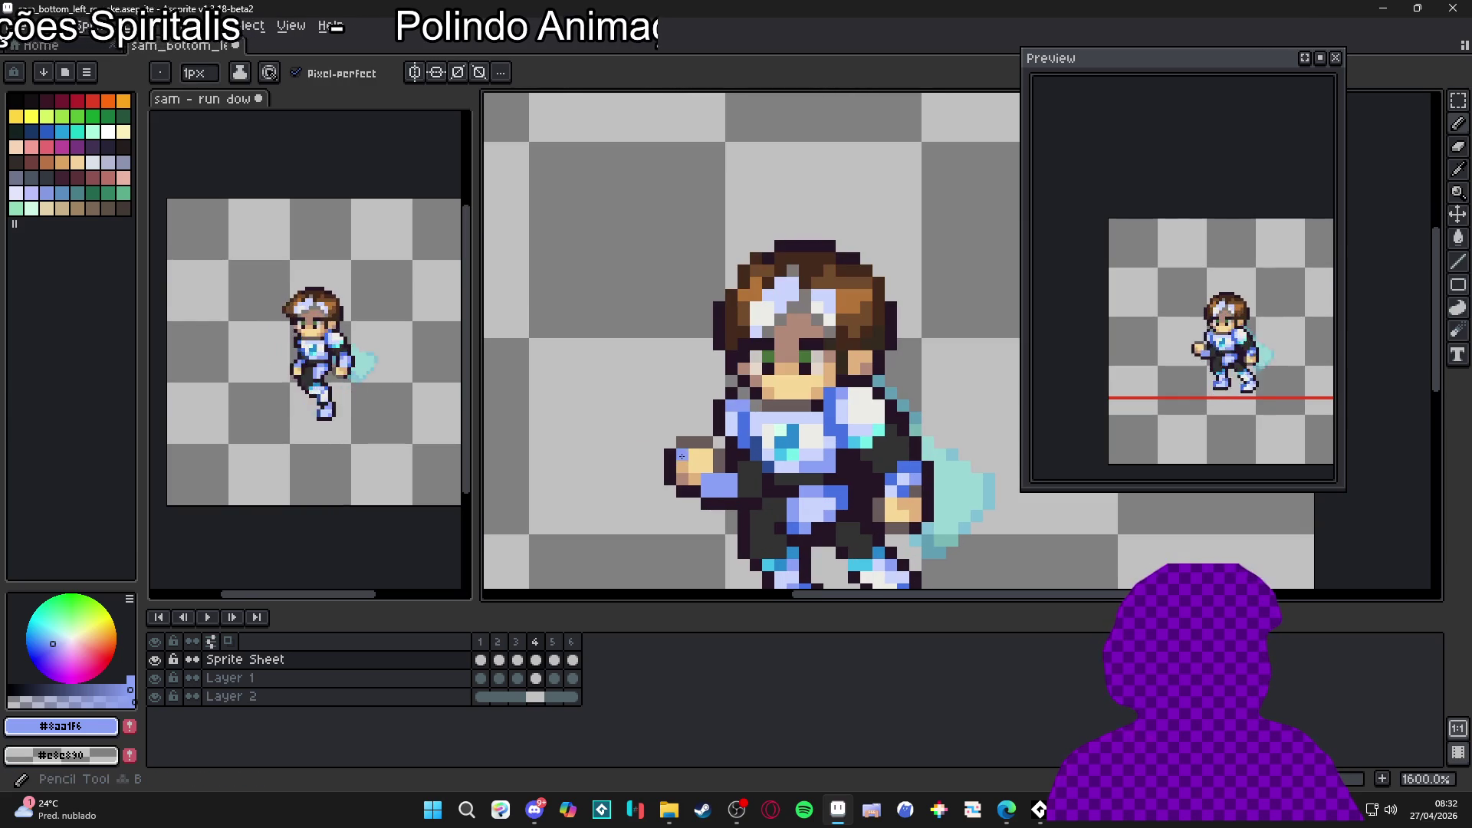
alt+click(671, 464)
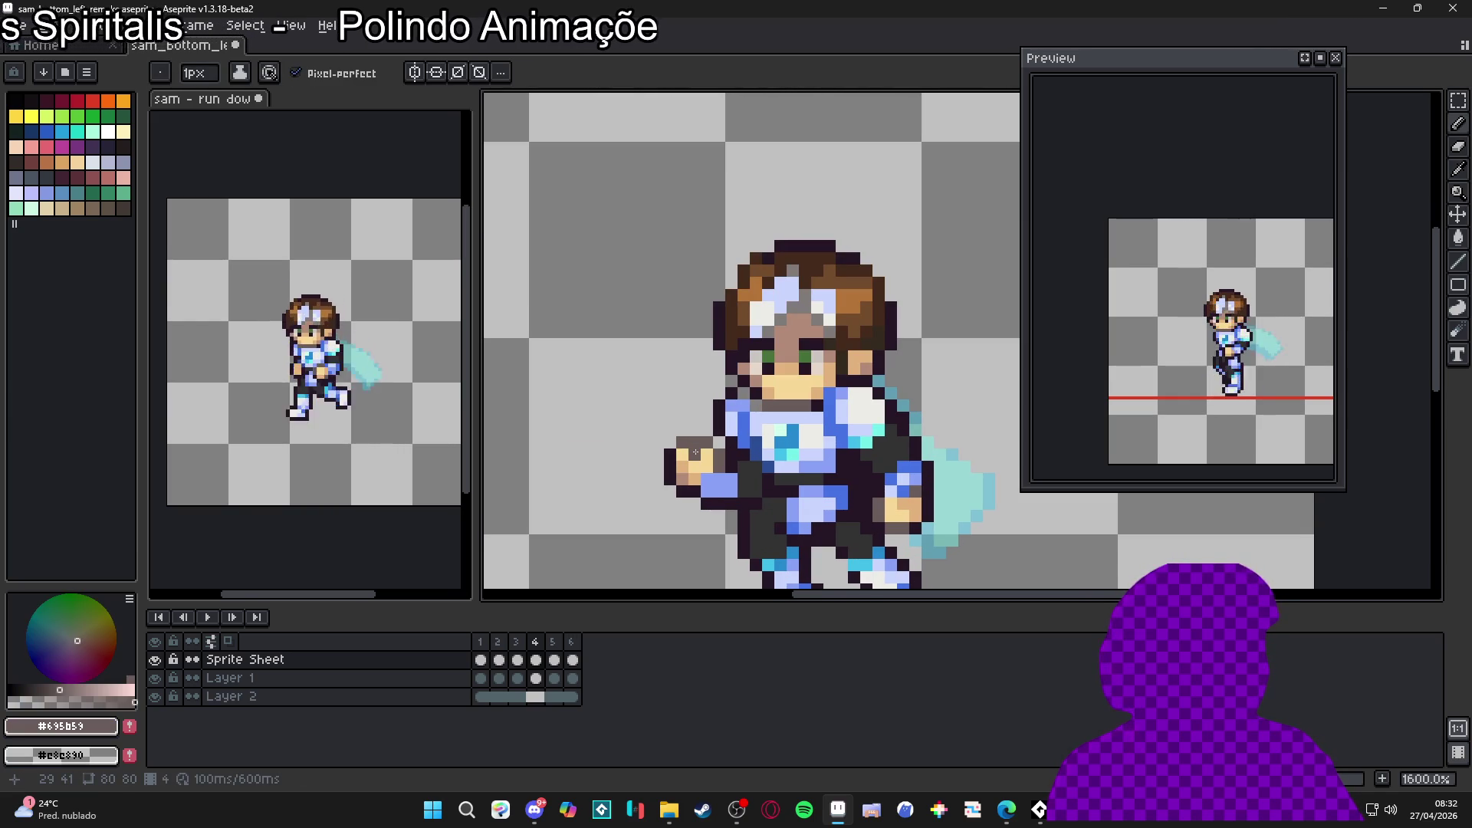
scroll(696, 452, down, 2)
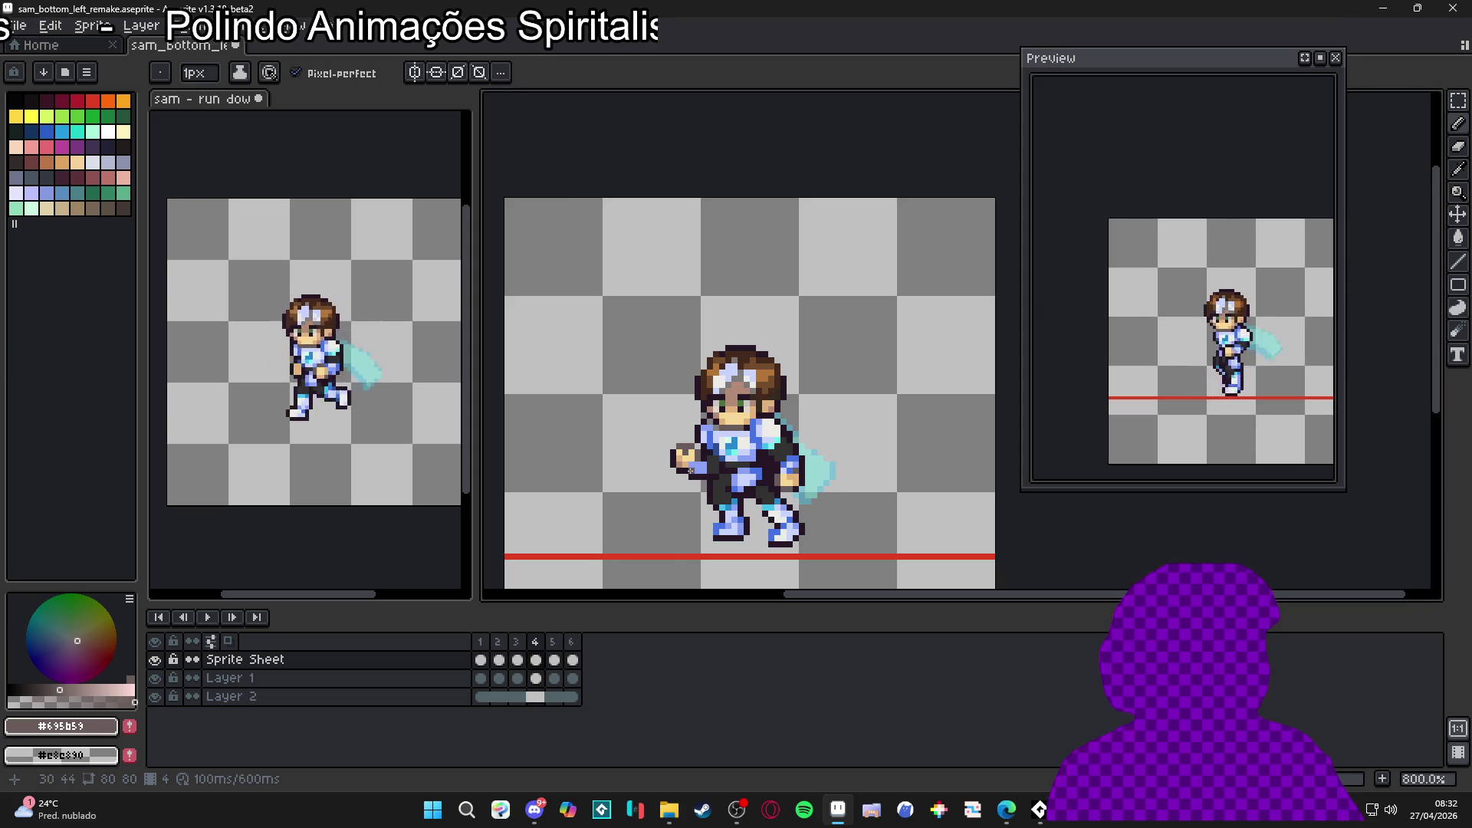
Step: Paint a grey-brown stroke and a tan pixel on the fist, then repaint tan pixels grey-brown
scroll(690, 464, up, 3)
drag(676, 441, 676, 460)
alt+click(662, 444)
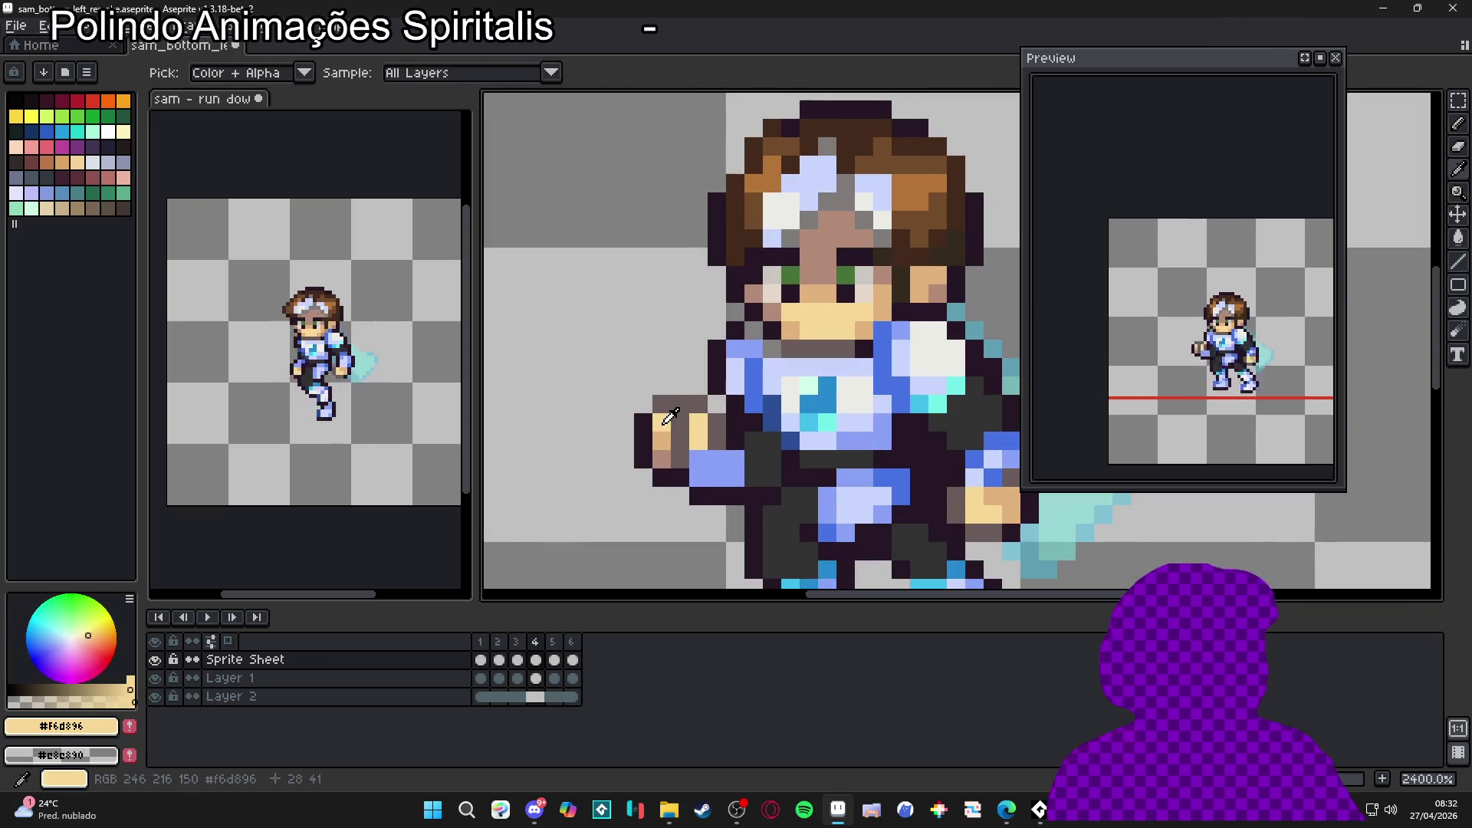
alt+click(664, 460)
click(666, 438)
alt+click(716, 424)
drag(698, 422, 703, 440)
Step: Darken the outline pixels beside and along the fist with the dark outline colour
alt+click(659, 456)
scroll(709, 482, down, 1)
scroll(709, 481, up, 1)
alt+click(717, 460)
click(717, 460)
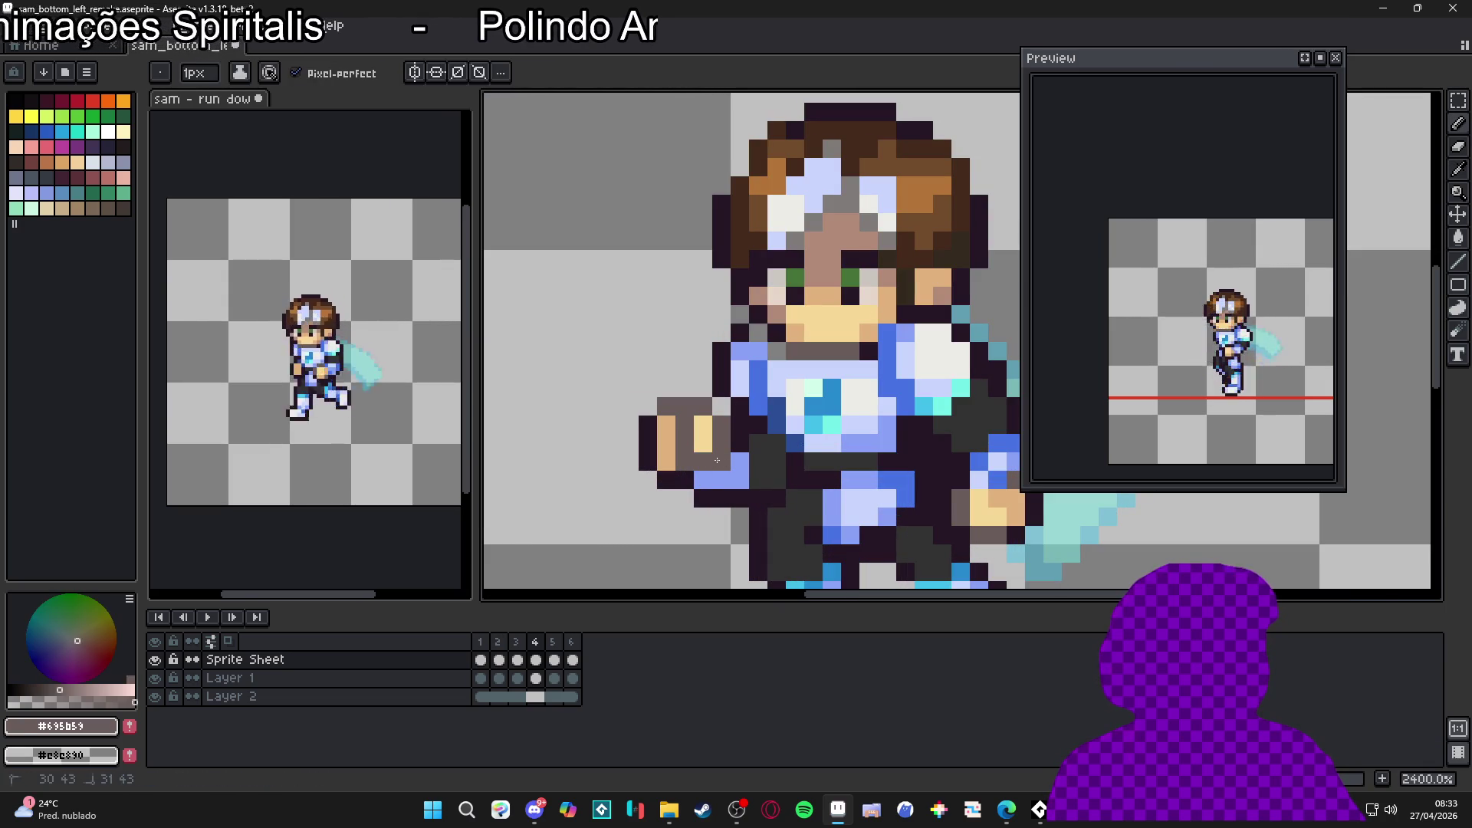
alt+click(720, 460)
click(702, 460)
drag(721, 444, 721, 424)
scroll(724, 472, down, 1)
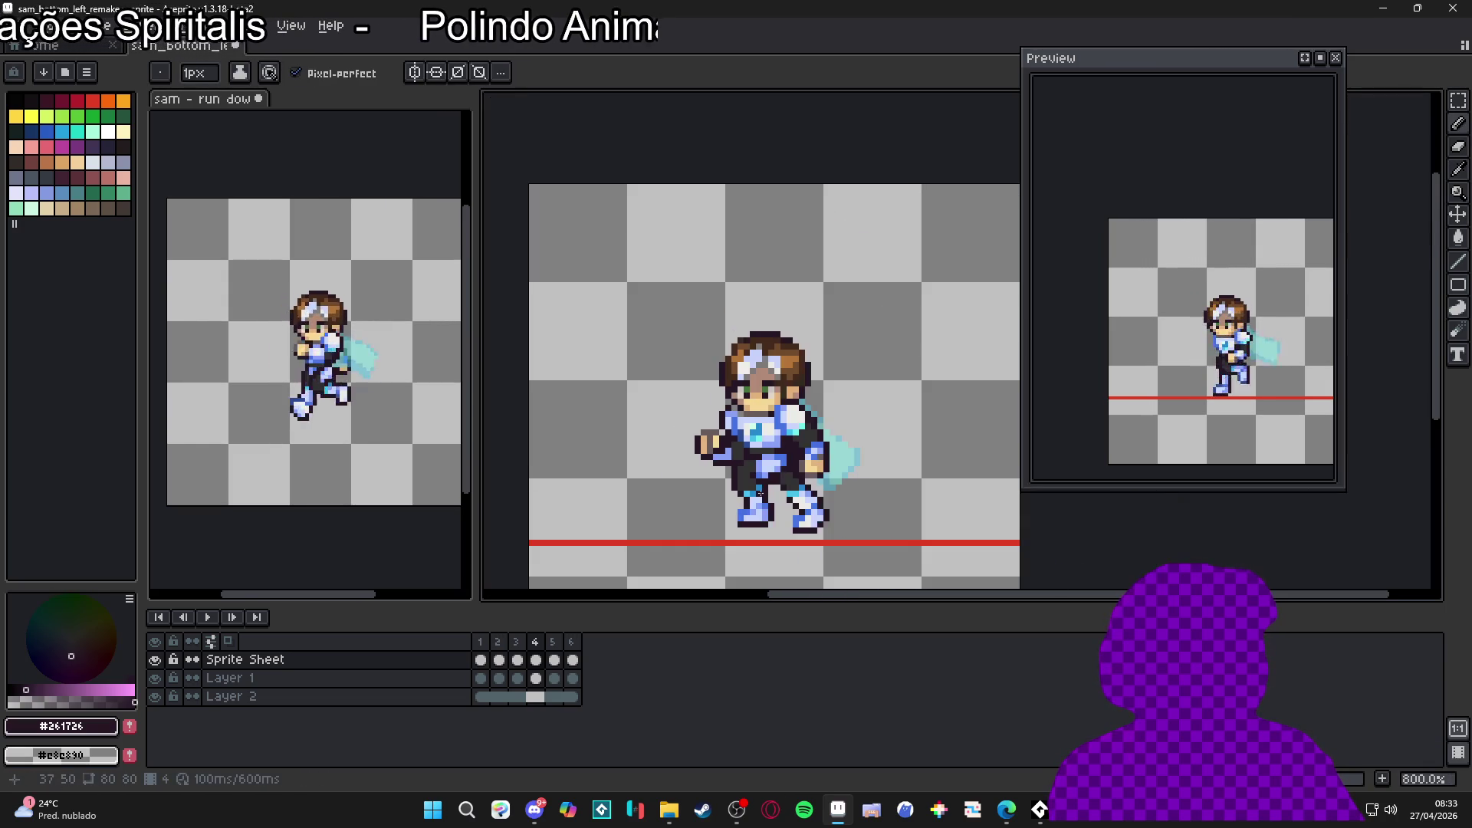
scroll(725, 472, up, 1)
scroll(725, 472, down, 1)
scroll(722, 475, down, 2)
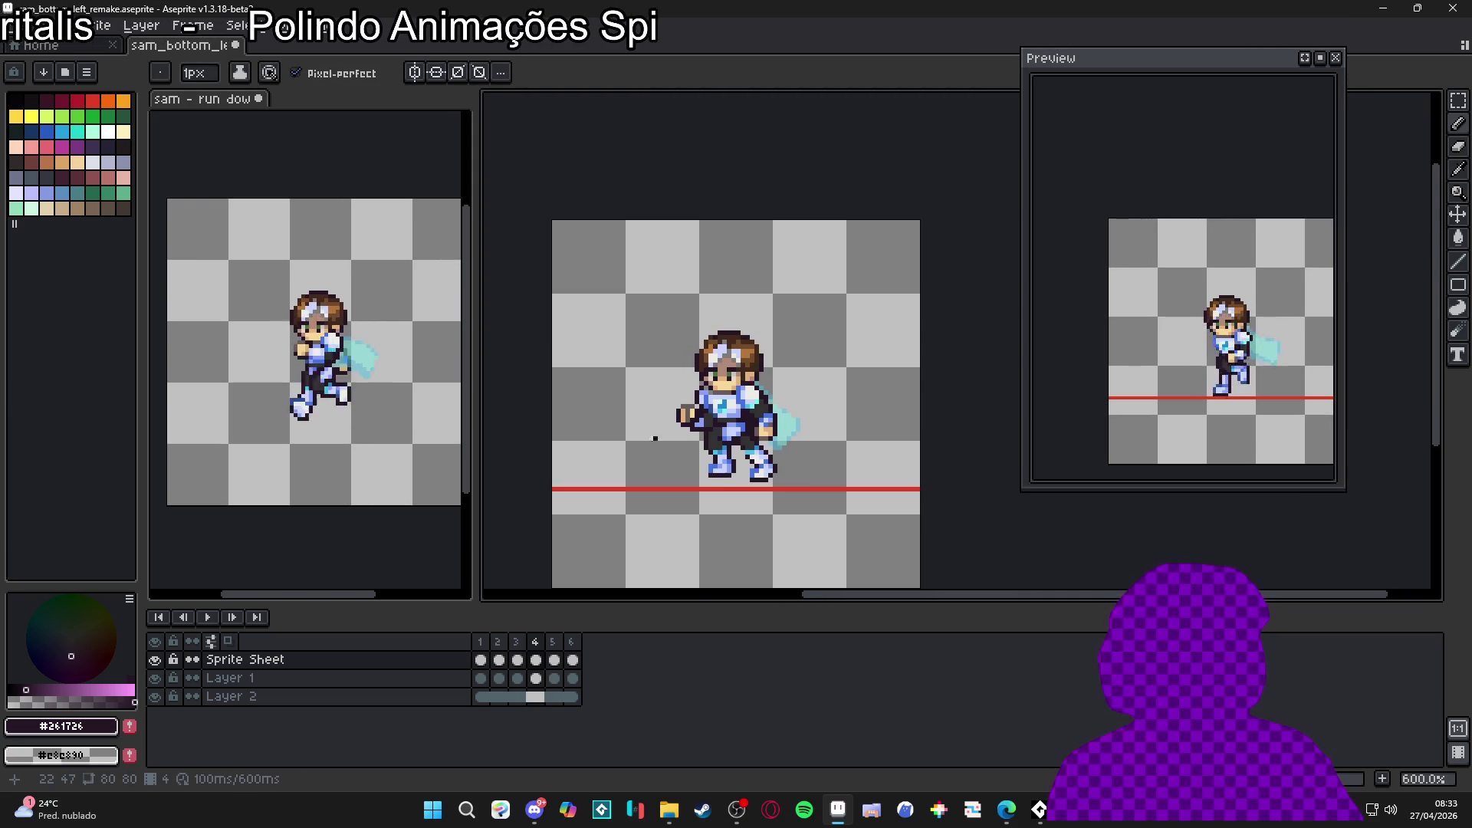
scroll(670, 447, up, 3)
Step: Repaint a skin pixel beside the hand grey-brown and a hand pixel tan
alt+click(734, 393)
scroll(732, 393, right, 3)
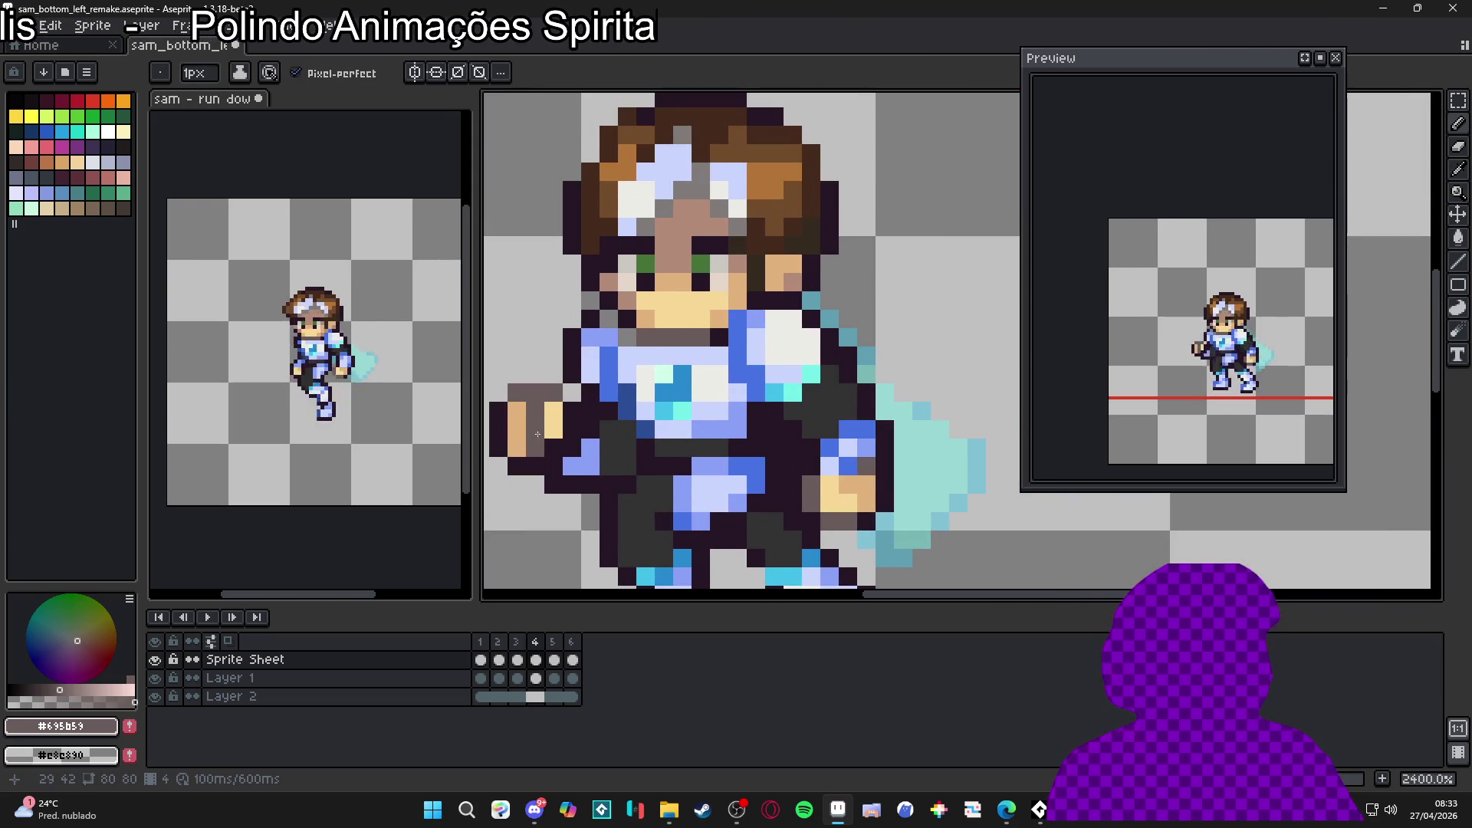
alt+click(867, 481)
alt+click(832, 497)
scroll(630, 427, left, 3)
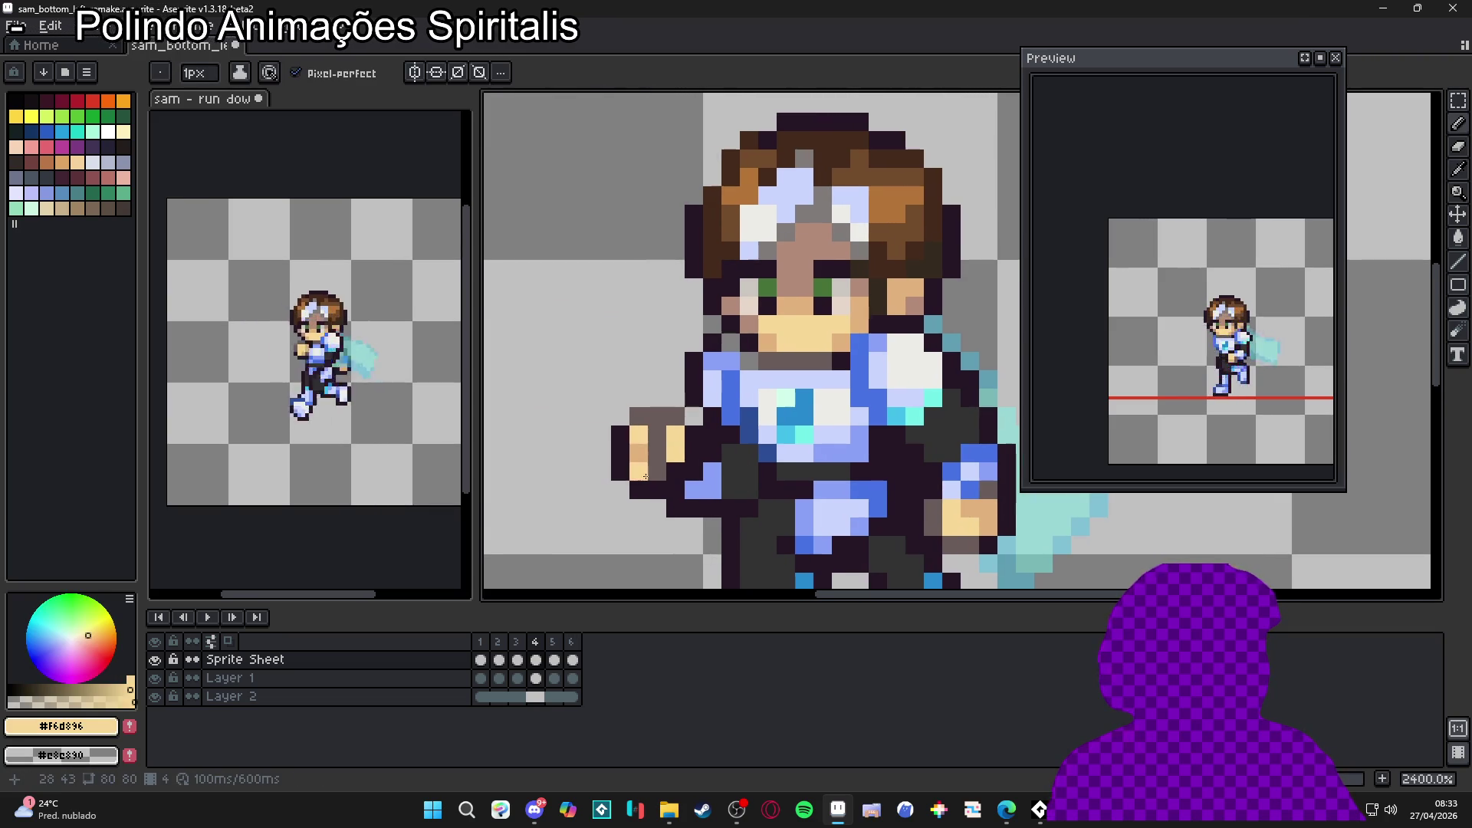
scroll(731, 504, down, 3)
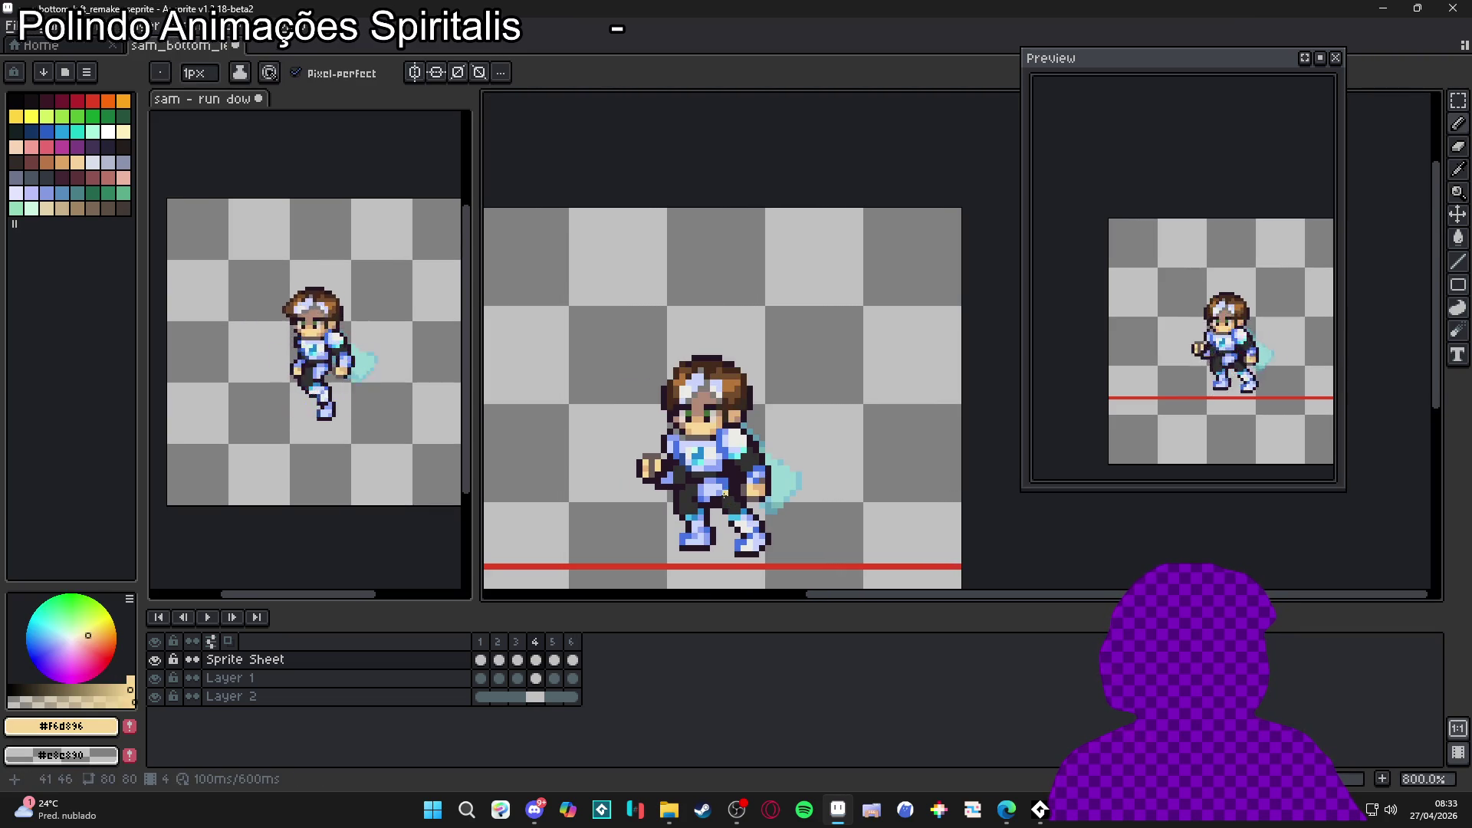
scroll(724, 499, up, 3)
alt+click(628, 475)
click(619, 478)
alt+click(644, 438)
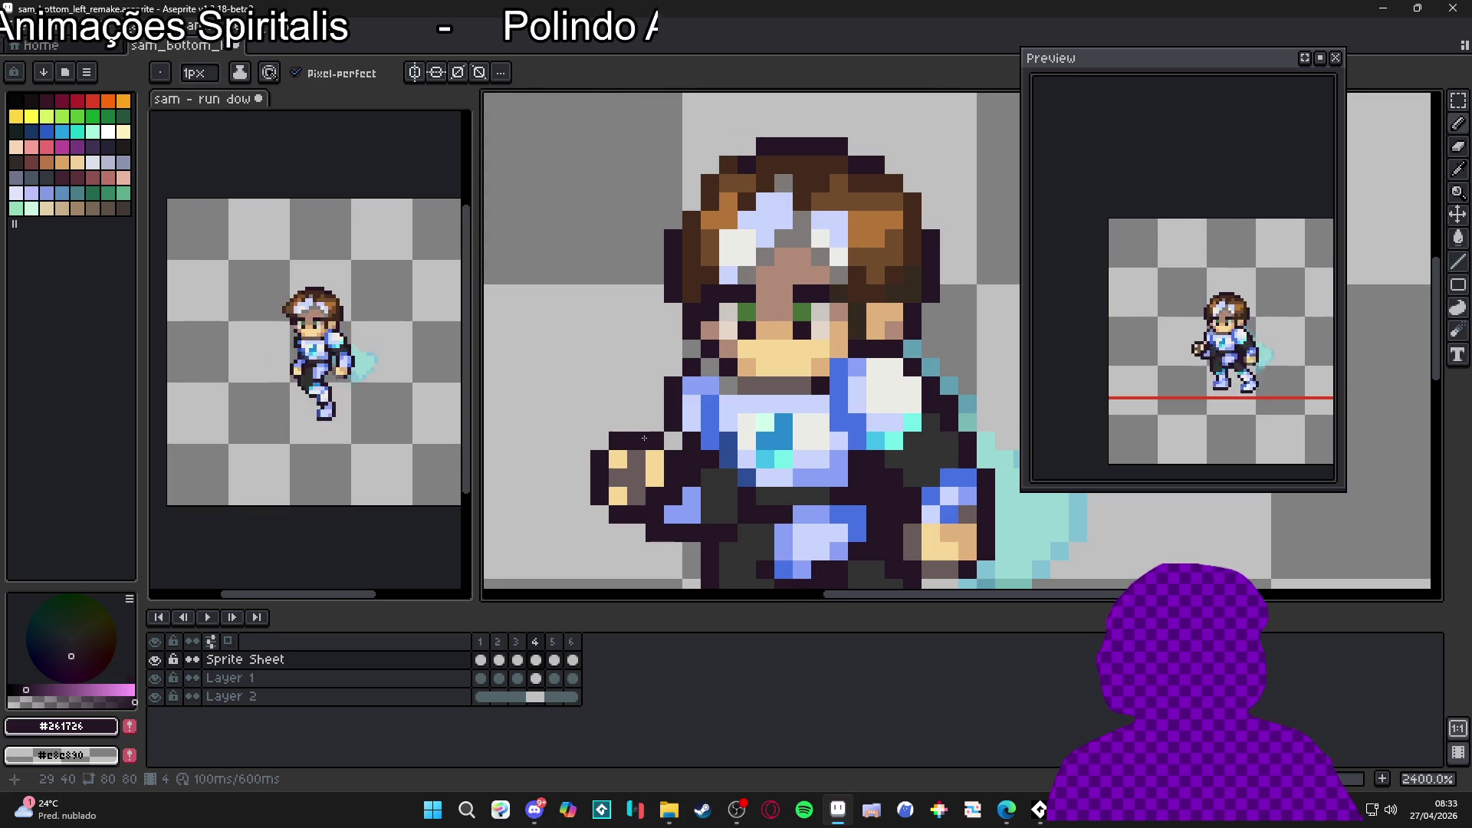
alt+click(950, 526)
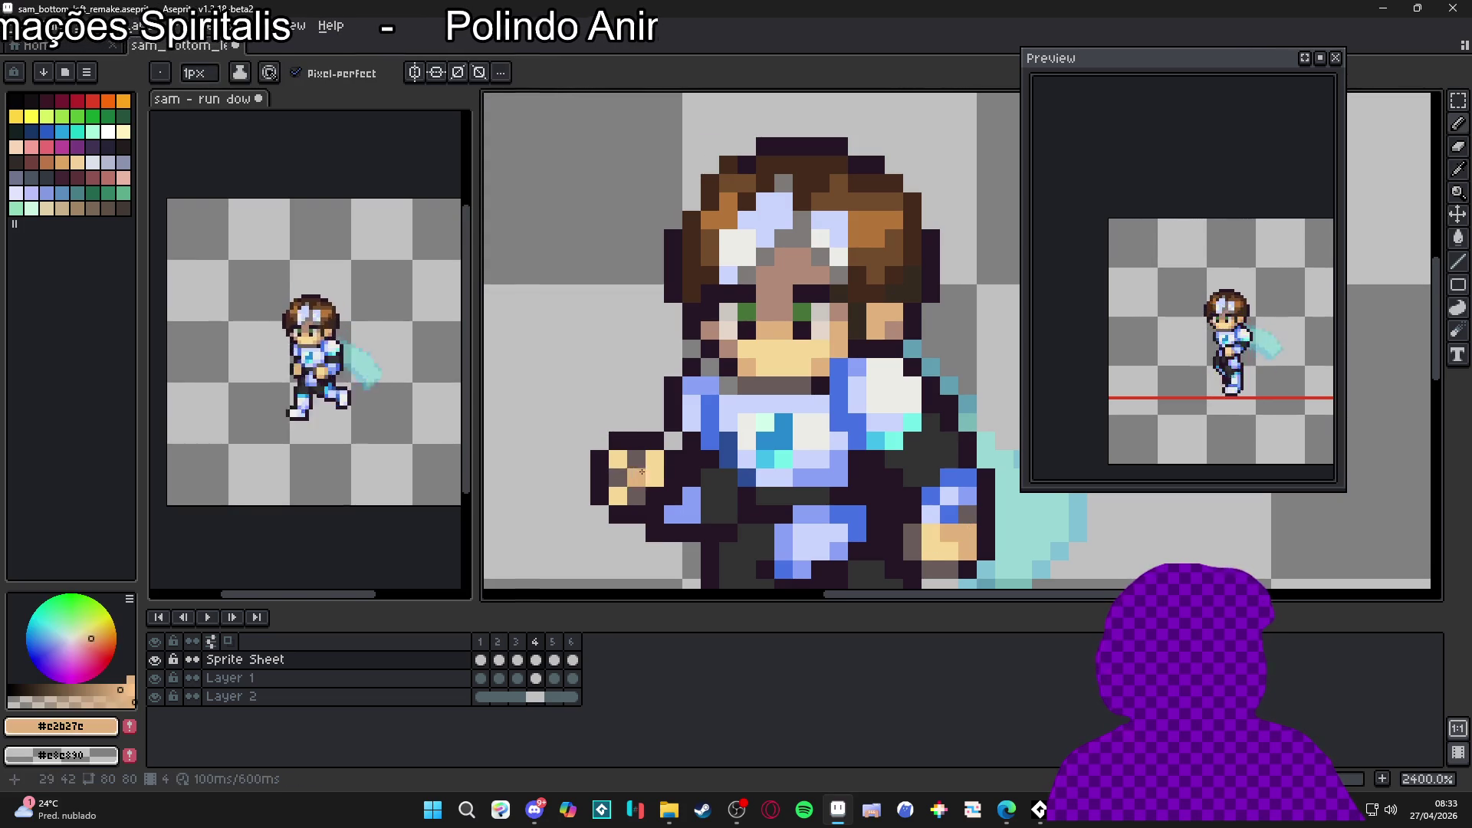
click(635, 476)
Step: Darken two more pixels on the hand with the dark #261726 outline colour
scroll(661, 506, down, 3)
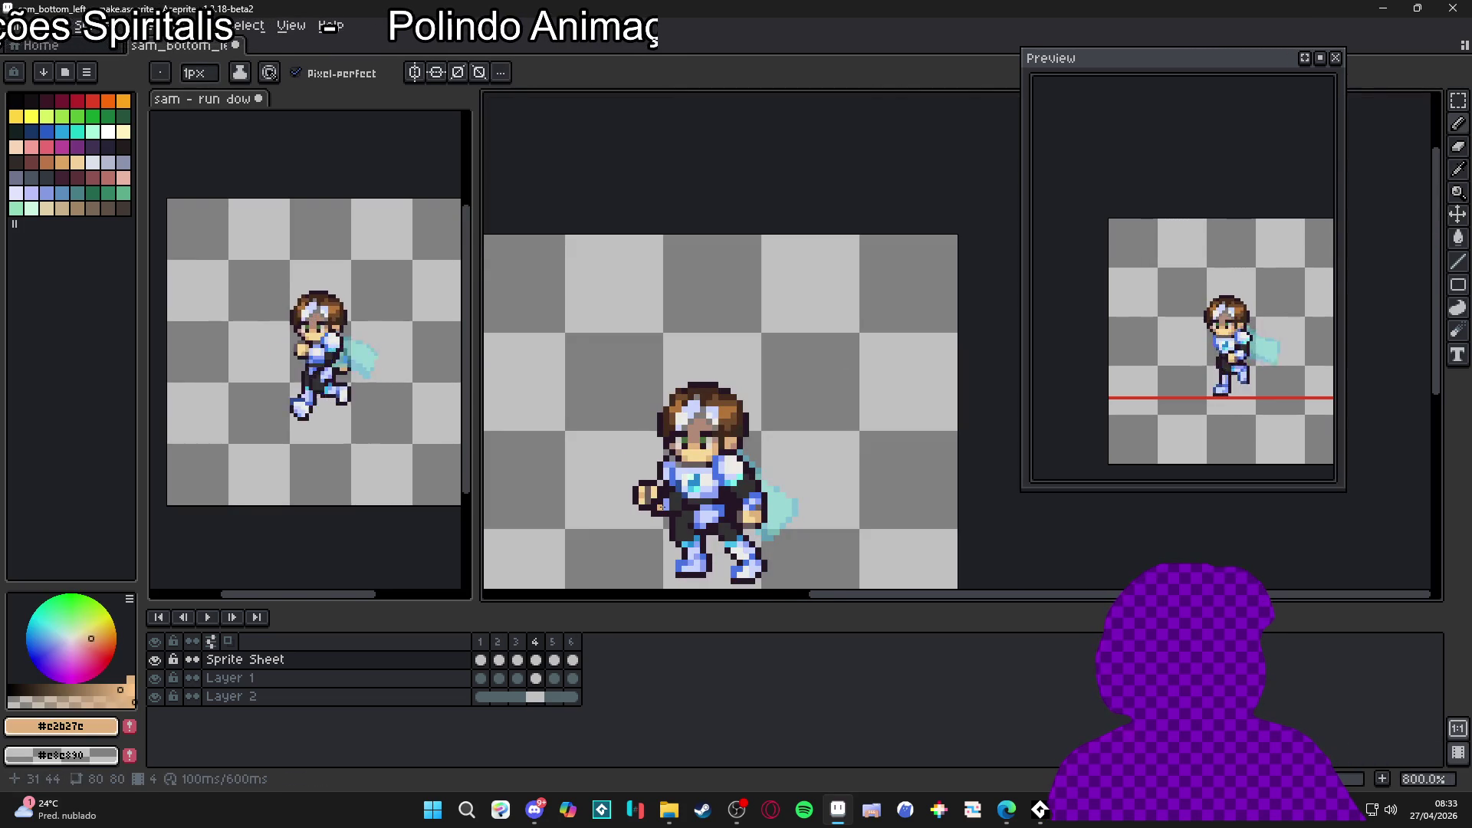
scroll(658, 503, up, 2)
alt+click(616, 533)
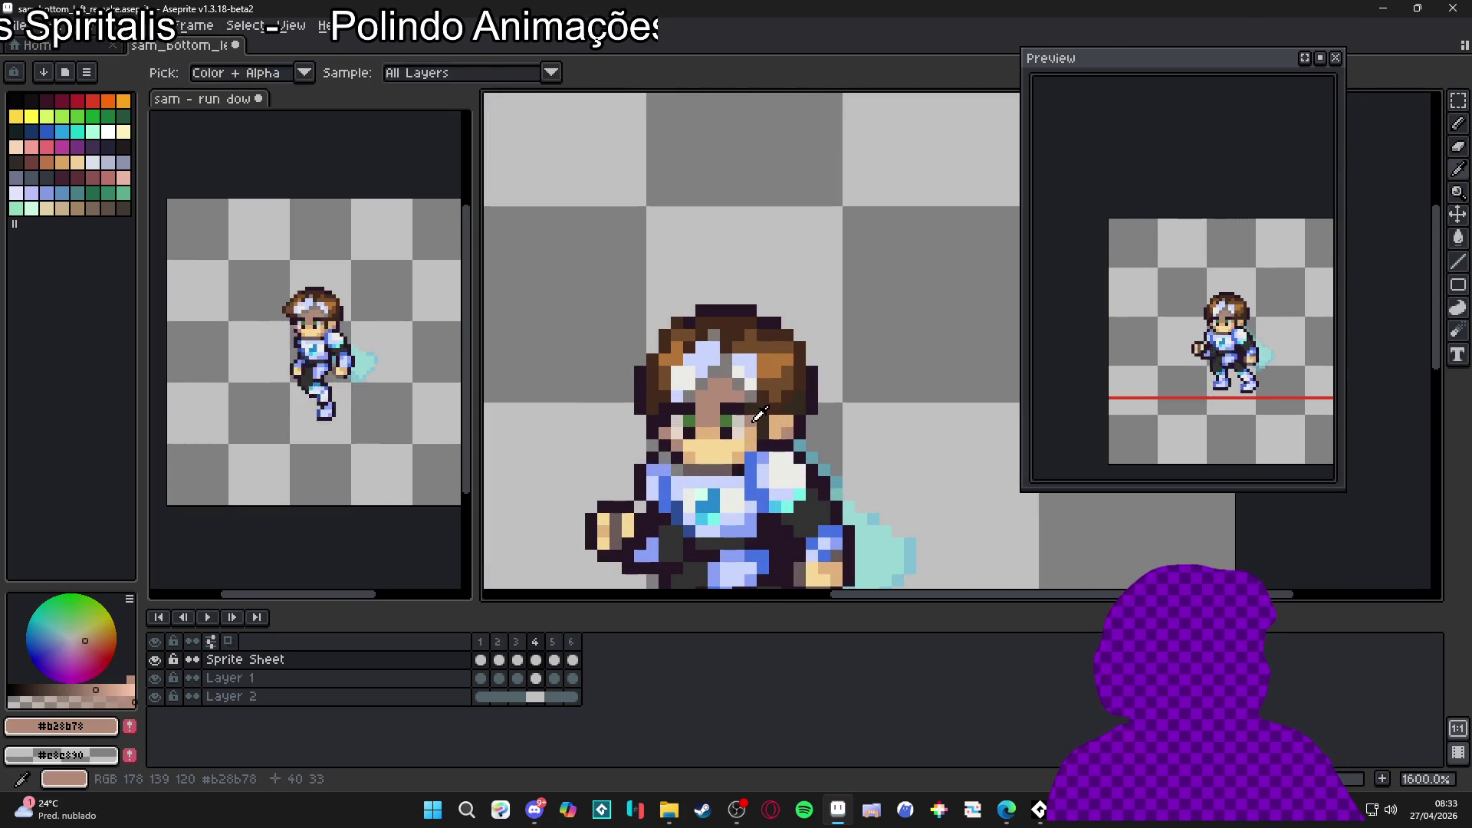
alt+click(620, 509)
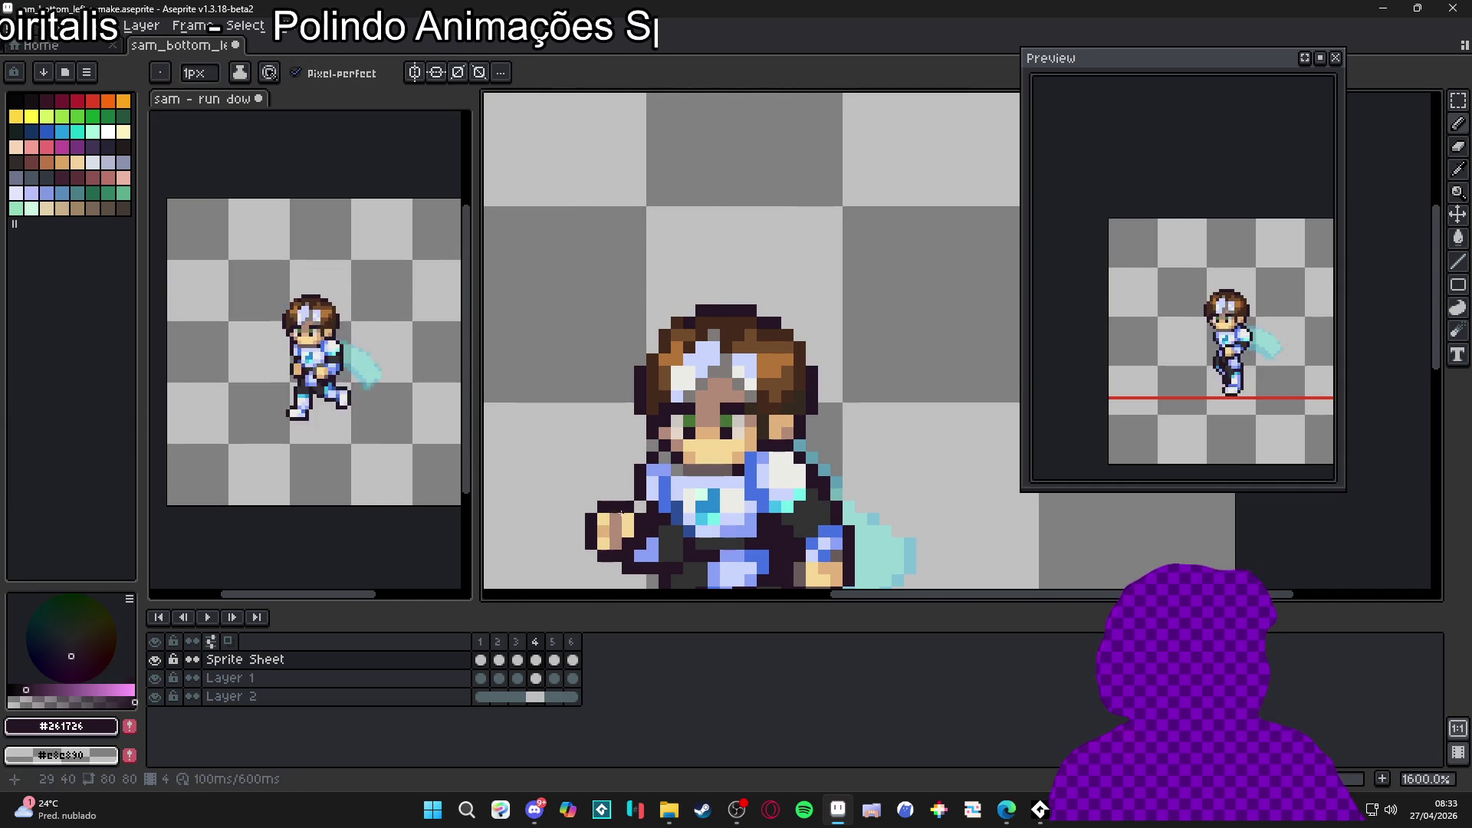
click(616, 534)
click(636, 580)
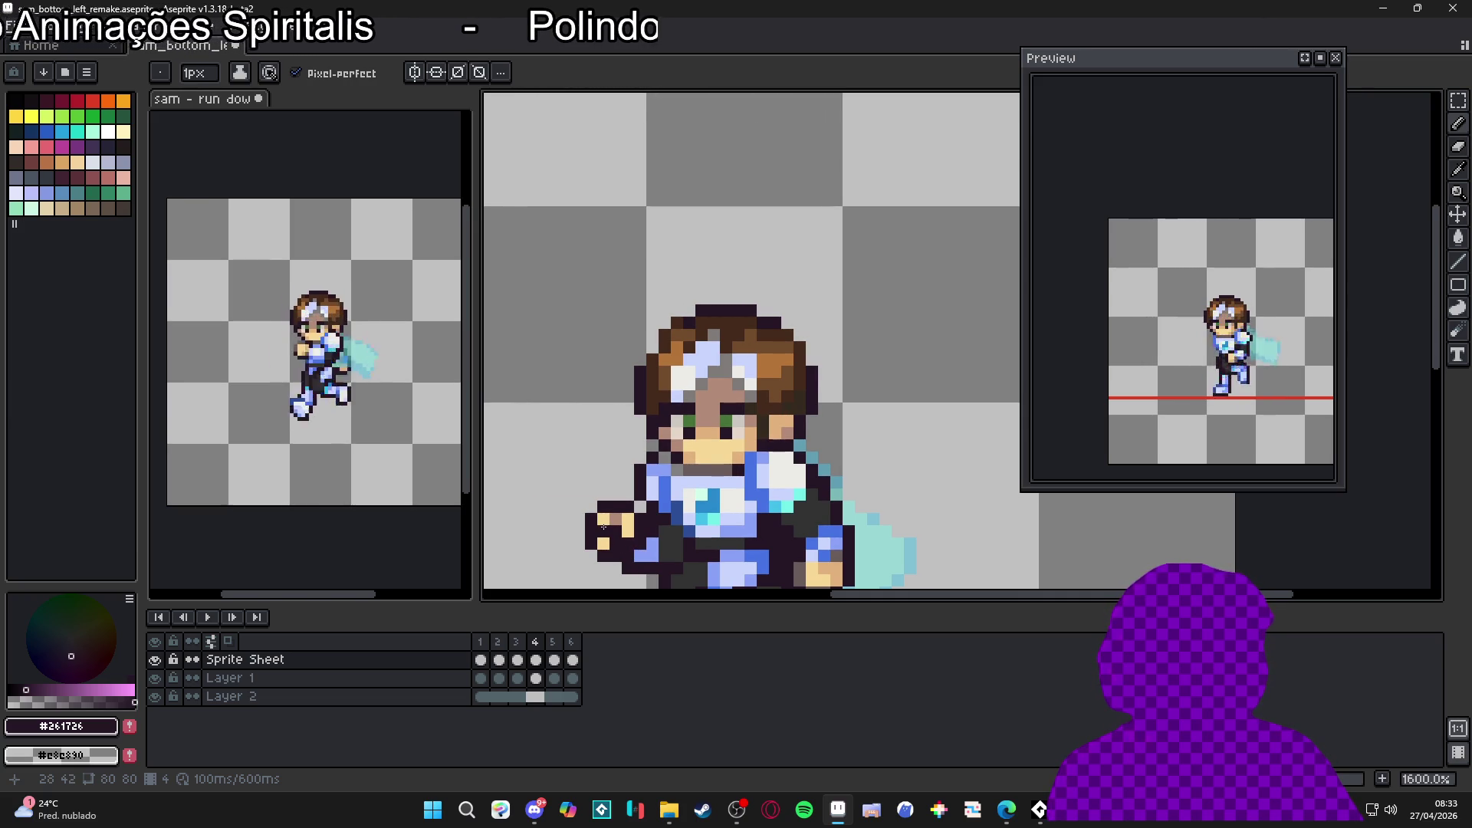
scroll(602, 513, down, 4)
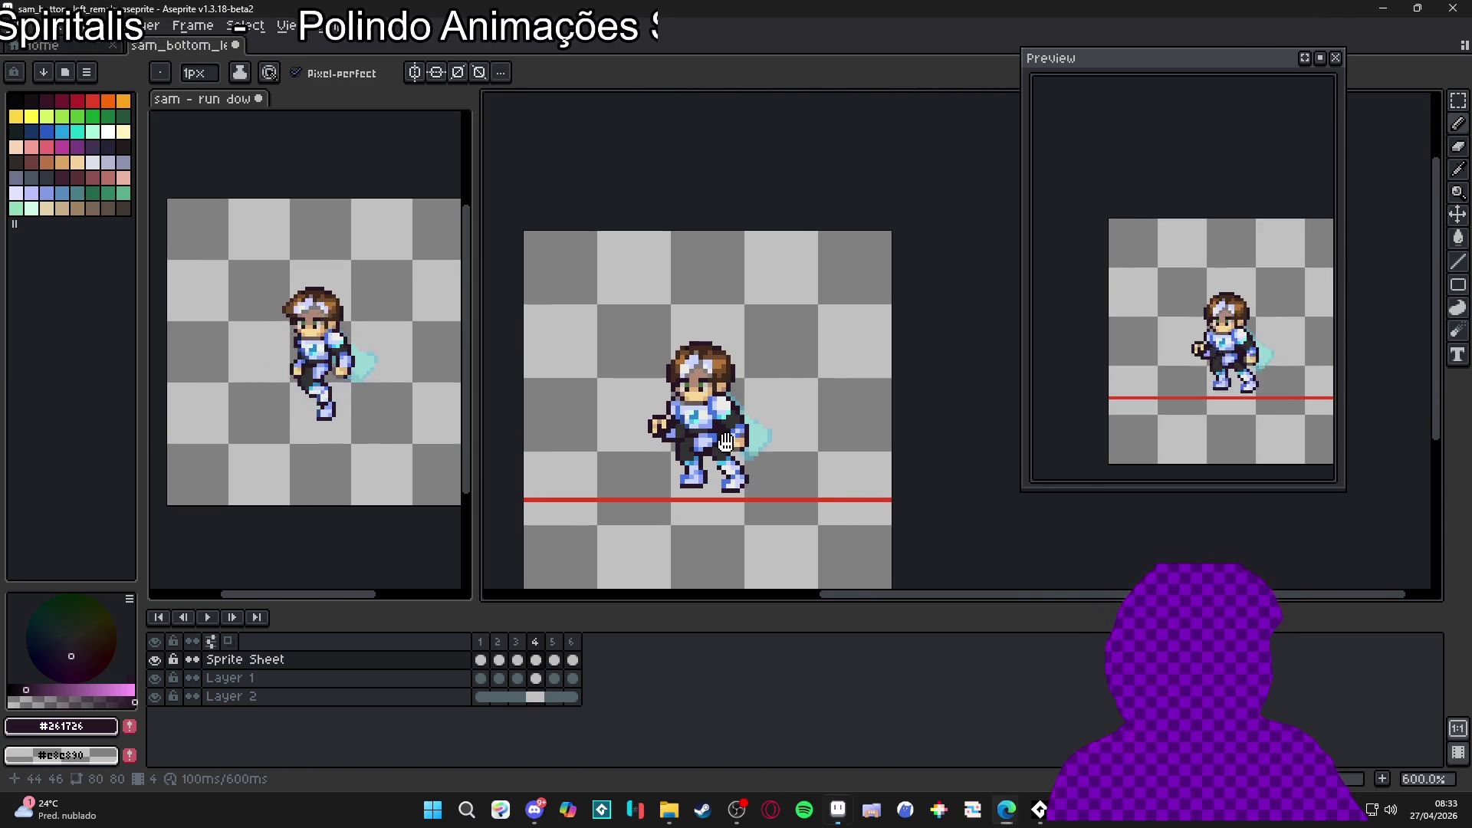
Step: Flip through frames 3, 4, 5, 6, 1 and 2, ending zoomed in on frame 3's chest
scroll(738, 441, left, 1)
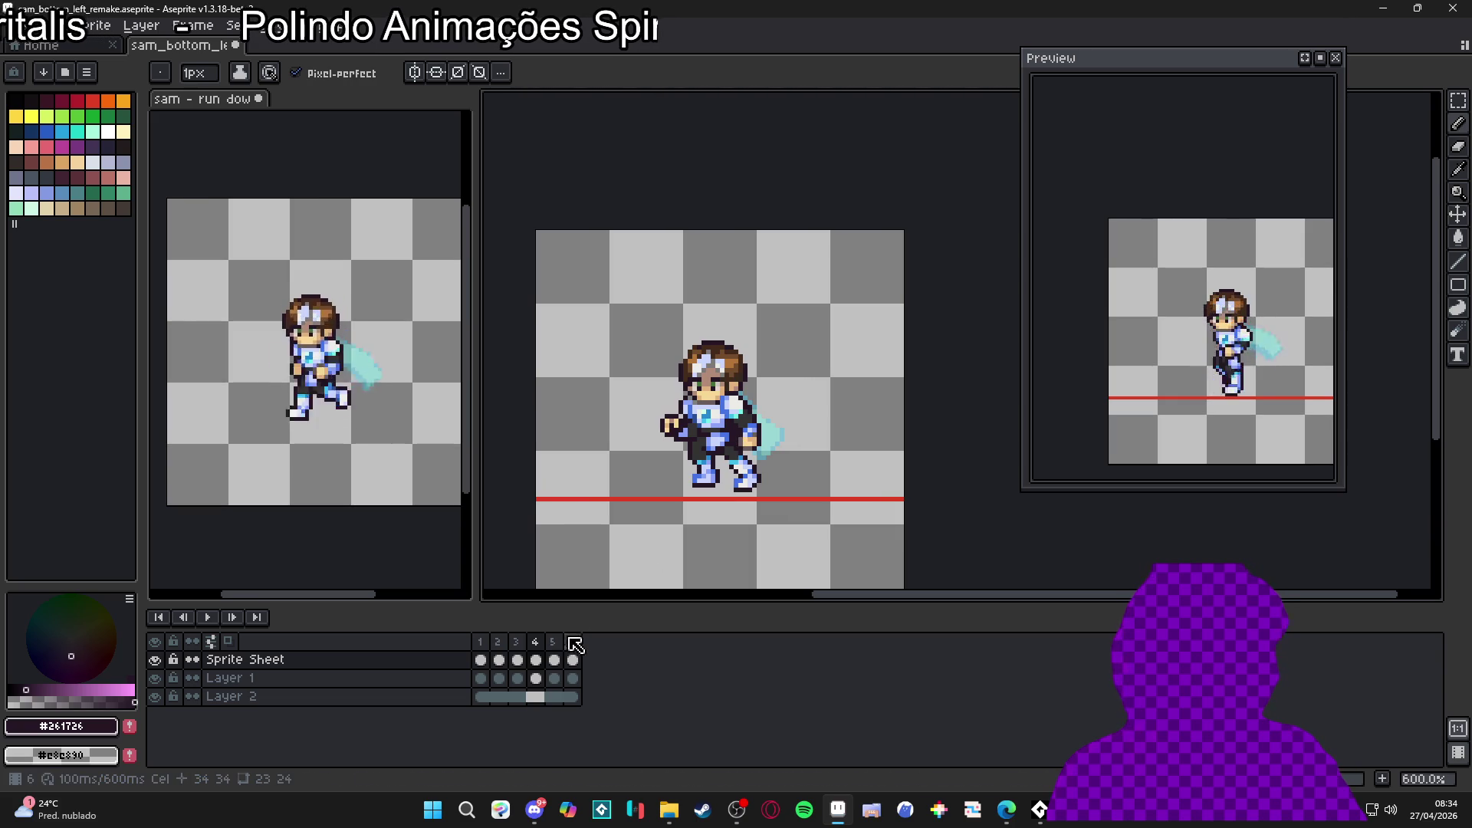
click(516, 643)
click(536, 643)
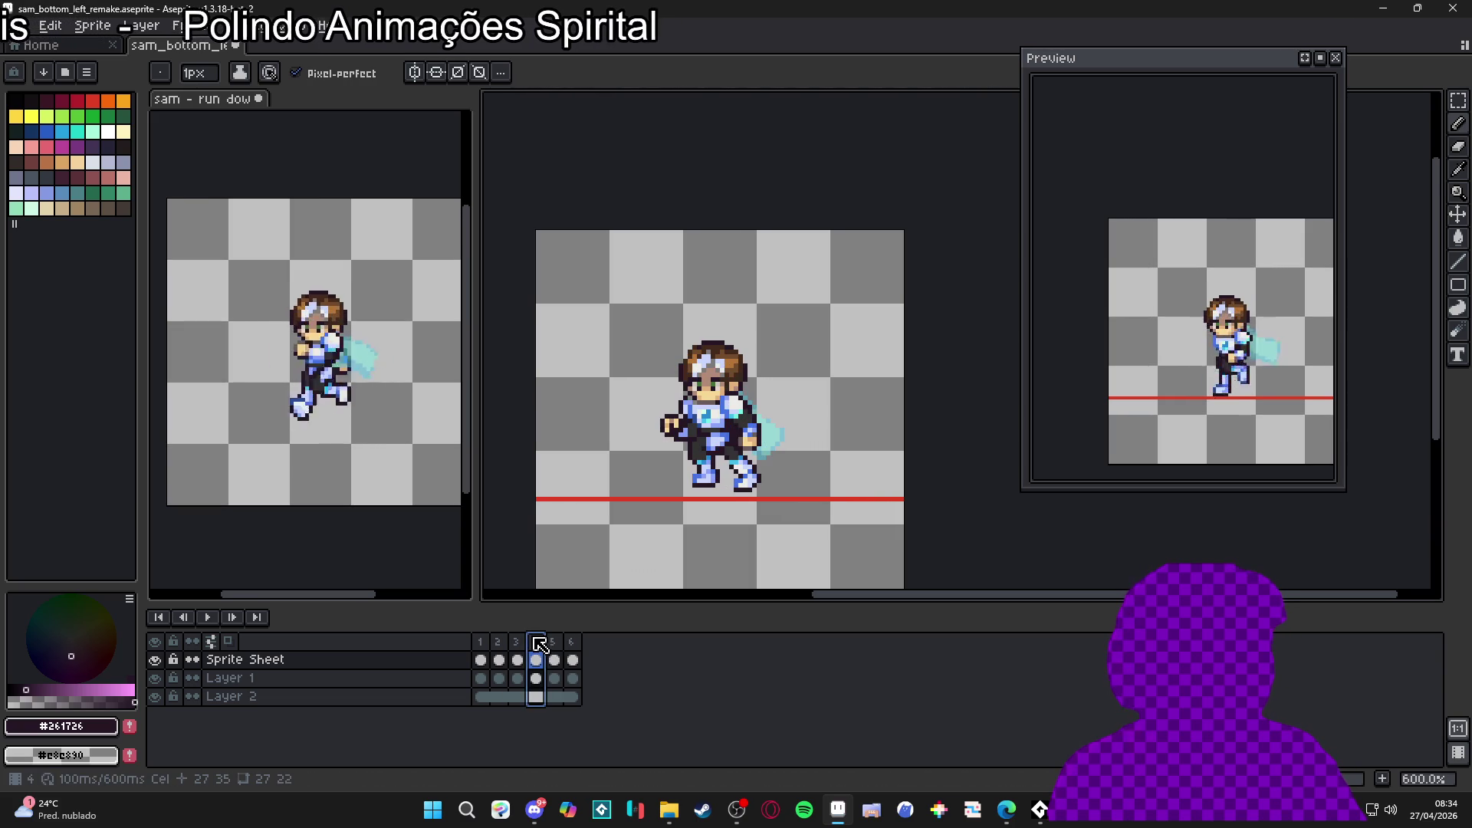
click(518, 642)
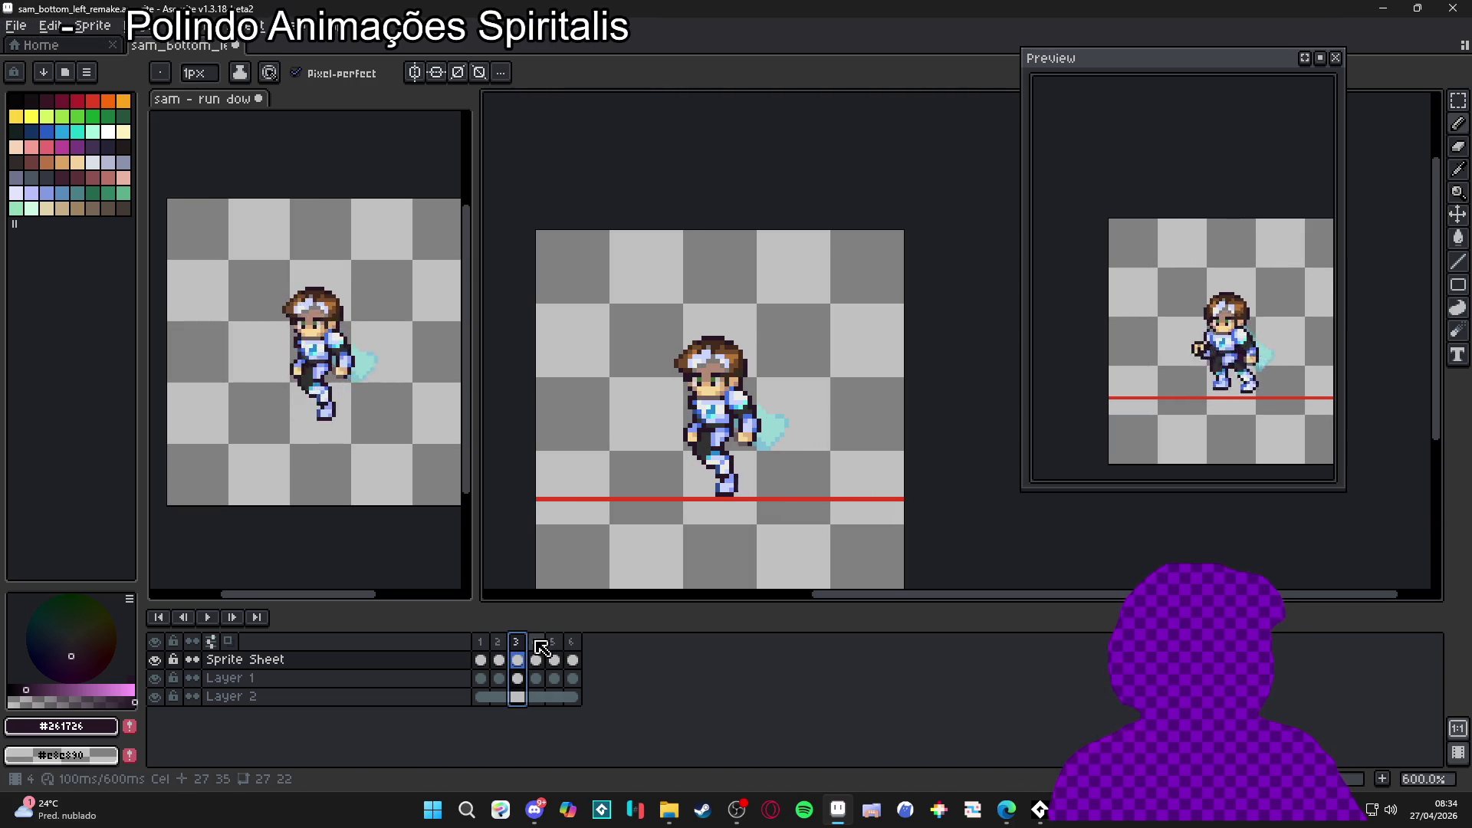
click(537, 643)
click(553, 642)
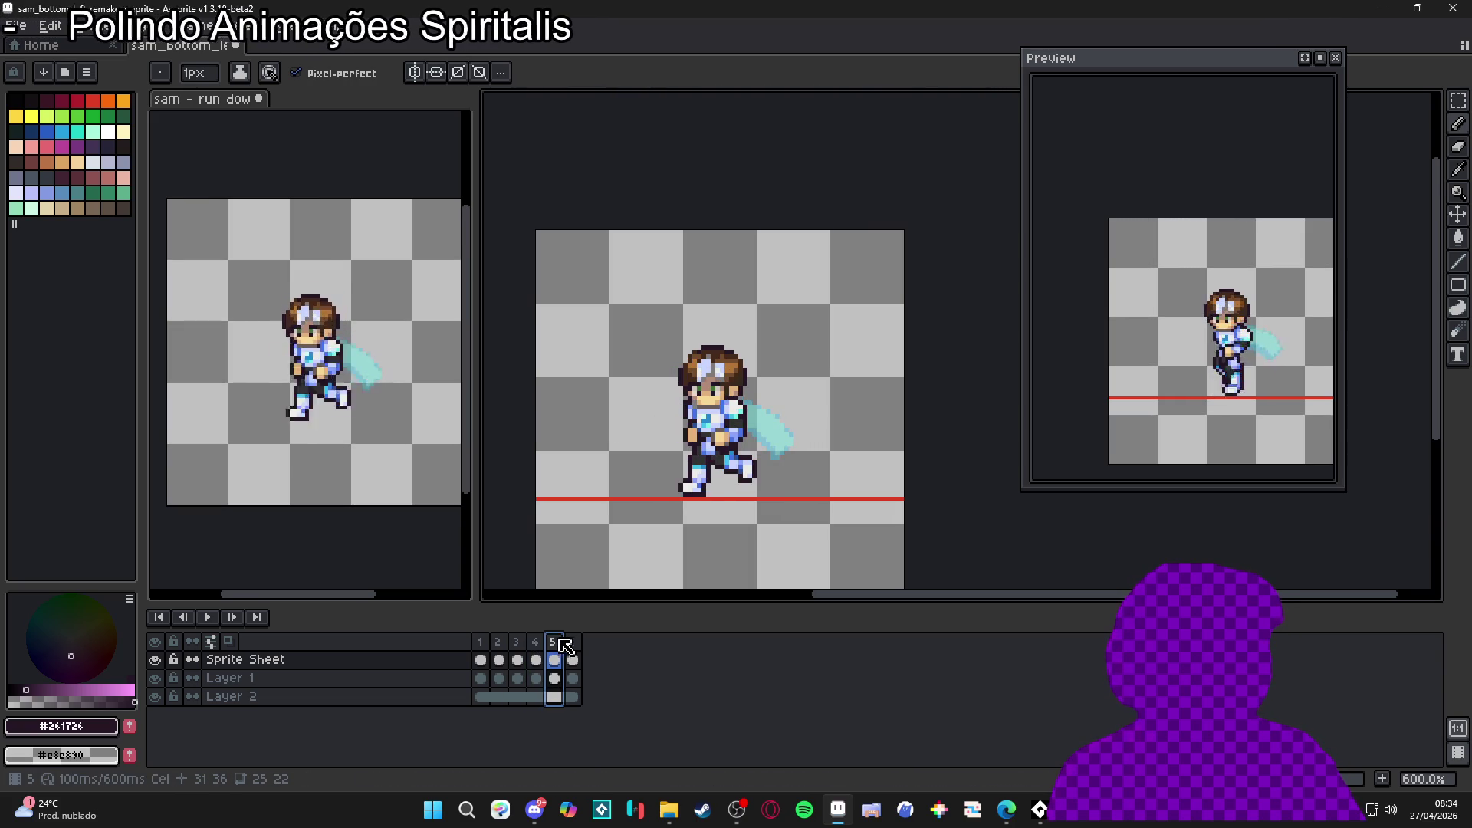
click(575, 648)
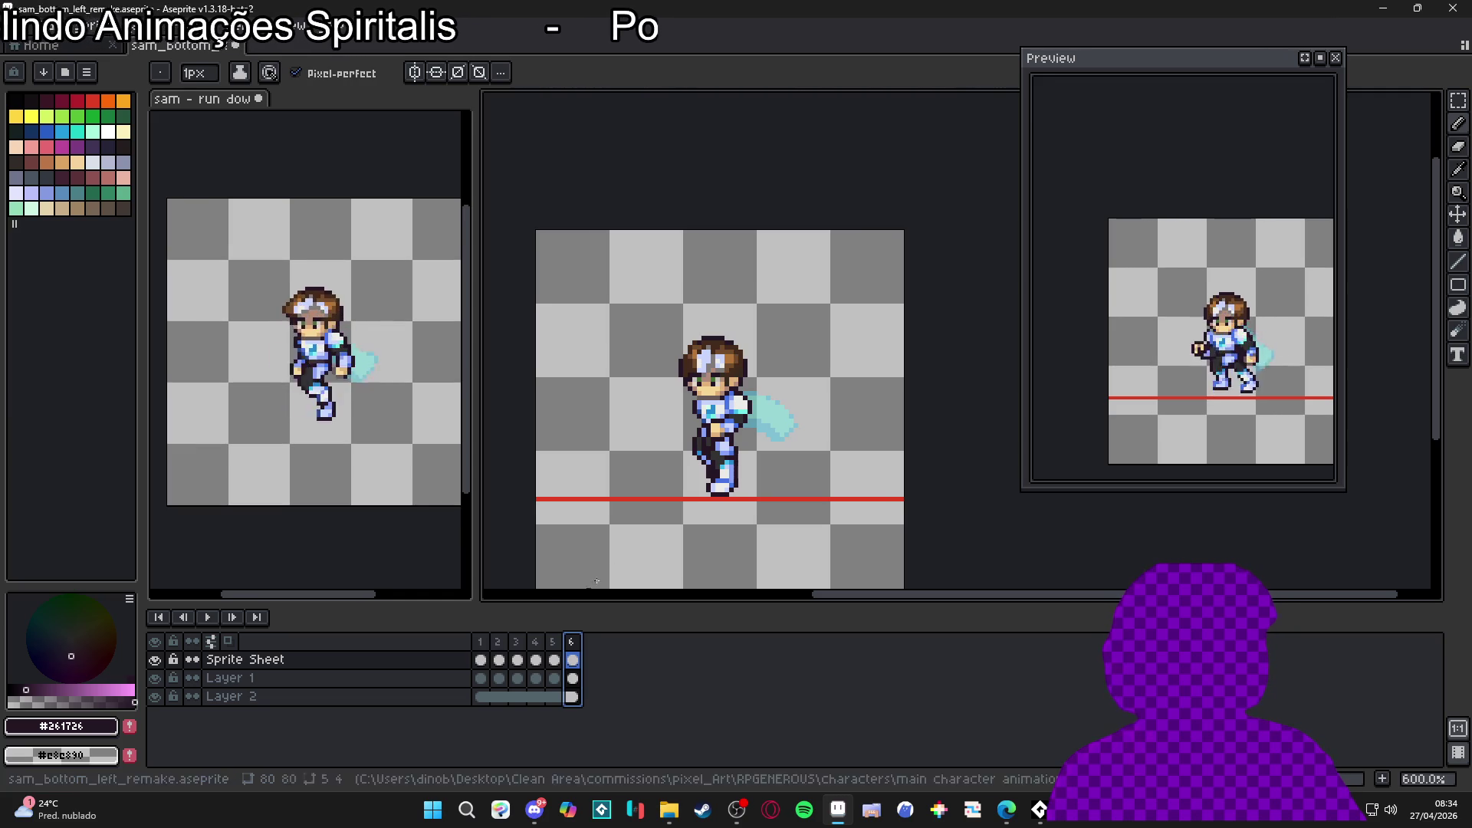
click(483, 648)
click(500, 650)
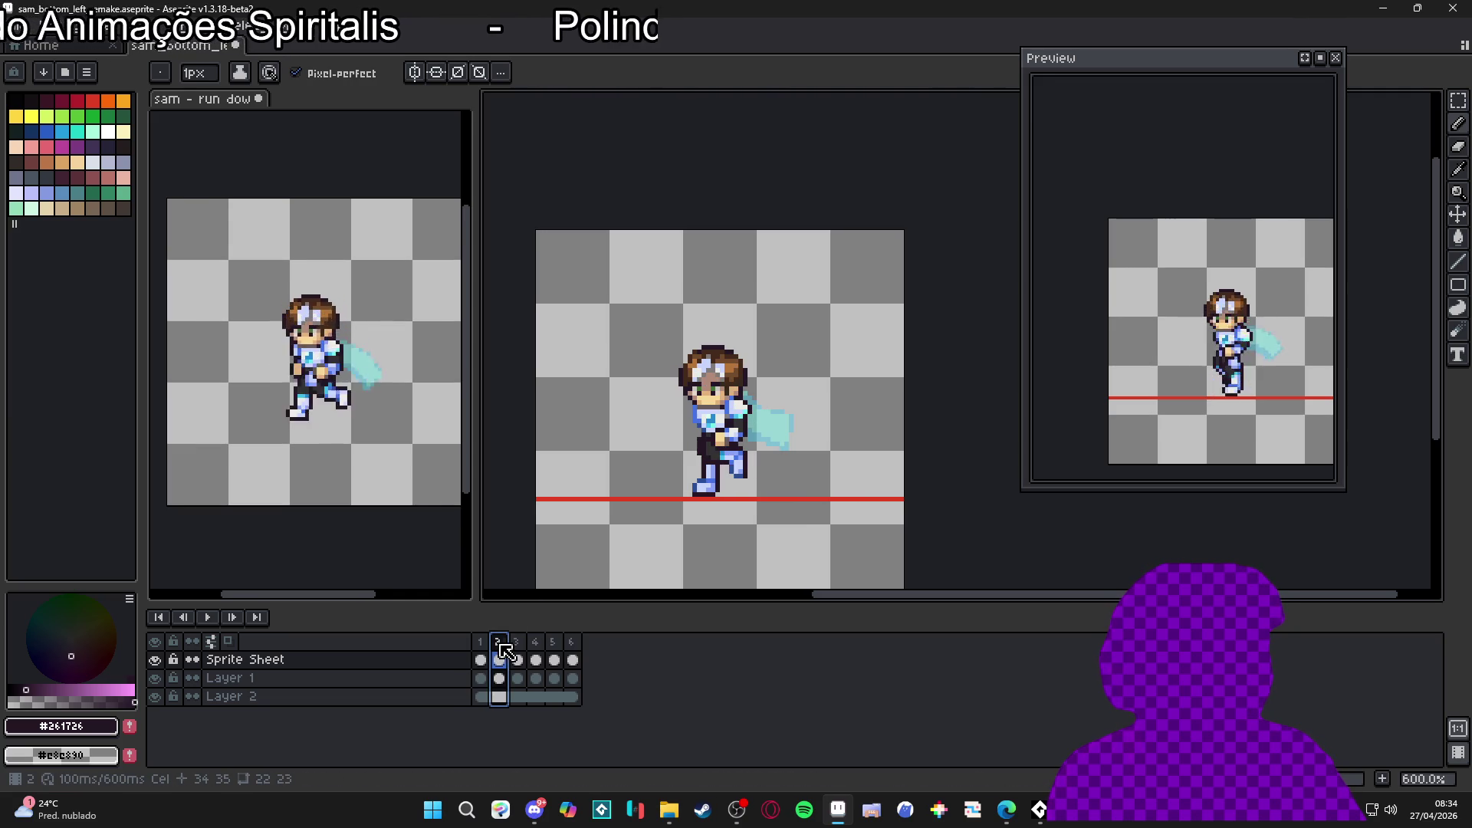
click(516, 654)
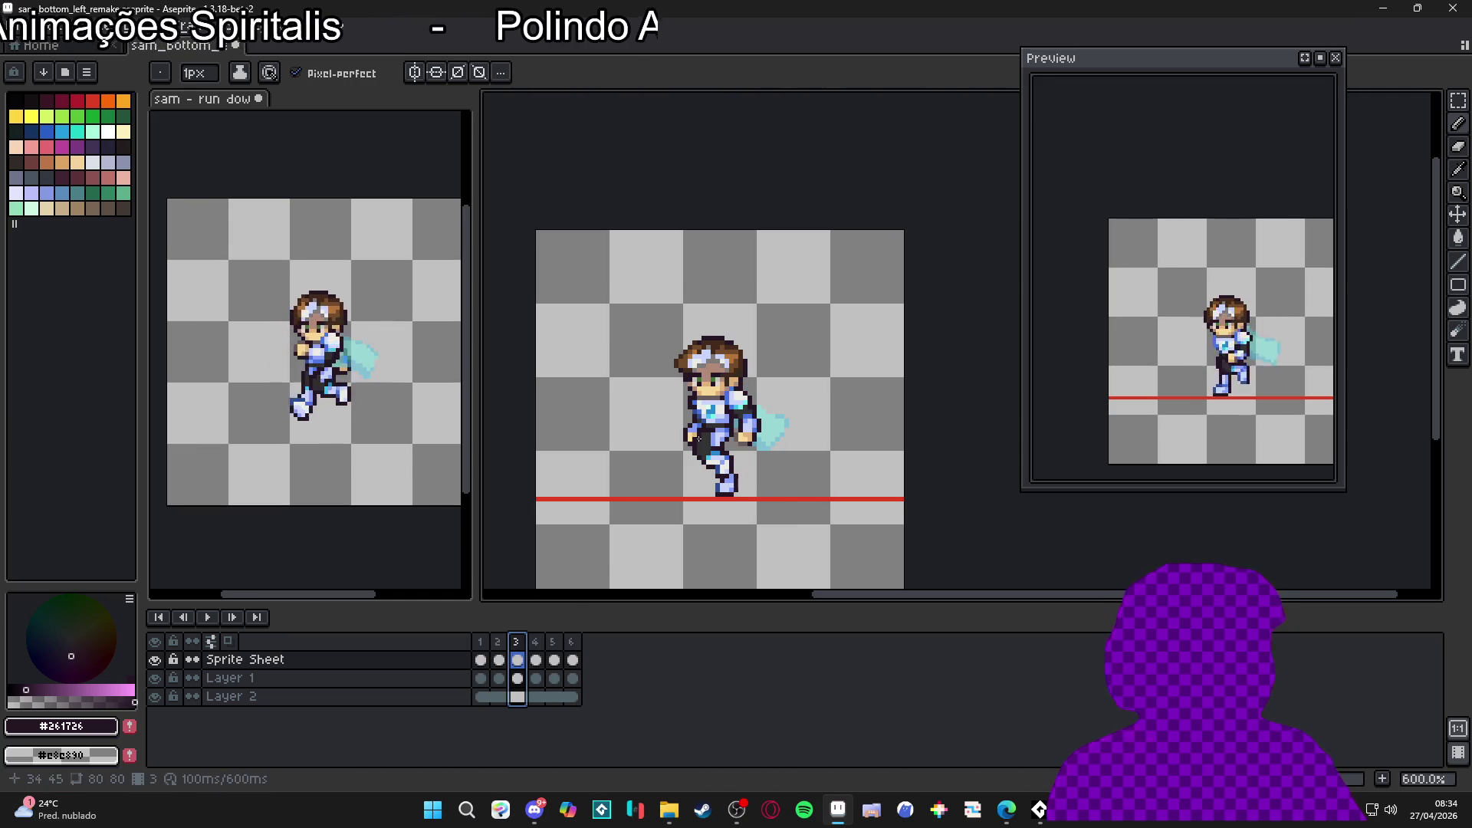
scroll(706, 392, up, 6)
Step: On frame 3, select the 2x3 chest emblem and repaint the darker chest pixel light grey
key(m)
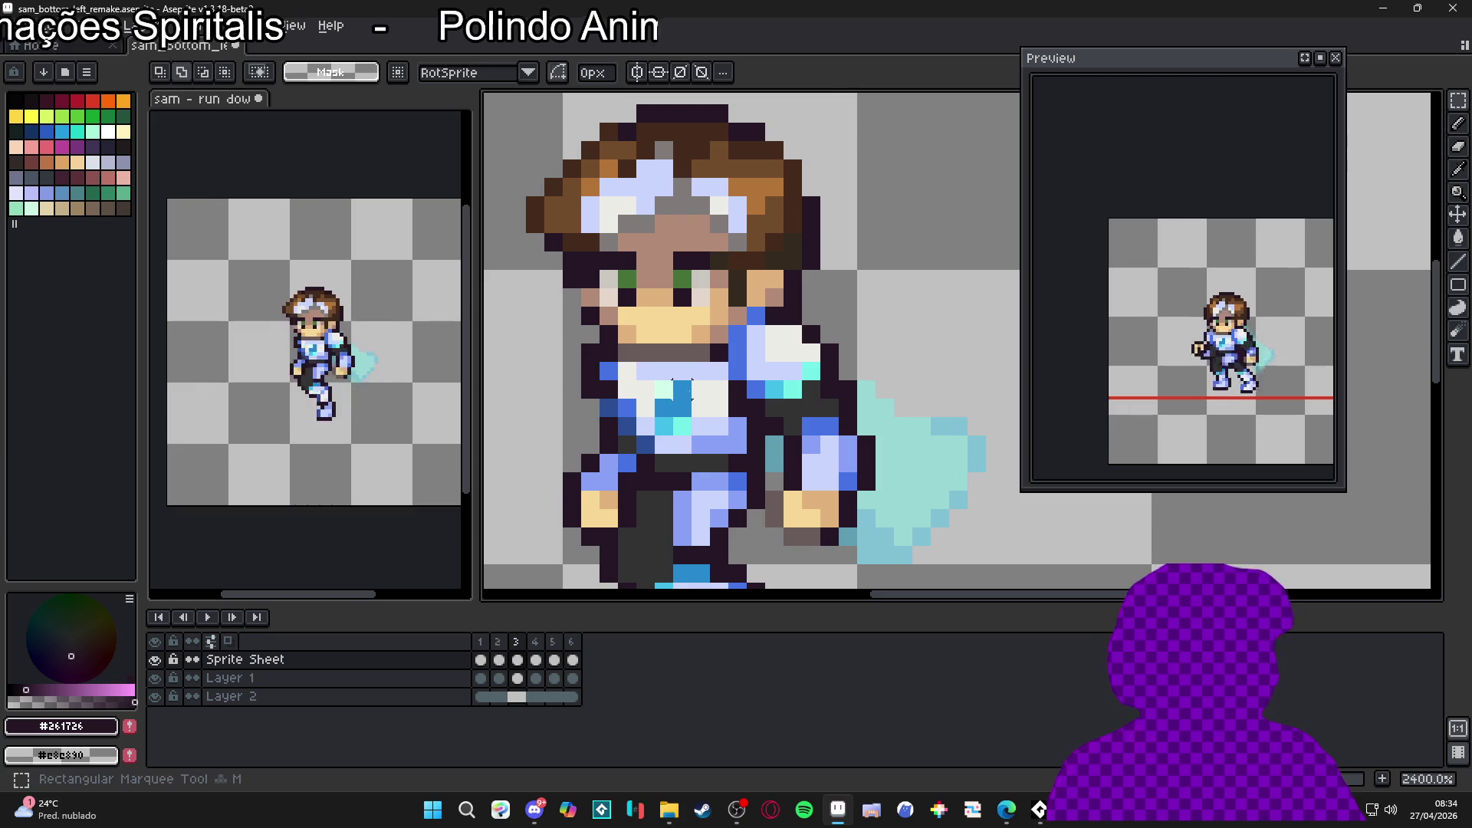
drag(673, 379, 711, 437)
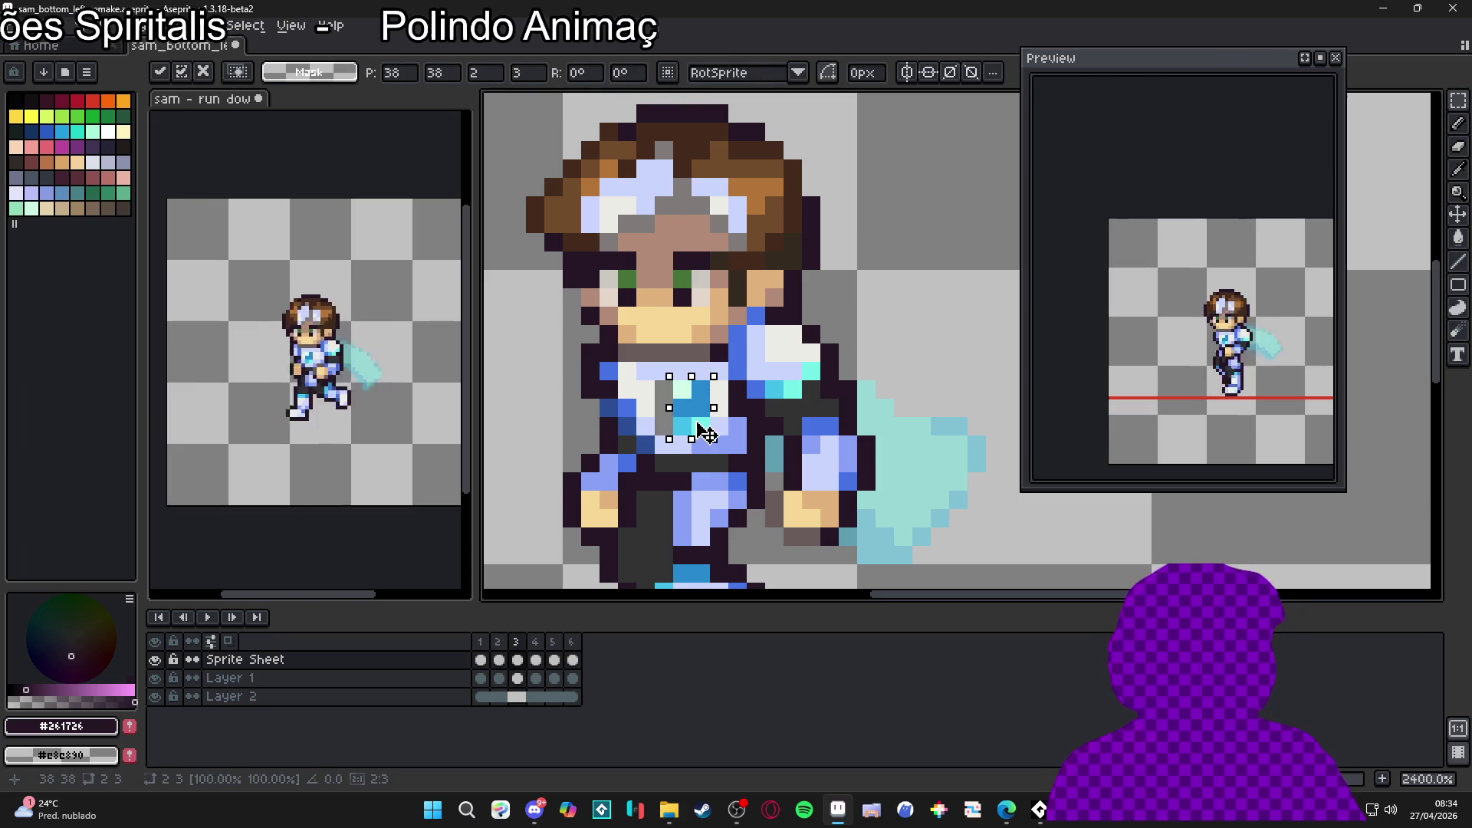
key(ctrl+d)
key(b)
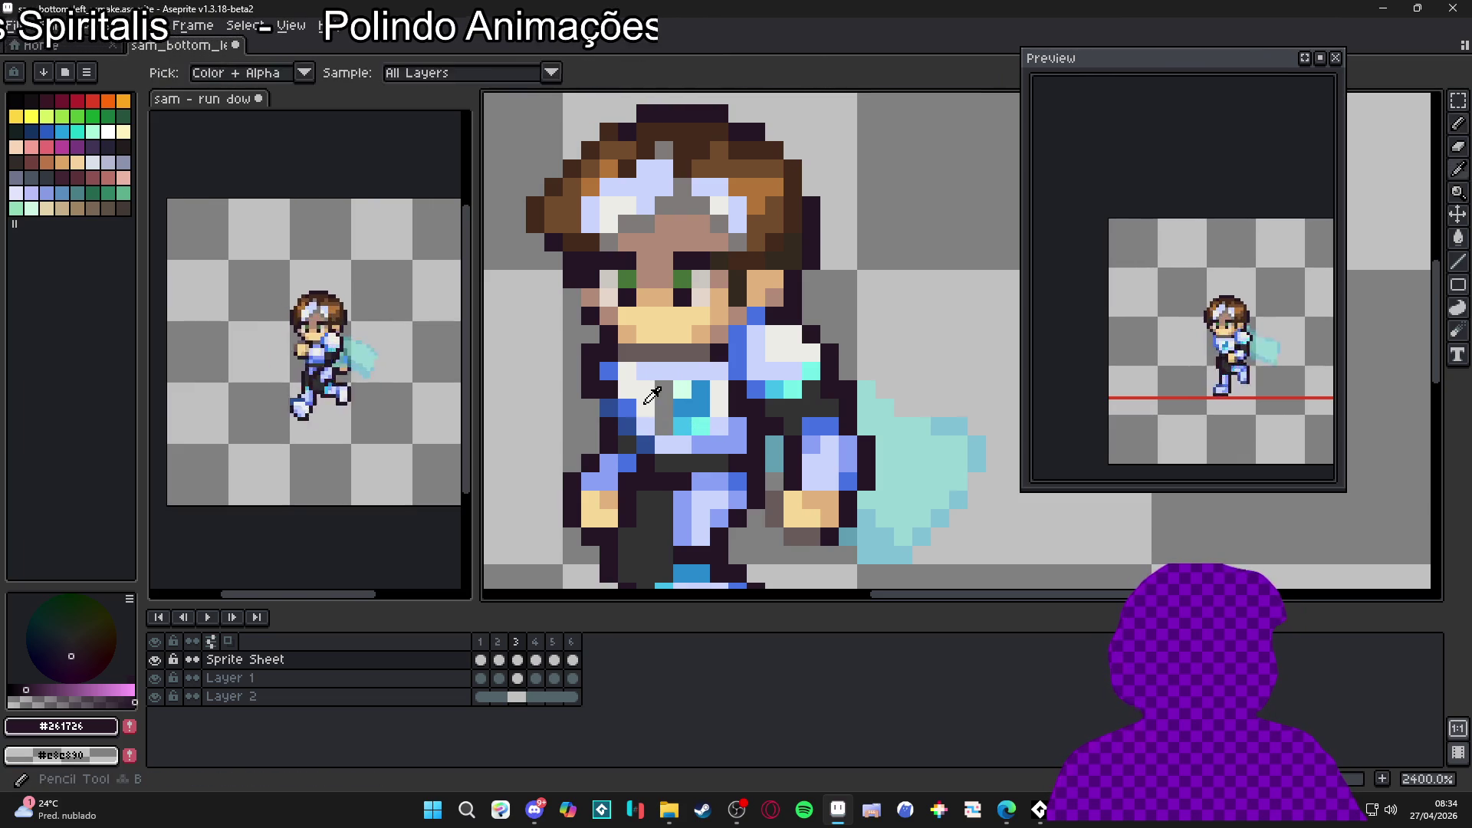
alt+click(664, 408)
click(664, 389)
alt+click(658, 425)
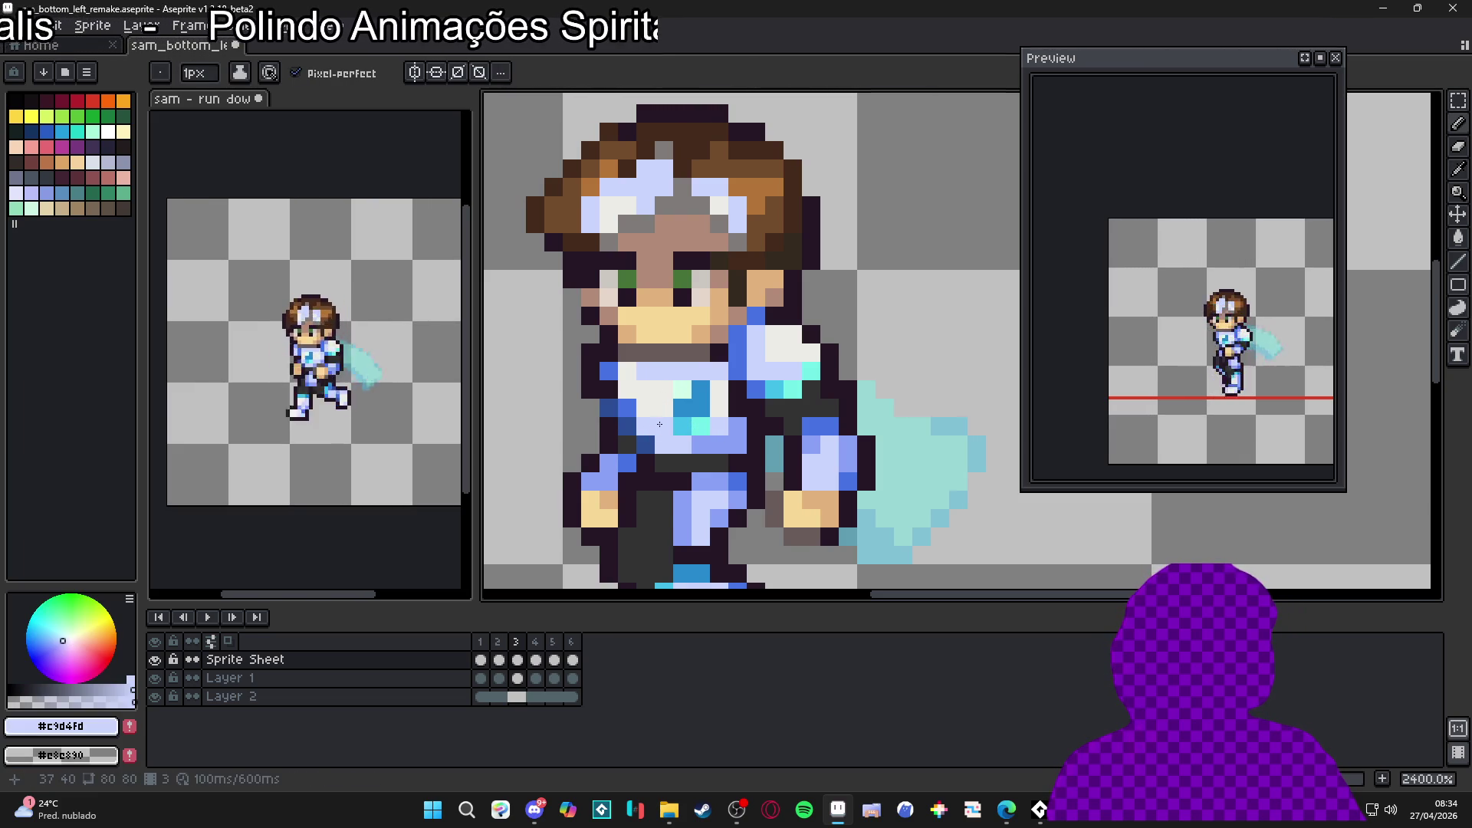
Step: Compare frames 3 and 4, then zoom back in on frame 4's chest
click(535, 641)
click(524, 641)
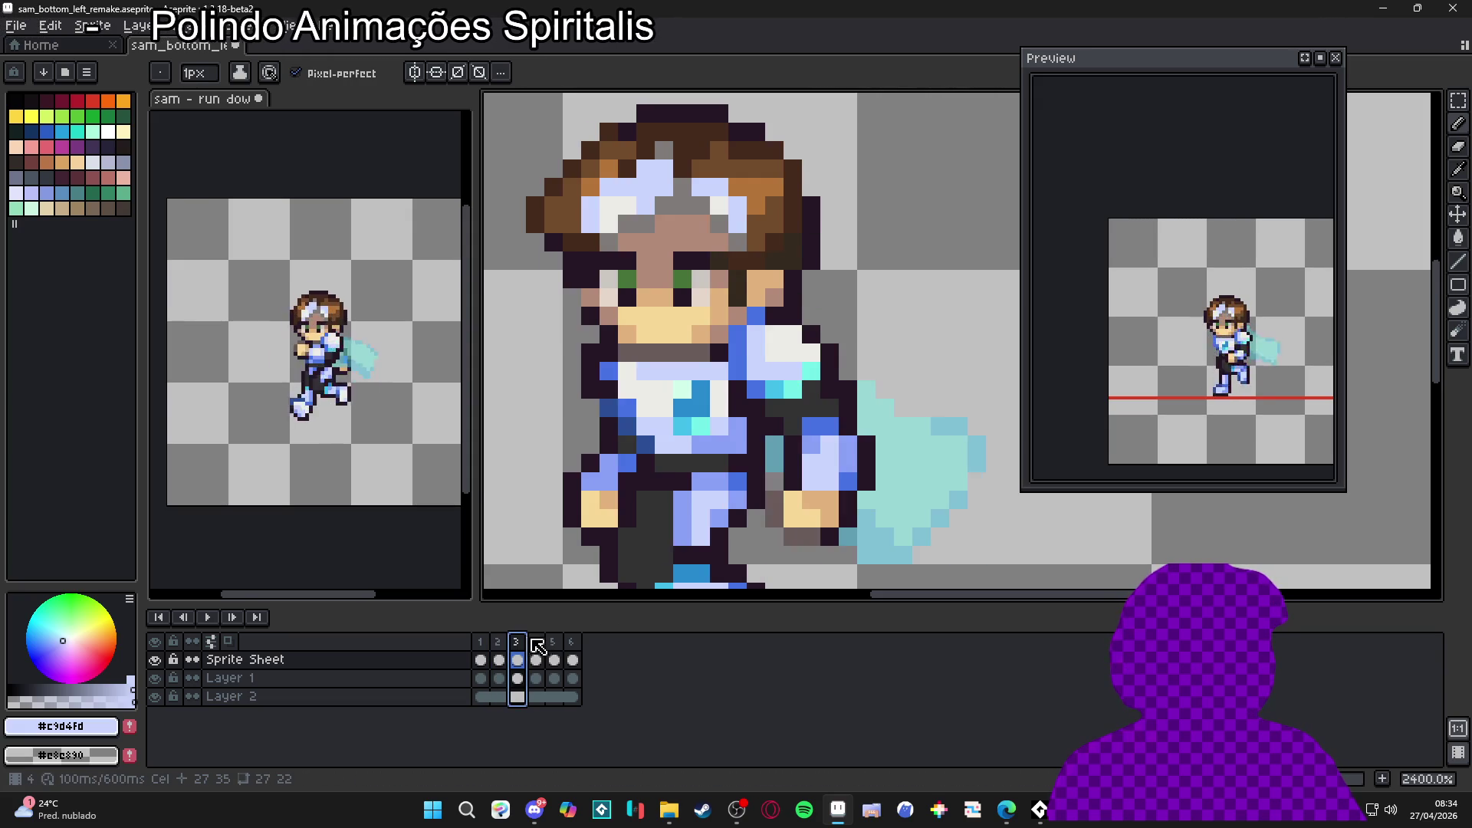
click(537, 641)
key(minus)
key(minus)
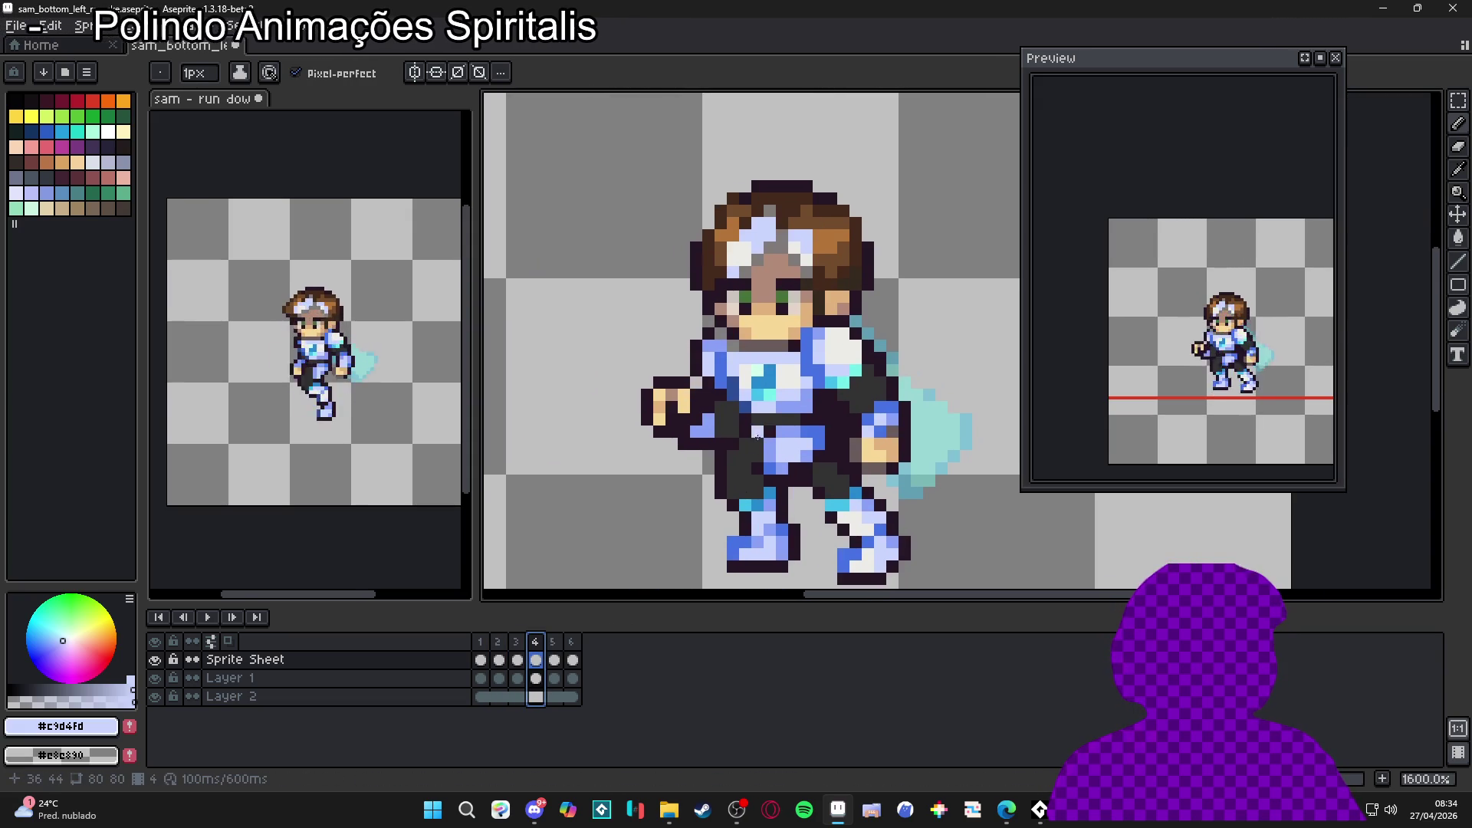
click(522, 642)
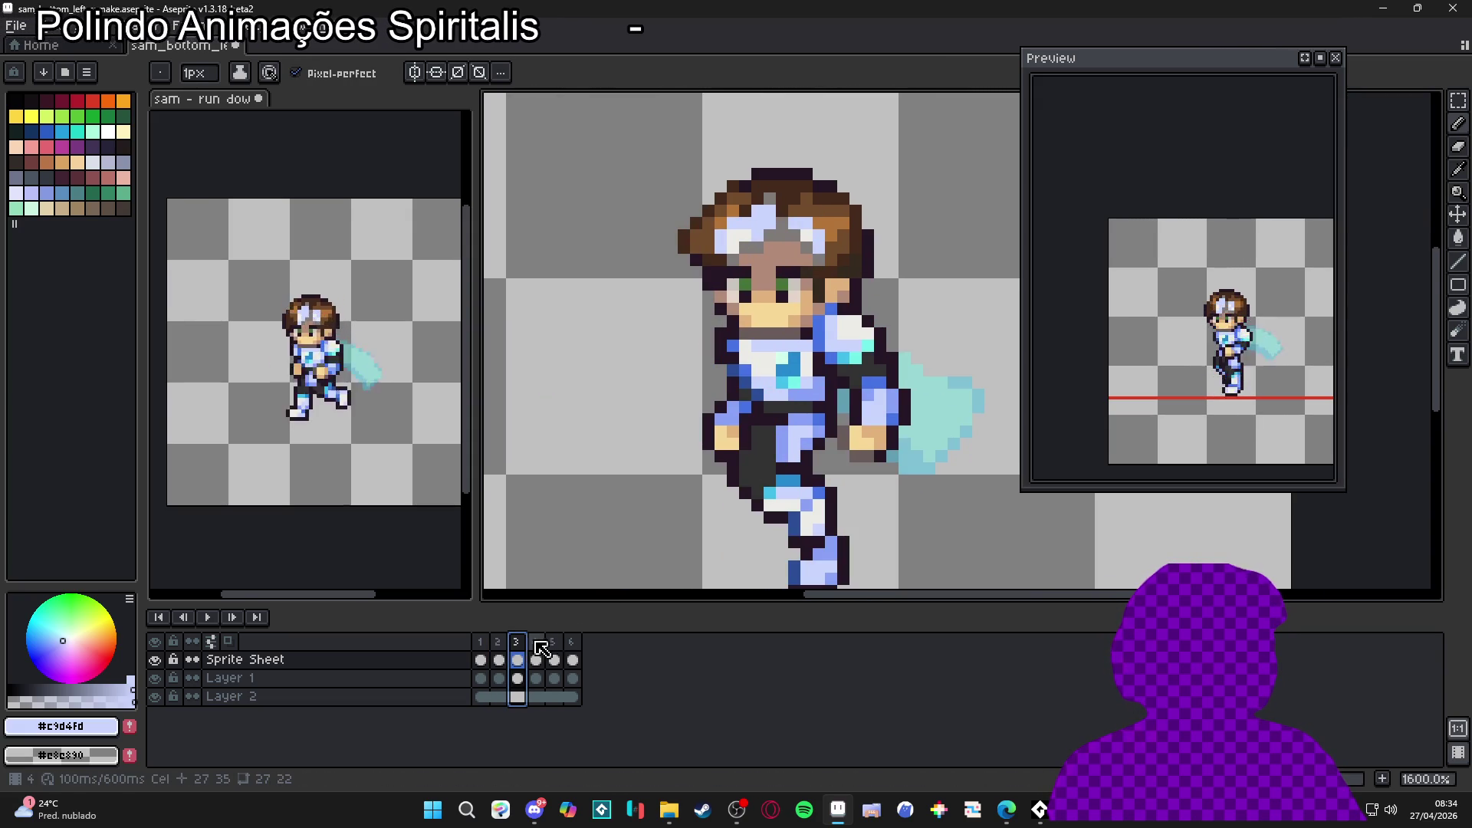
click(537, 643)
key(plus)
key(plus)
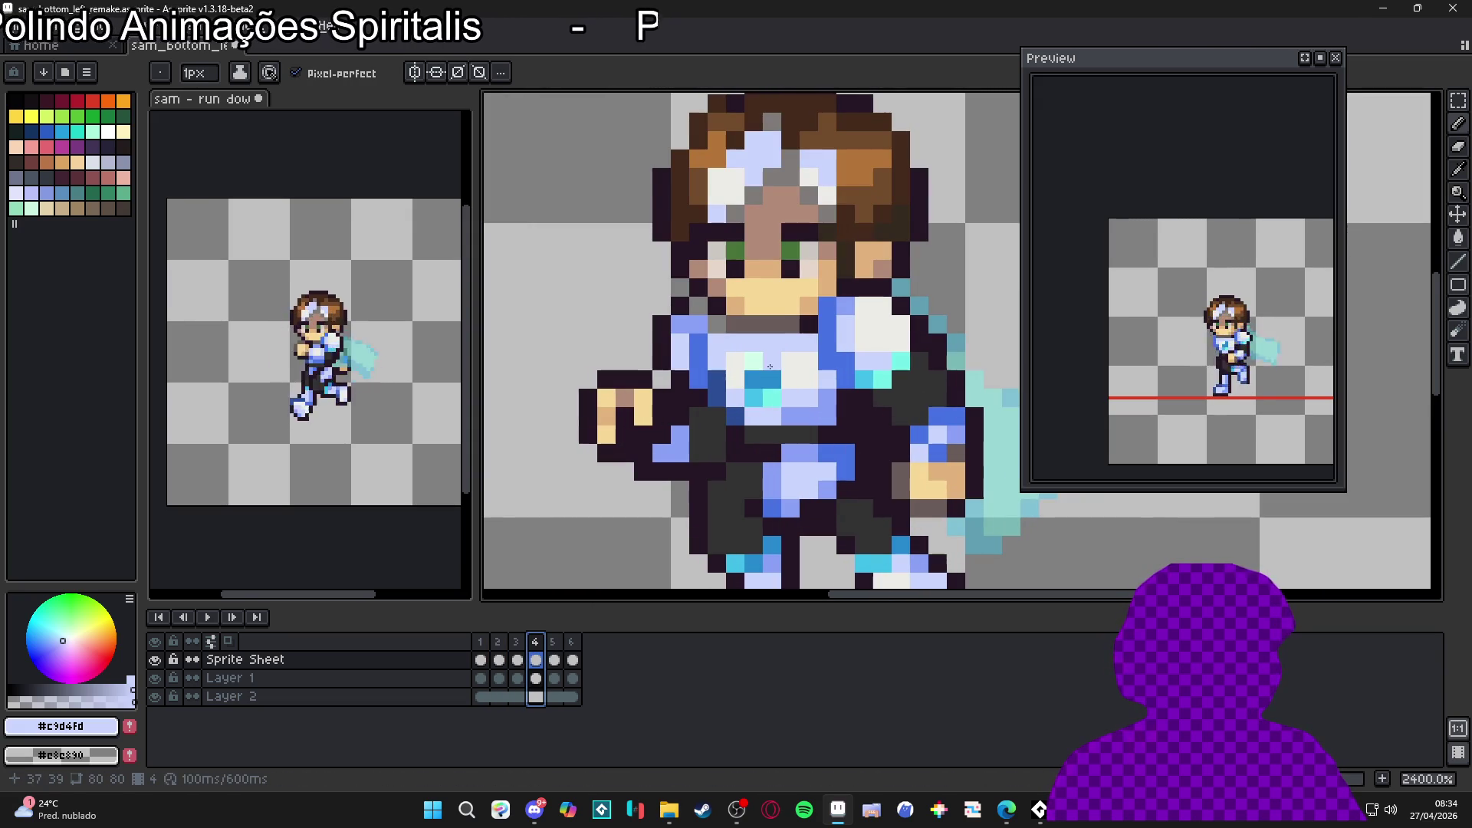
Step: Shift frame 4's 2x3 chest emblem and paint the leftover grey pixels light grey
key(m)
mouse_move(773, 366)
mouse_down()
mouse_move(782, 406)
mouse_move(763, 379)
mouse_up()
key(b)
alt+click(735, 379)
click(753, 372)
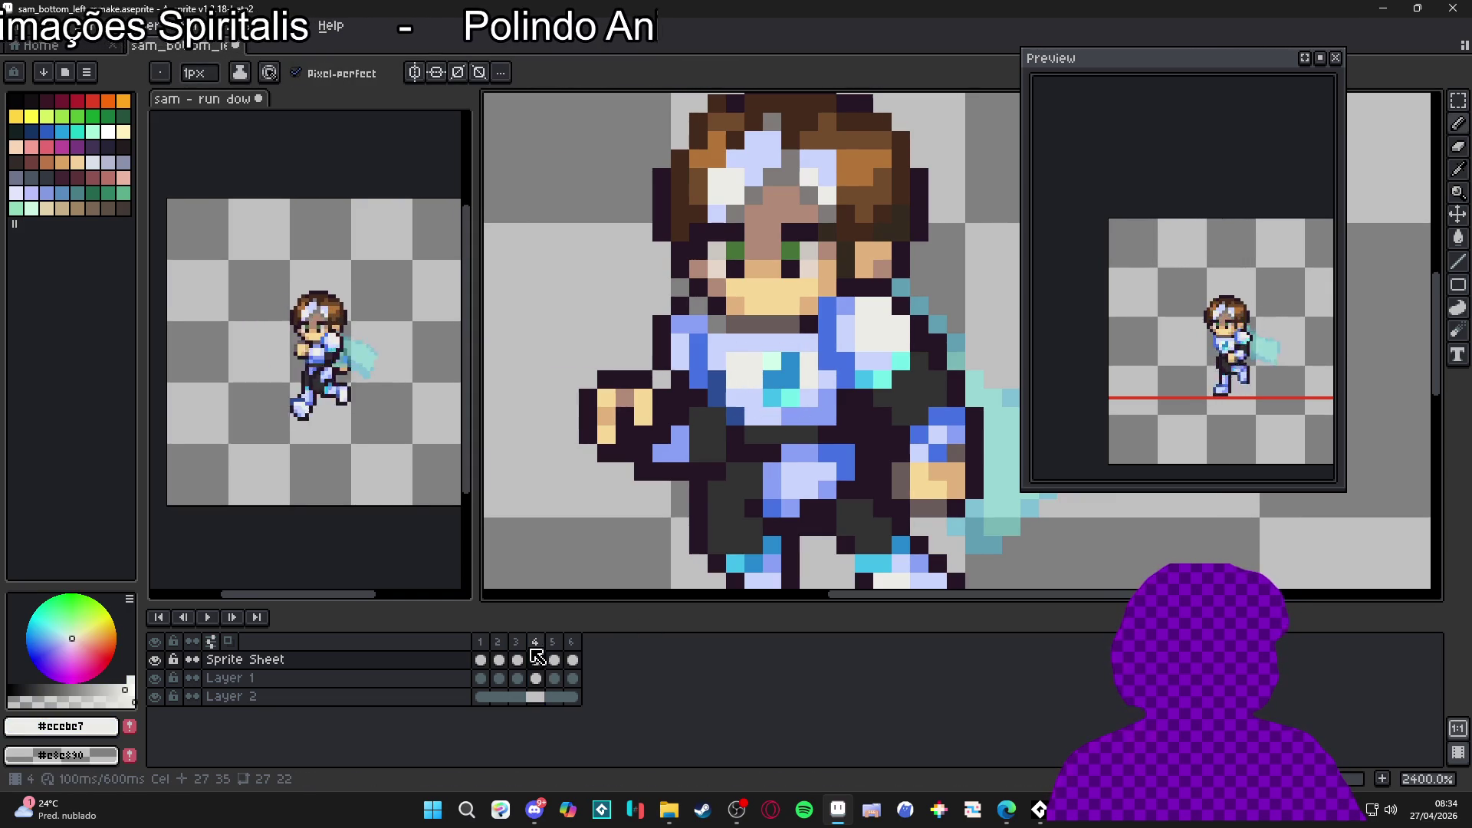
click(553, 642)
key(minus)
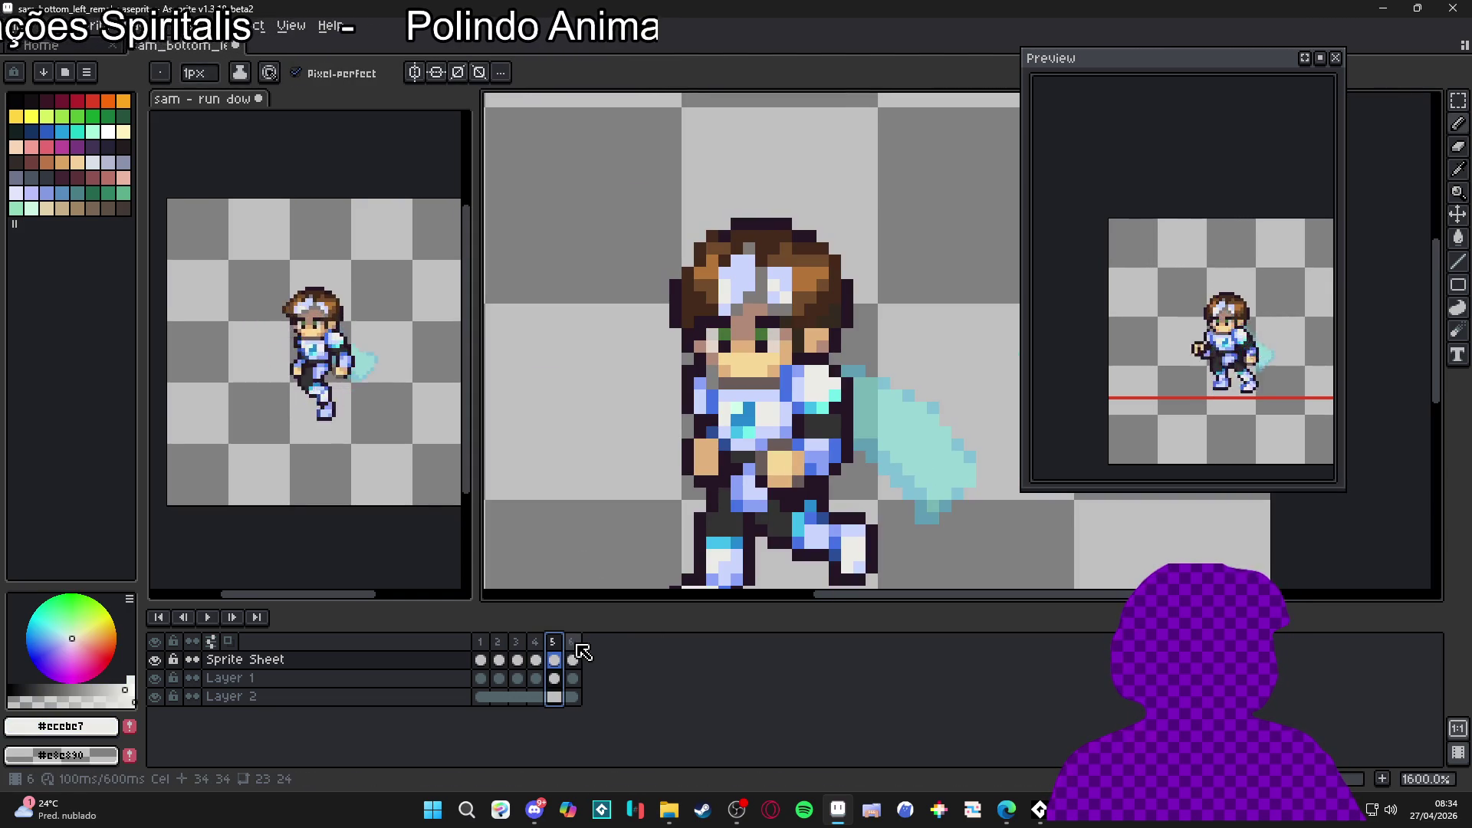
Step: On frame 6, paint a blue emblem pixel, nudge the emblem one pixel left, and add a light chest pixel
click(571, 642)
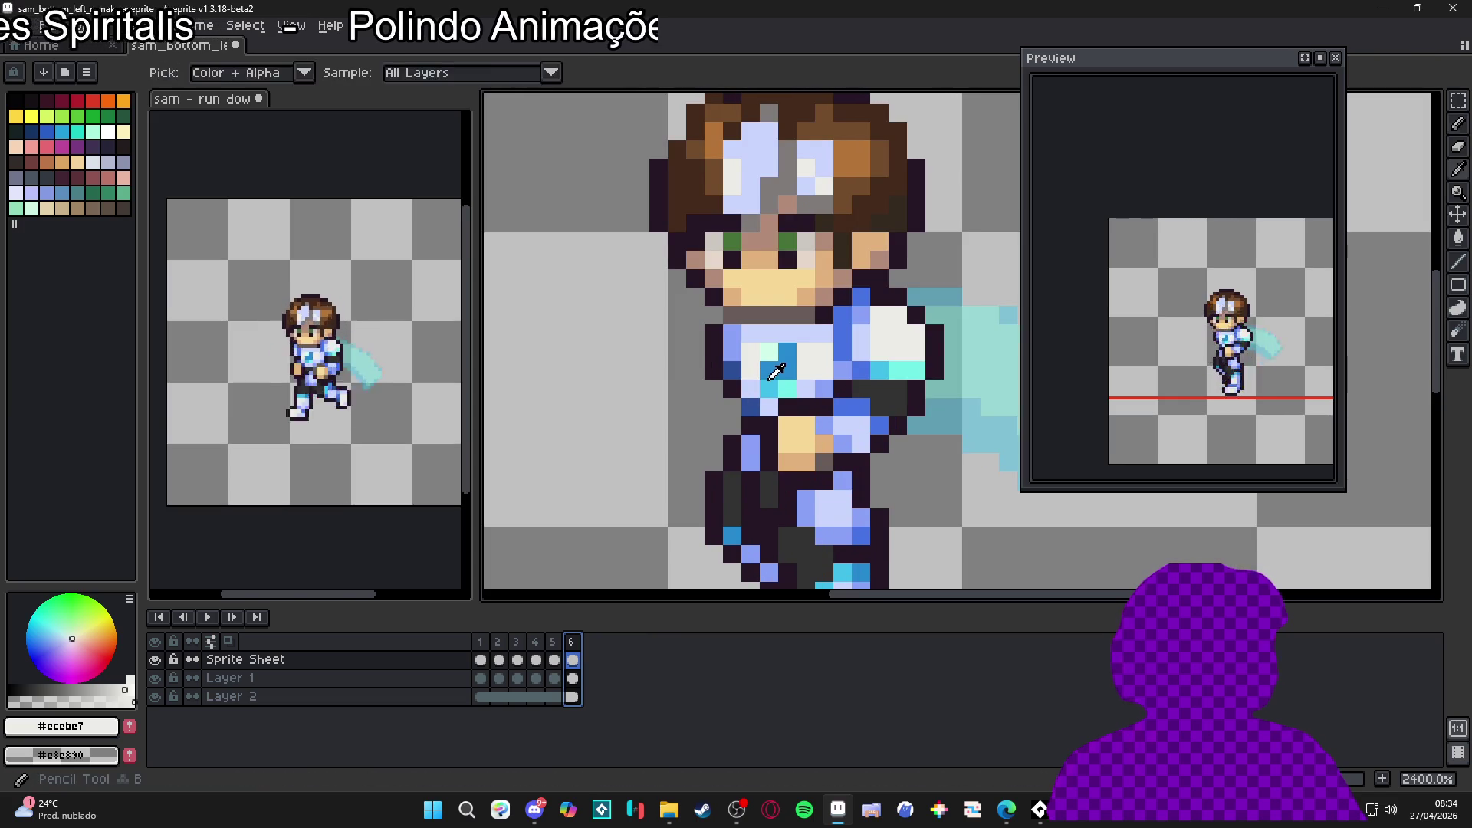
alt+click(781, 366)
click(763, 357)
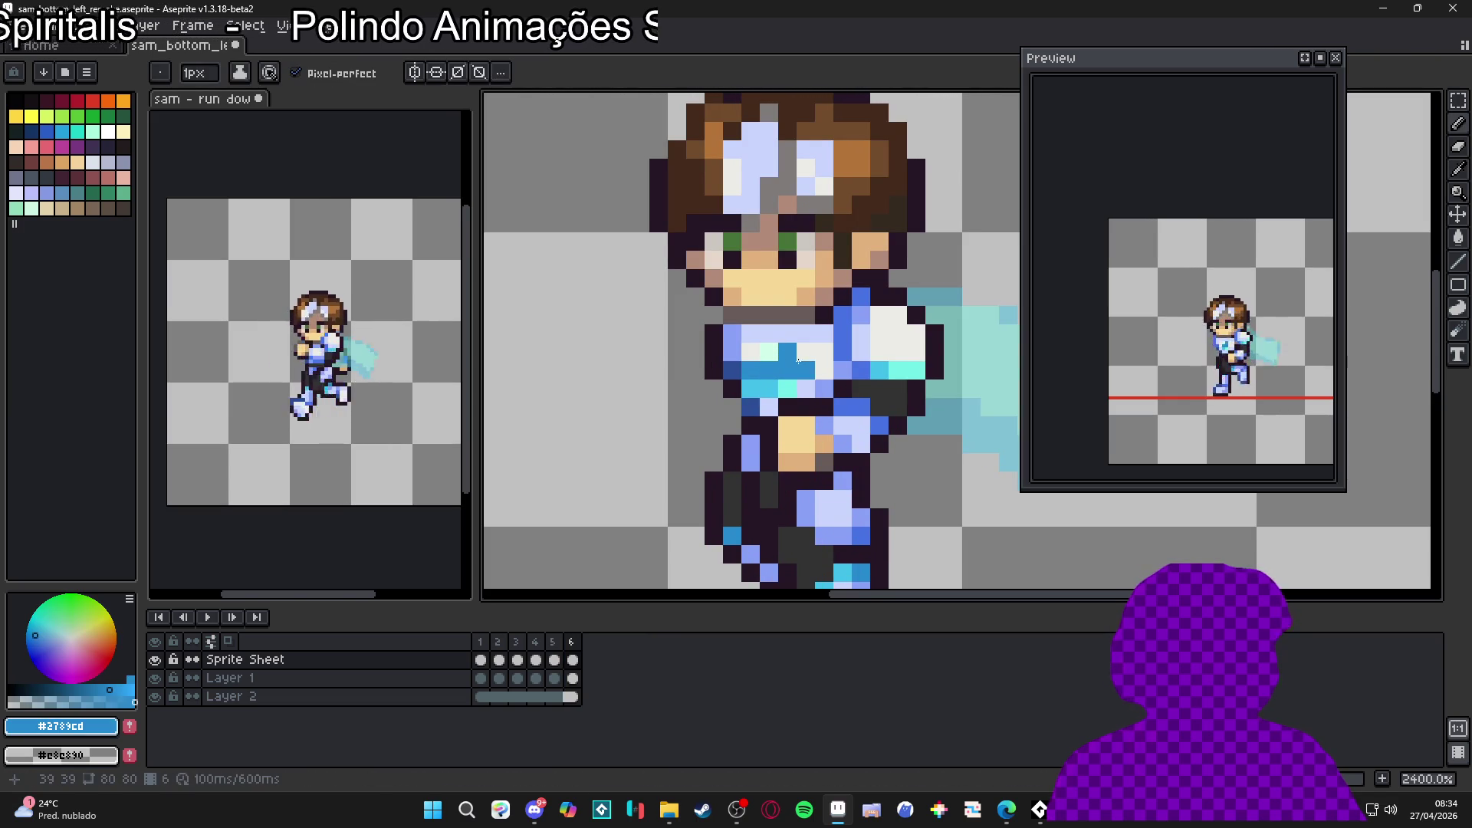
key(m)
drag(801, 339, 764, 391)
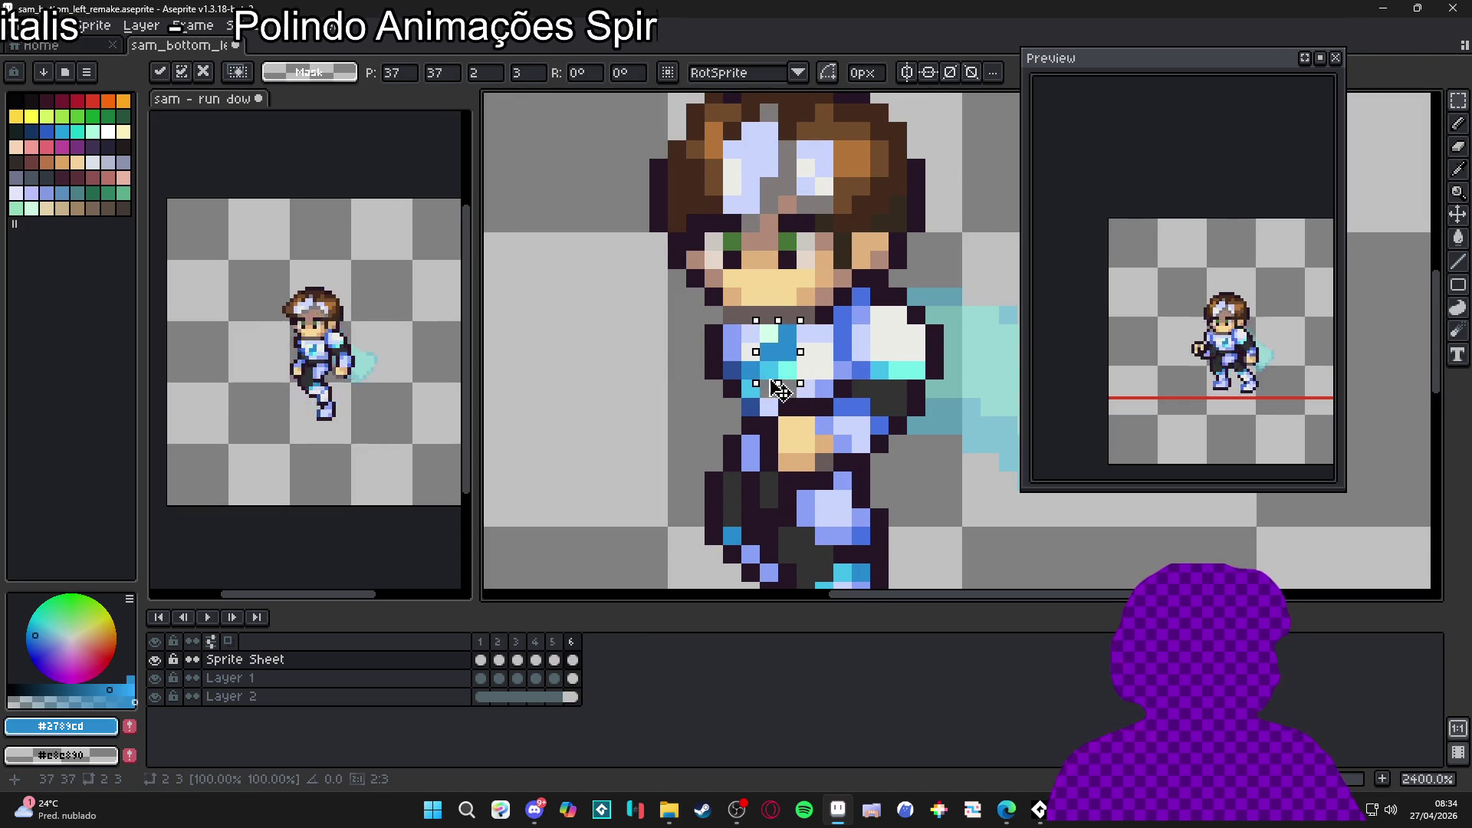
key(b)
alt+click(809, 377)
click(787, 352)
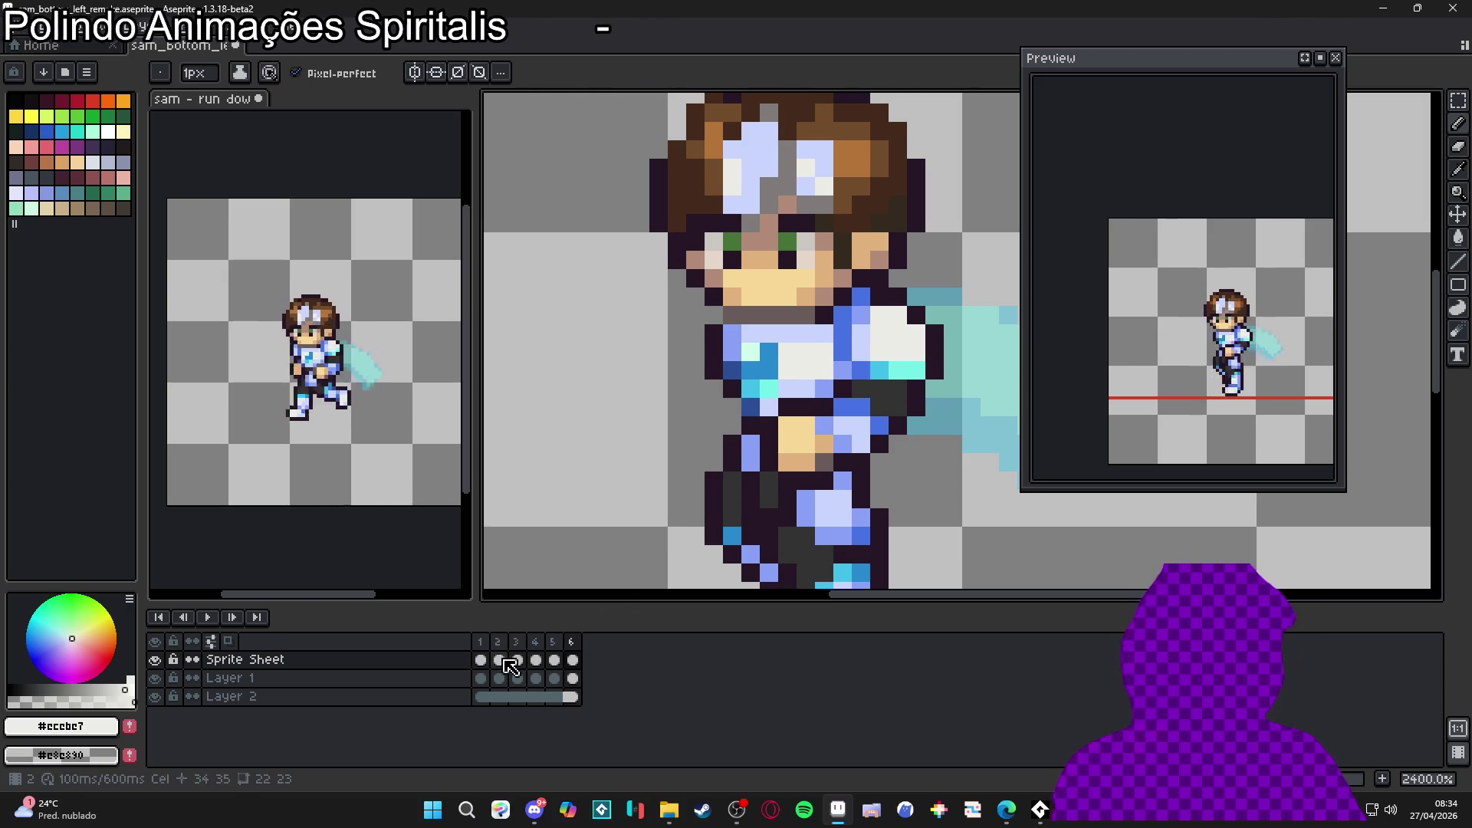
Step: Review the poses of frames 1 through 3
click(481, 643)
scroll(777, 408, down, 2)
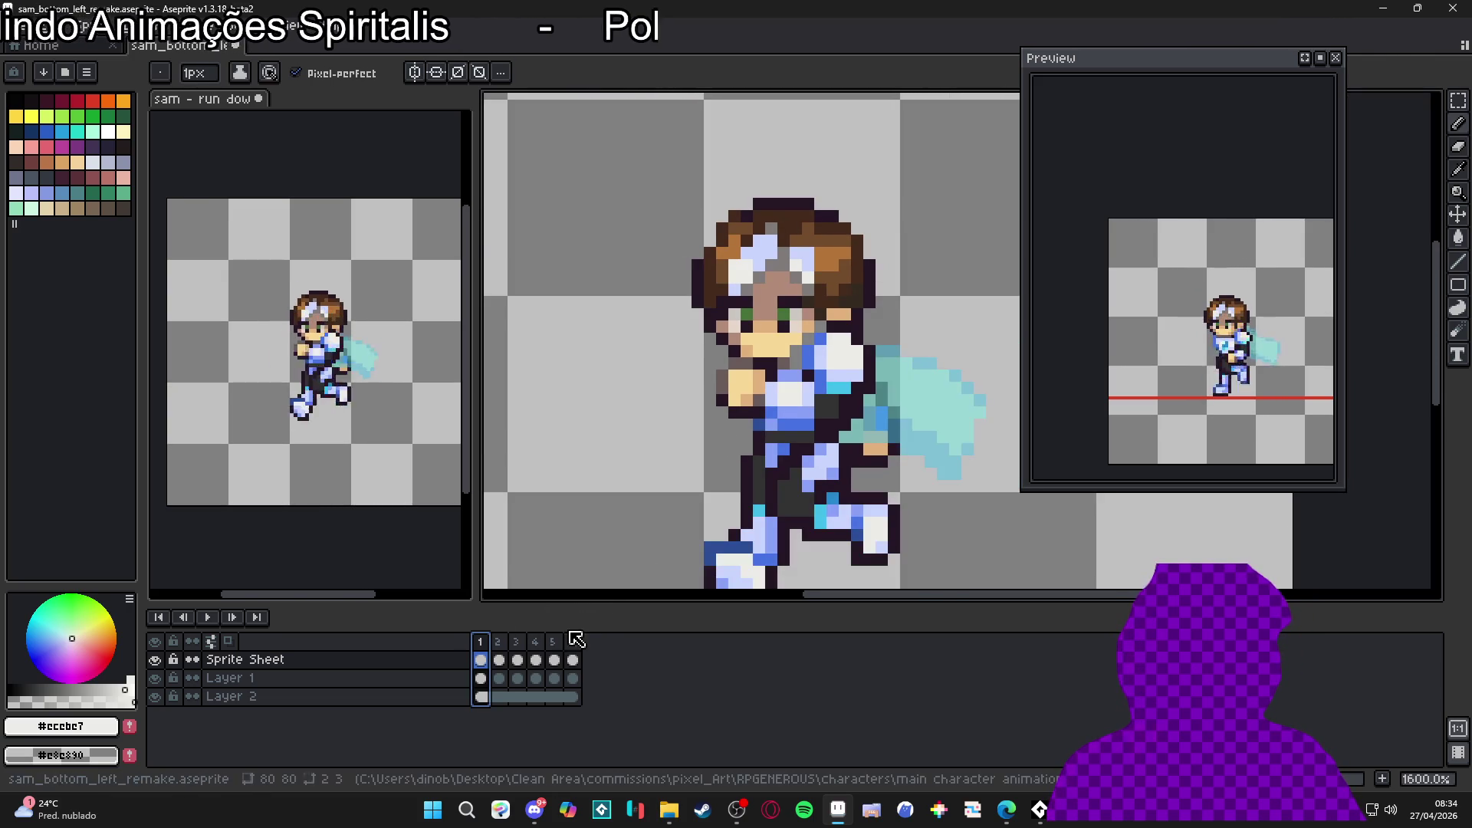
click(499, 642)
click(518, 643)
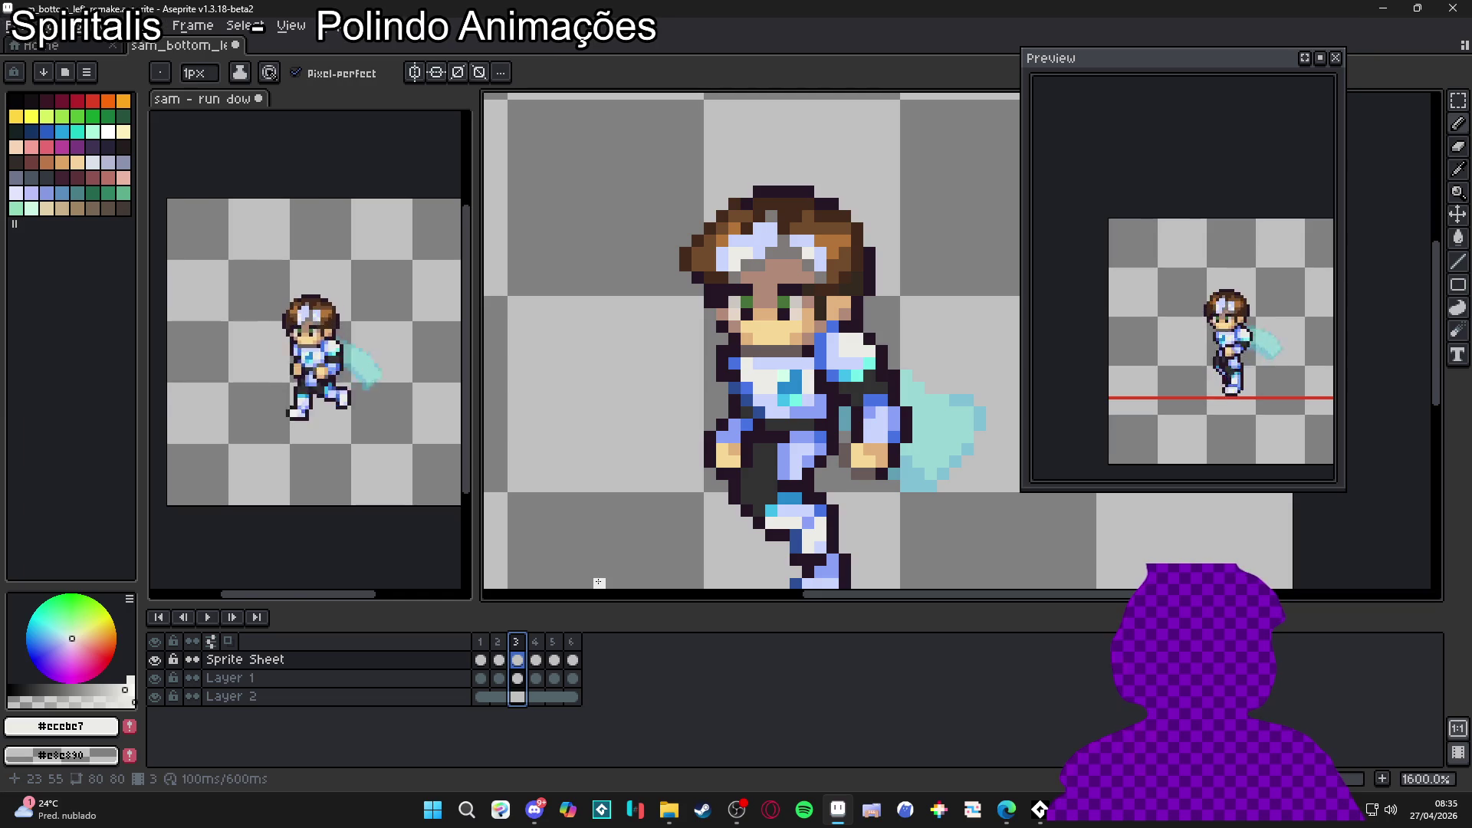
click(481, 642)
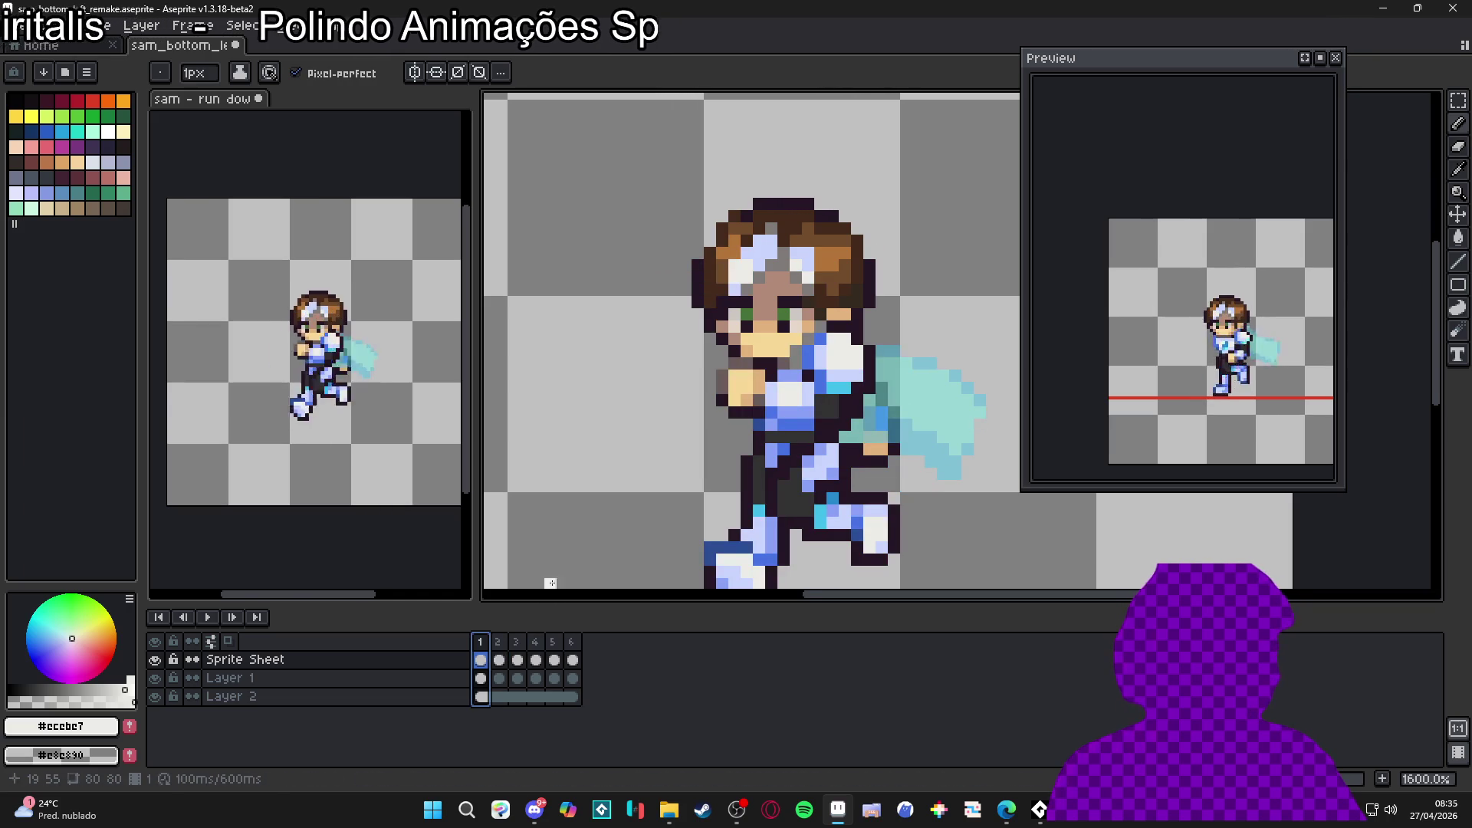
Step: Undo the latest emblem moves and pencil edits, then redo the pencil stroke near the hand
key(Left)
key(v)
key(ctrl+z)
key(ctrl+z)
key(ctrl+z)
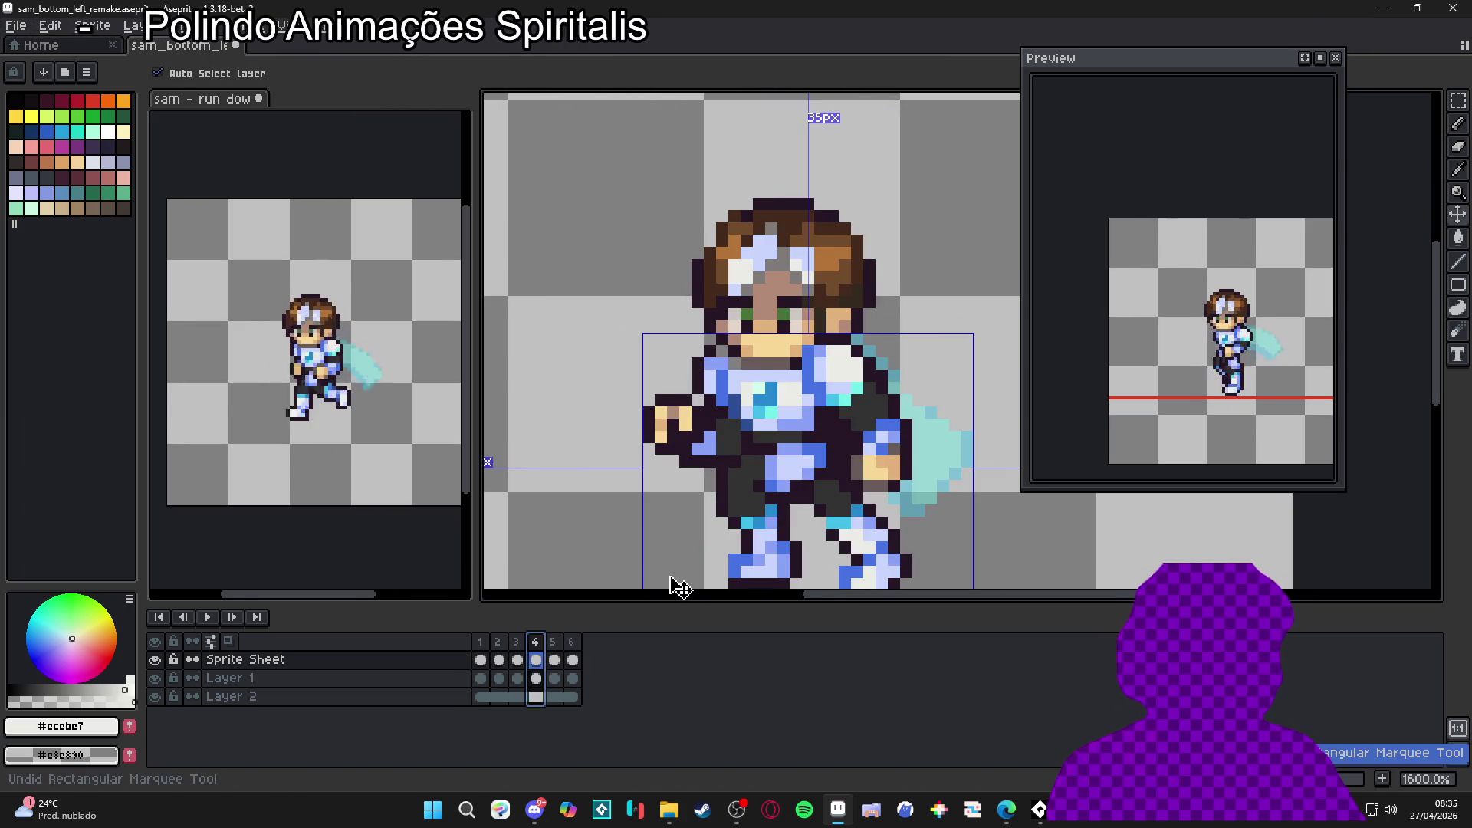
key(ctrl+z)
key(ctrl+z)
key(ctrl+z)
key(ctrl+z)
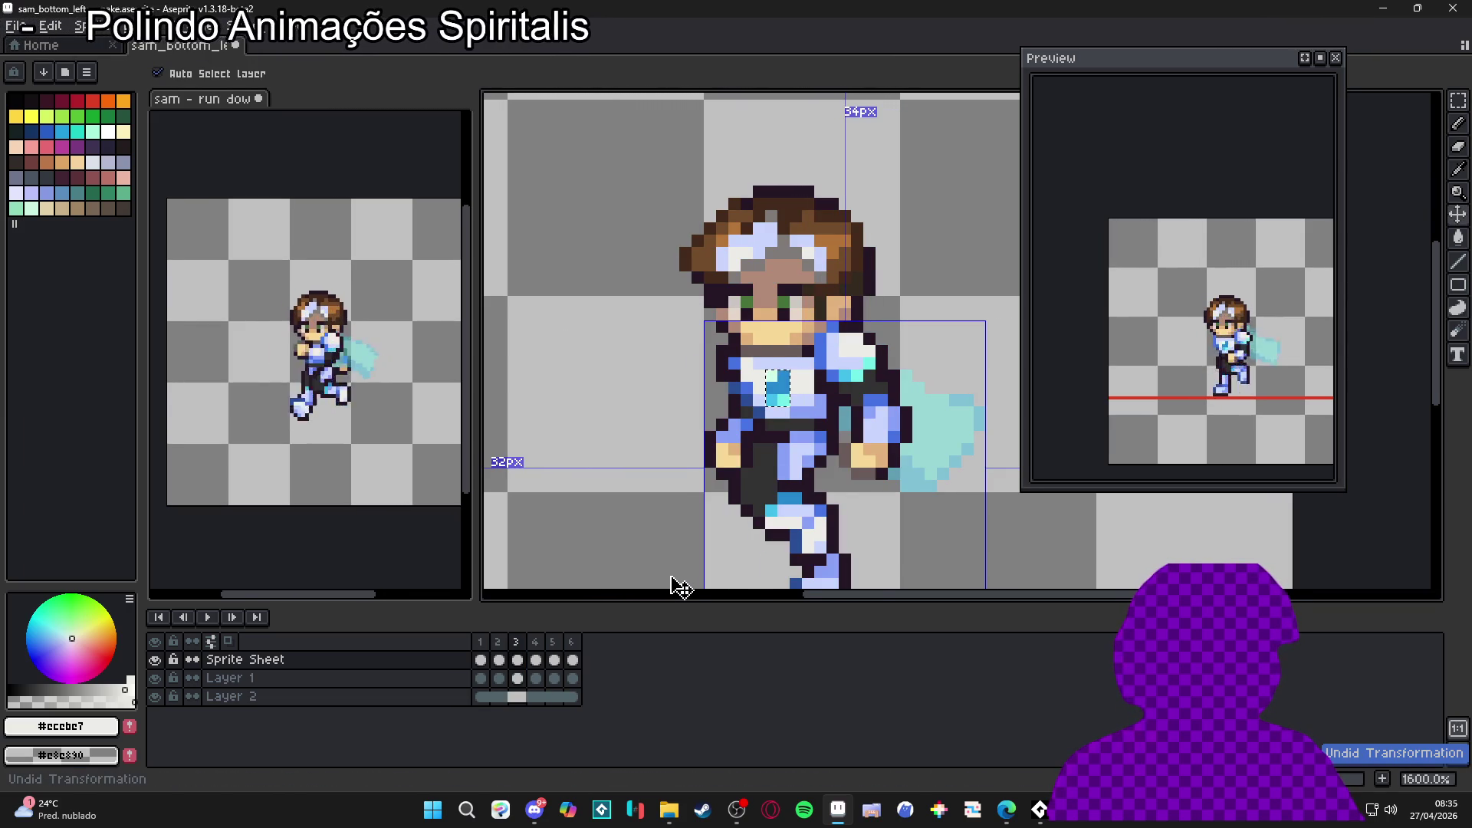
key(b)
click(500, 644)
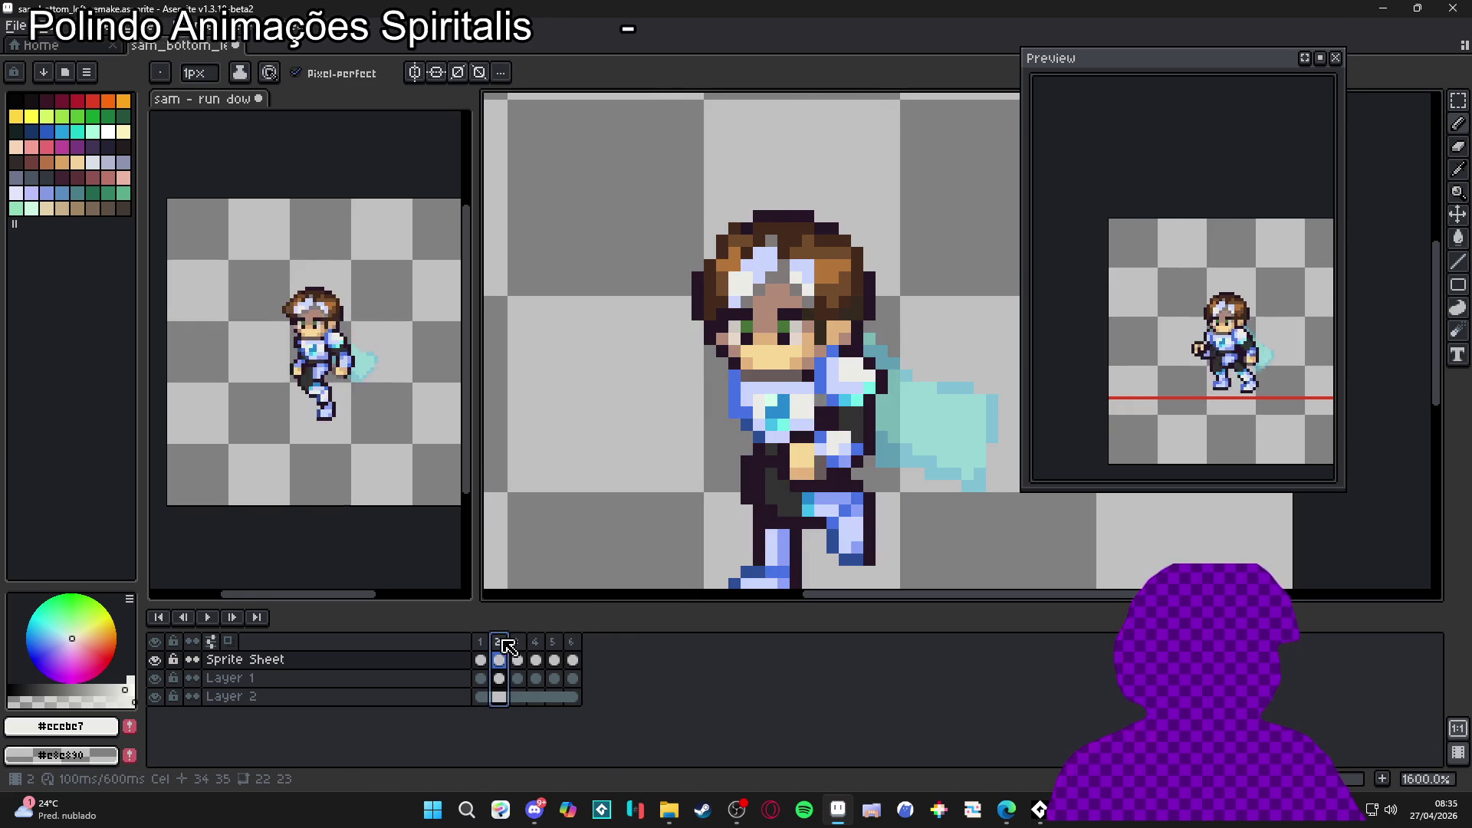
click(488, 645)
click(500, 644)
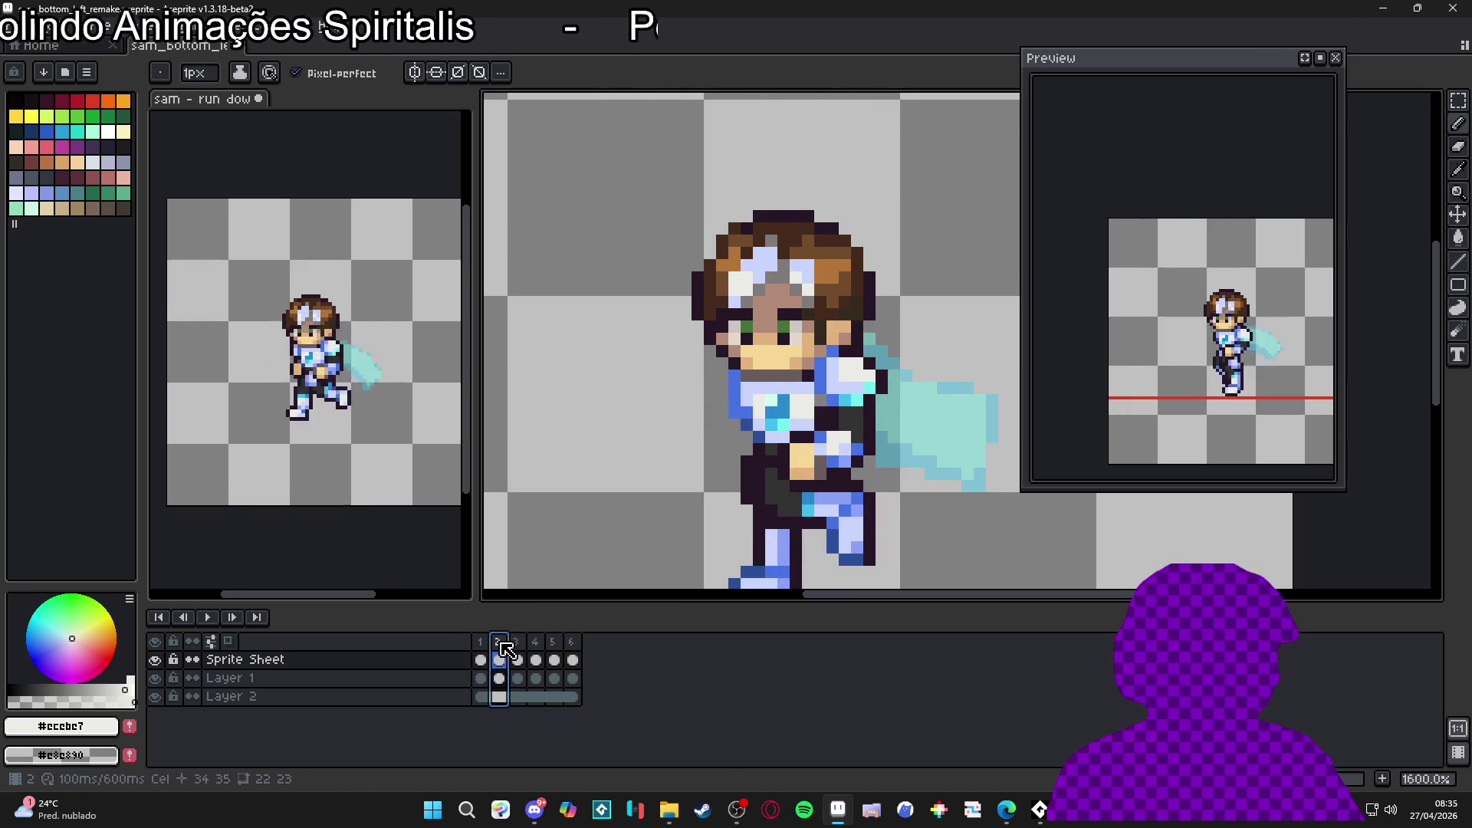
key(ctrl+z)
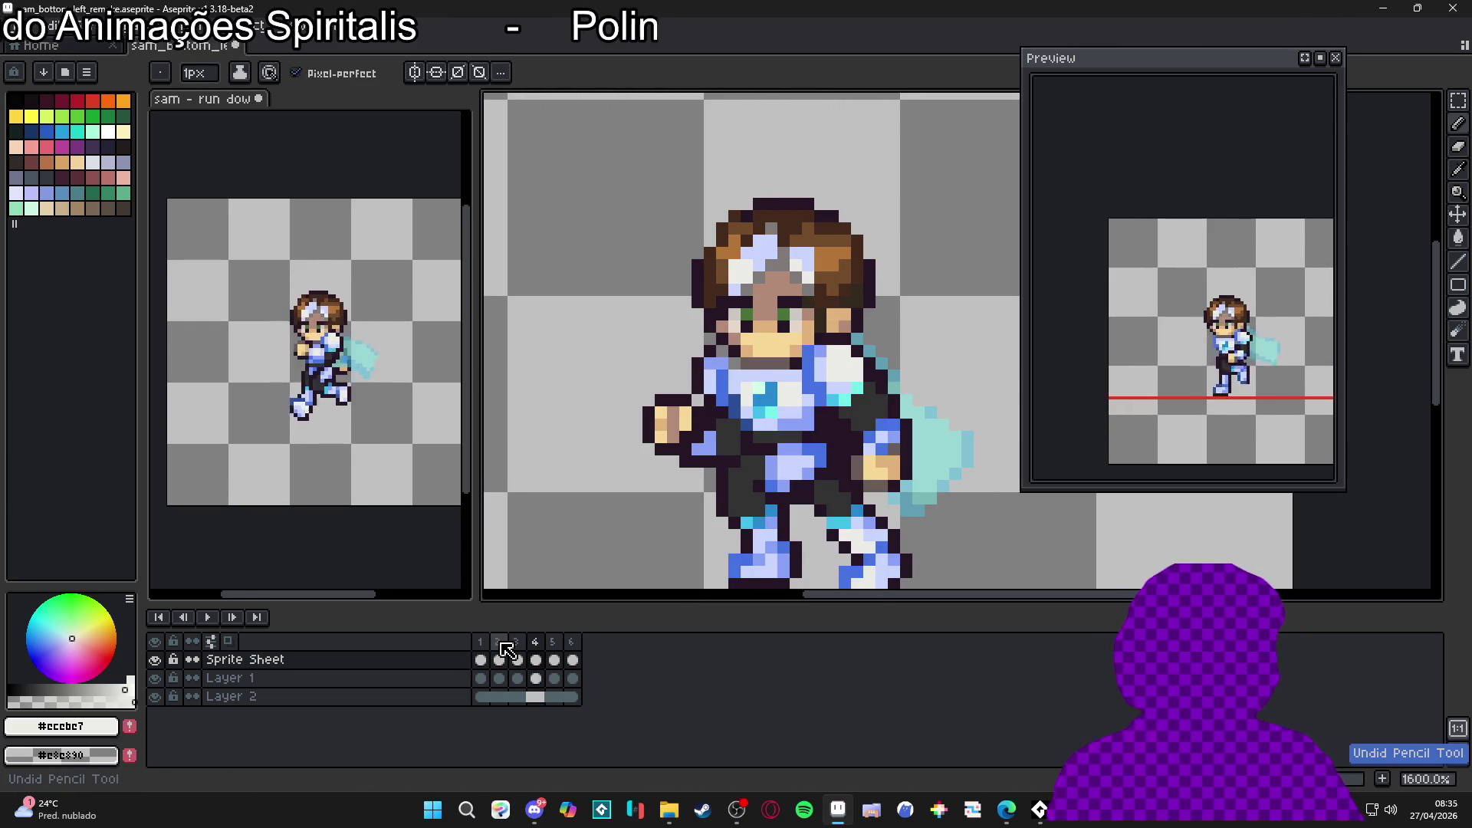
key(ctrl+y)
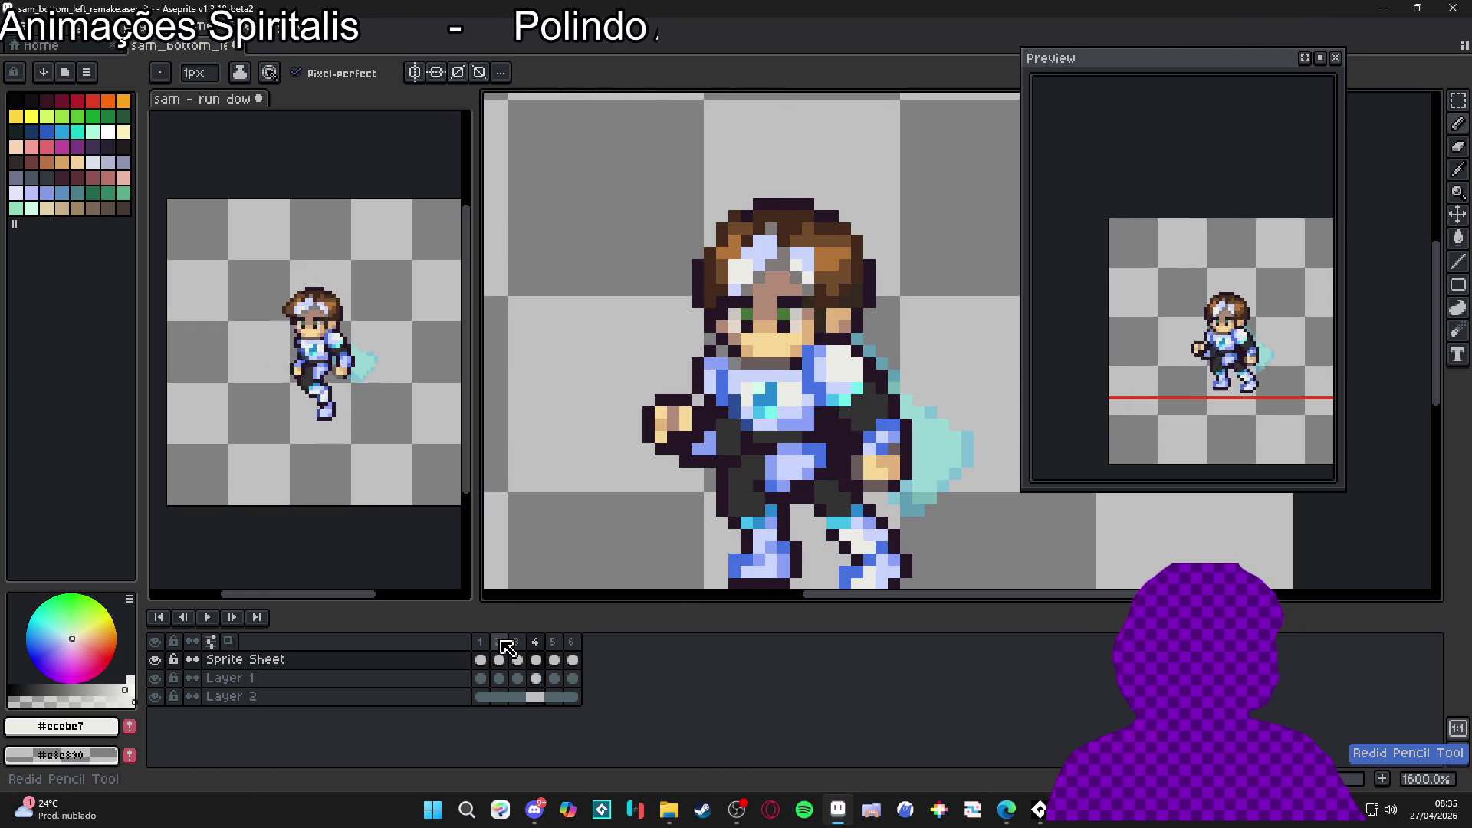
Step: Save sam_bottom_left_remake.aseprite and step through frames 1 to 4
key(ctrl+s)
click(490, 641)
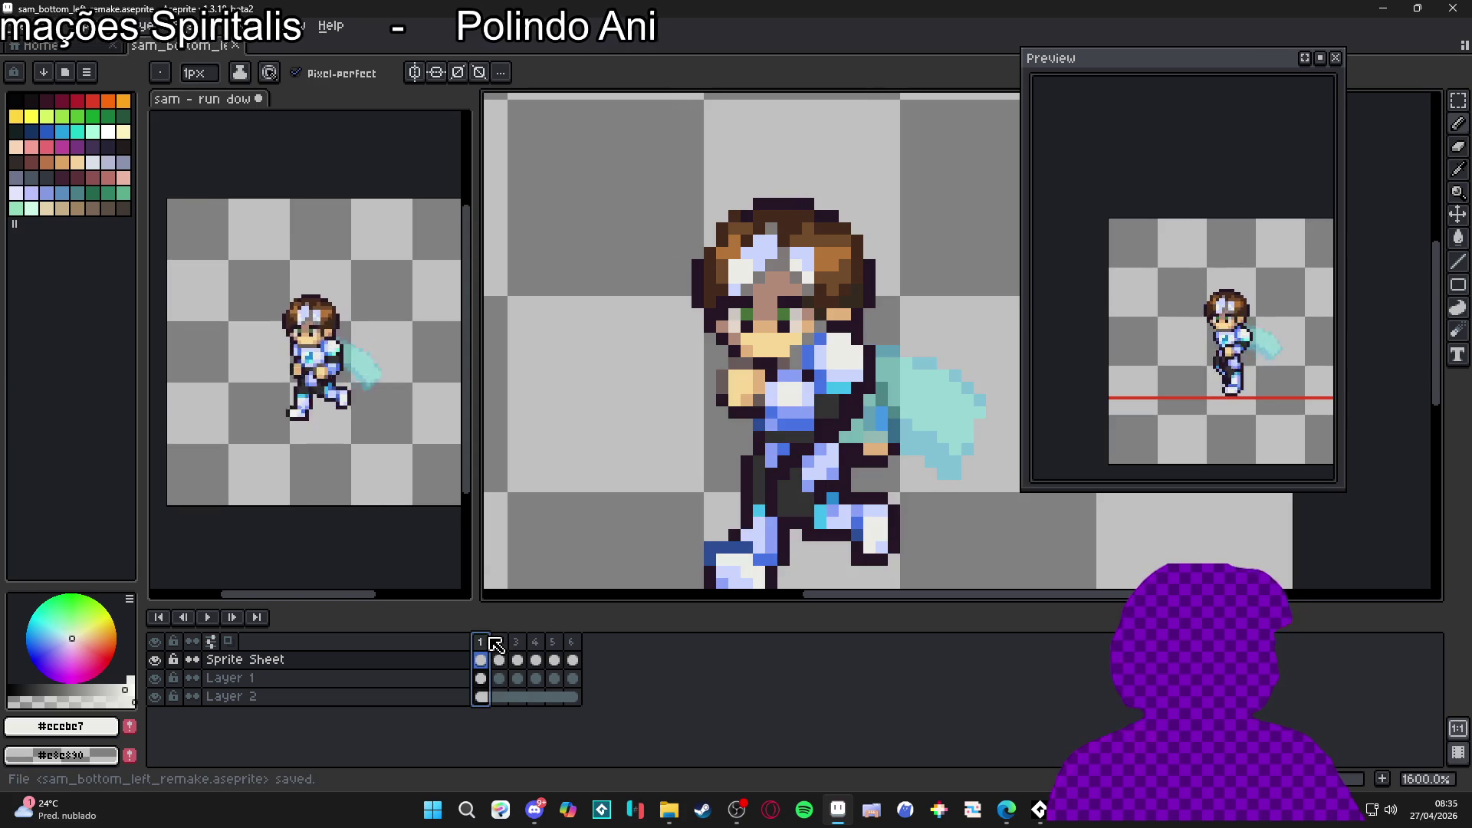
click(499, 644)
click(518, 645)
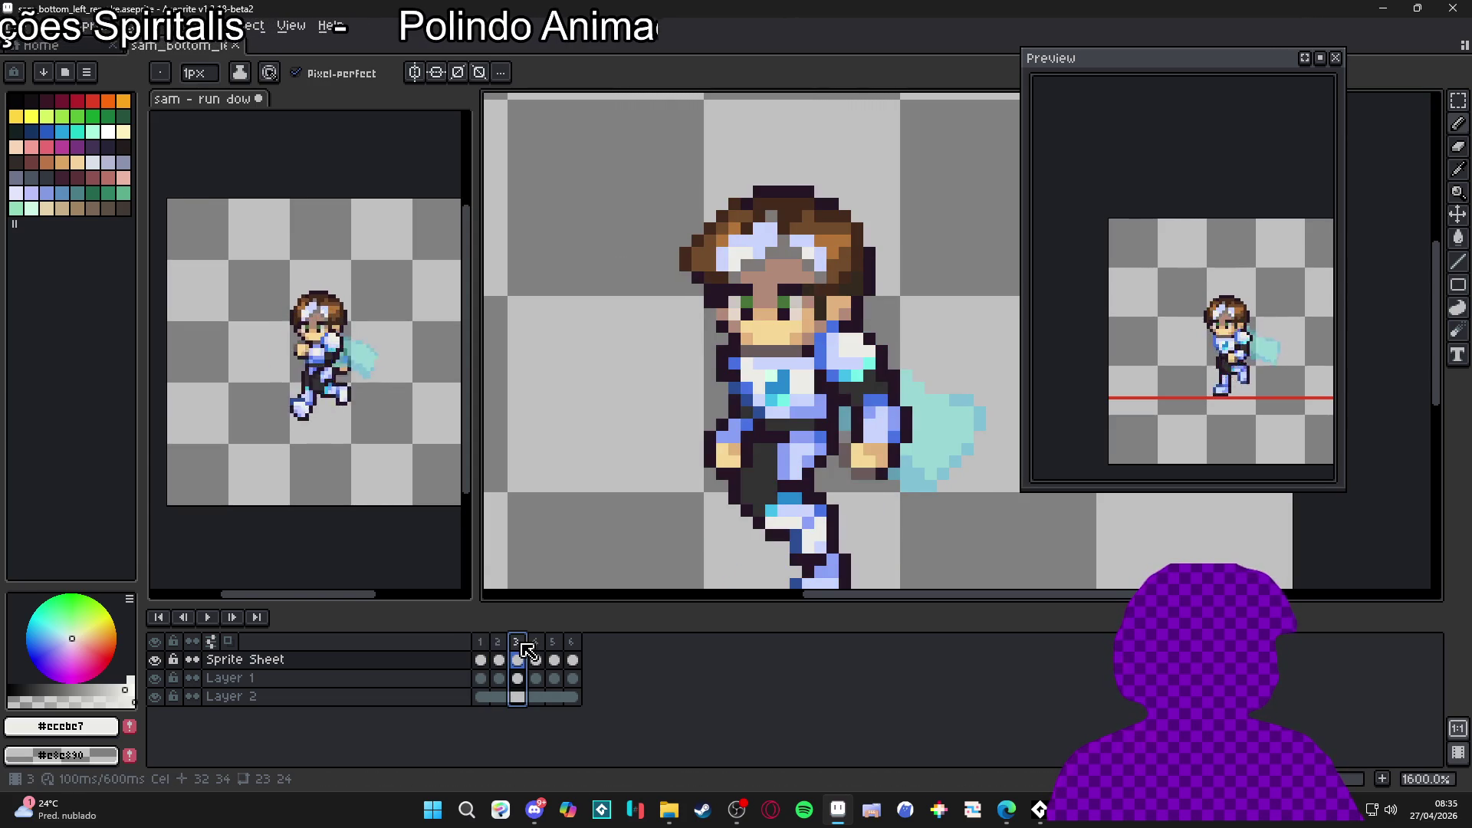
click(498, 659)
click(517, 659)
click(536, 660)
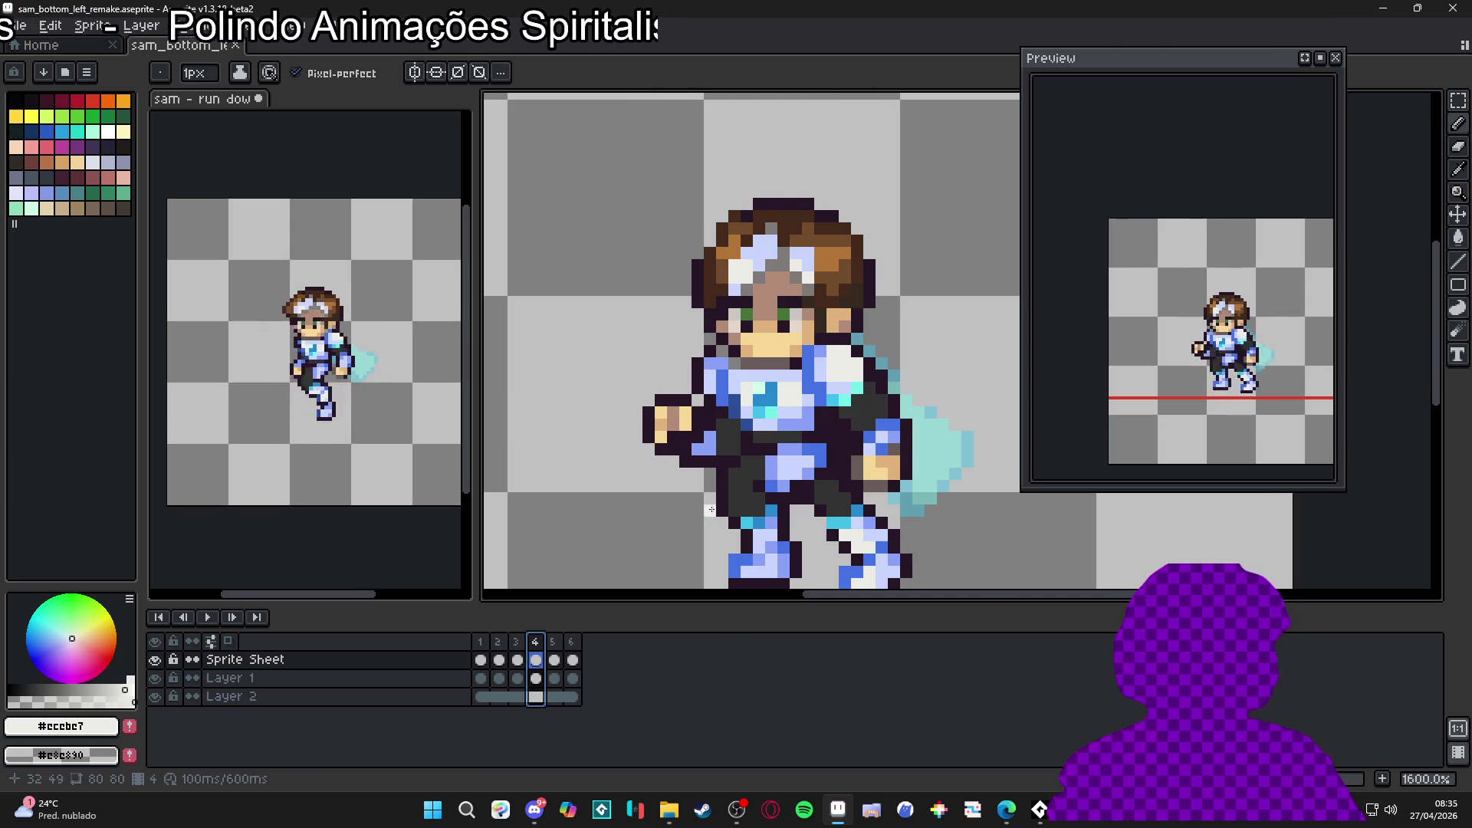
Step: Sample the emblem colours cyan #73efe8, blue #2789cd and light grey #ecebe7
scroll(769, 439, up, 2)
alt+click(778, 402)
click(68, 693)
alt+click(774, 391)
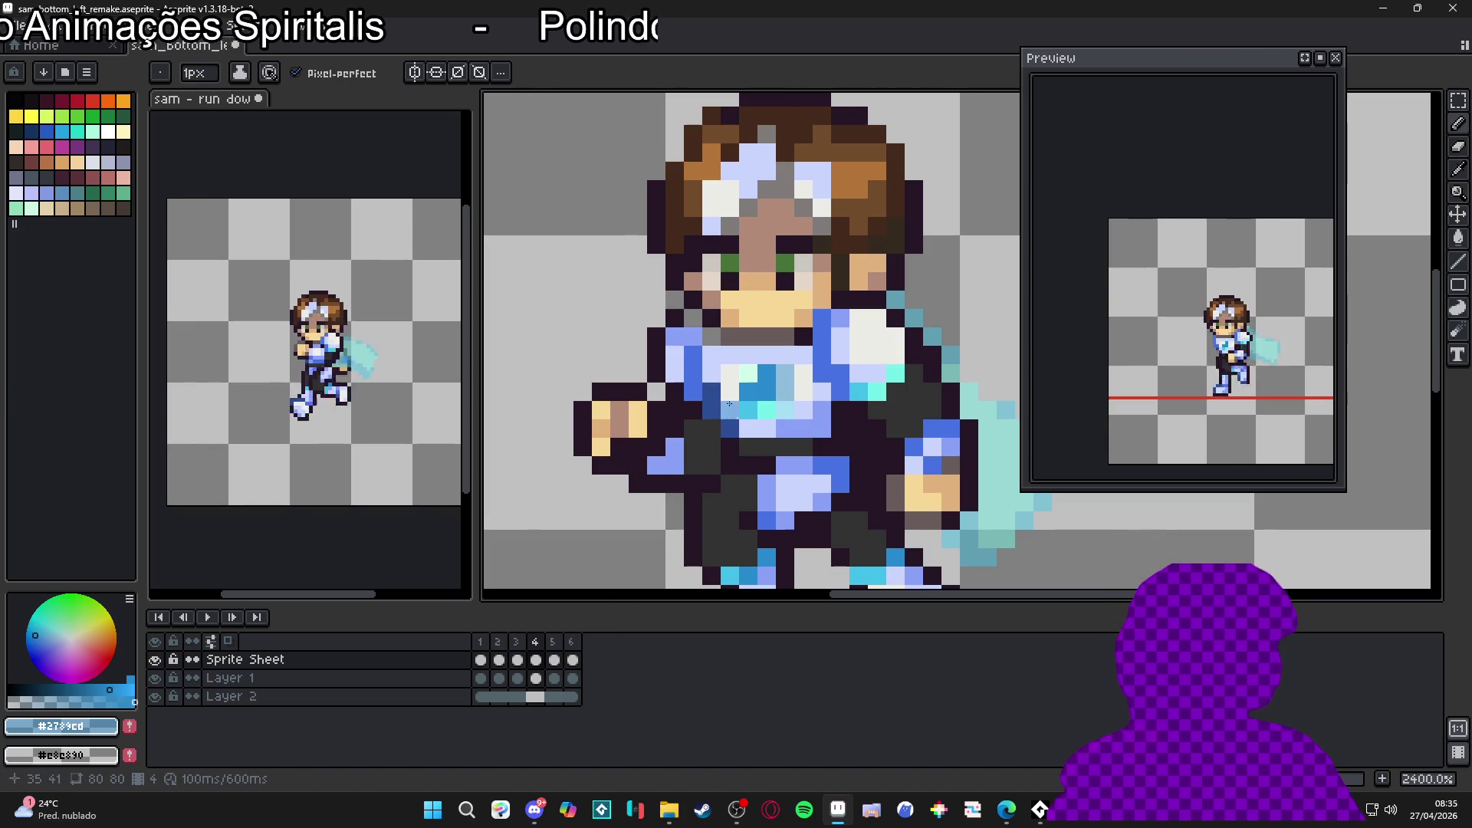
click(72, 638)
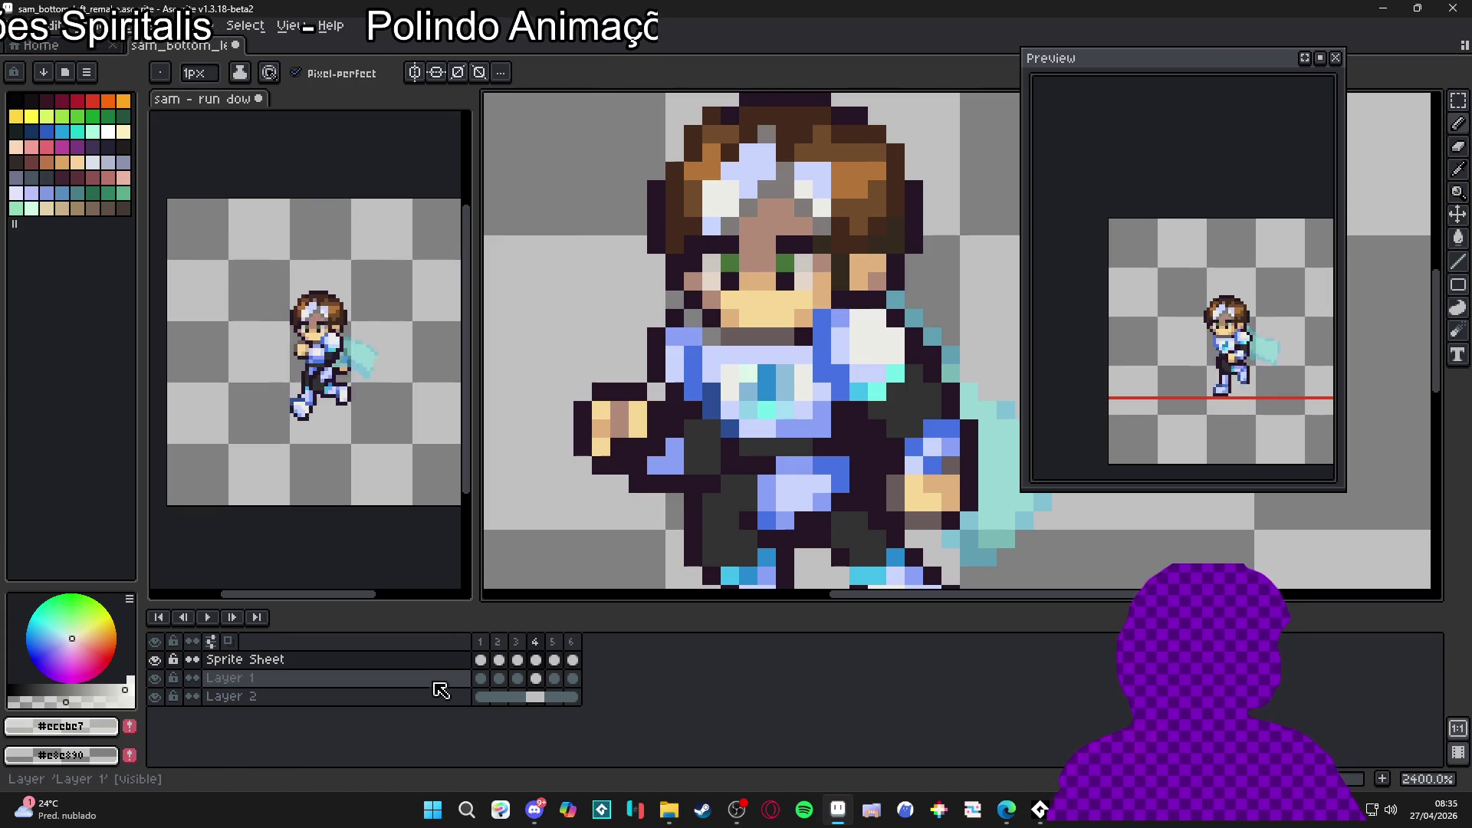
Step: Compare the chest emblem across frames 5, 6, 1, 2 and 3
click(552, 641)
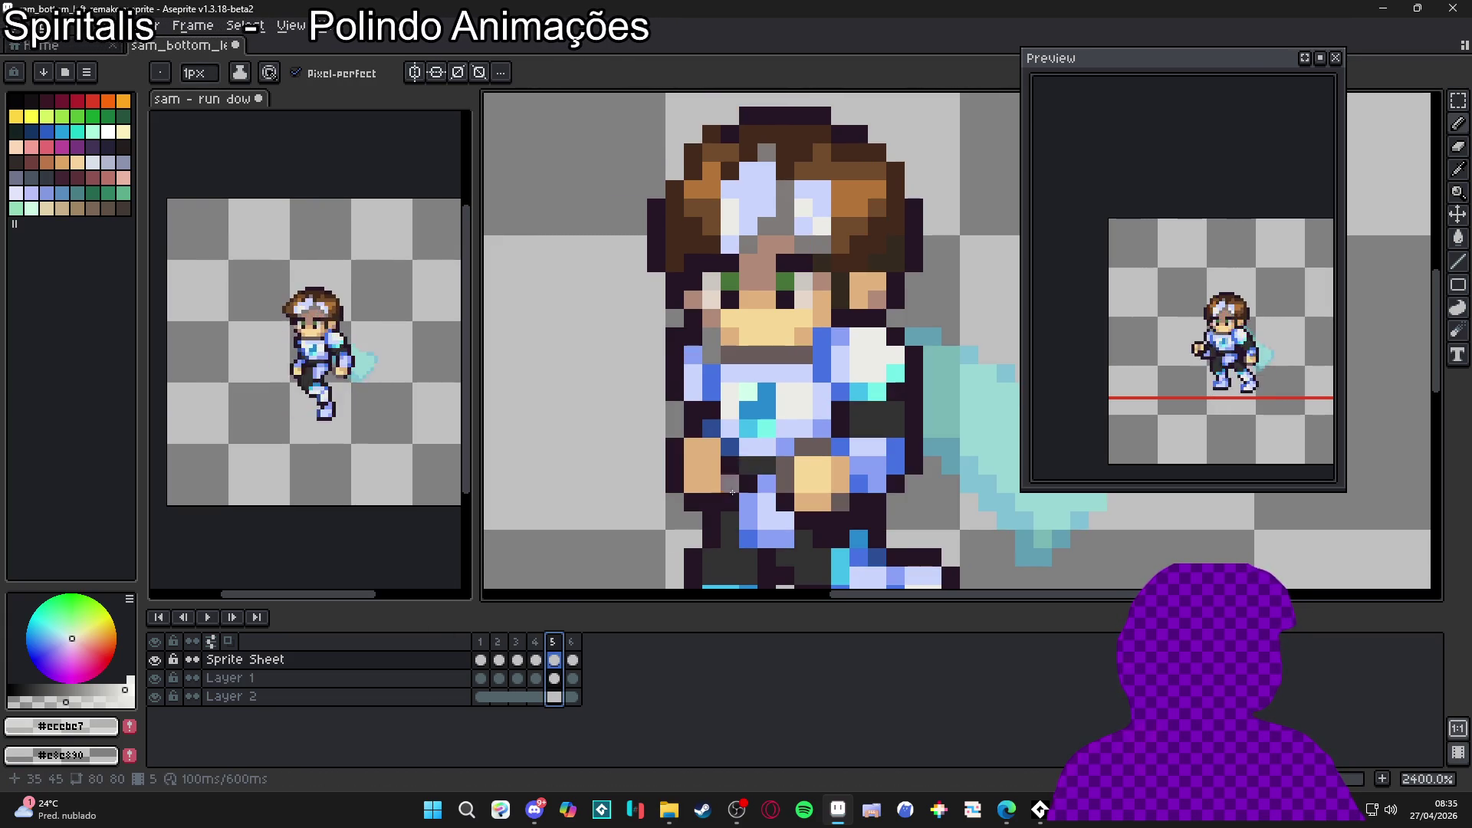
key(Right)
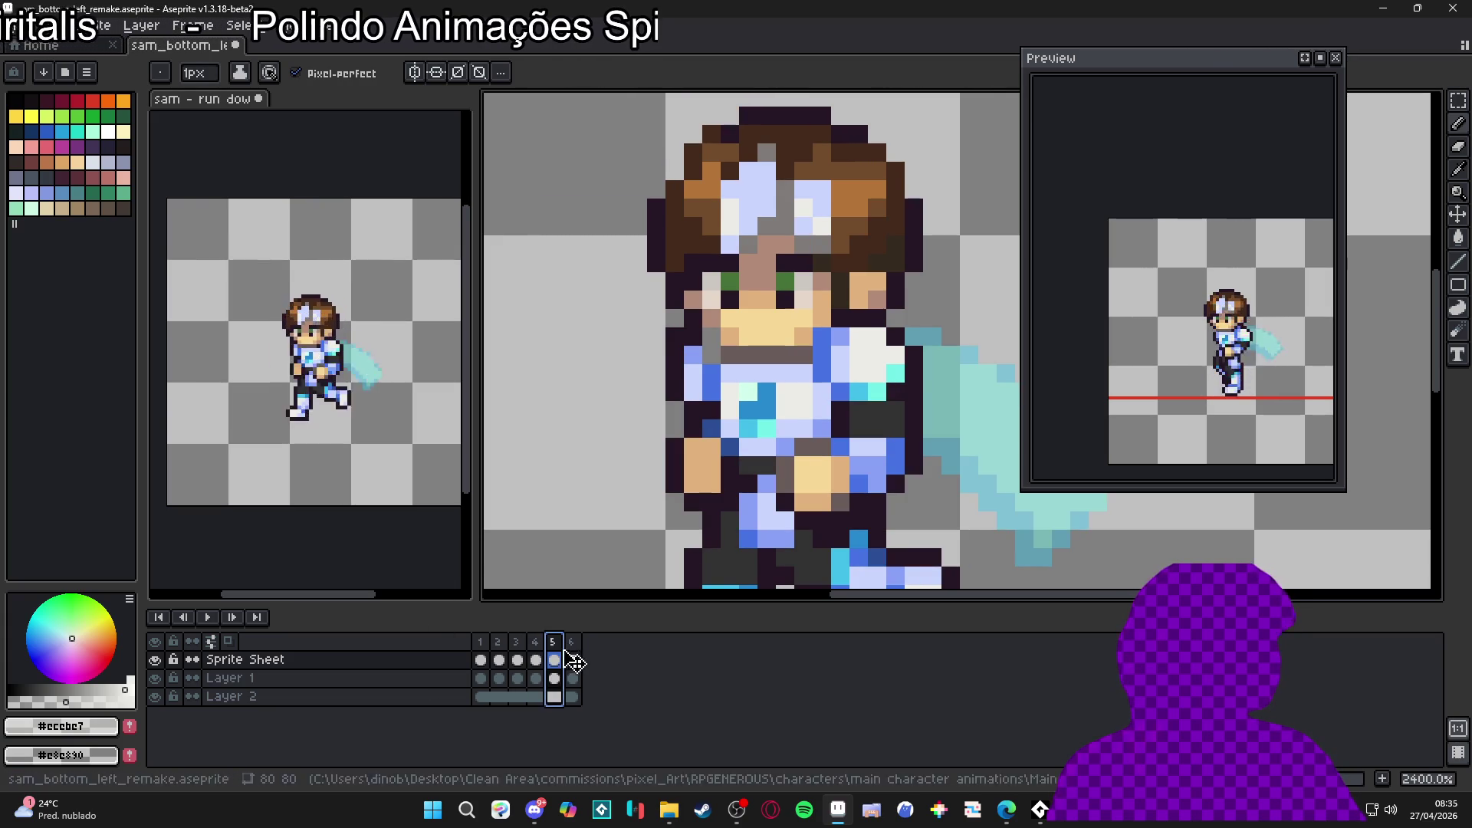
click(481, 648)
click(500, 649)
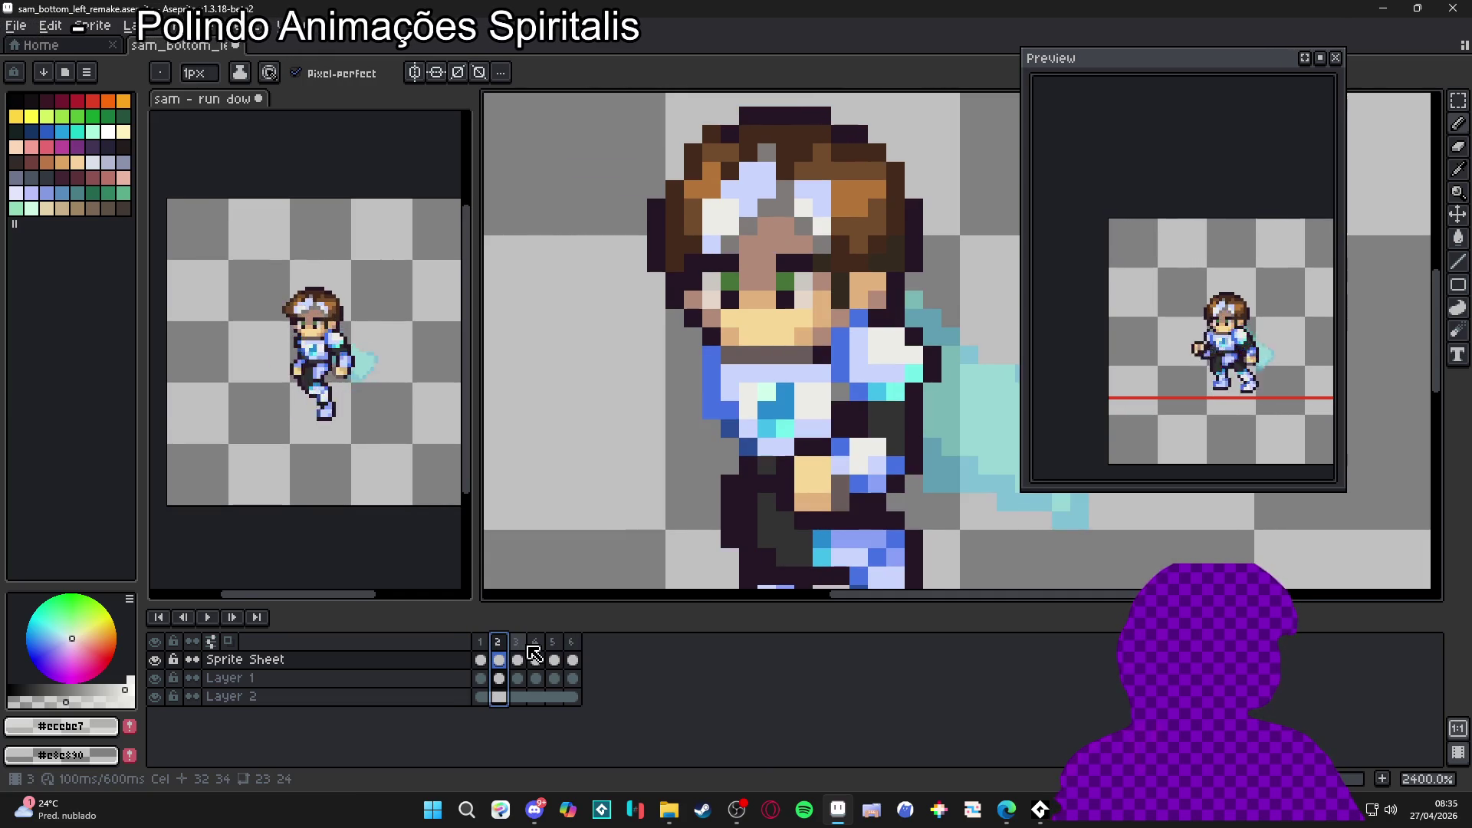
click(519, 648)
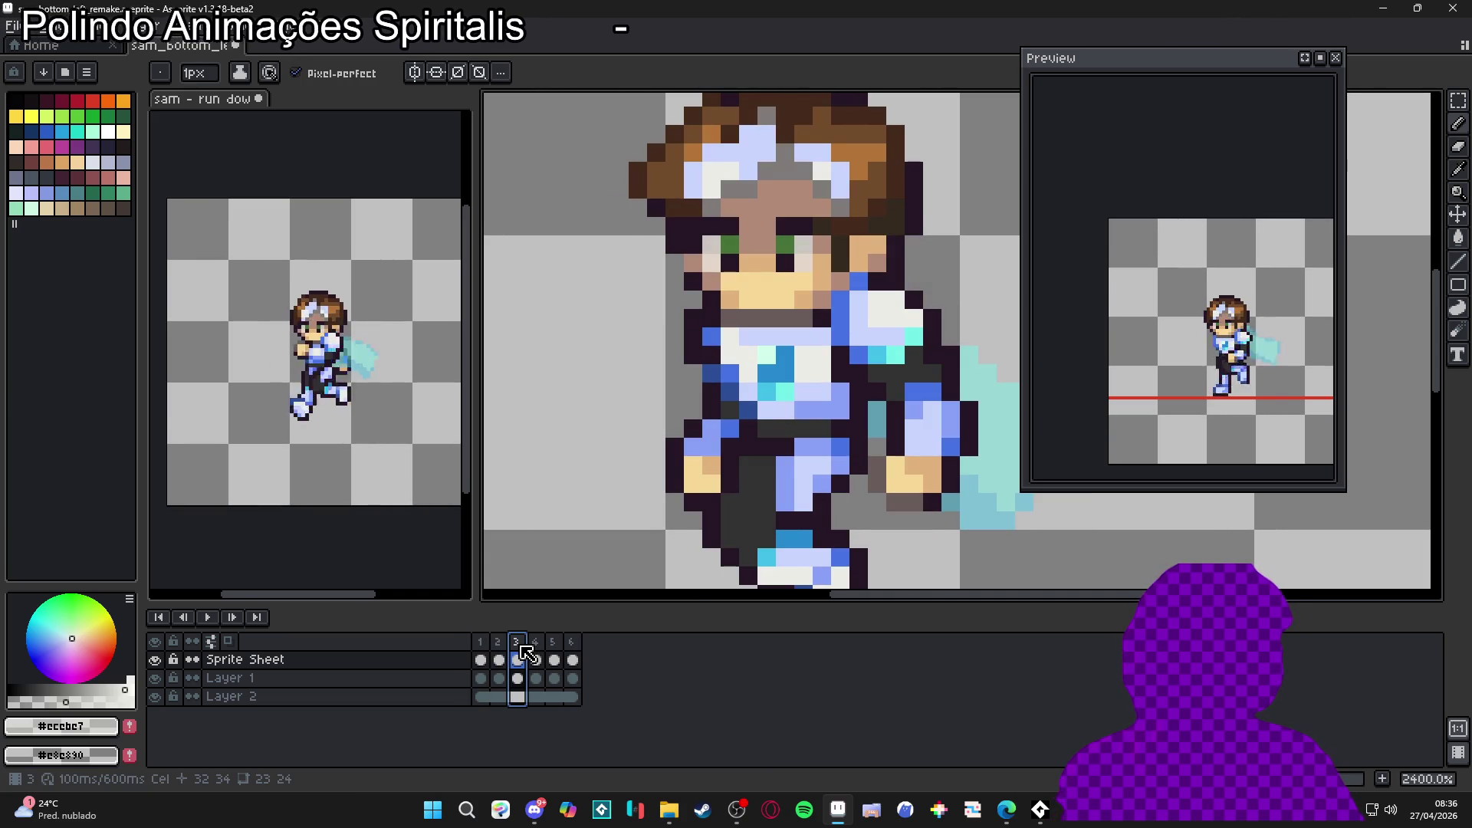
click(480, 658)
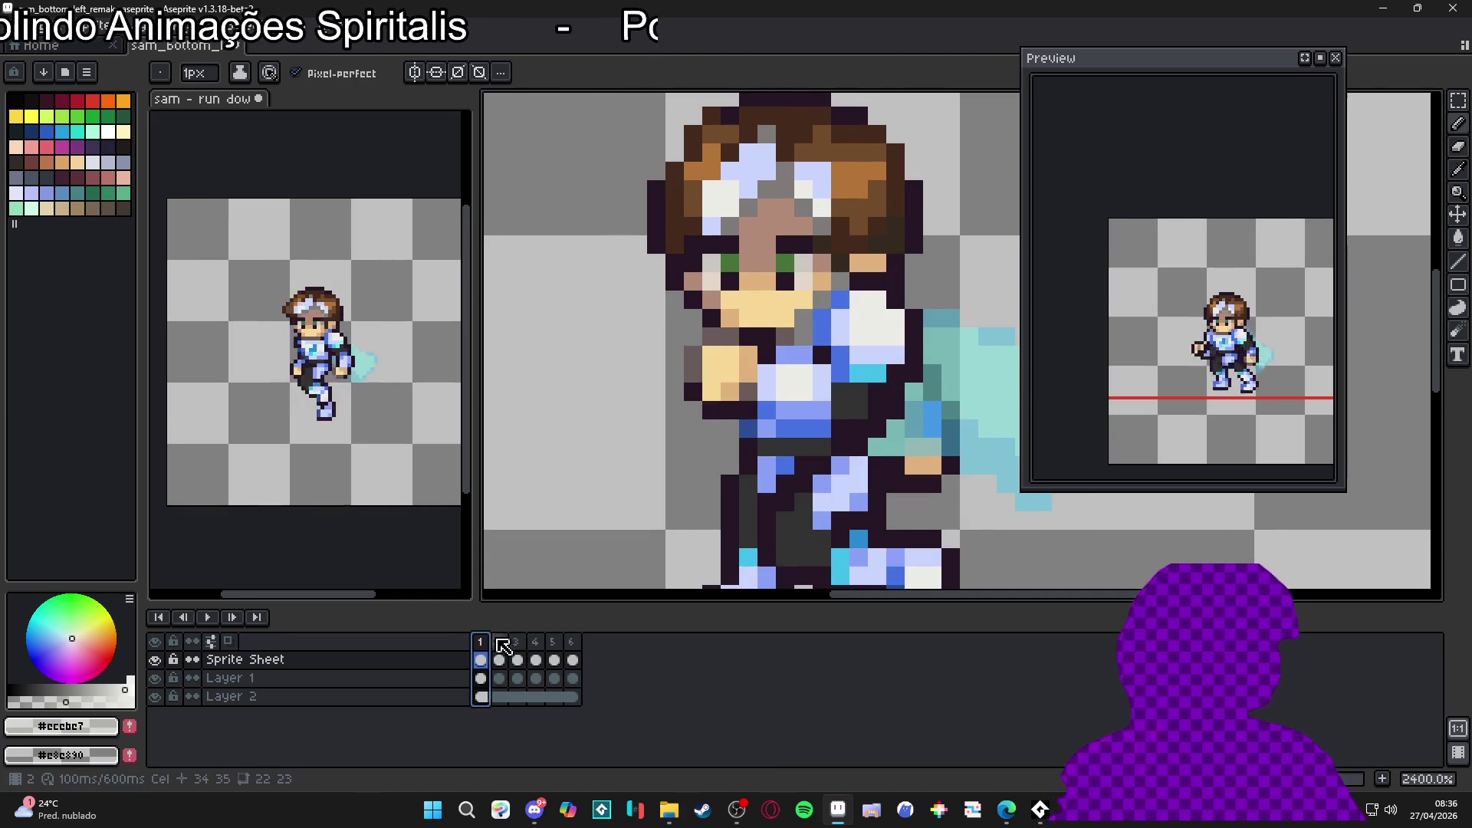
click(499, 649)
click(526, 649)
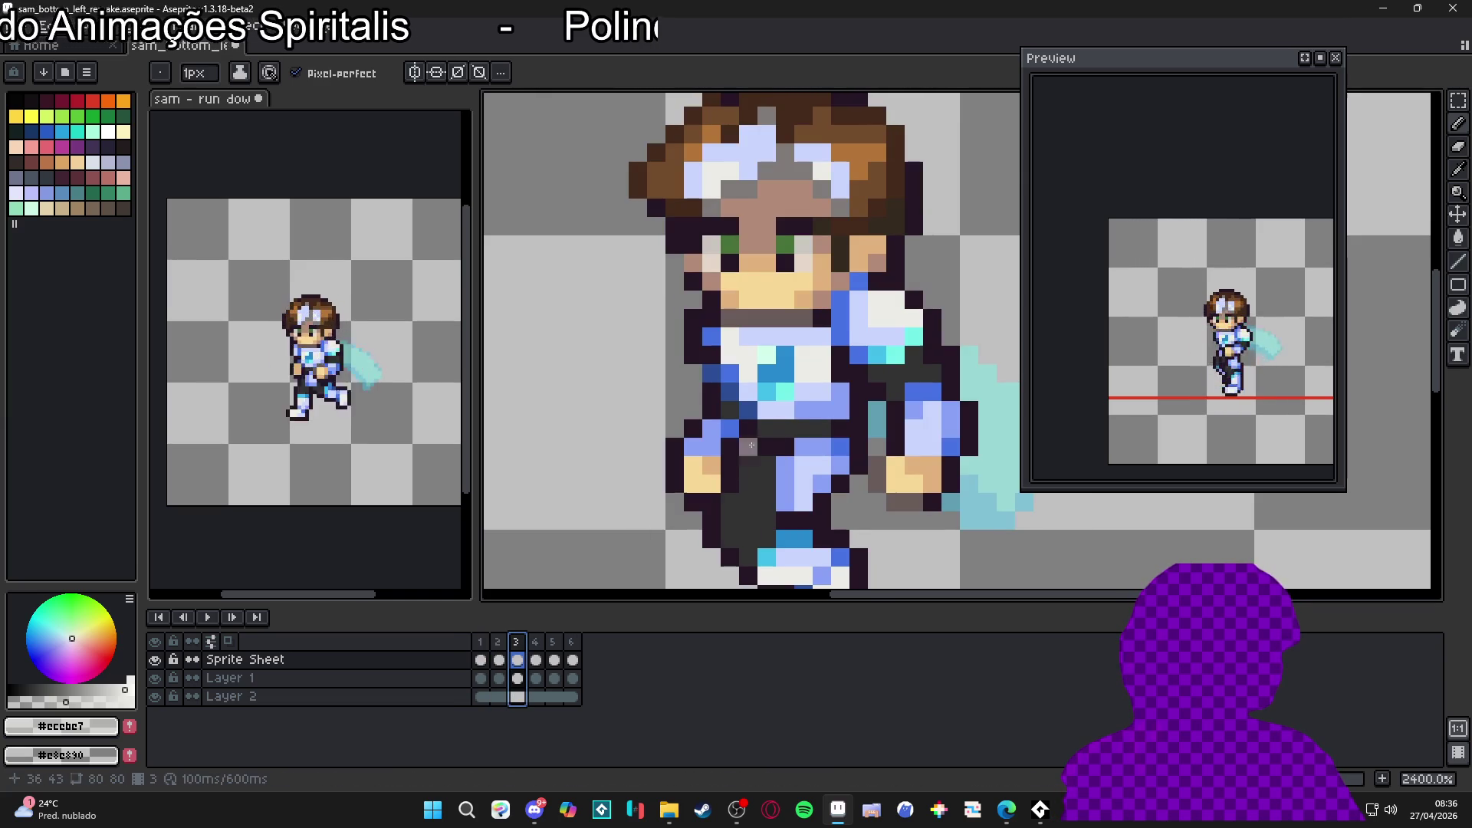
Step: Sample blue #2789cd and paint a blue pixel into frame 4's chest emblem
alt+click(782, 388)
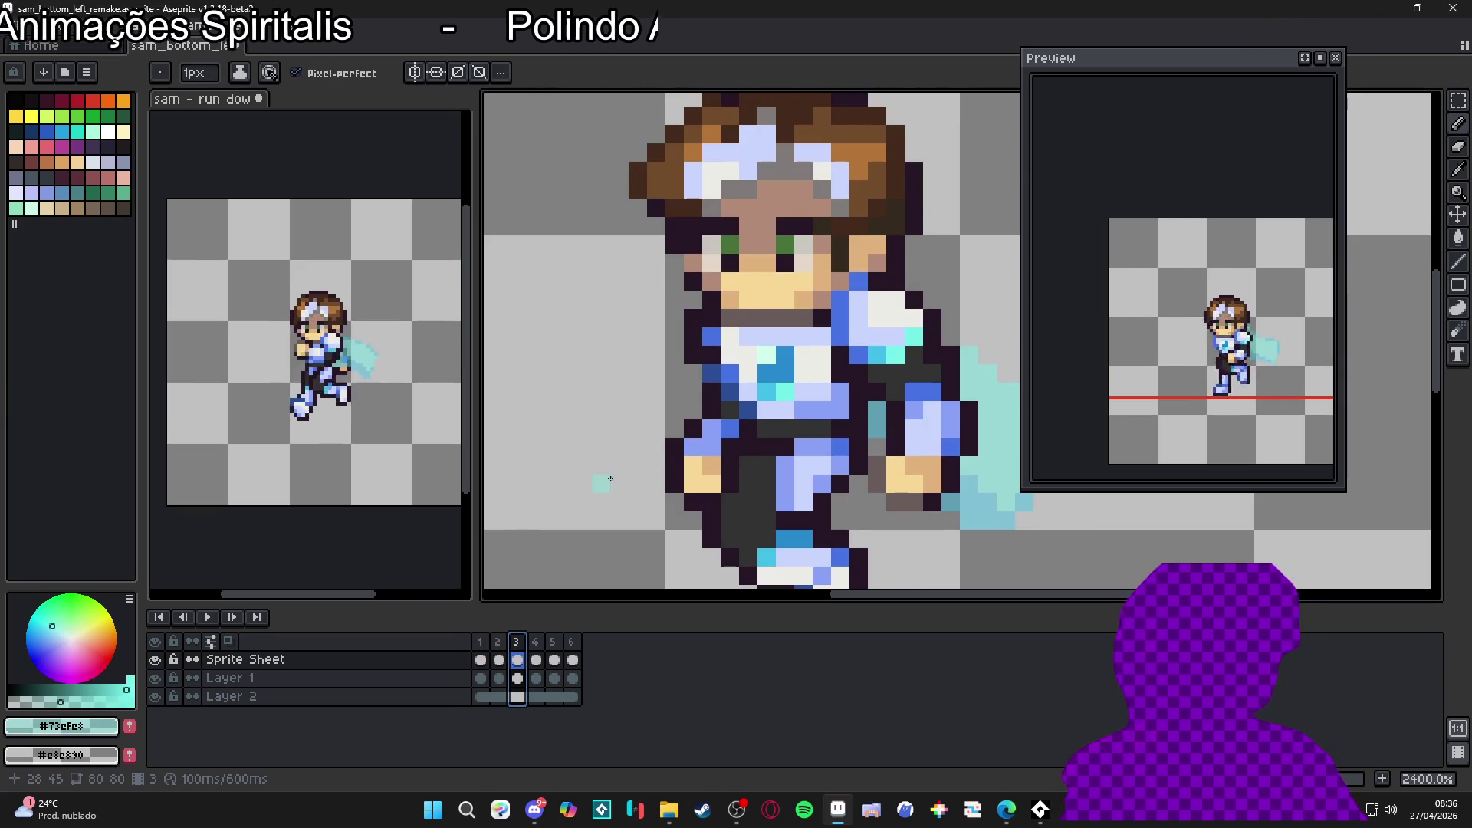
click(817, 391)
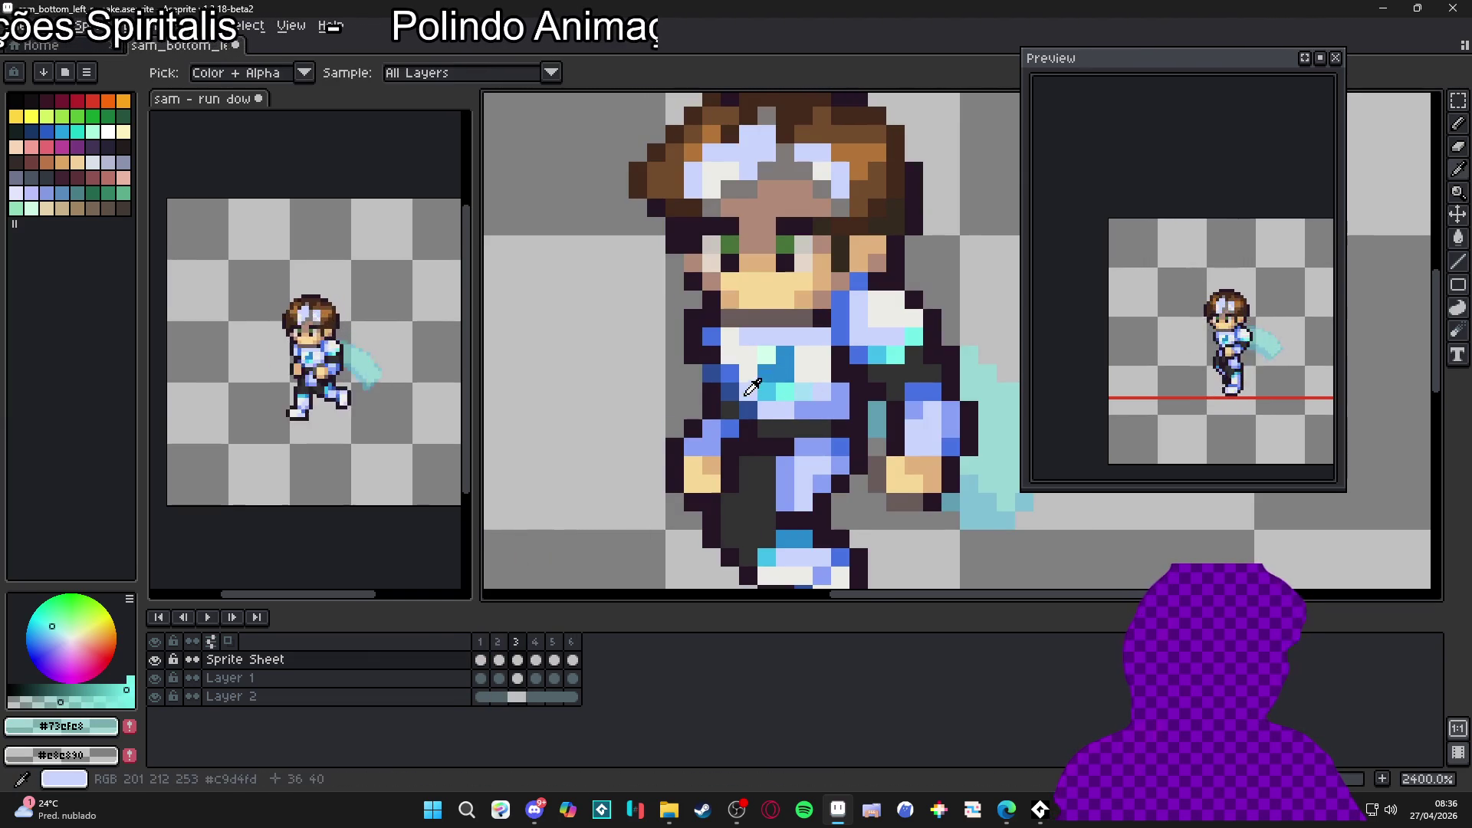
alt+click(767, 374)
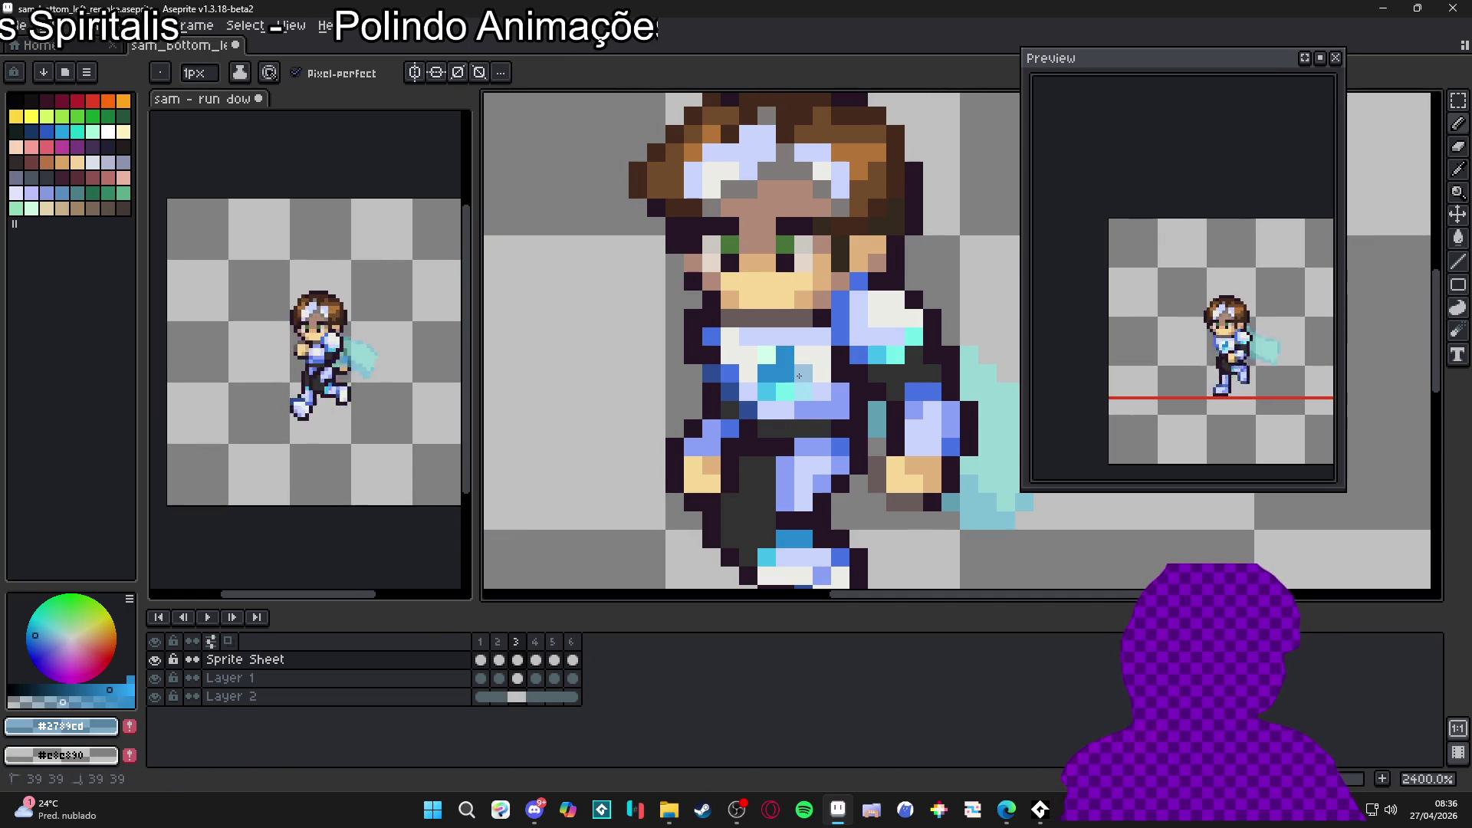
scroll(798, 375, down, 1)
click(538, 657)
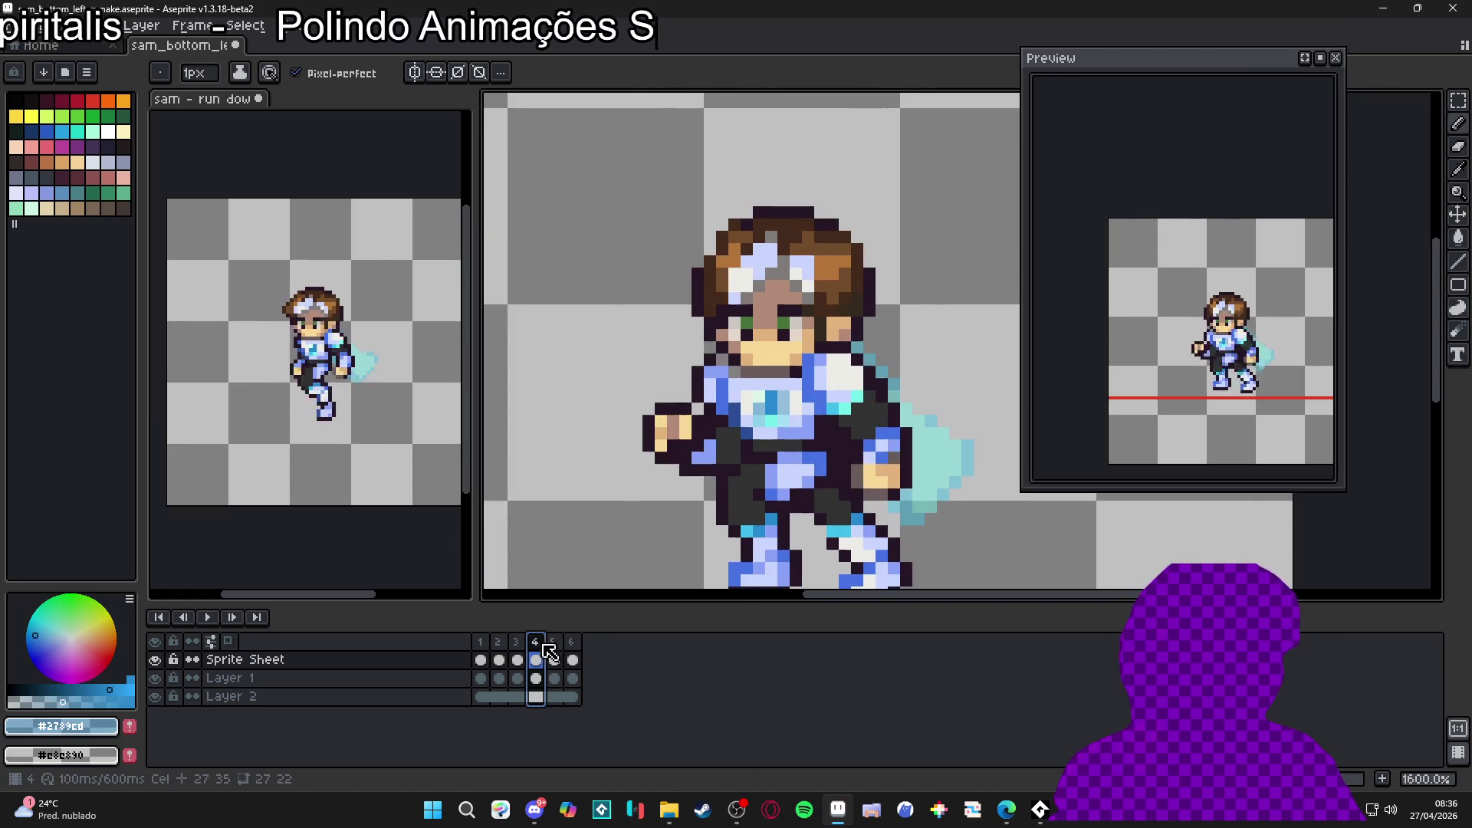
scroll(783, 419, up, 1)
click(788, 404)
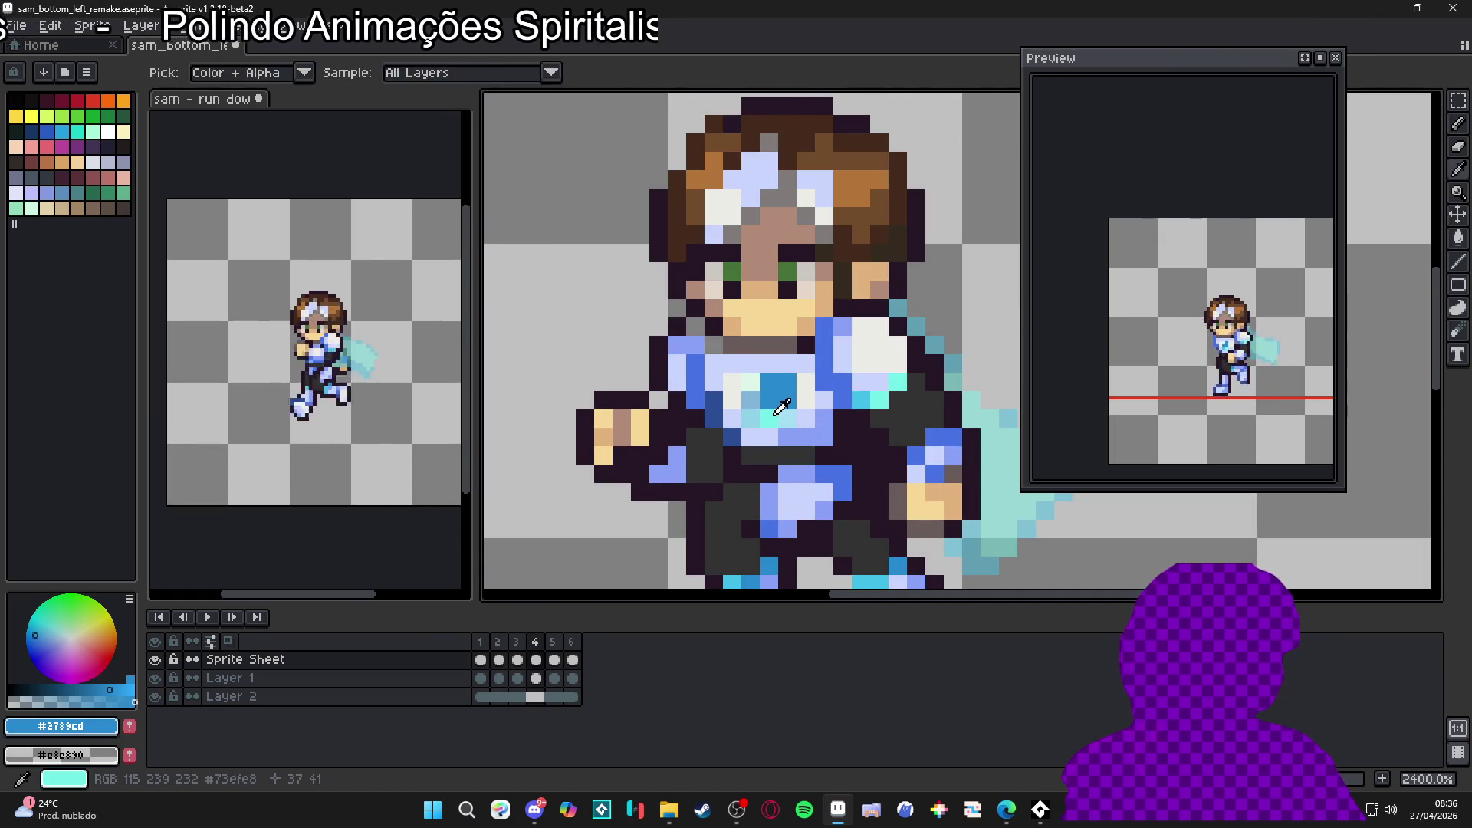
Step: Brighten a frame 4 emblem pixel with light grey #cccbc7
alt+click(733, 399)
click(743, 403)
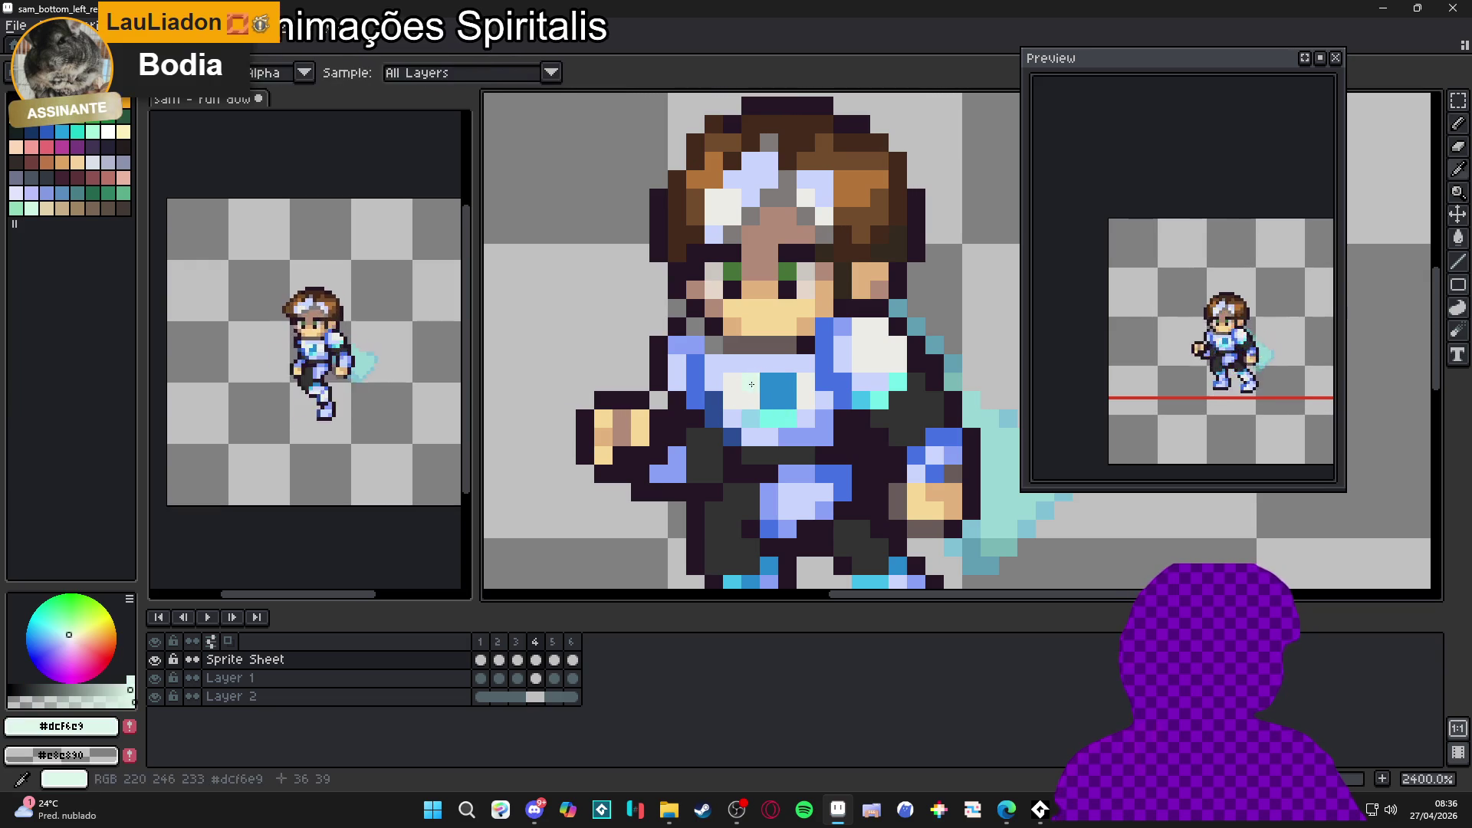
alt+click(745, 404)
alt+click(747, 383)
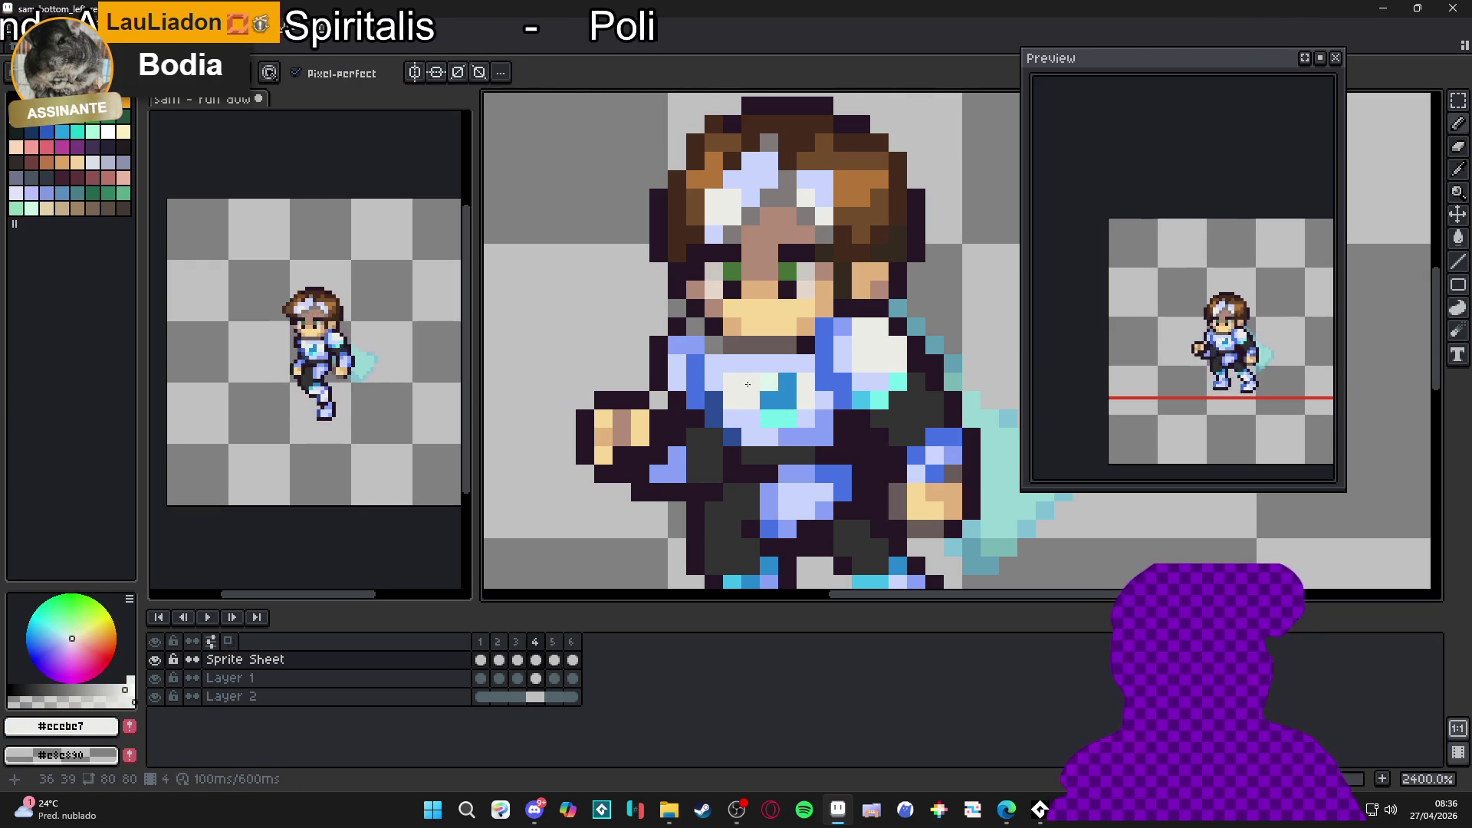
Step: On frame 5, touch up the emblem using cyan #73efe8 and blue #2789cd
click(555, 653)
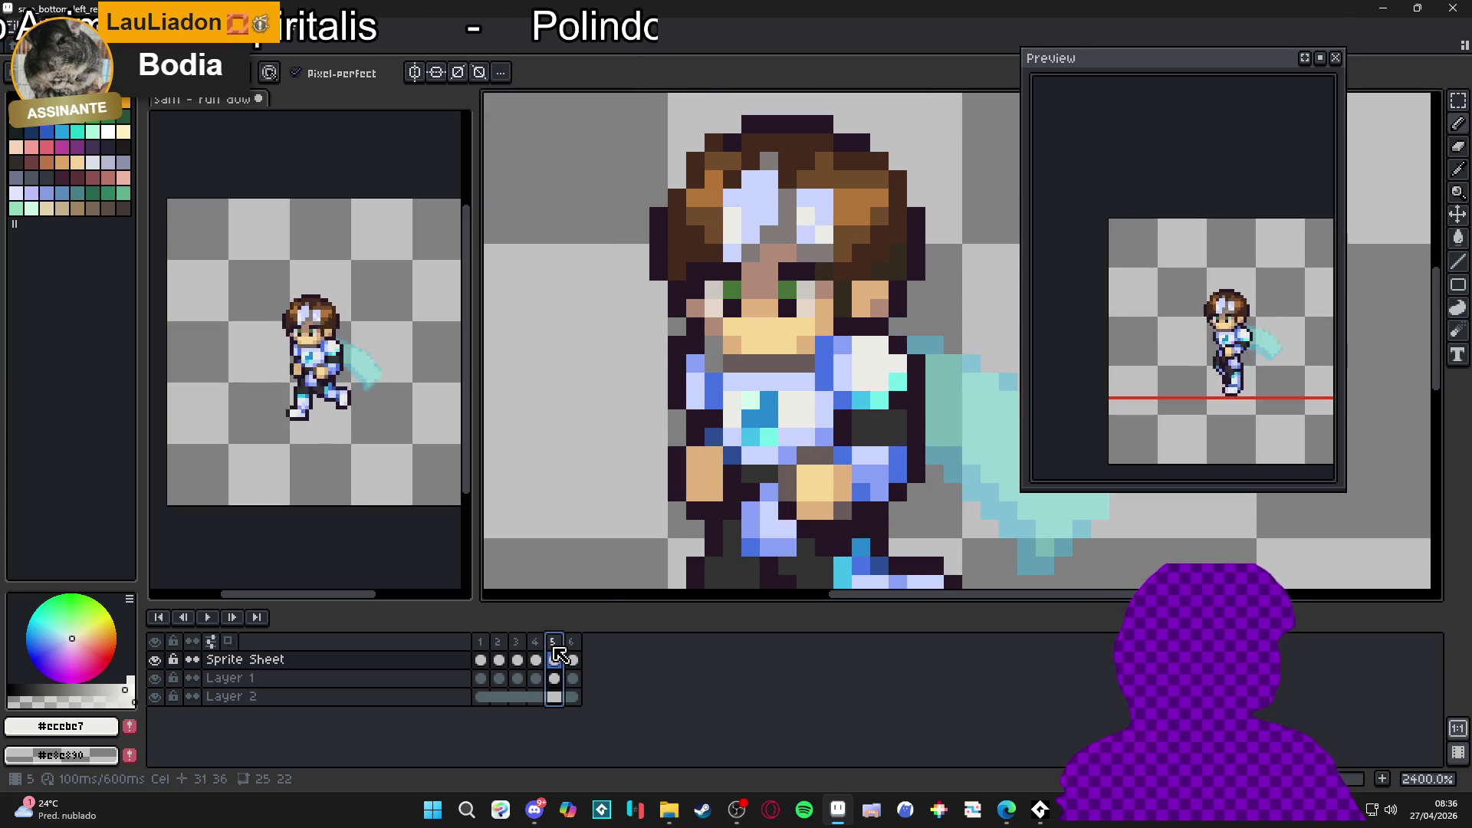
click(540, 648)
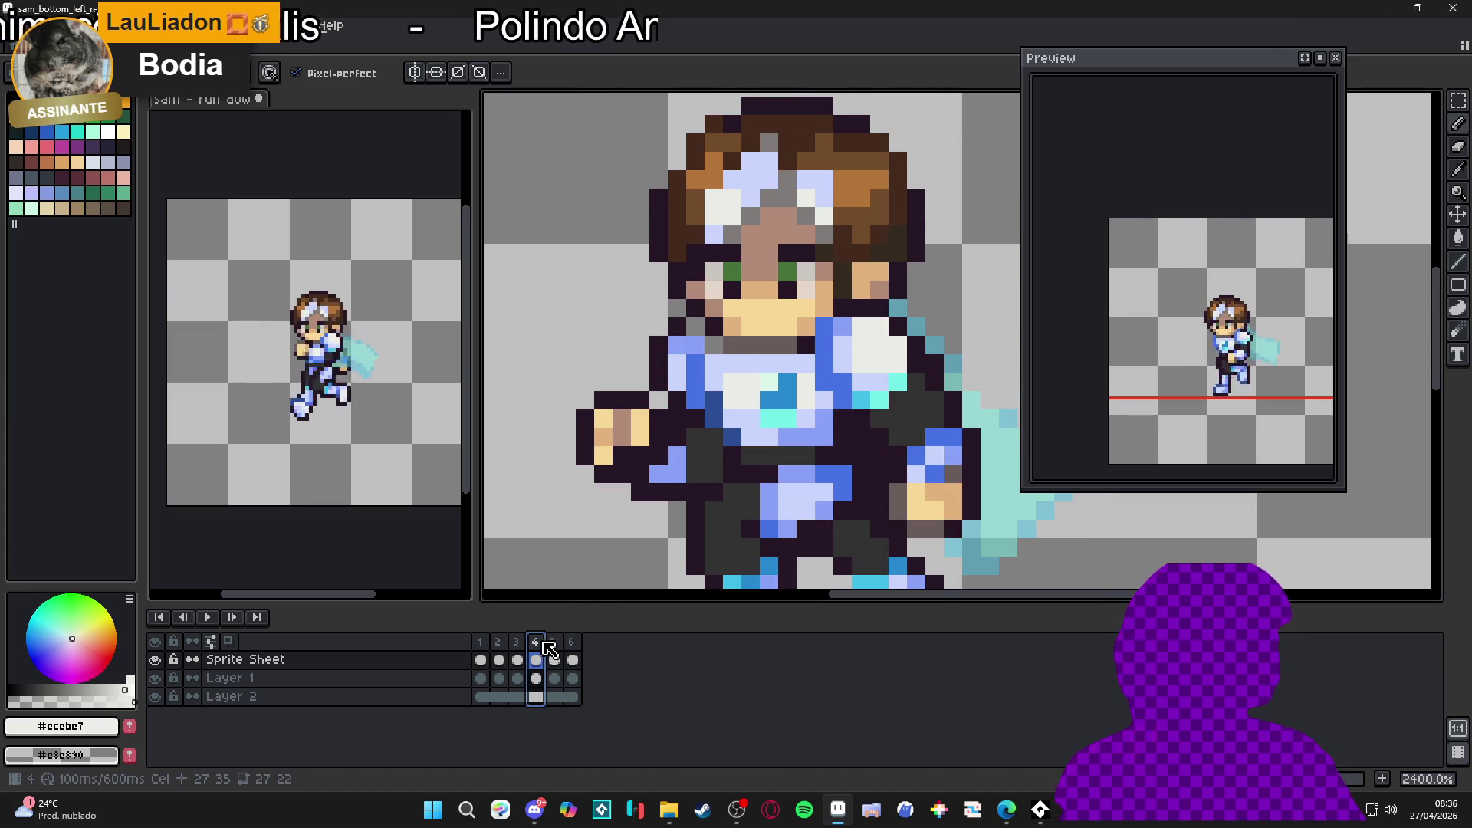
click(554, 648)
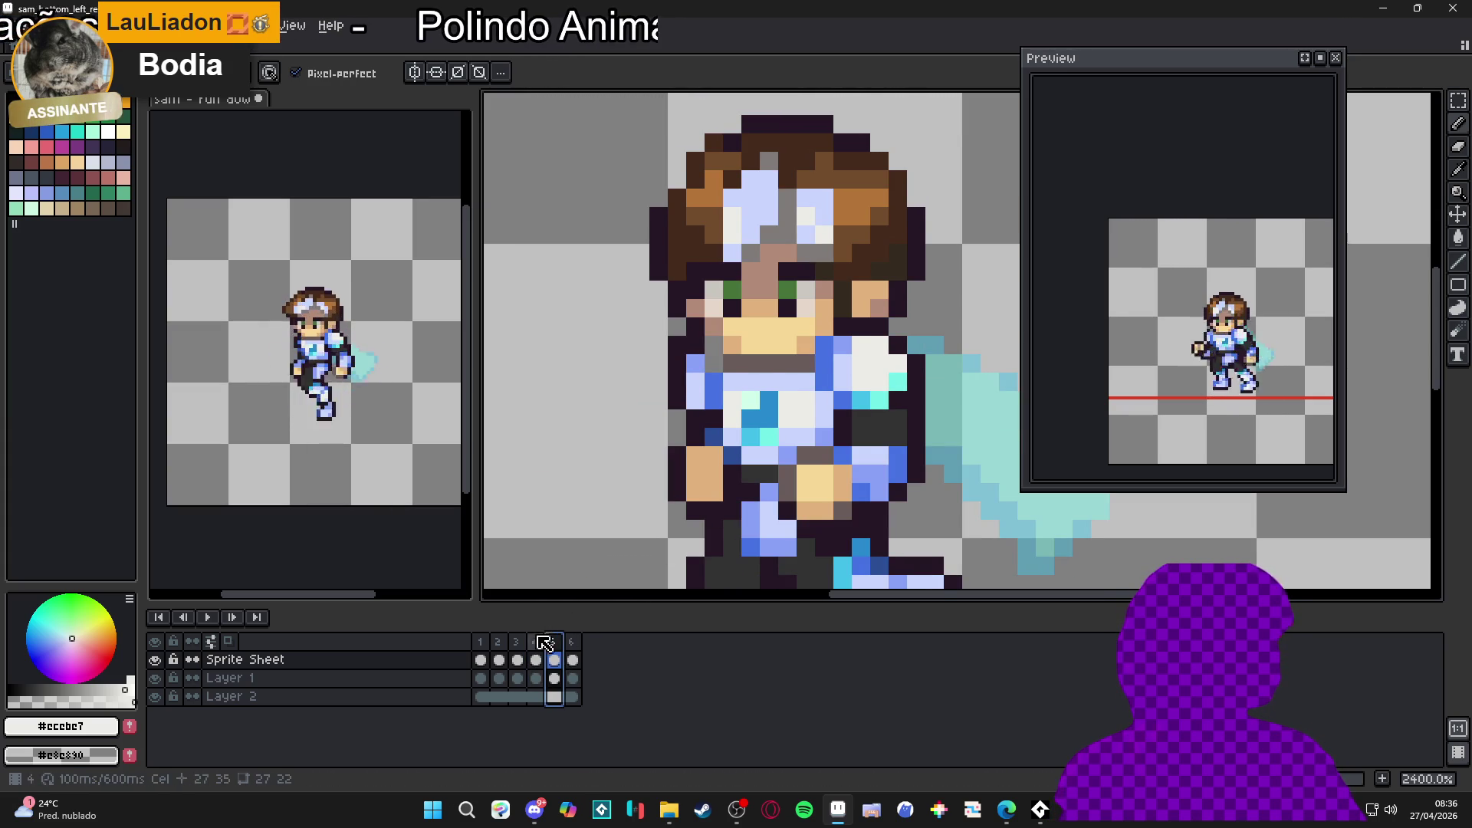
click(543, 641)
click(554, 640)
key(i)
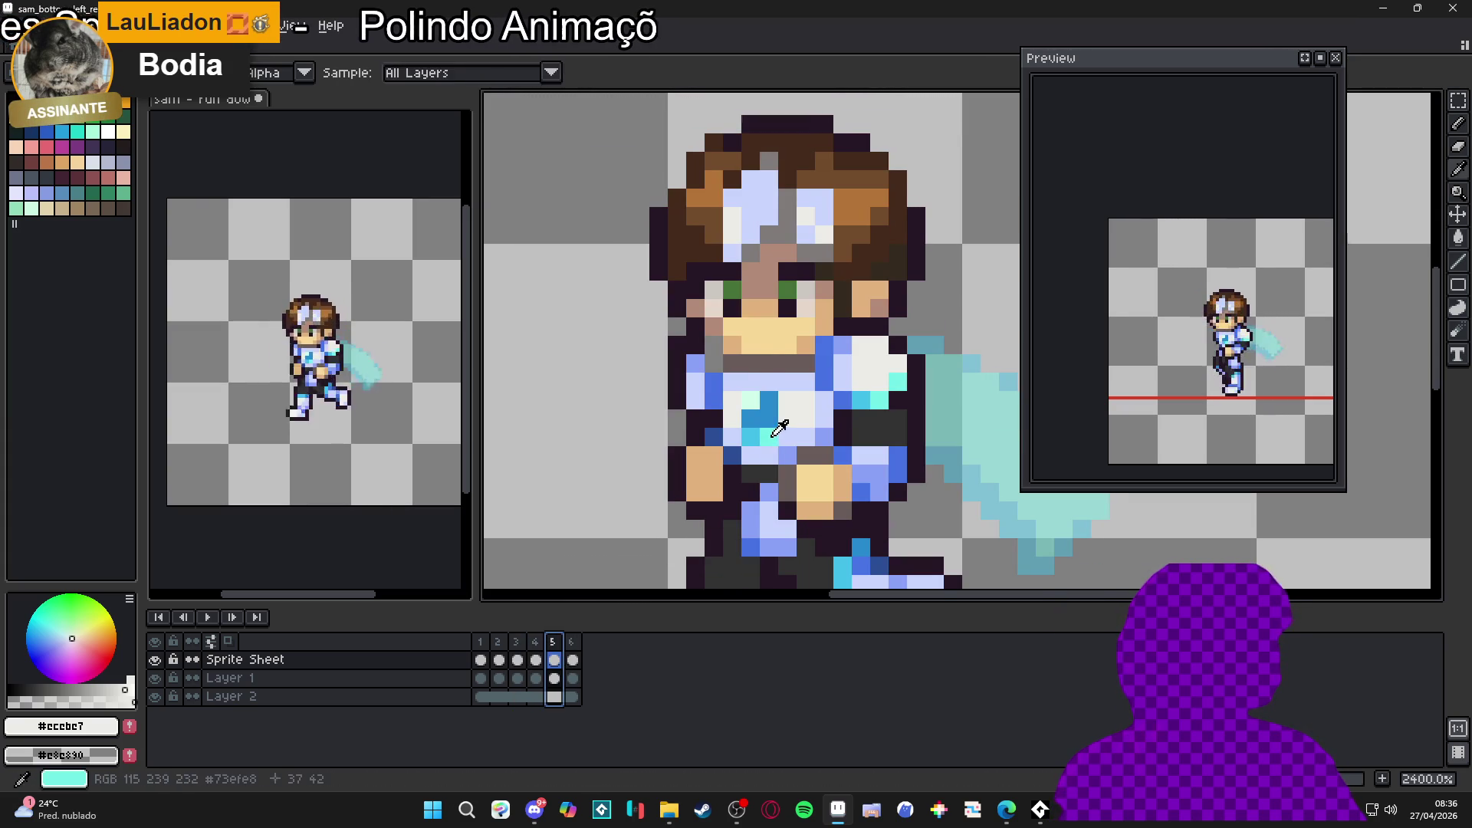
click(781, 427)
key(b)
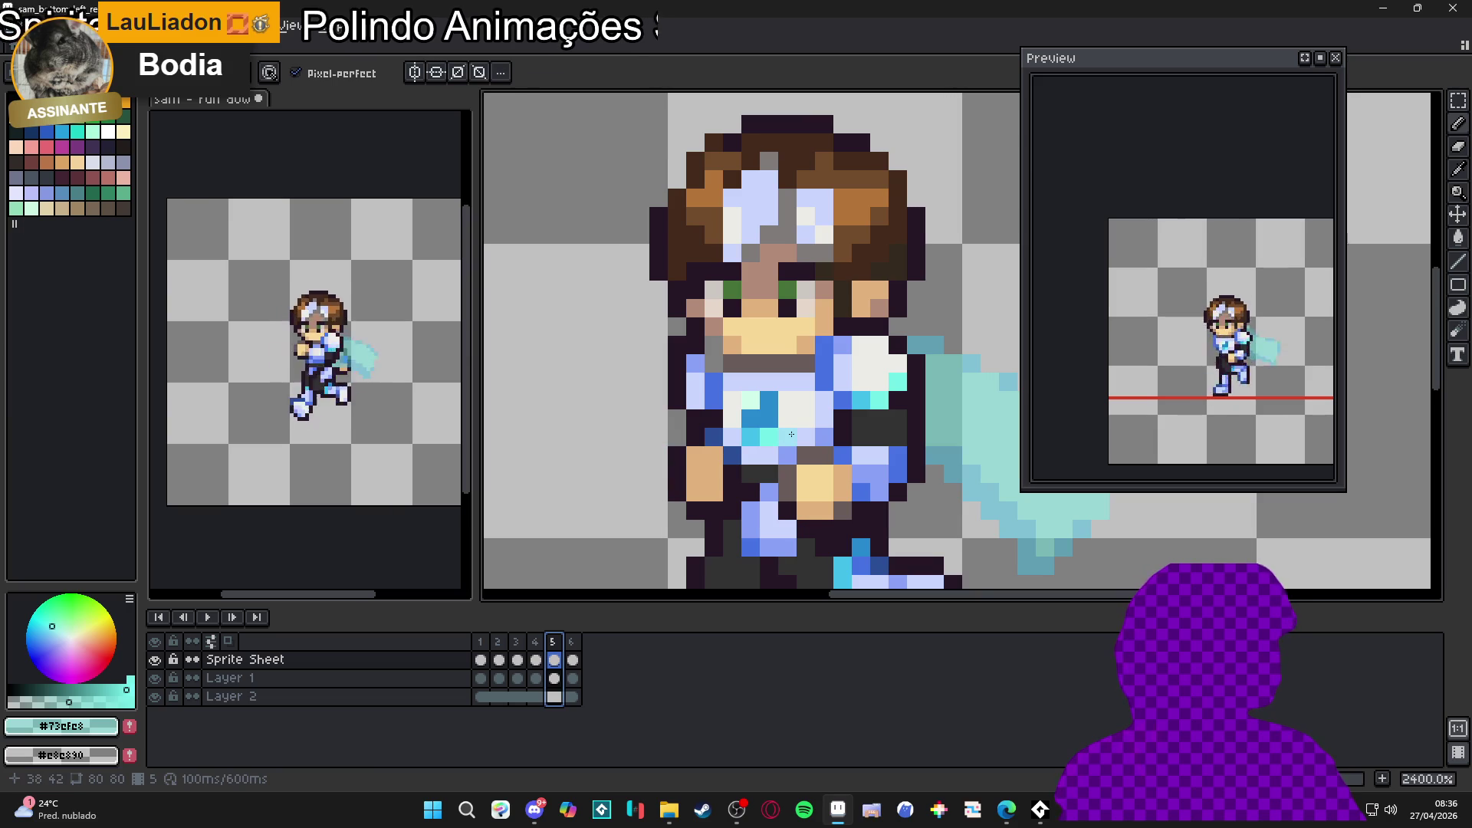
click(35, 635)
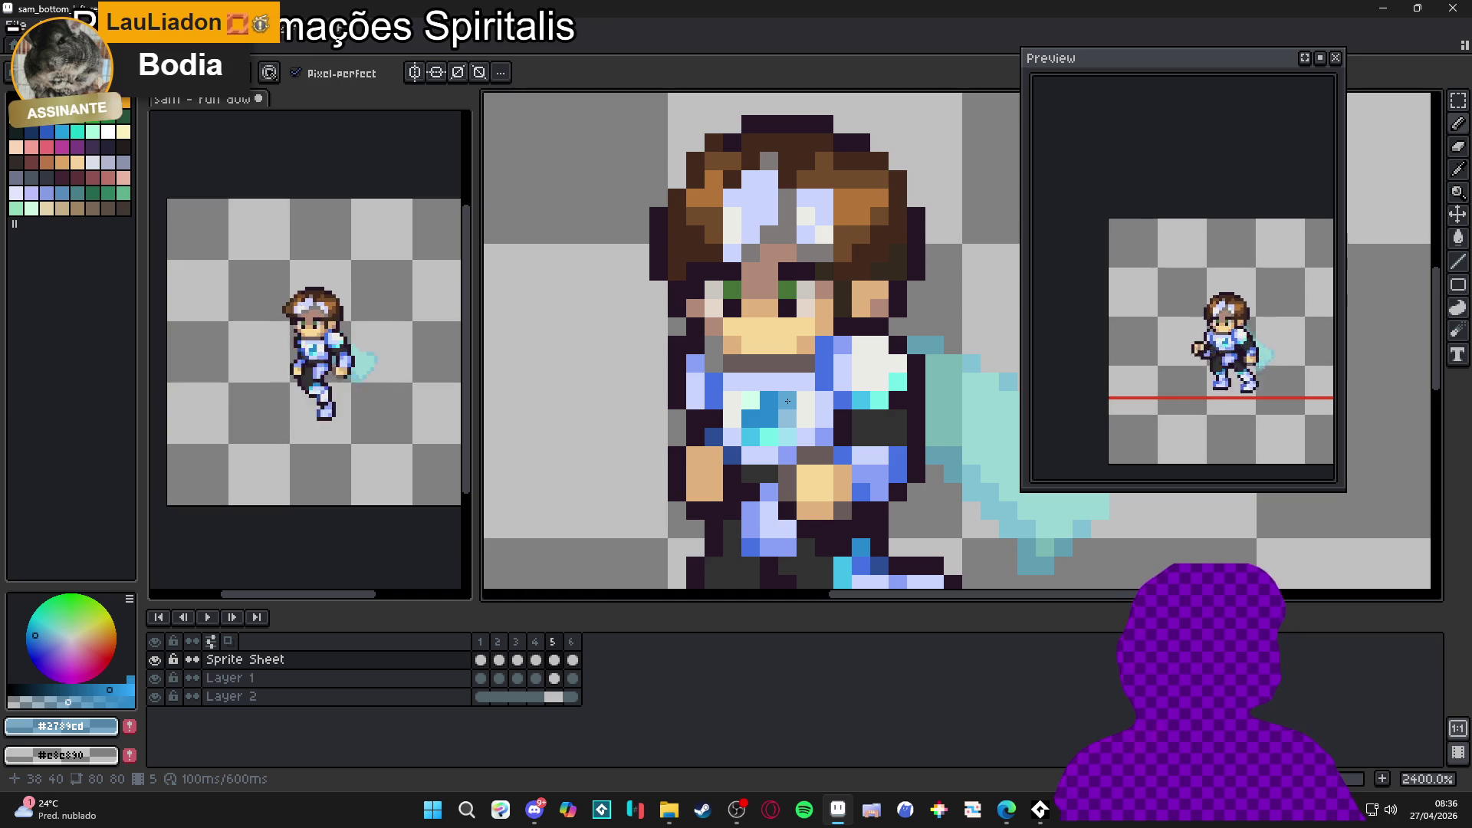
Step: Step through frames 6 and then 1 to 6 to check the refined emblem
click(575, 646)
click(482, 647)
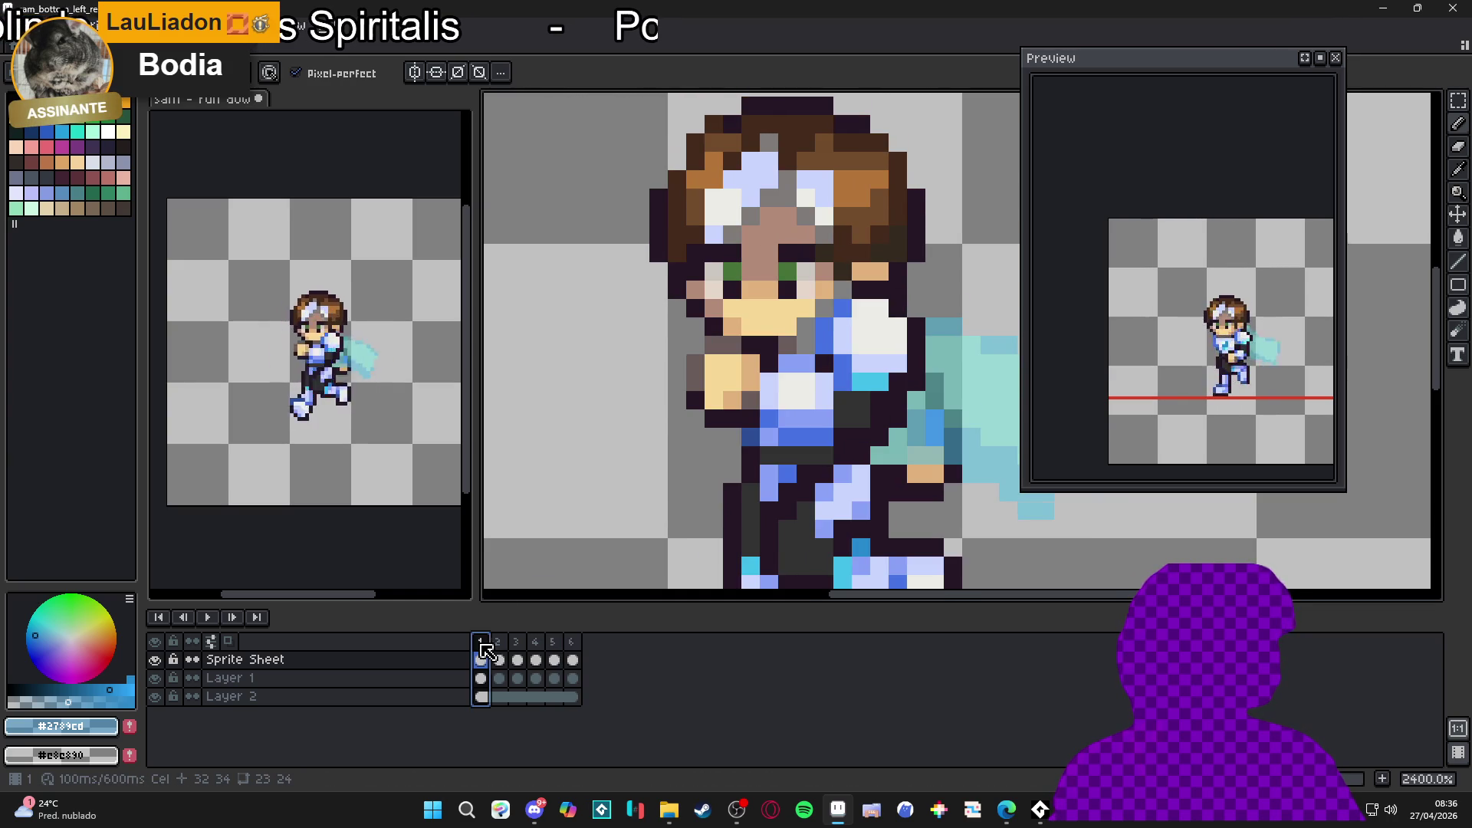
click(505, 660)
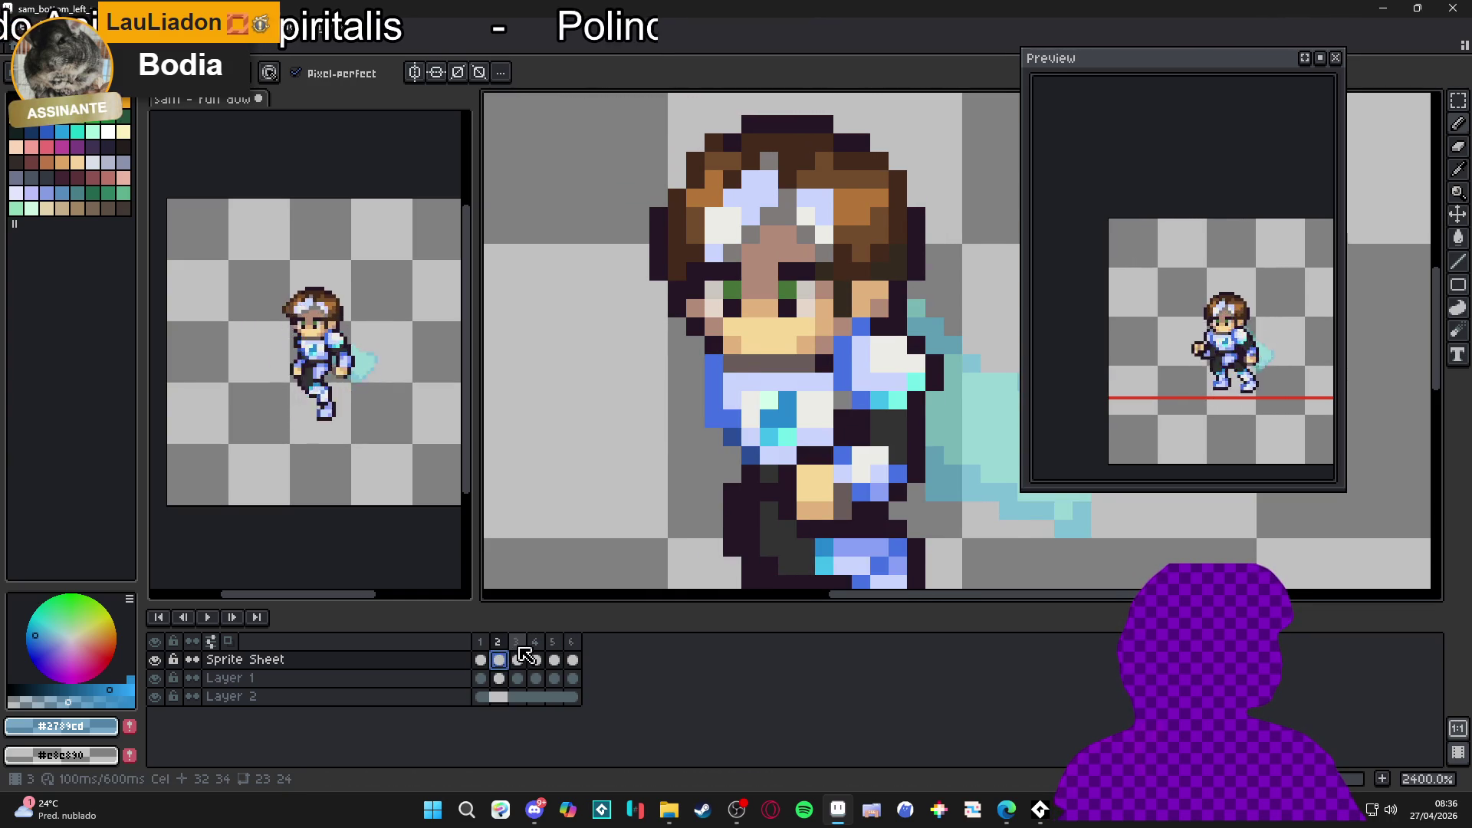
click(520, 659)
click(539, 658)
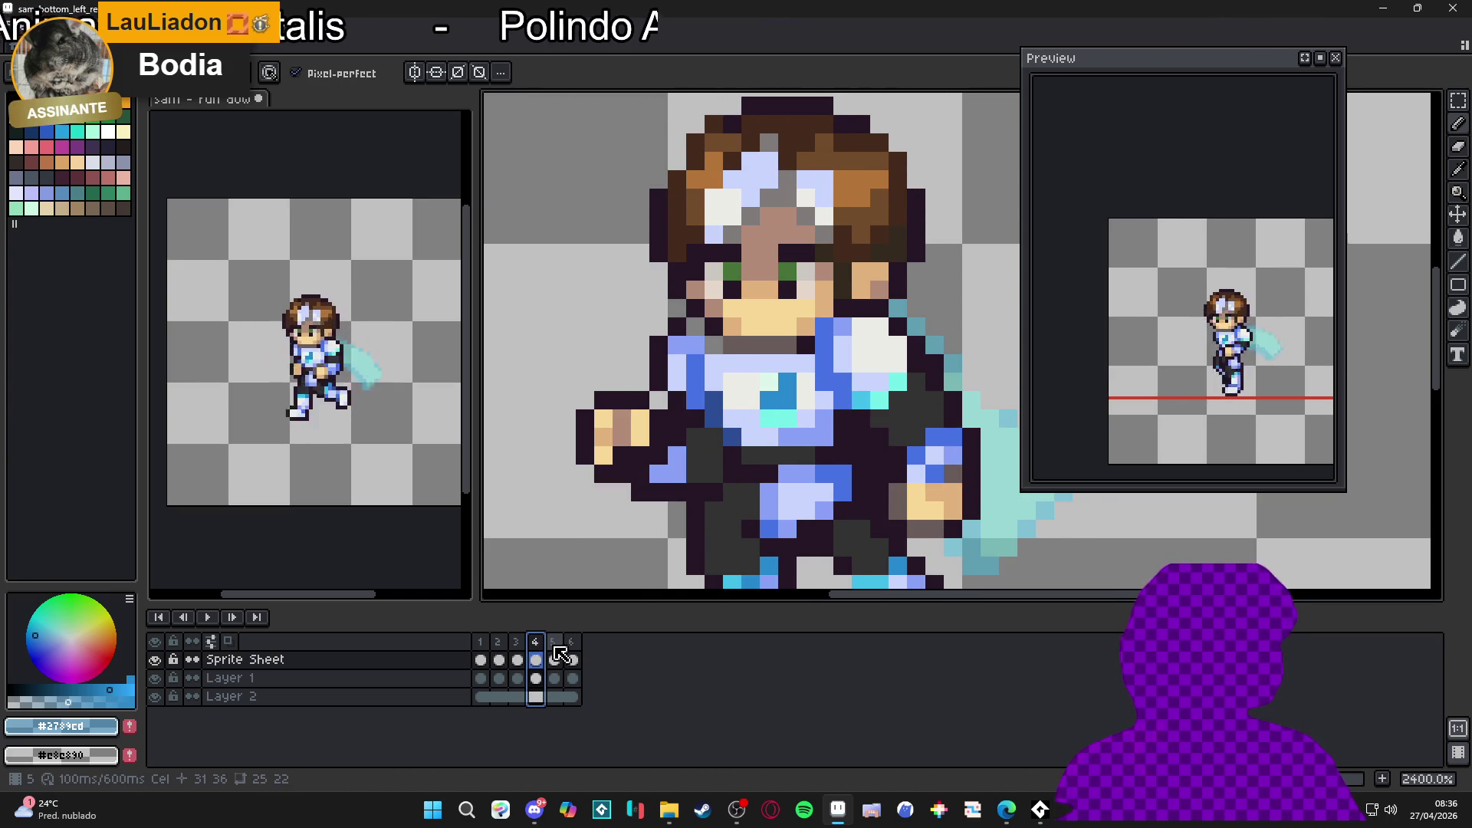
click(555, 660)
click(573, 658)
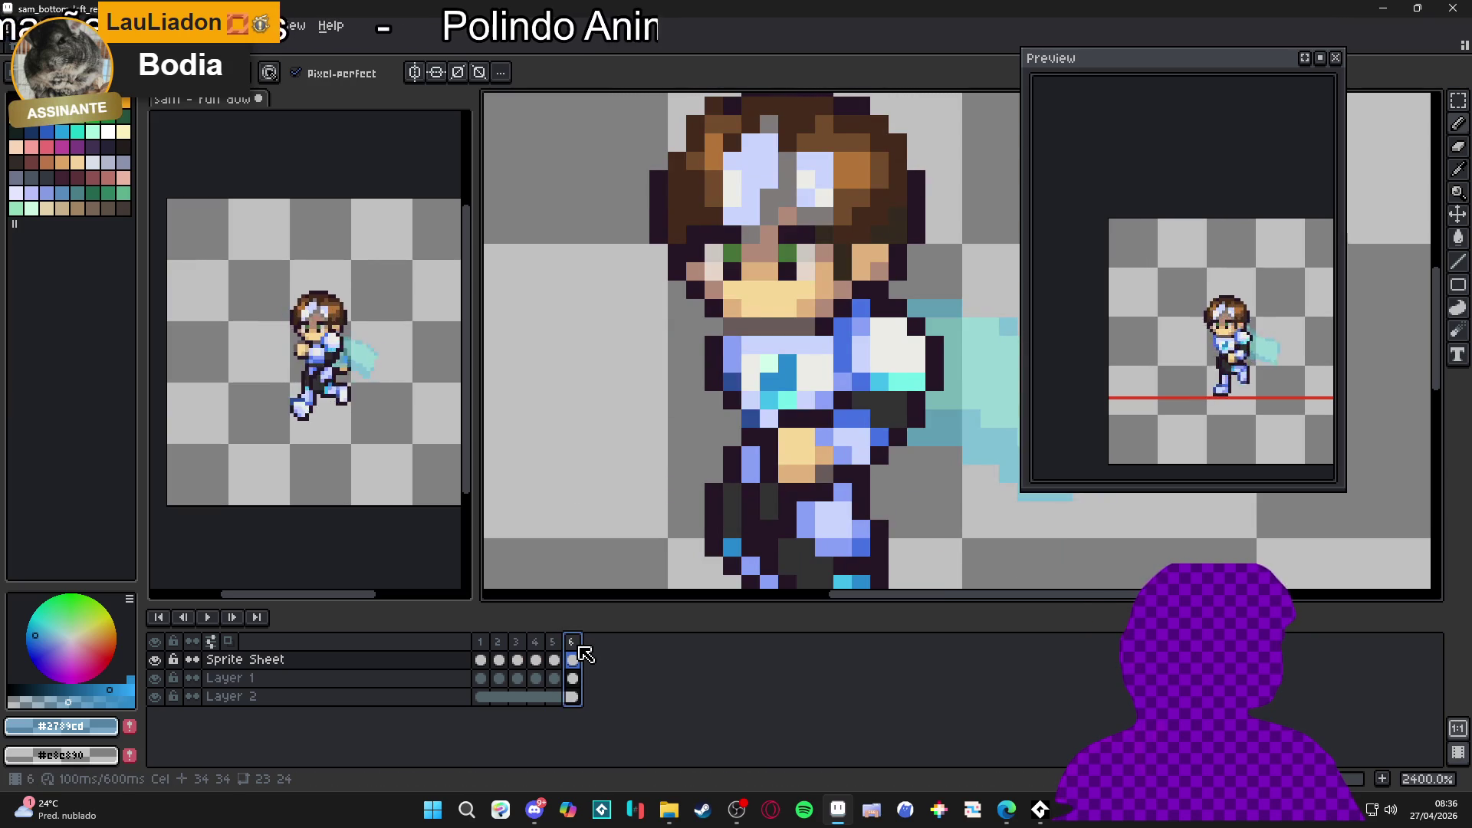
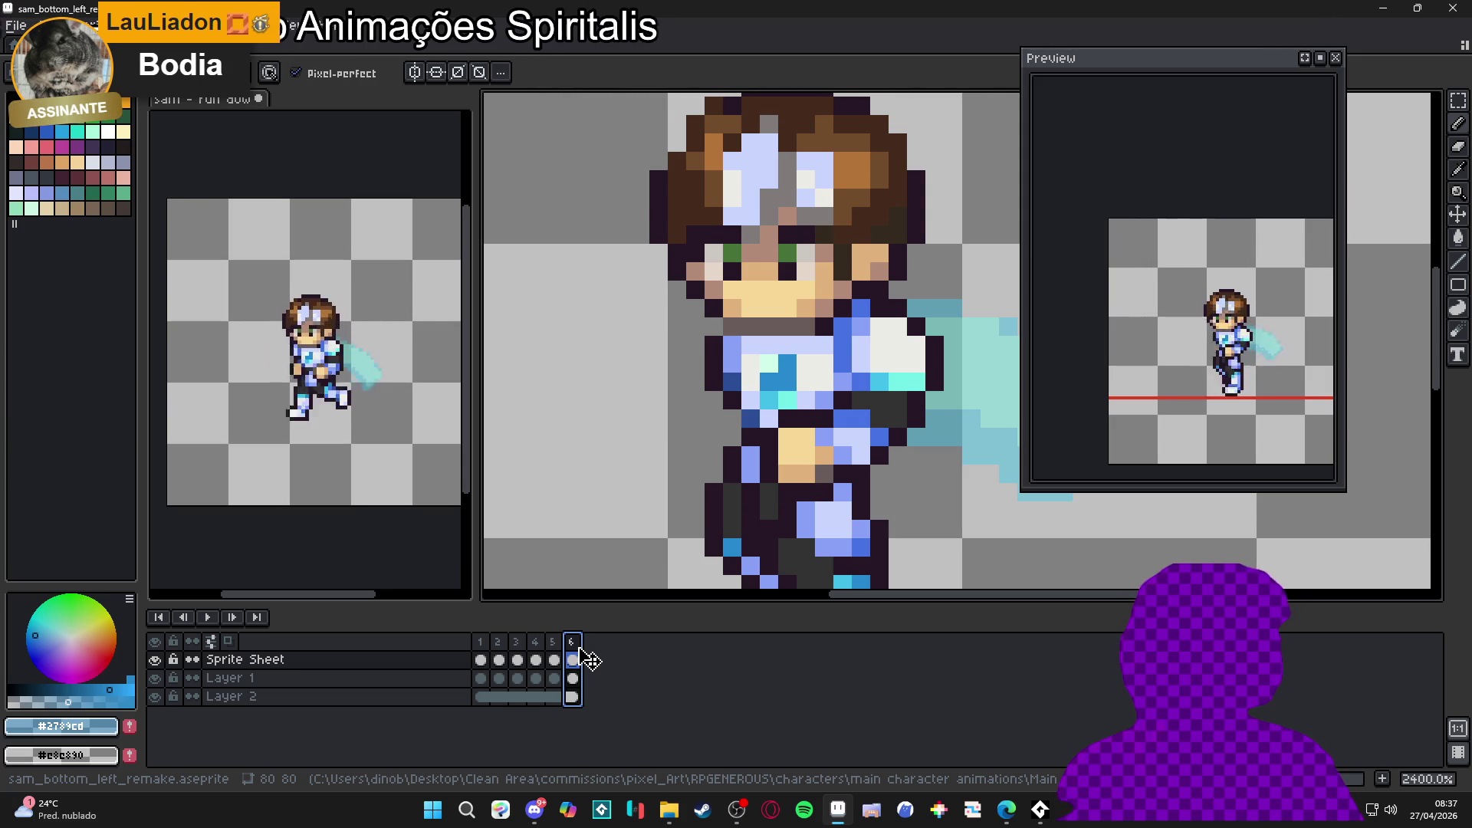
Step: Save the run-down animation and review the poses on frames 1 through 4
key(ctrl+s)
scroll(706, 515, right, 1)
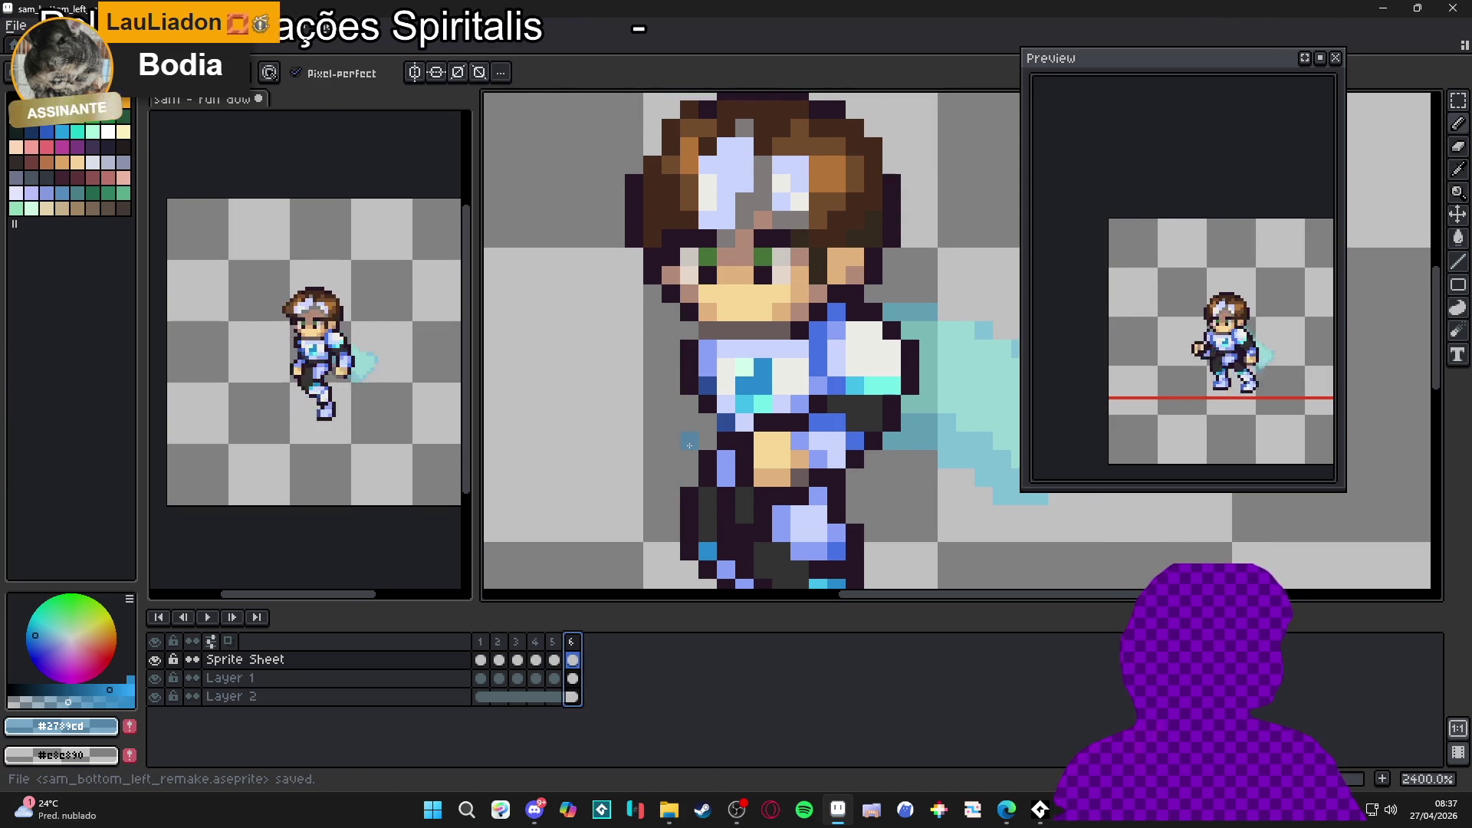
scroll(689, 444, down, 3)
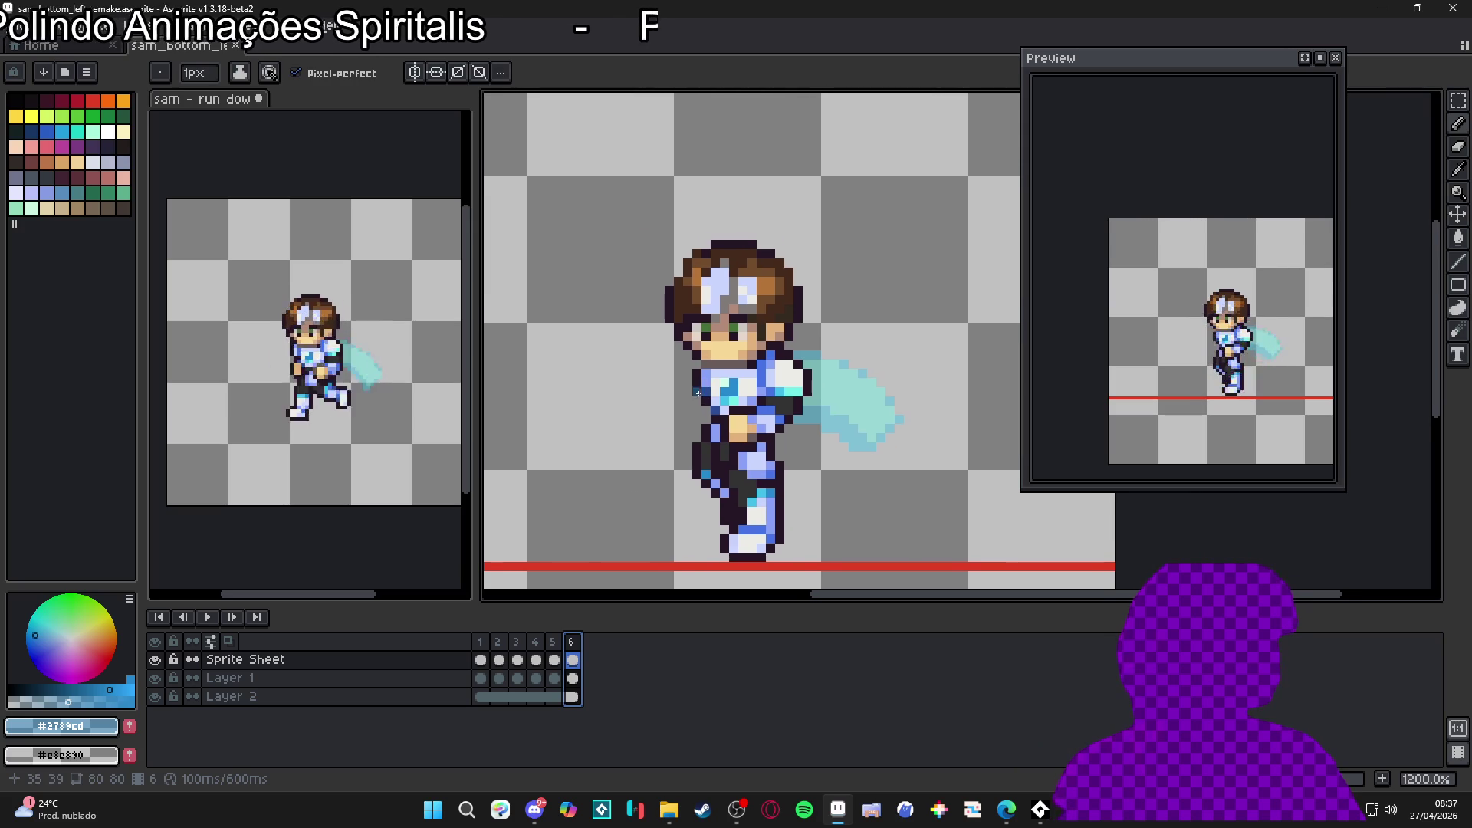
click(481, 659)
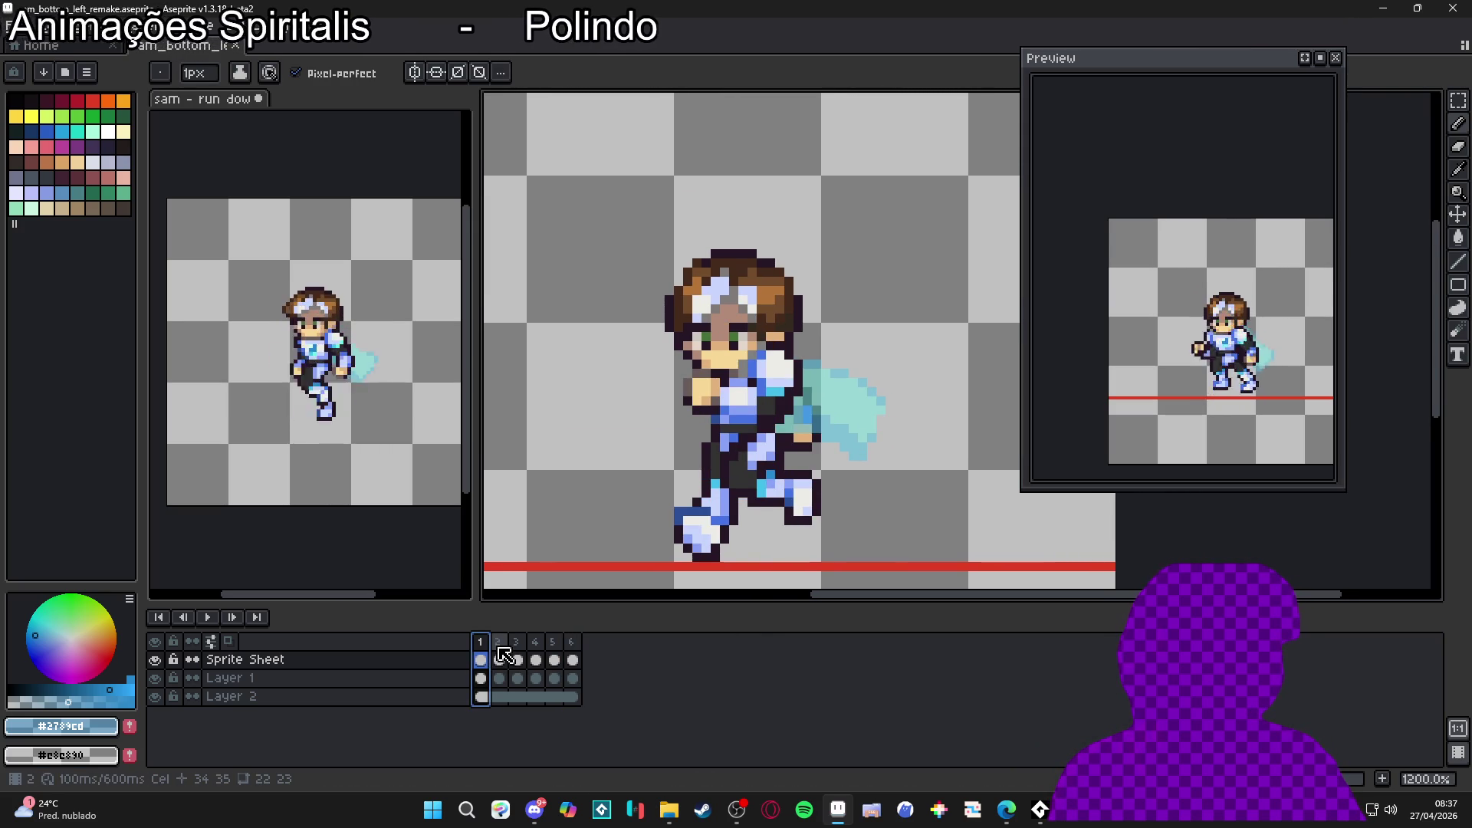
click(499, 658)
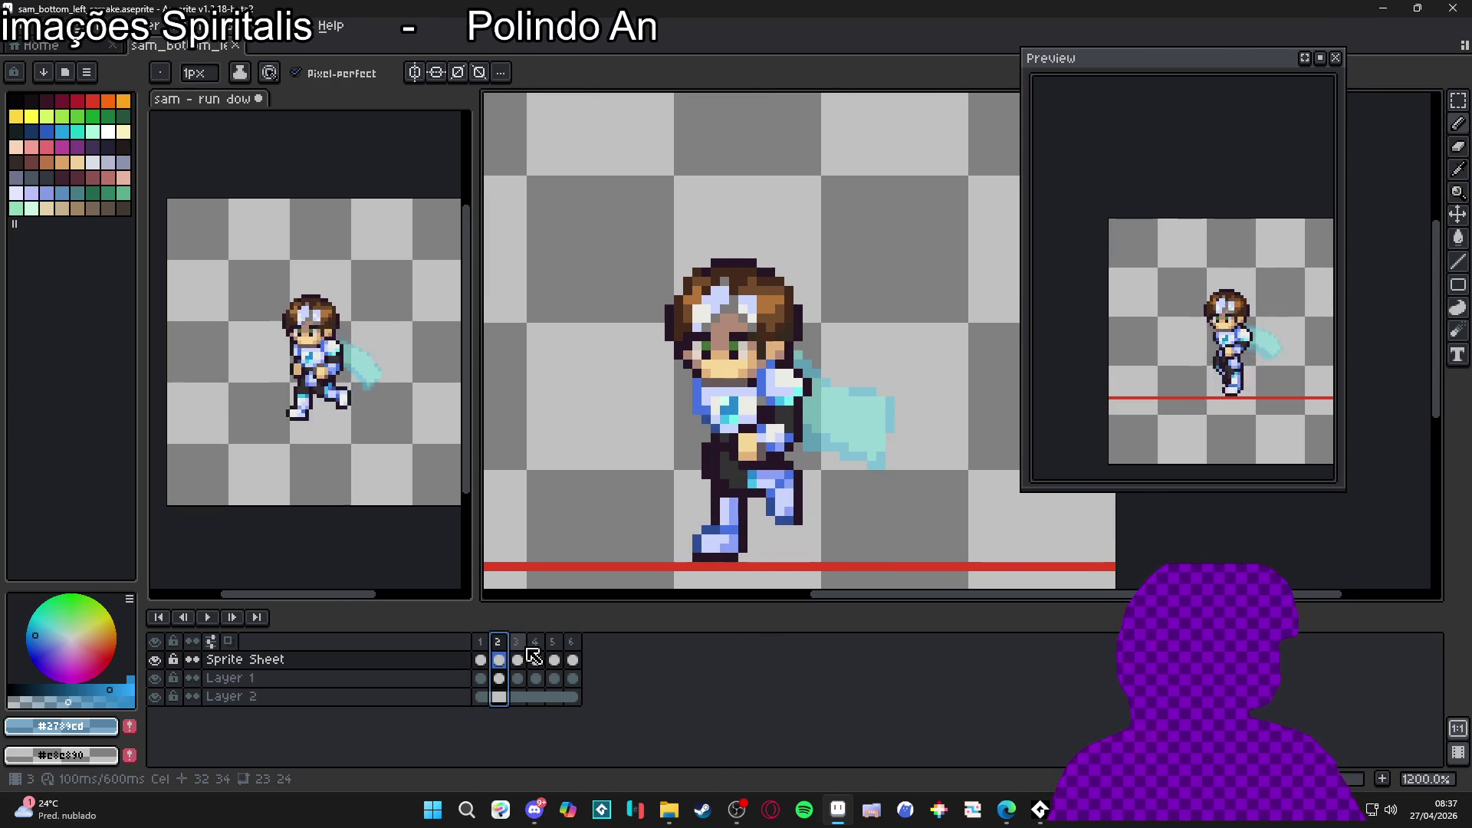
click(526, 655)
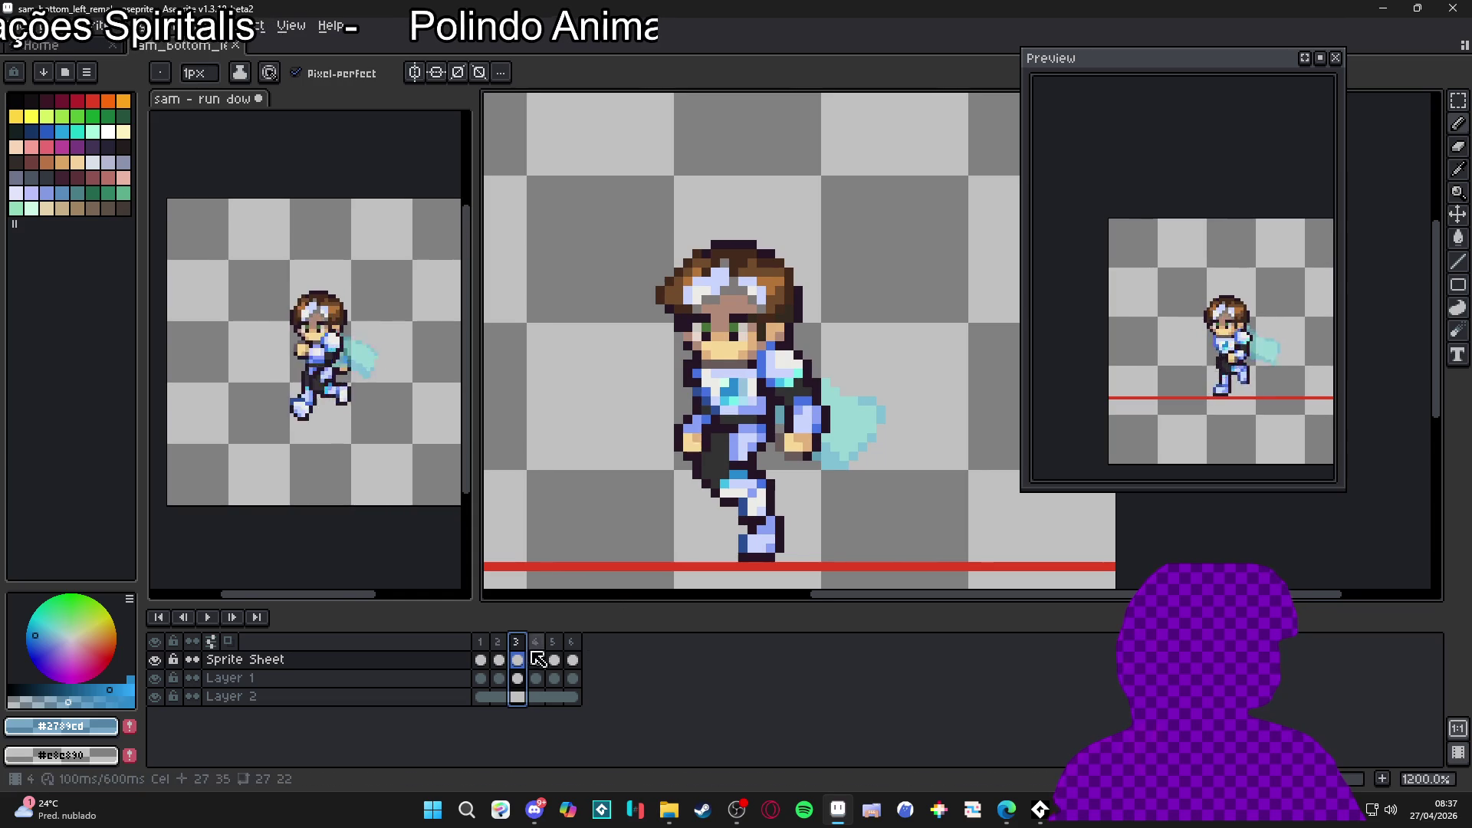
click(535, 658)
Step: Marquee the 3x3 block over Sam's eye on frame 4 of Layer 1
scroll(738, 336, up, 2)
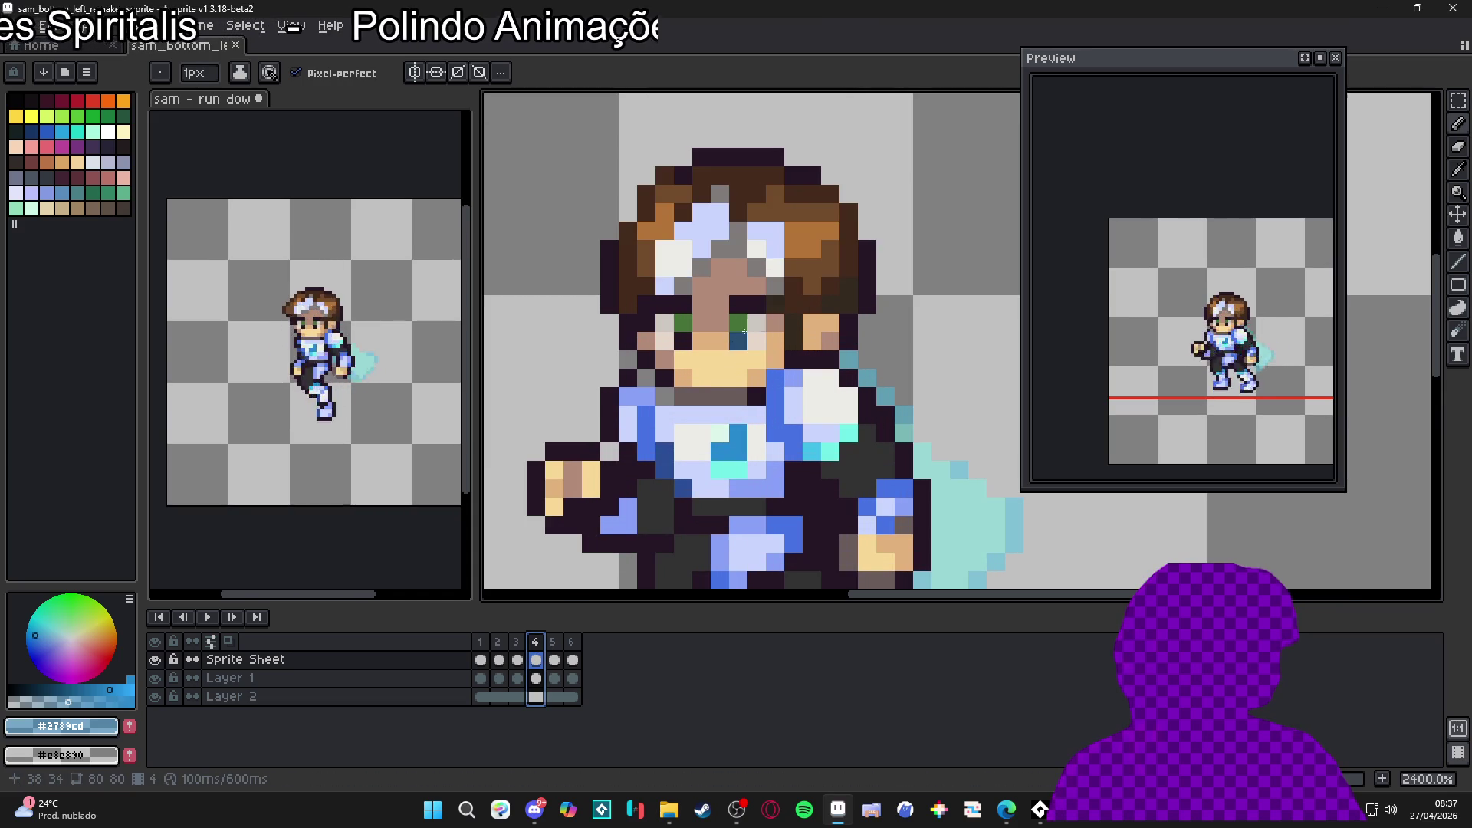
key(m)
drag(772, 306, 734, 347)
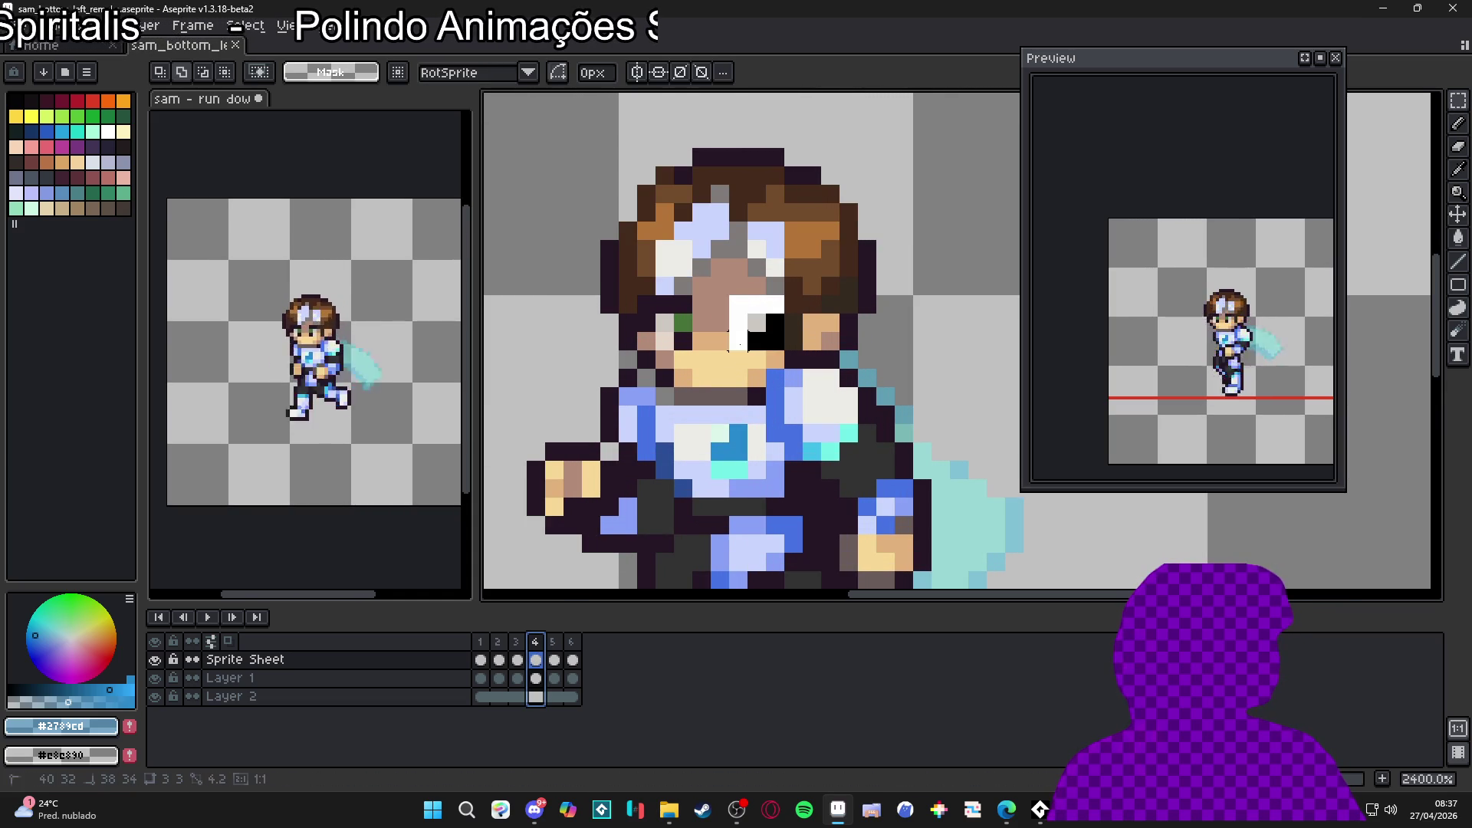
key(ctrl+d)
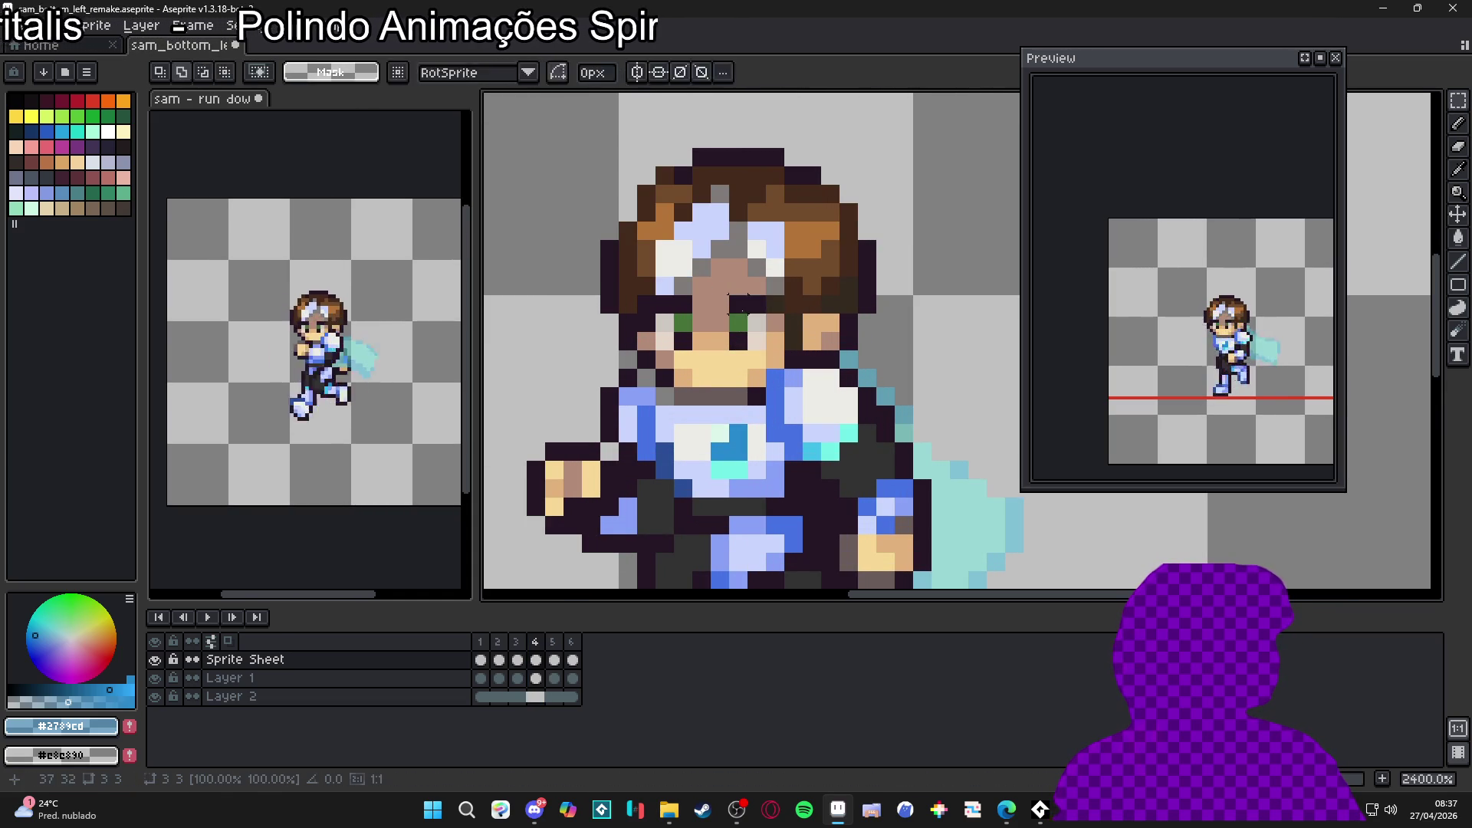
ctrl+click(749, 322)
key(m)
drag(769, 295, 712, 351)
drag(693, 296, 637, 350)
Step: Shift Sam's eye one pixel left and paint skin and light tan pixels beside it
scroll(645, 308, up, 1)
key(Left)
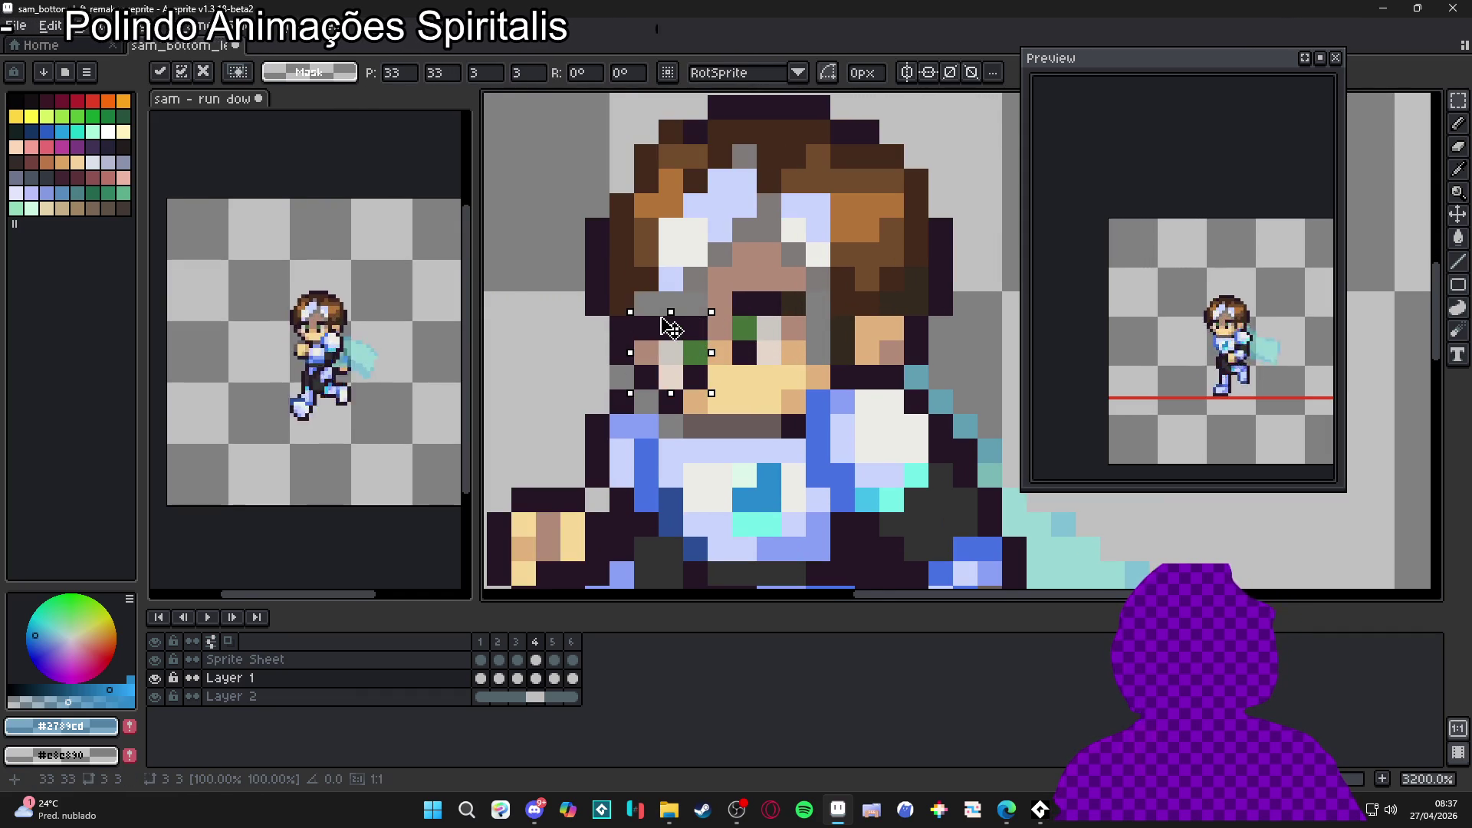
key(Return)
key(b)
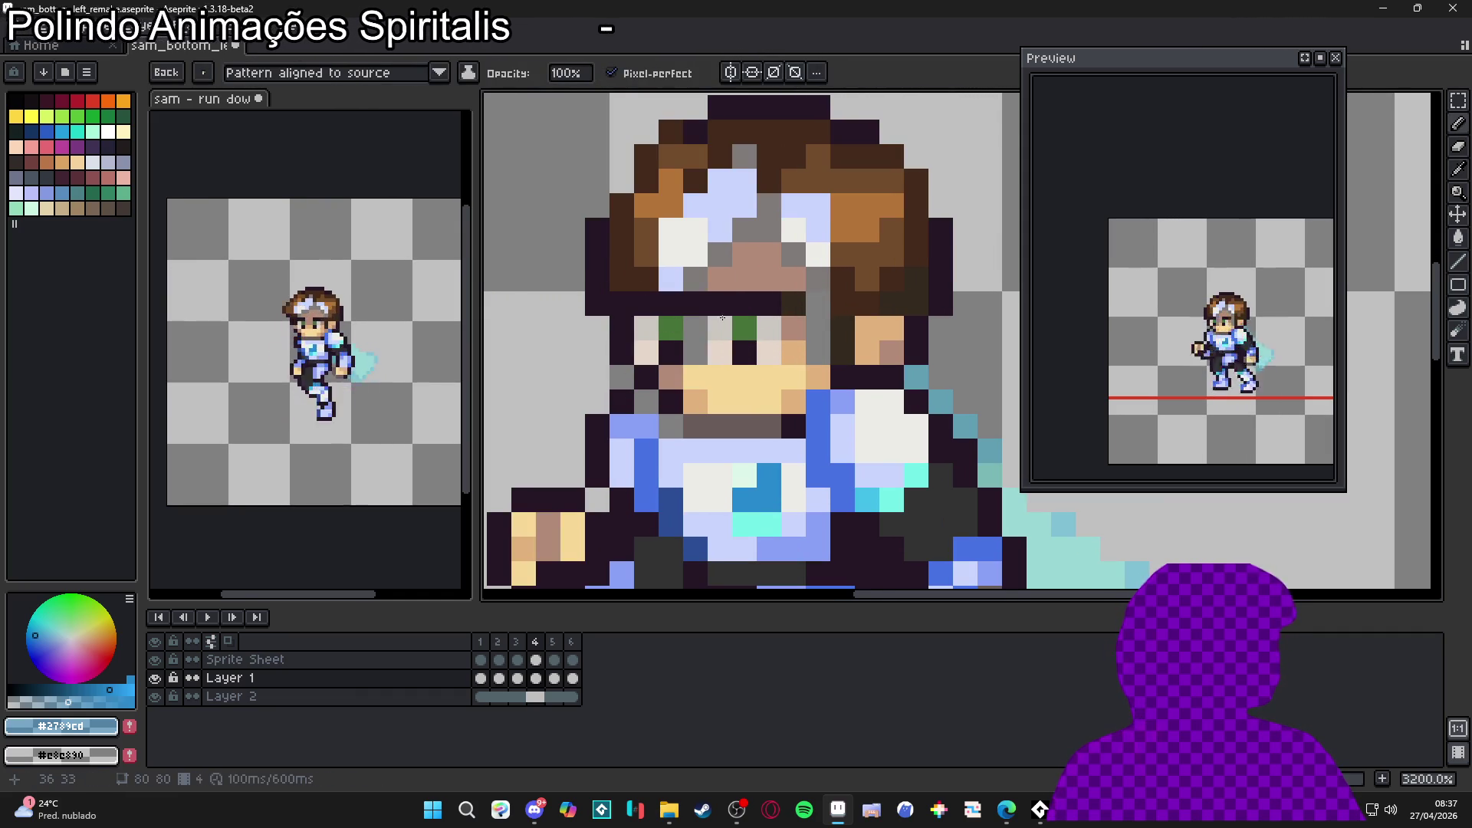
alt+click(694, 327)
drag(693, 327, 694, 279)
alt+click(700, 350)
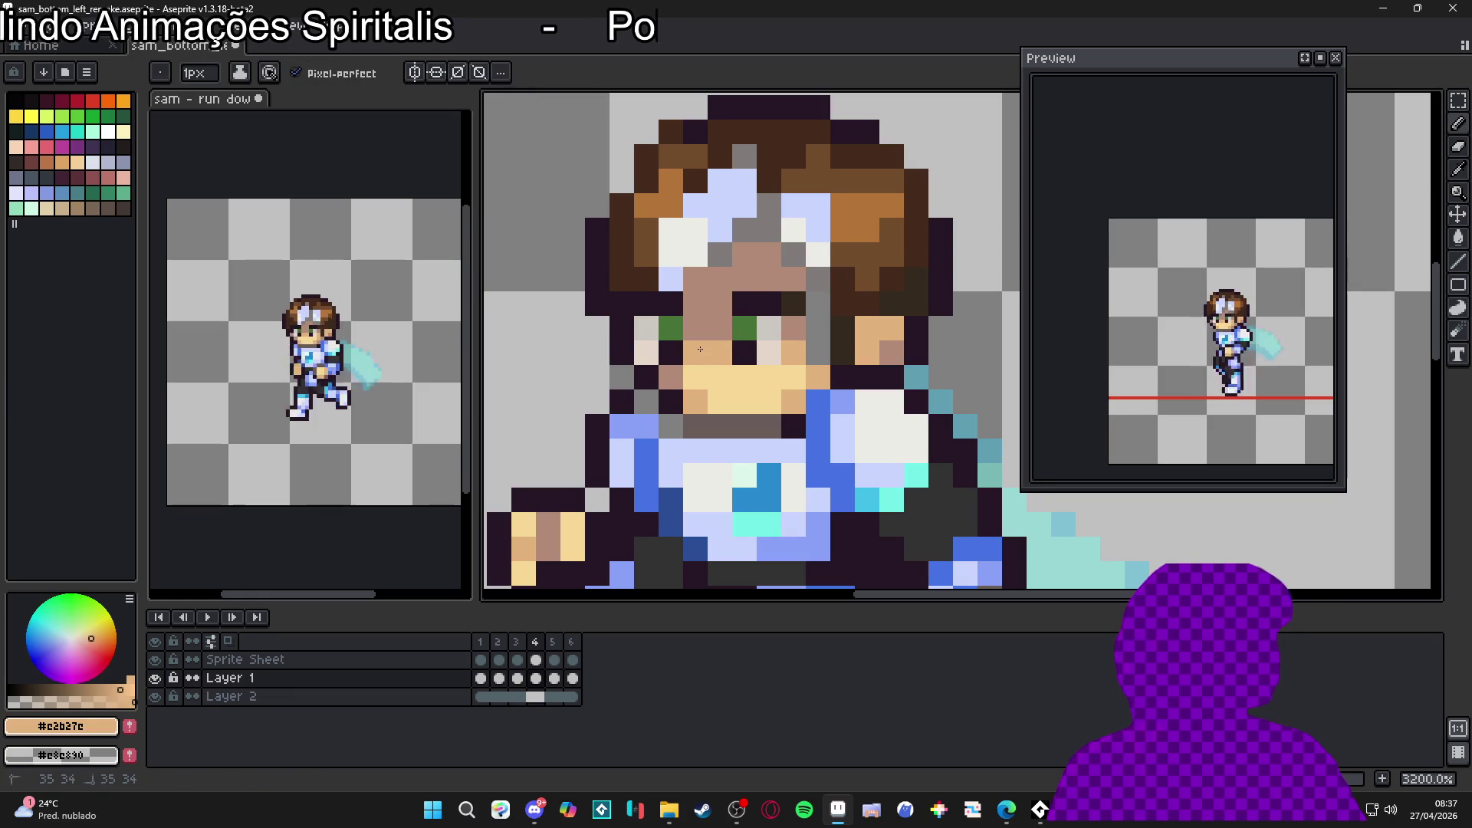
click(700, 368)
Step: Compare with frame 3, then repaint frame 4's grey face column in skin tones
click(517, 642)
click(538, 648)
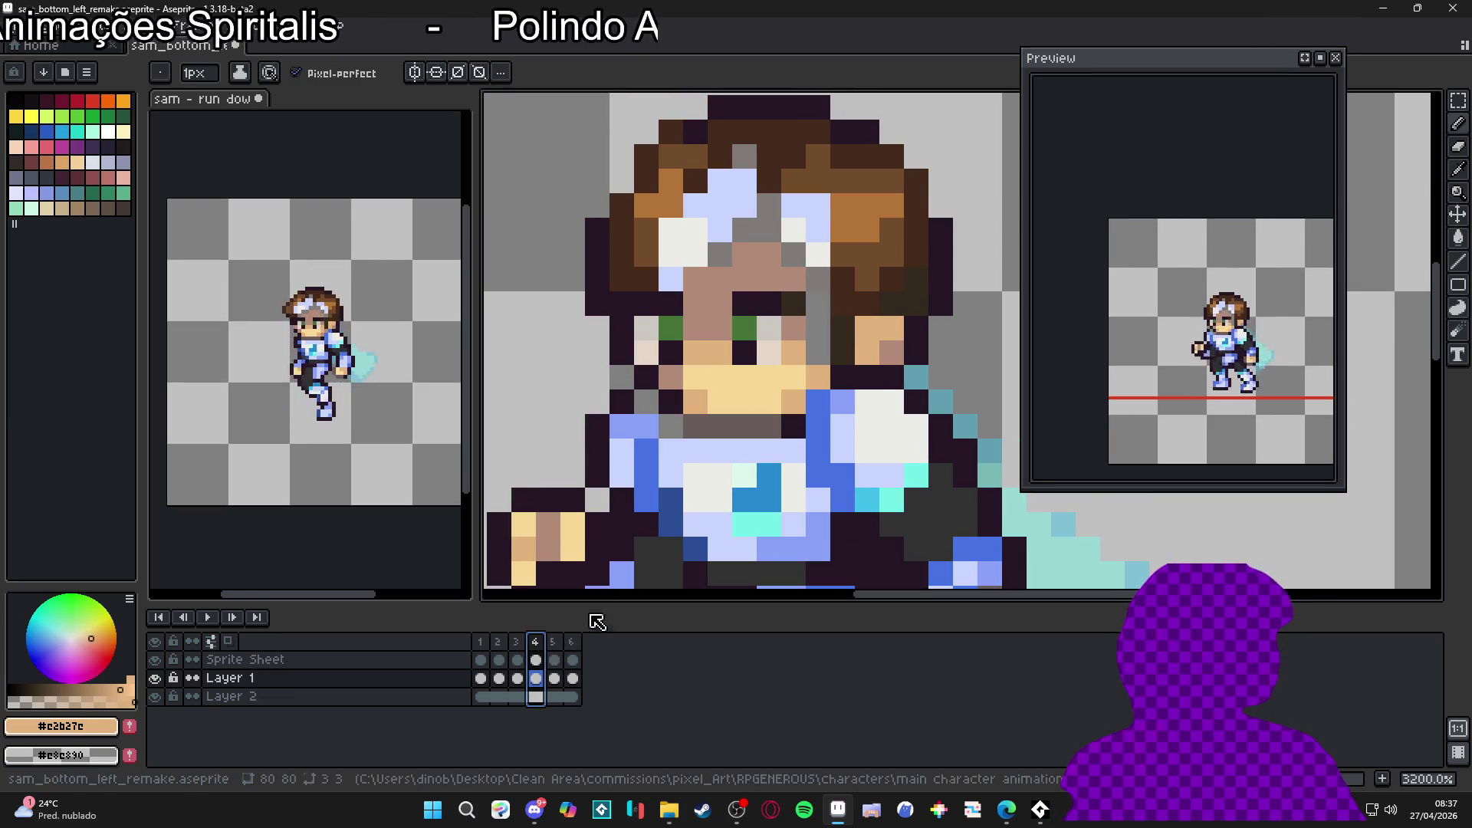
scroll(668, 449, down, 1)
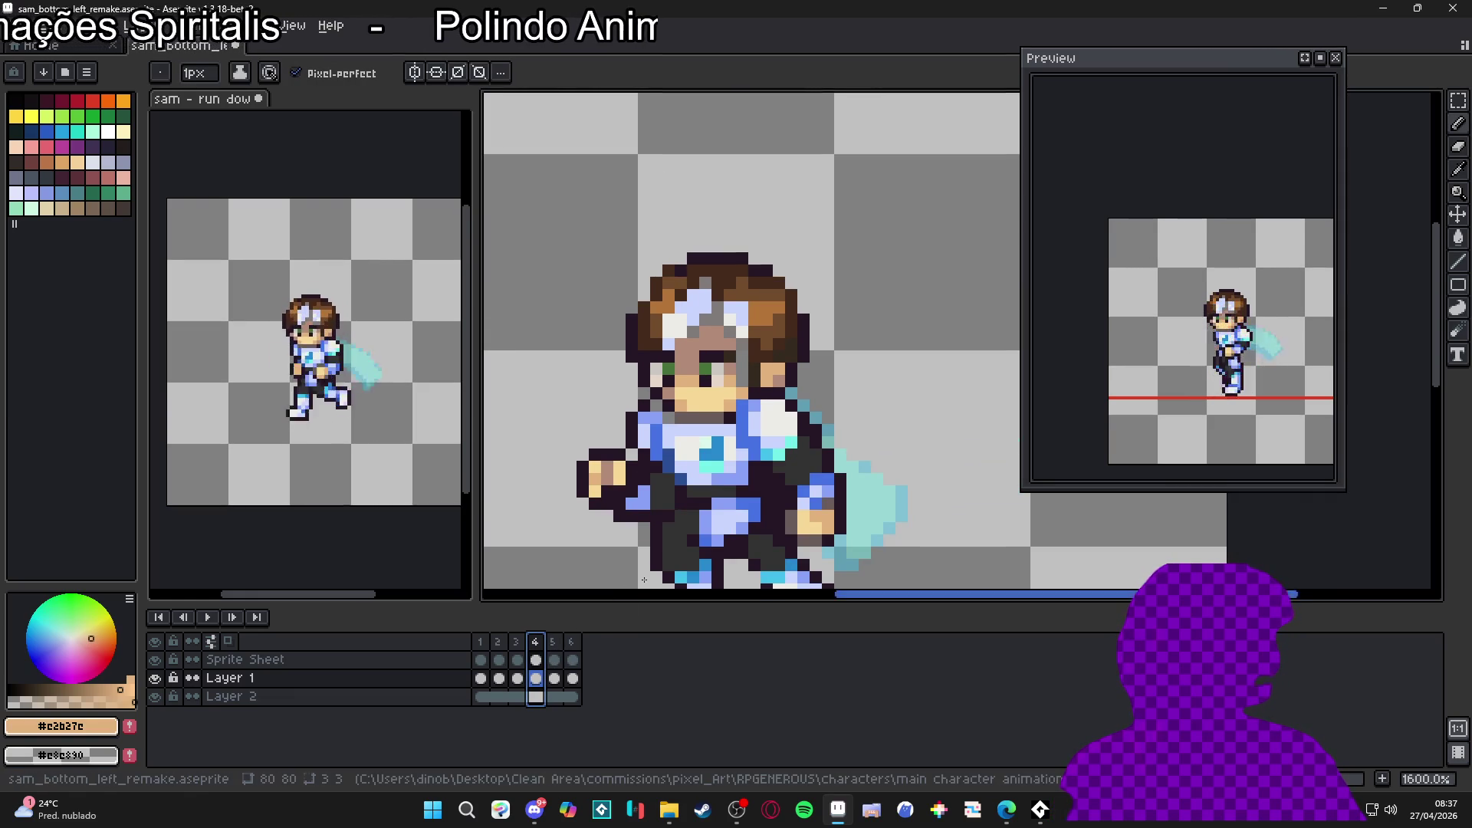
scroll(738, 407, up, 2)
drag(745, 378, 735, 307)
alt+click(726, 330)
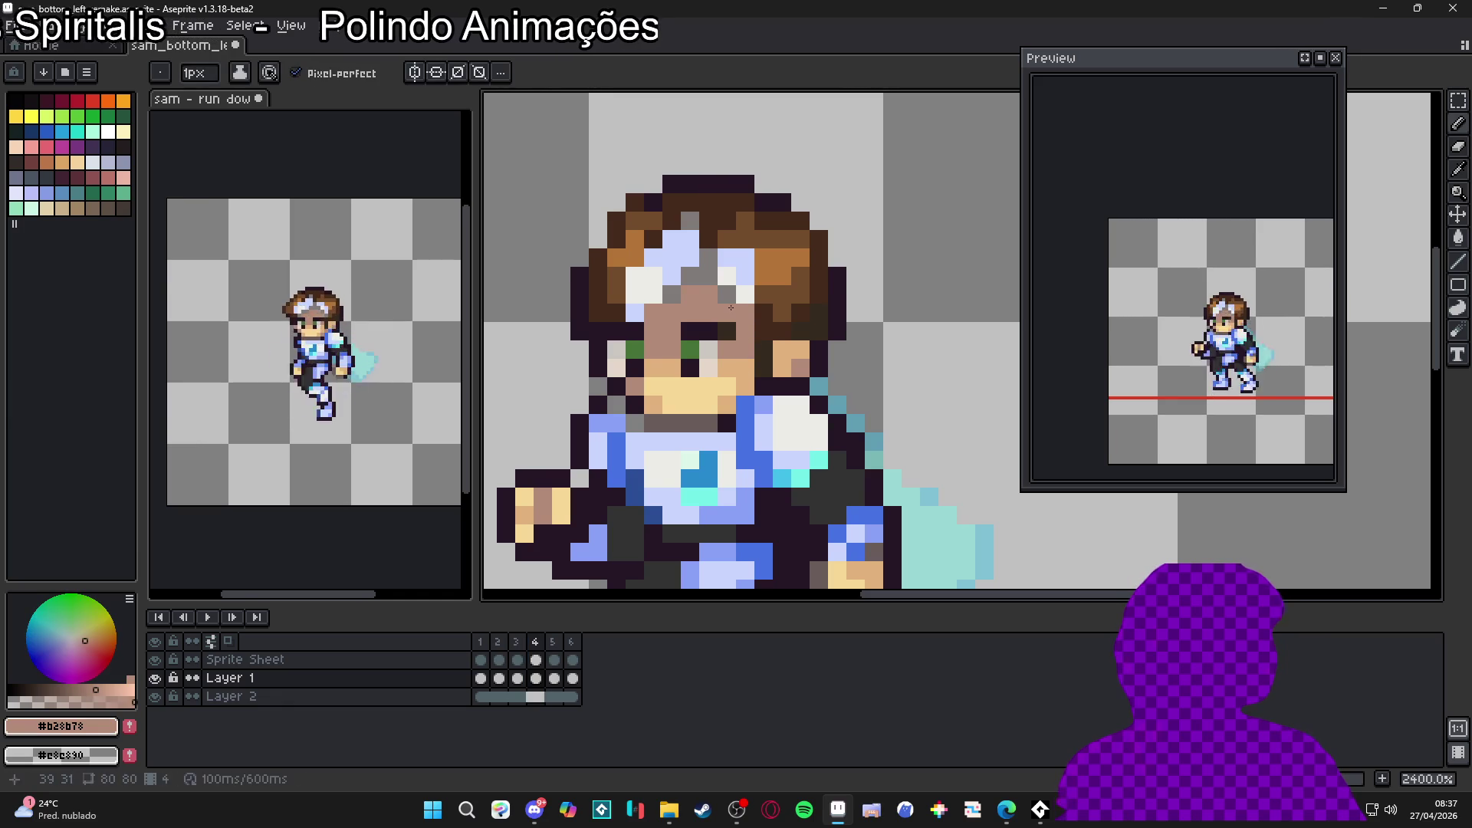
Step: Toggle Layer 2's visibility to check the sprite and sample the grey face colour
scroll(693, 285, down, 3)
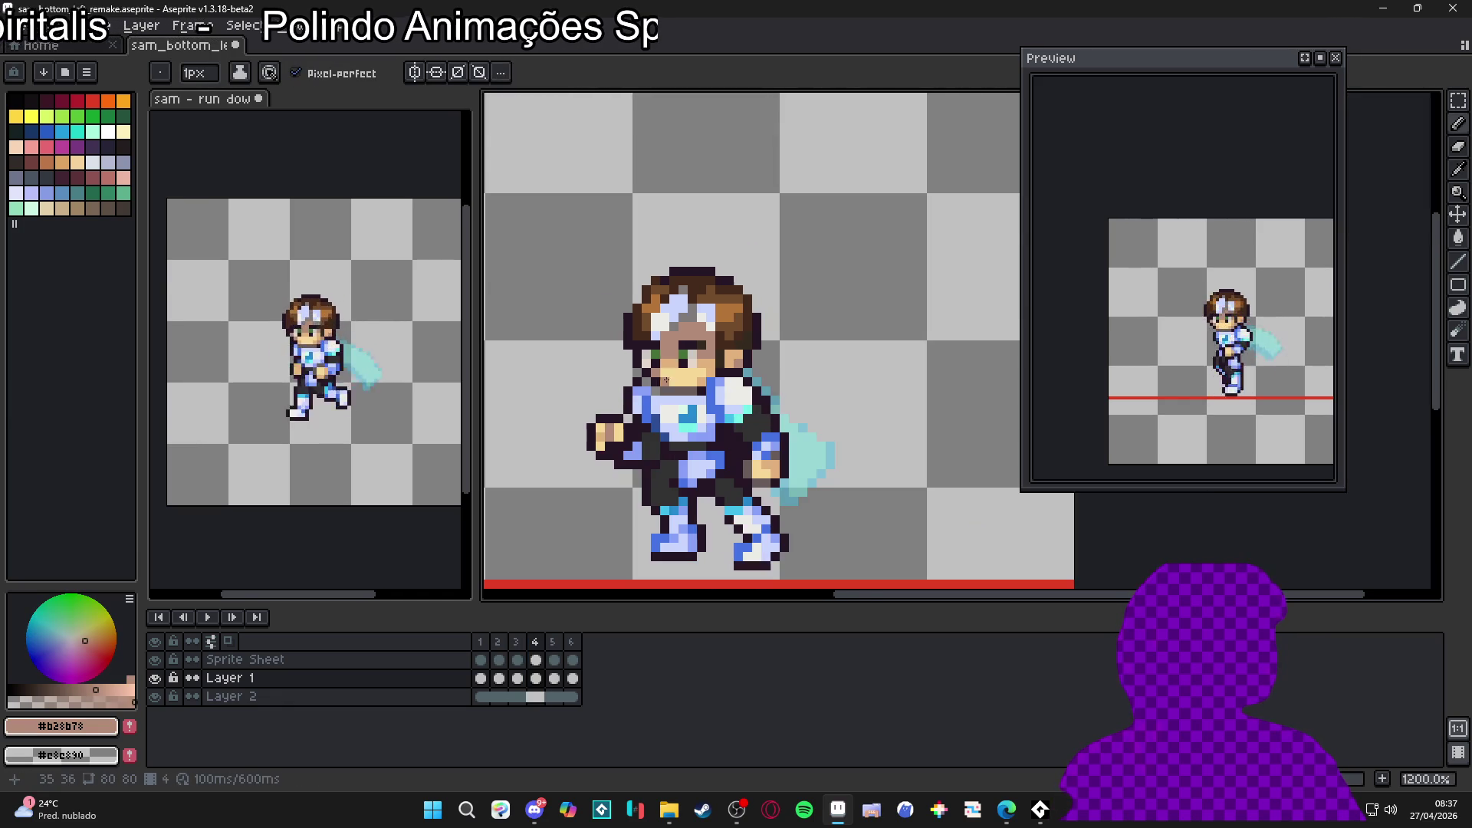
click(154, 697)
click(154, 696)
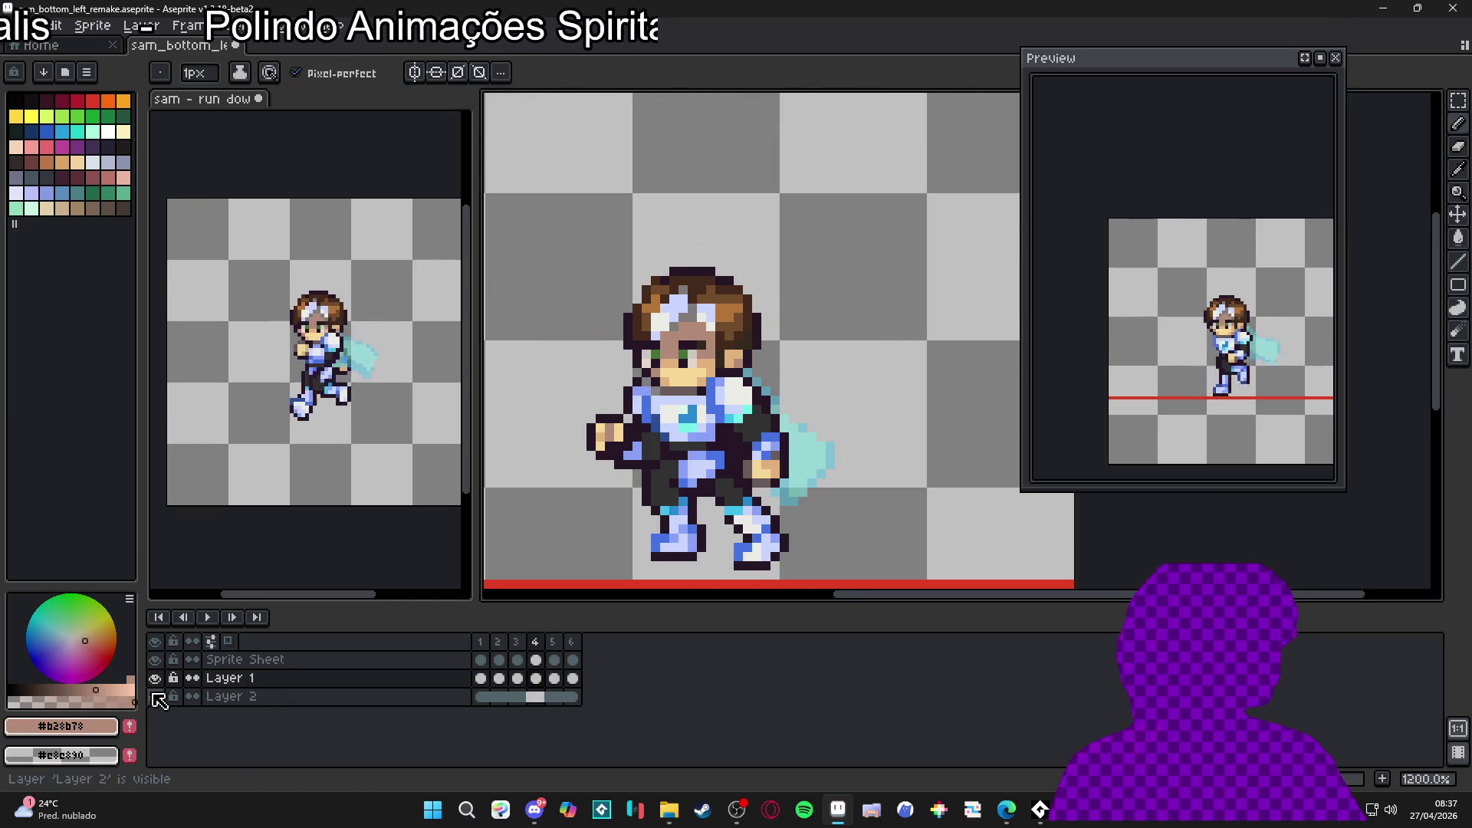
scroll(692, 308, up, 3)
key(v)
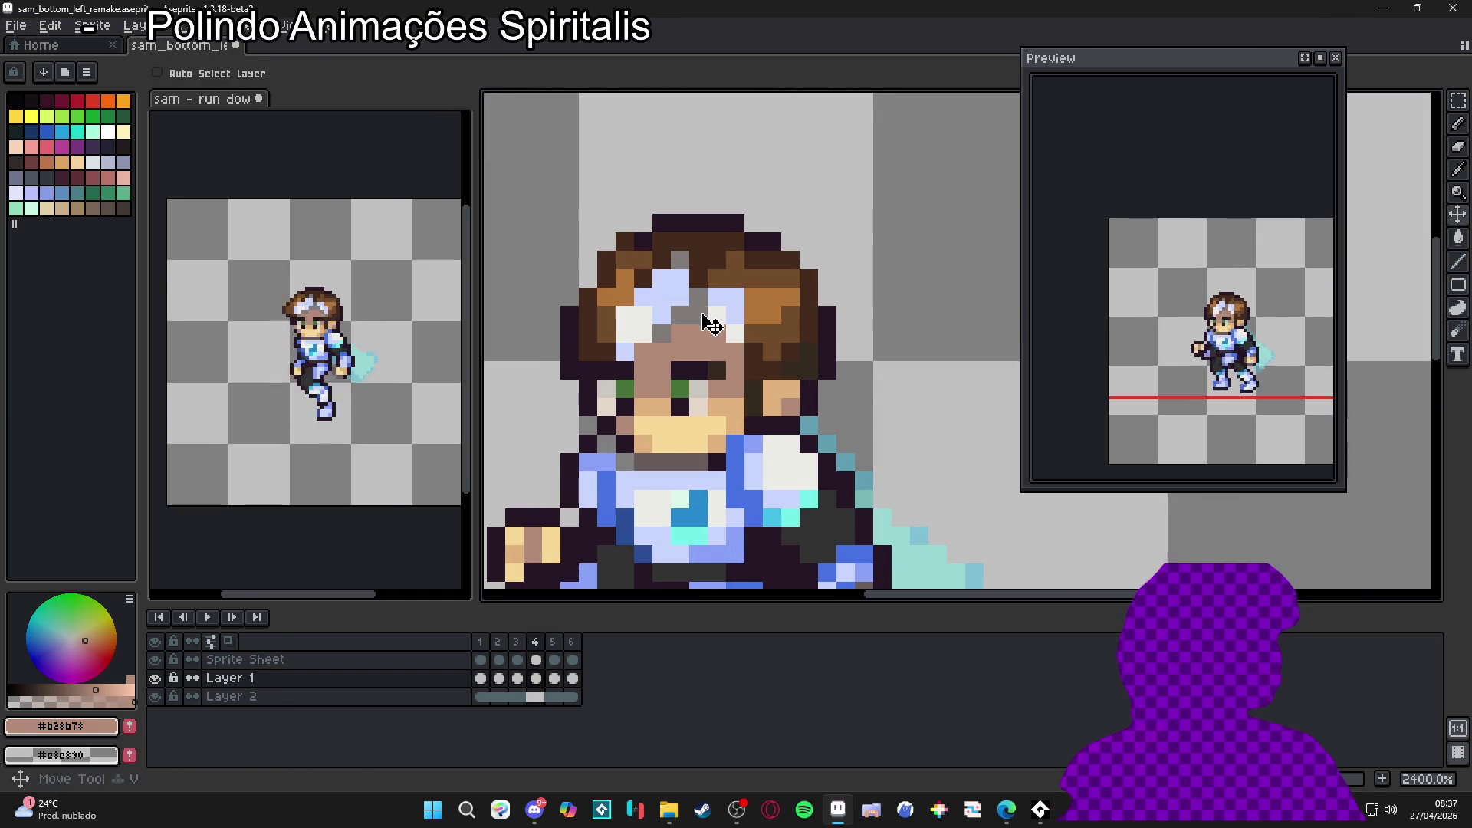
alt+click(698, 301)
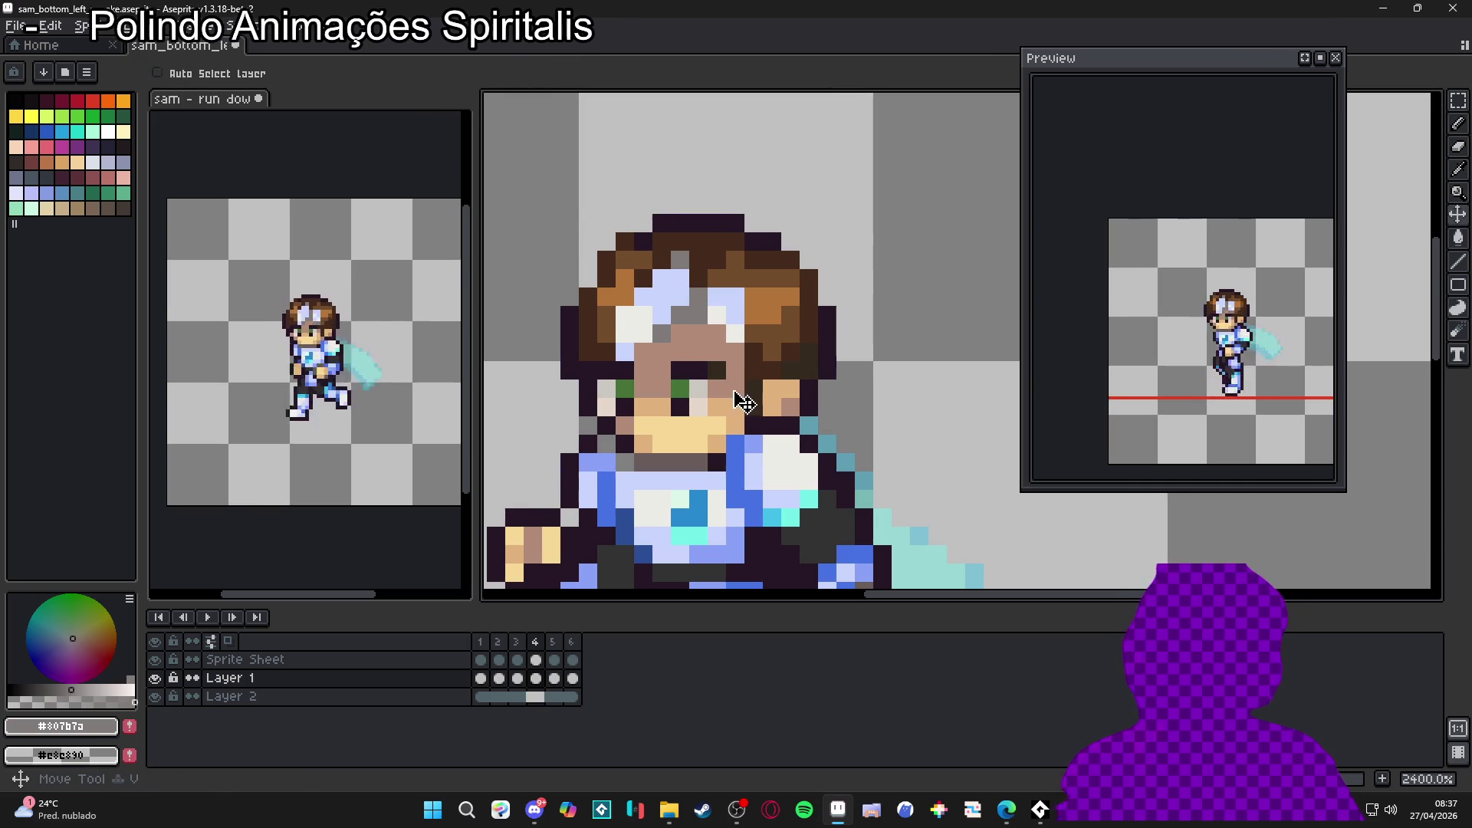
key(b)
Step: Flip through frames 1–5 to compare the run poses, ending on frame 4
key(period)
key(period)
scroll(663, 338, down, 3)
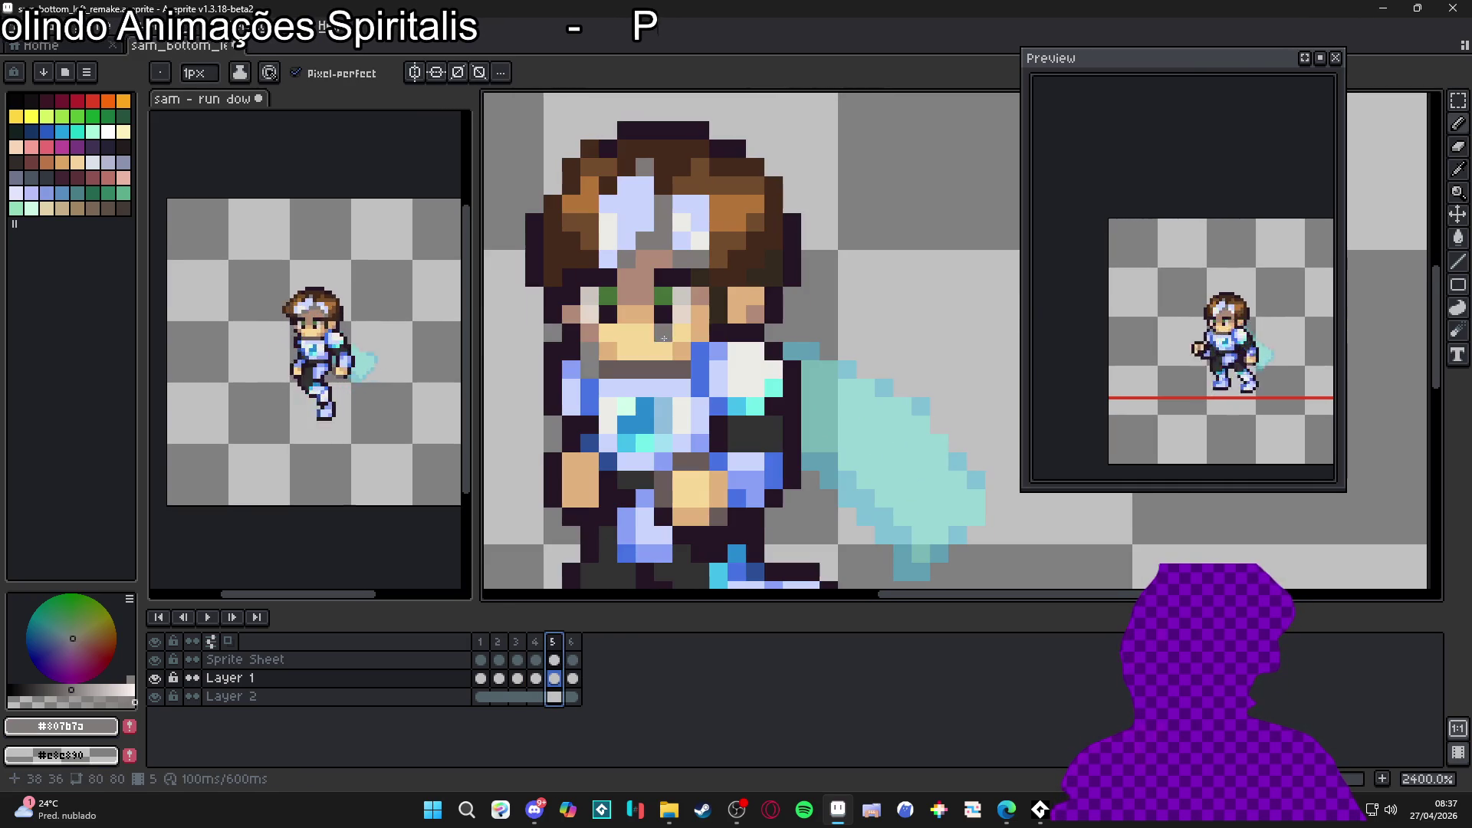
scroll(711, 342, down, 1)
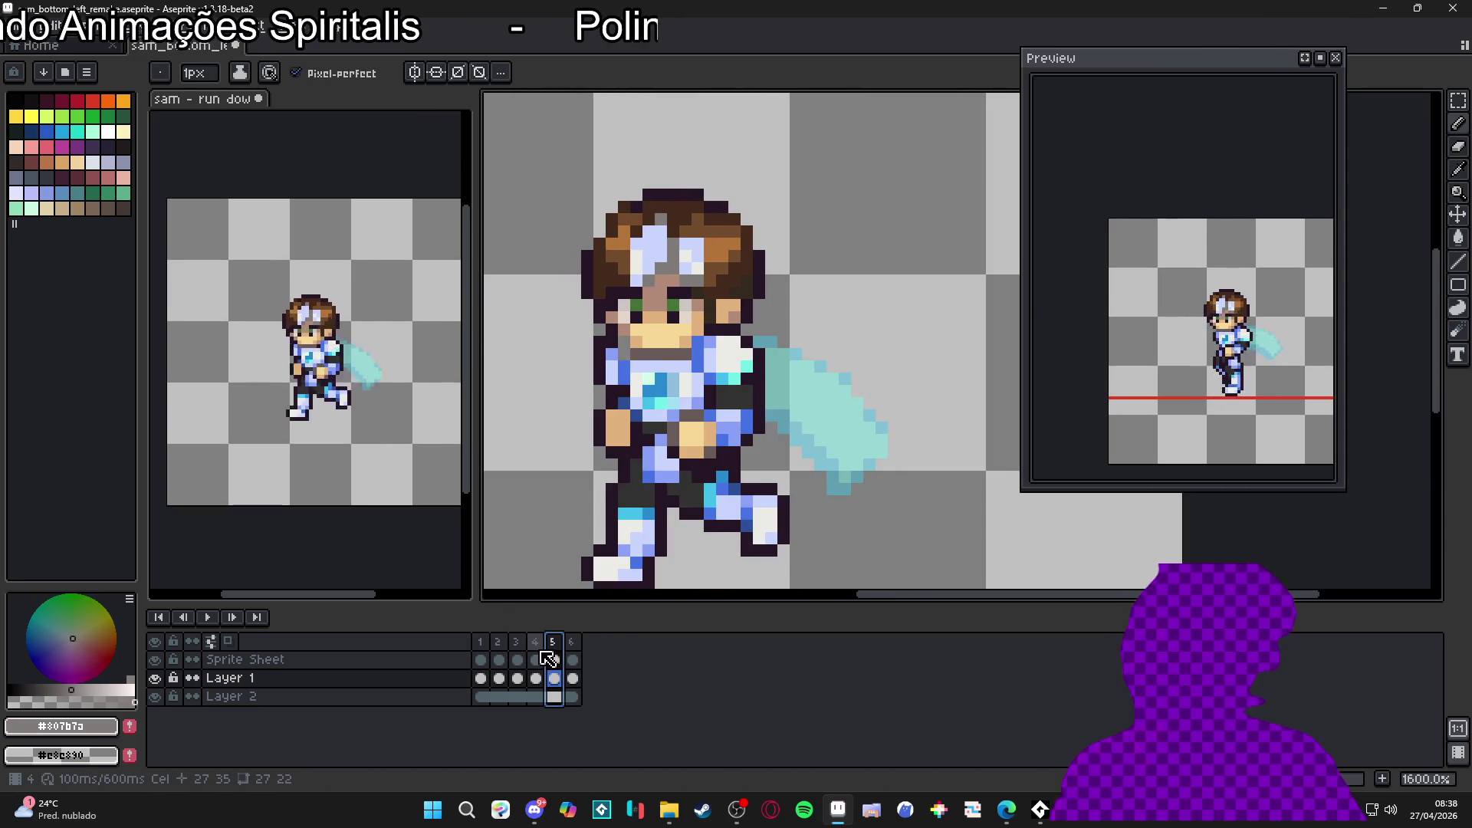
key(comma)
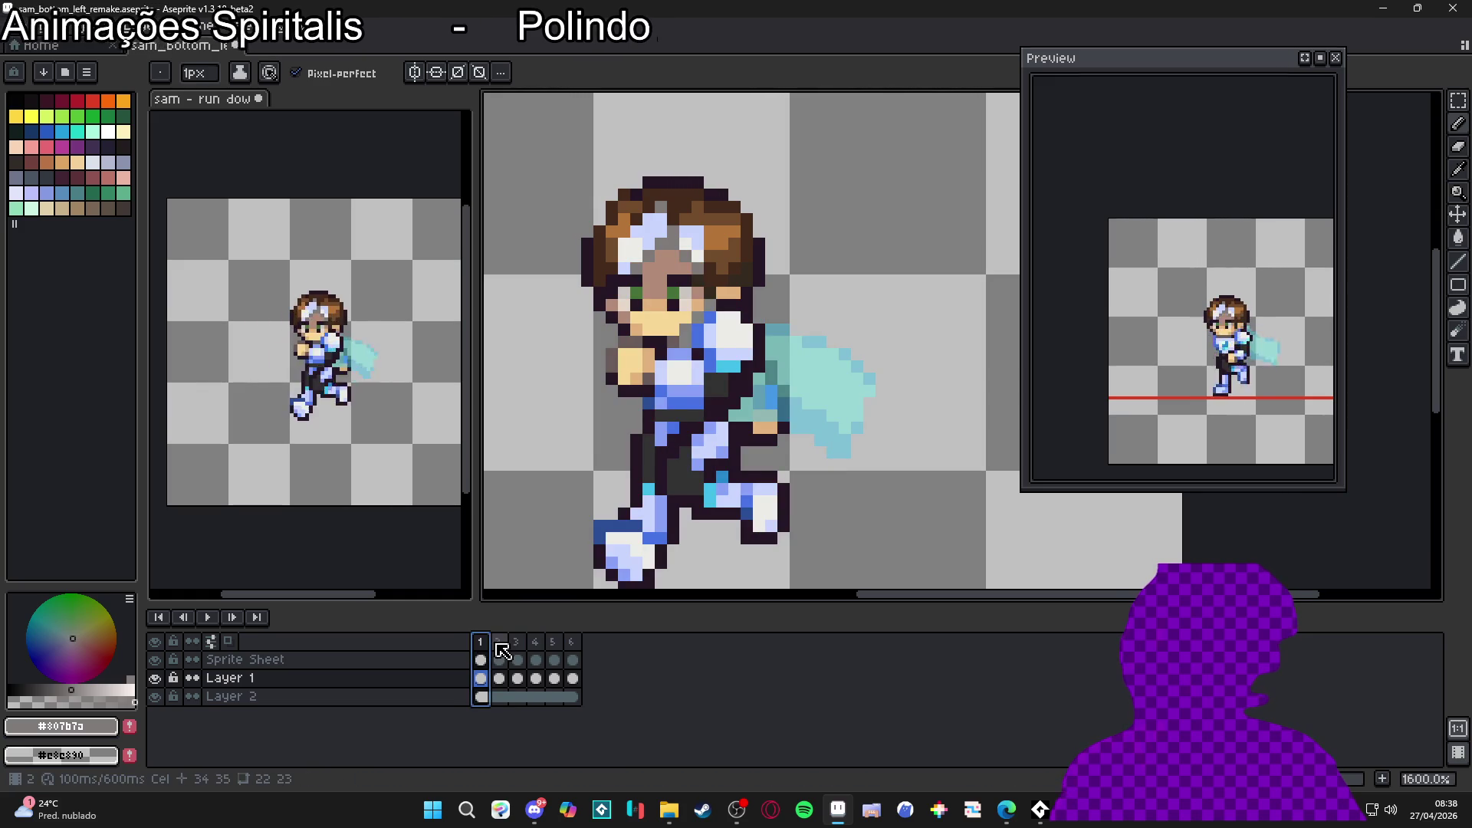
click(498, 643)
click(518, 645)
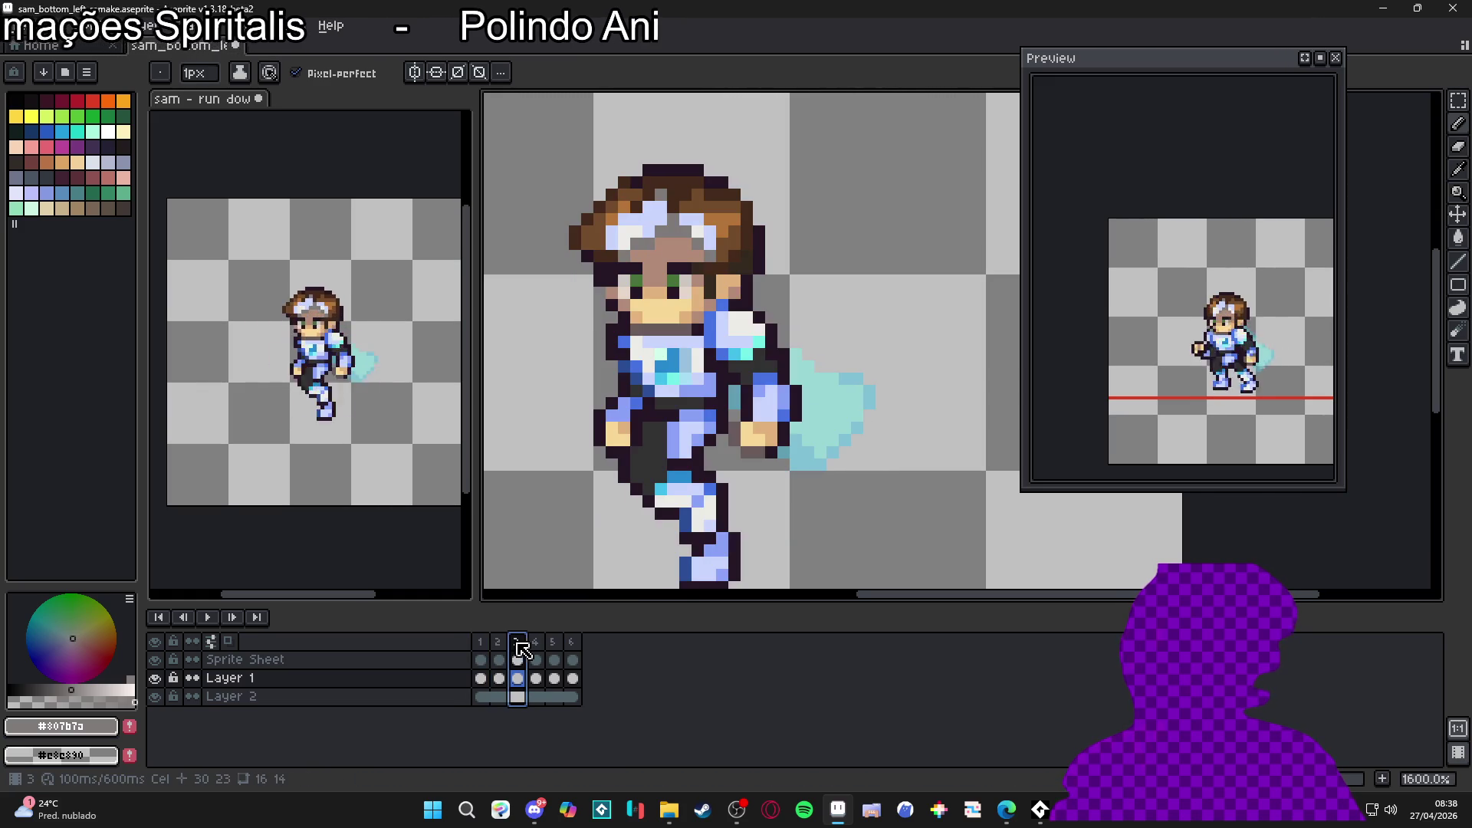
click(538, 645)
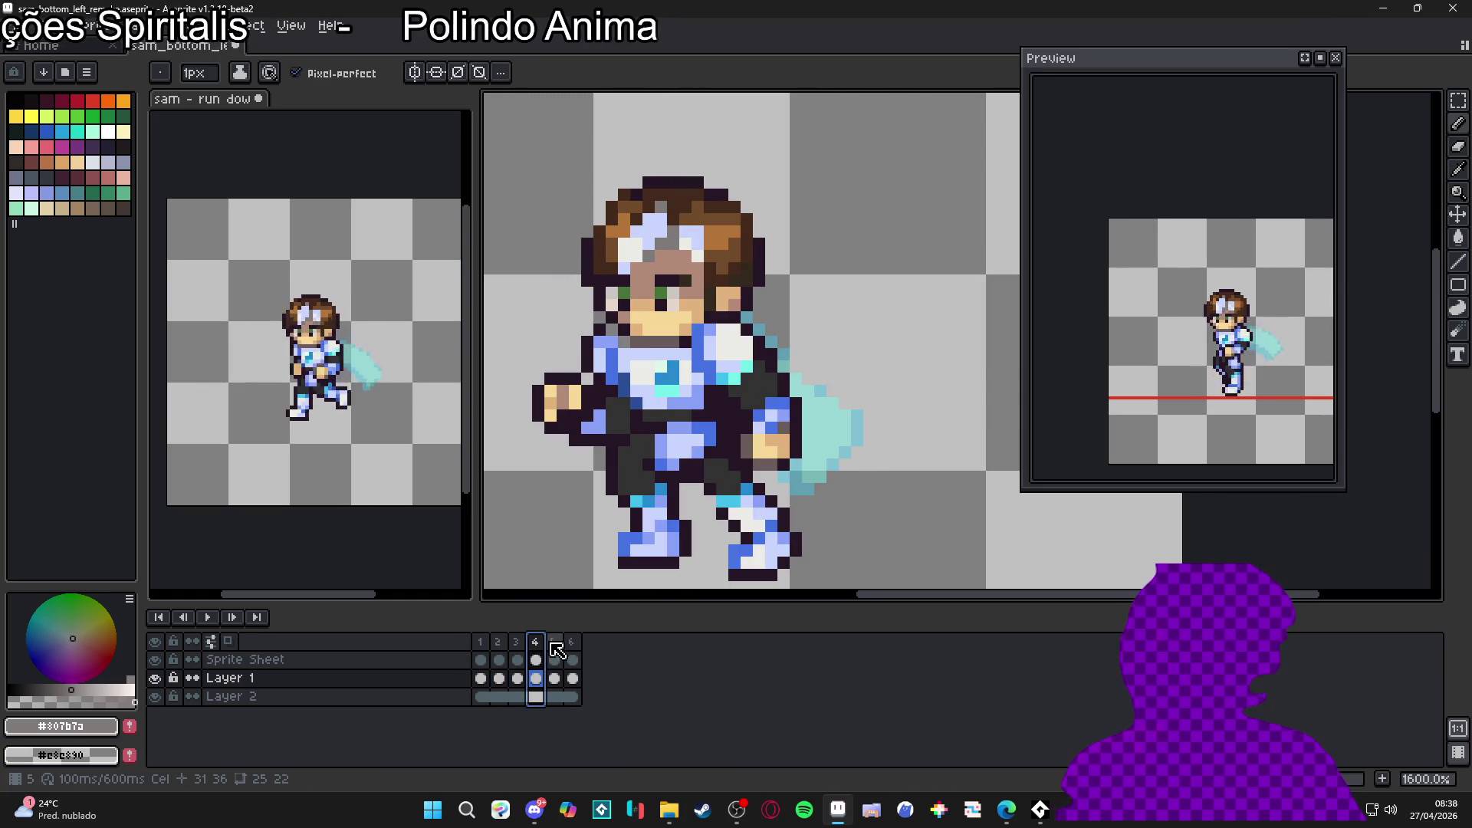
click(554, 646)
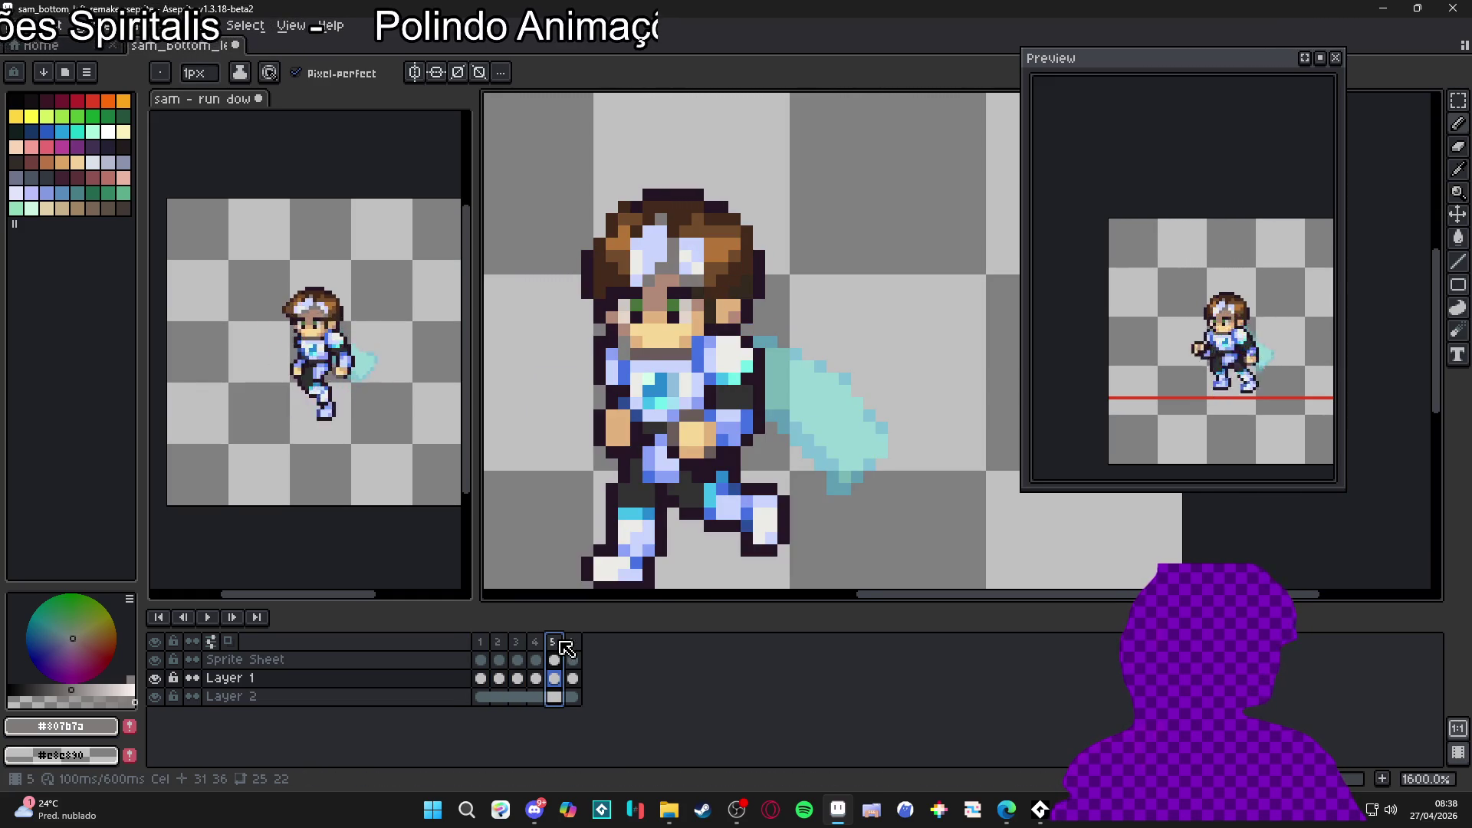
click(481, 644)
click(503, 644)
click(517, 647)
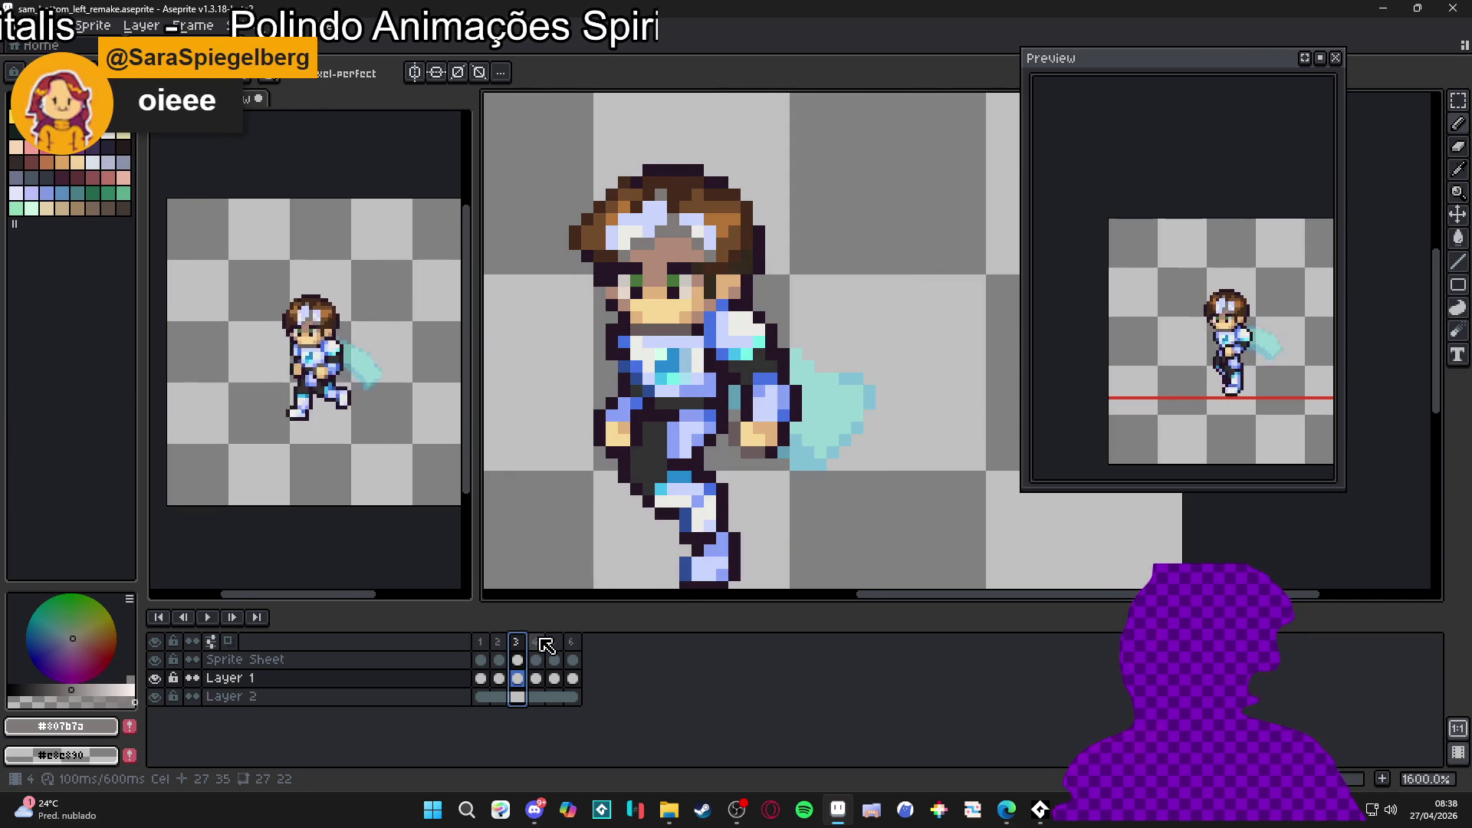
click(546, 645)
Step: Undo the last face edits and save sam_bottom_left_remake.aseprite
key(ctrl+z)
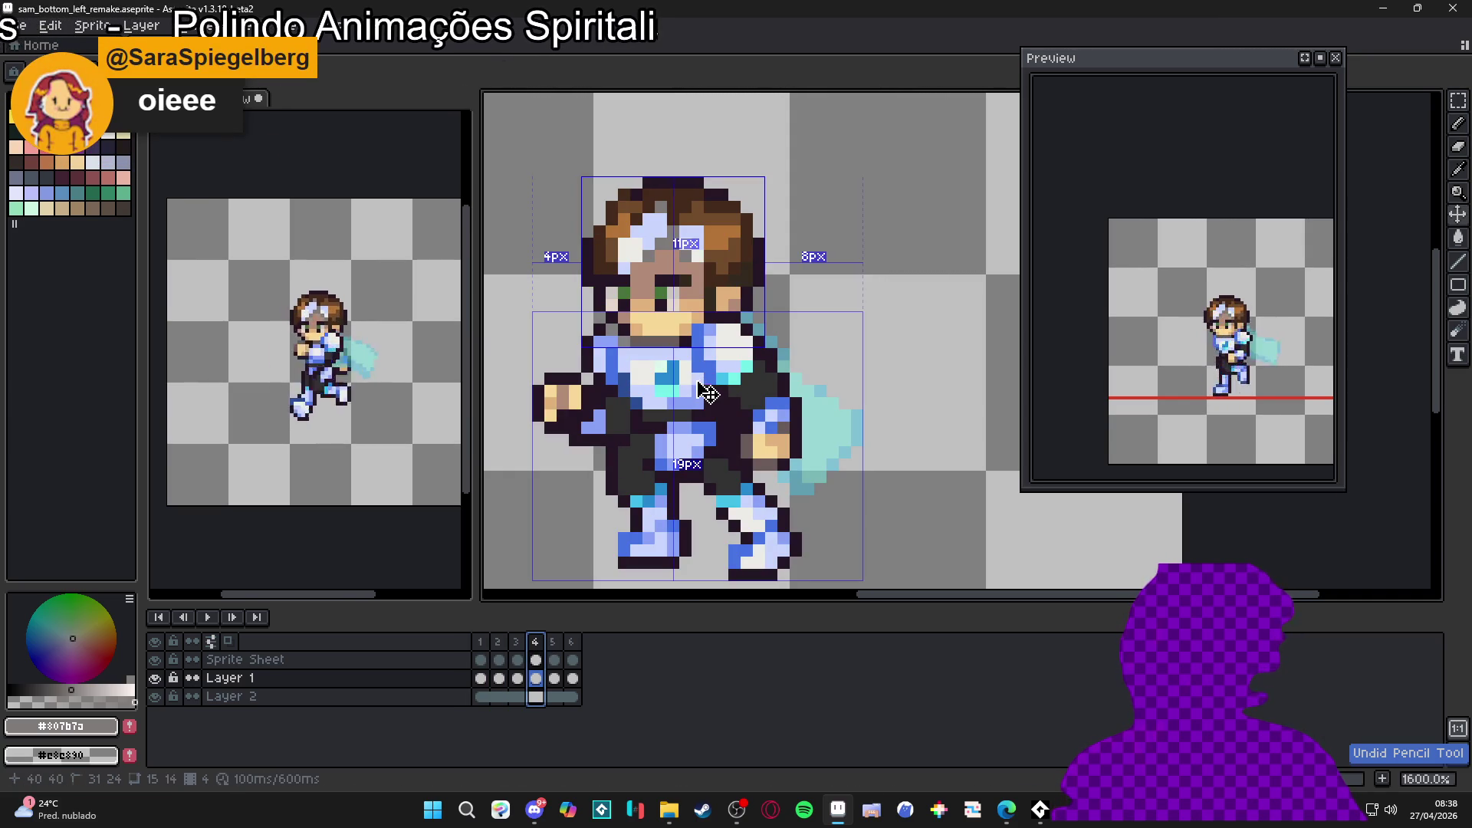
key(ctrl+z)
key(ctrl+z)
key(ctrl+z)
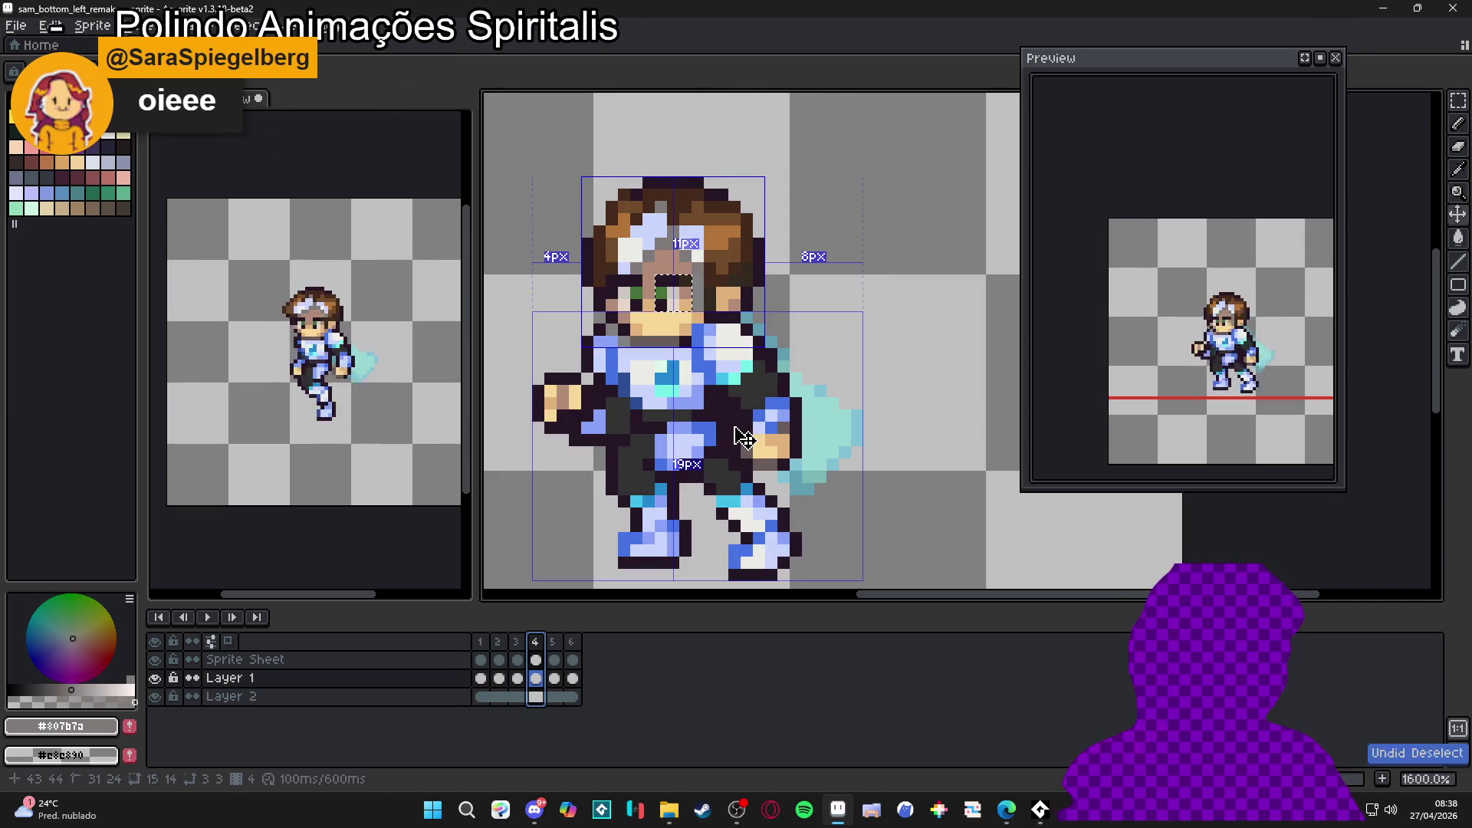
key(ctrl+Tab)
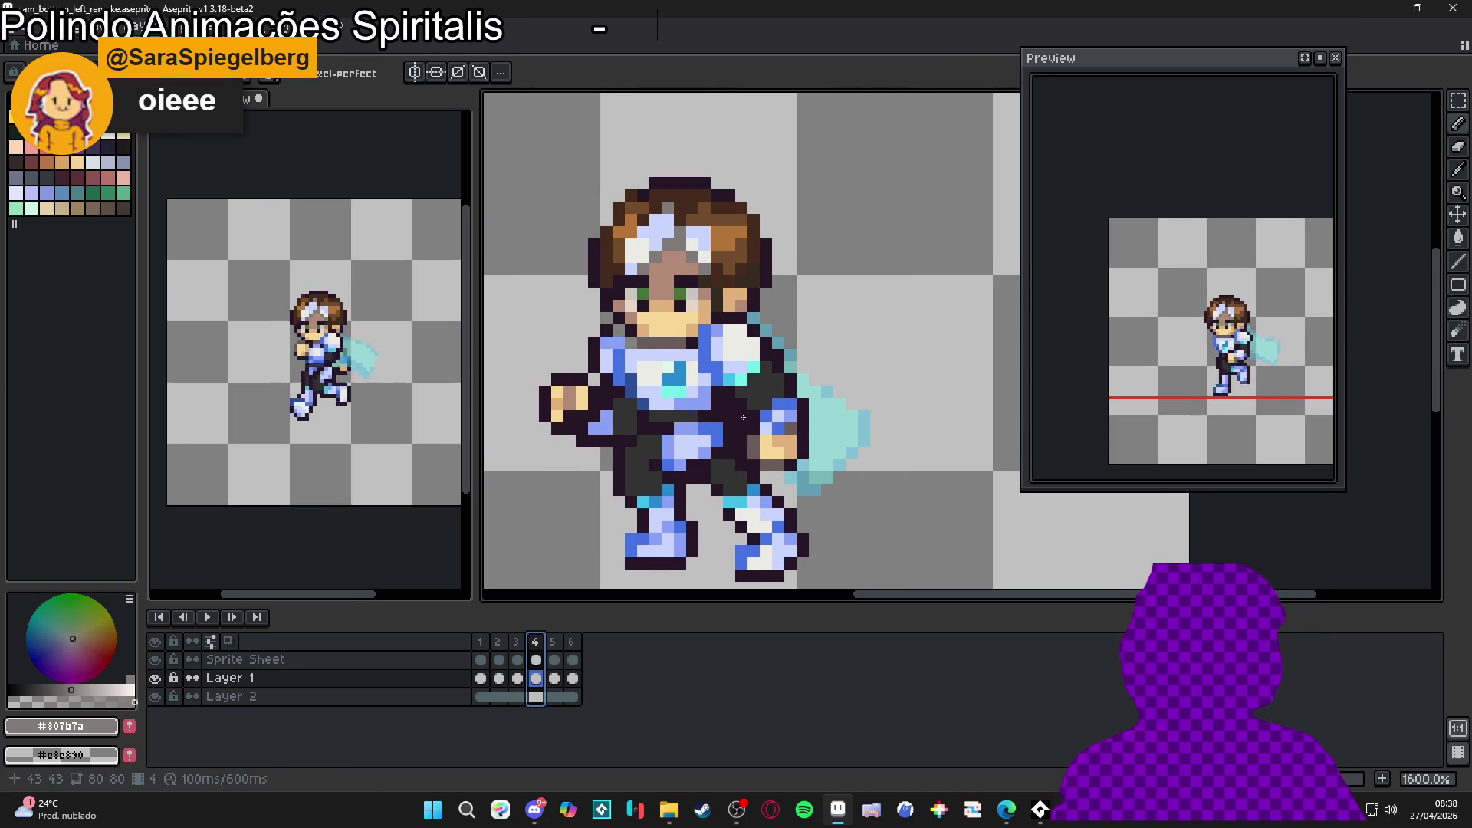
key(ctrl+Tab)
key(ctrl+s)
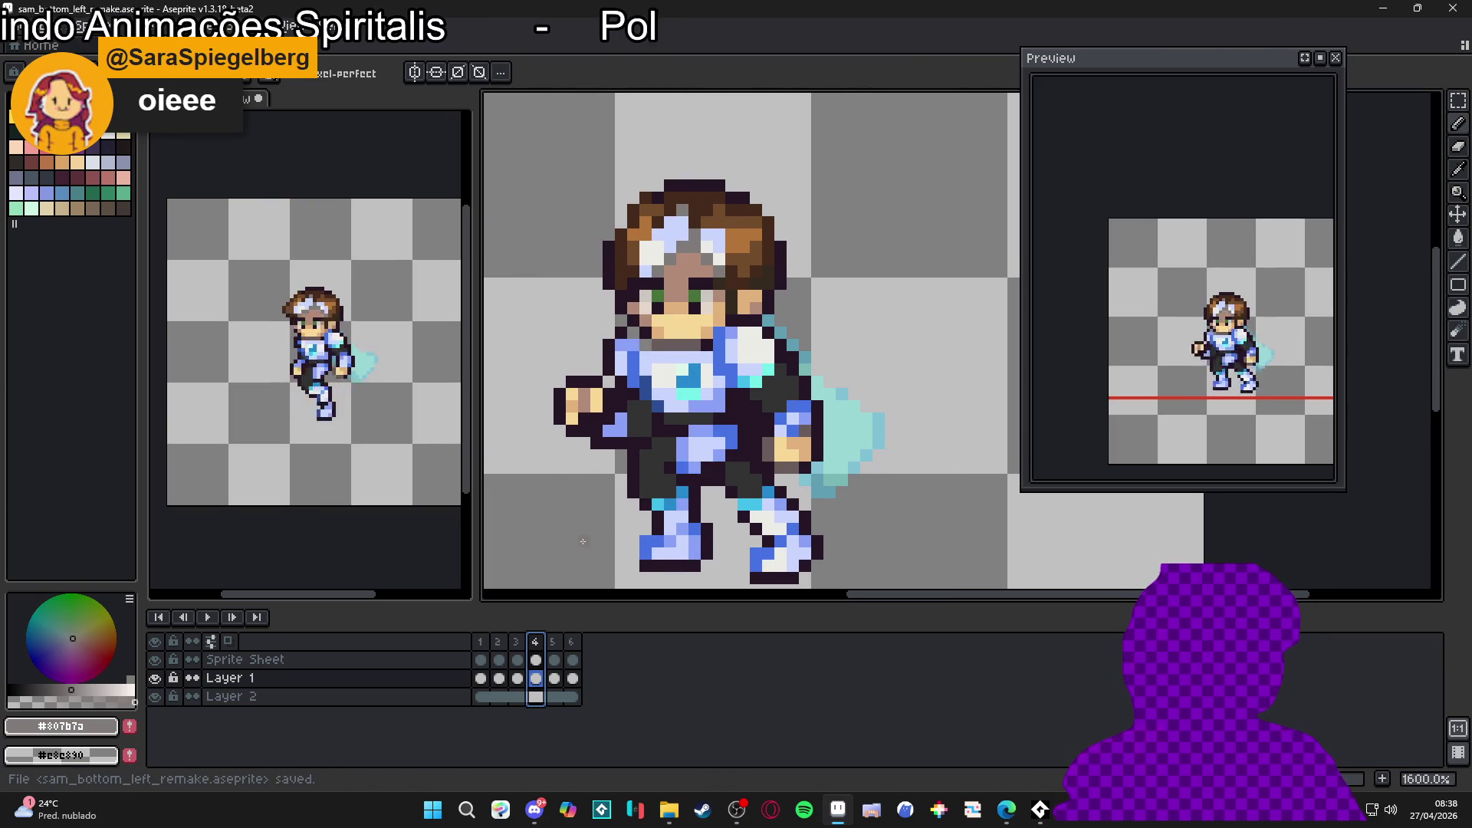
click(479, 647)
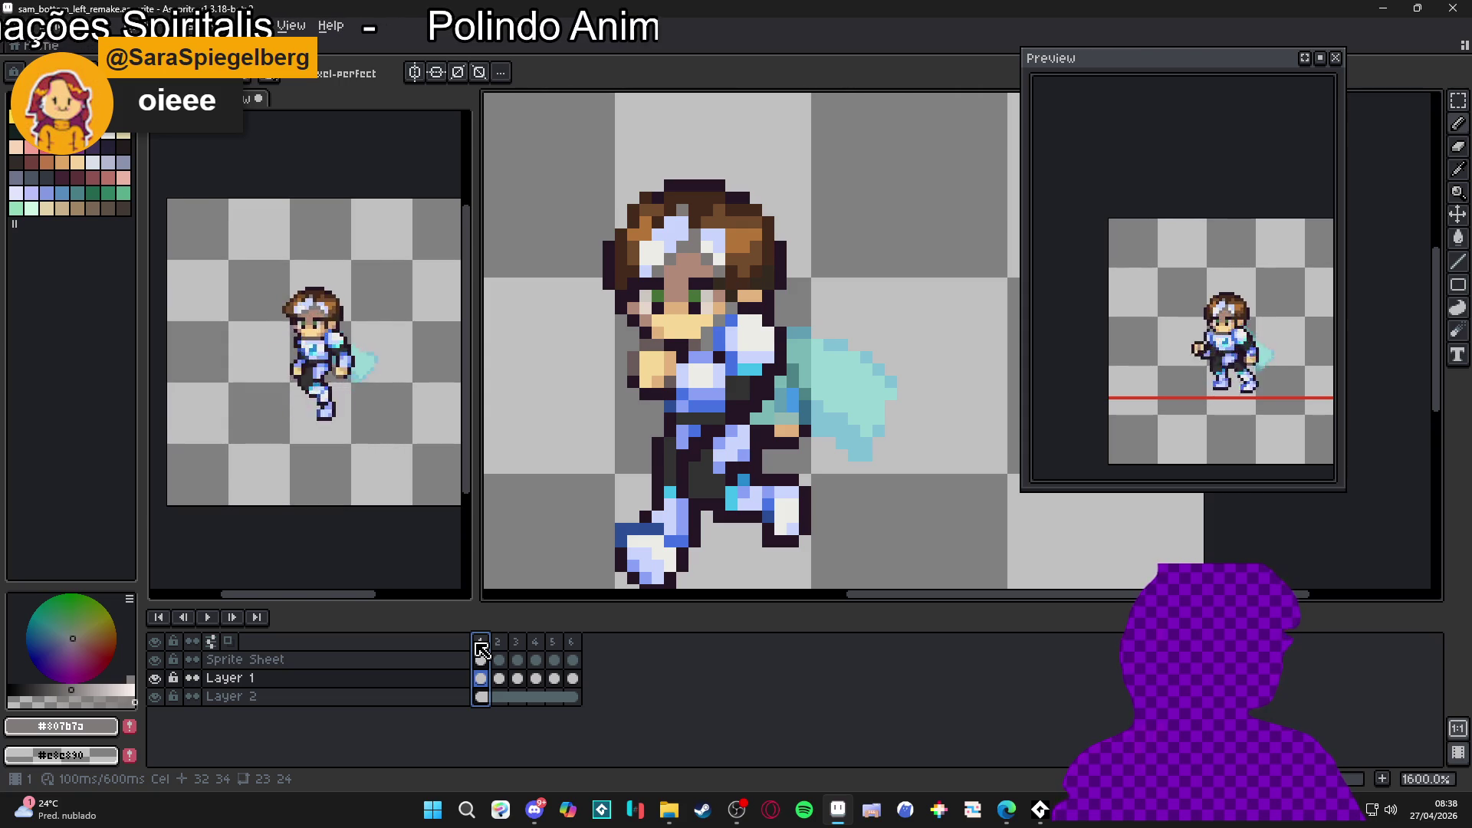
Step: Compare against frame 2, then return to frame 1 and zoom in on Sam's face
scroll(718, 463, down, 1)
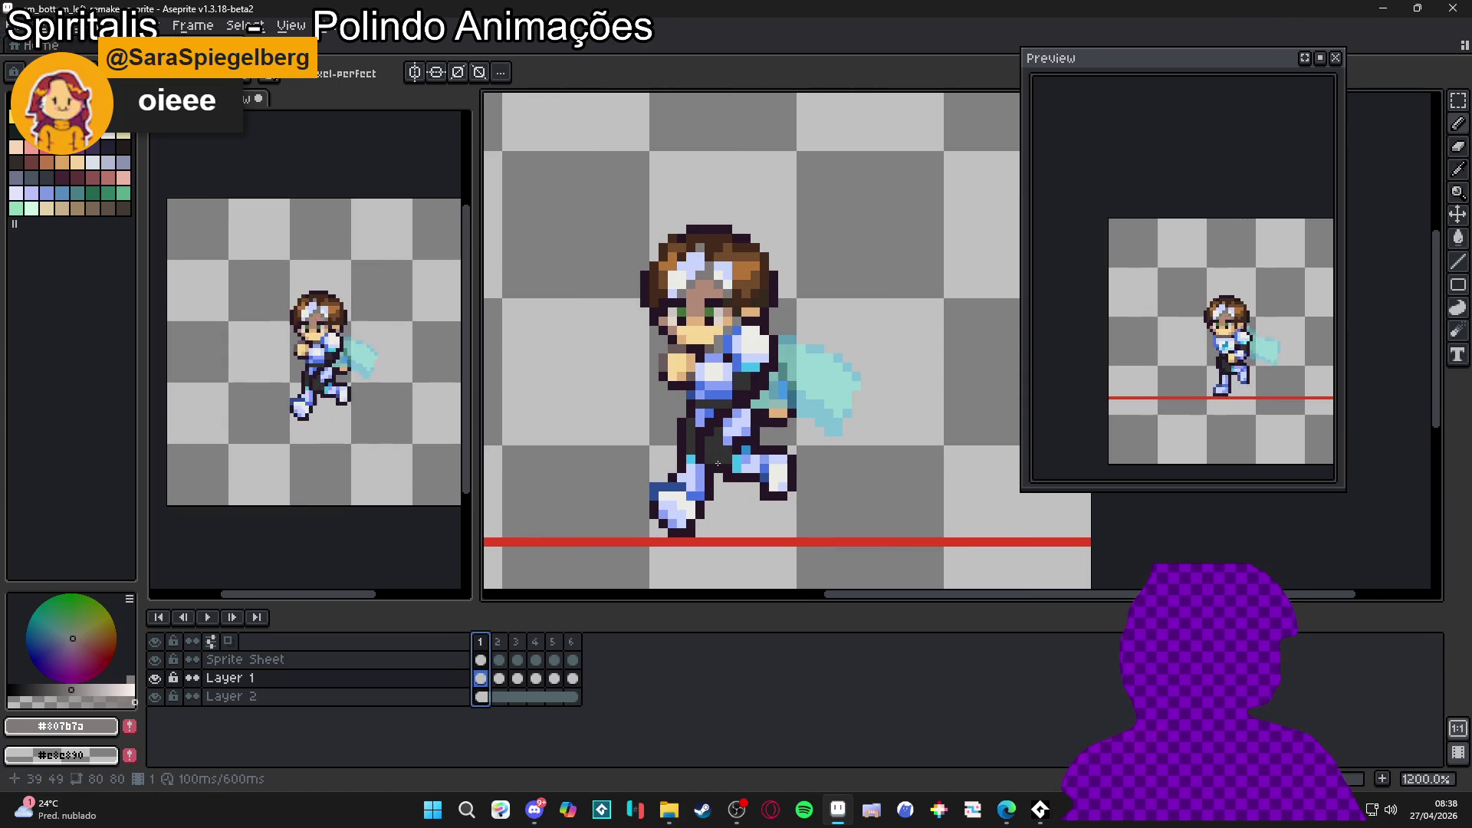
click(504, 646)
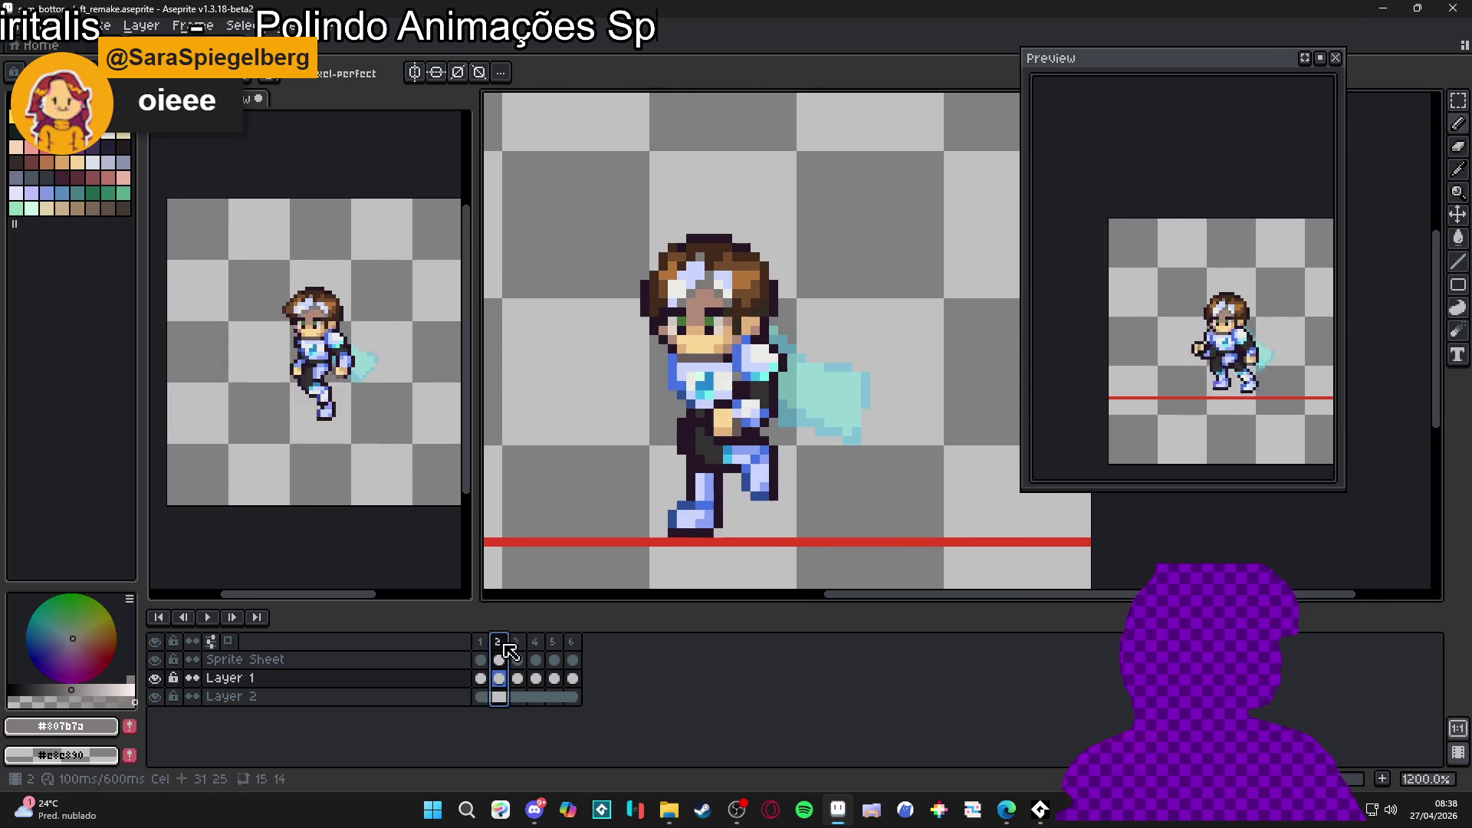
click(481, 650)
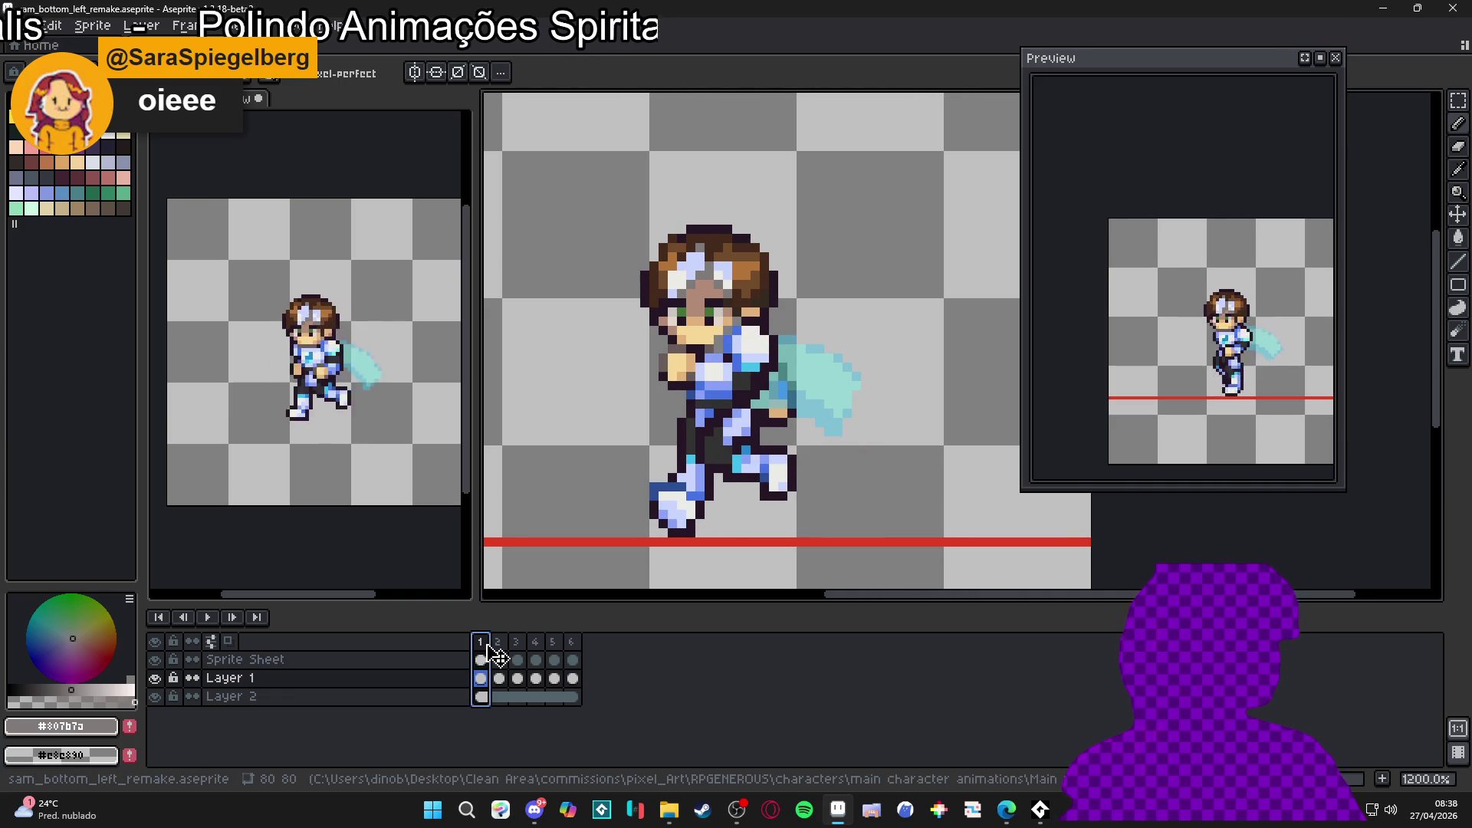
scroll(709, 299, up, 1)
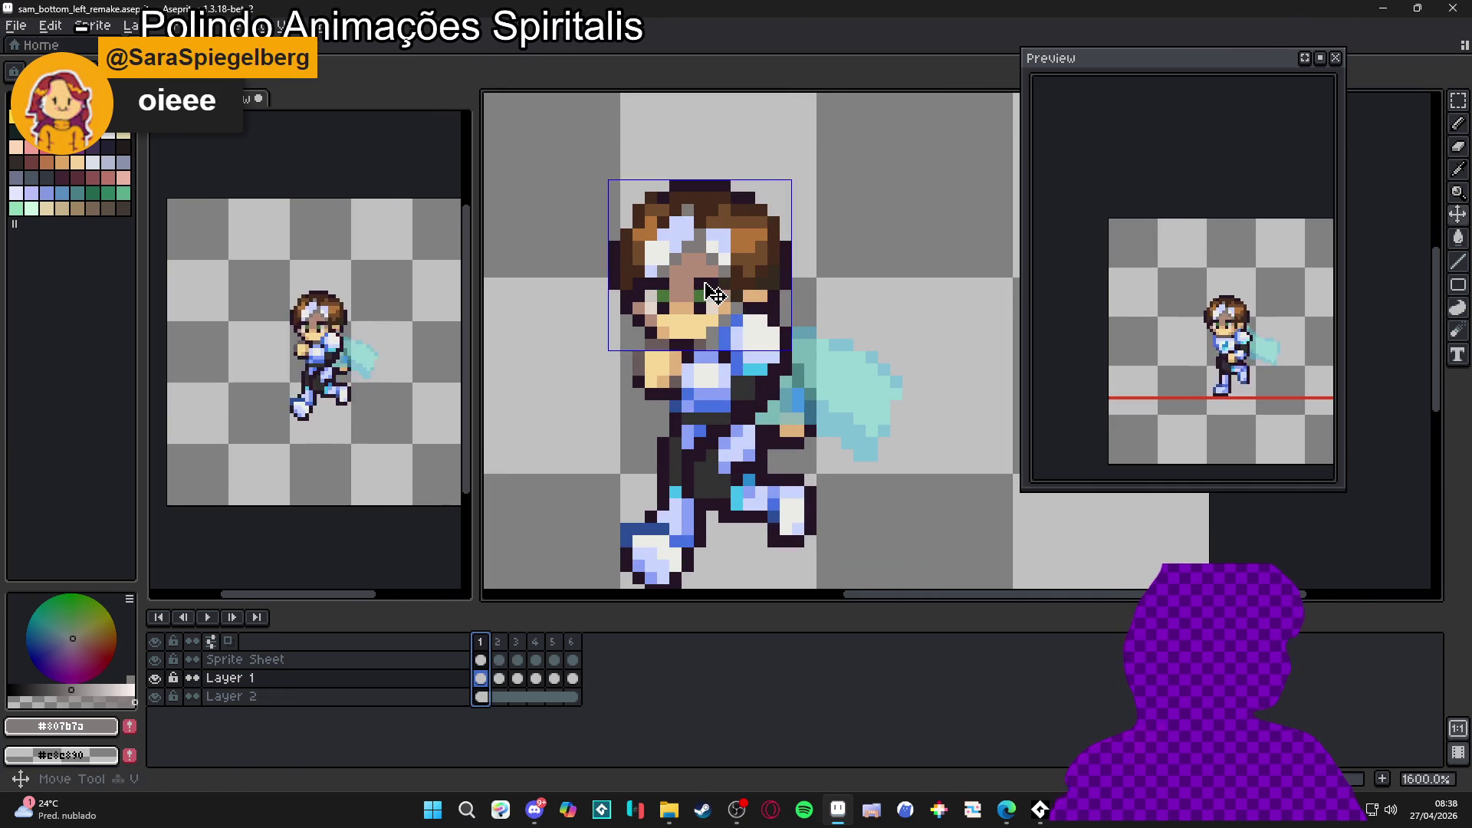
scroll(713, 293, up, 2)
scroll(713, 293, up, 1)
Step: Select the 3×3 eye block on frame 1 and shift it one pixel right
click(694, 284)
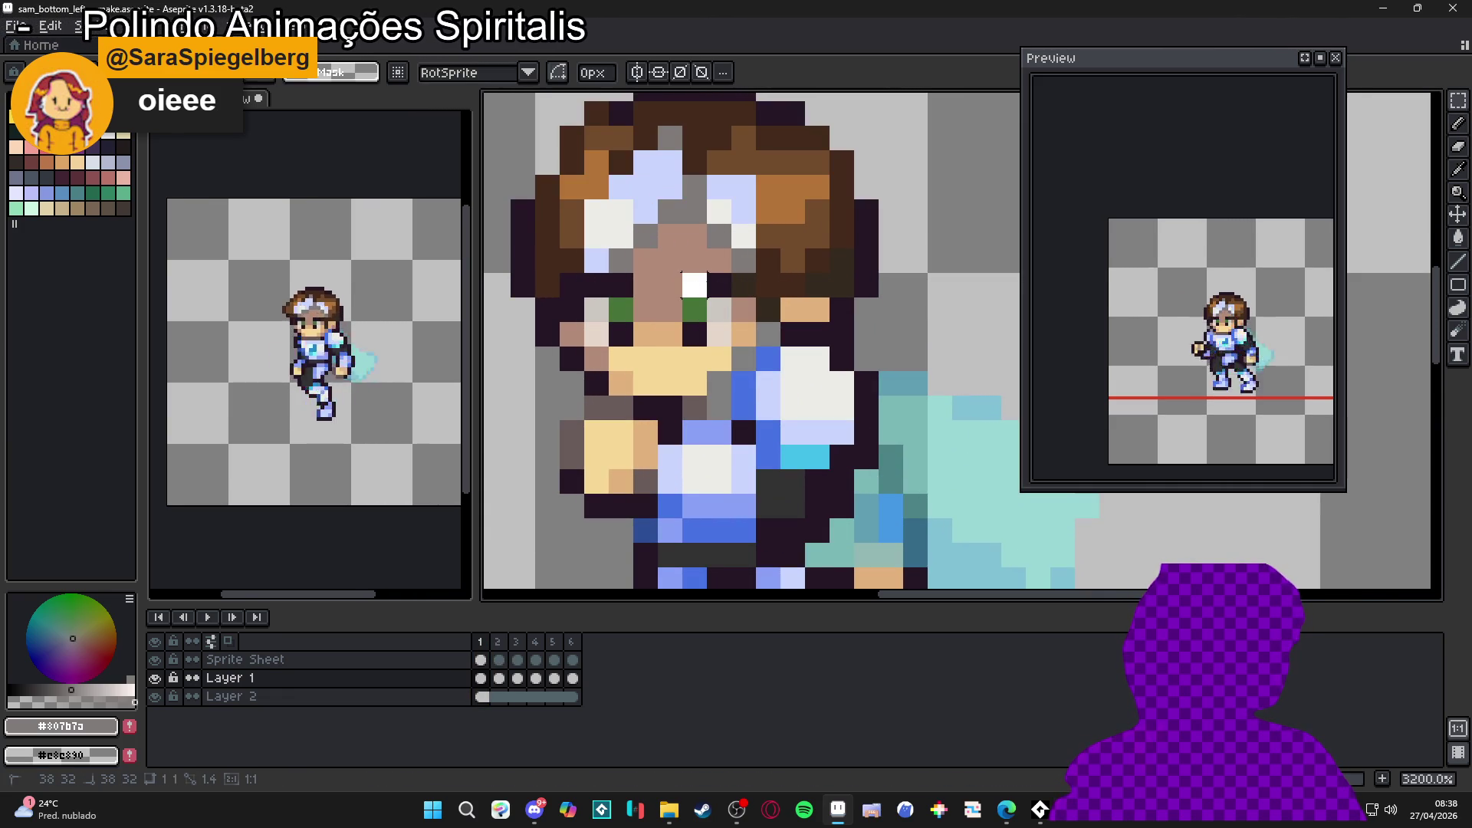
mouse_move(695, 284)
mouse_down()
mouse_move(721, 337)
mouse_move(715, 323)
mouse_up()
mouse_move(628, 278)
mouse_down()
mouse_move(605, 322)
mouse_move(566, 345)
mouse_move(656, 306)
mouse_up()
scroll(587, 293, up, 1)
click(620, 307)
key(i)
Step: Sample face colours #b28b78, #452a1b and #695b59, ending on skin tone #f6d896
click(711, 313)
scroll(625, 287, down, 5)
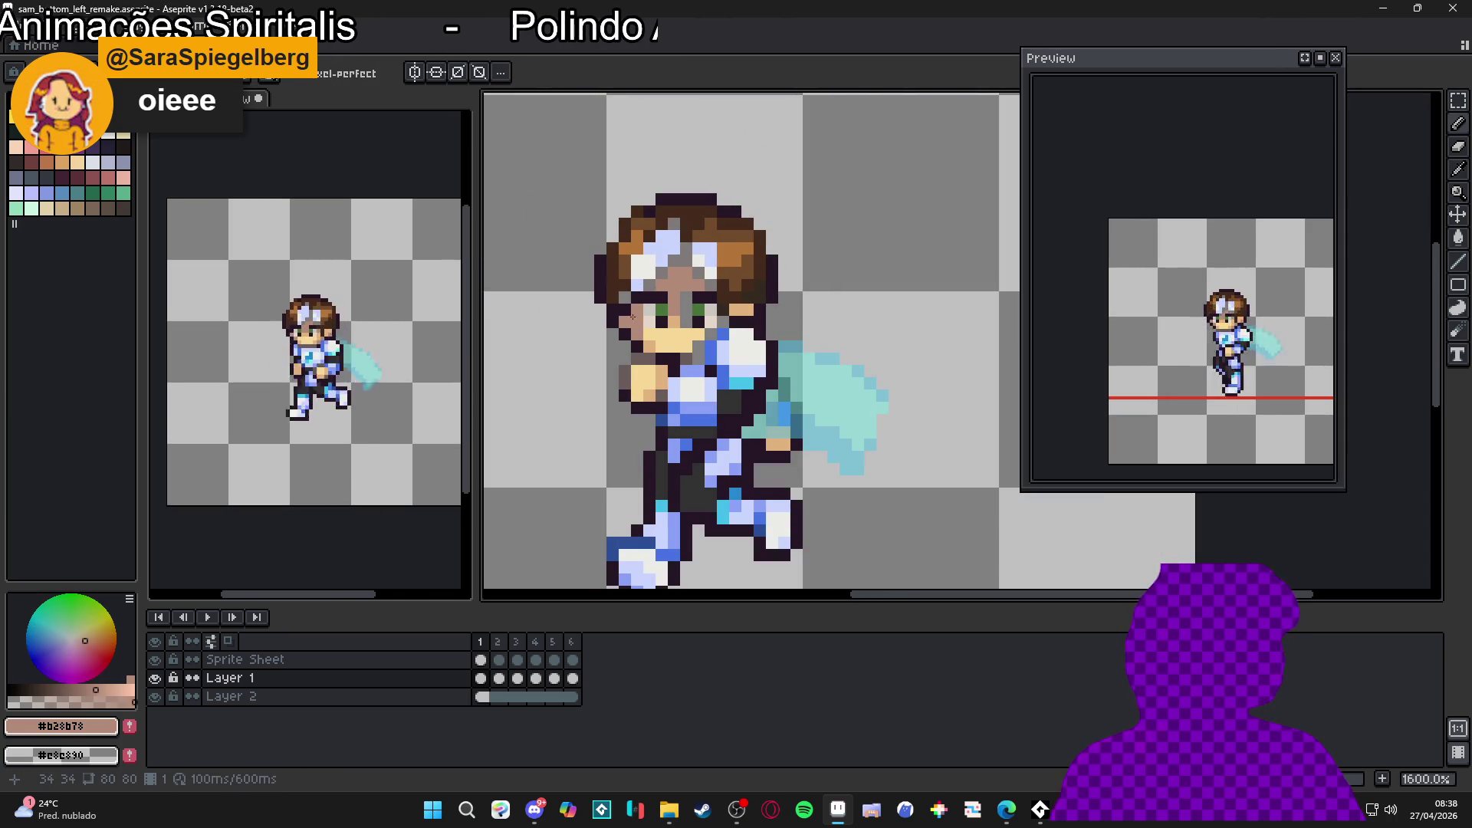
click(623, 285)
key(b)
alt+click(674, 326)
scroll(713, 331, down, 3)
scroll(705, 341, up, 3)
alt+click(688, 355)
alt+click(699, 342)
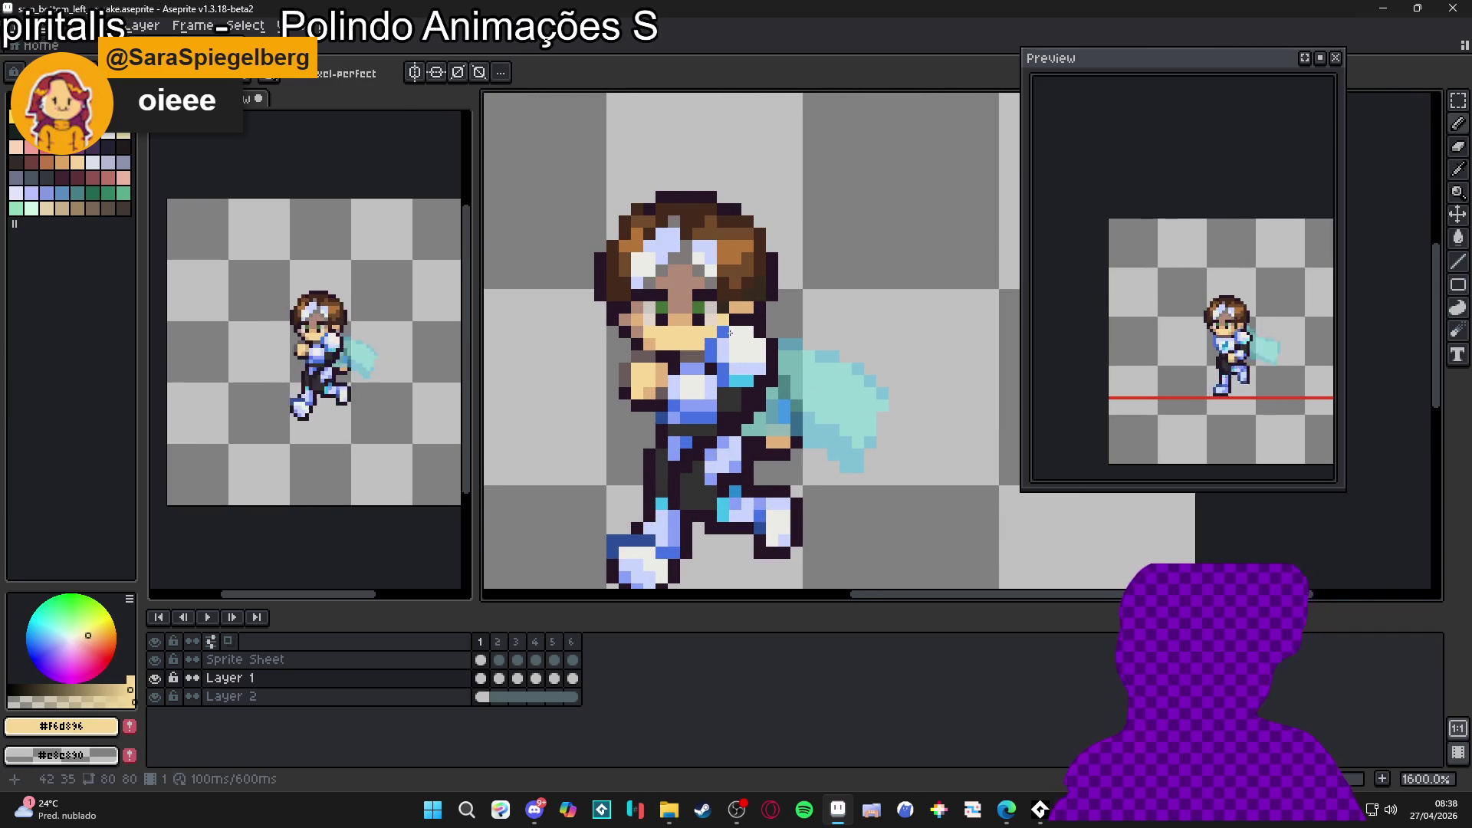
scroll(713, 345, down, 1)
scroll(665, 340, up, 3)
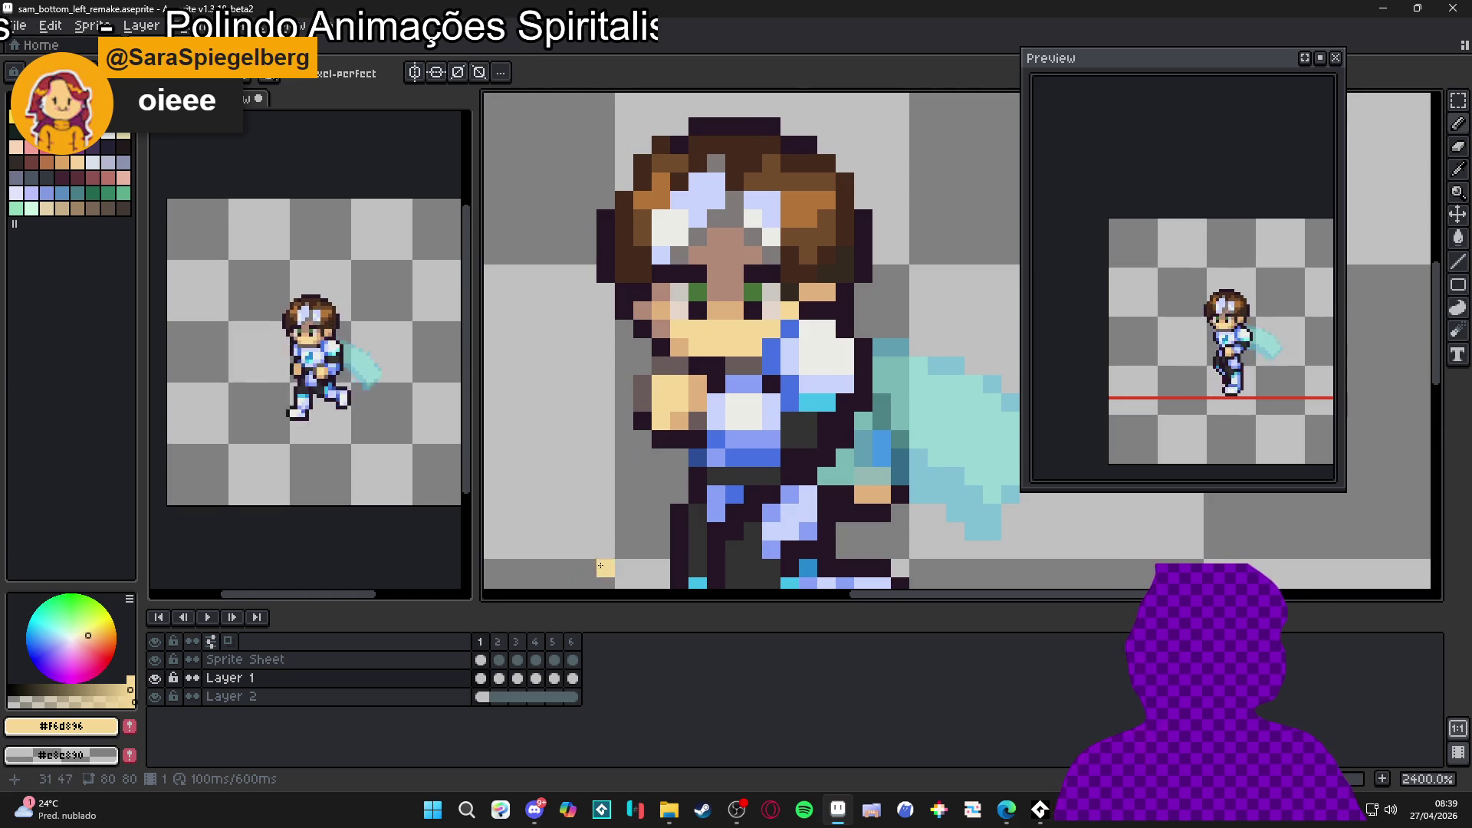
scroll(615, 429, down, 3)
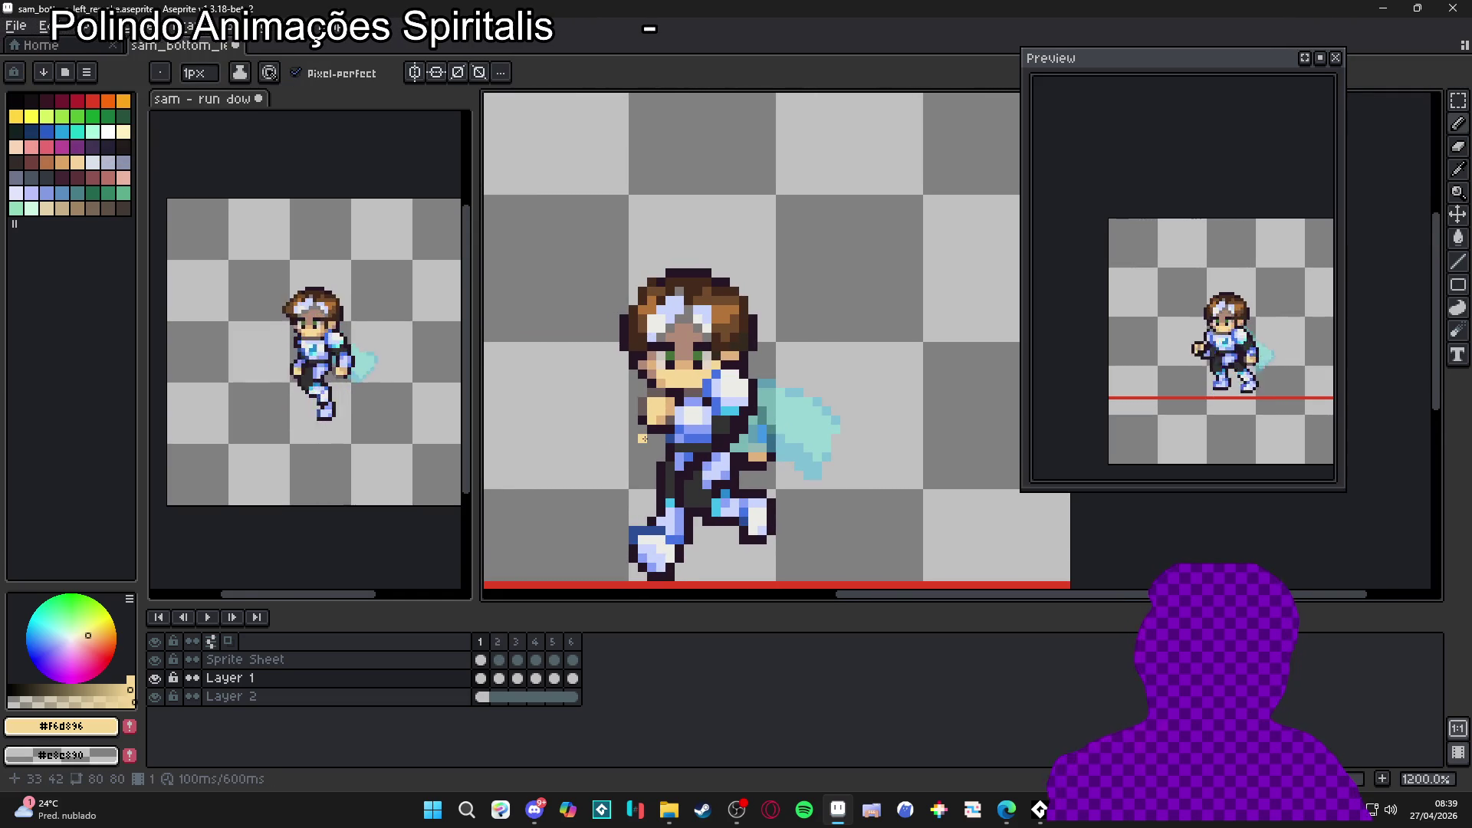
Step: Review the poses on frames 1 through 5, settling on frame 4
click(506, 645)
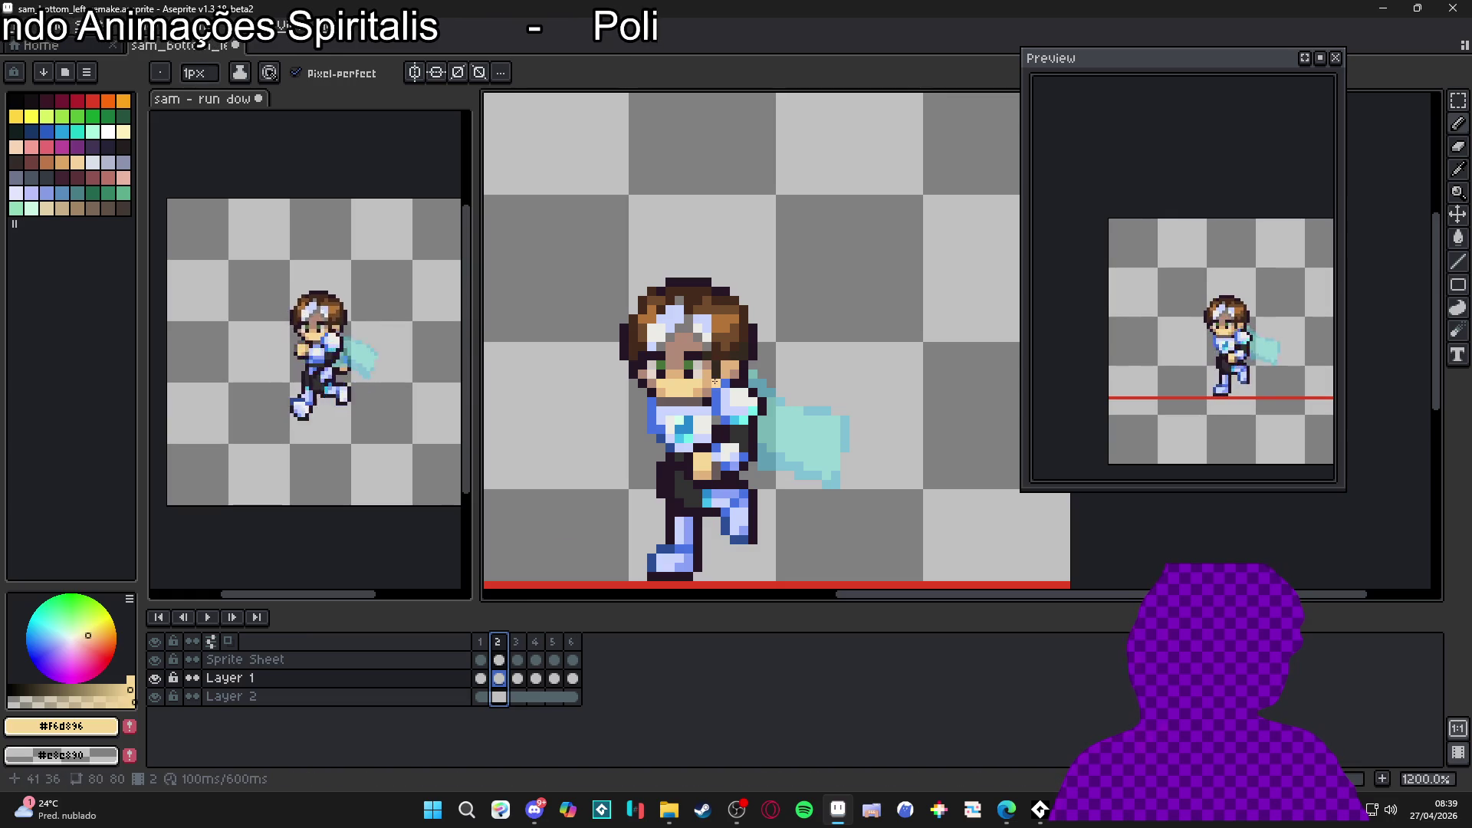
click(523, 652)
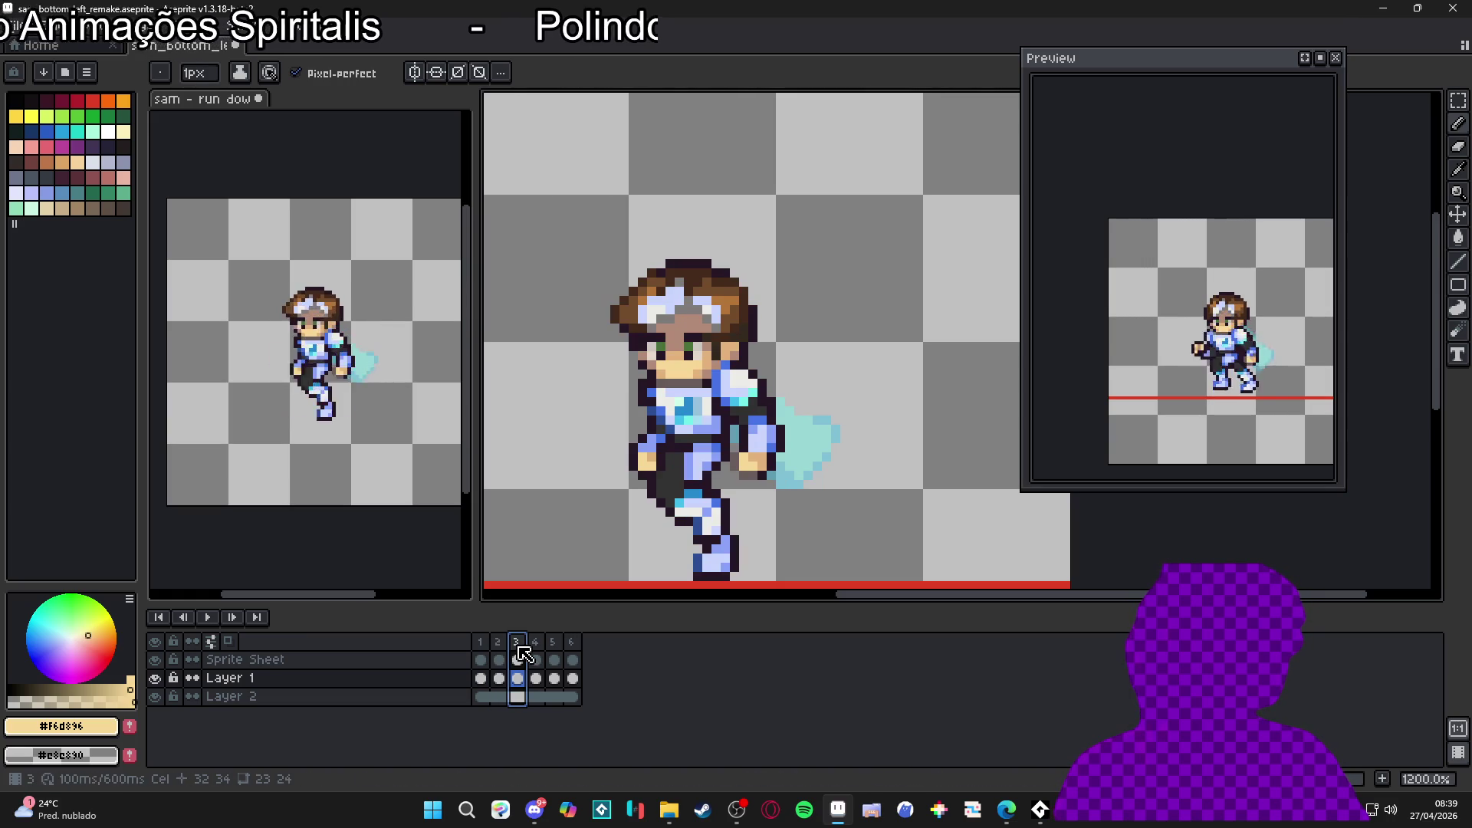
click(535, 654)
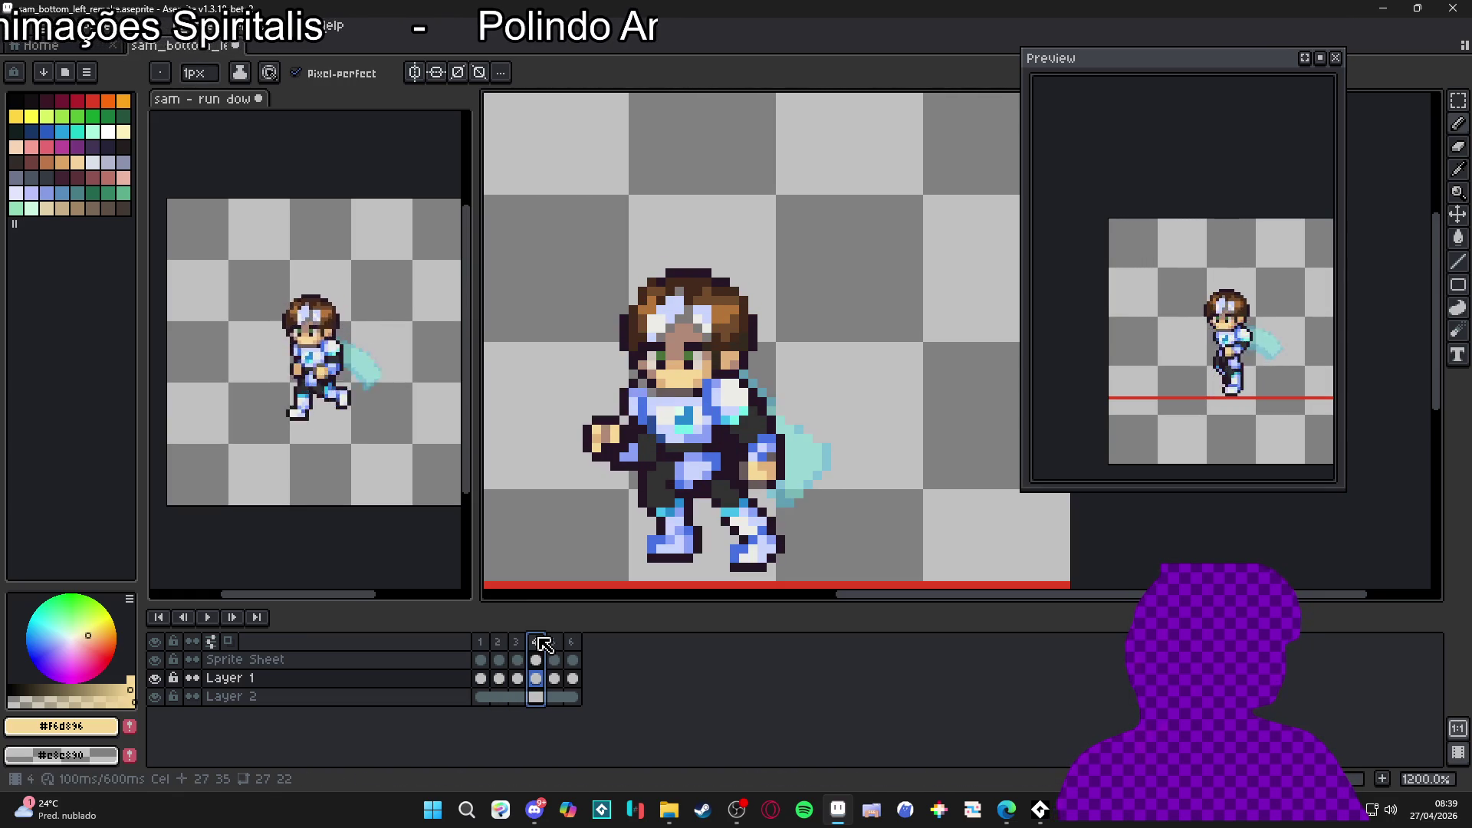
scroll(687, 383, up, 3)
key(v)
scroll(697, 351, down, 3)
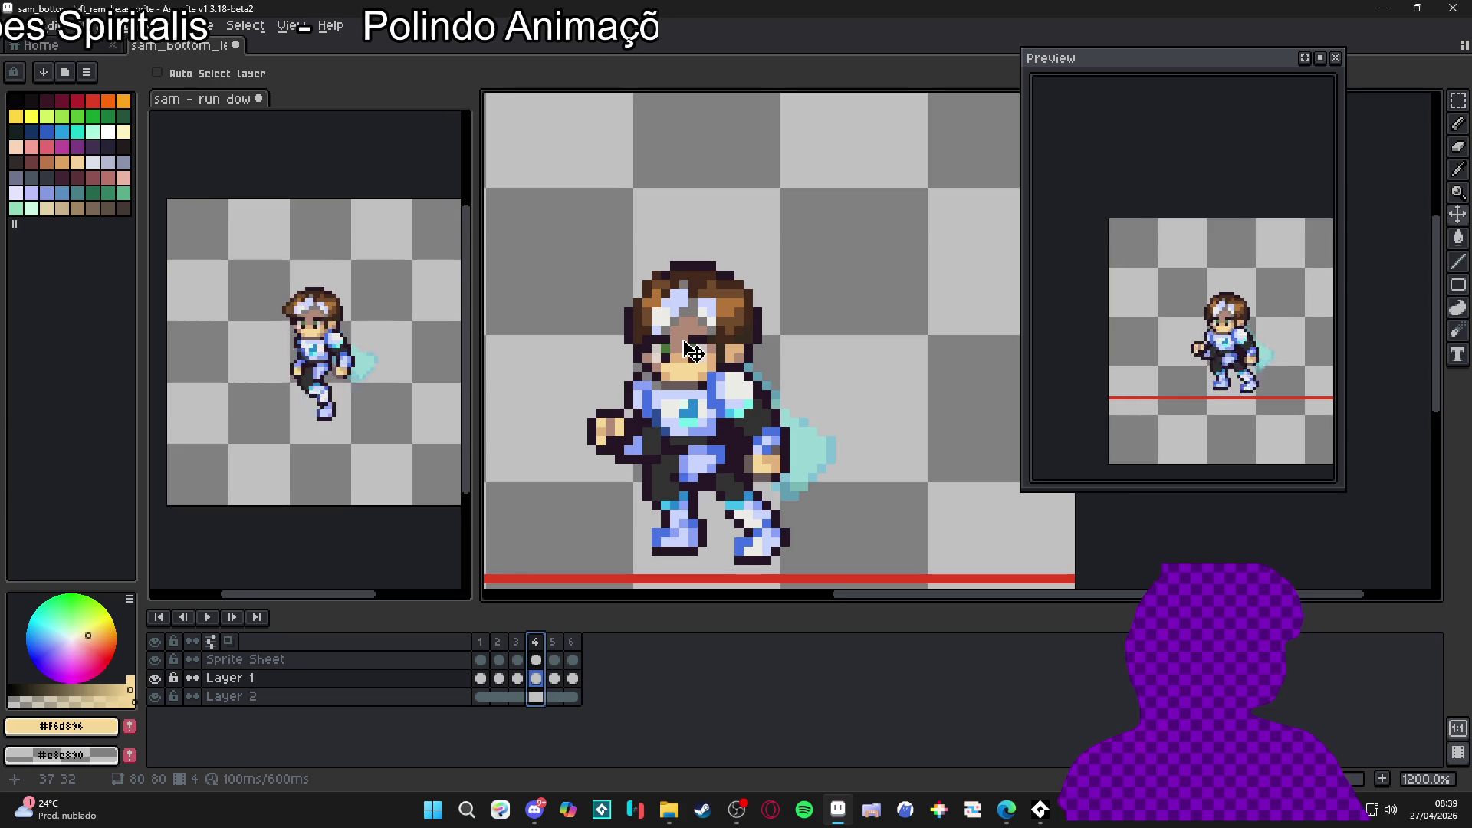
click(489, 653)
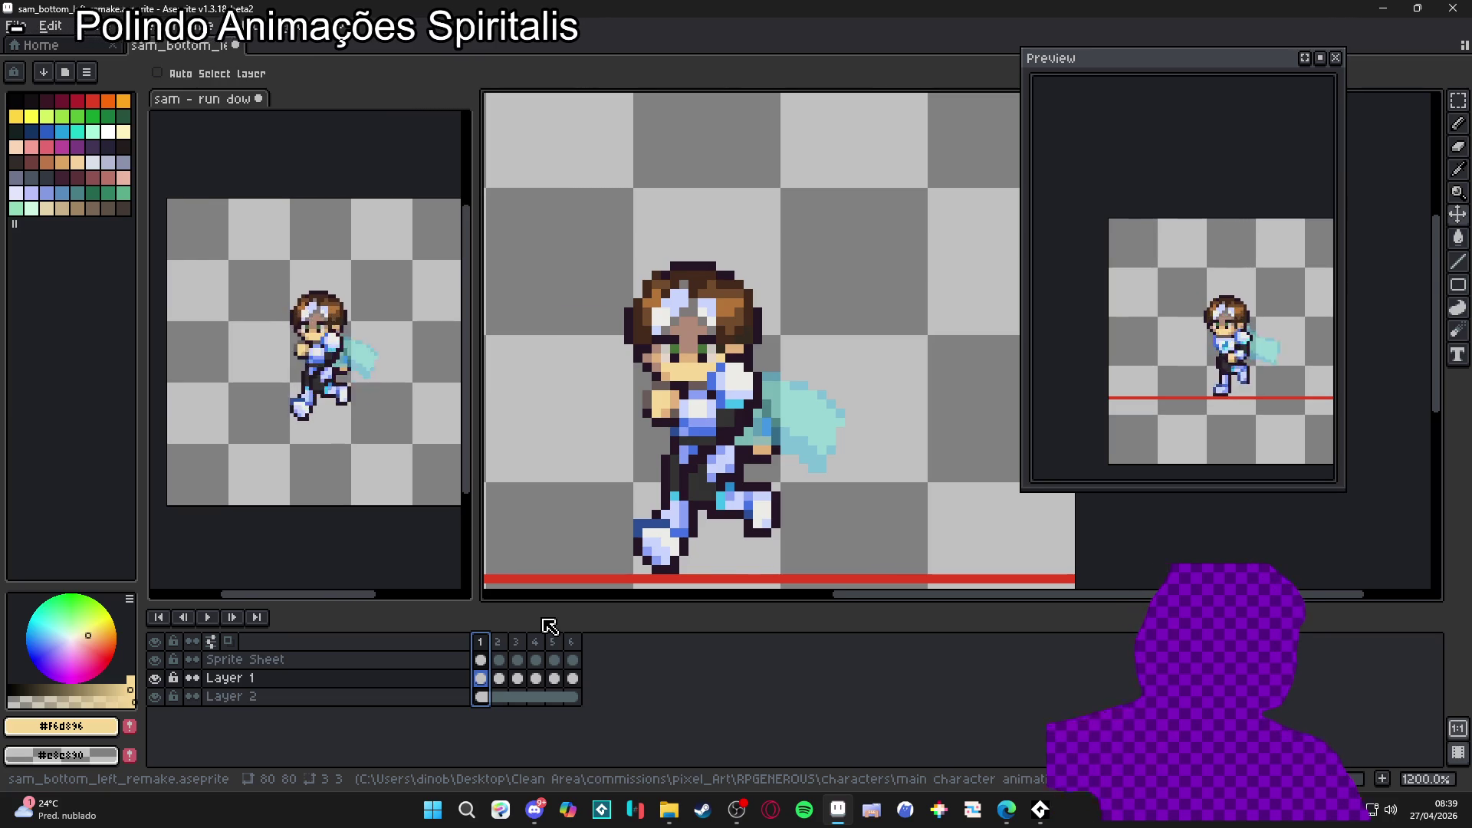
click(498, 643)
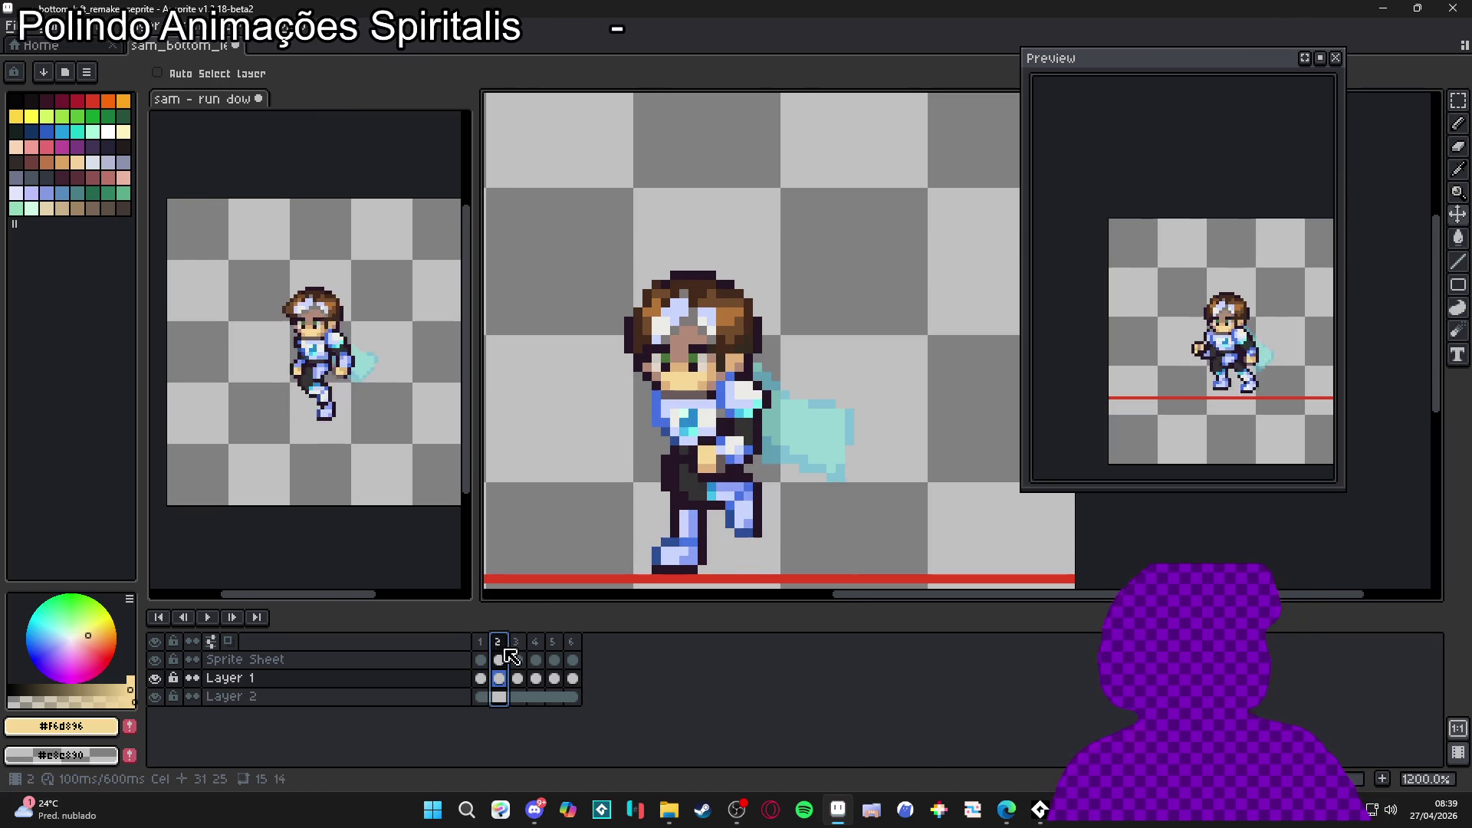
click(522, 646)
click(535, 644)
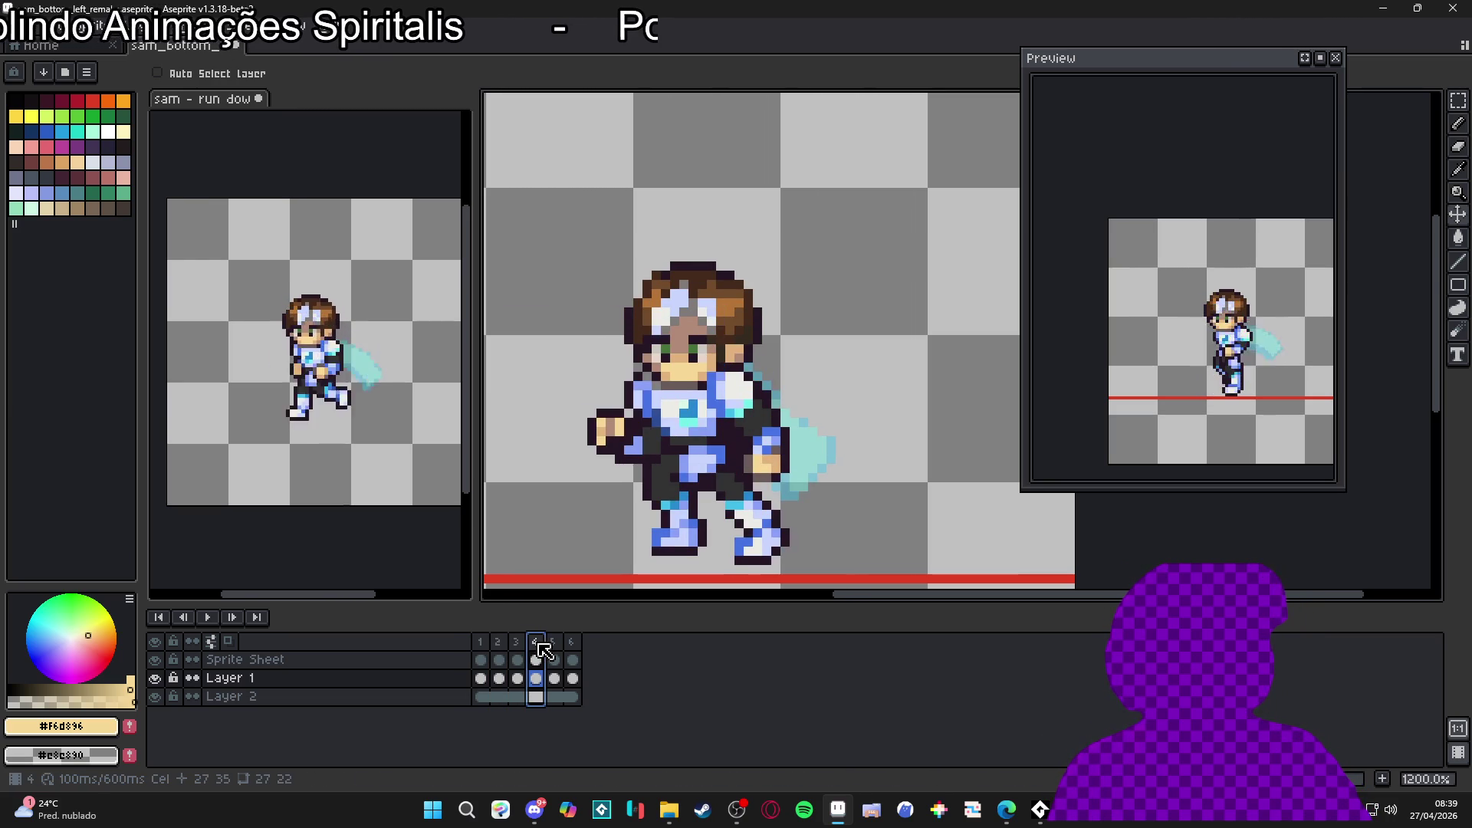
click(552, 642)
click(535, 642)
Step: Zoom in and marquee the 3×3 eye pixels on frame 4
scroll(699, 370, up, 3)
scroll(699, 369, up, 2)
key(m)
mouse_move(713, 322)
mouse_down()
mouse_move(755, 360)
mouse_move(690, 346)
mouse_move(603, 270)
mouse_up()
scroll(767, 345, up, 3)
key(ctrl+d)
Step: Paint the grey and yellow face pixels around frame 4's eye in tan
key(b)
alt+click(653, 348)
click(603, 398)
key(ctrl+z)
alt+click(653, 398)
click(603, 398)
click(801, 398)
key(ctrl+z)
click(819, 432)
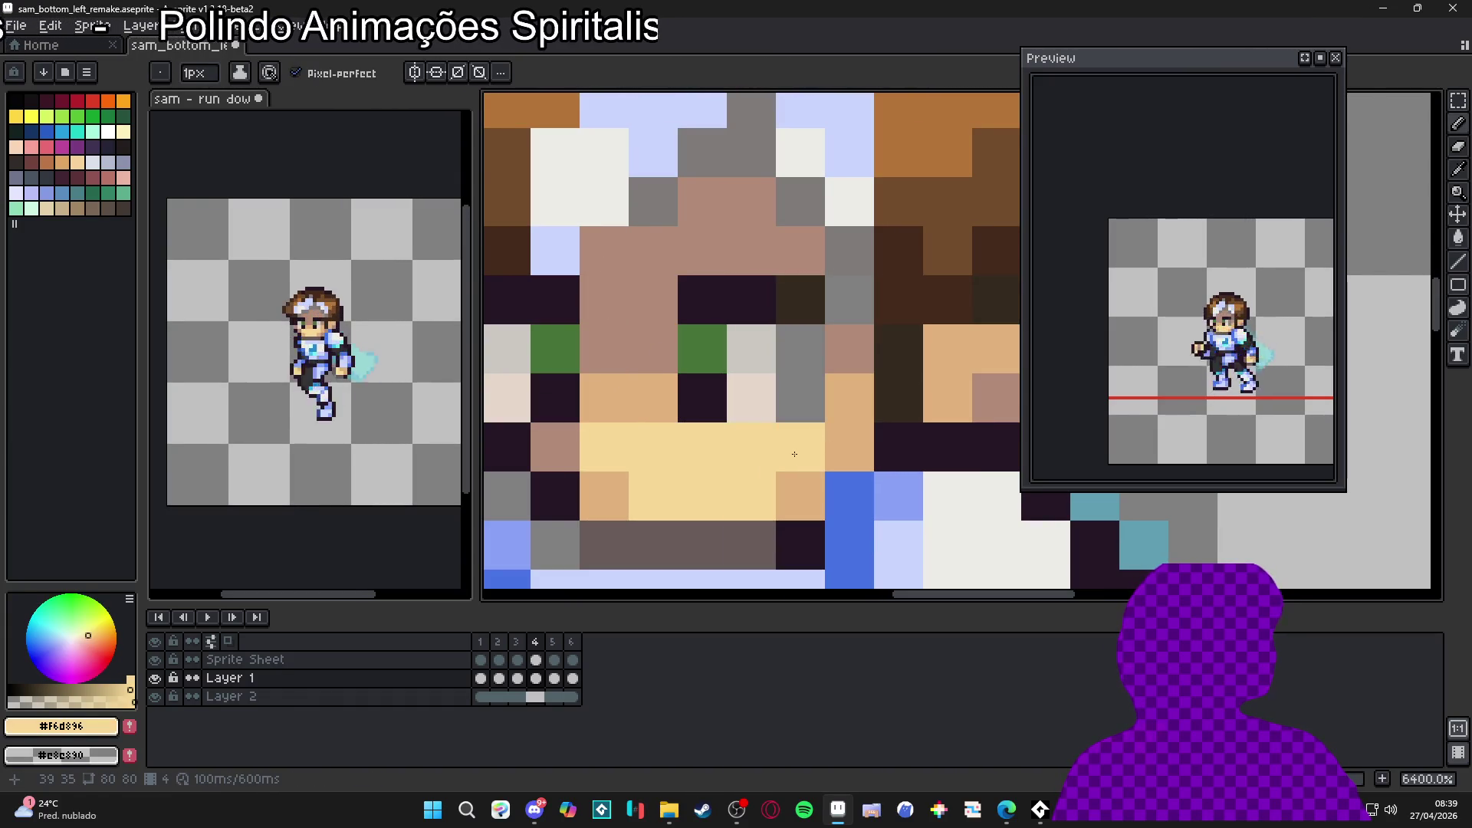
alt+click(848, 414)
click(800, 398)
Step: Repaint two more face pixels in mauve #b28b78 and pan across the face to check
alt+click(801, 250)
click(835, 349)
click(849, 250)
scroll(834, 362, down, 5)
drag(834, 361, 811, 369)
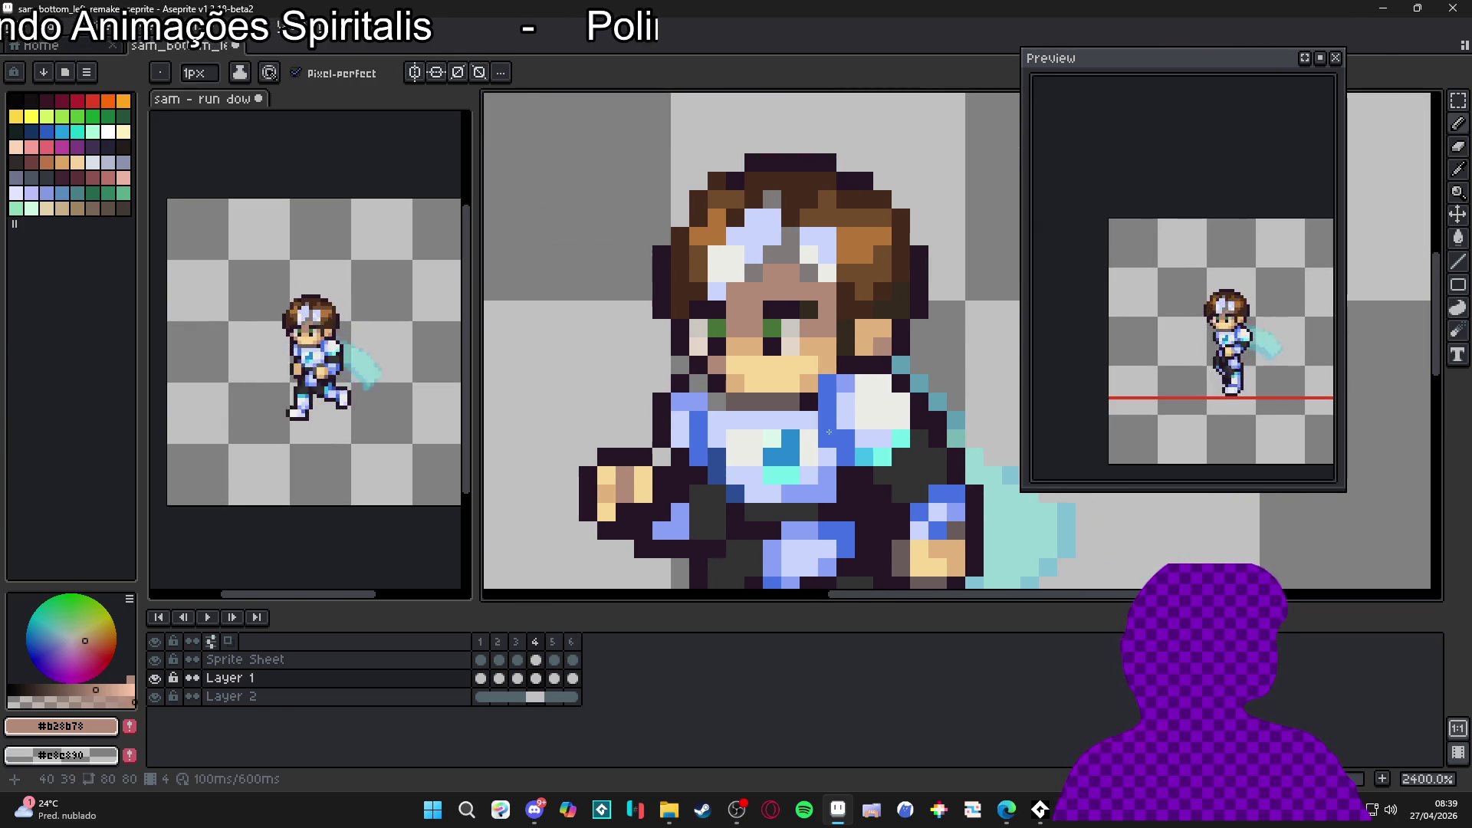
scroll(811, 369, down, 2)
click(482, 644)
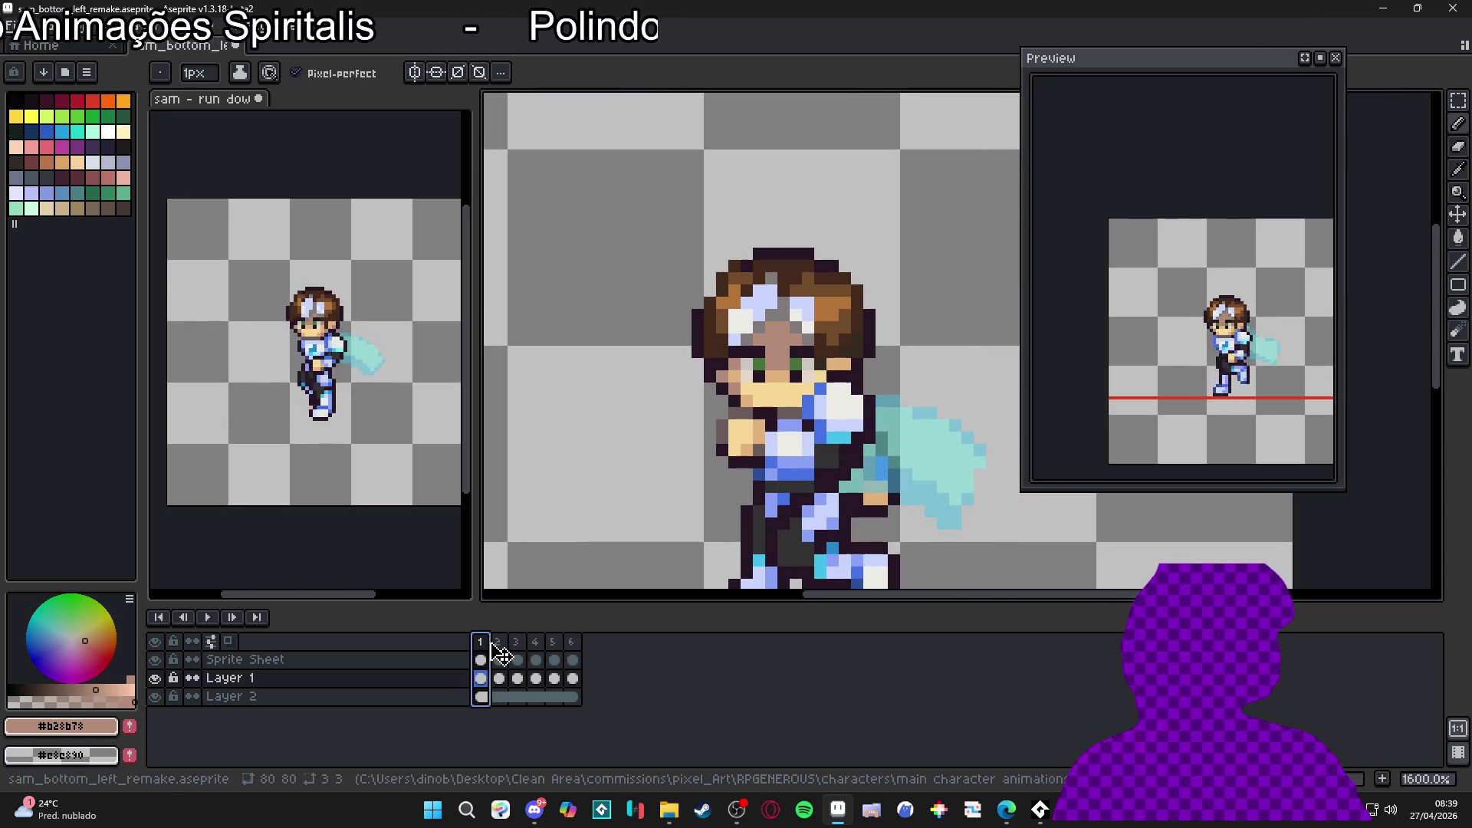
Step: Check frames 2 and 3, then jump back to frame 1 and check them again
click(499, 644)
click(519, 644)
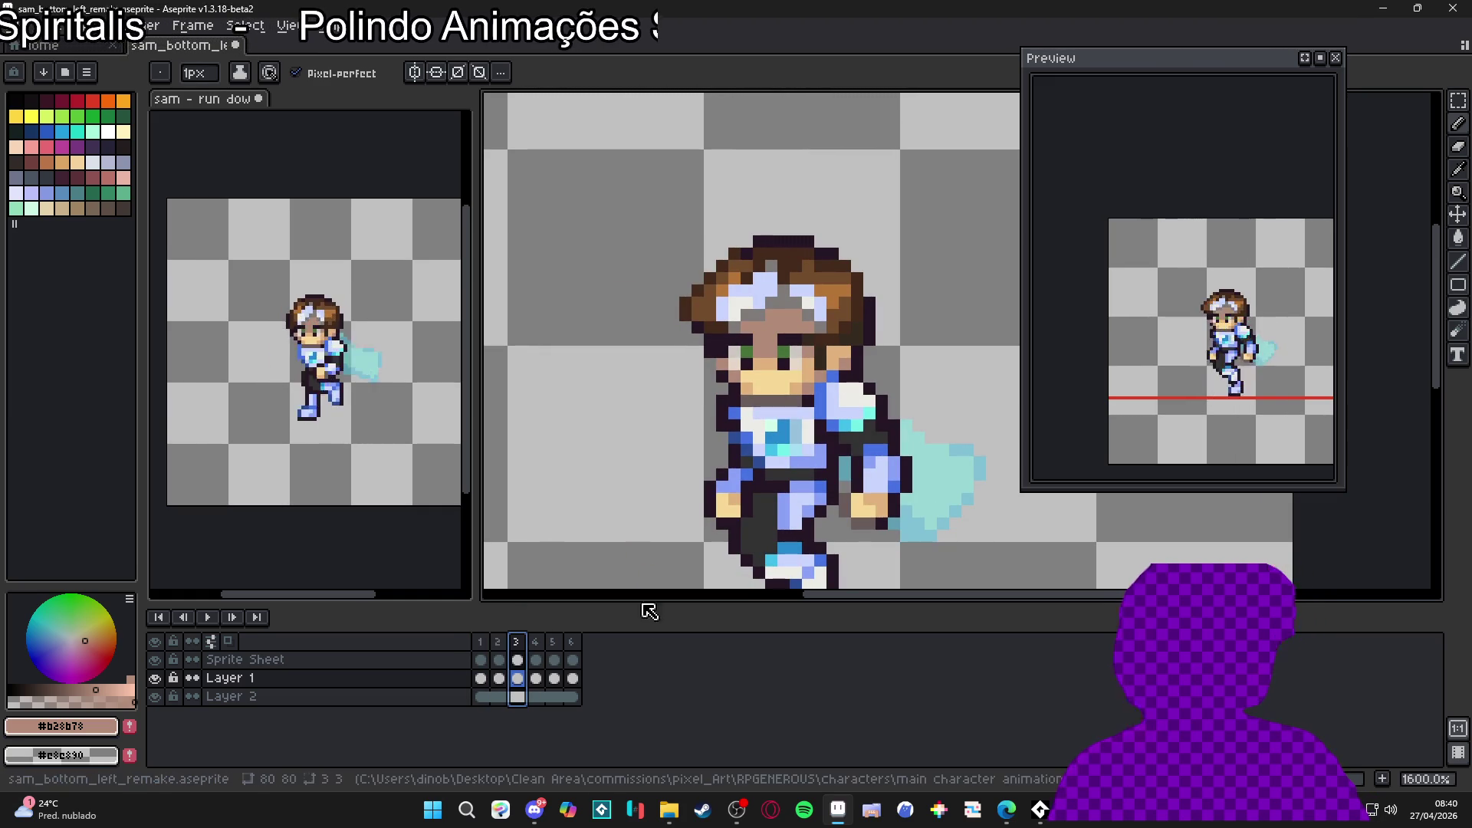
key(Home)
scroll(688, 482, down, 1)
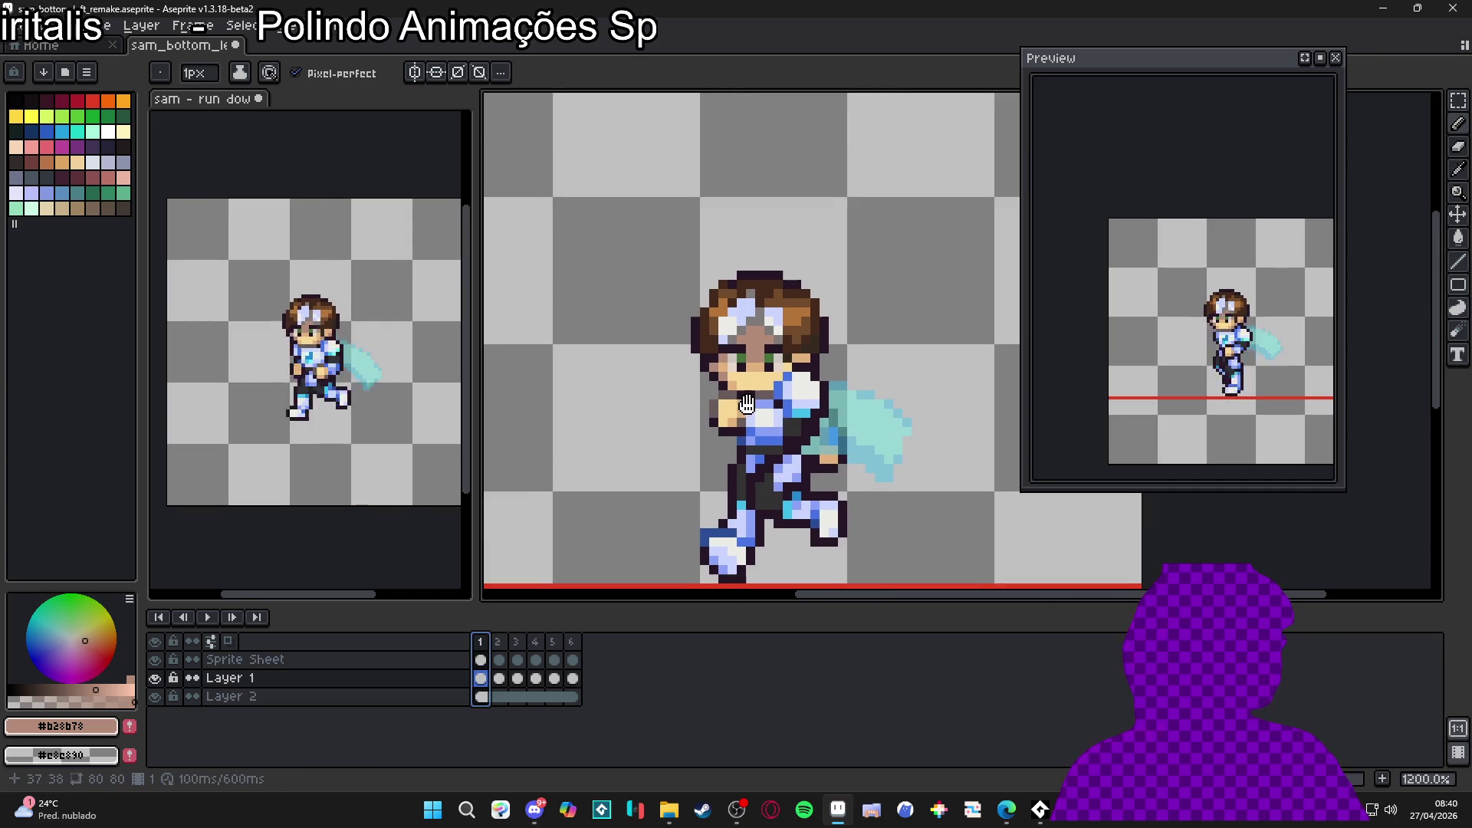
click(500, 647)
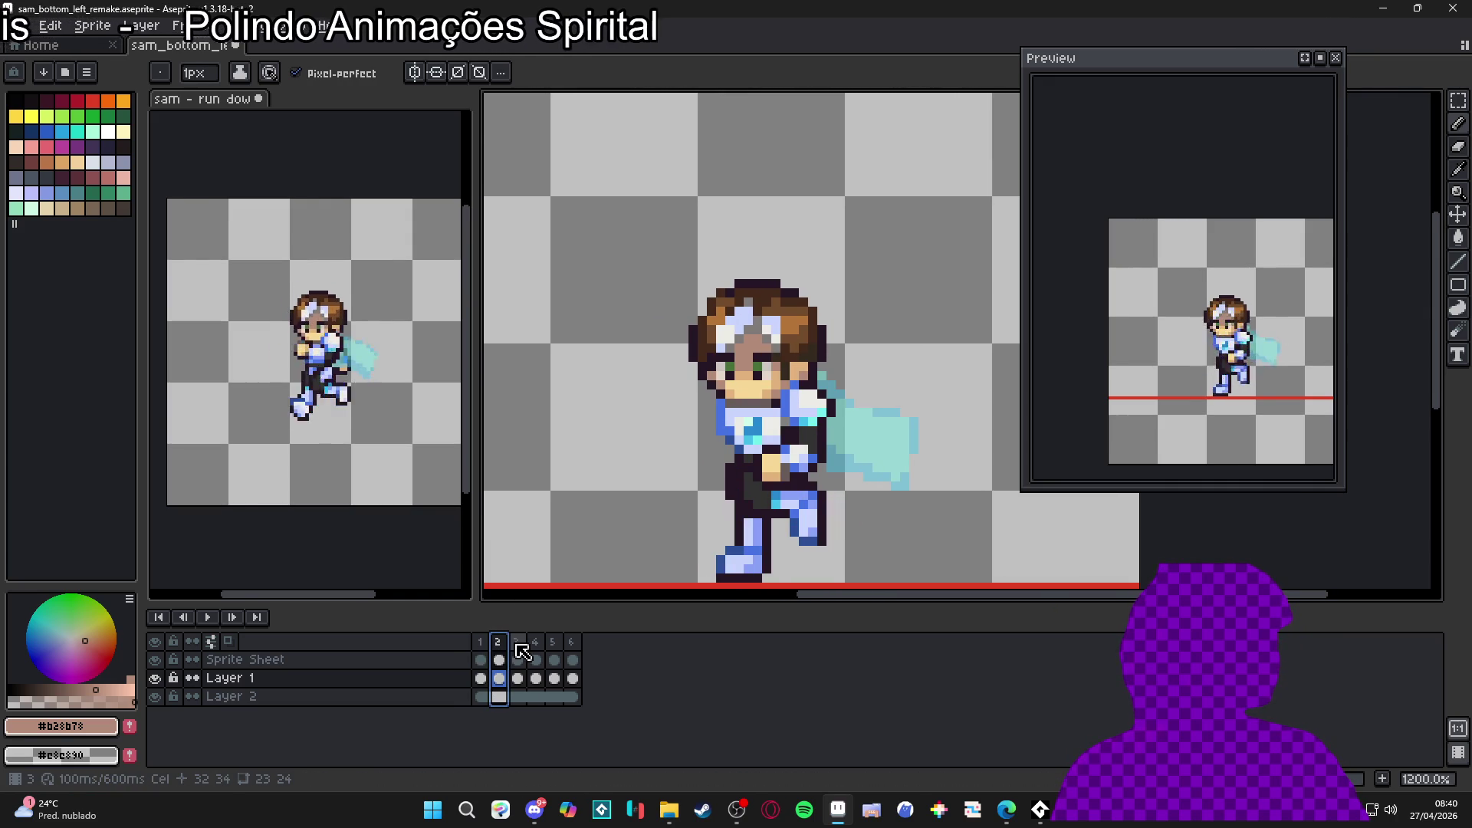
click(525, 651)
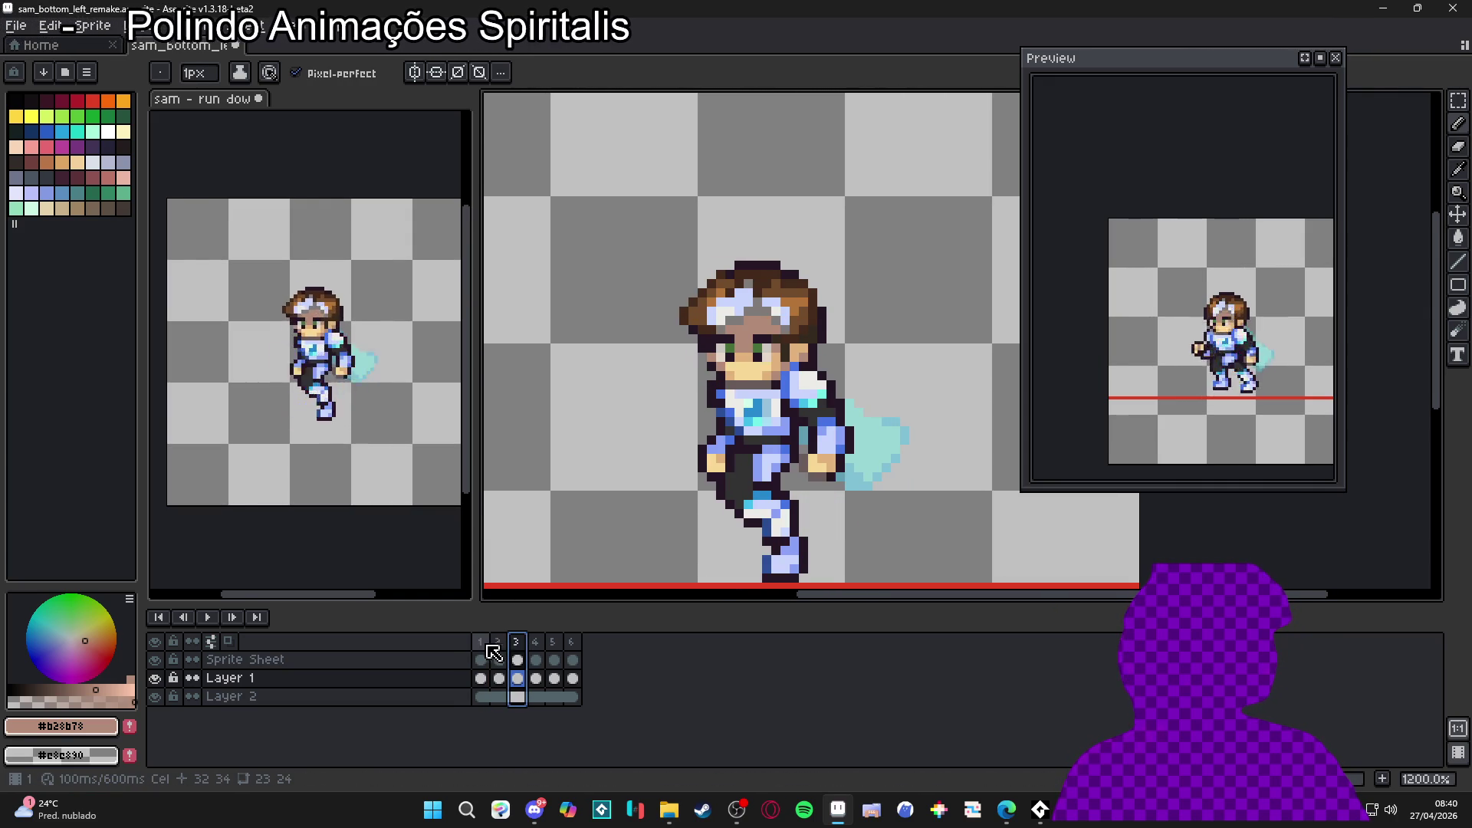
Step: Step through frames 1 to 5 in order and sample the pale #e5d7ca face colour
click(481, 657)
click(499, 656)
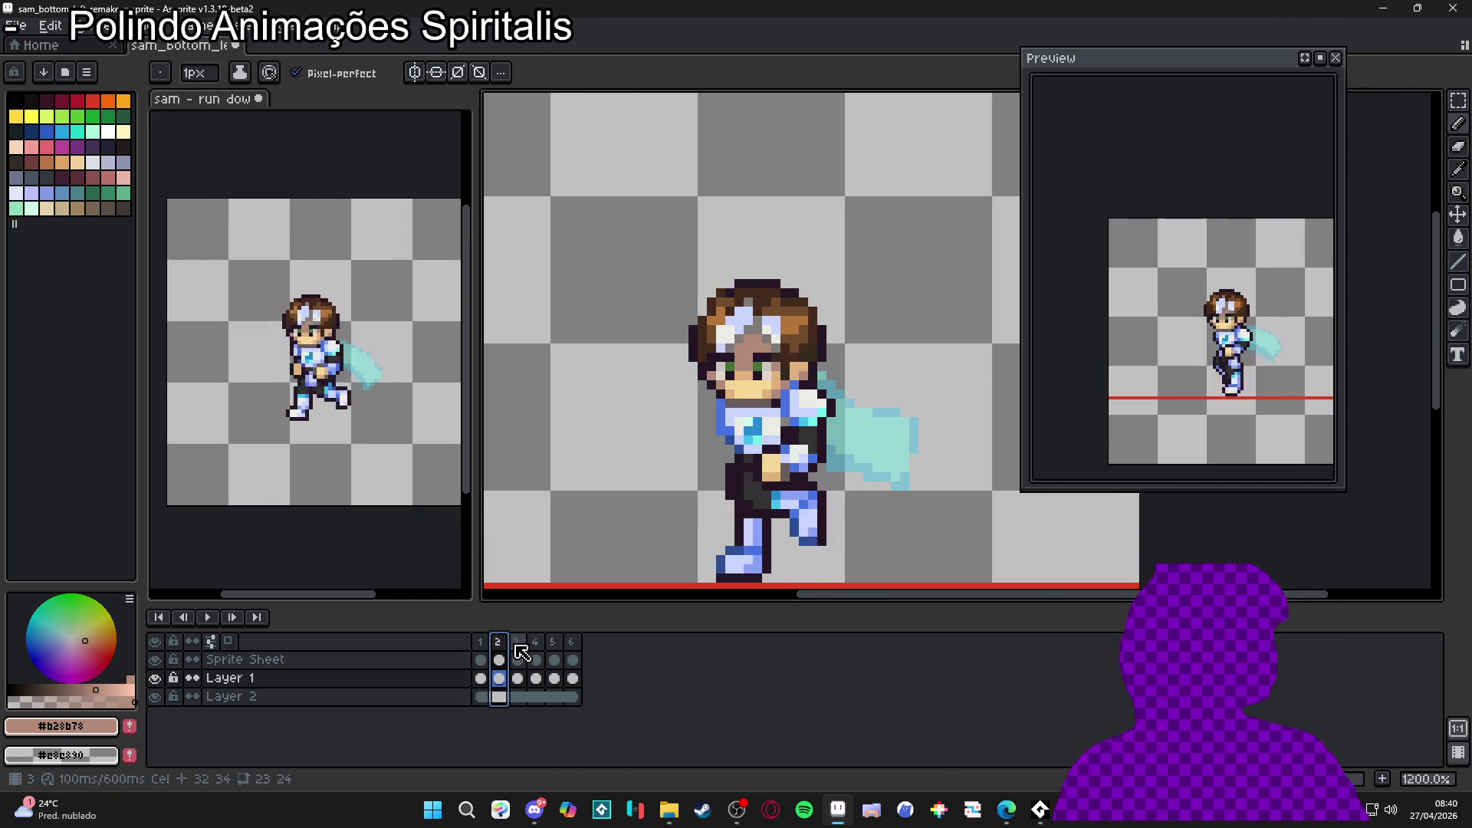
click(518, 654)
click(536, 651)
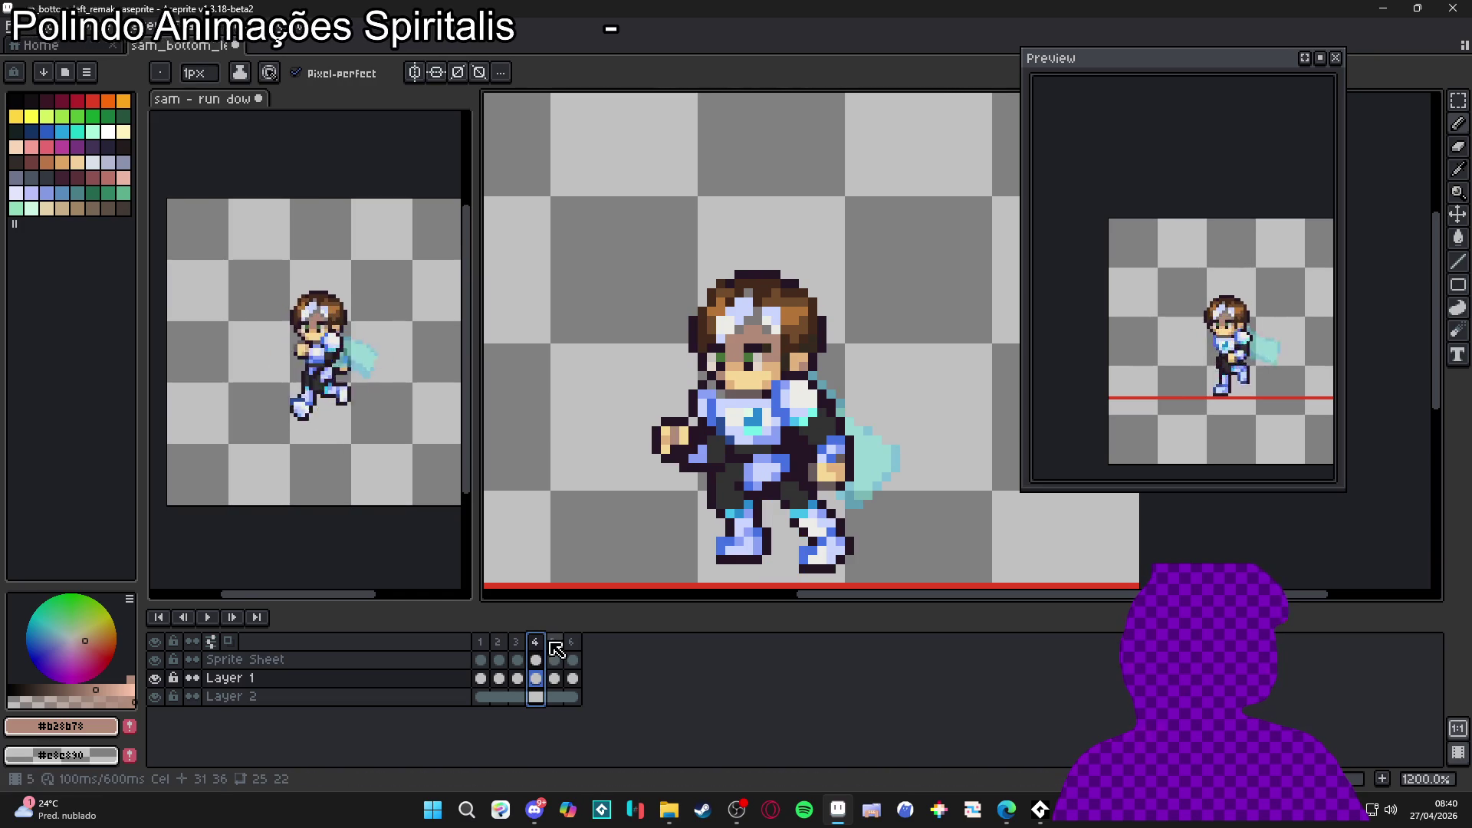
click(553, 650)
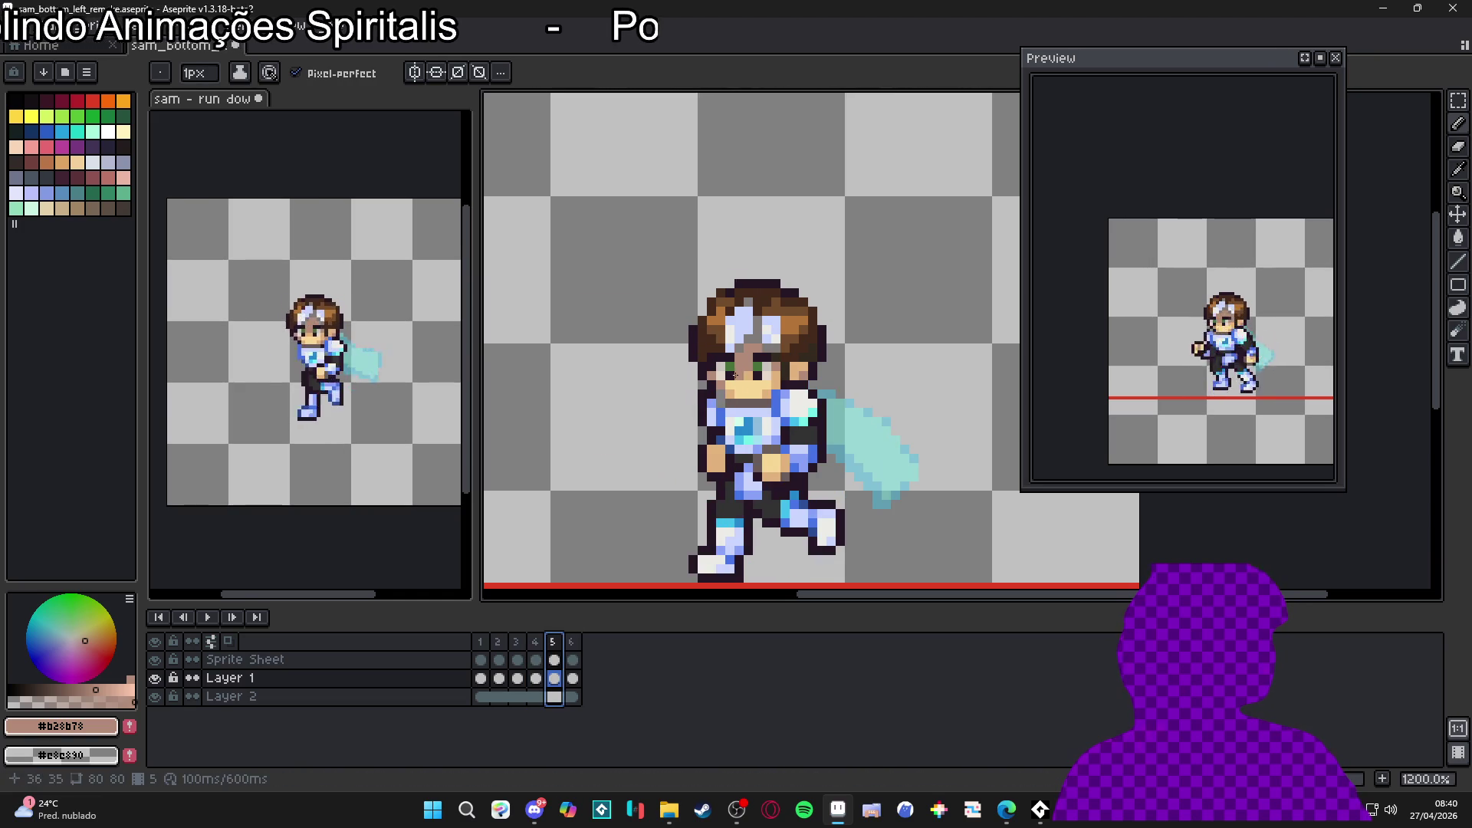
scroll(724, 374, up, 1)
alt+click(721, 374)
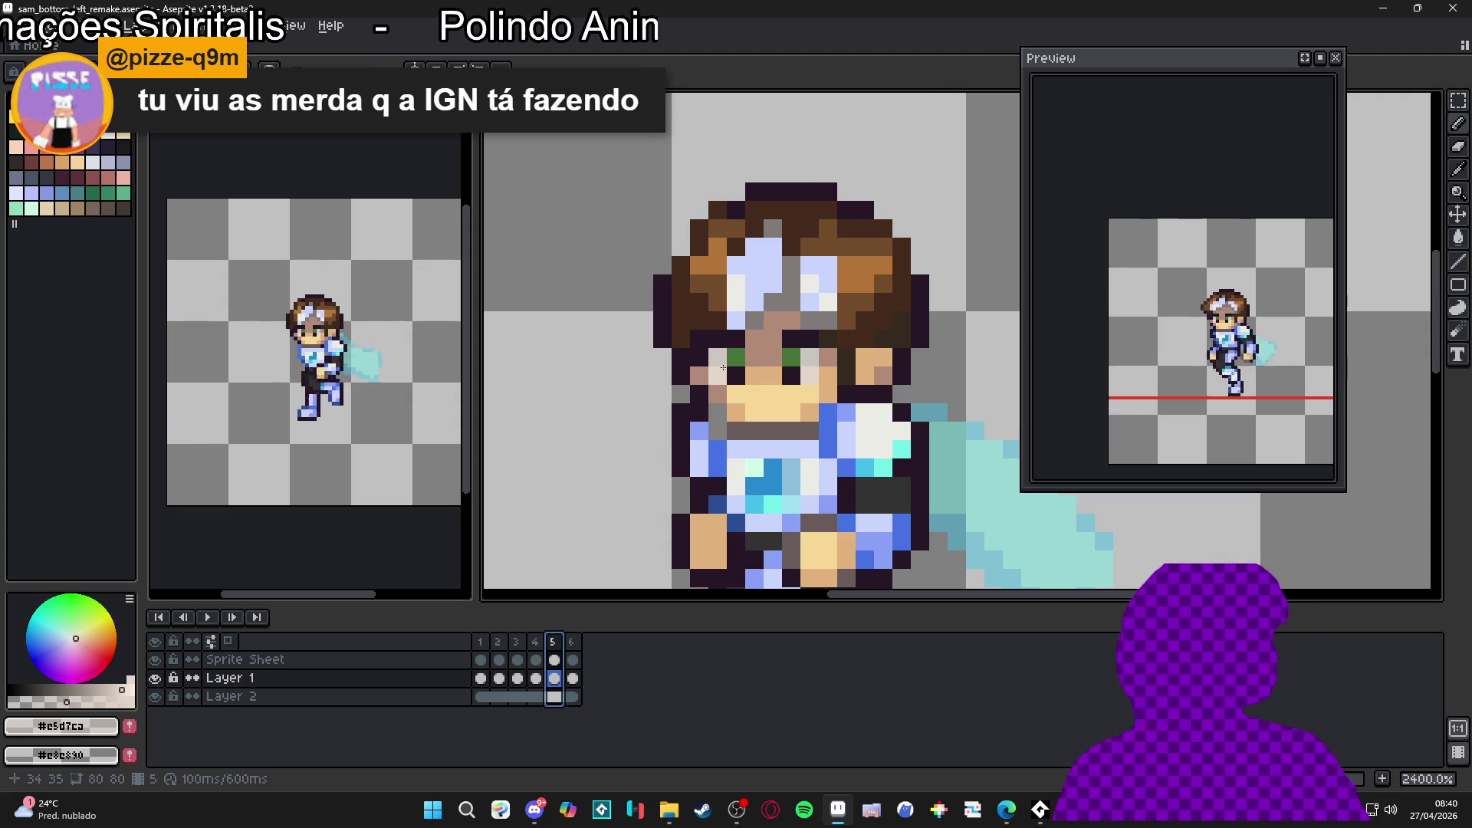
Step: Eyedrop face pixels until the green eye colour #477238 is picked
alt+click(699, 376)
alt+click(718, 357)
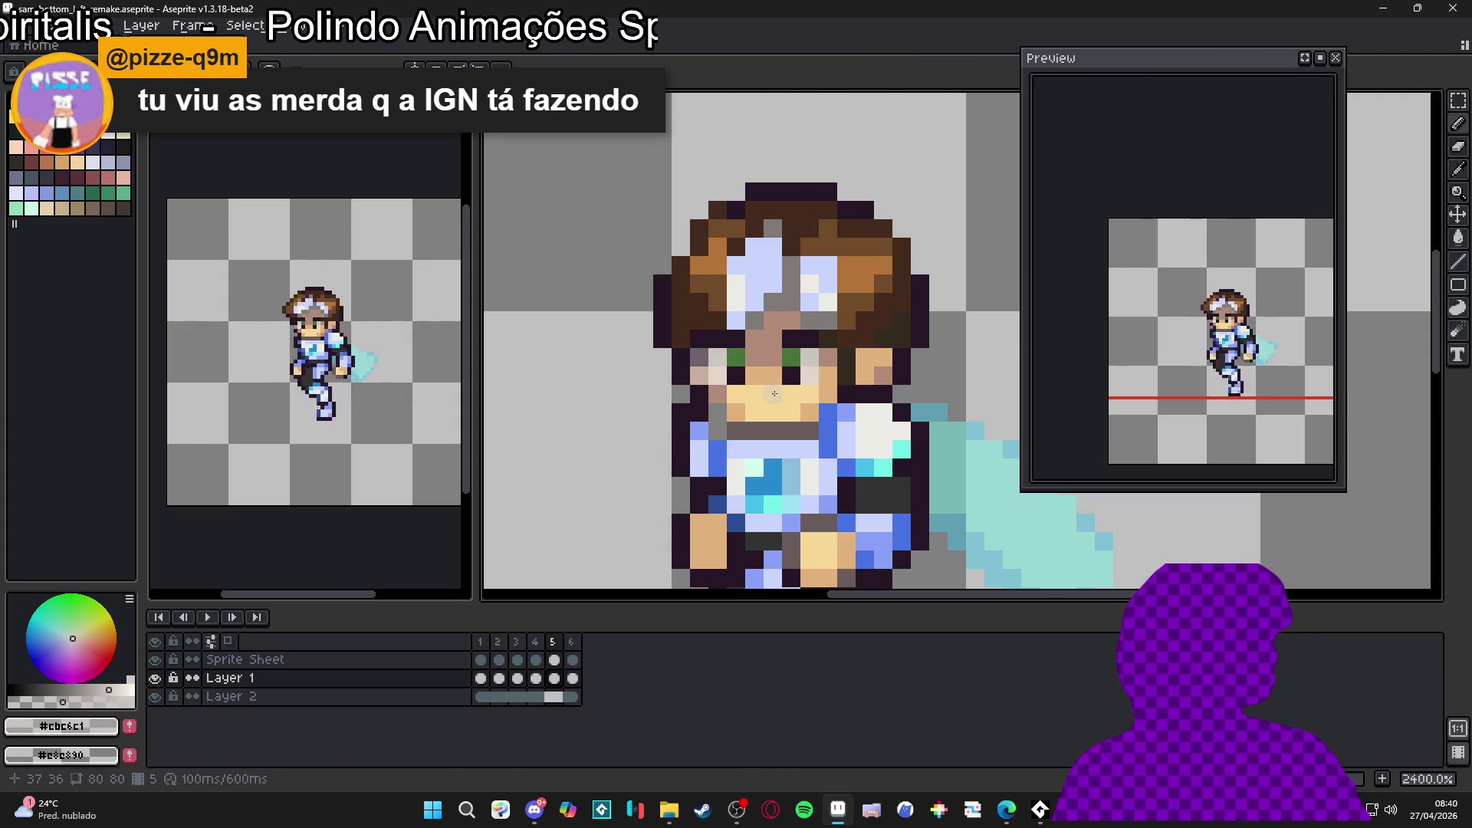
alt+click(797, 373)
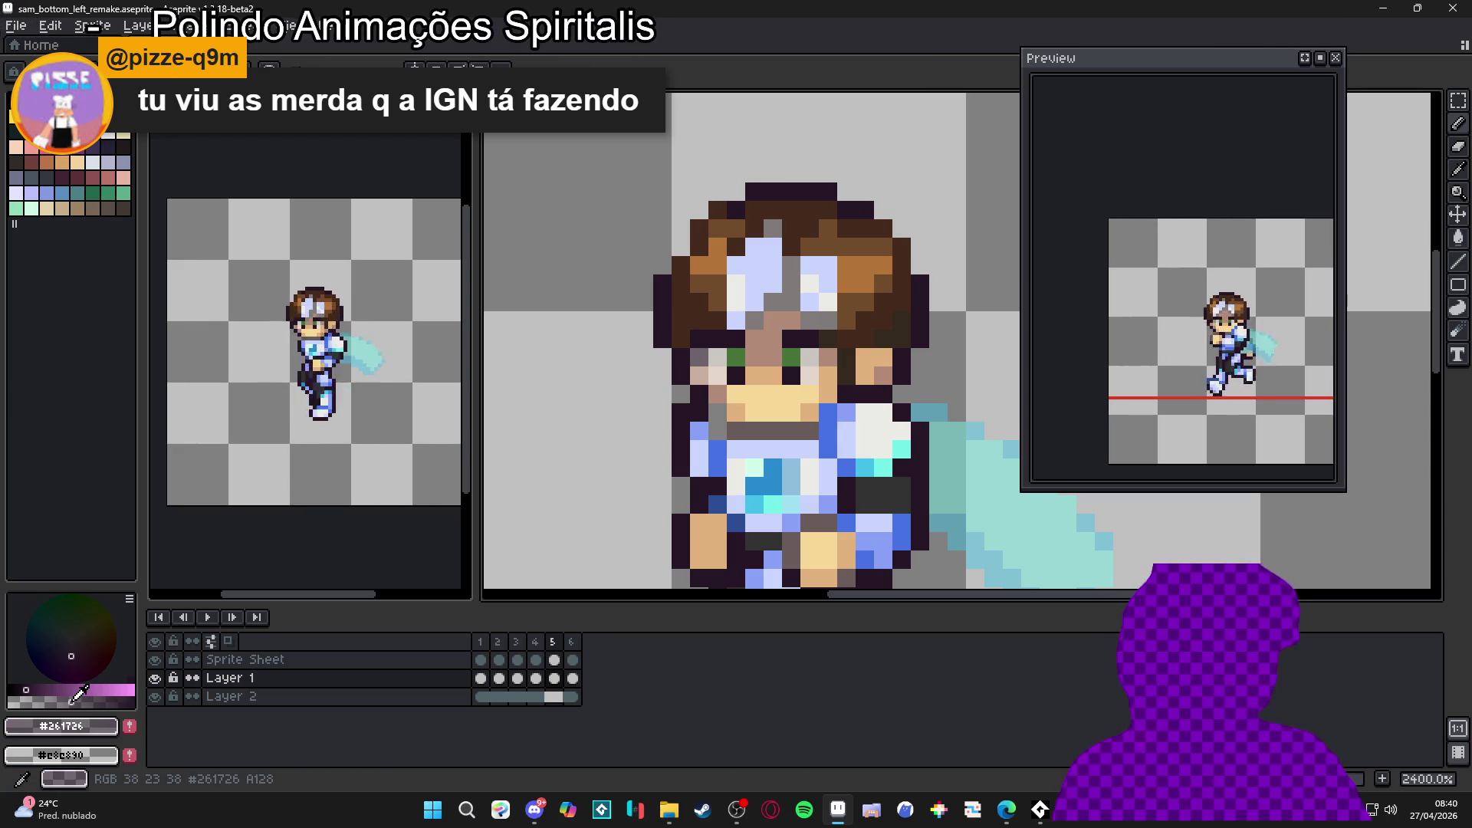
alt+click(783, 362)
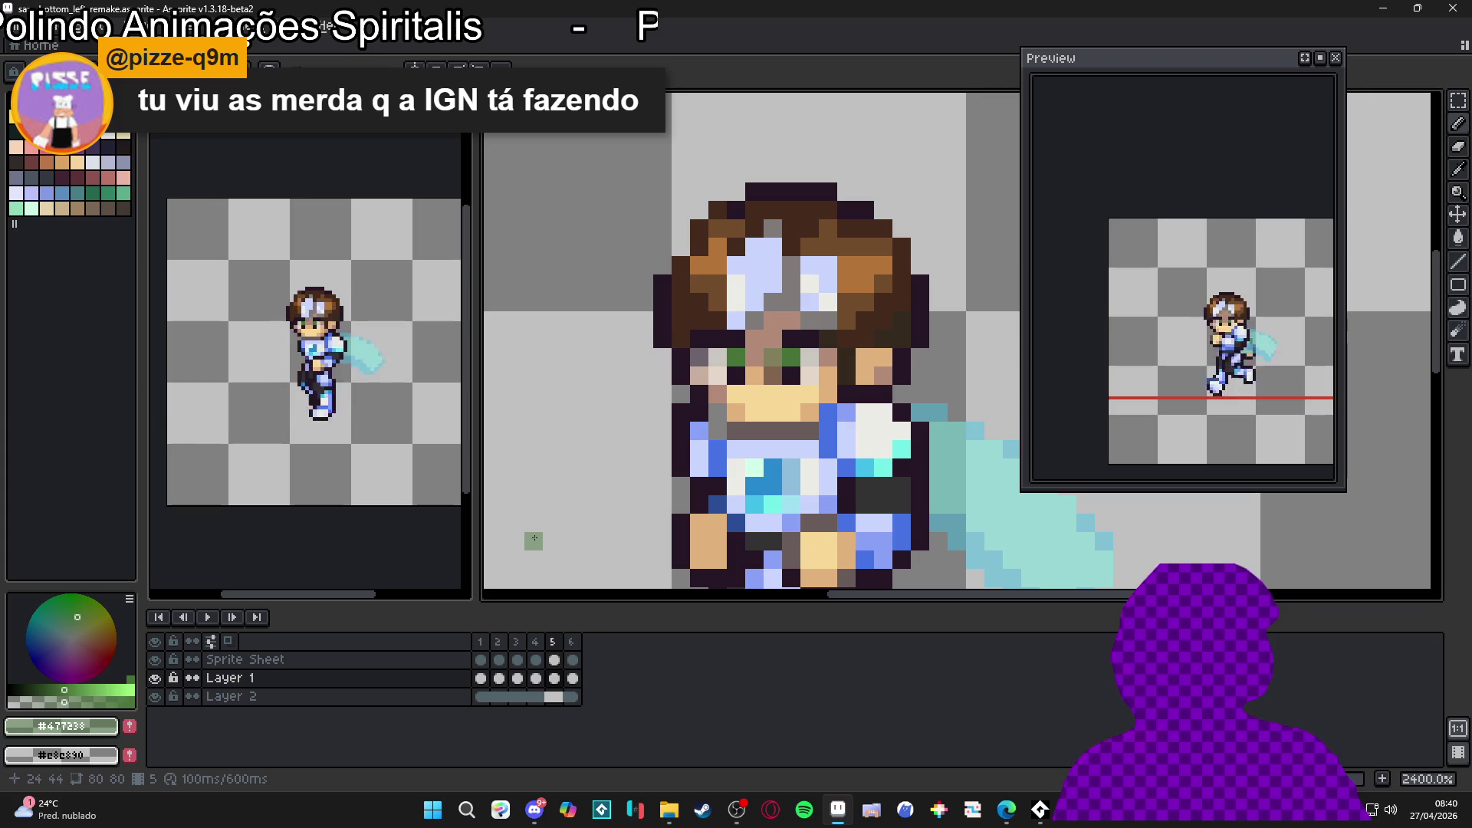
Step: Compare frame 6 against frame 1, then return to frame 1 and zoom out
click(575, 643)
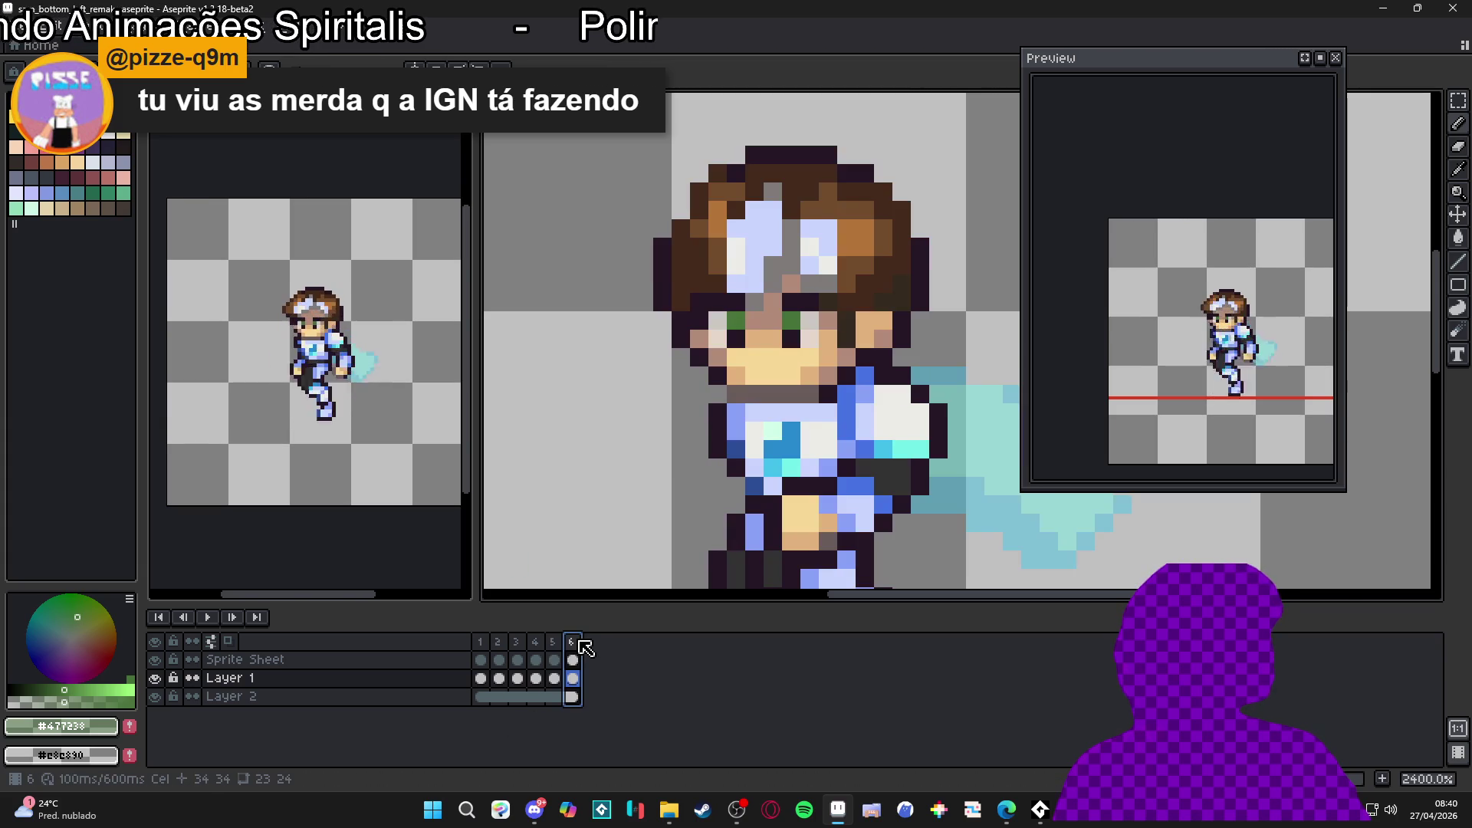
click(485, 645)
click(577, 649)
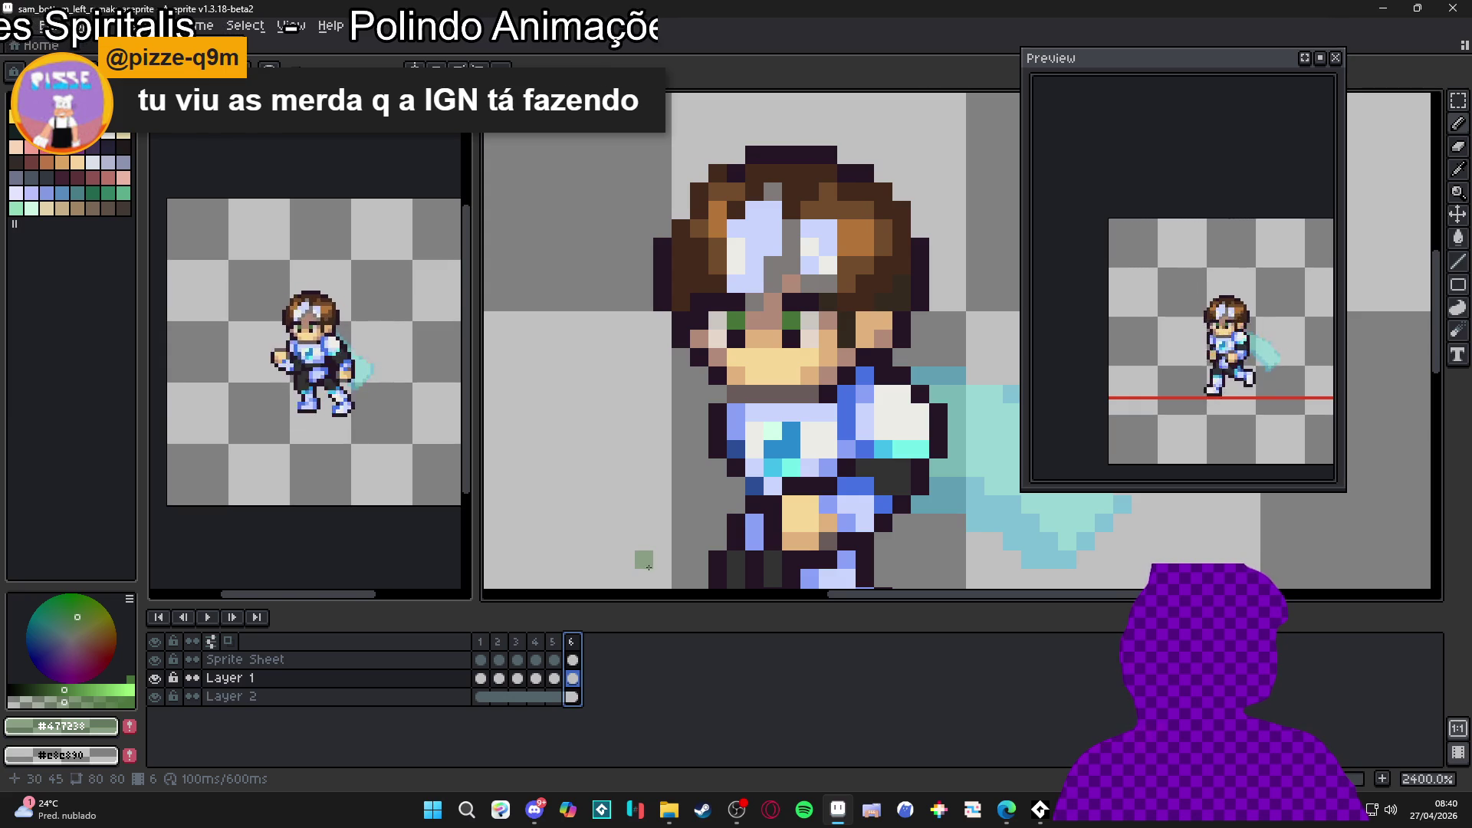
key(Home)
scroll(636, 554, down, 2)
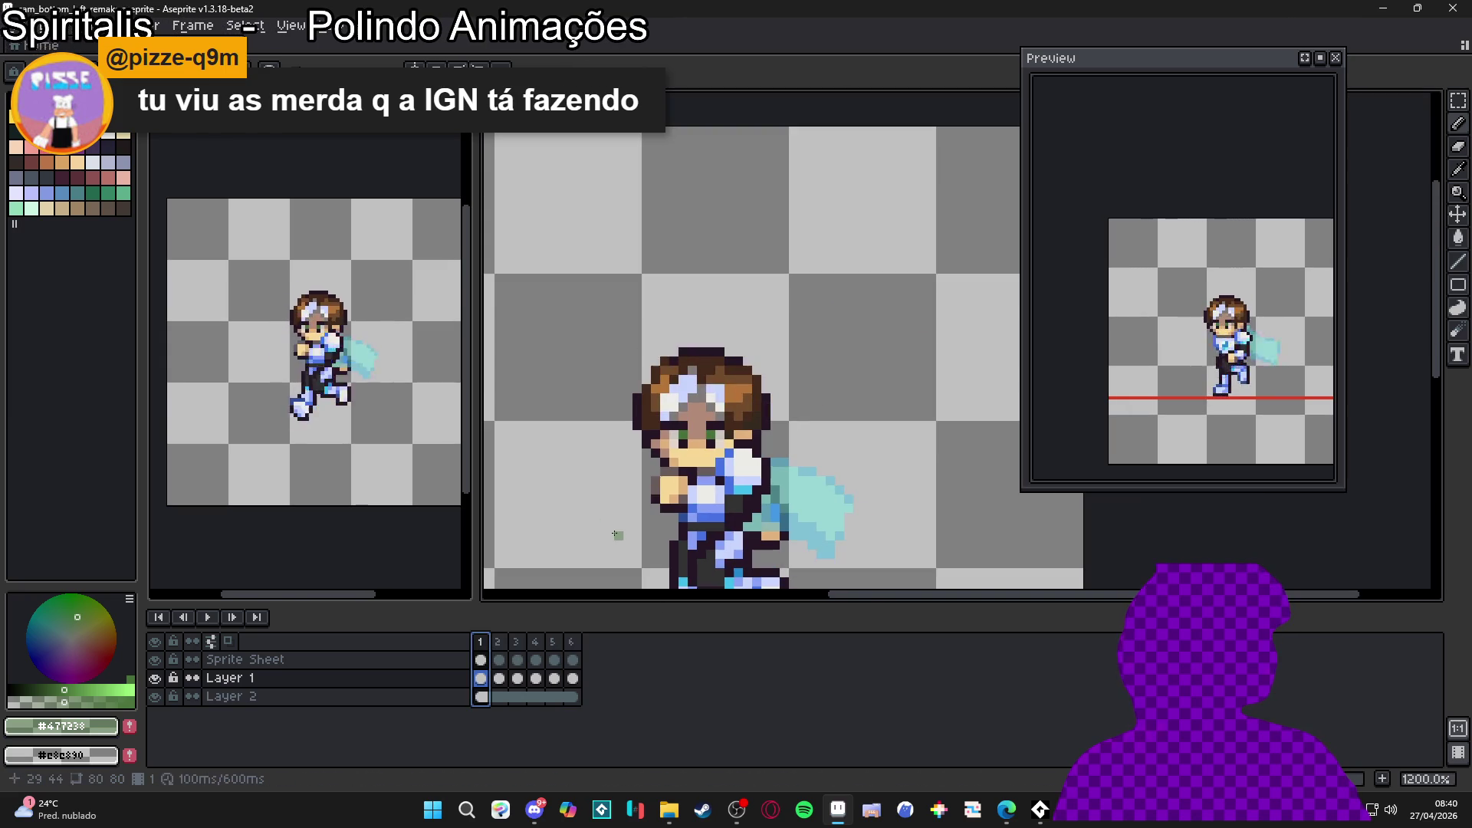
click(503, 648)
key(Left)
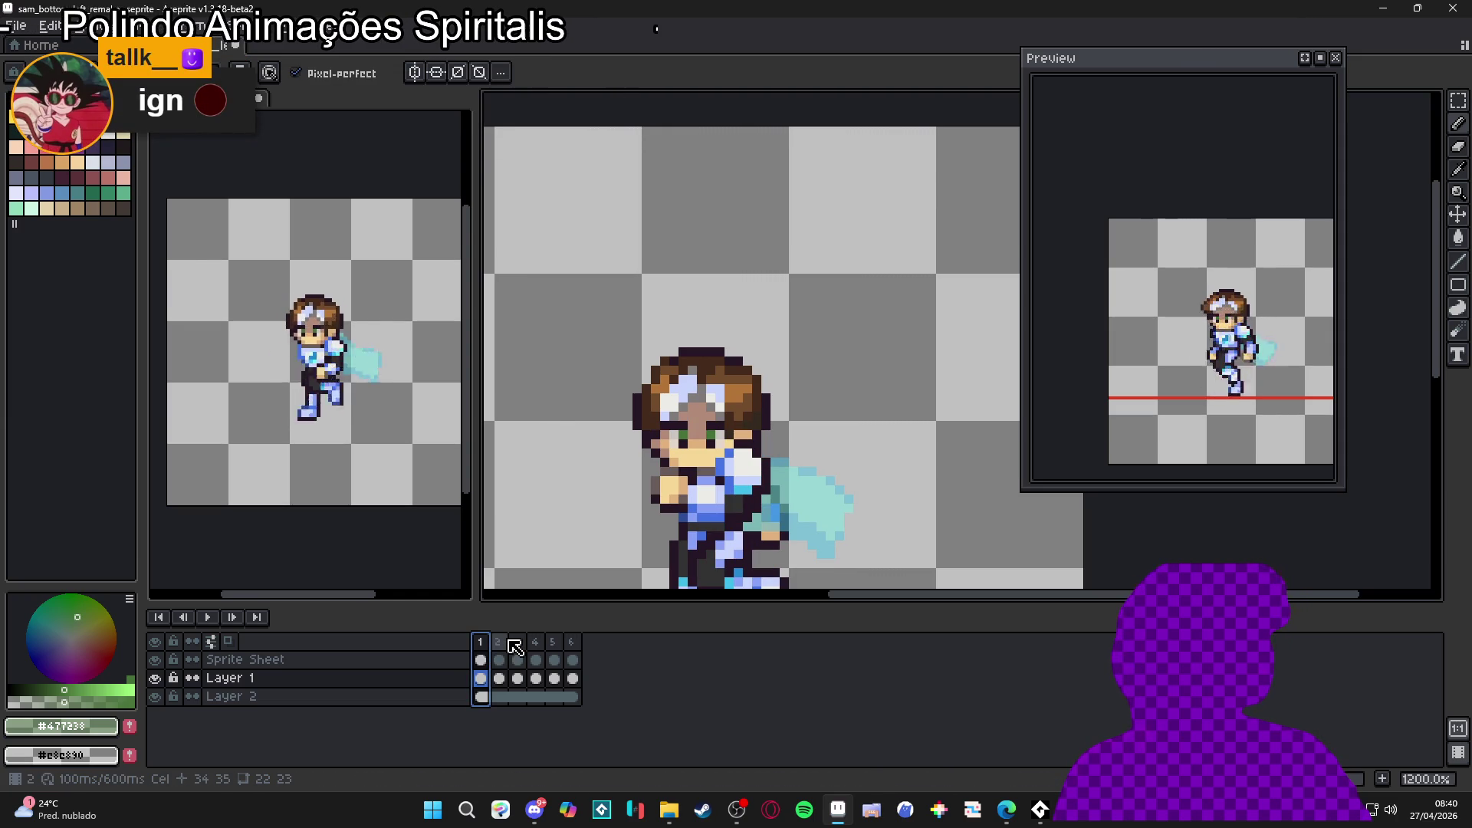
click(573, 659)
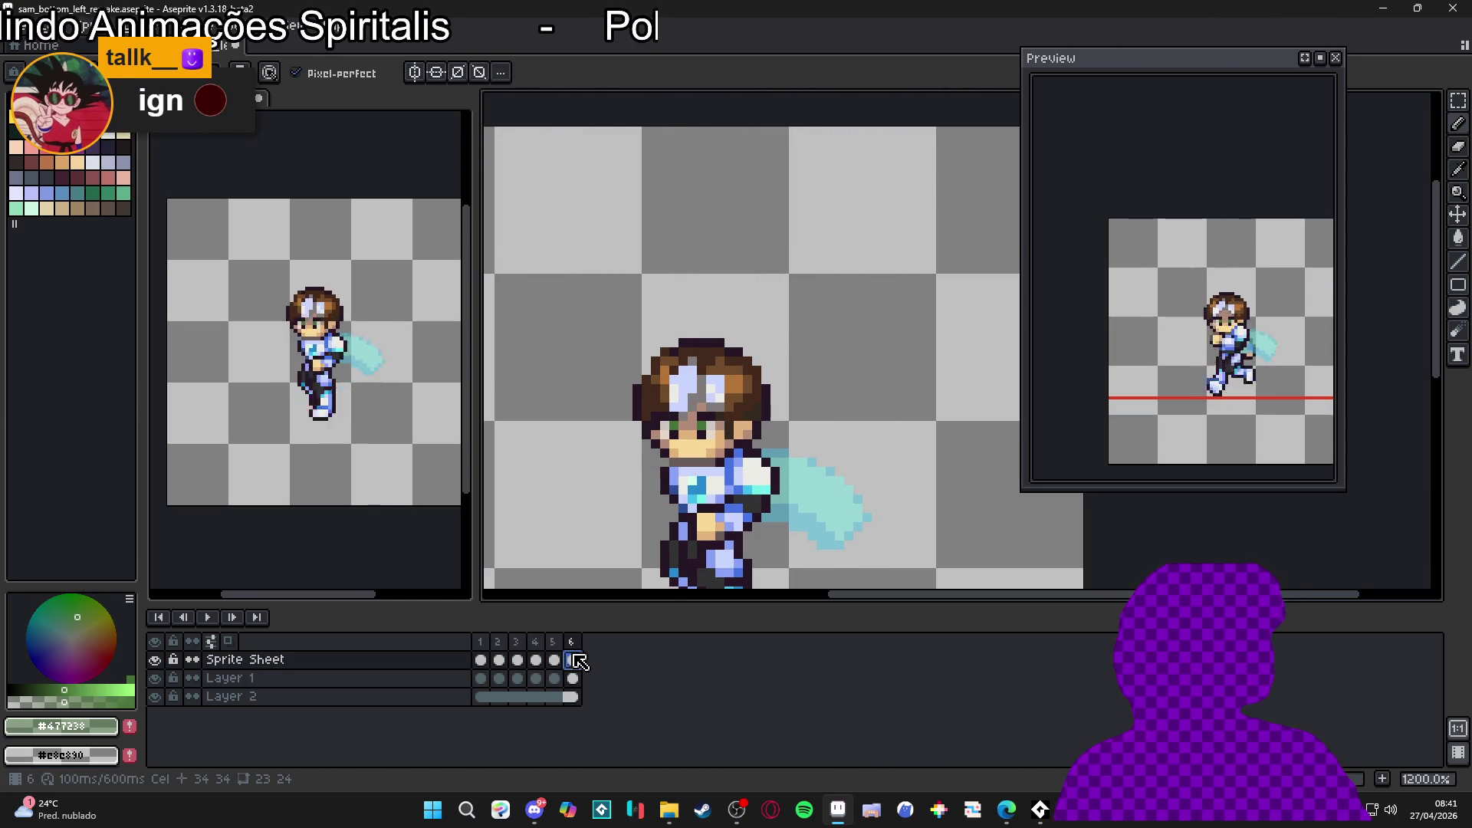
scroll(674, 454, up, 2)
alt+click(655, 460)
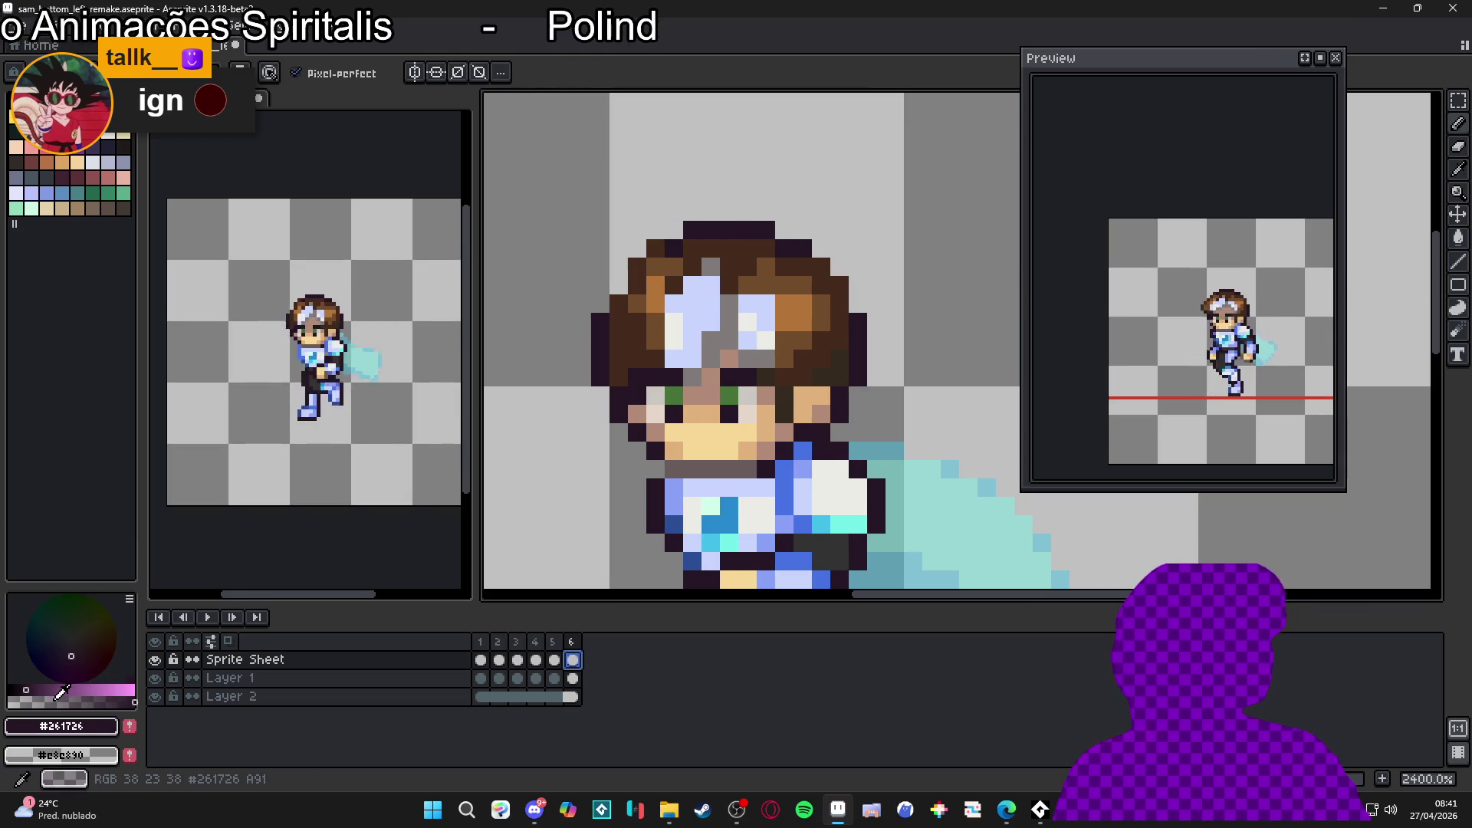
alt+click(673, 395)
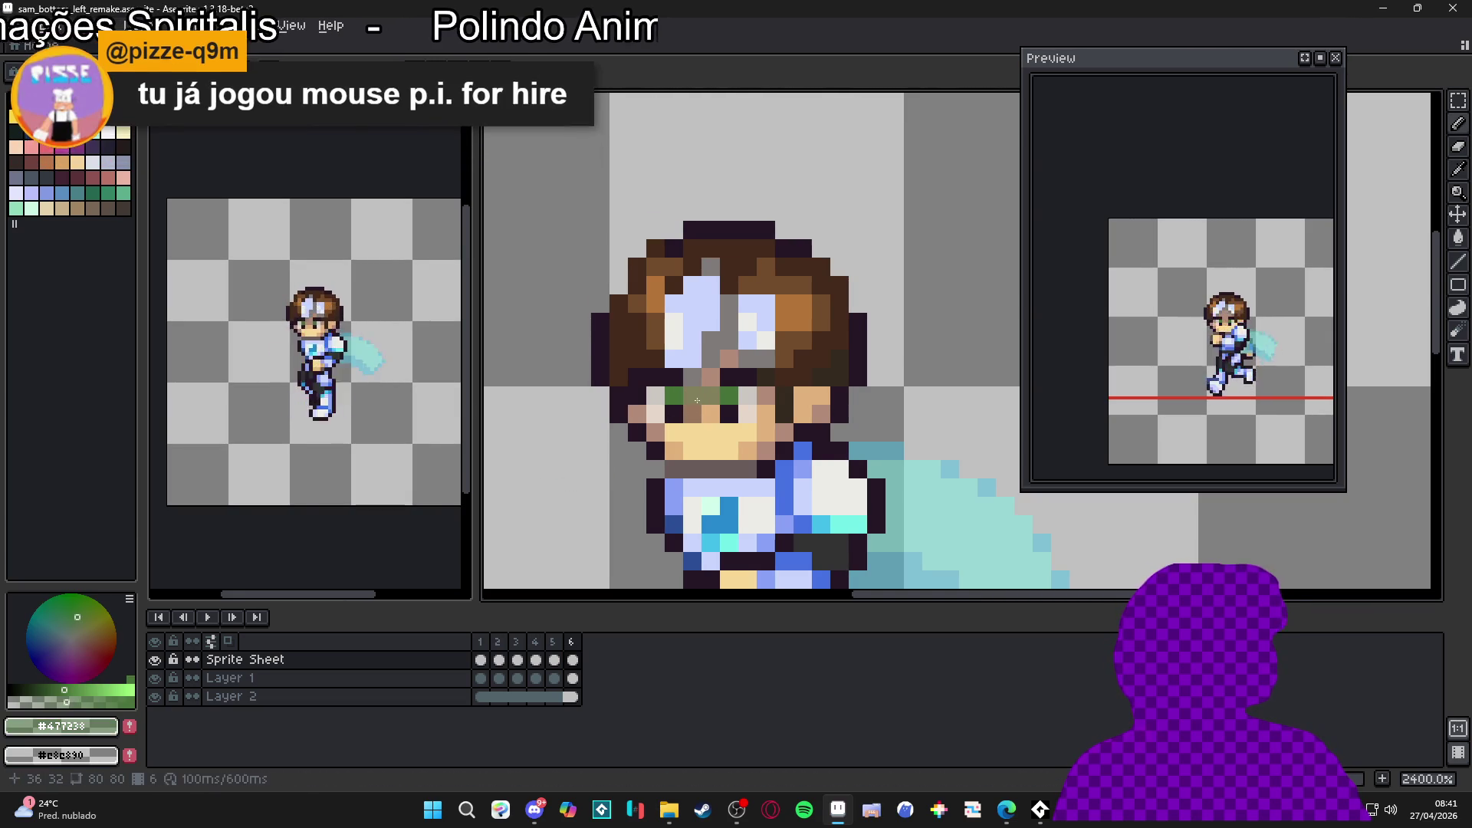
click(109, 690)
click(65, 700)
click(117, 687)
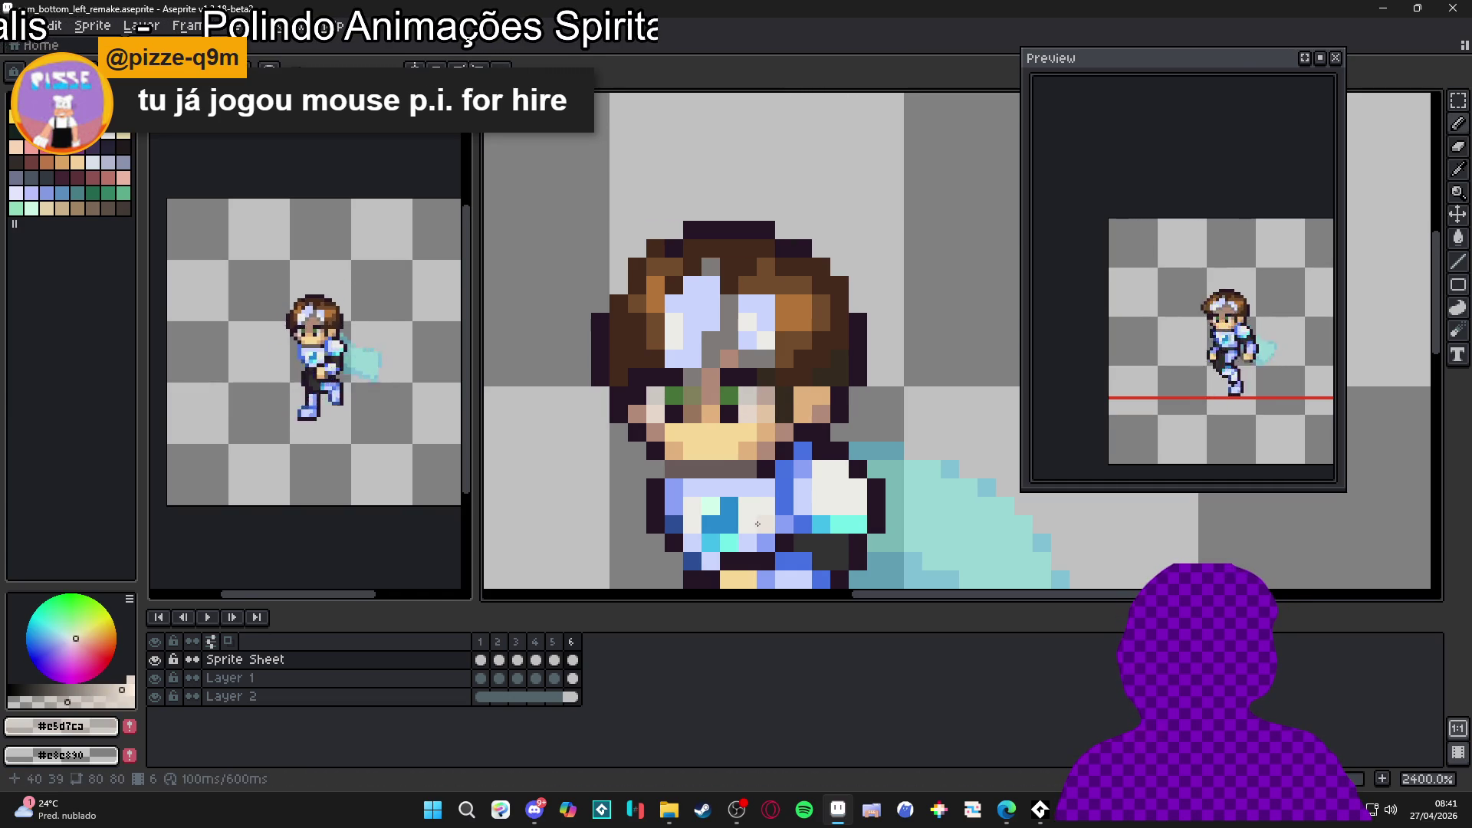
key(Home)
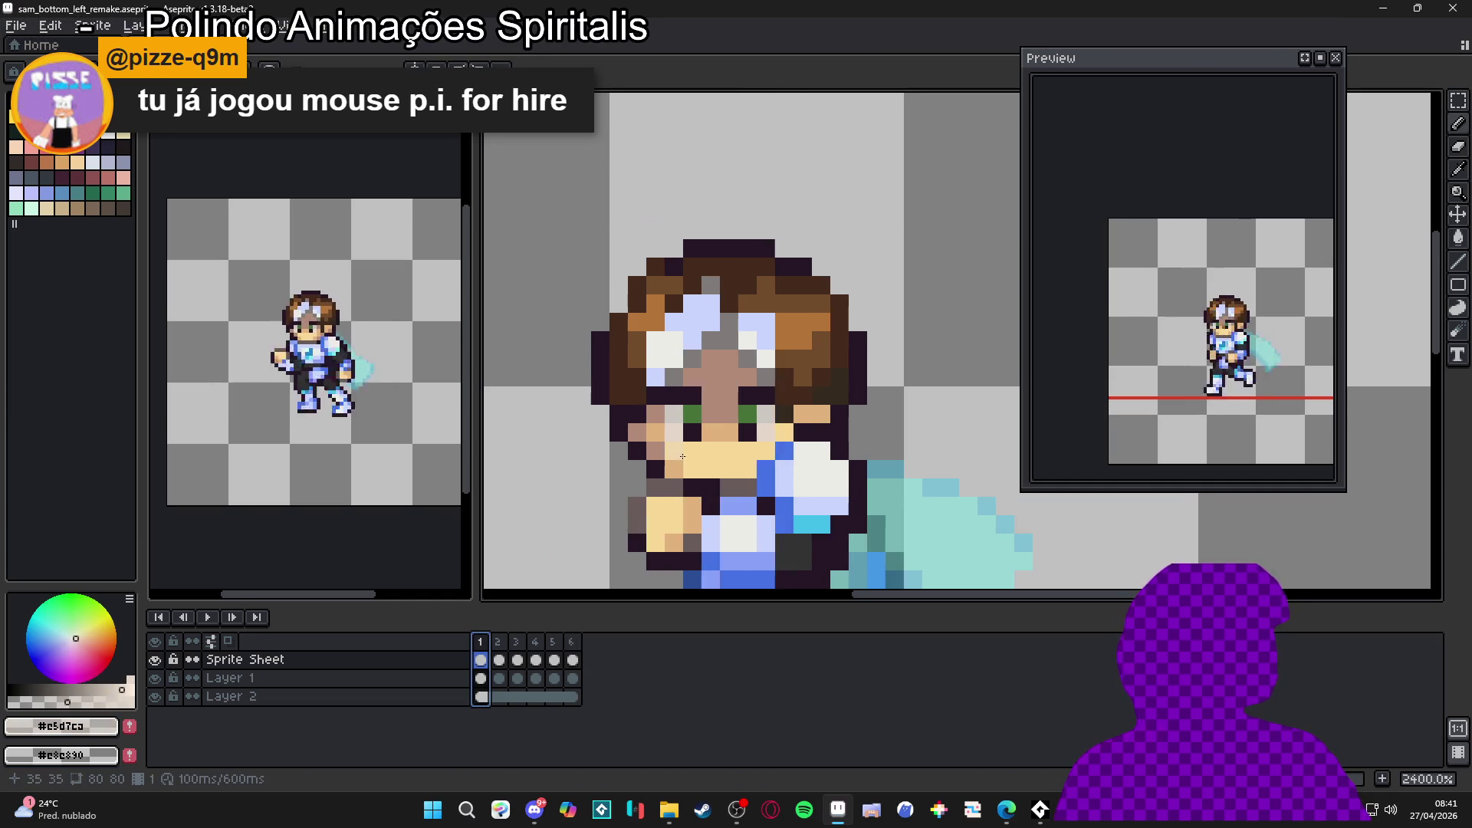
scroll(698, 471, down, 3)
click(501, 644)
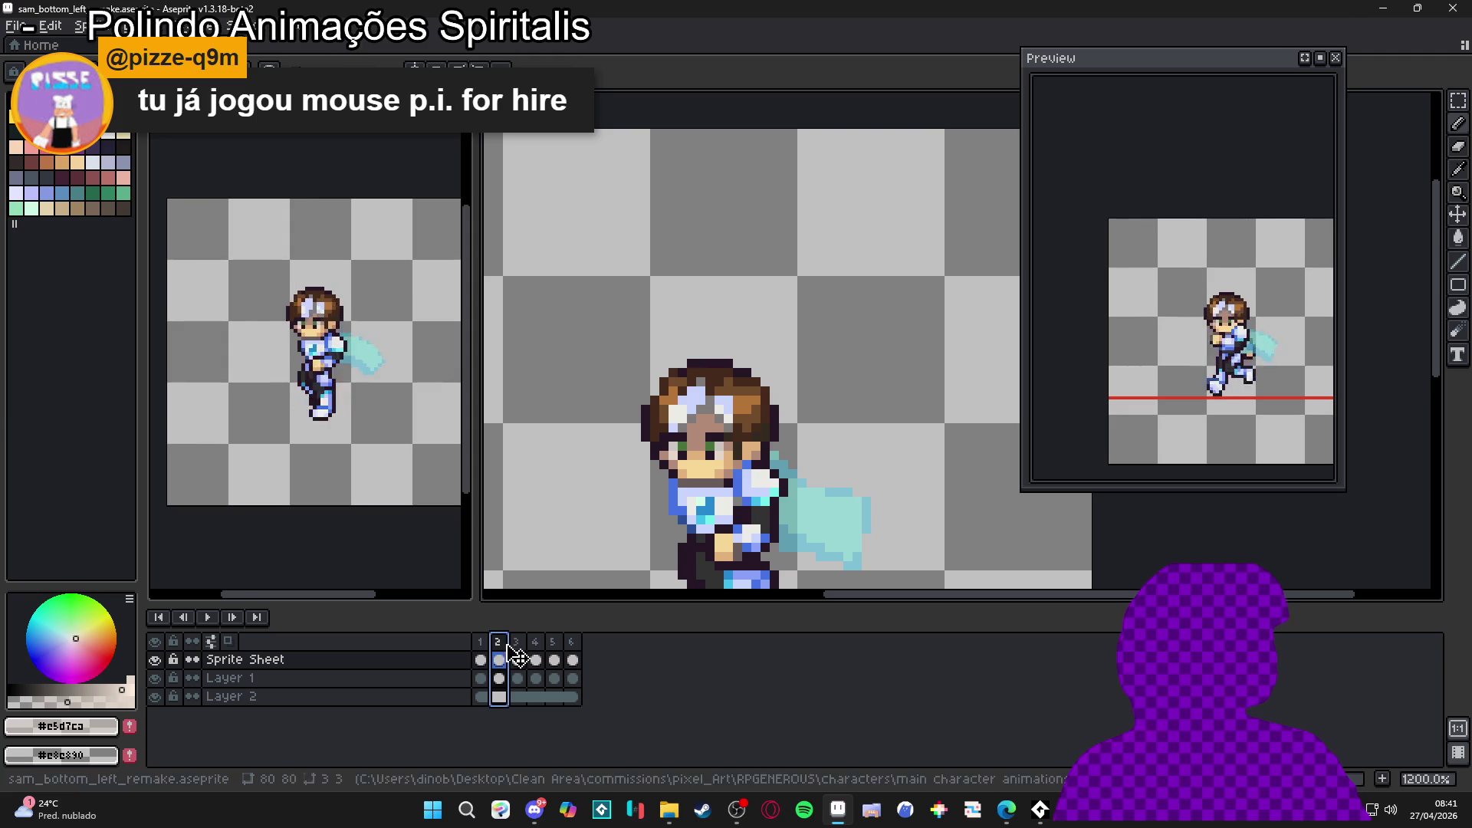
Step: Compare run frames 3 and 4, settling back on frame 3
click(518, 658)
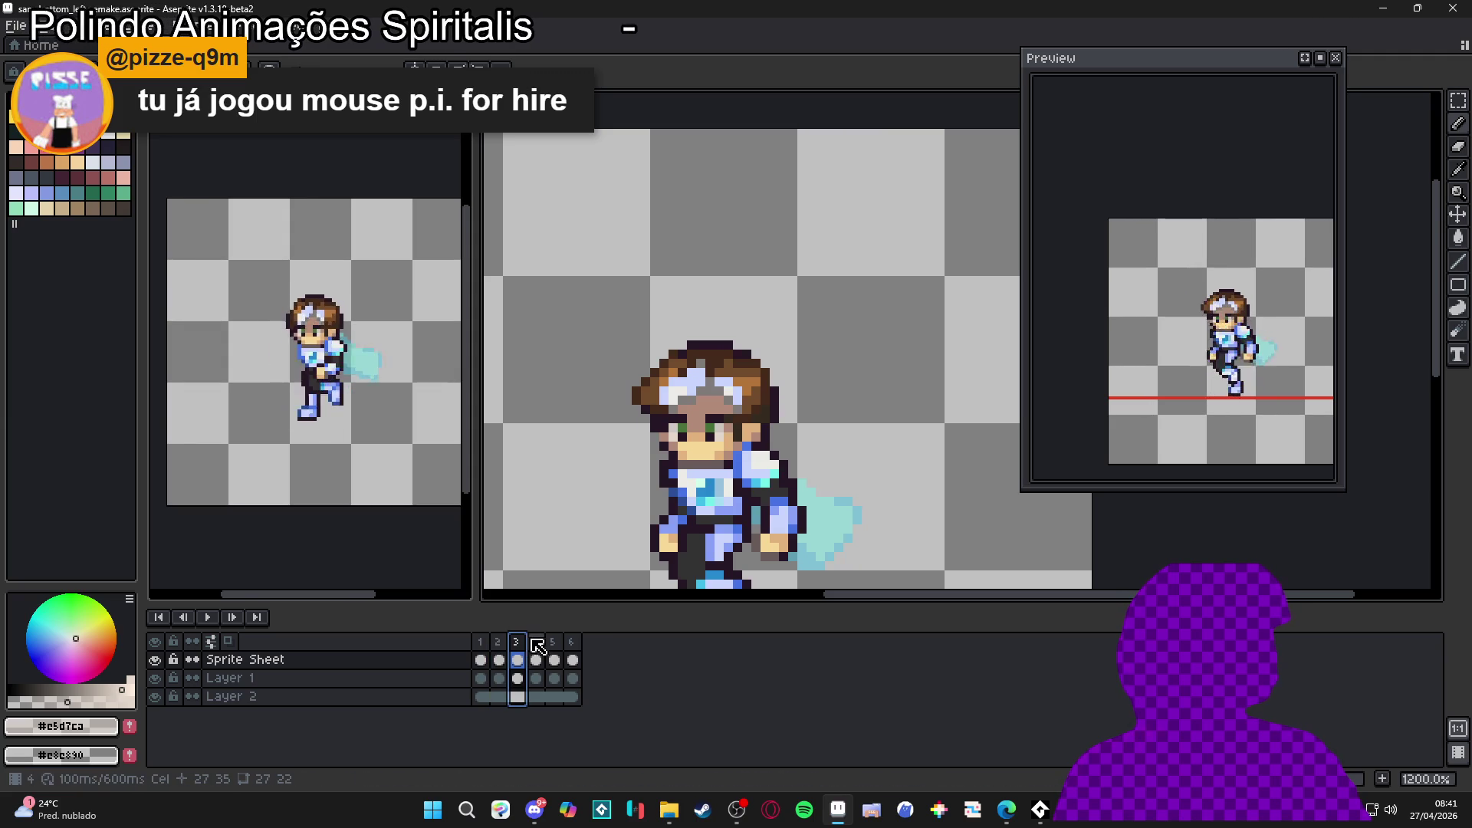
click(537, 657)
click(518, 659)
Step: Sample frame 3's green, light grey, pale green-grey highlight and dark purple outline eye colours
scroll(717, 437, up, 3)
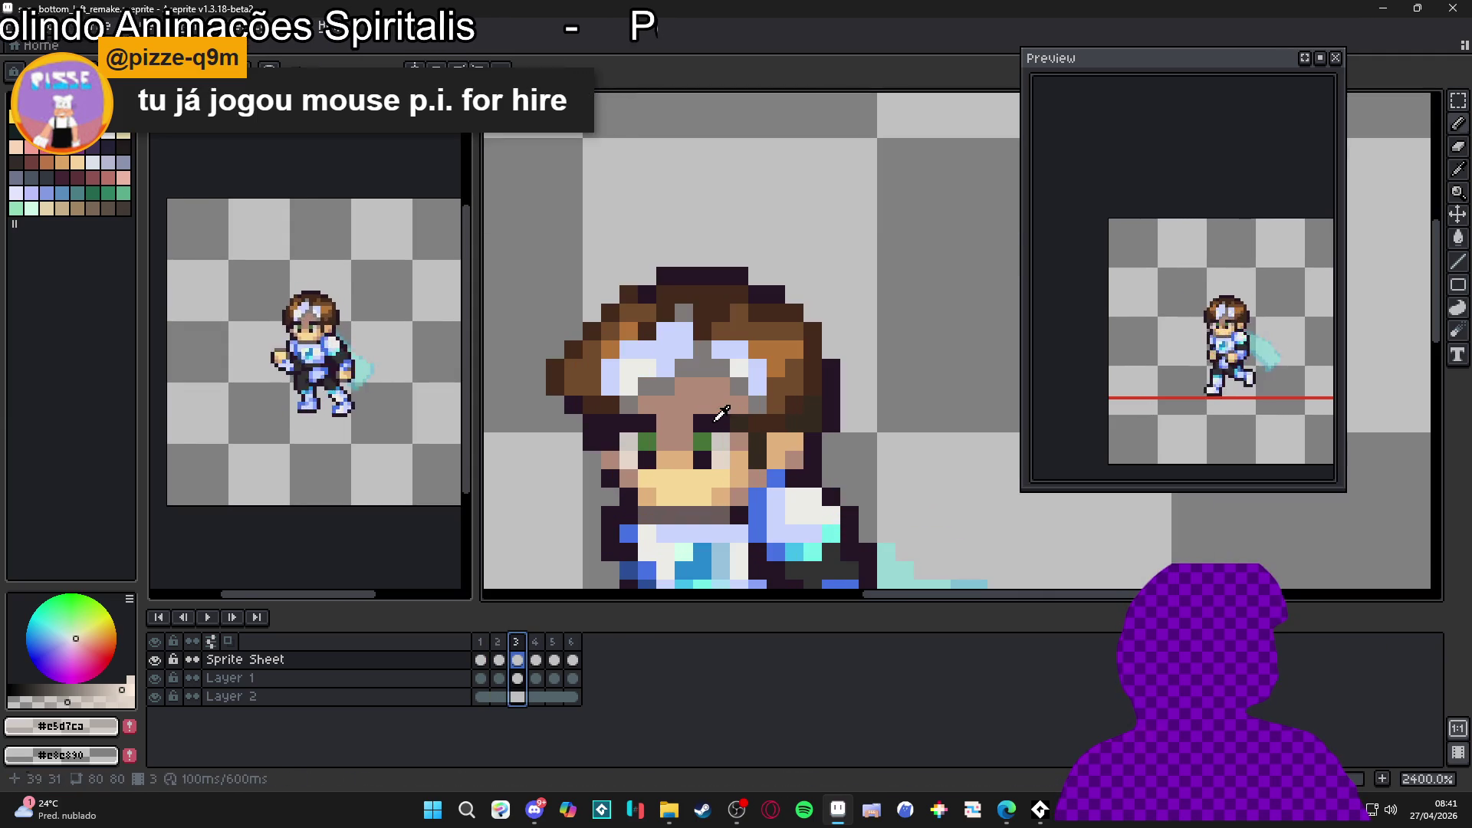
alt+click(701, 442)
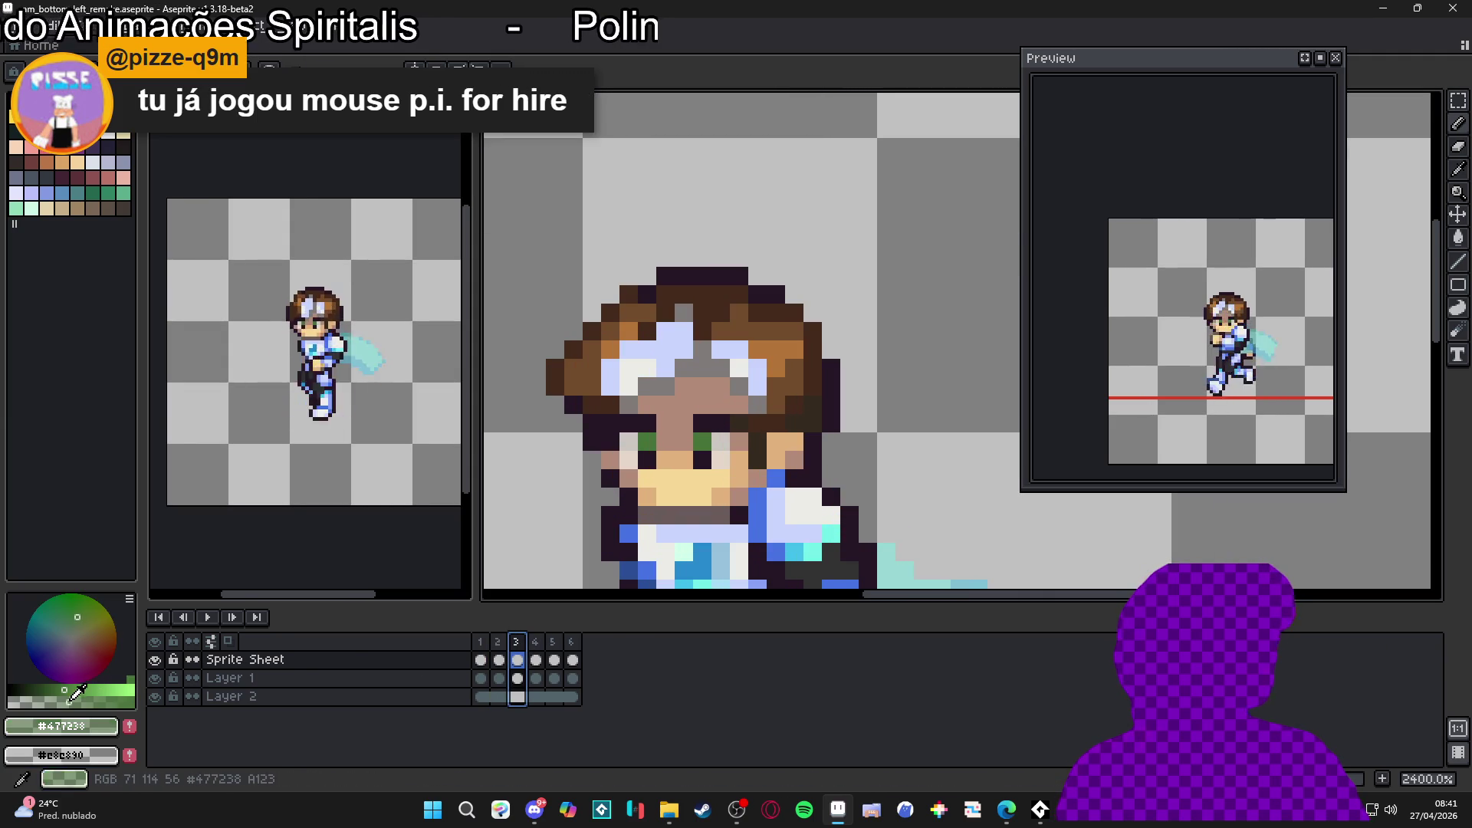
click(681, 443)
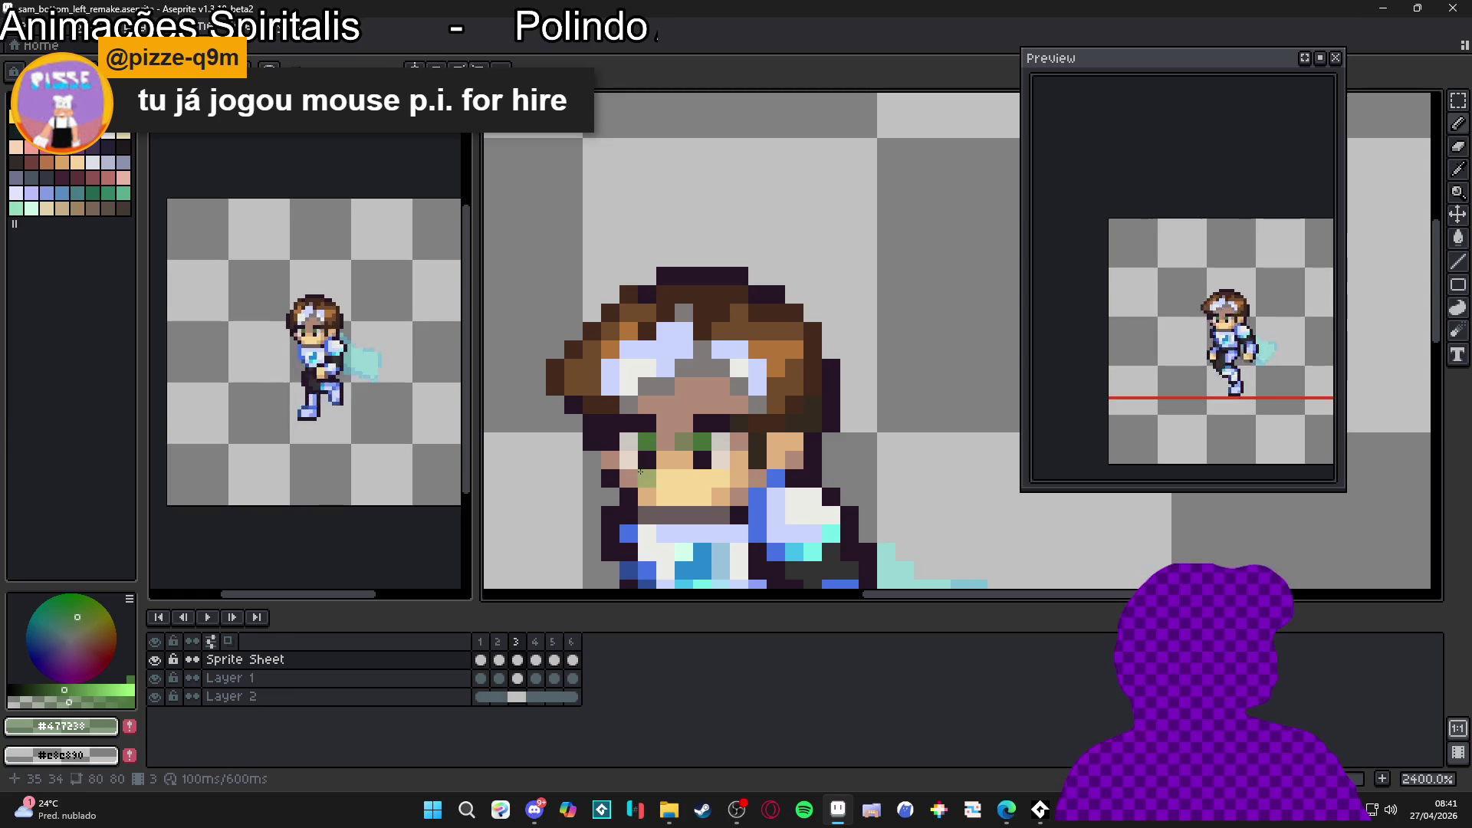
alt+click(629, 460)
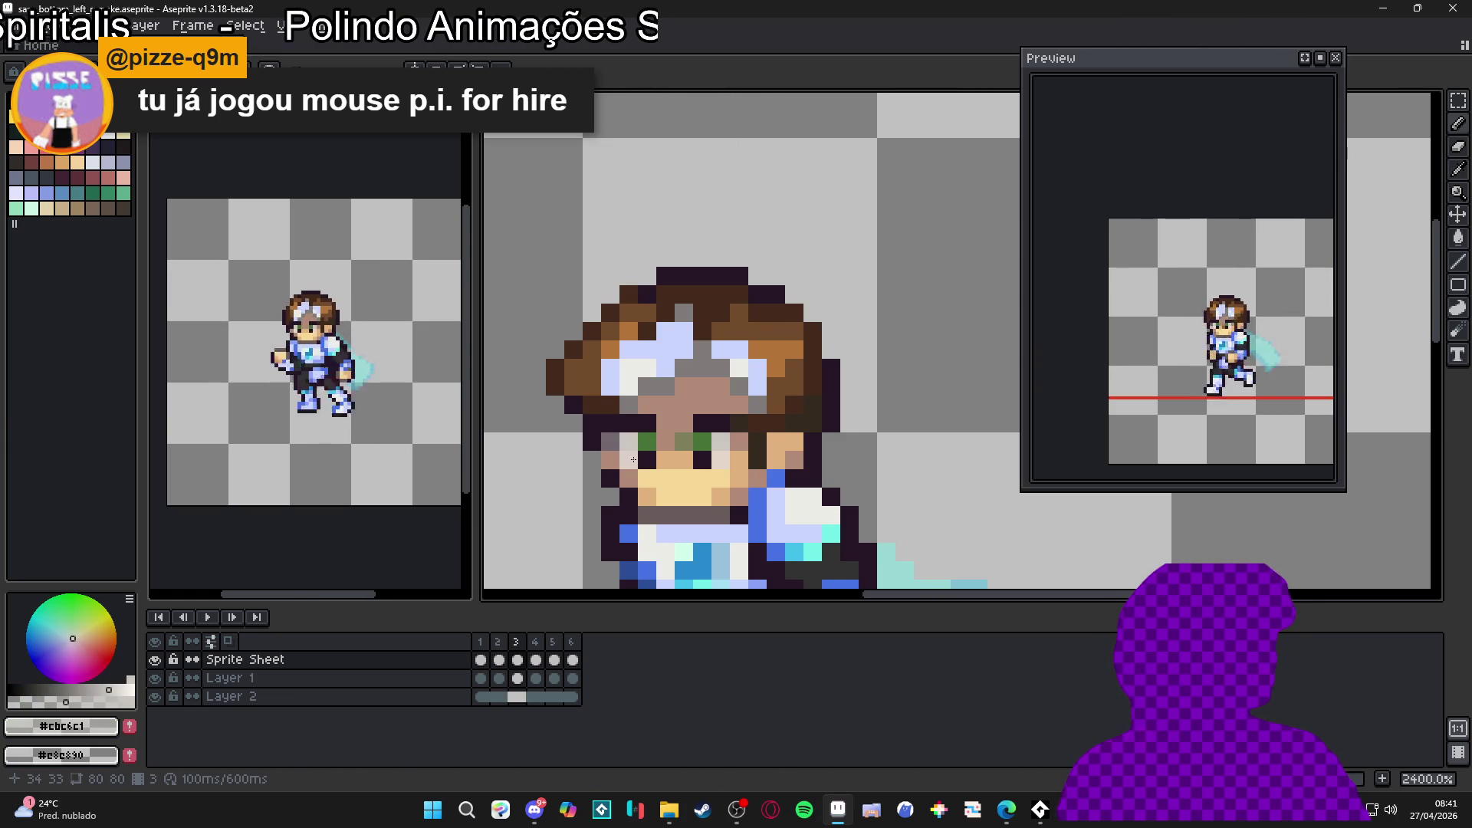
alt+click(617, 465)
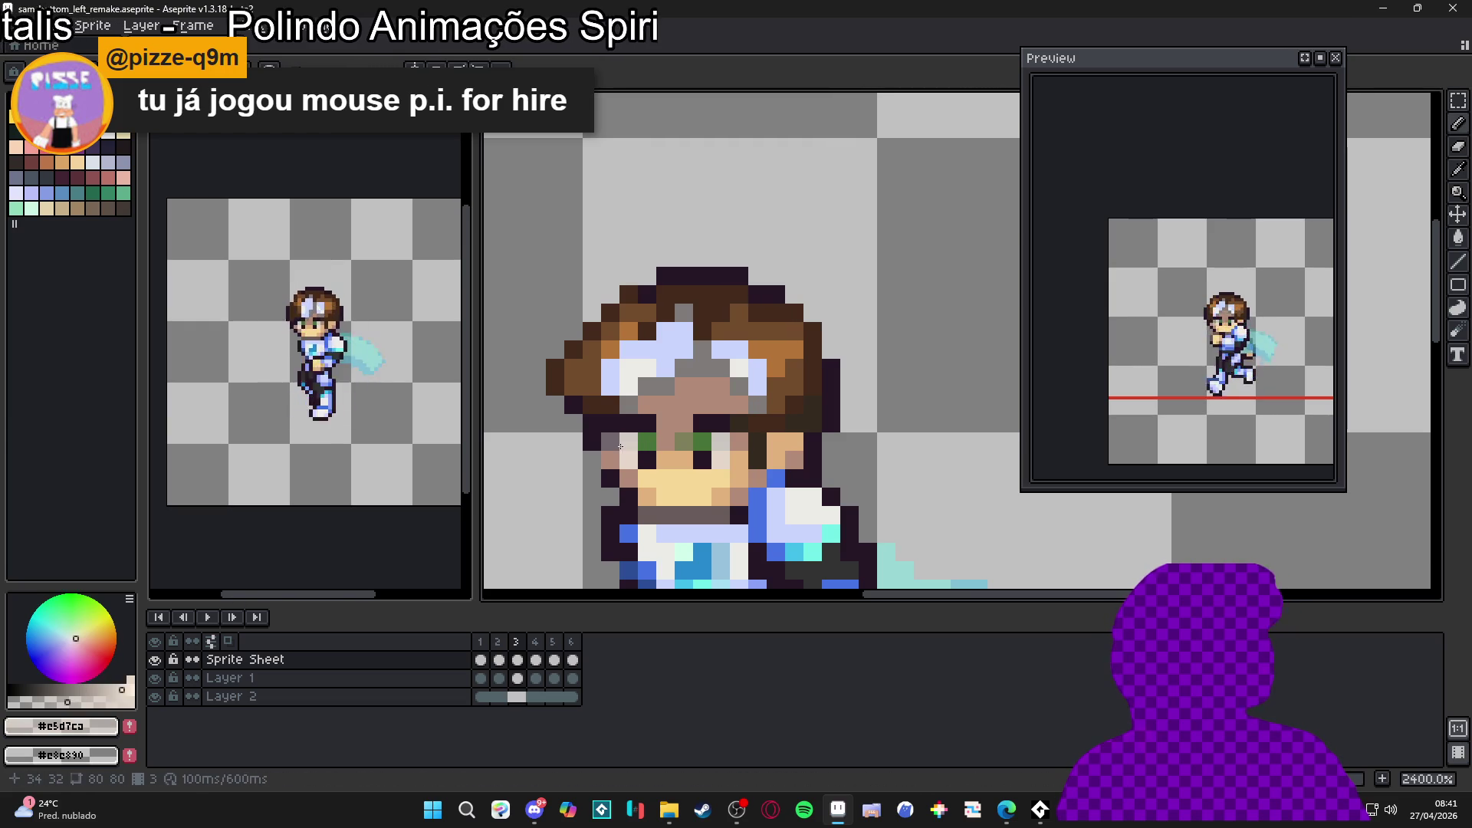
alt+click(700, 460)
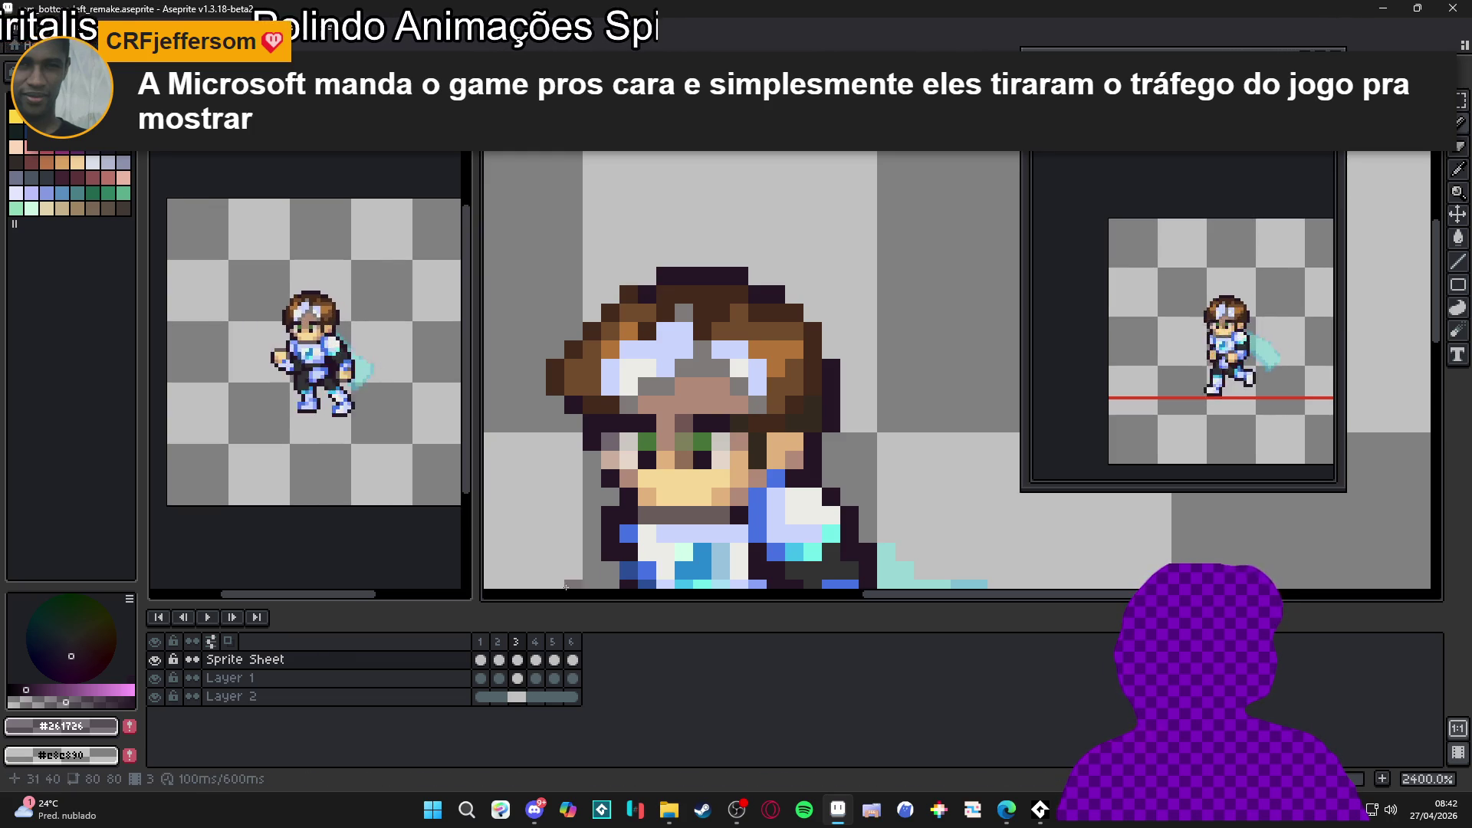
Step: Zoom out and save sam_bottom_left_remake.aseprite
scroll(682, 488, down, 5)
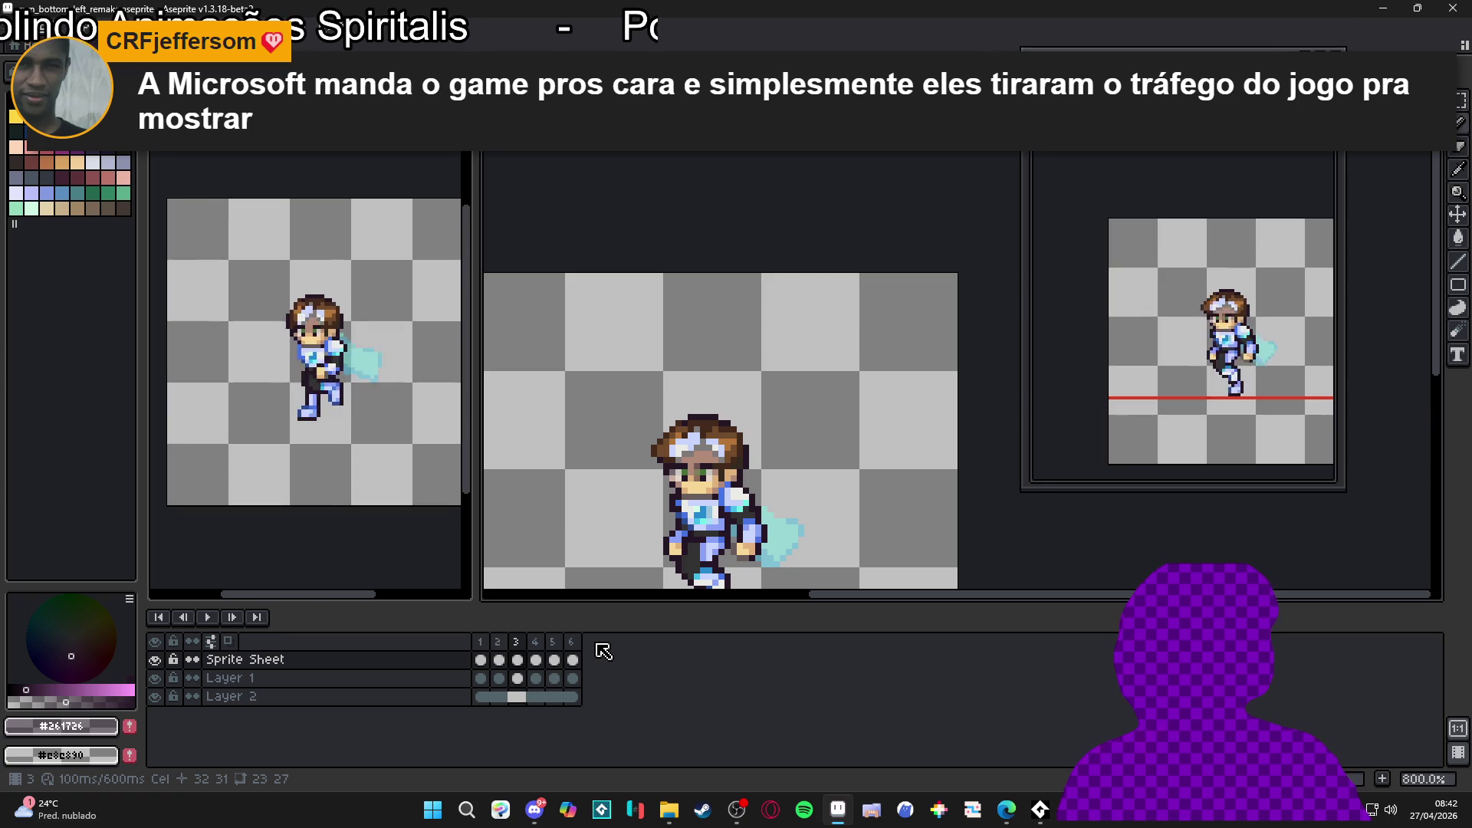
drag(585, 528, 601, 470)
key(ctrl+s)
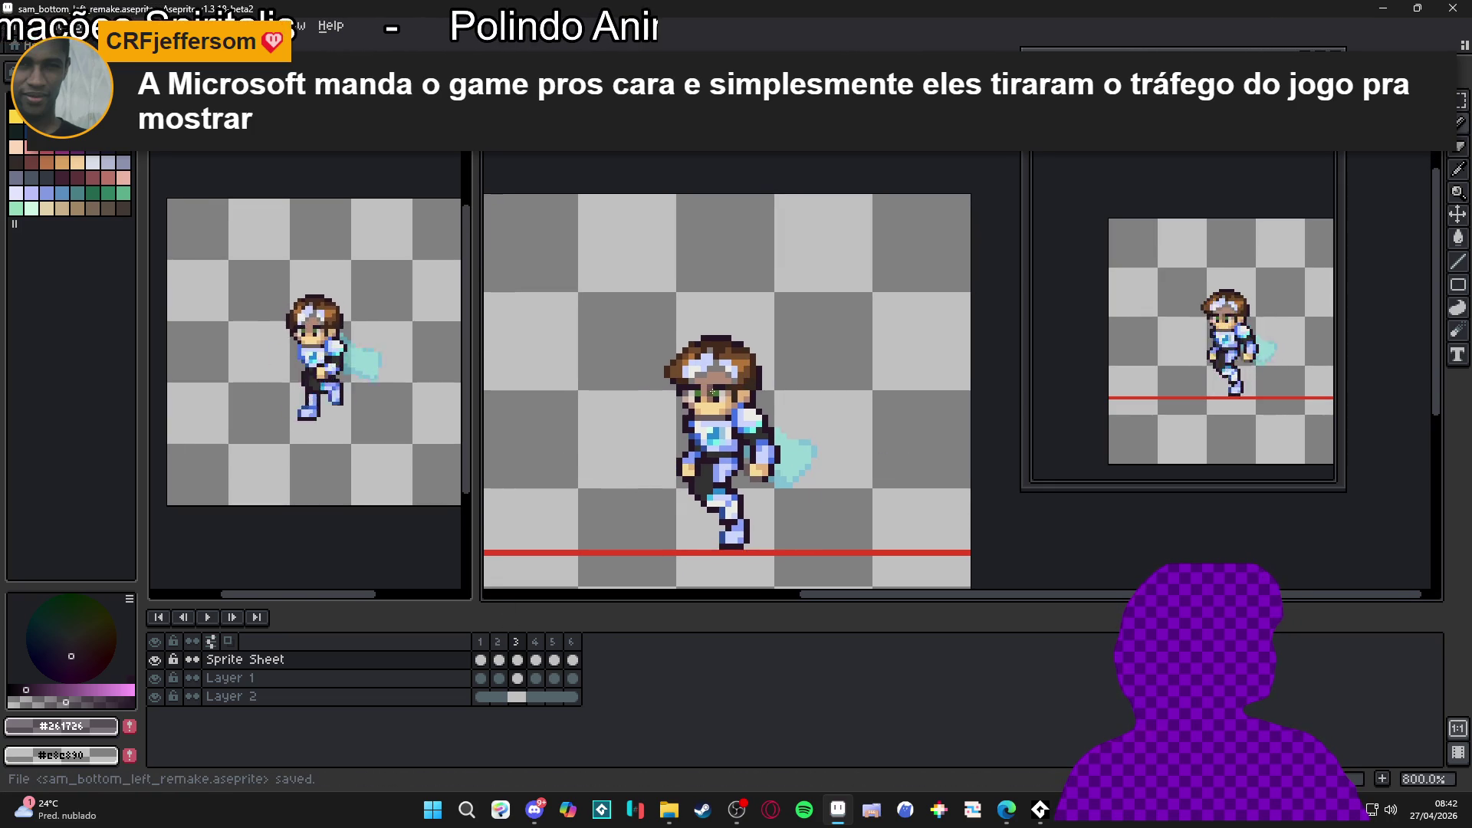
Step: Return to frame 1 and flip to frame 2 and back to compare
scroll(713, 393, up, 1)
click(483, 645)
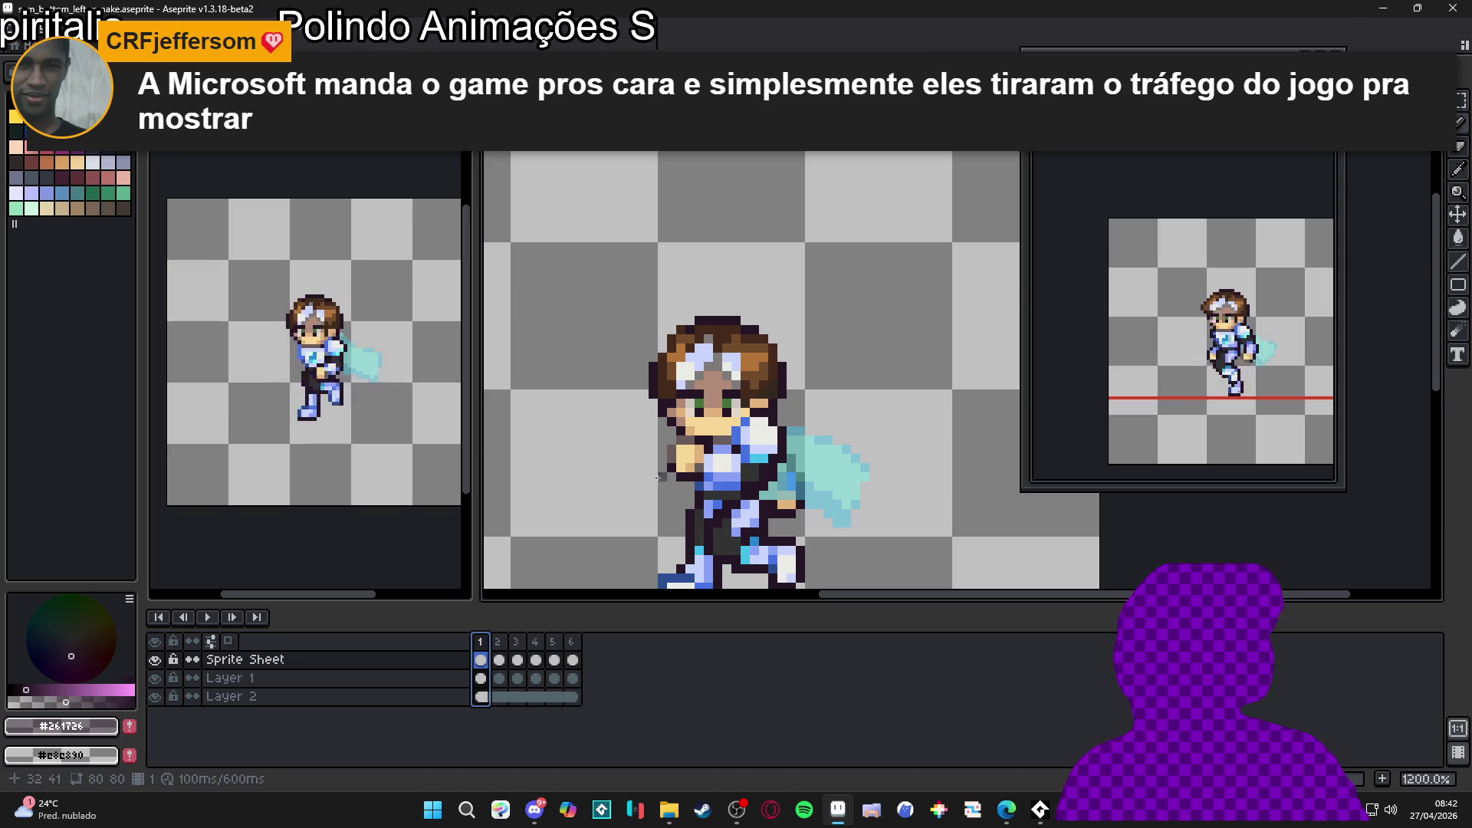
key(Right)
key(Left)
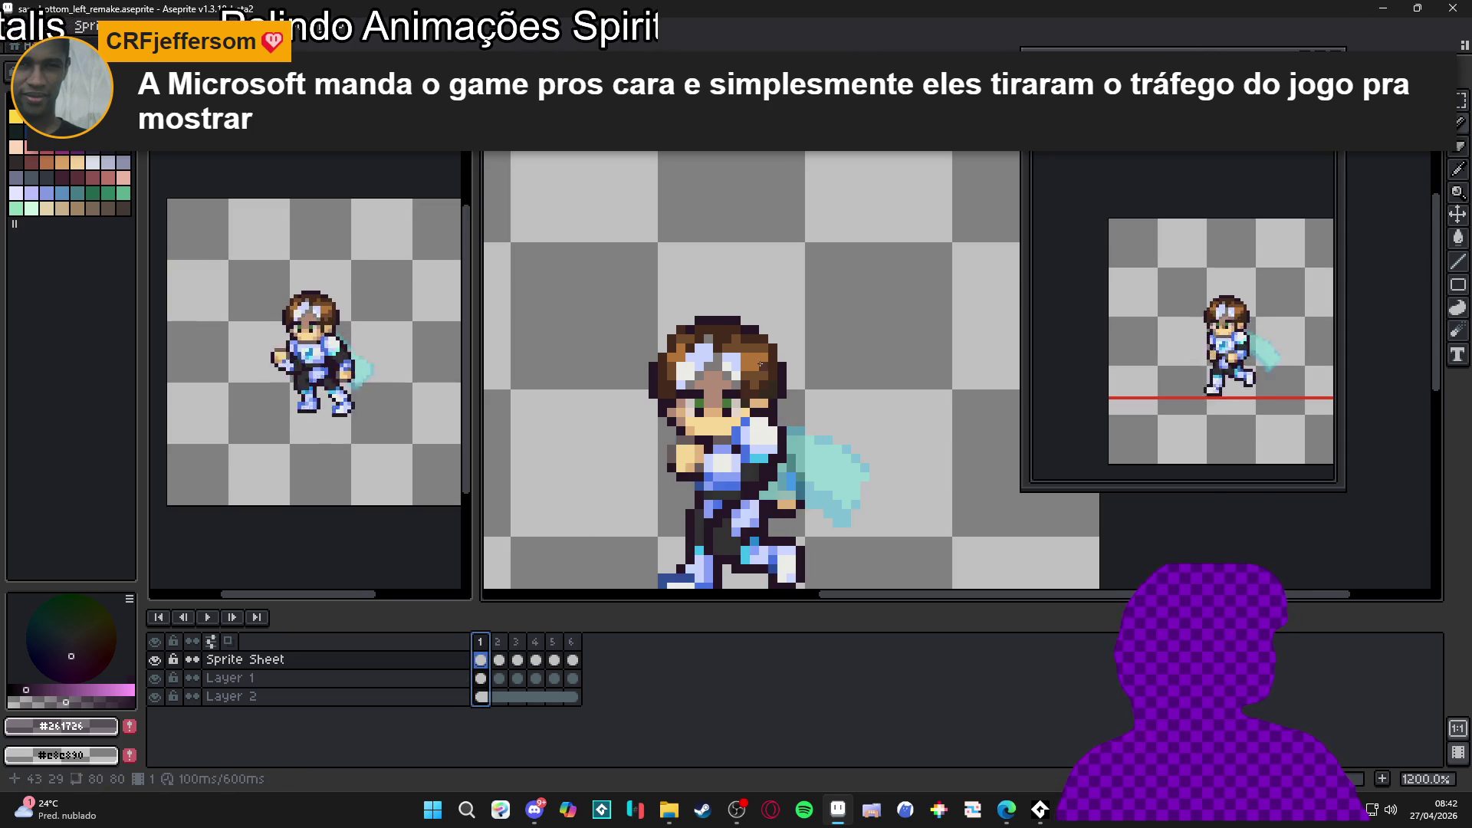
Step: On Layer 1, select the headband pixels over the left eye plus the top block, then transform and commit them
key(Down)
scroll(701, 371, up, 4)
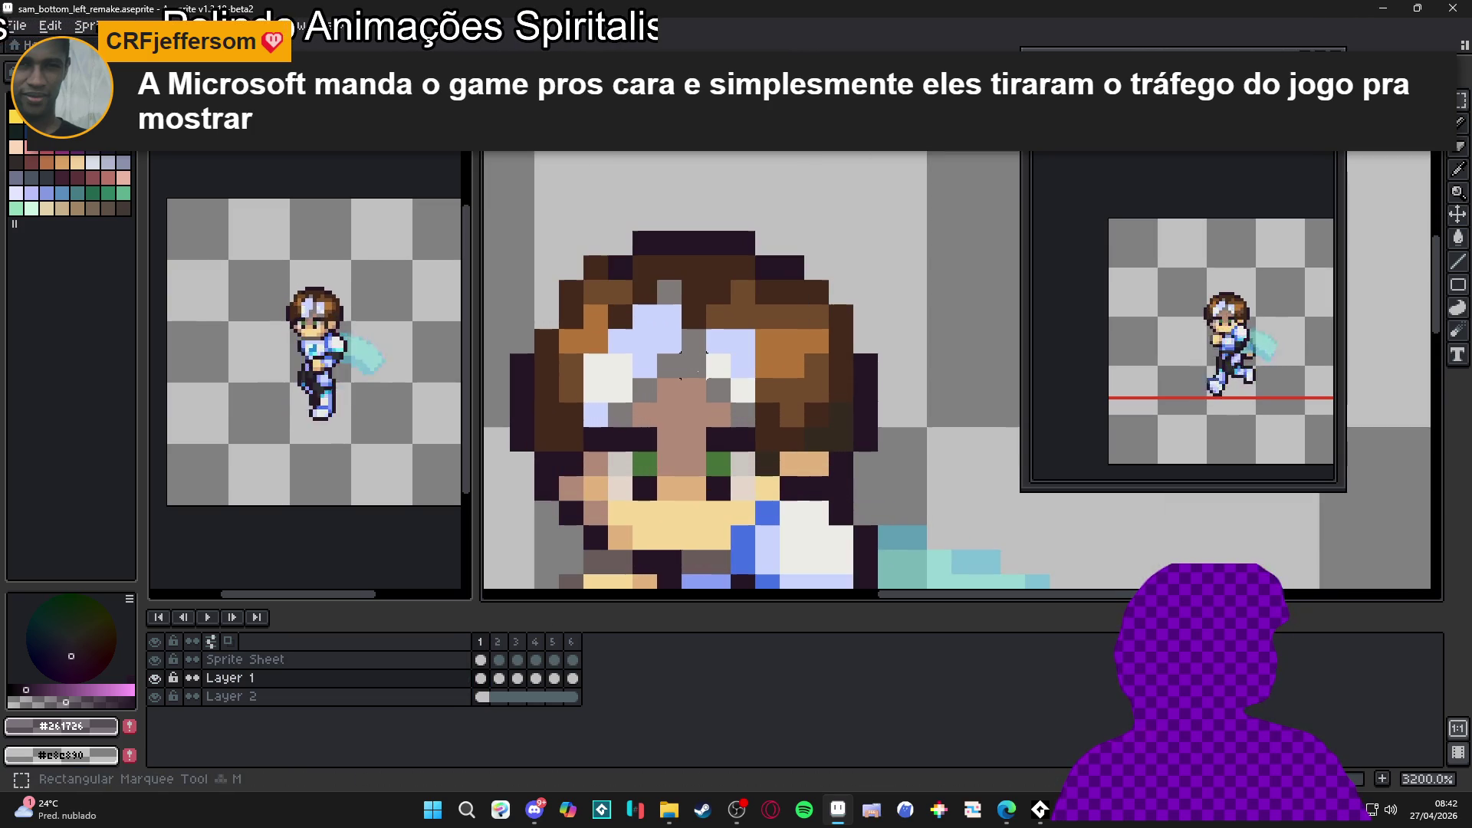
mouse_move(701, 371)
mouse_down()
mouse_move(656, 331)
mouse_move(609, 331)
mouse_move(669, 407)
mouse_move(648, 422)
mouse_up()
scroll(637, 390, up, 1)
scroll(606, 430, up, 1)
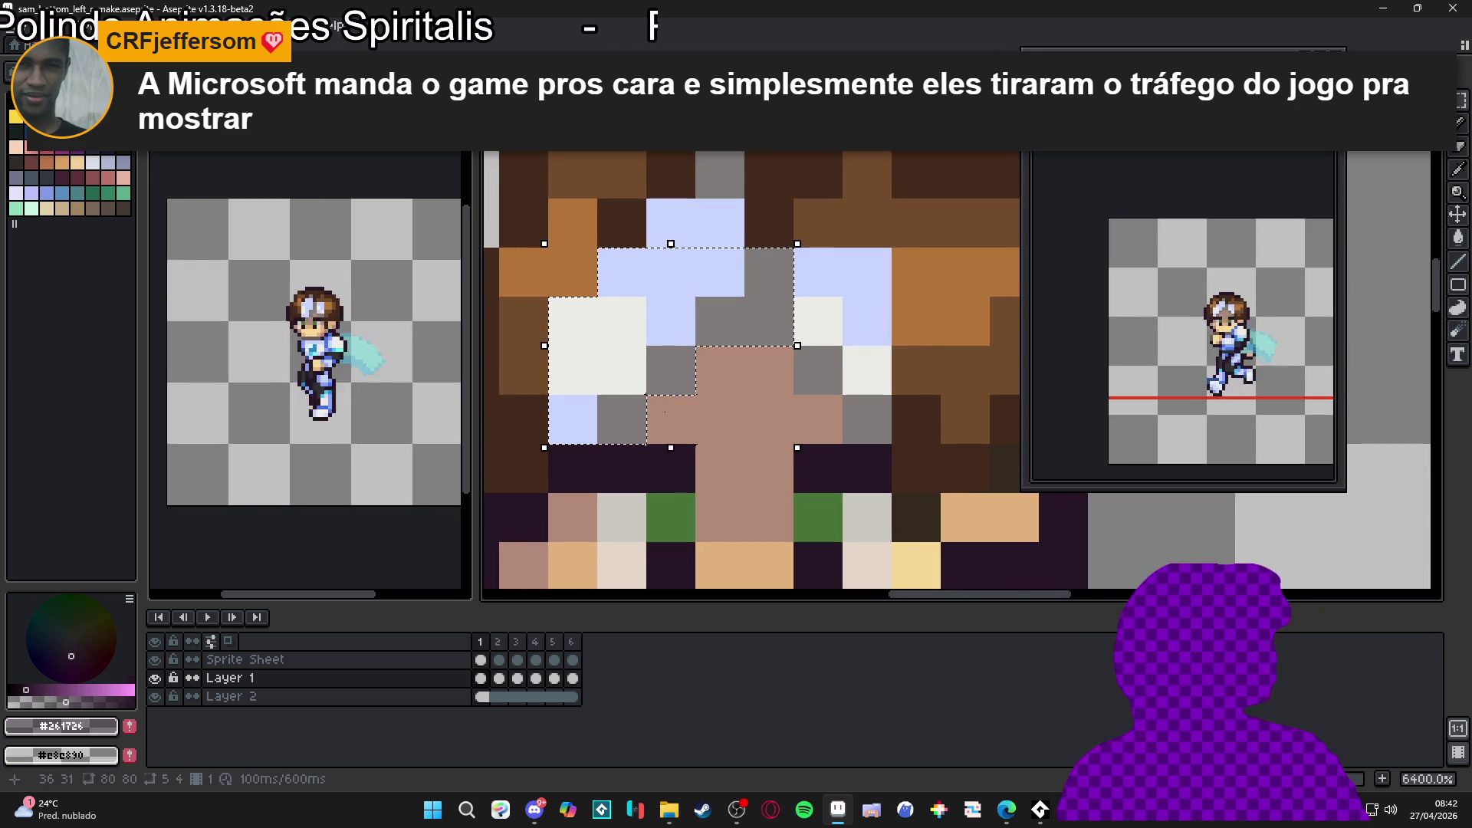
mouse_move(867, 430)
mouse_down()
mouse_move(866, 261)
mouse_move(824, 335)
mouse_up()
drag(676, 223, 713, 230)
scroll(713, 230, down, 3)
click(780, 289)
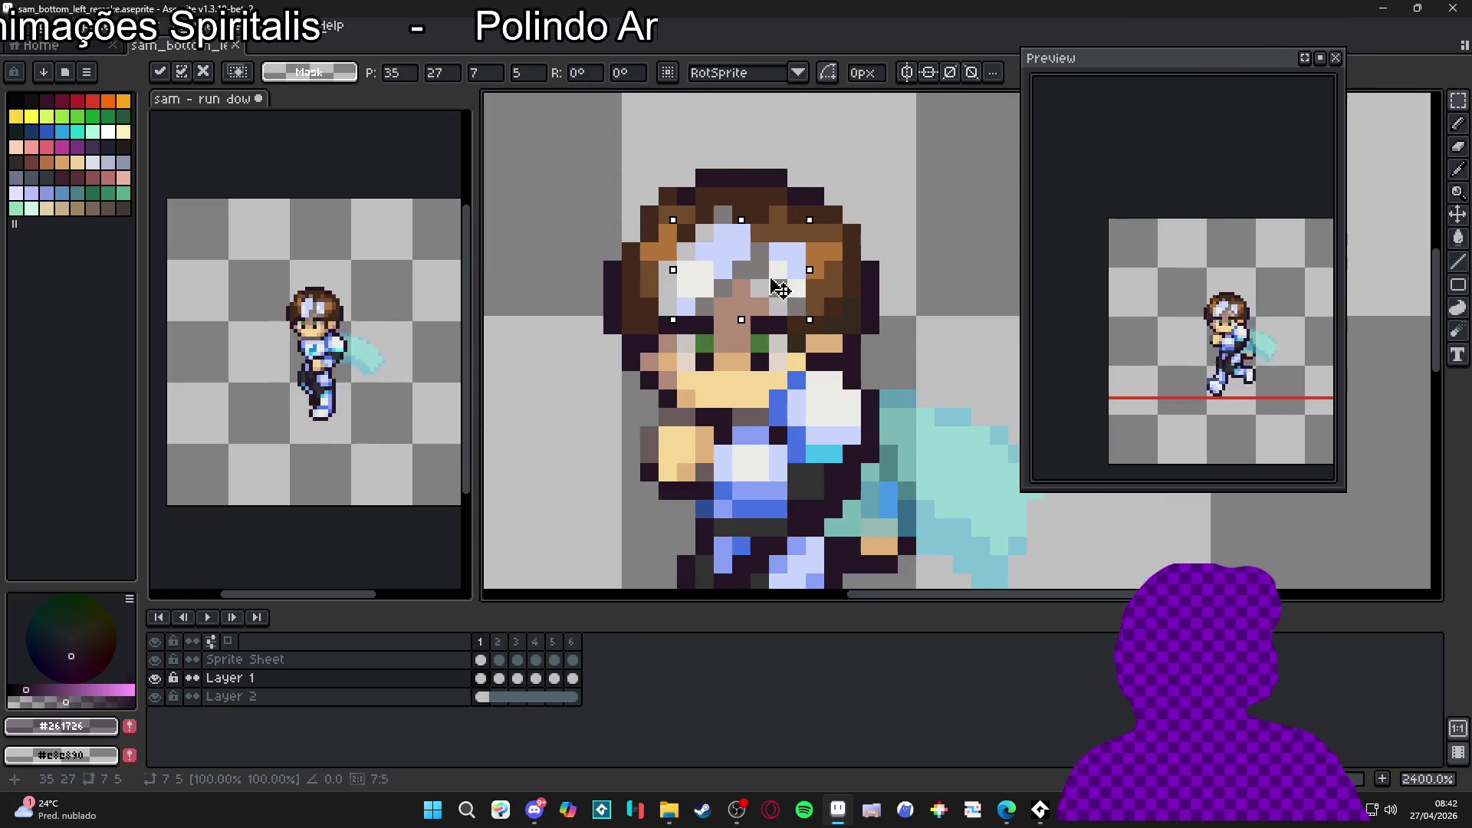
key(Return)
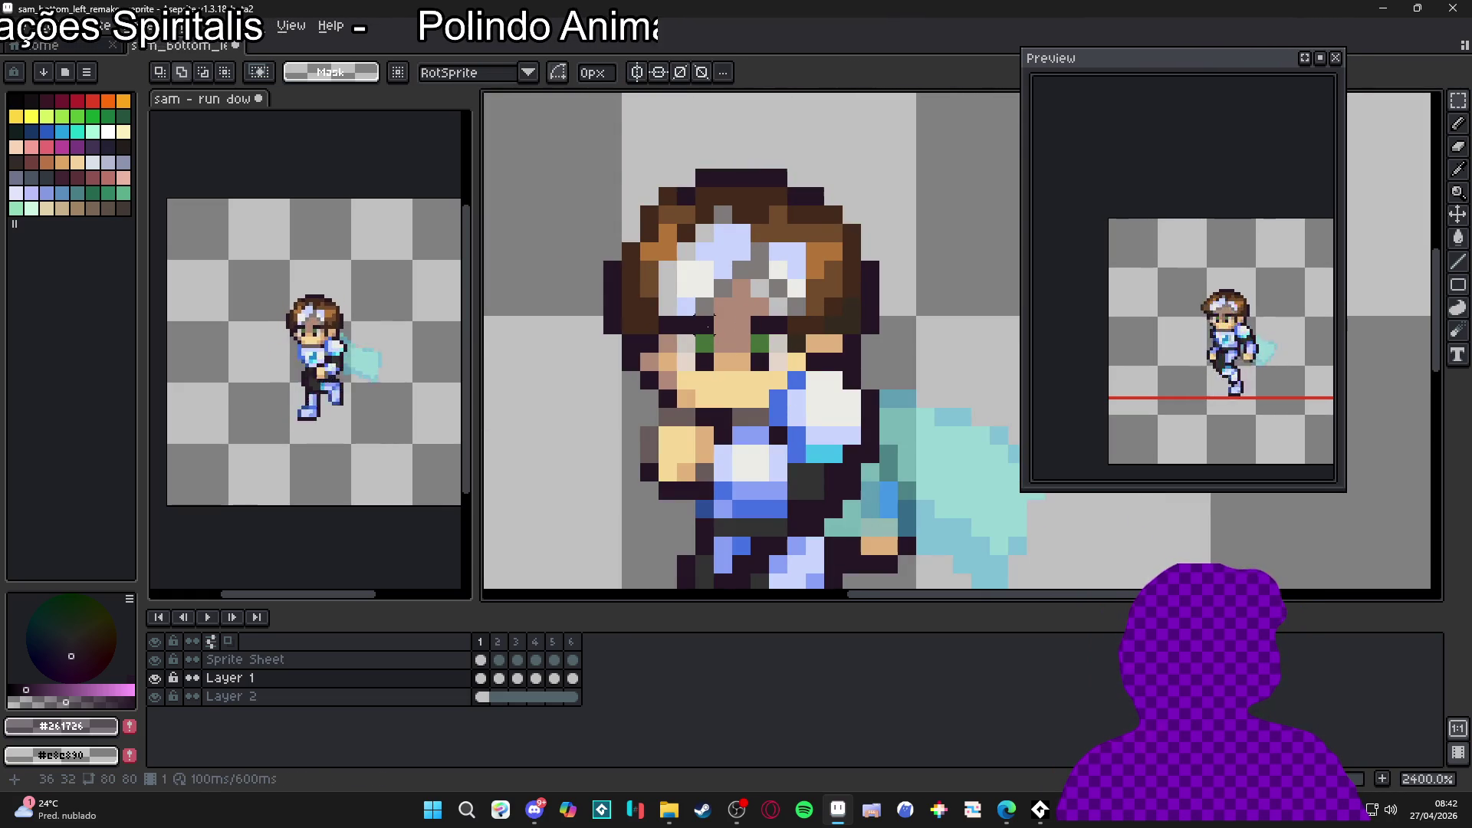
Step: Paint three hair pixels dark brown
scroll(682, 307, up, 1)
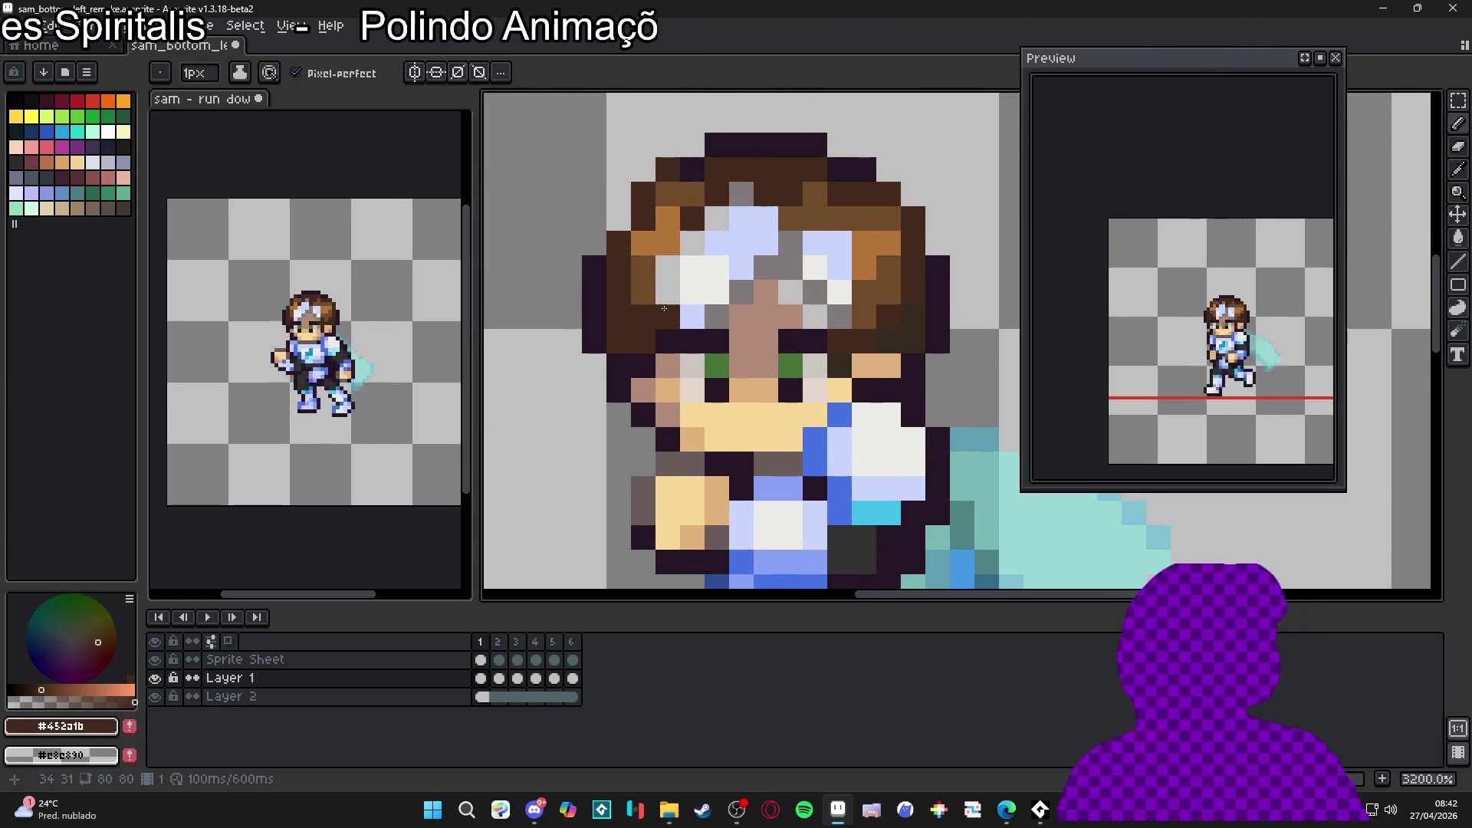
alt+click(659, 305)
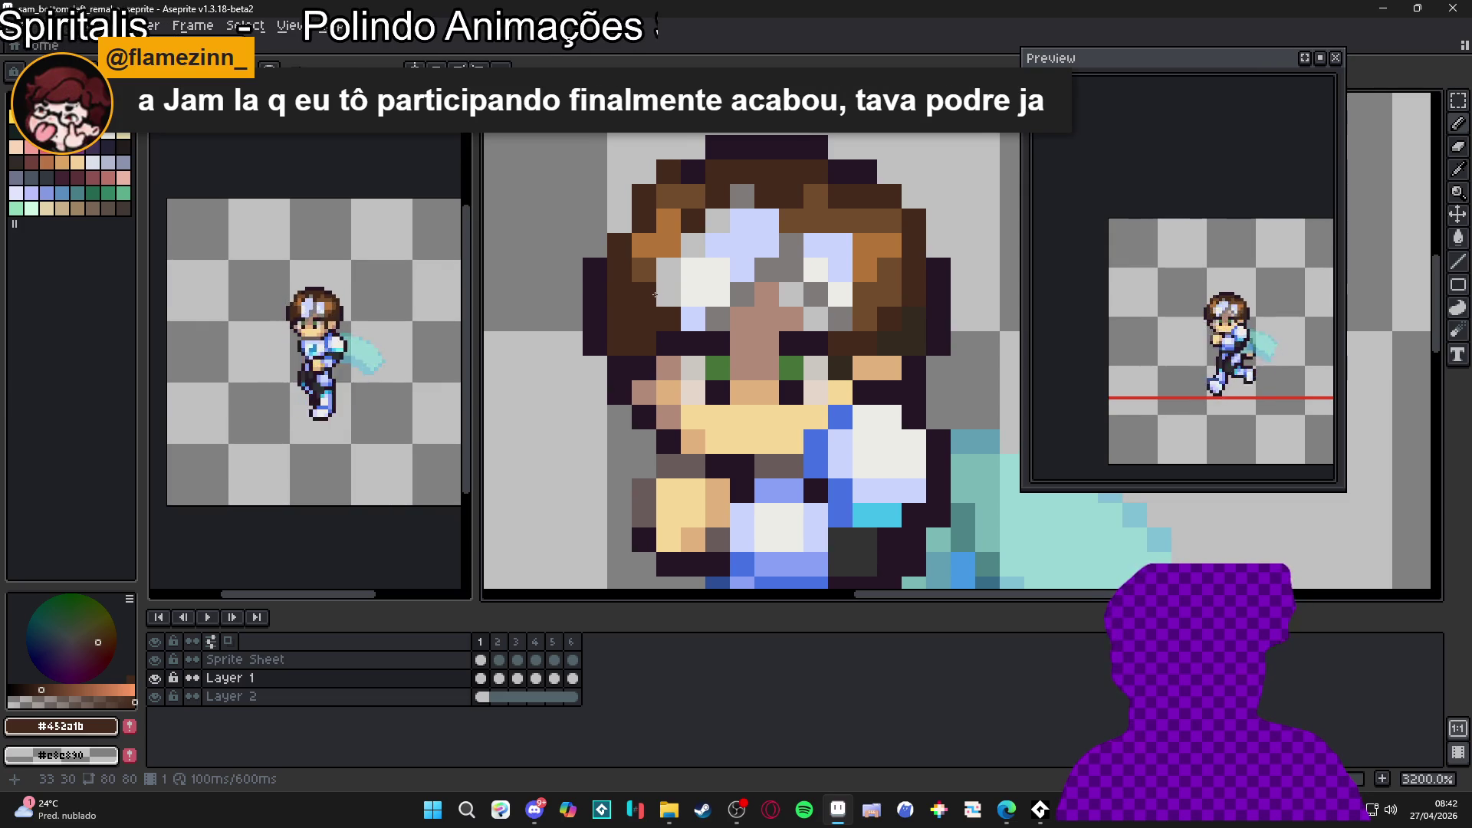
scroll(650, 291, up, 1)
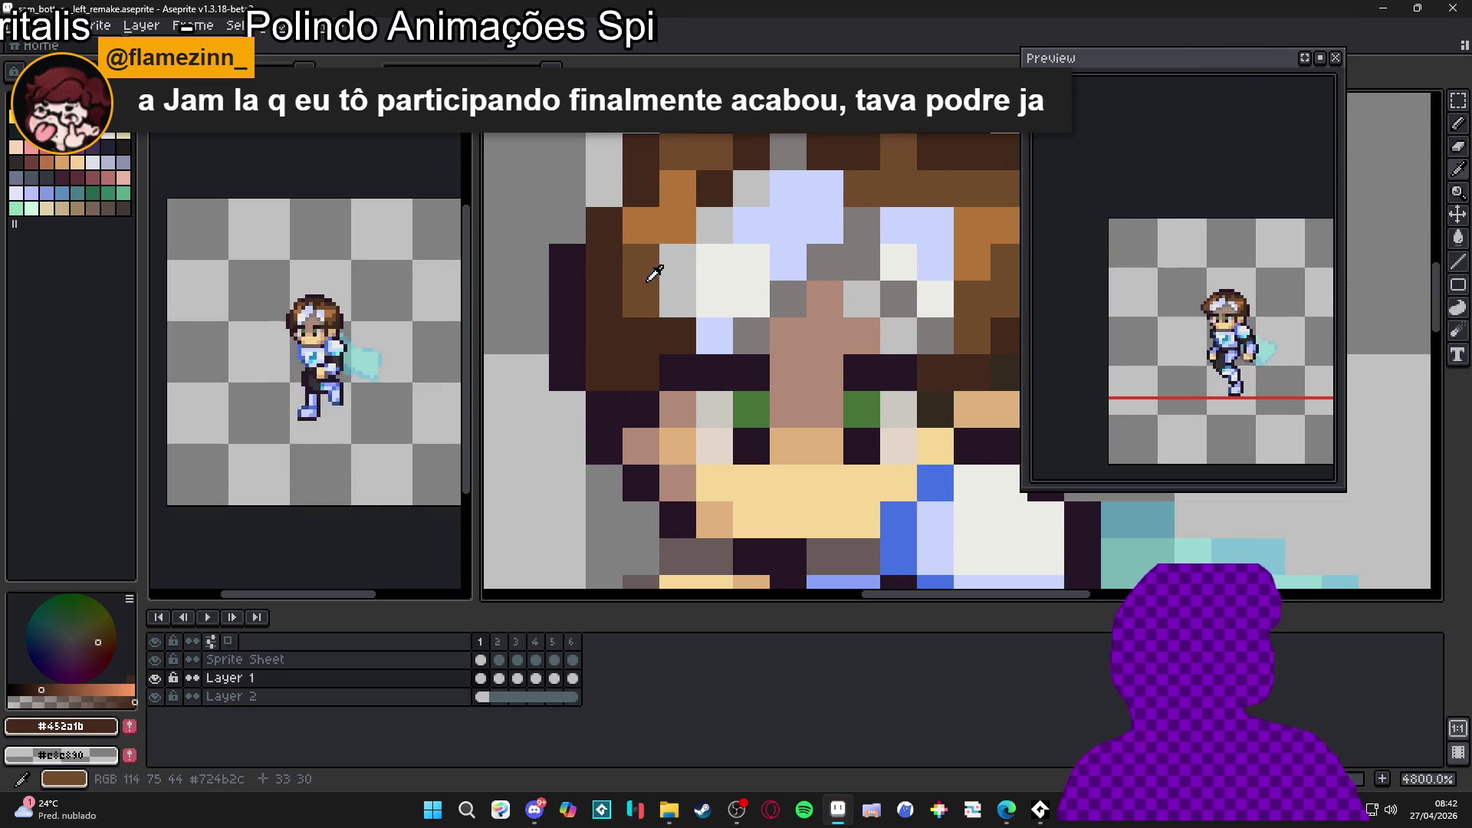
alt+click(657, 269)
alt+click(703, 205)
click(714, 225)
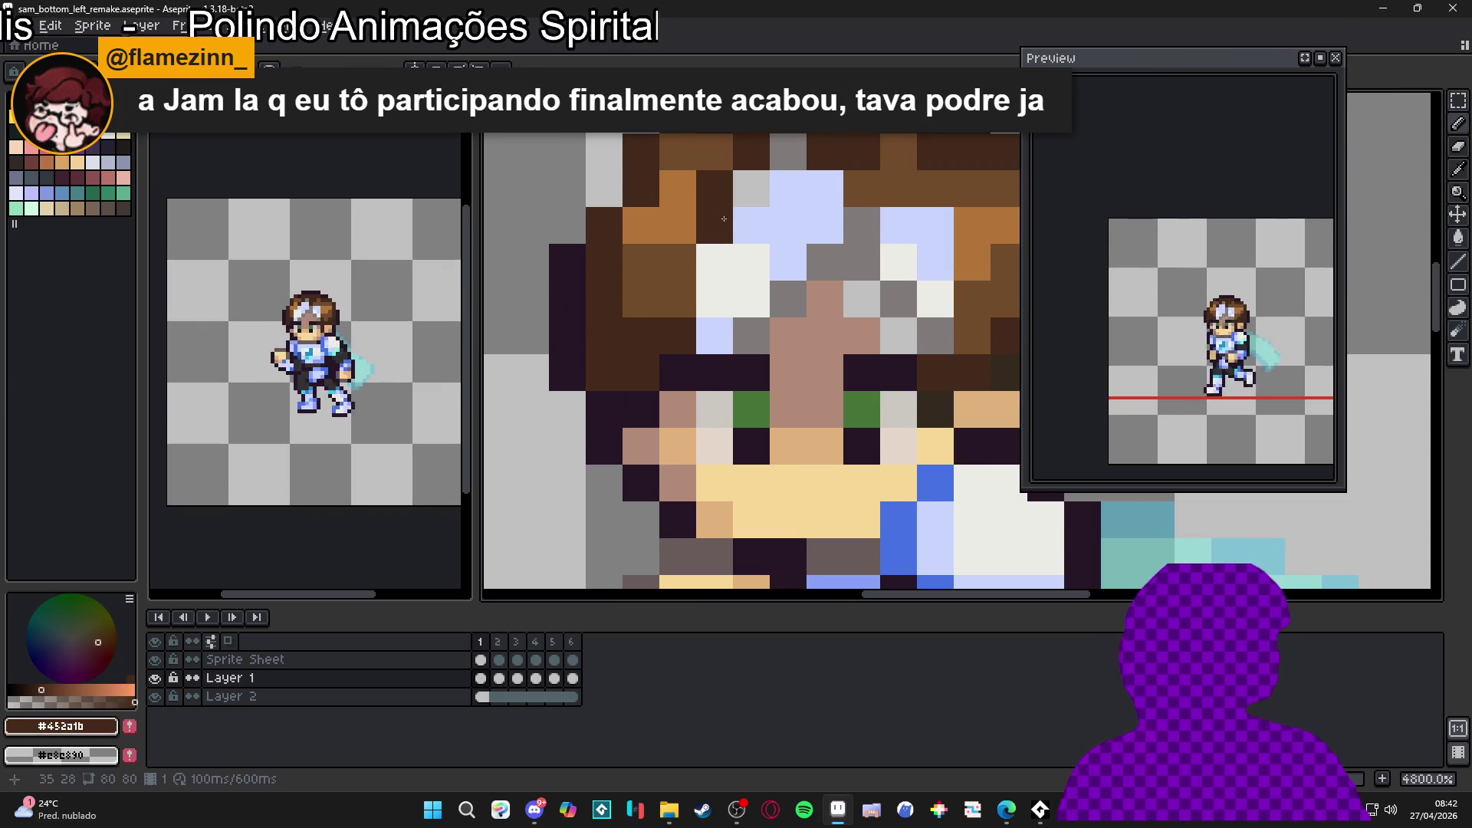
click(750, 189)
click(787, 151)
Step: Fill the blank face pixel with skin colour, then view frames 2 and 3
scroll(834, 322, down, 1)
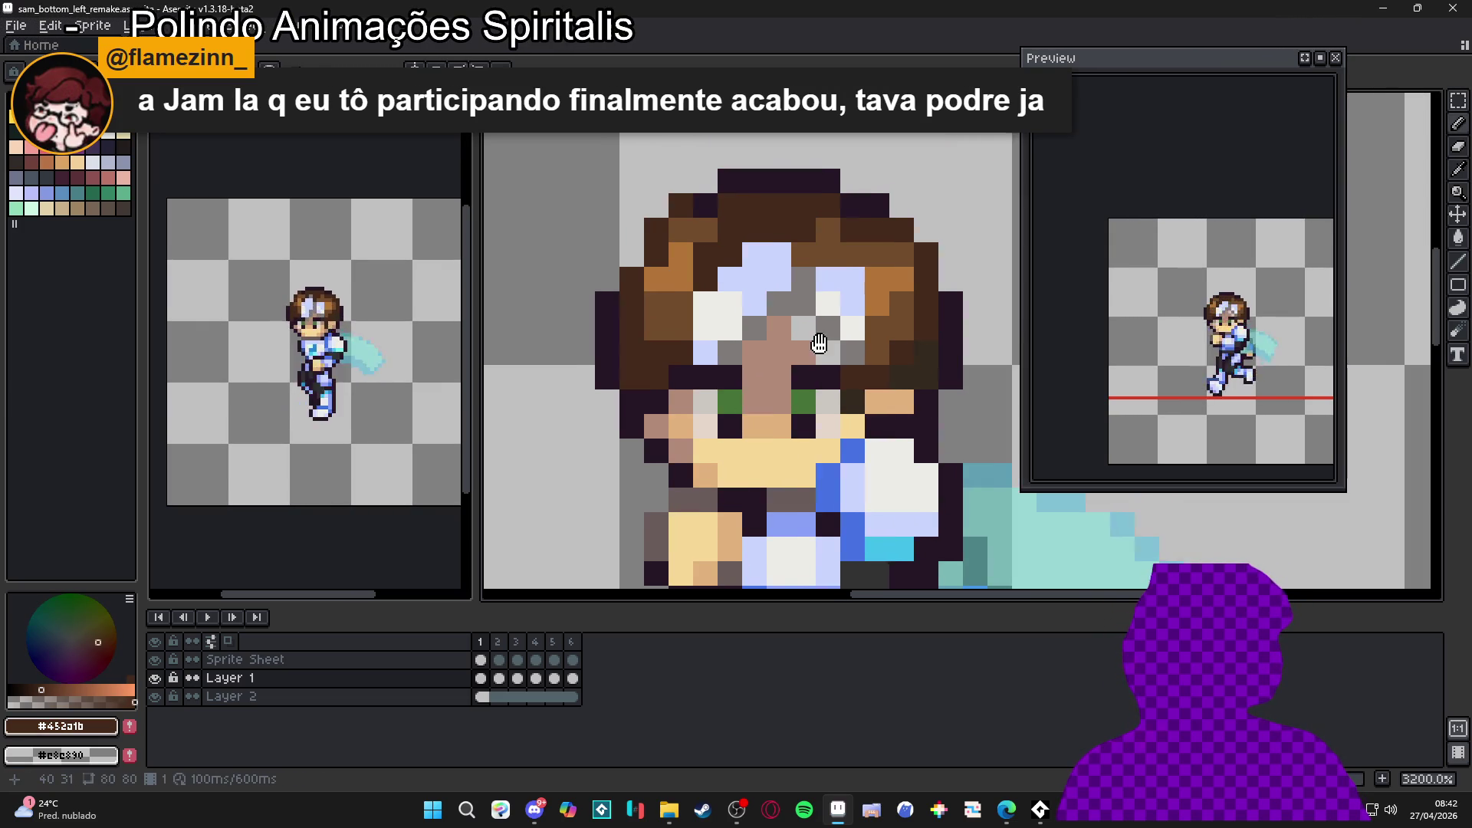
alt+click(821, 282)
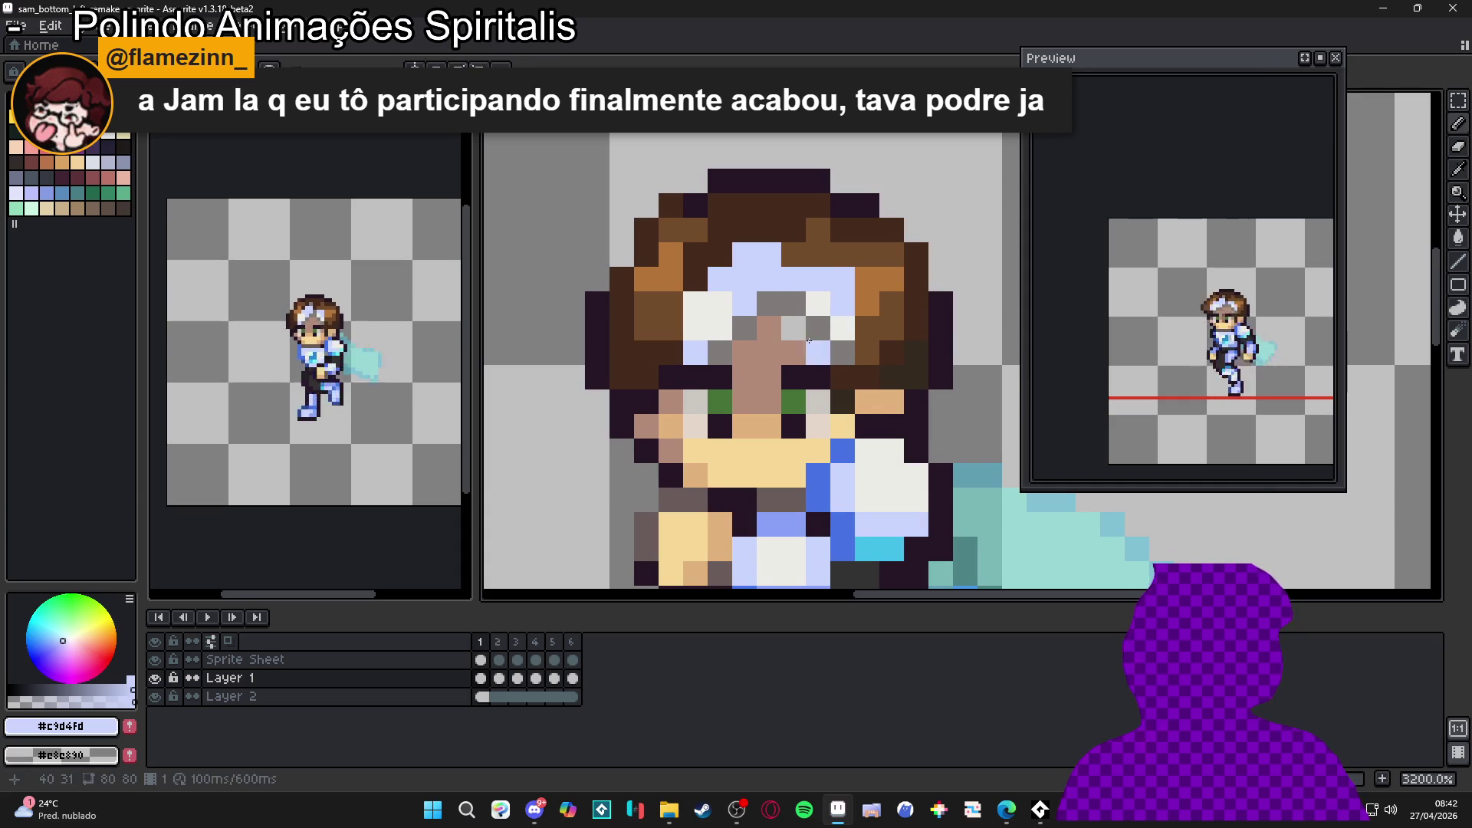
alt+click(803, 326)
alt+click(790, 347)
click(793, 328)
alt+click(839, 375)
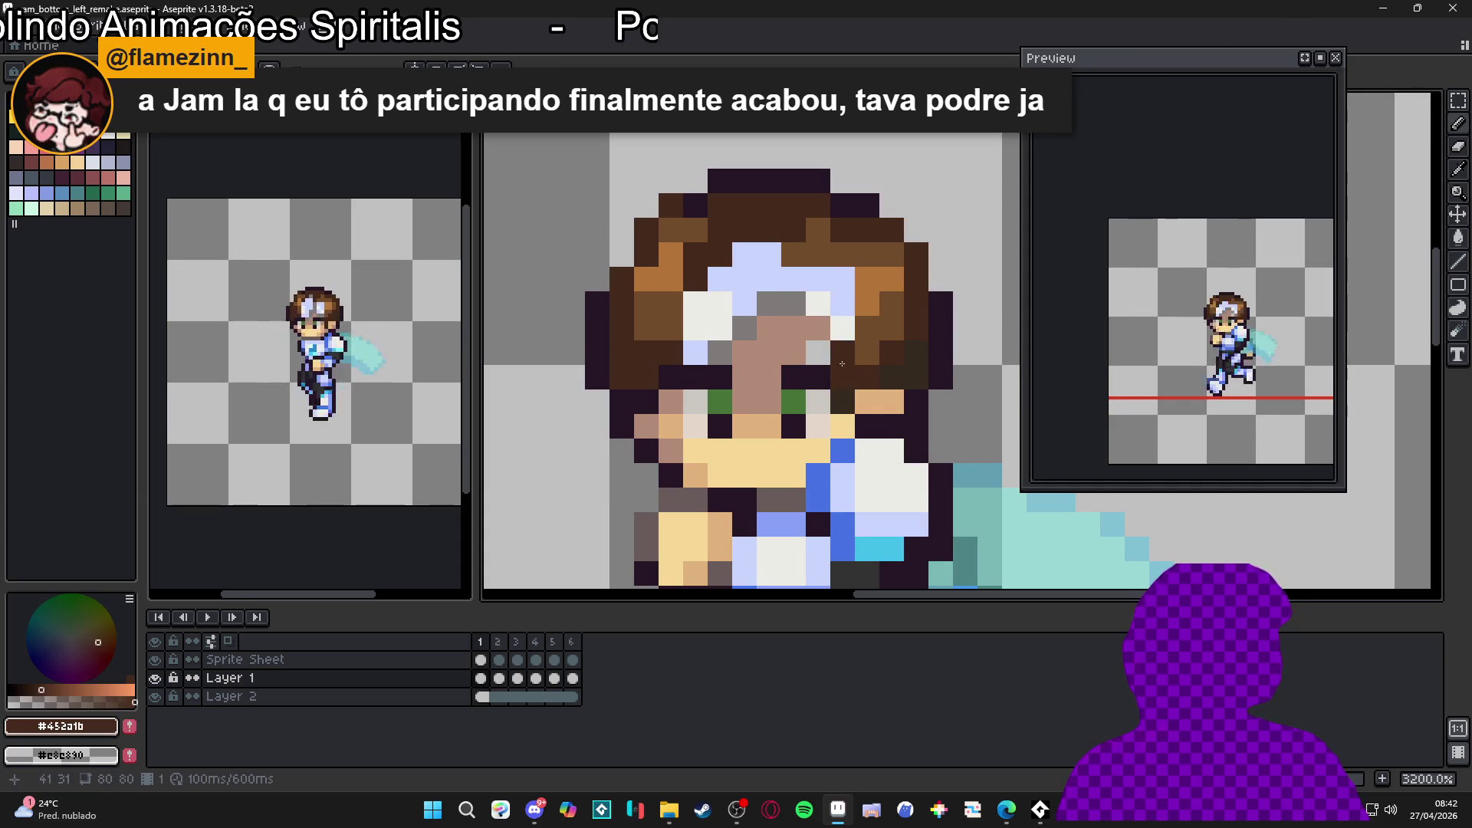
click(505, 648)
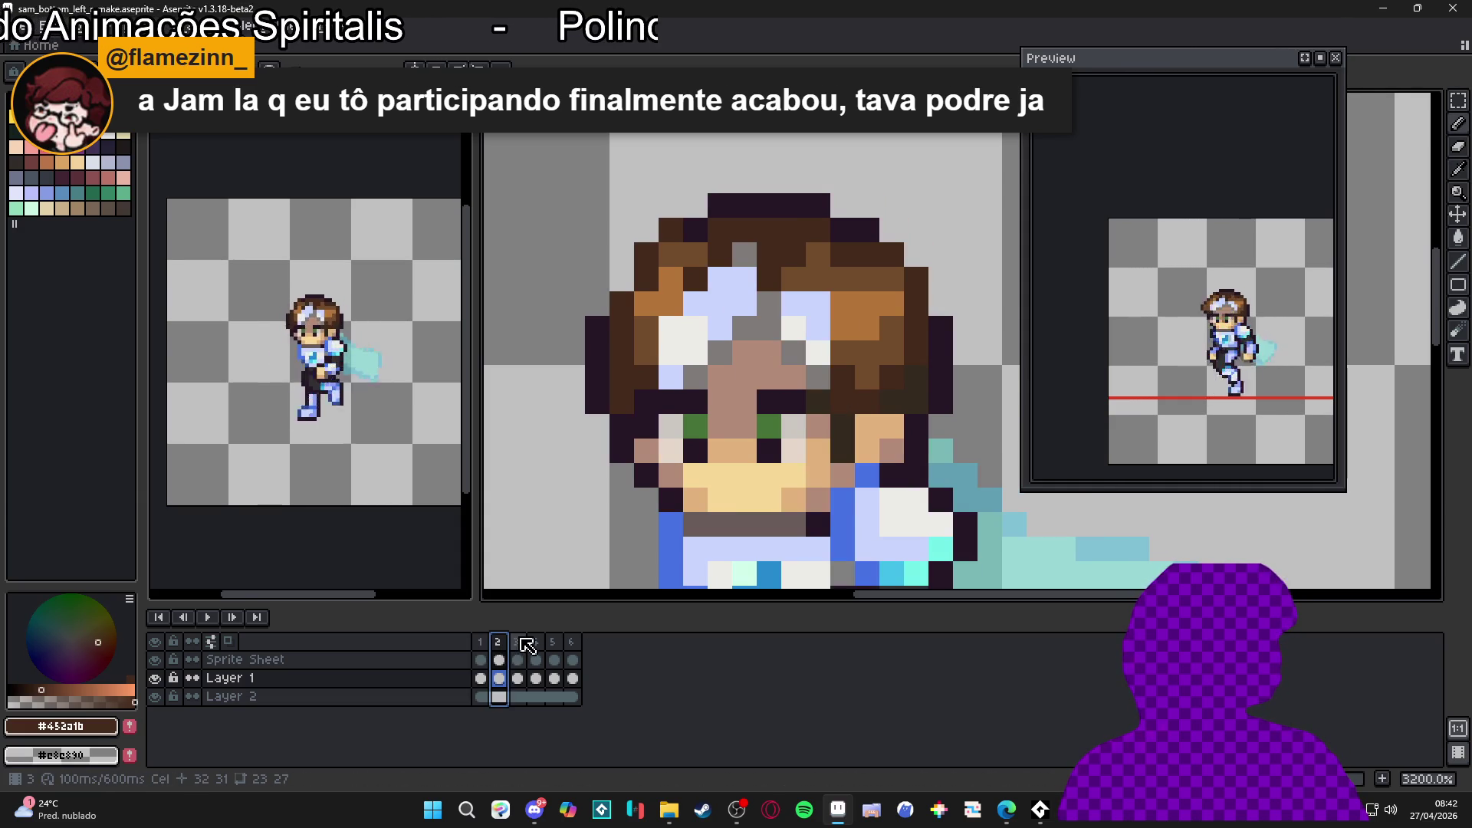
click(510, 643)
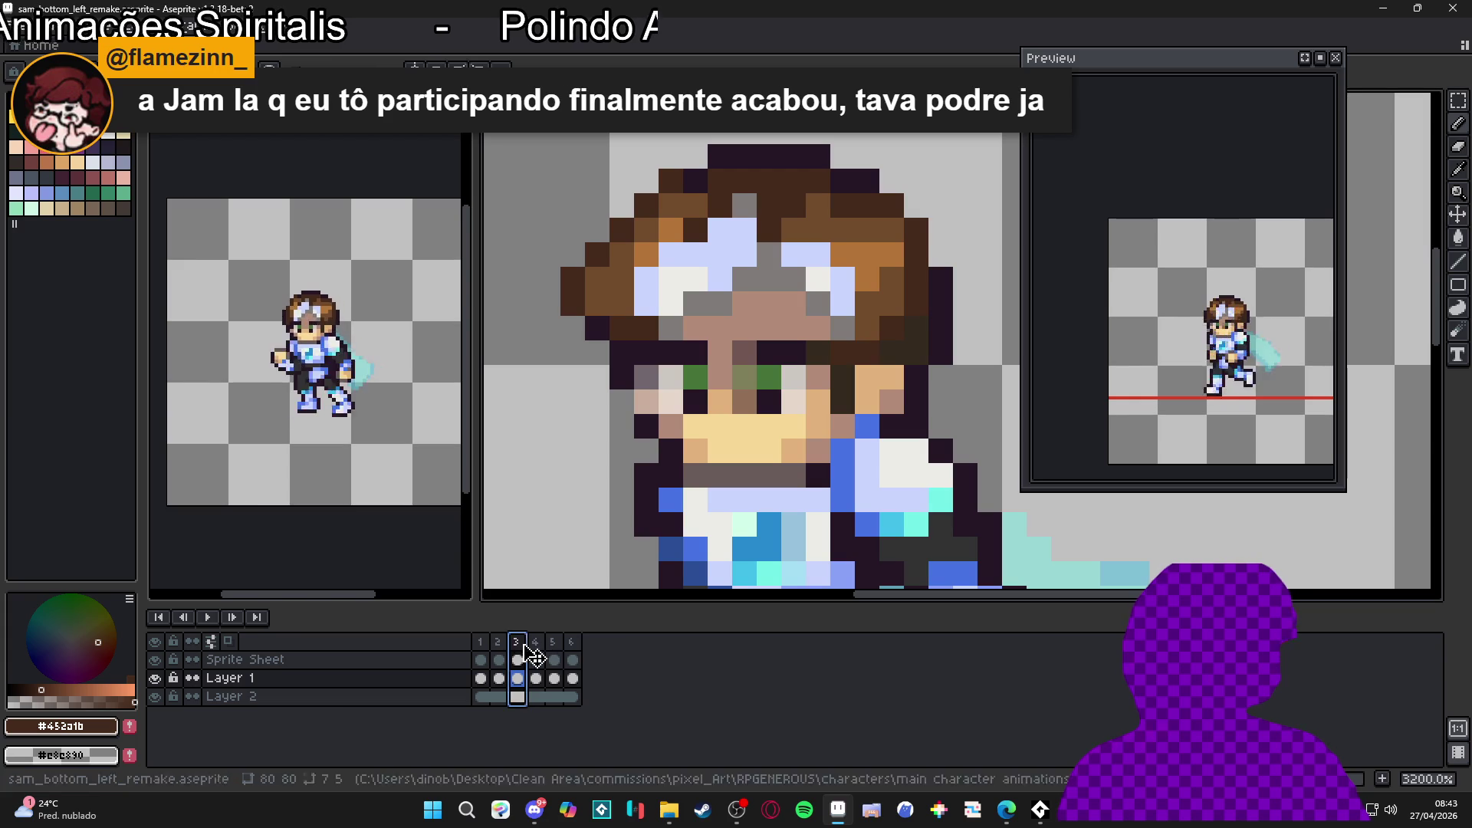
Step: On frame 1, retouch a face pixel with the #b28b78 skin tone
click(480, 648)
alt+click(812, 309)
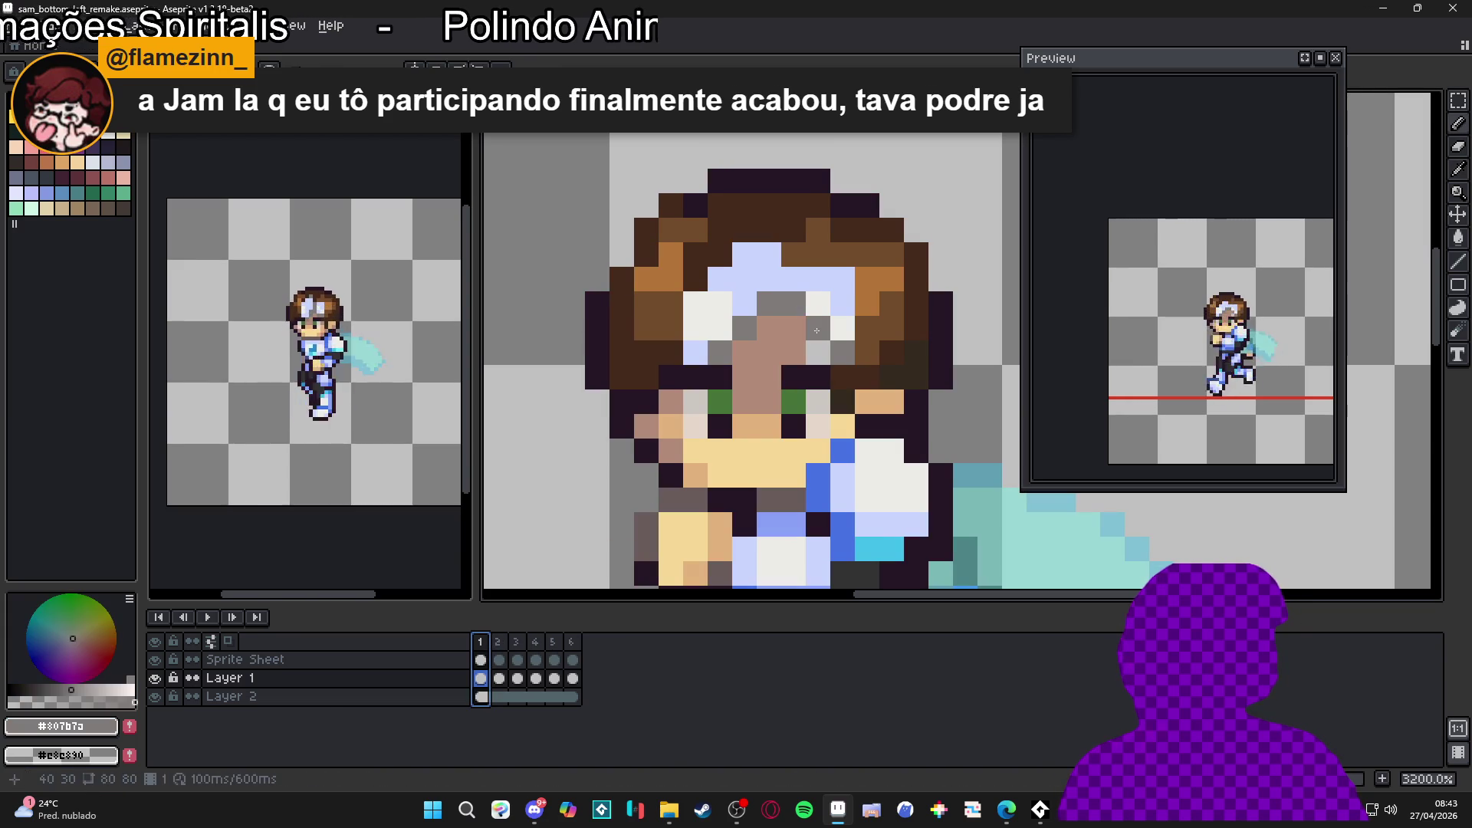
click(812, 357)
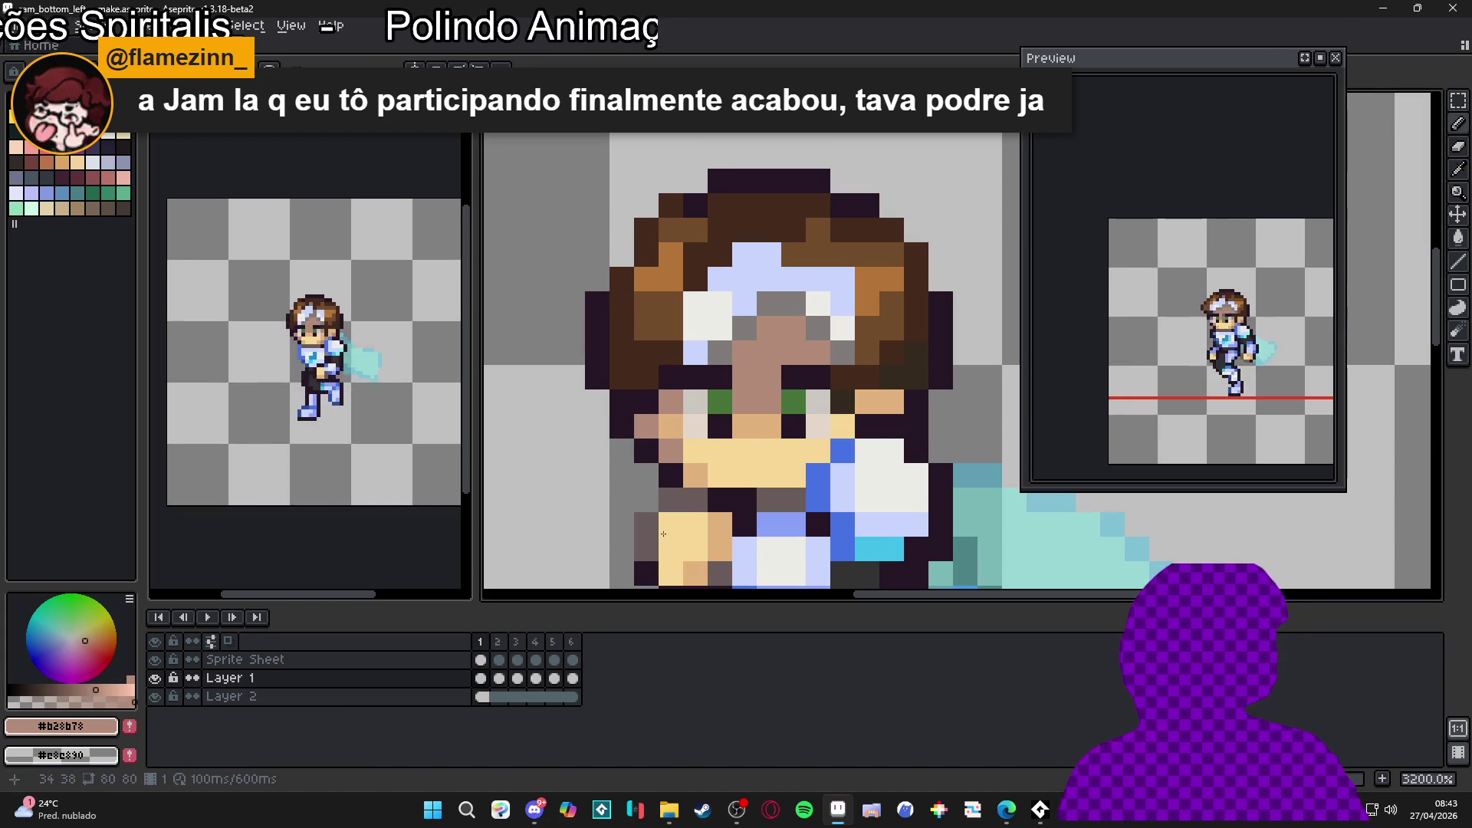
Step: Step through frames 2, 3 and 4 of the run
click(497, 650)
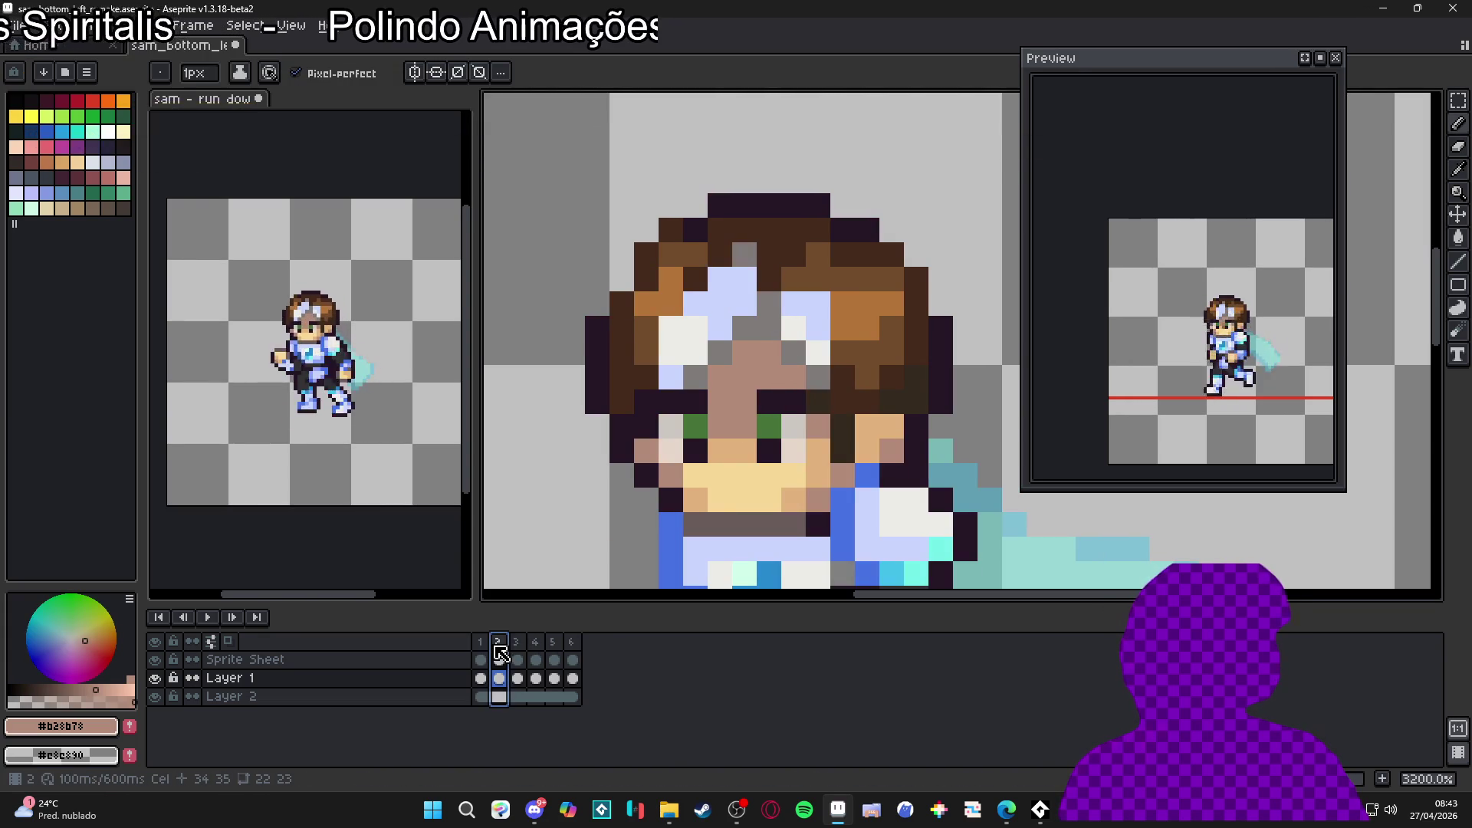
click(518, 651)
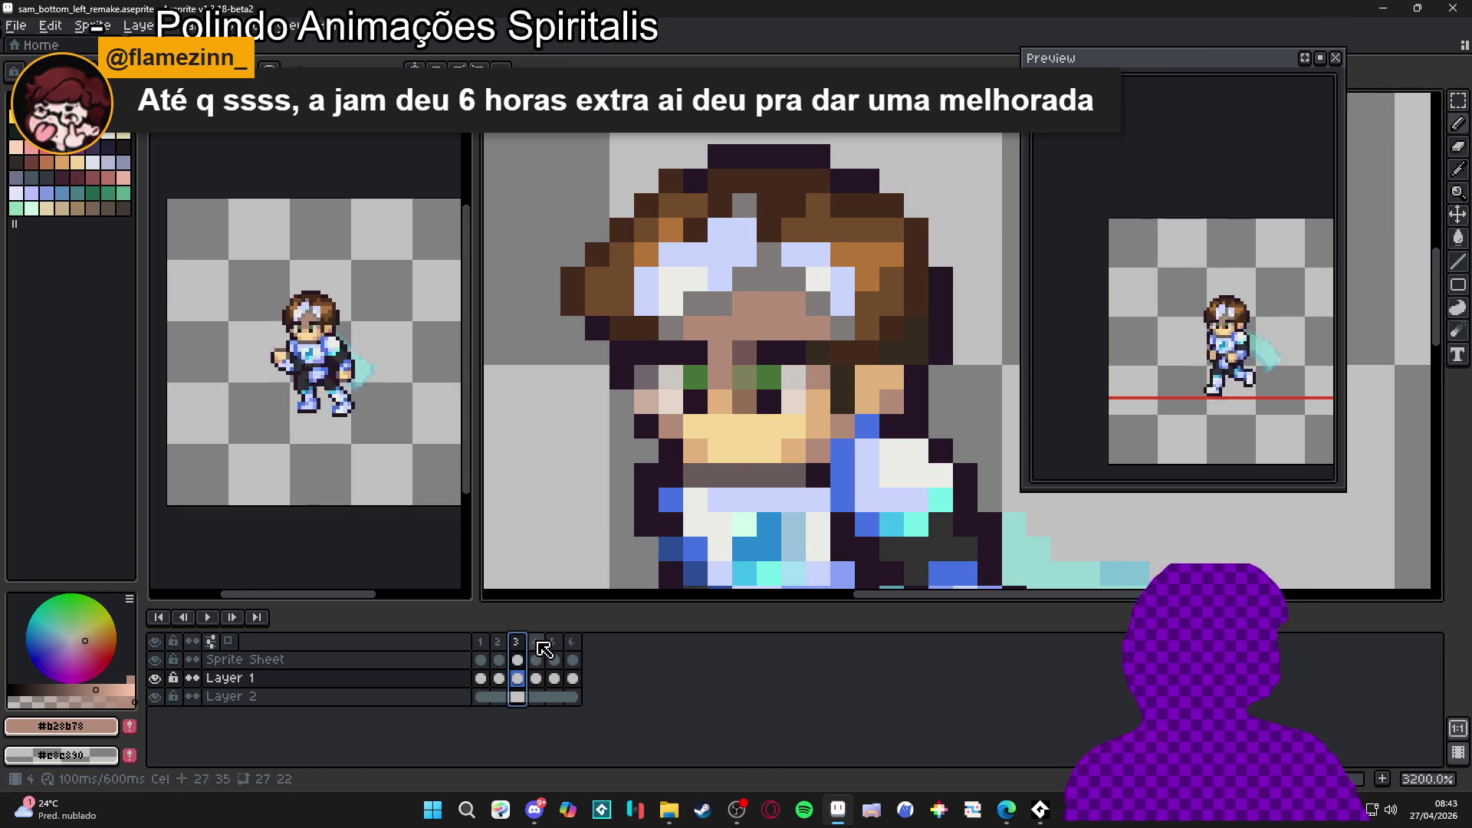
click(540, 646)
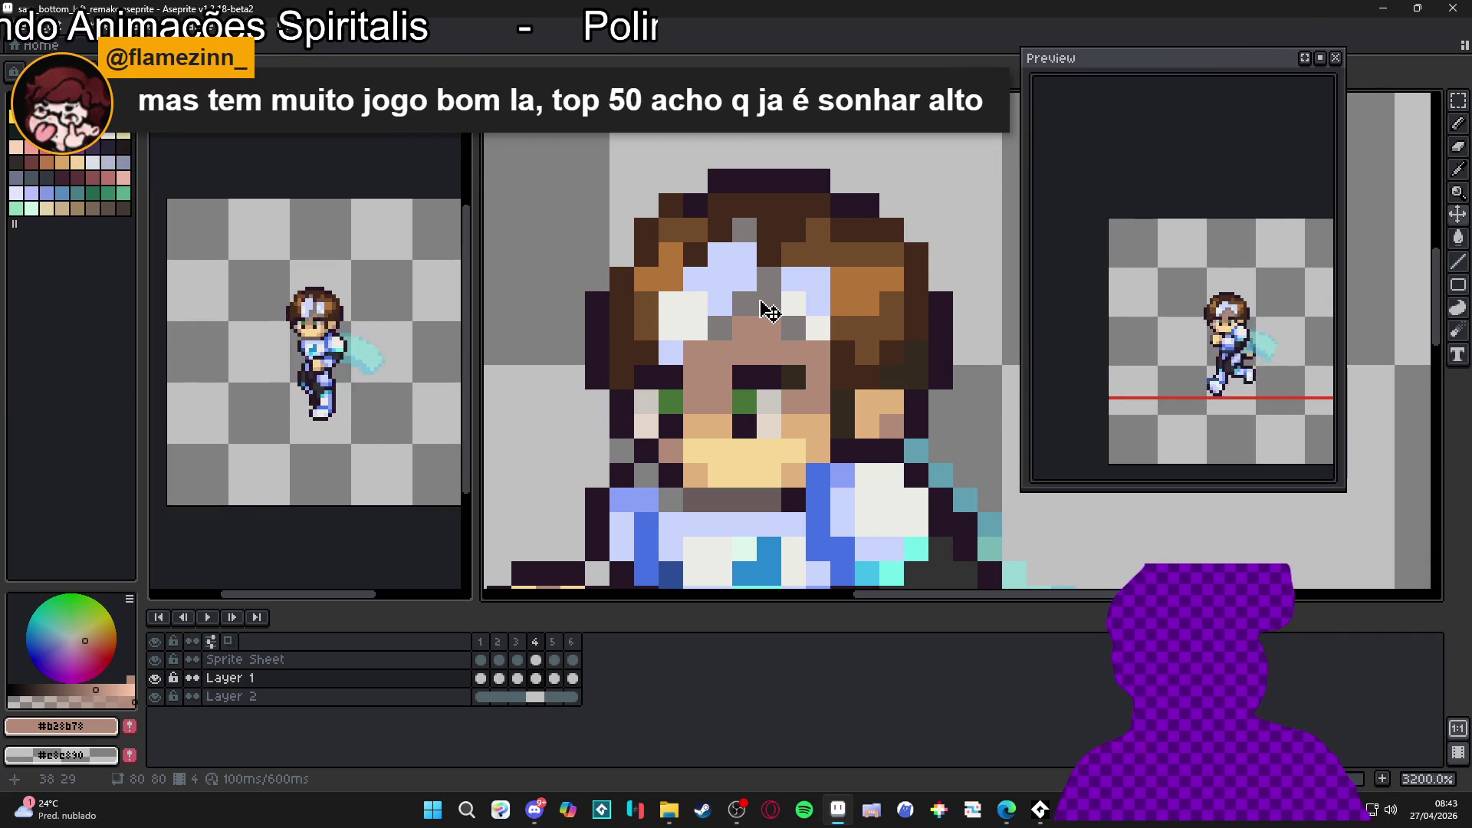
Step: Select the forehead hair pixels and the block beside them, and shift them one pixel left
scroll(769, 311, up, 1)
mouse_move(719, 287)
mouse_down()
mouse_move(756, 323)
mouse_move(794, 323)
mouse_move(642, 287)
mouse_move(643, 247)
mouse_up()
drag(745, 238, 747, 241)
mouse_move(713, 290)
mouse_down()
mouse_move(628, 348)
mouse_move(633, 379)
mouse_up()
drag(851, 261, 801, 353)
drag(772, 293, 735, 294)
key(b)
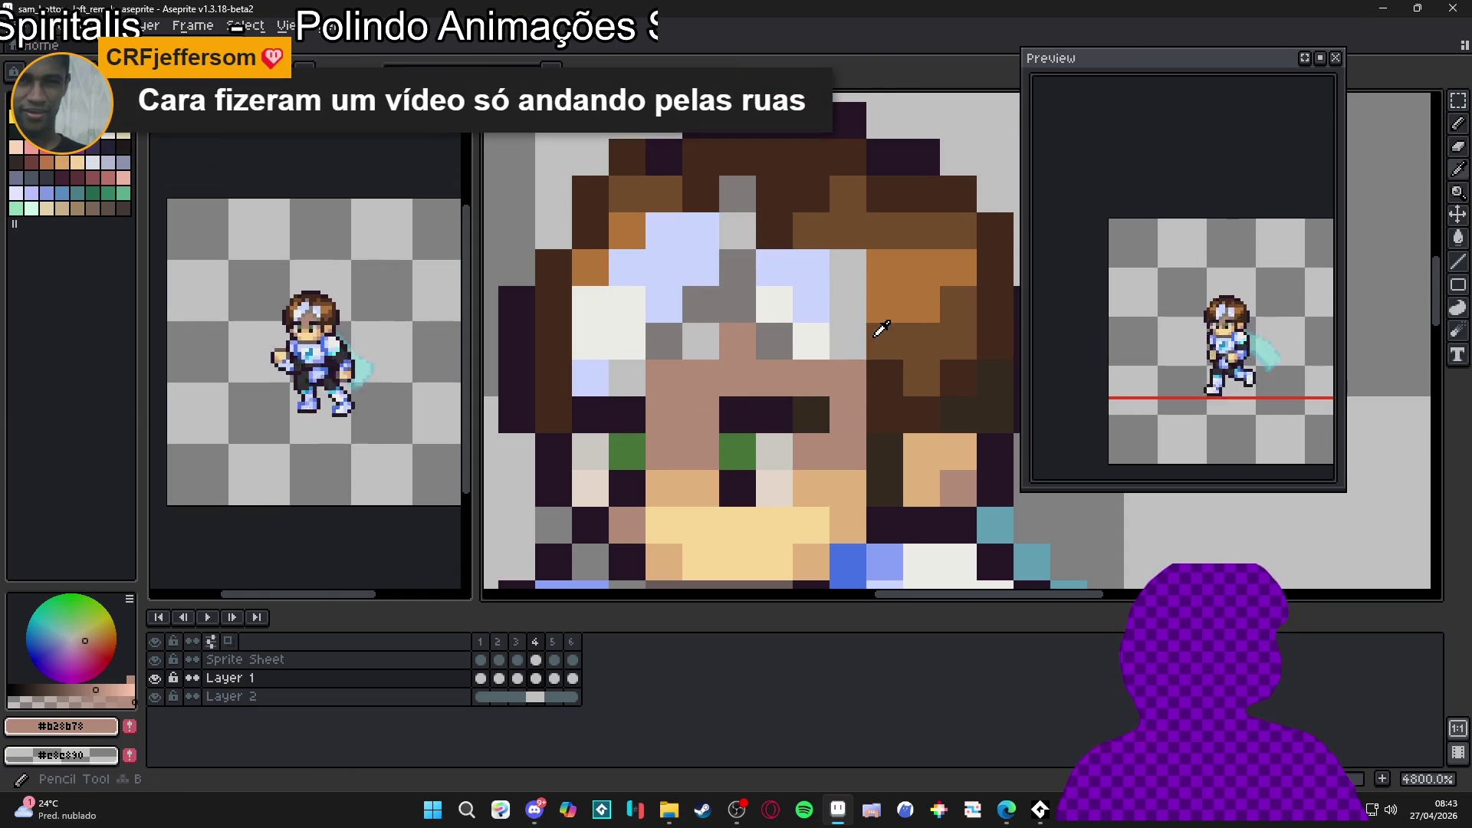
Step: Repaint the forehead hair pixels in brown, orange and dark brown shades
alt+click(880, 333)
click(851, 341)
alt+click(876, 309)
drag(848, 305, 848, 267)
alt+click(958, 307)
click(920, 303)
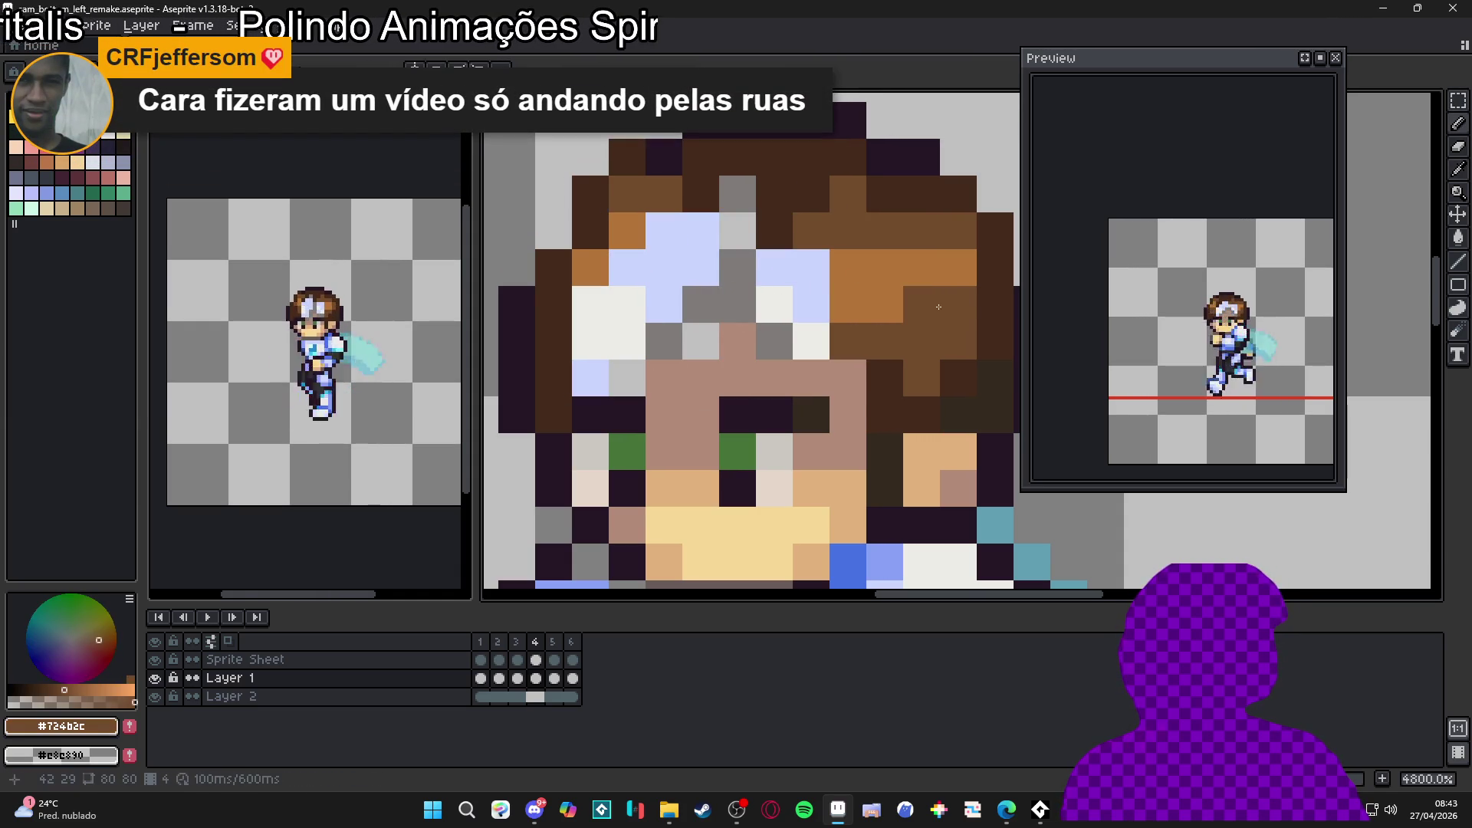
drag(958, 268, 915, 266)
Step: Turn a pixel beside the block orange and paint remaining hair pixels dark and medium brown
key(ctrl+z)
alt+click(779, 226)
drag(738, 230, 738, 193)
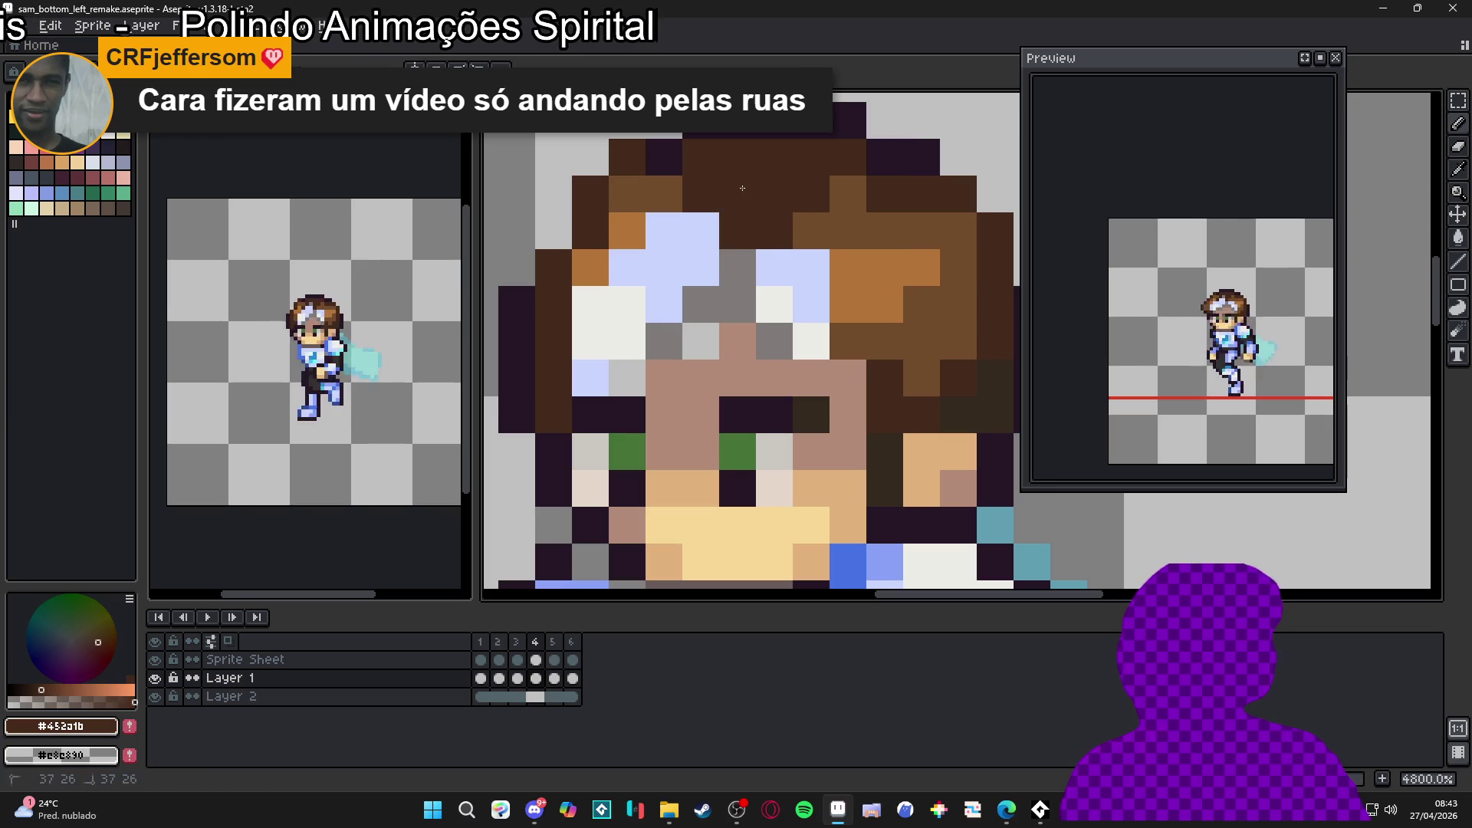
alt+click(815, 222)
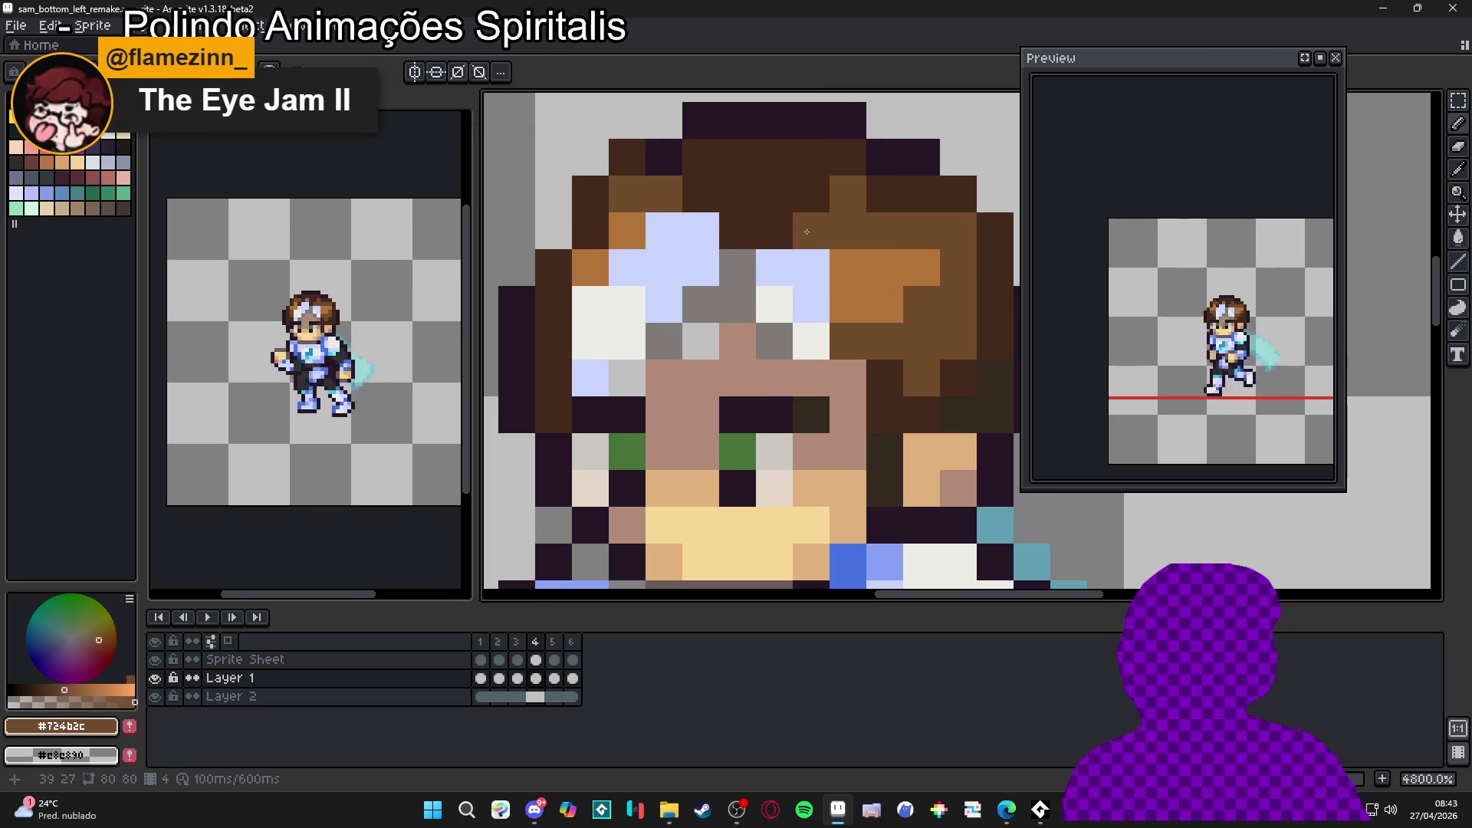
click(776, 230)
click(808, 201)
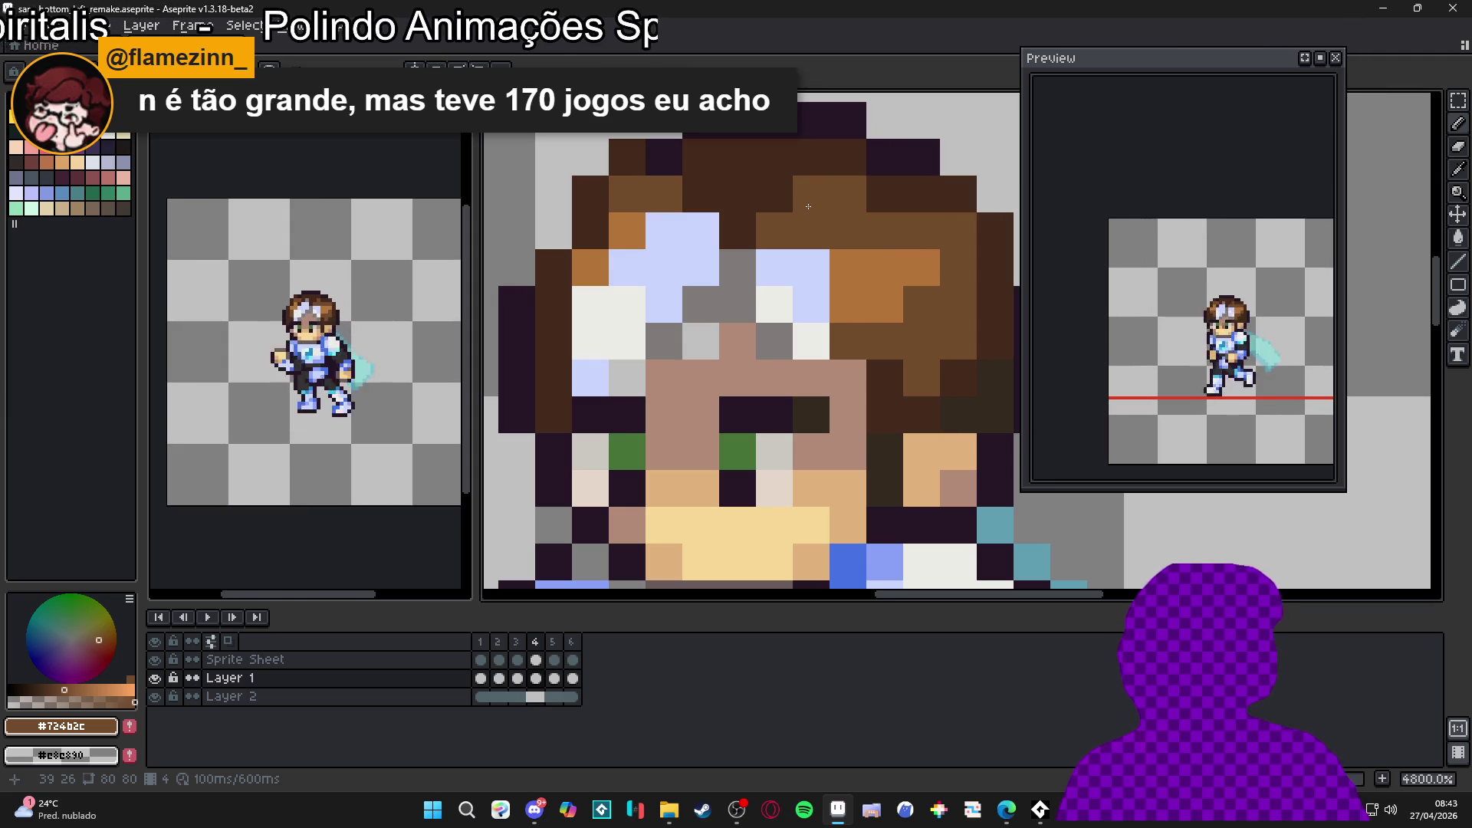
scroll(808, 206, down, 6)
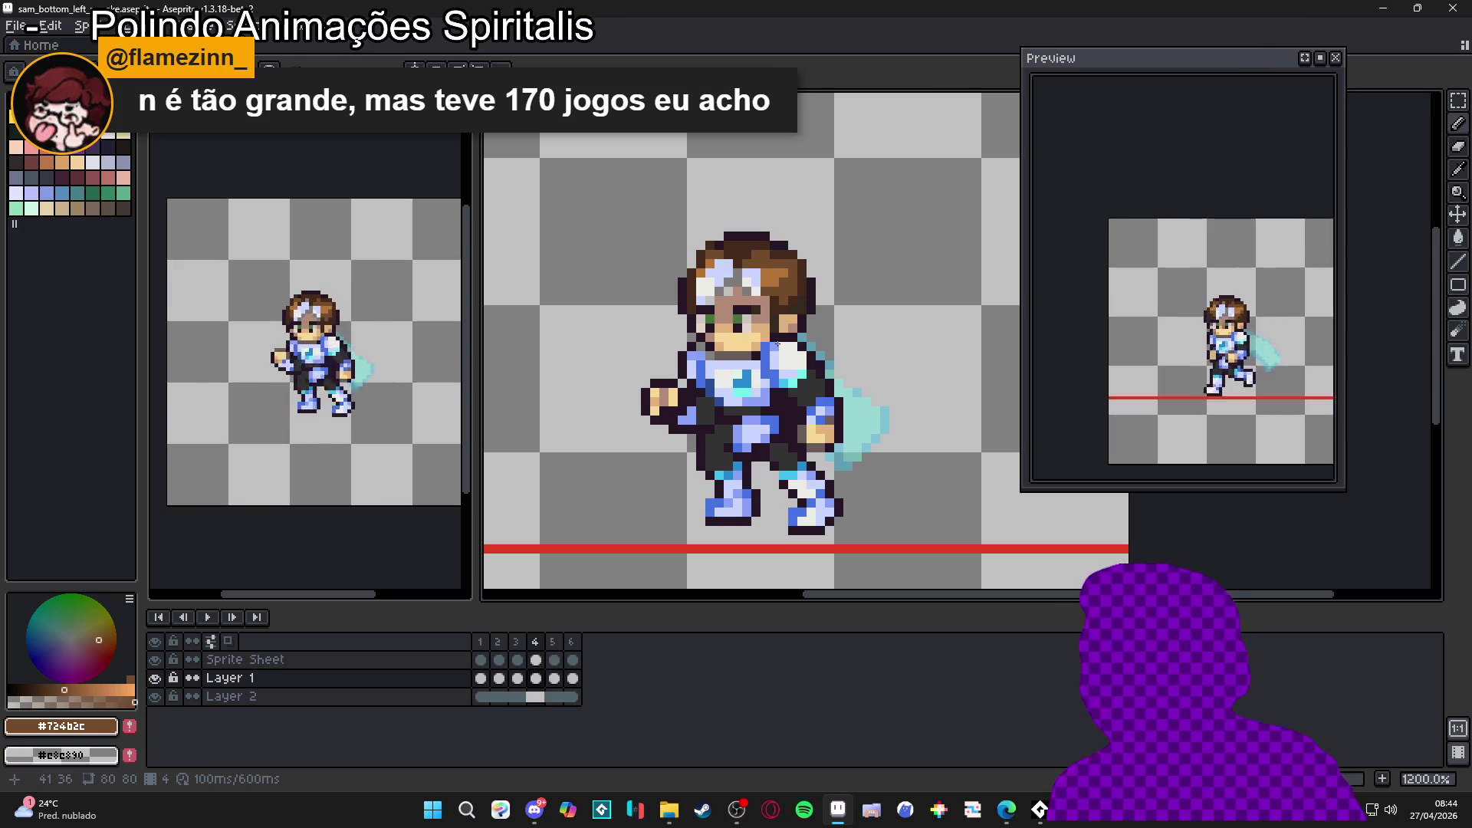
Step: Step from frame 1 through frame 4, comparing frames 3 and 4
click(480, 642)
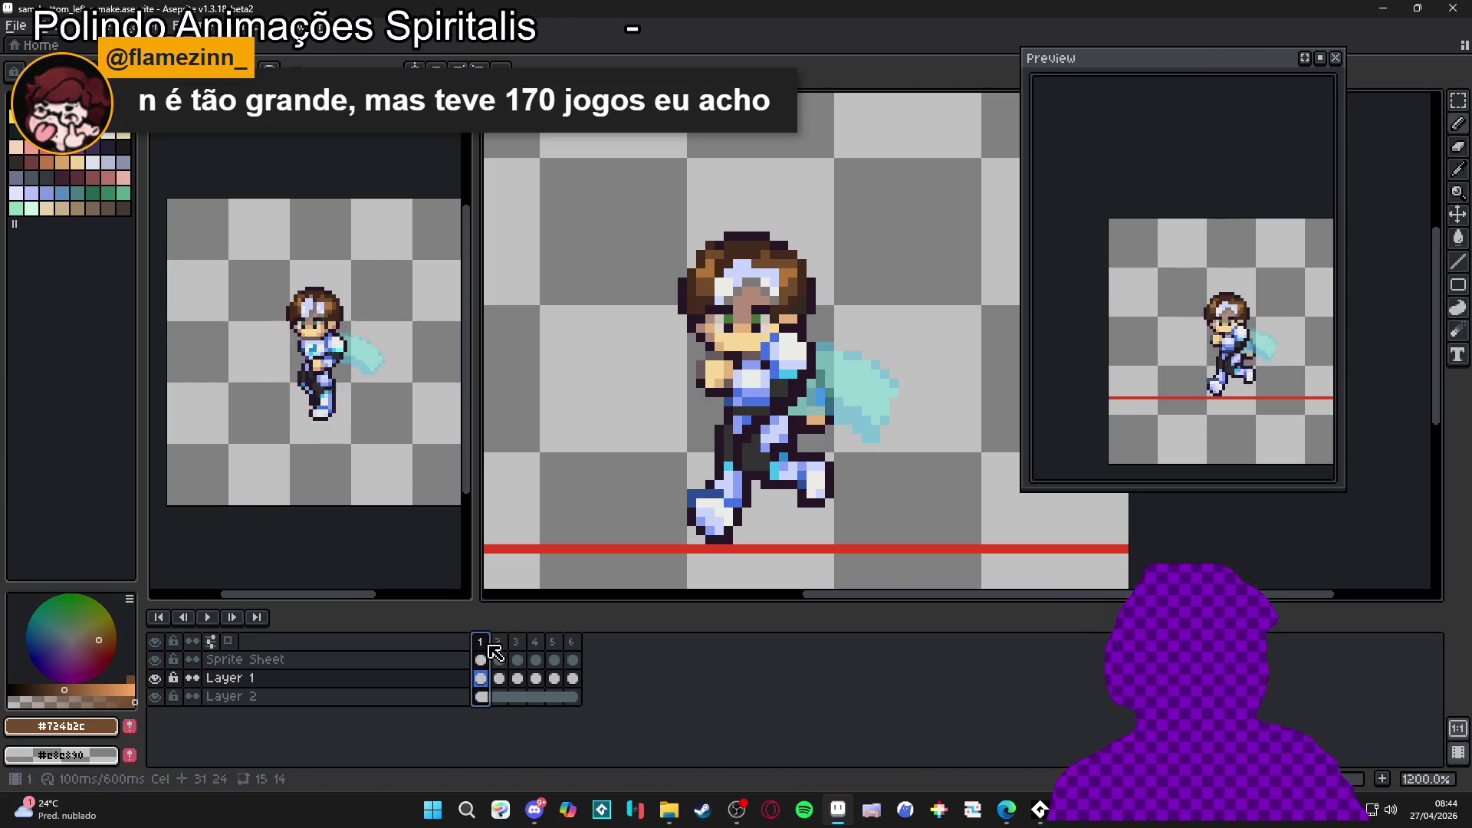
key(Right)
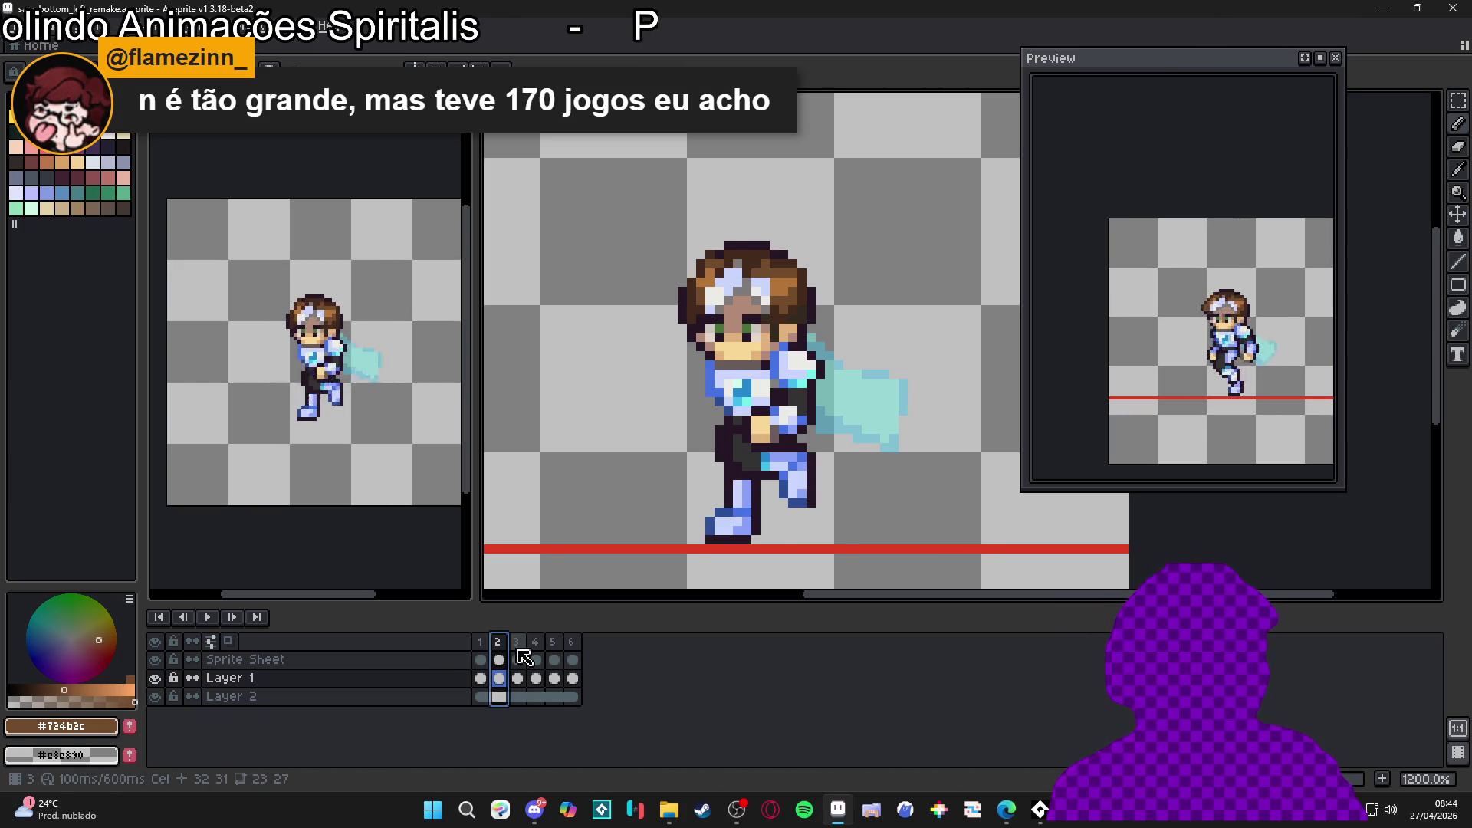
key(Right)
key(Right)
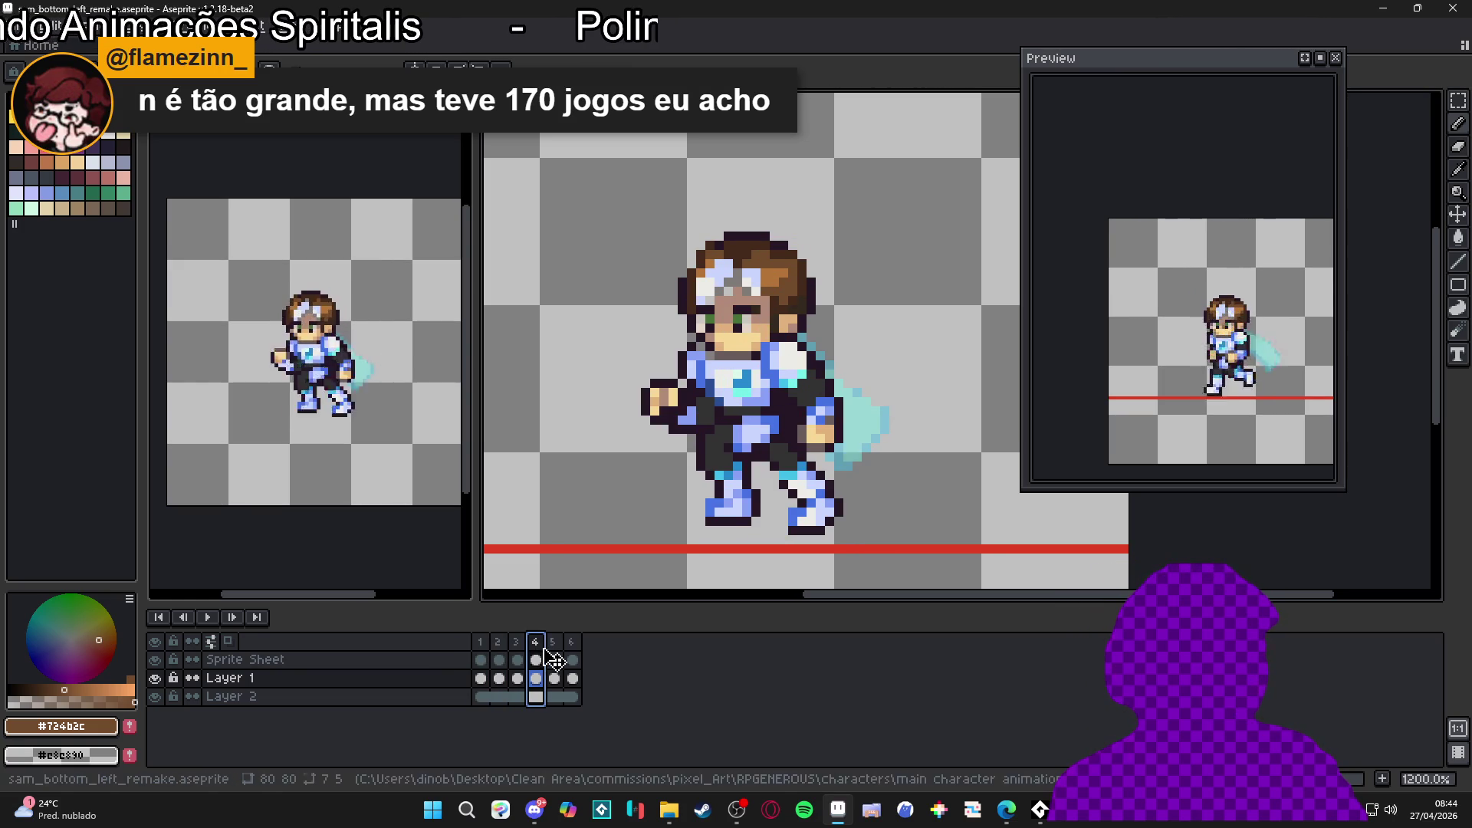
key(Left)
key(Right)
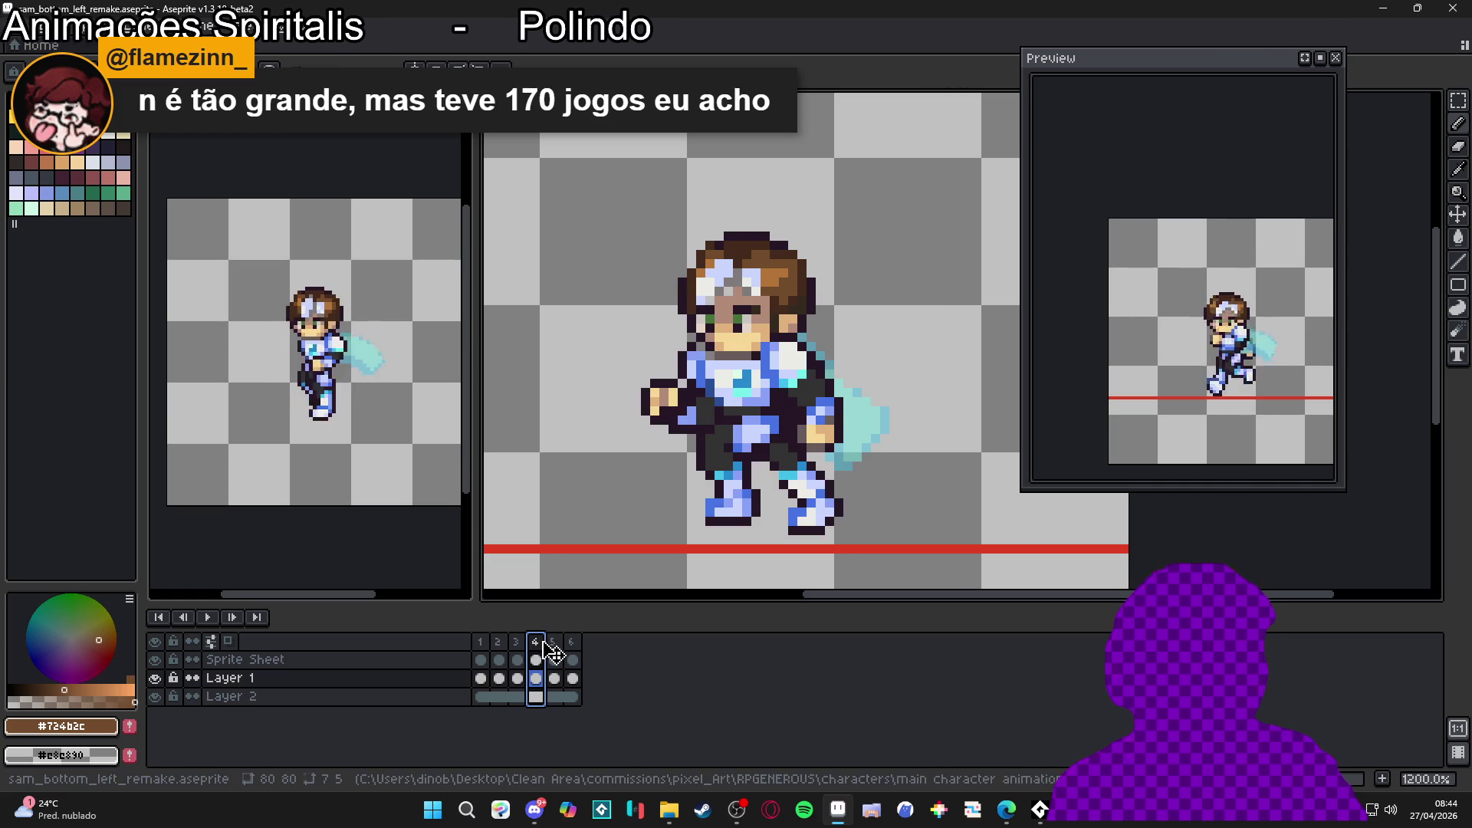
click(516, 644)
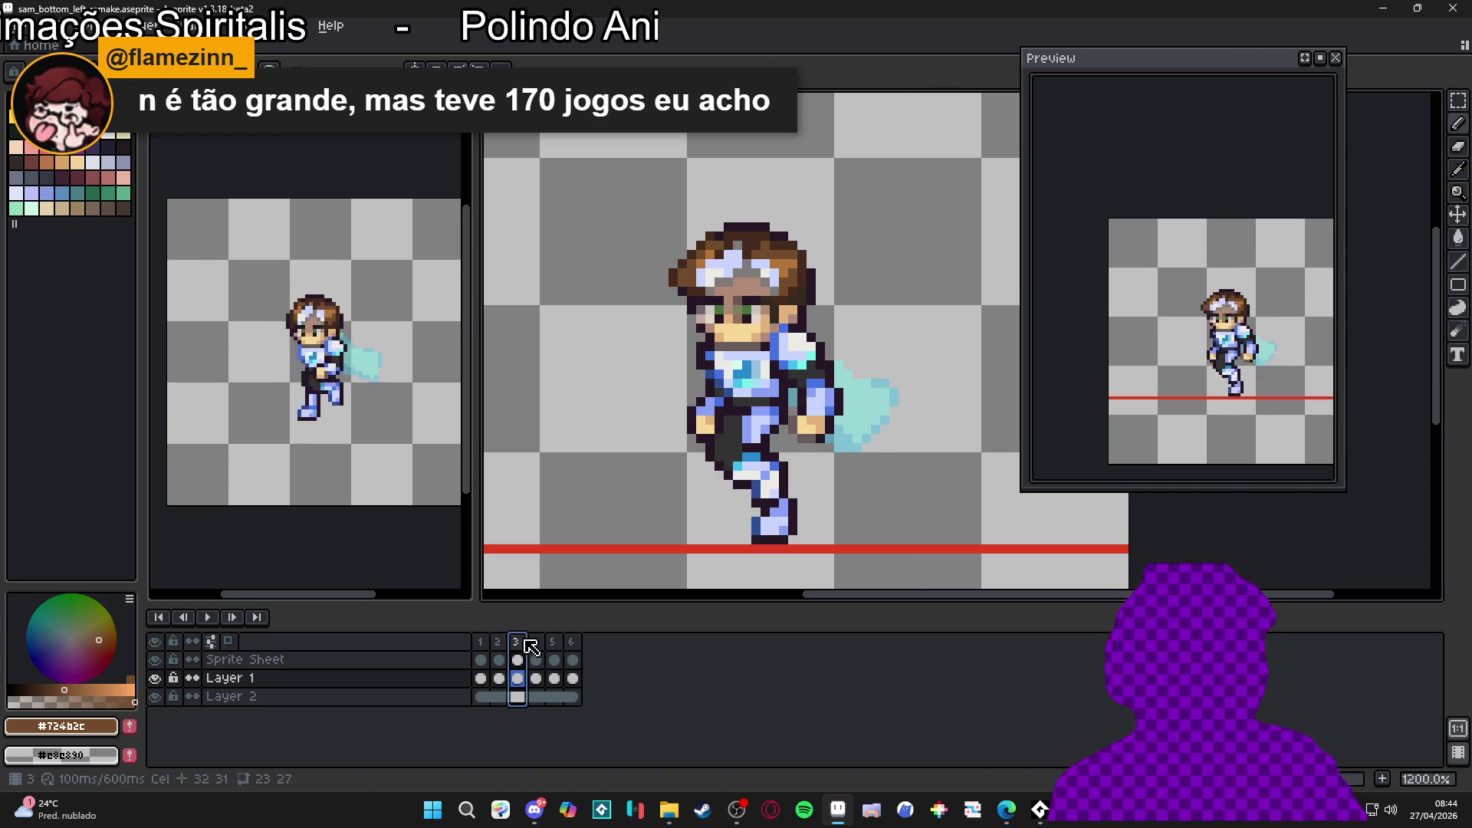
click(538, 645)
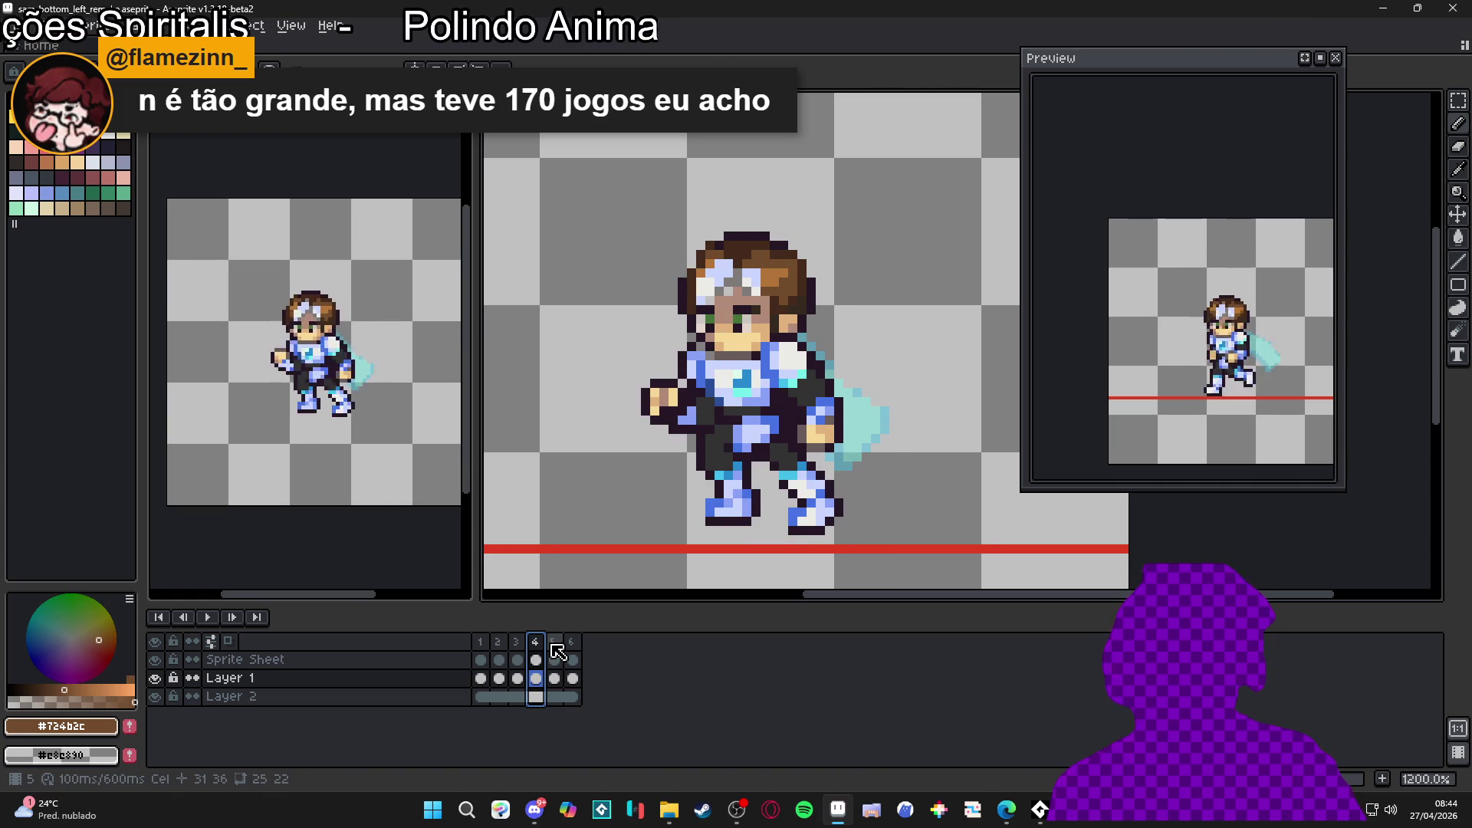
Step: Compare frames 4, 5 and 6, then return to frame 1
click(553, 650)
click(535, 646)
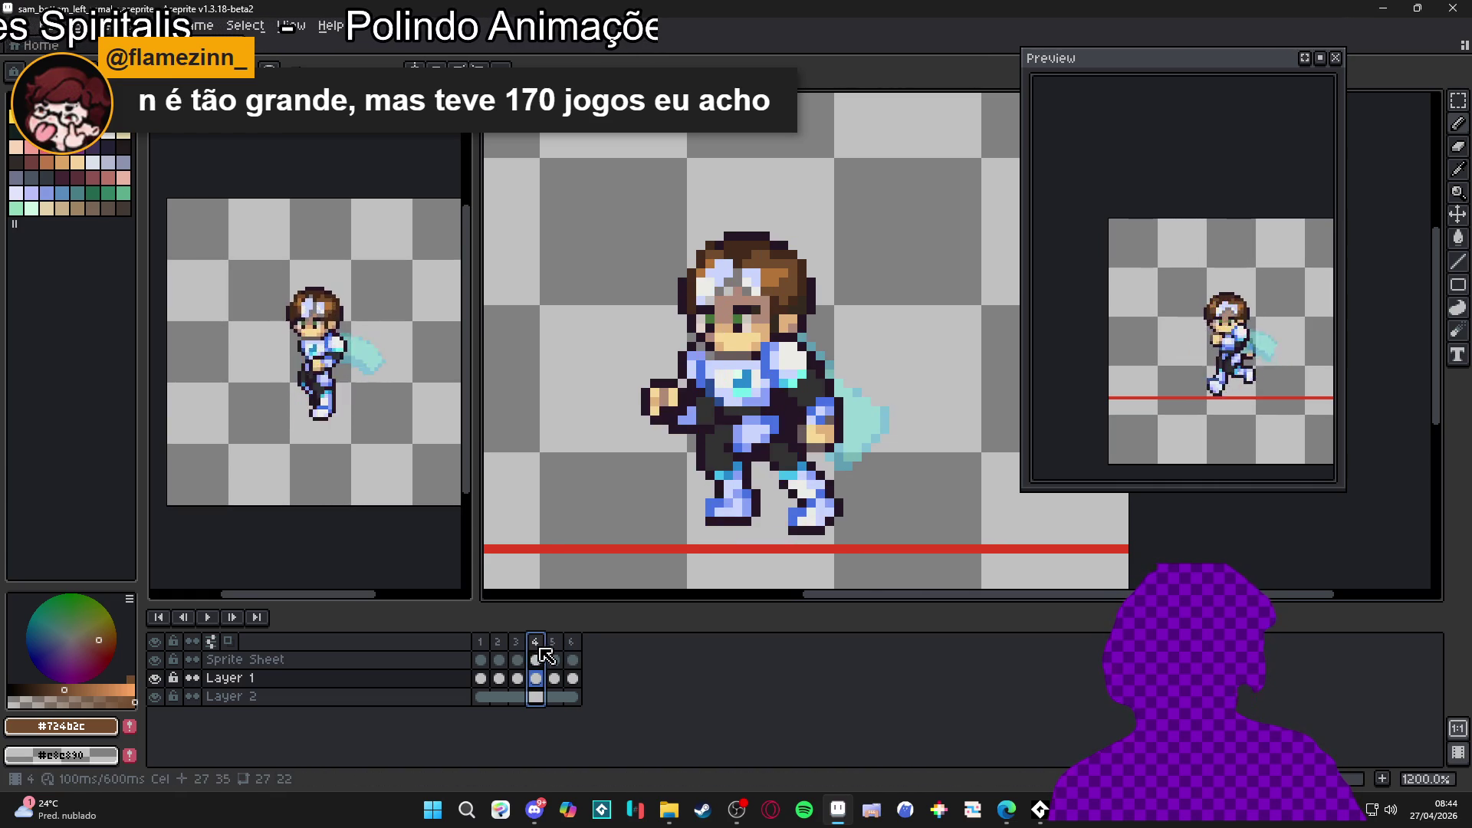
click(559, 653)
click(575, 653)
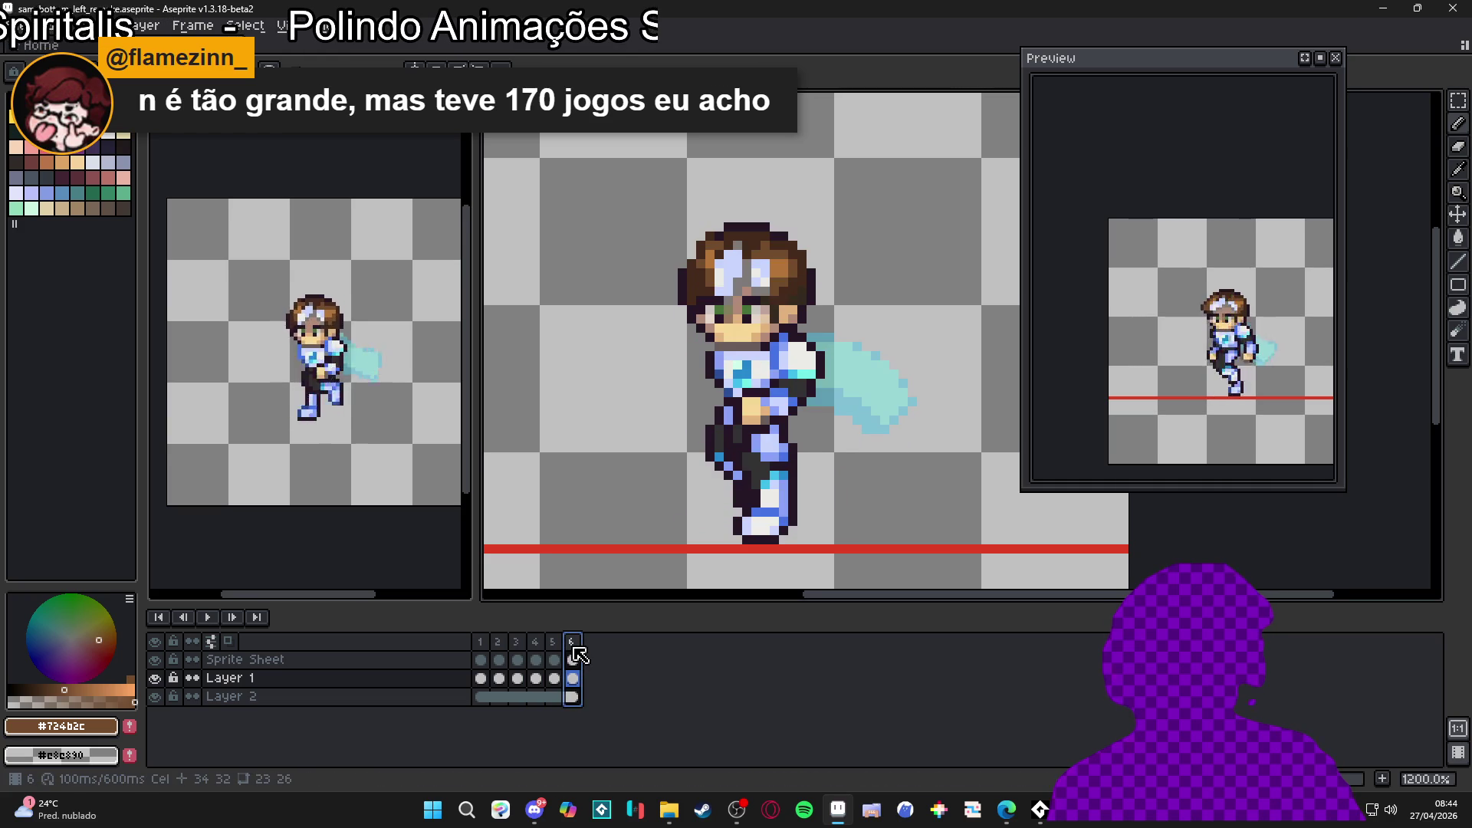
key(Left)
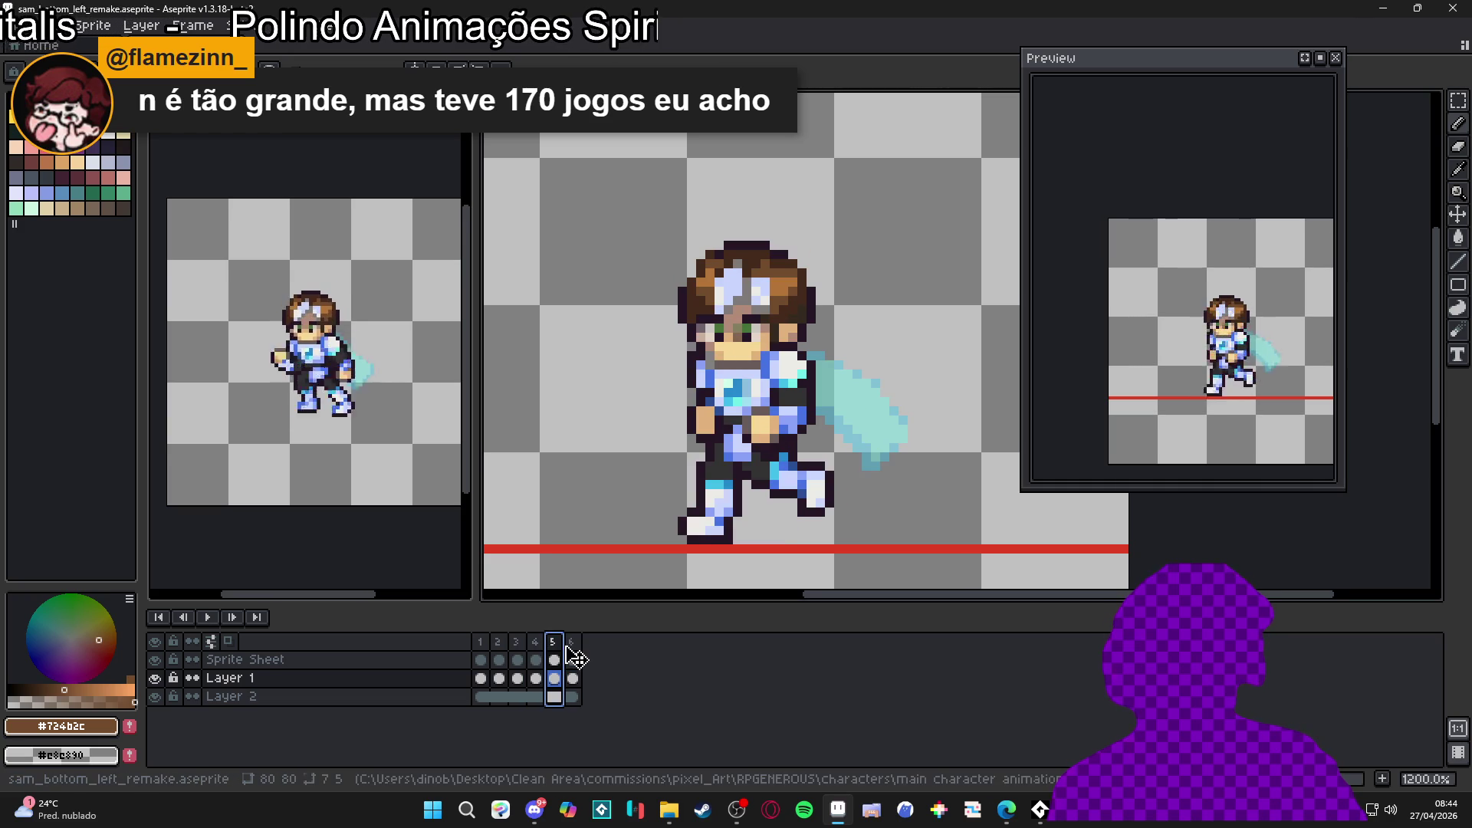
click(578, 652)
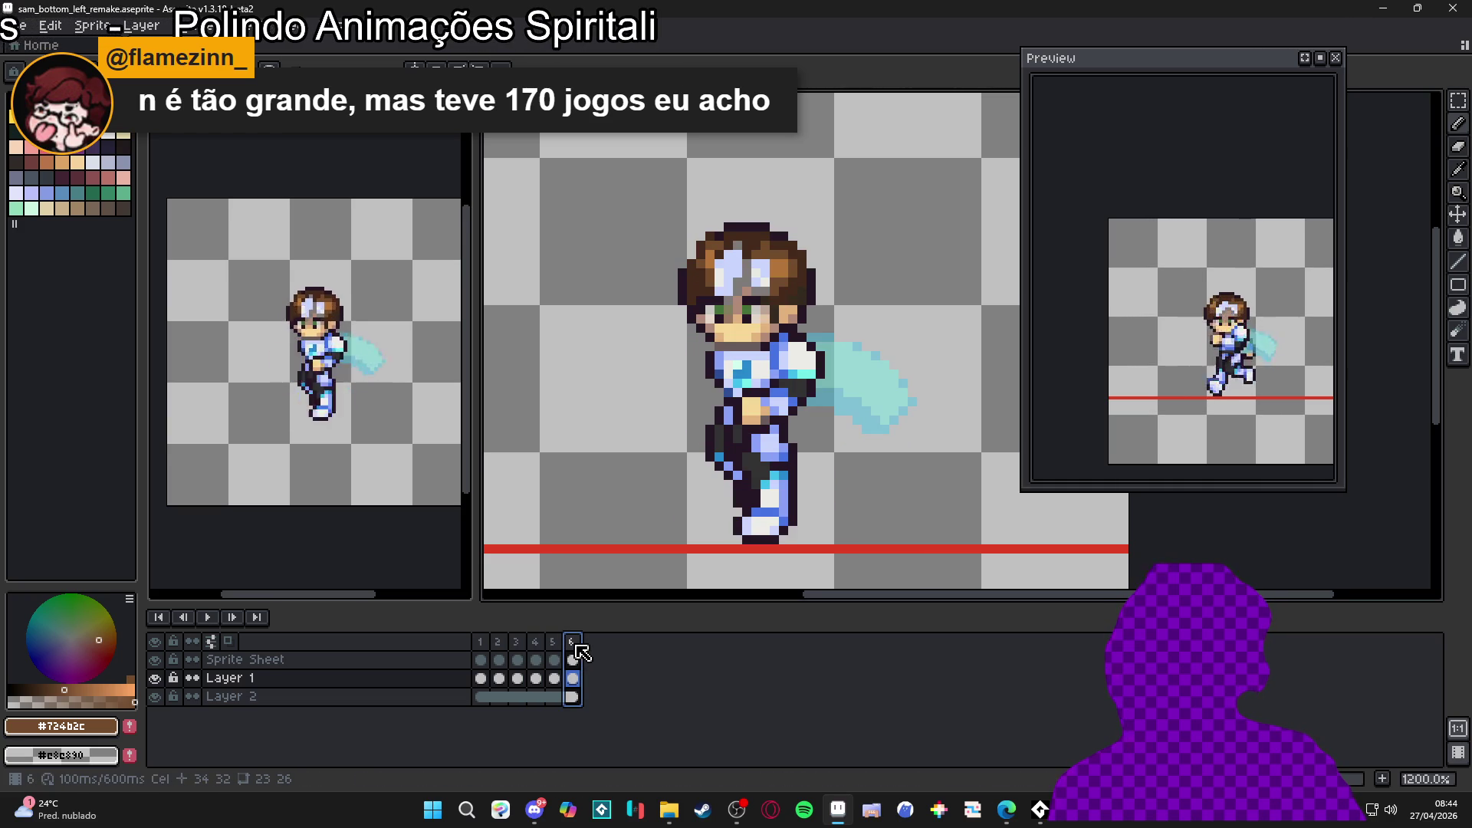
click(481, 651)
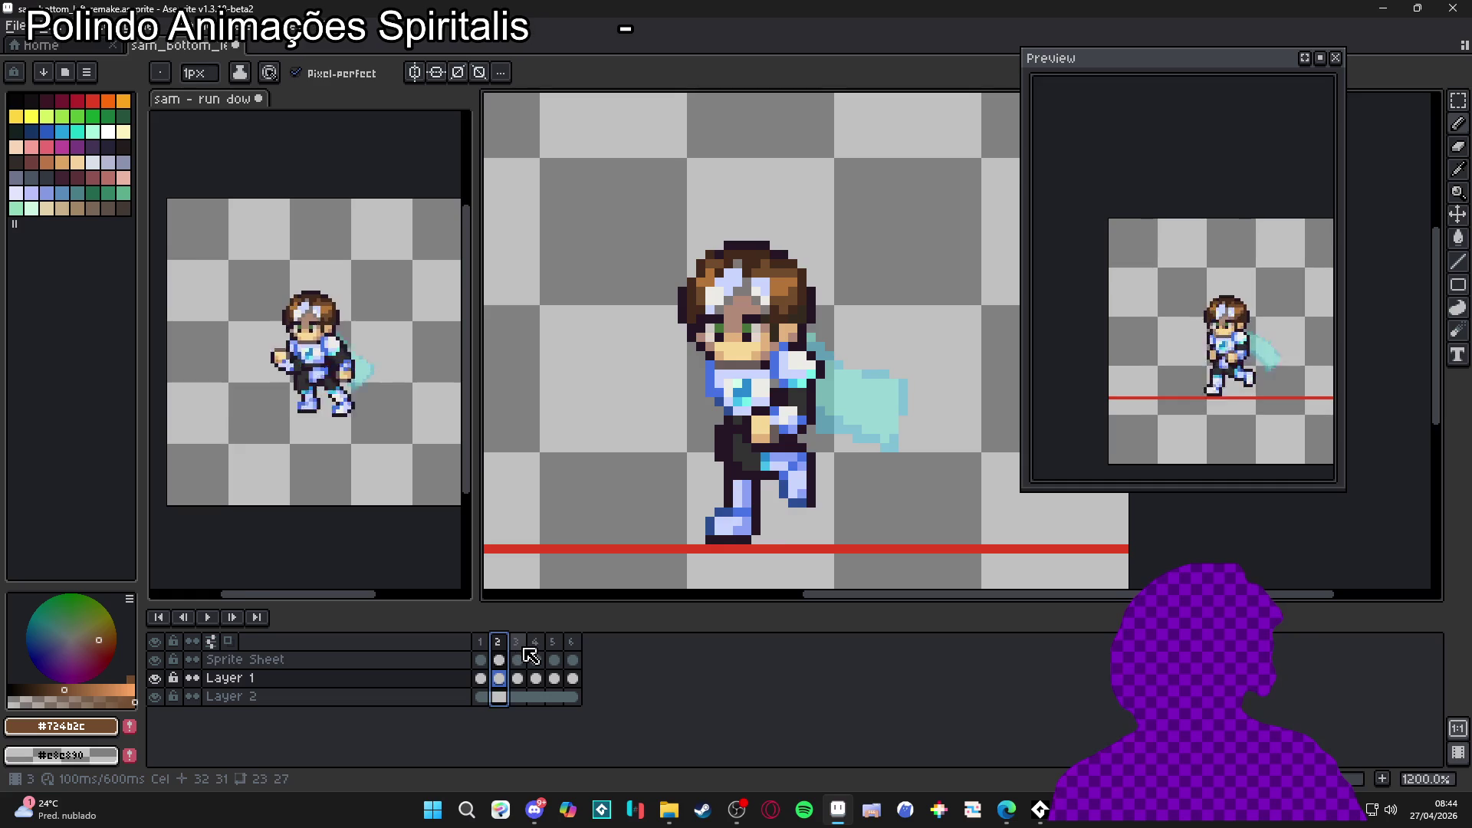
Step: Flip between Sprite Sheet frames 3 and 4, then view frames 5 and 6
click(516, 644)
click(549, 660)
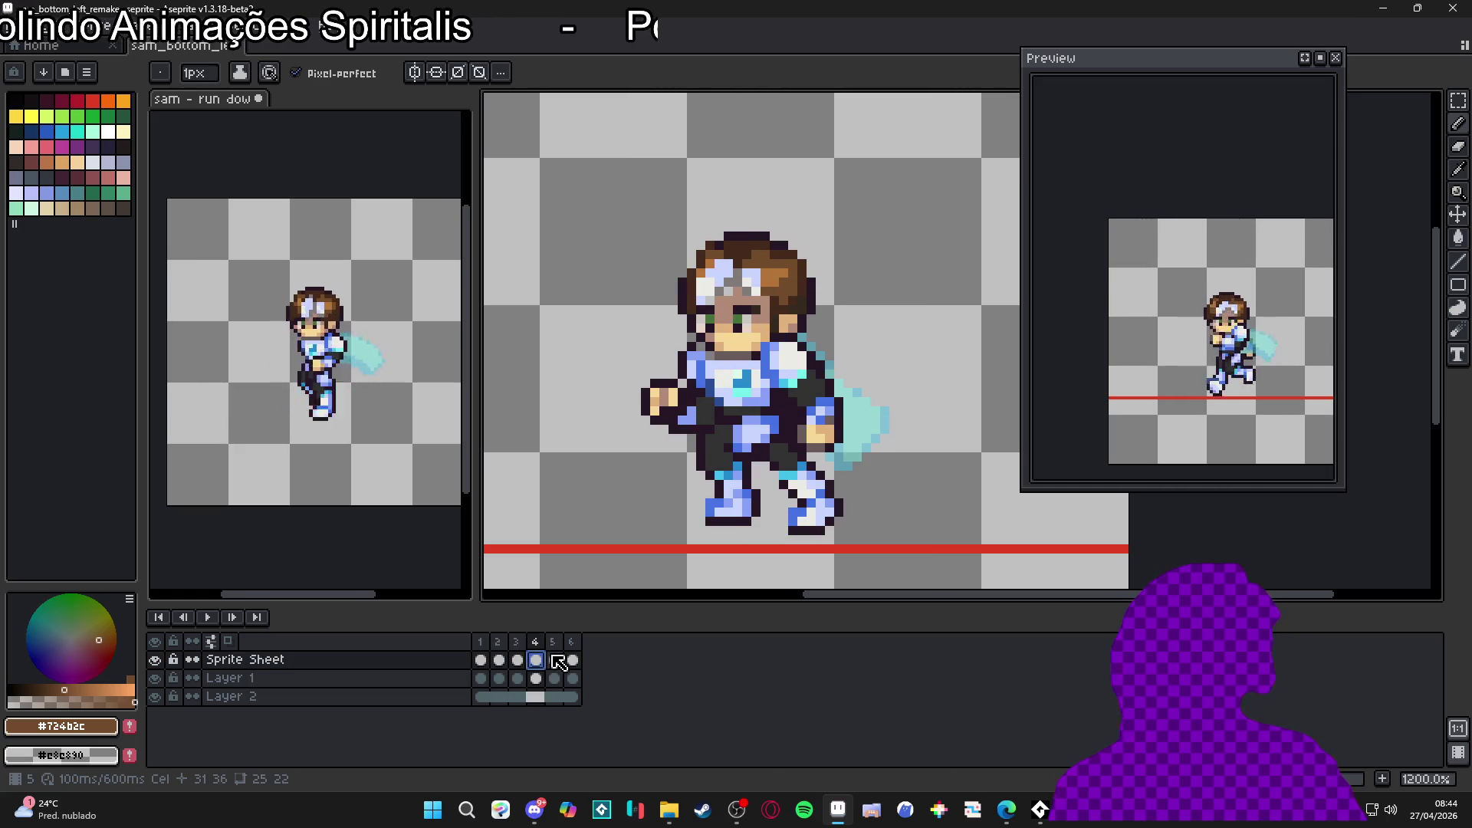
click(520, 659)
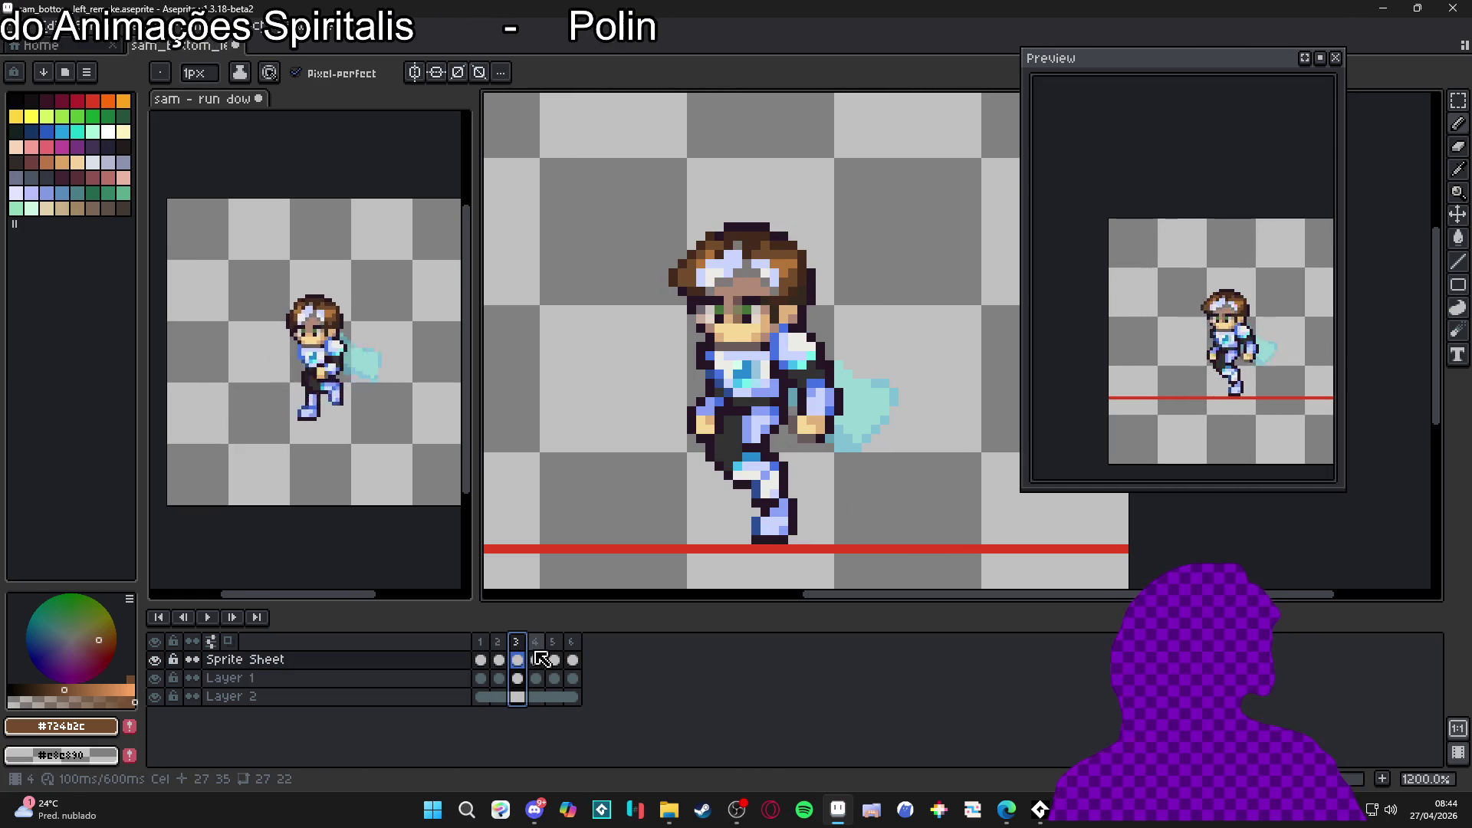
click(542, 658)
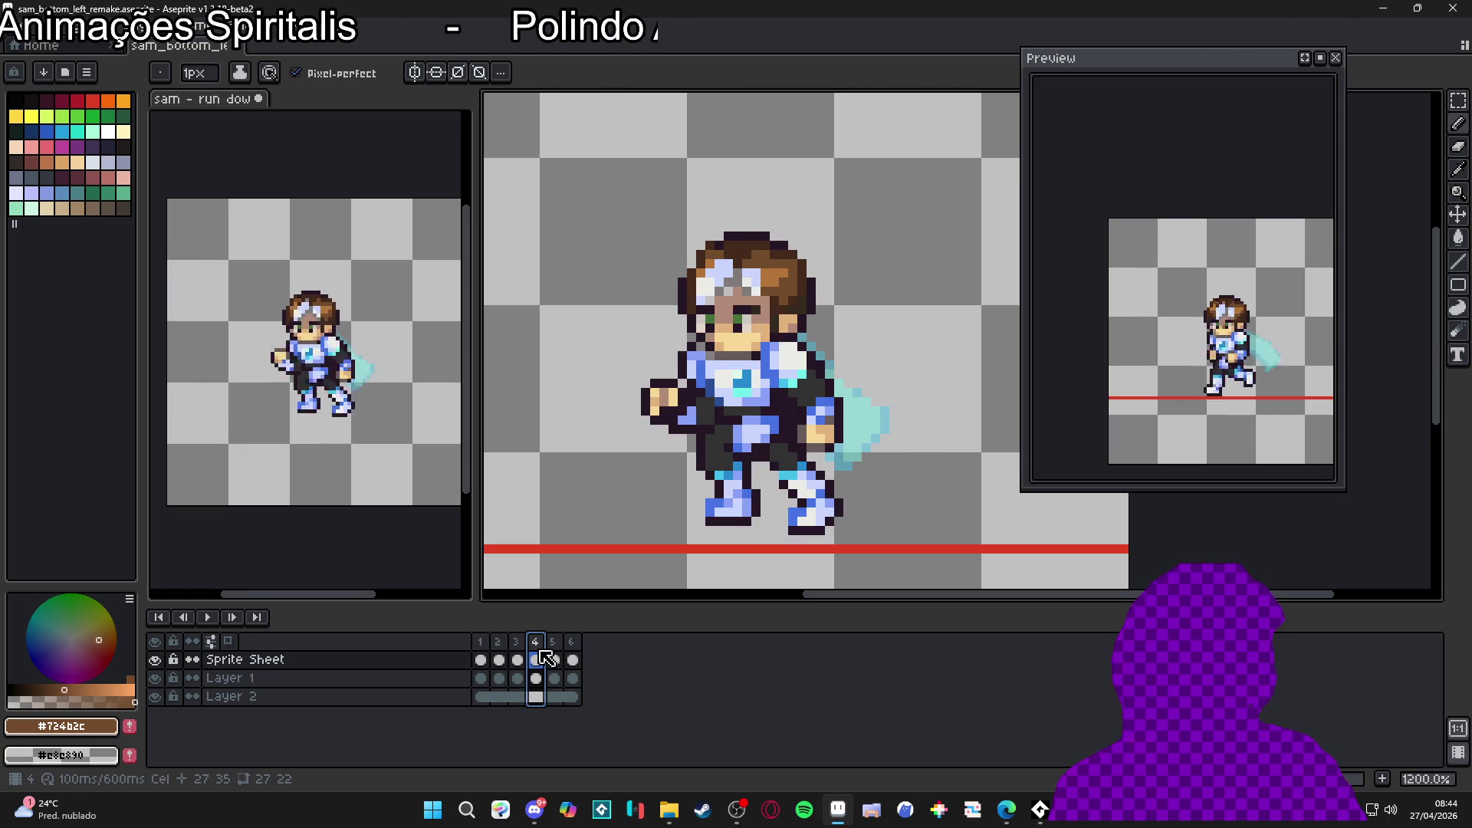
click(524, 658)
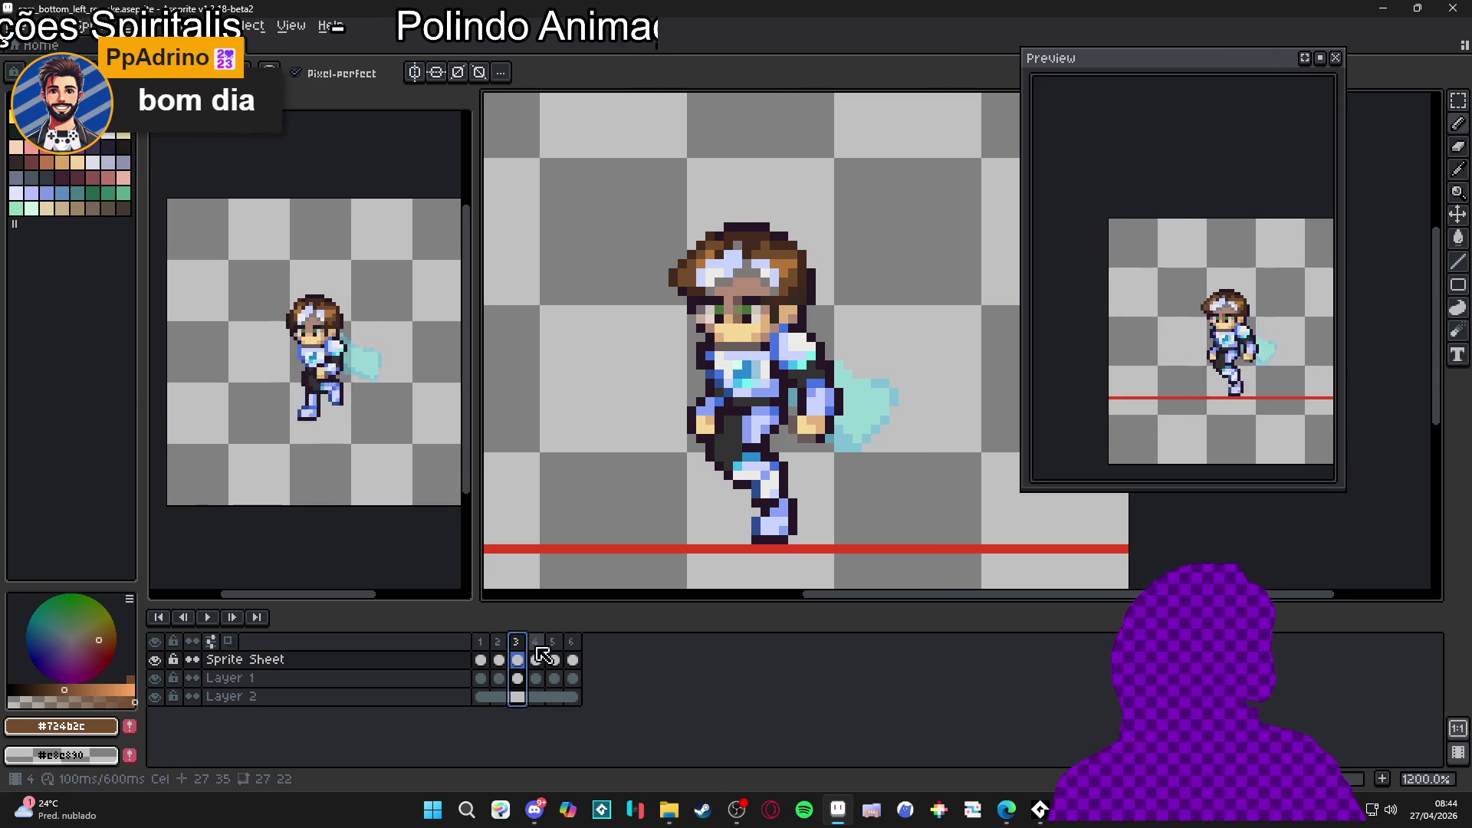
click(541, 657)
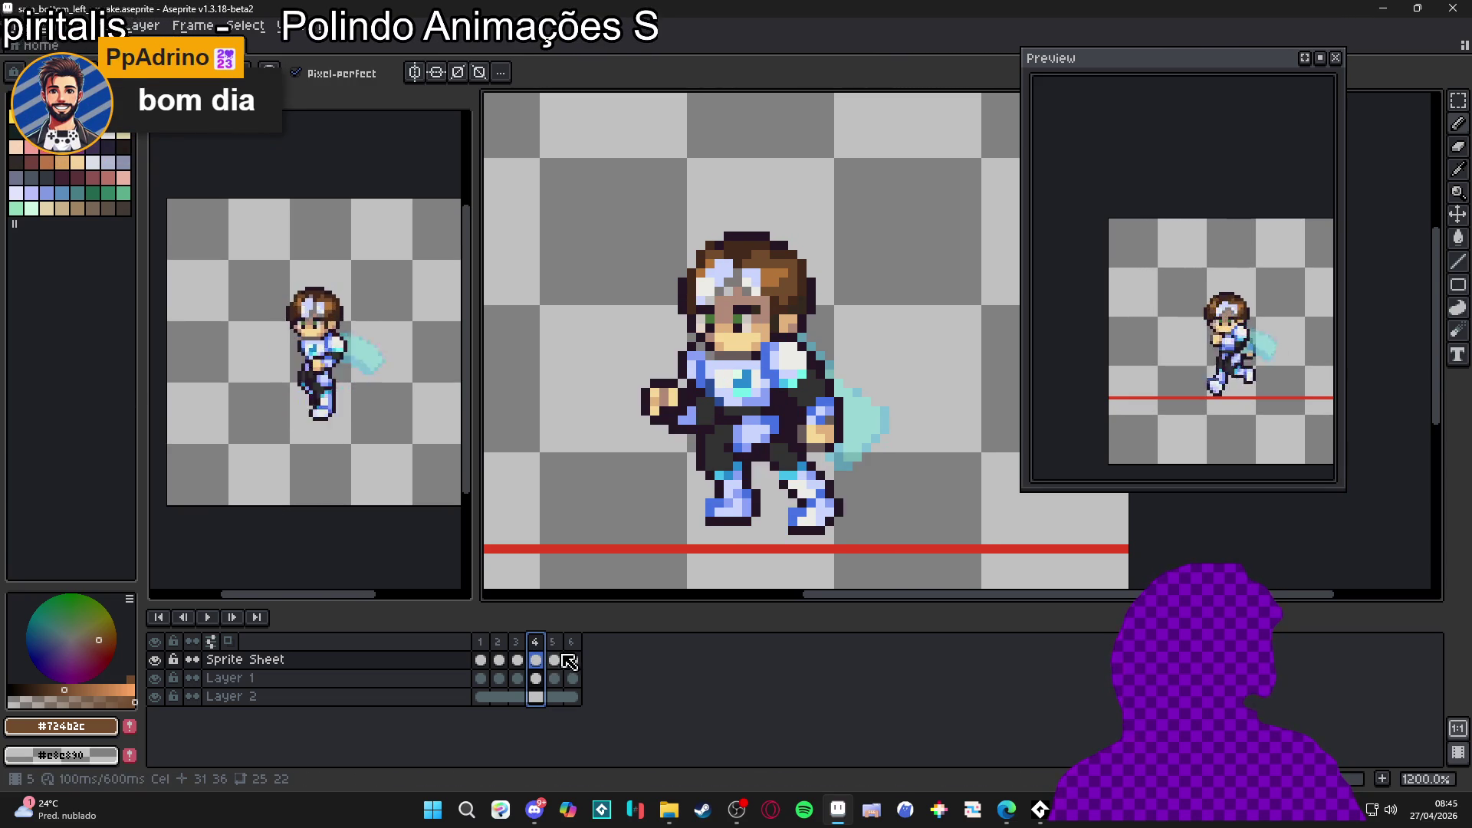
click(559, 657)
click(573, 657)
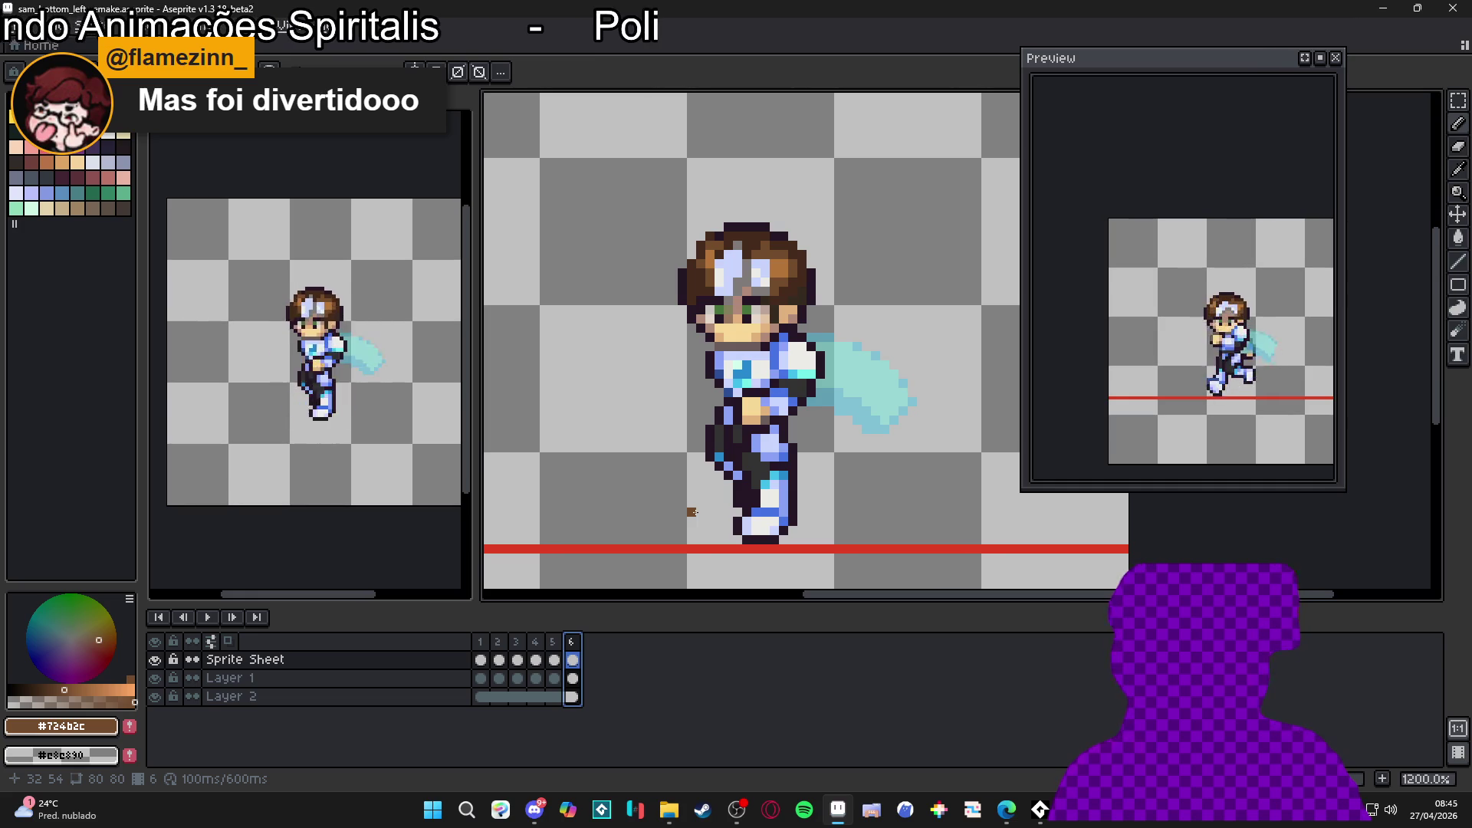
Step: Save sam_bottom_left_remake.aseprite and return to frame 1
scroll(701, 483, down, 2)
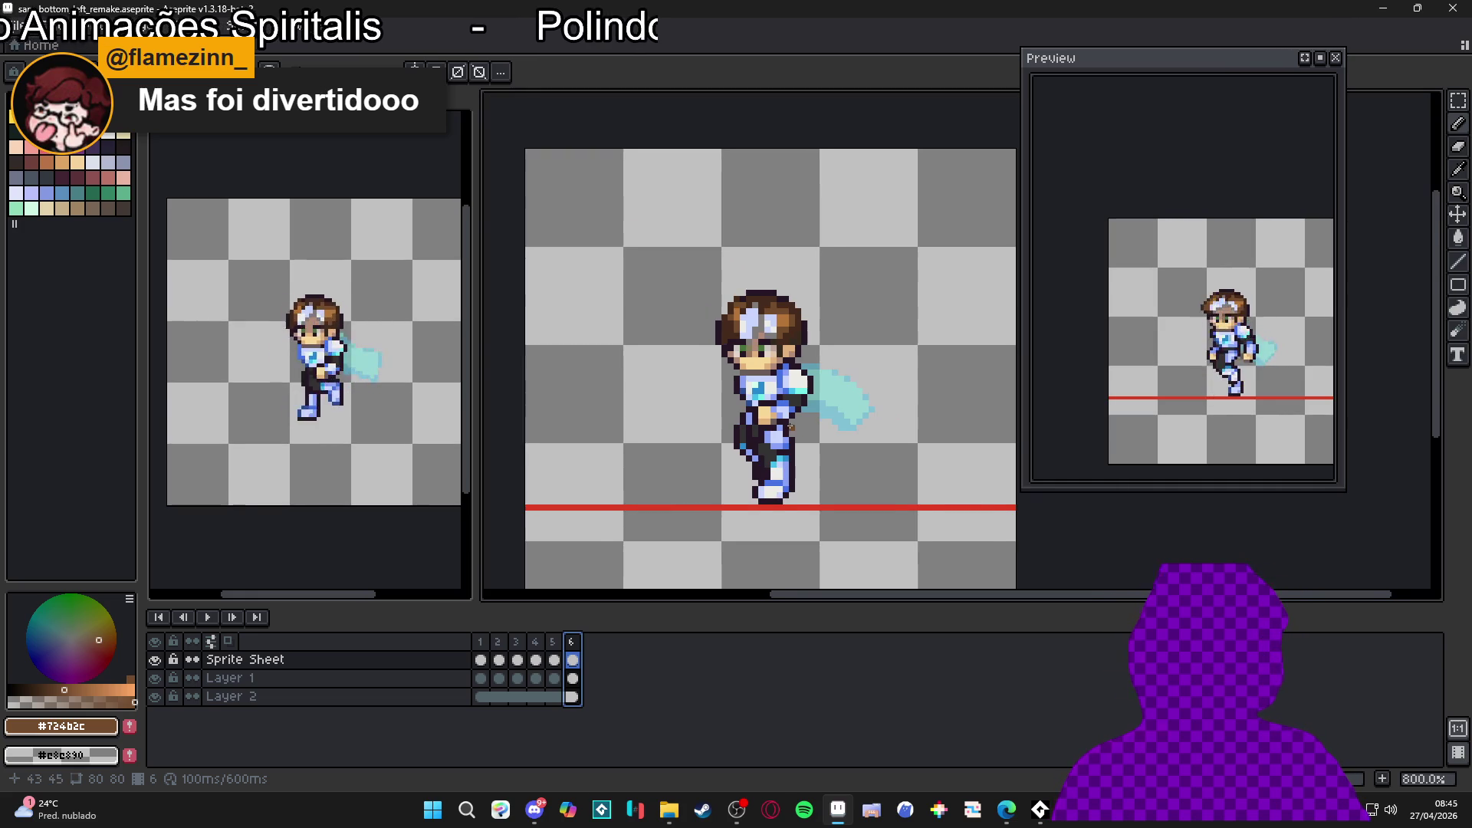
key(ctrl+s)
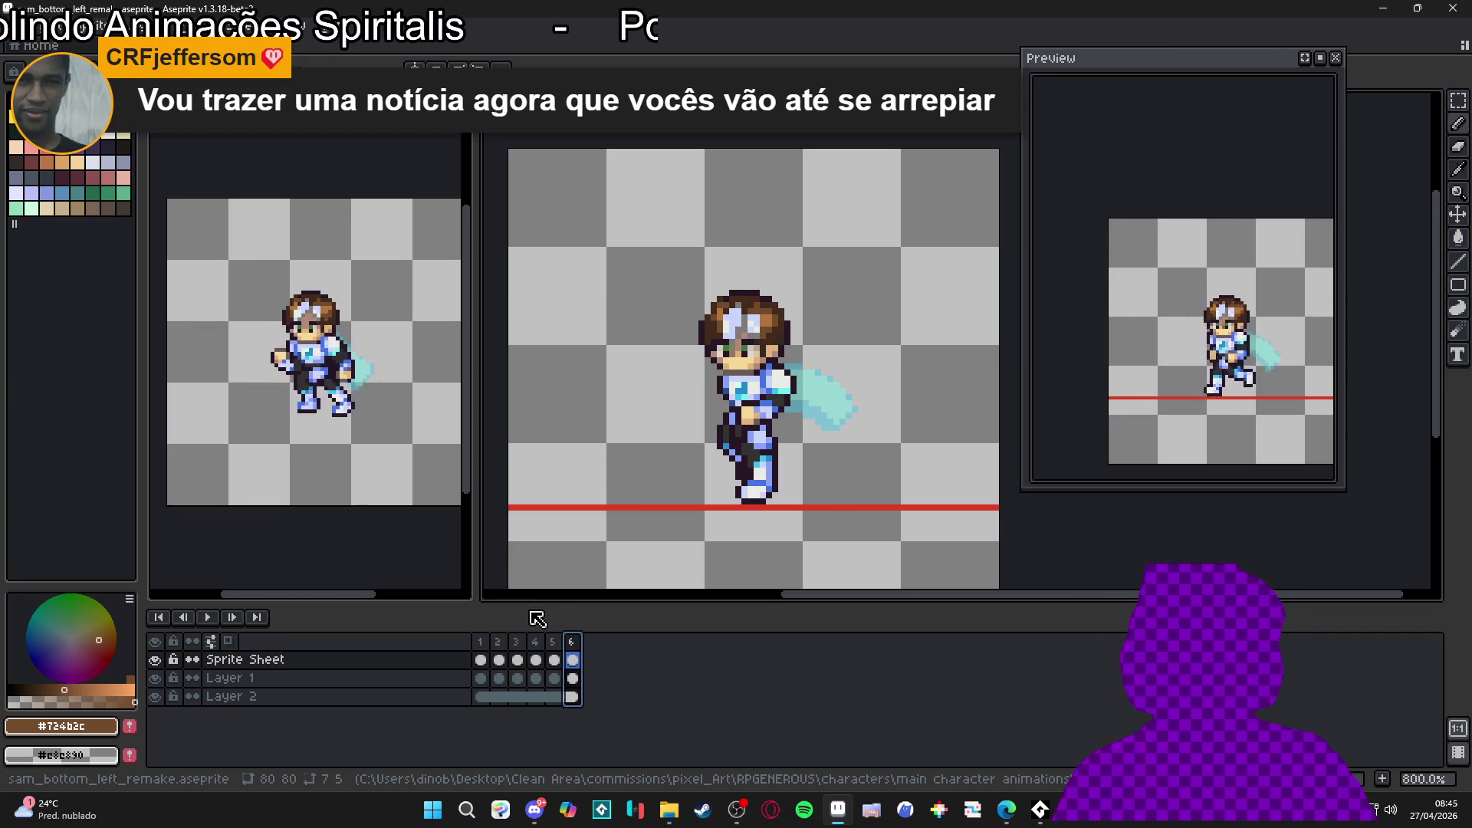
click(480, 653)
Step: Check frames 1 and 2, then make Layer 1 on frame 2 active
key(Right)
click(483, 657)
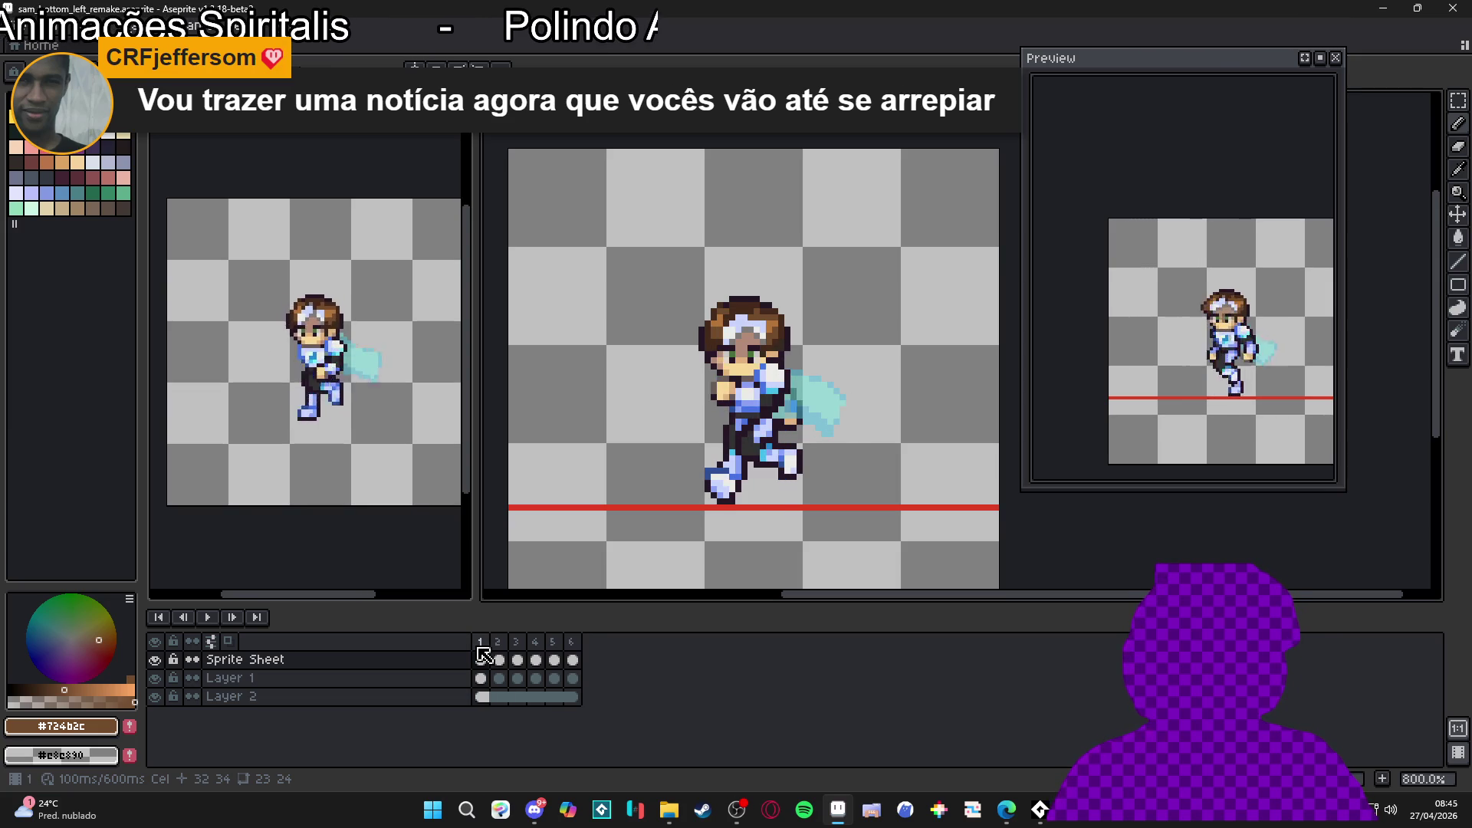
click(496, 660)
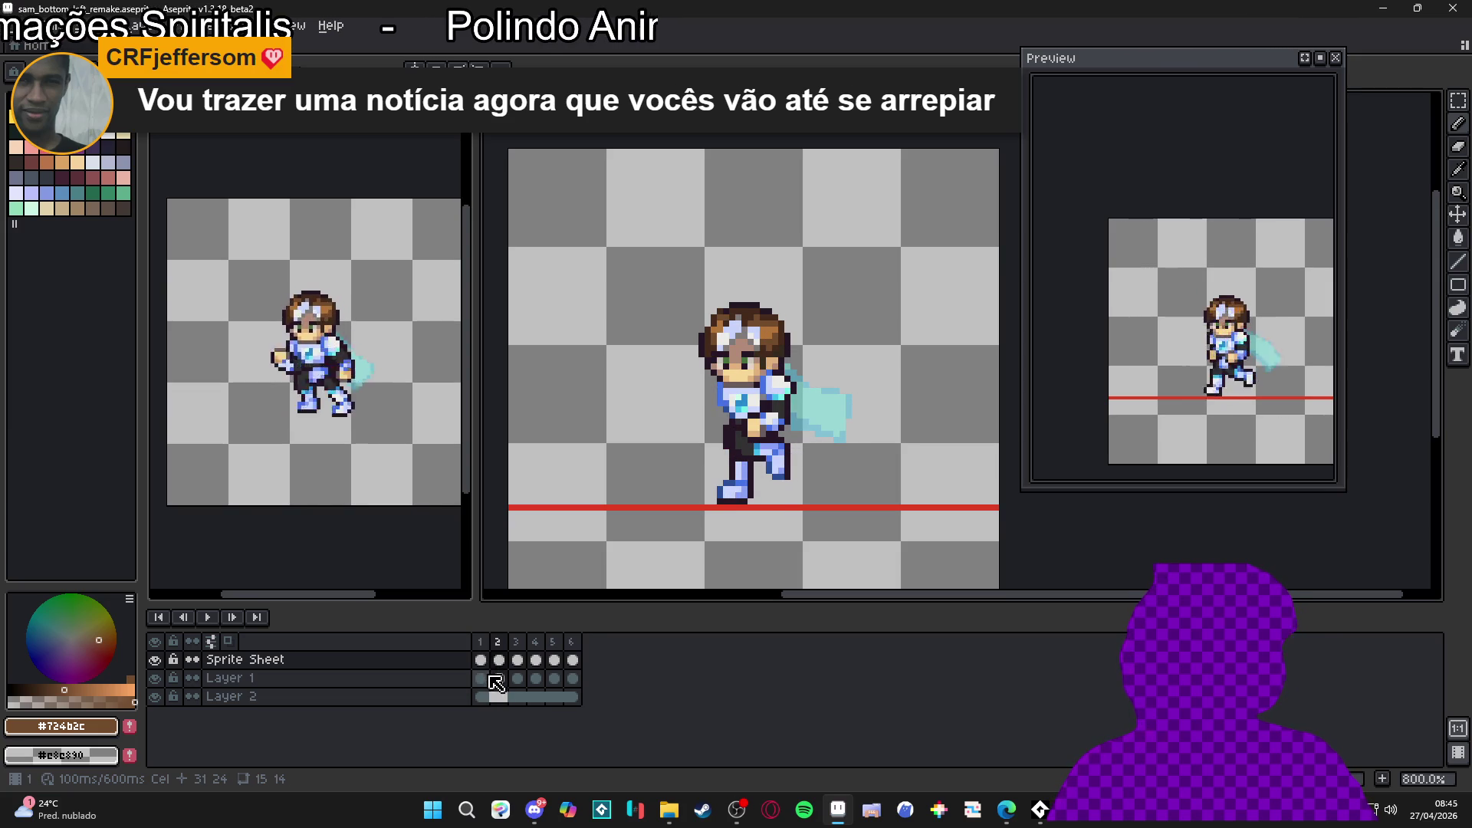
click(483, 697)
key(Right)
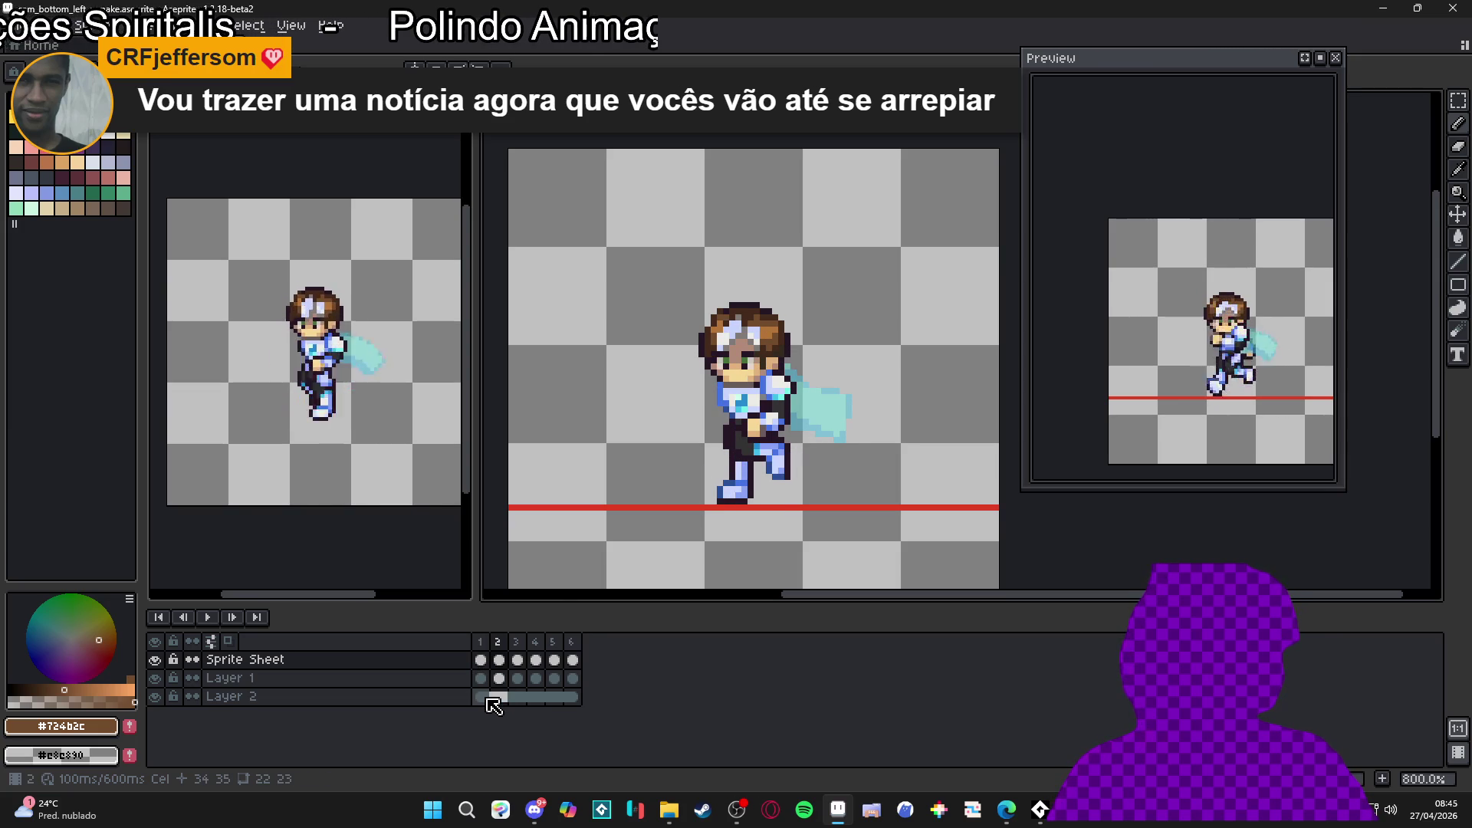
scroll(741, 389, up, 5)
key(Down)
Step: Select both eyes, nudge them one pixel right and deselect
key(m)
drag(699, 306, 756, 387)
drag(604, 310, 653, 386)
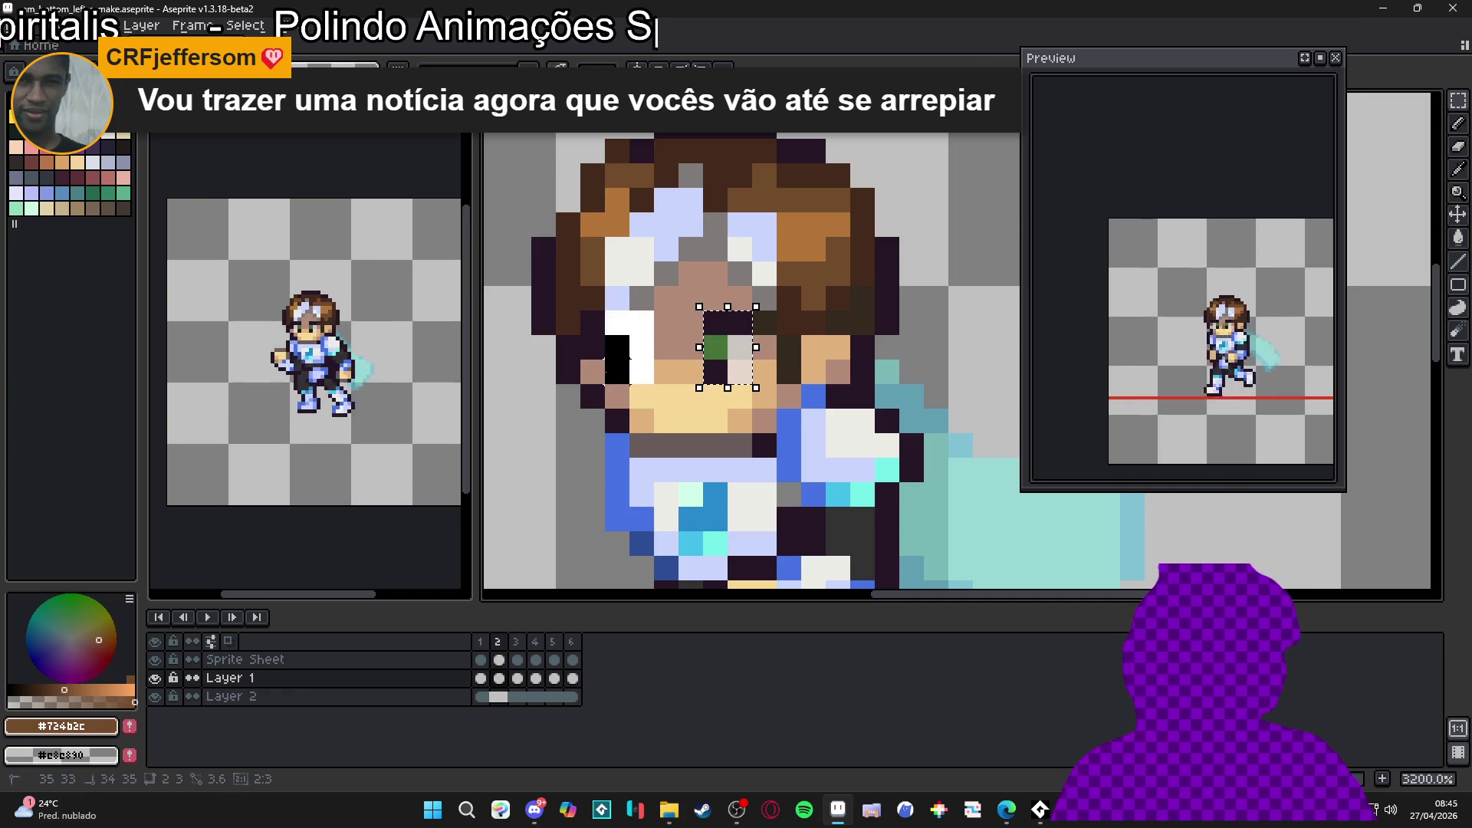
drag(581, 311, 602, 335)
scroll(729, 328, up, 2)
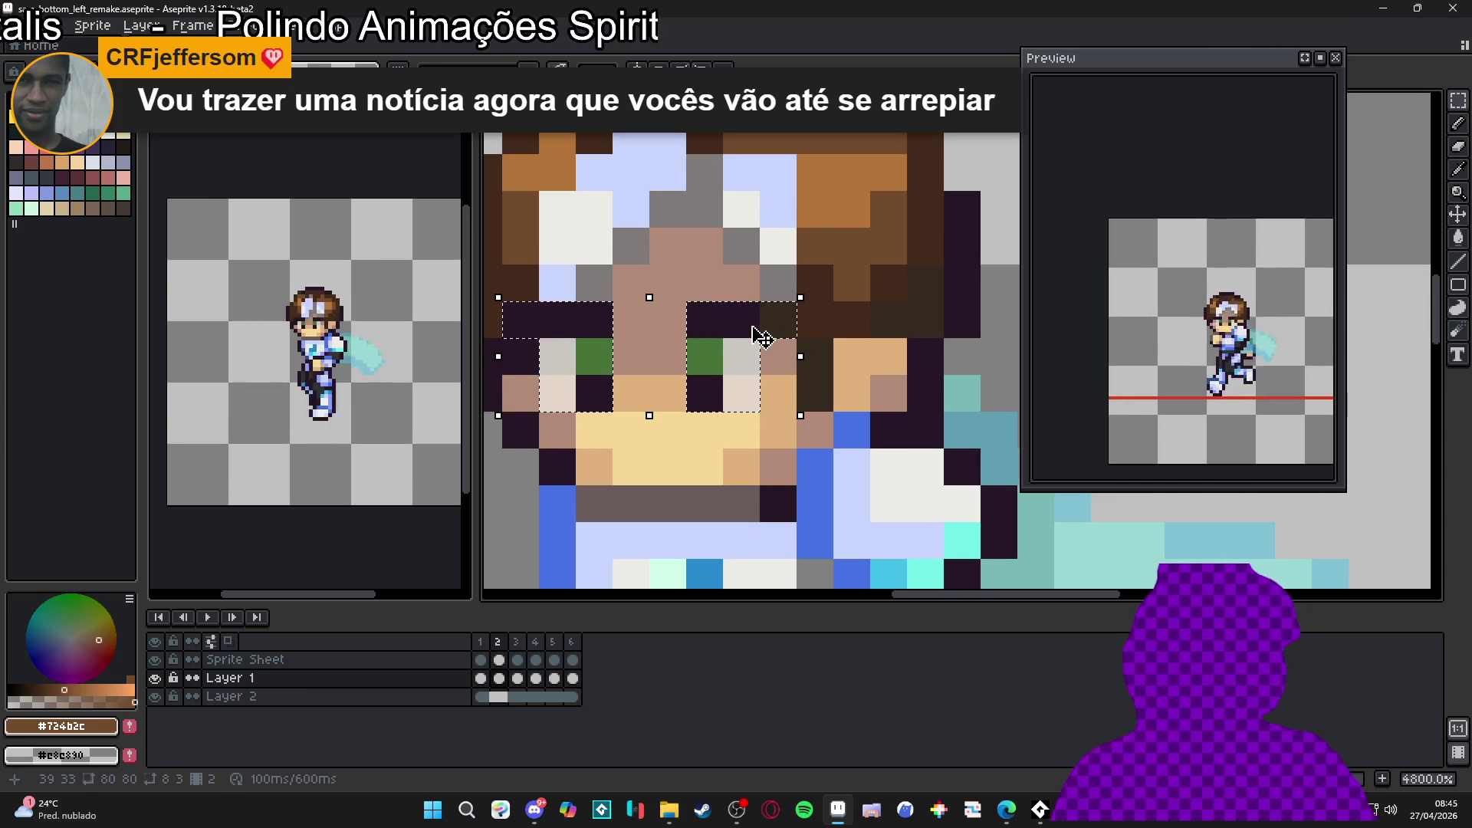
key(Right)
key(ctrl+d)
Step: Patch the pixels around the eyes with skin tone and dark brown, then go to frame 3
key(b)
alt+click(682, 268)
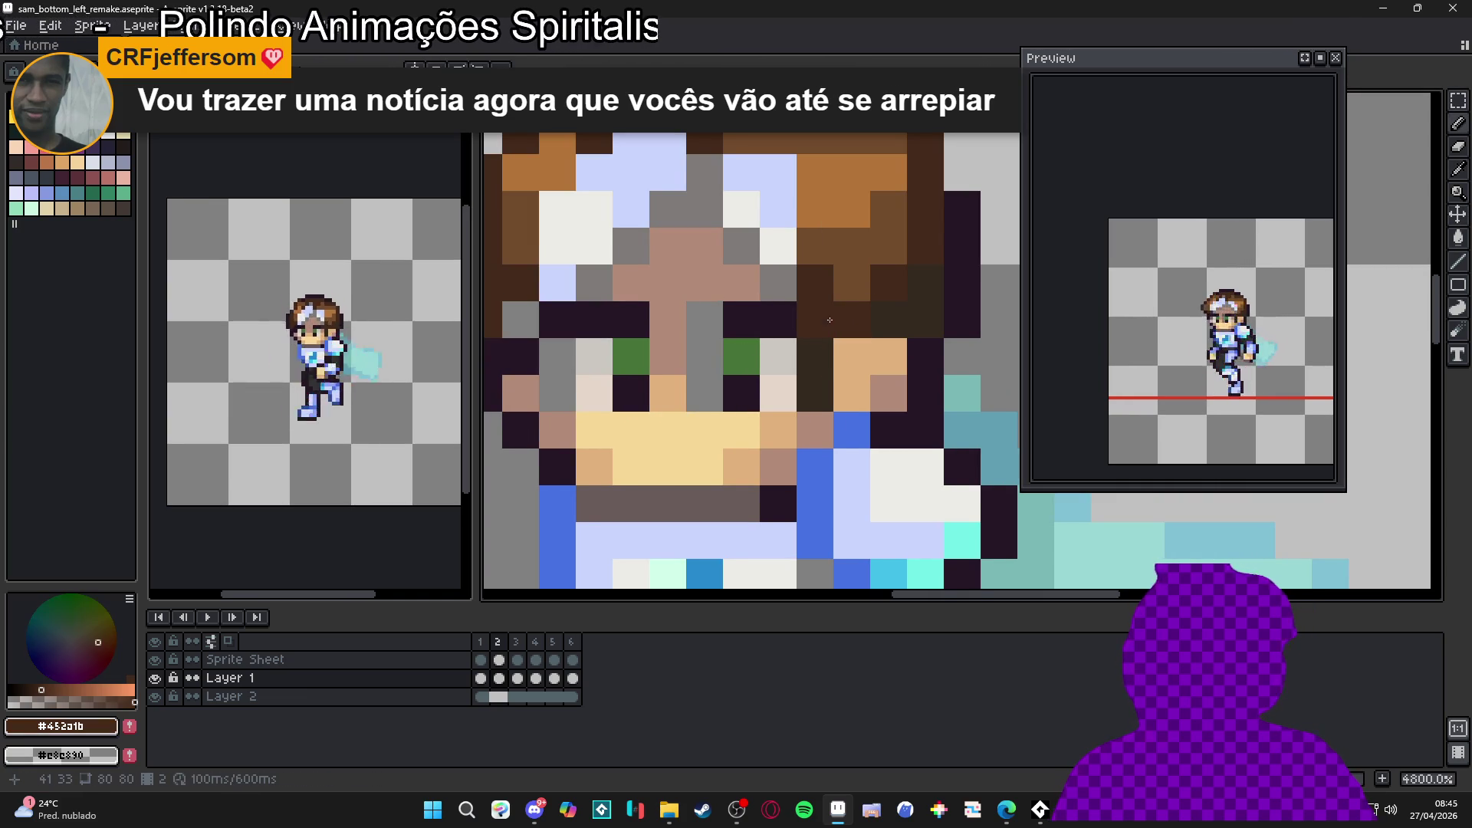
drag(549, 413, 557, 357)
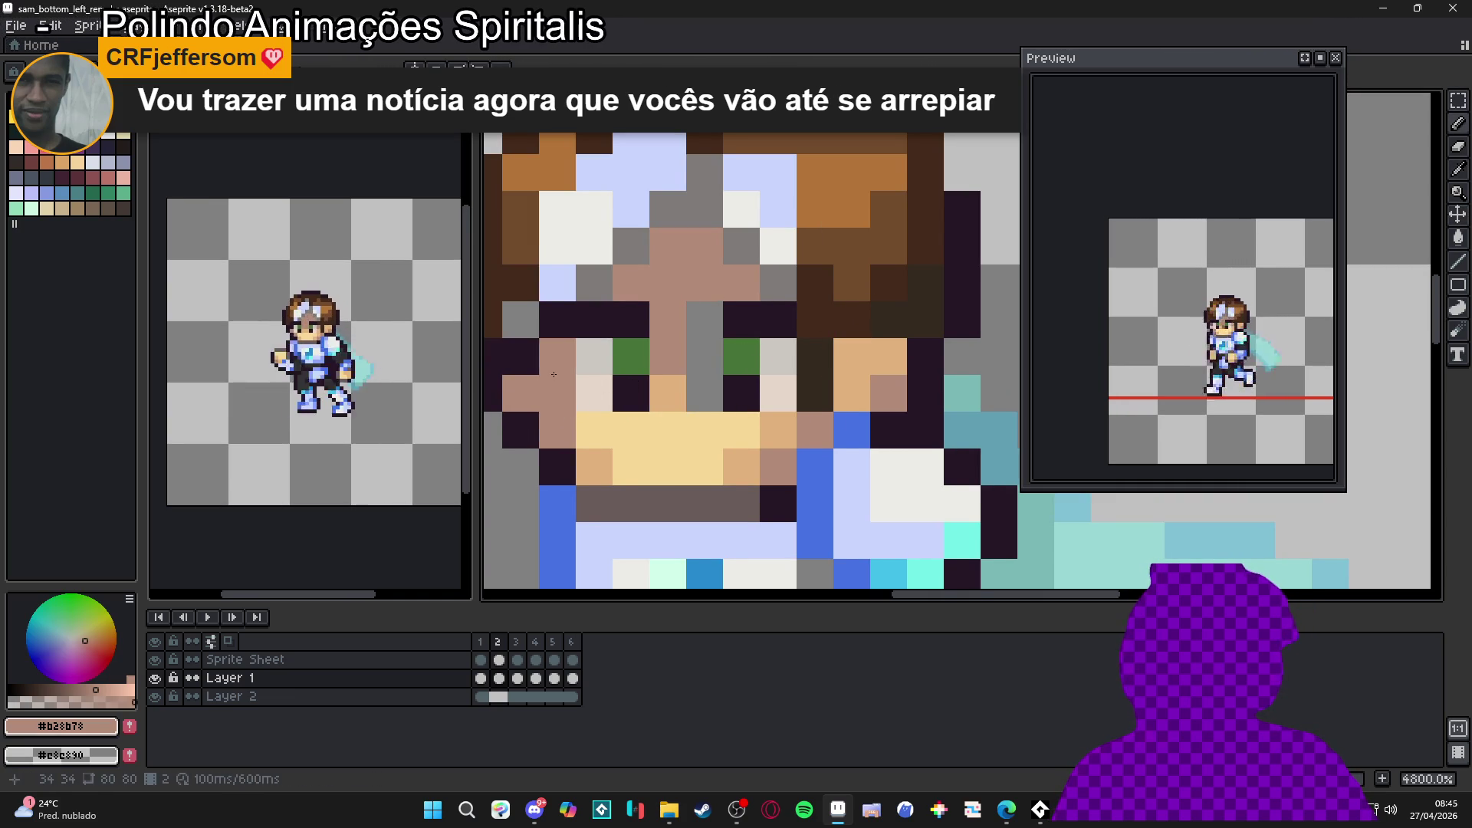
alt+click(521, 319)
click(819, 284)
alt+click(740, 284)
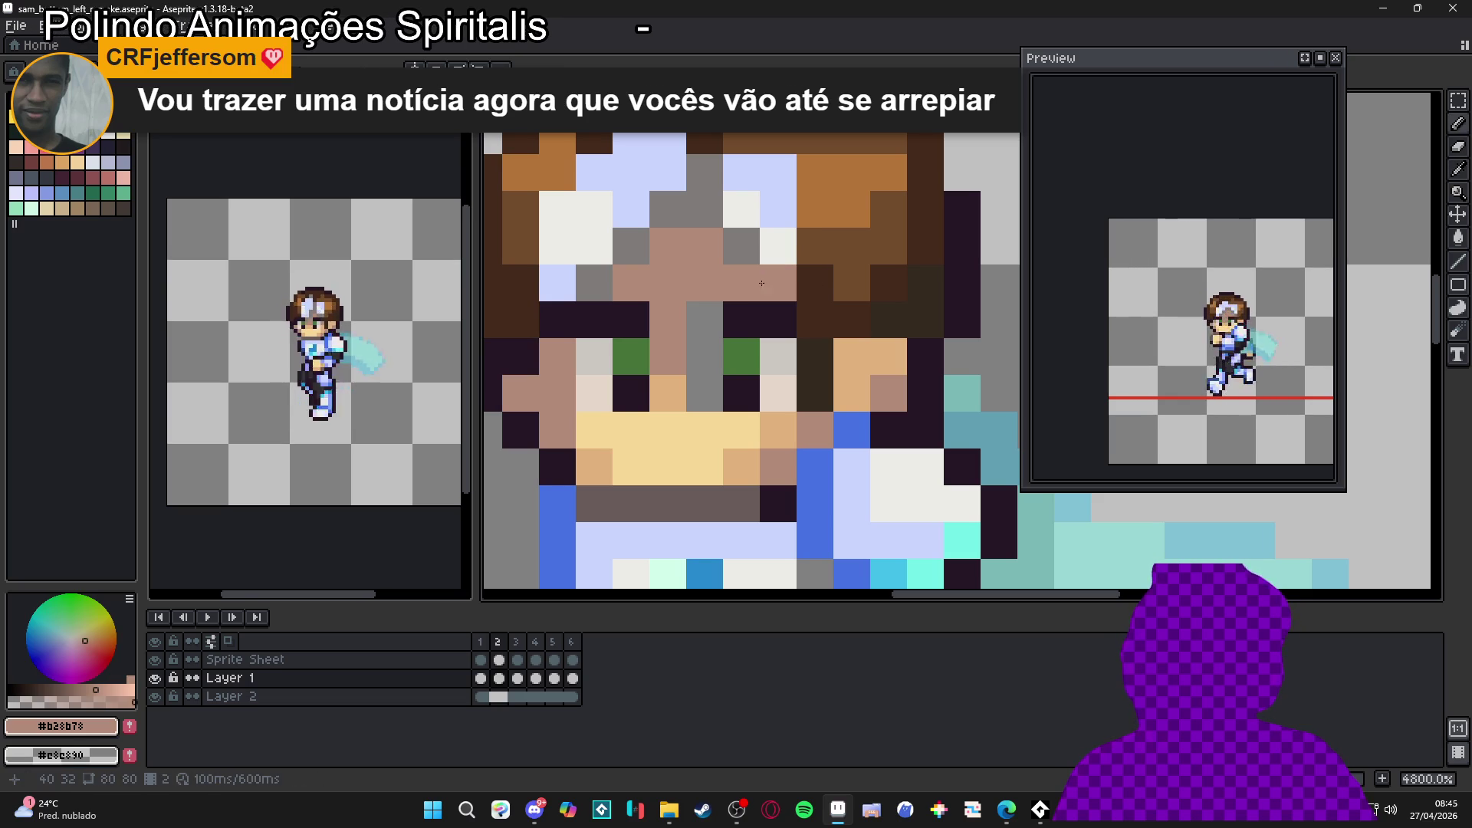
click(821, 312)
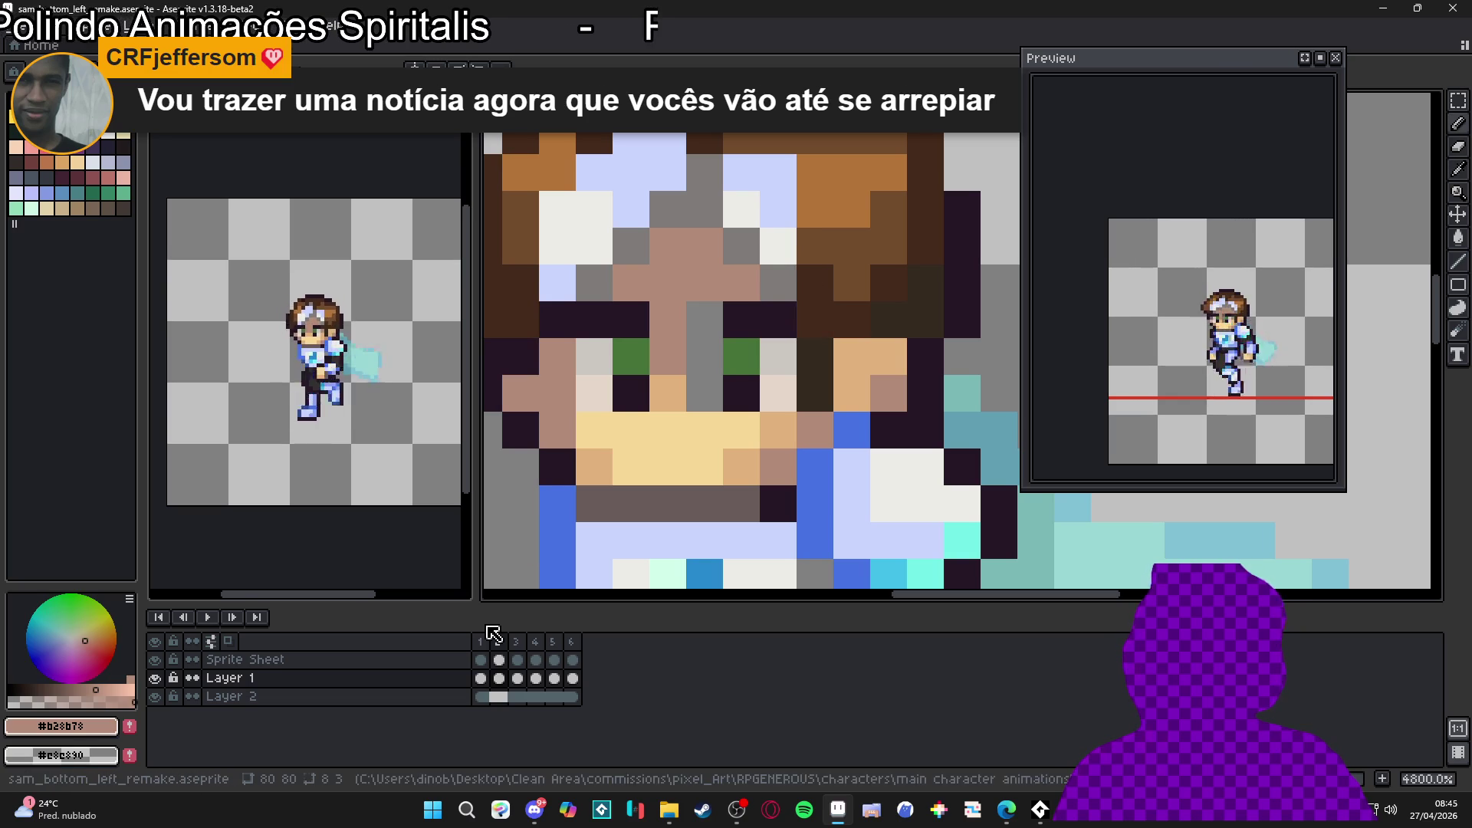
click(516, 641)
Step: Step back through frames 1–4 of the run and settle on frame 5 to fix its face
scroll(662, 446, down, 3)
key(Left)
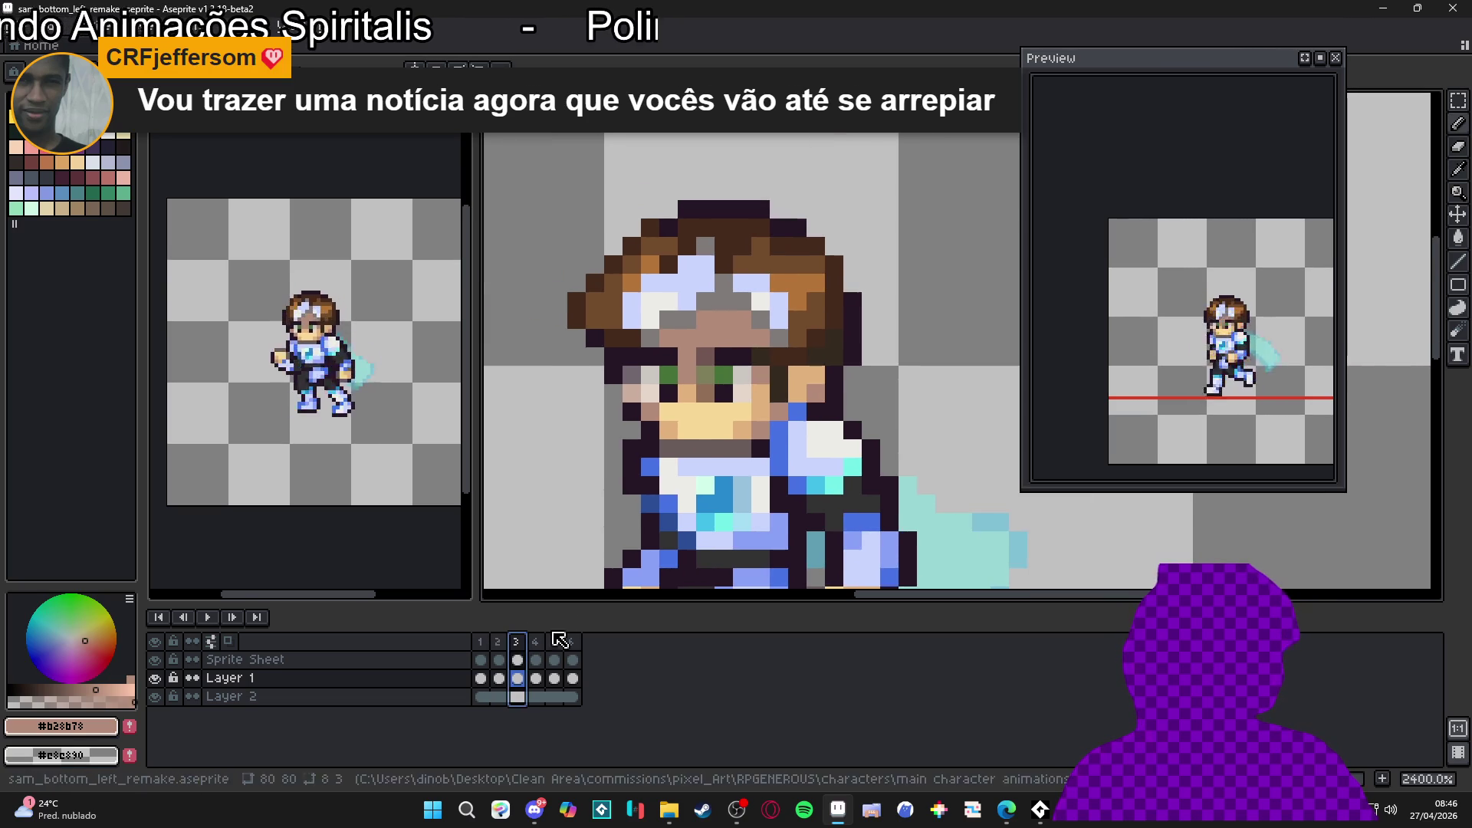
key(Left)
click(498, 640)
click(516, 647)
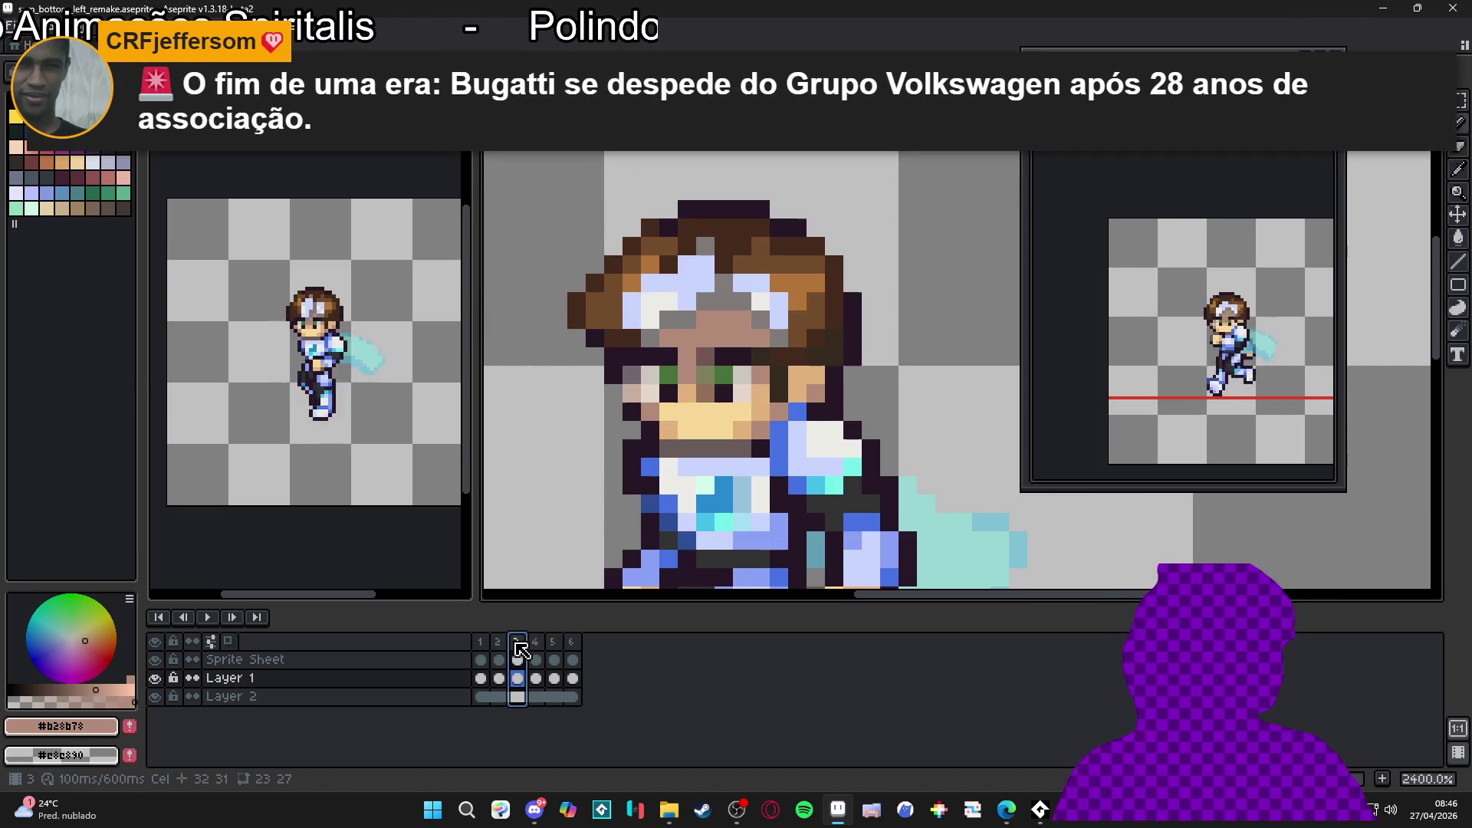
click(535, 648)
click(553, 648)
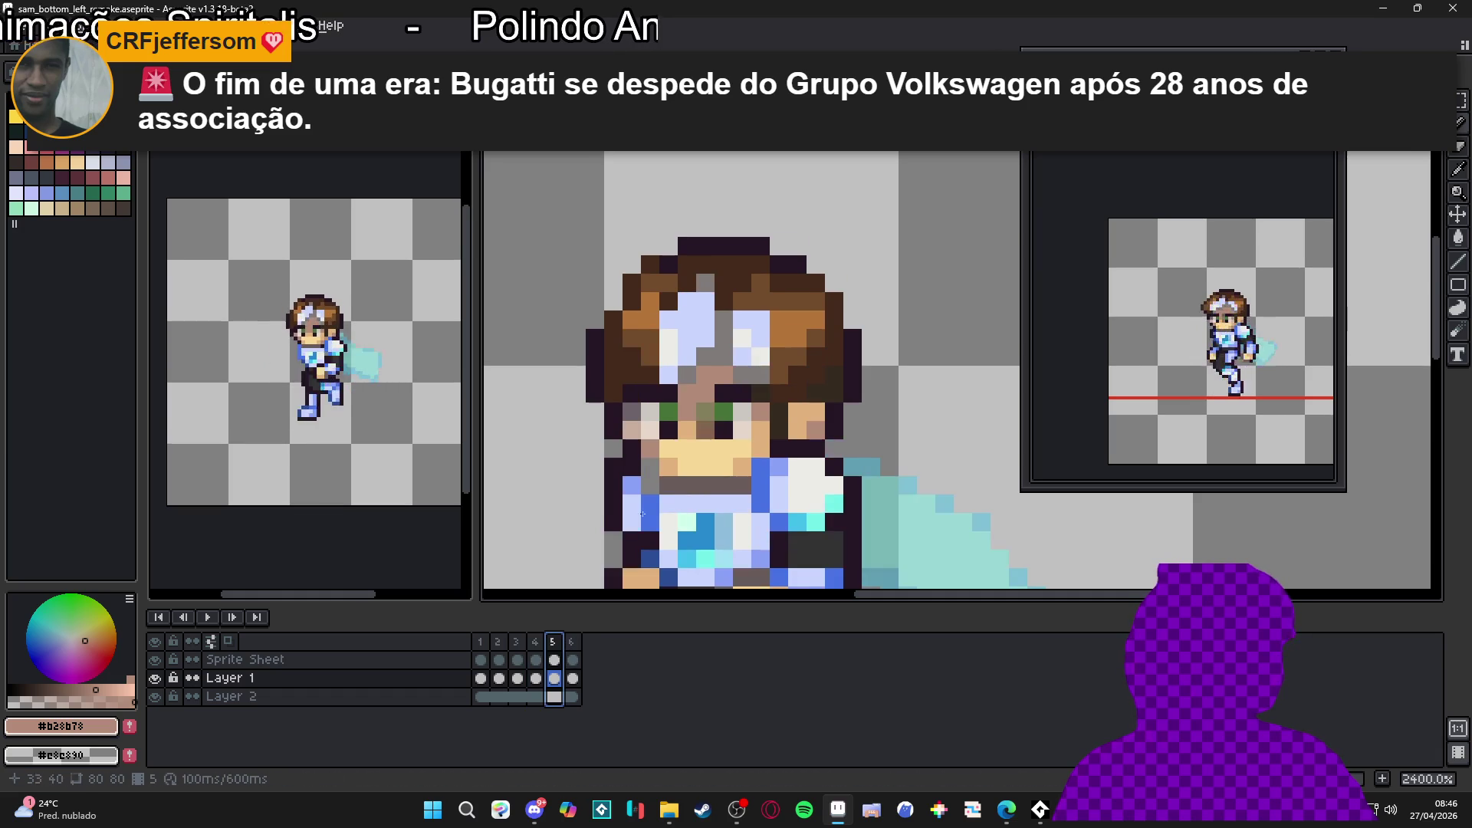
Step: Move the eye pixels on frame 5 up and left, nudging them one pixel down
scroll(739, 427, up, 1)
scroll(739, 427, up, 1)
mouse_move(711, 335)
mouse_down()
mouse_move(789, 437)
mouse_move(819, 440)
mouse_up()
mouse_move(725, 376)
mouse_down()
mouse_move(591, 417)
mouse_move(592, 456)
mouse_up()
key(ctrl+d)
key(b)
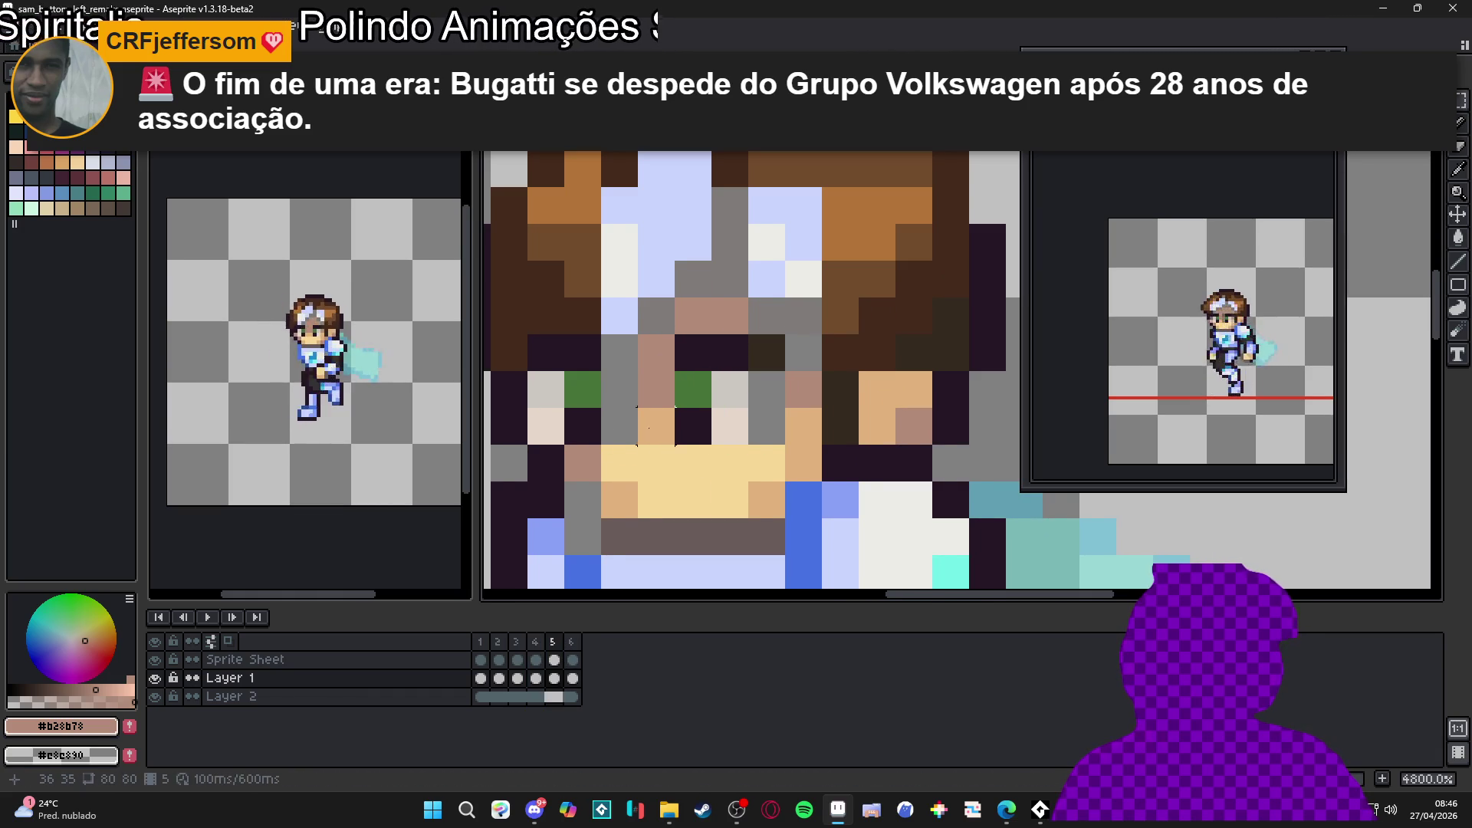
Step: Repaint the grey pixels beside the nose and eye in pink, with one yellow
click(656, 426)
click(619, 426)
key(ctrl+z)
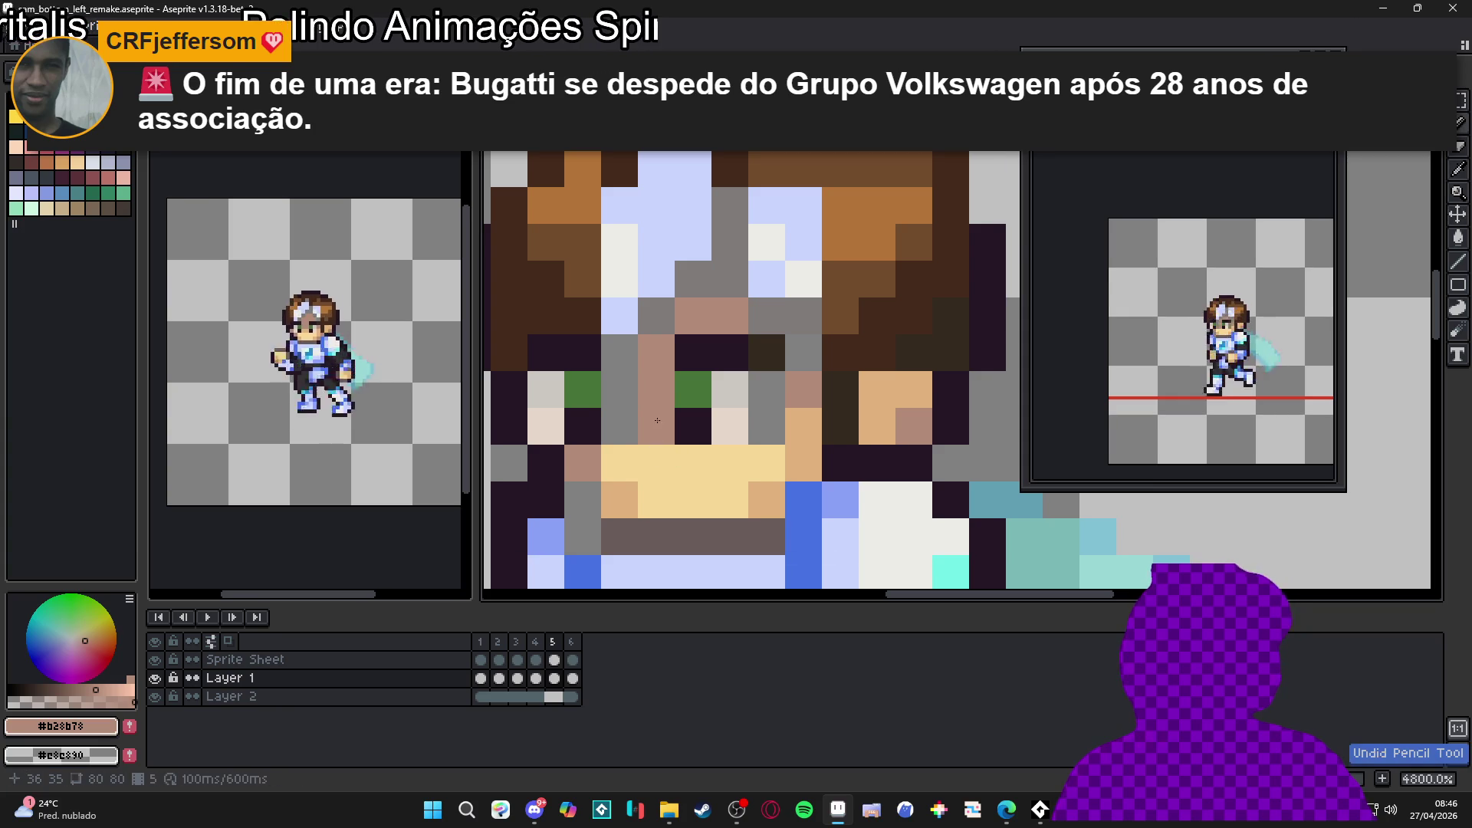
drag(619, 391, 626, 357)
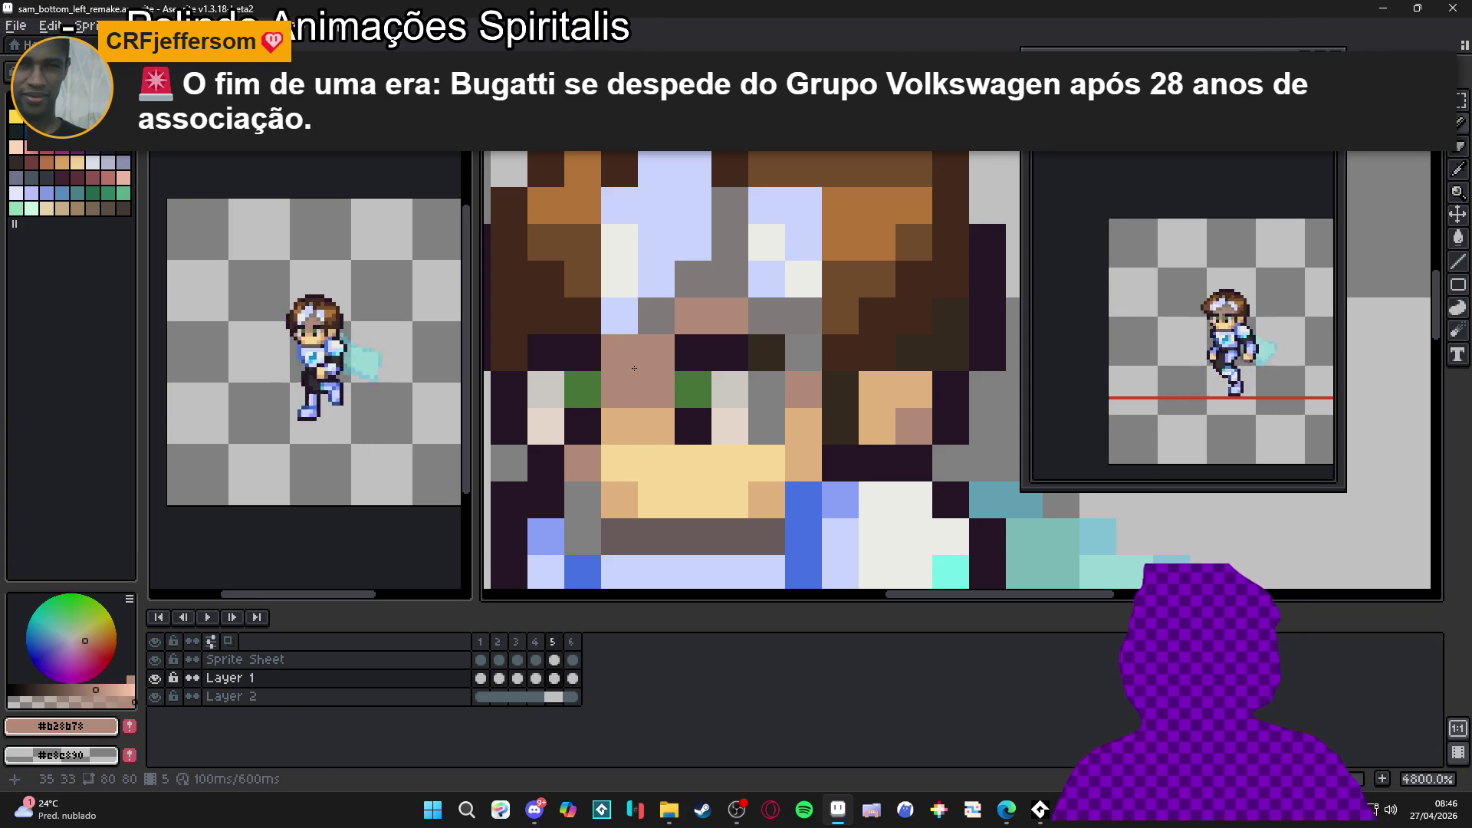
scroll(634, 368, down, 2)
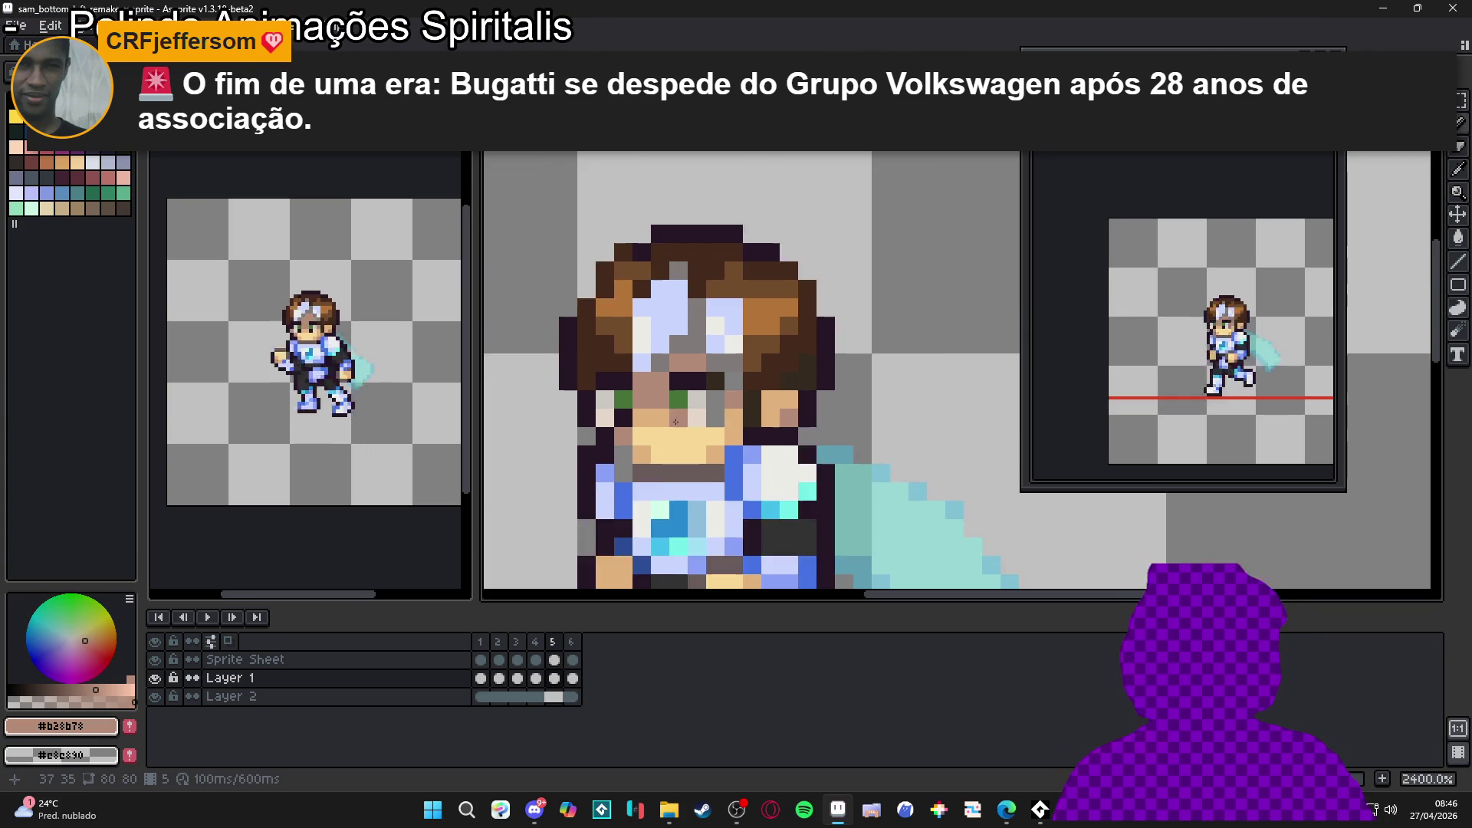
scroll(690, 399, up, 2)
click(705, 410)
click(712, 381)
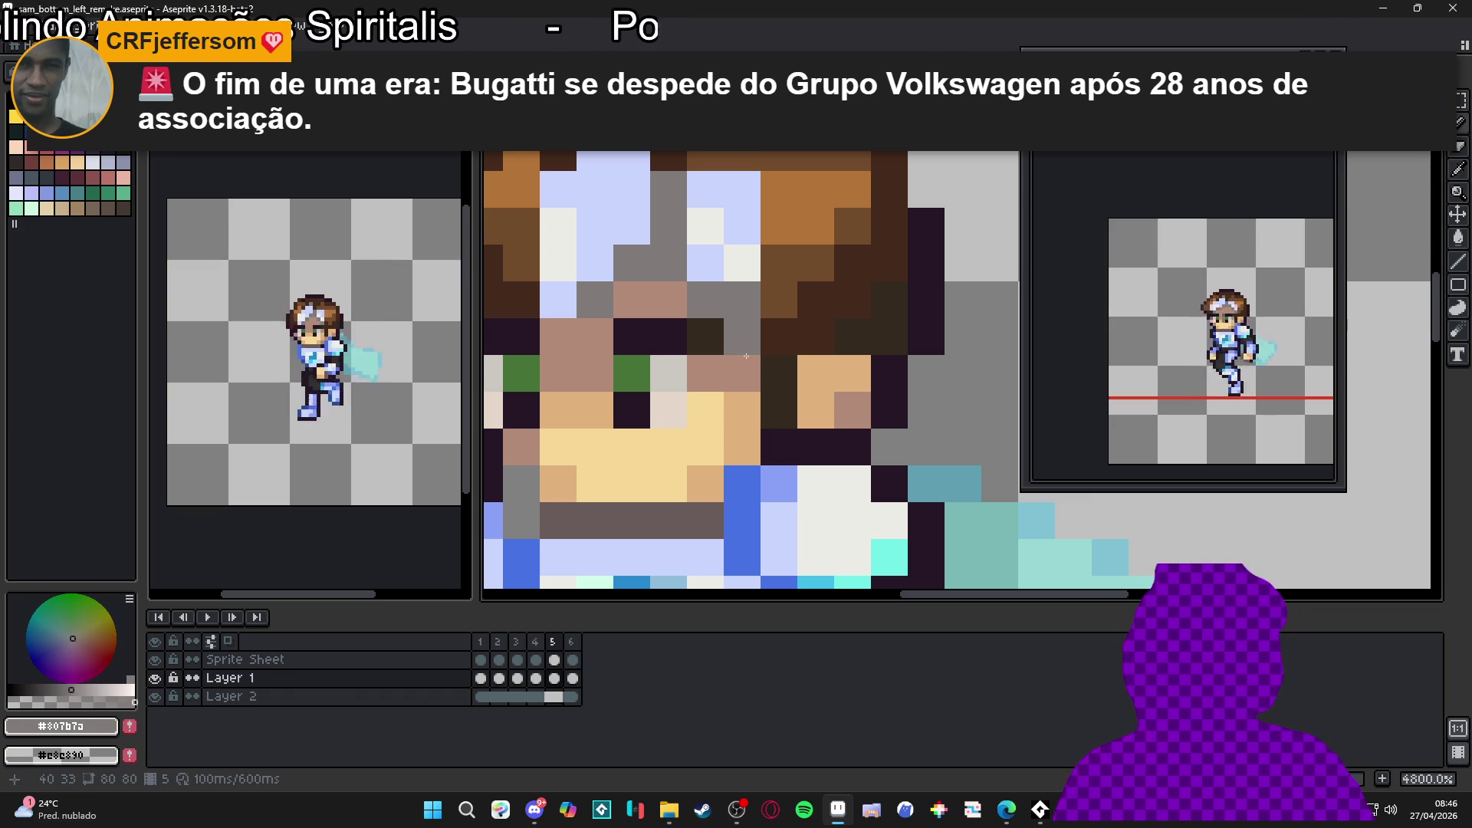
click(742, 350)
scroll(742, 351, down, 3)
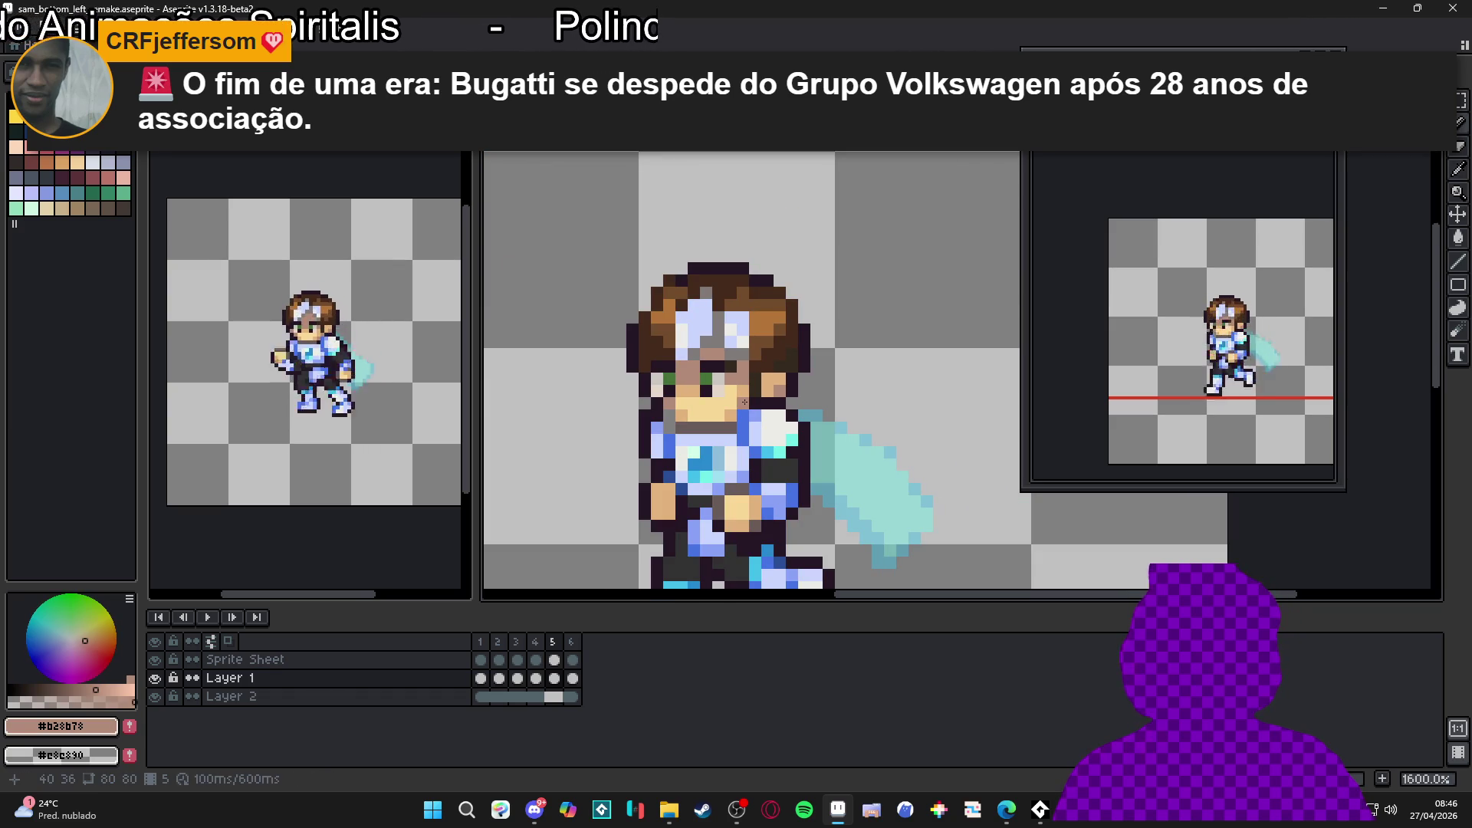
Step: Flip through frames 1–5 to compare Sam's face across the run, ending on frame 5
click(481, 646)
click(499, 644)
scroll(720, 342, up, 1)
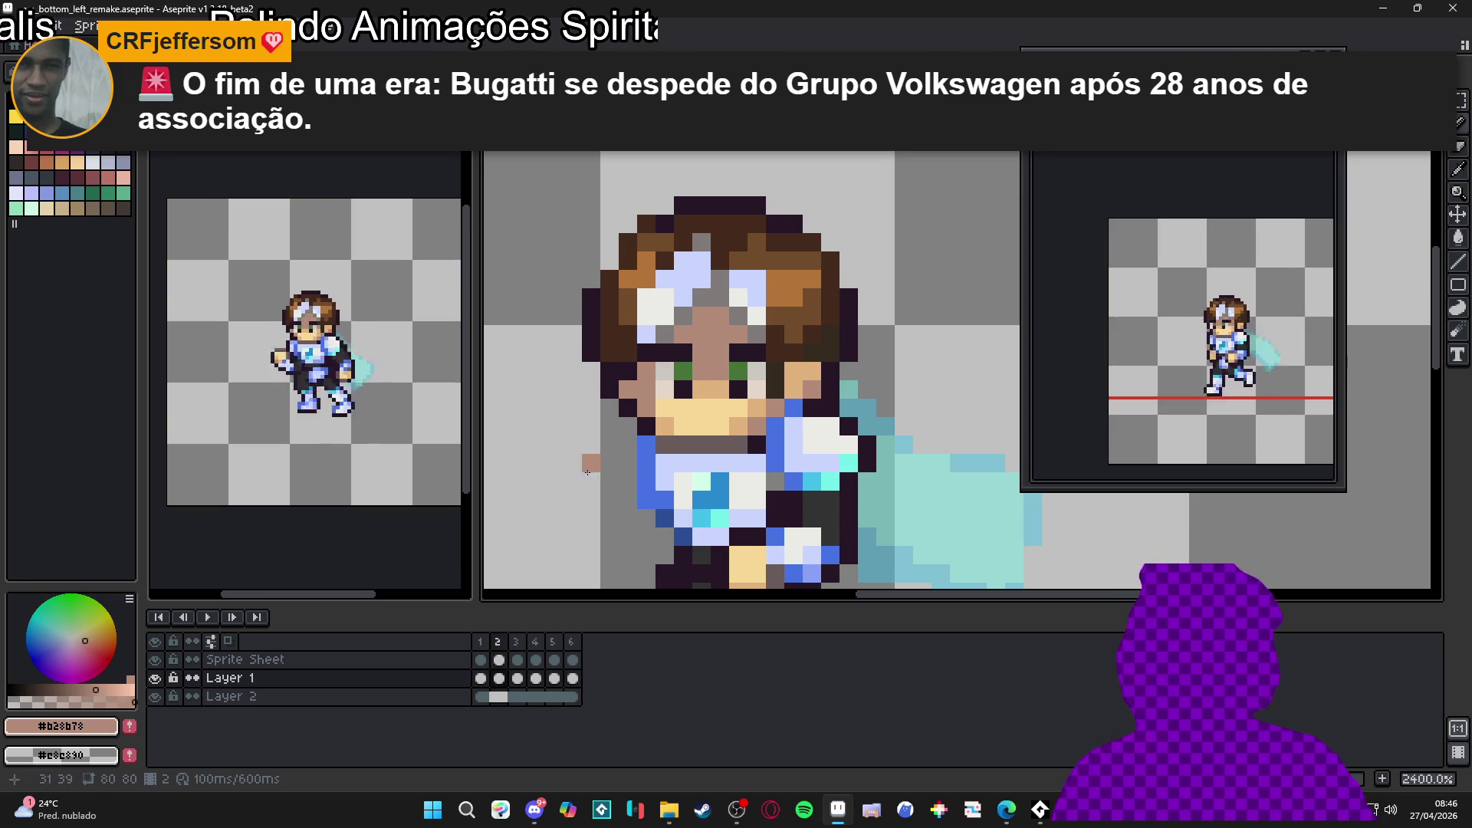
click(480, 641)
click(497, 641)
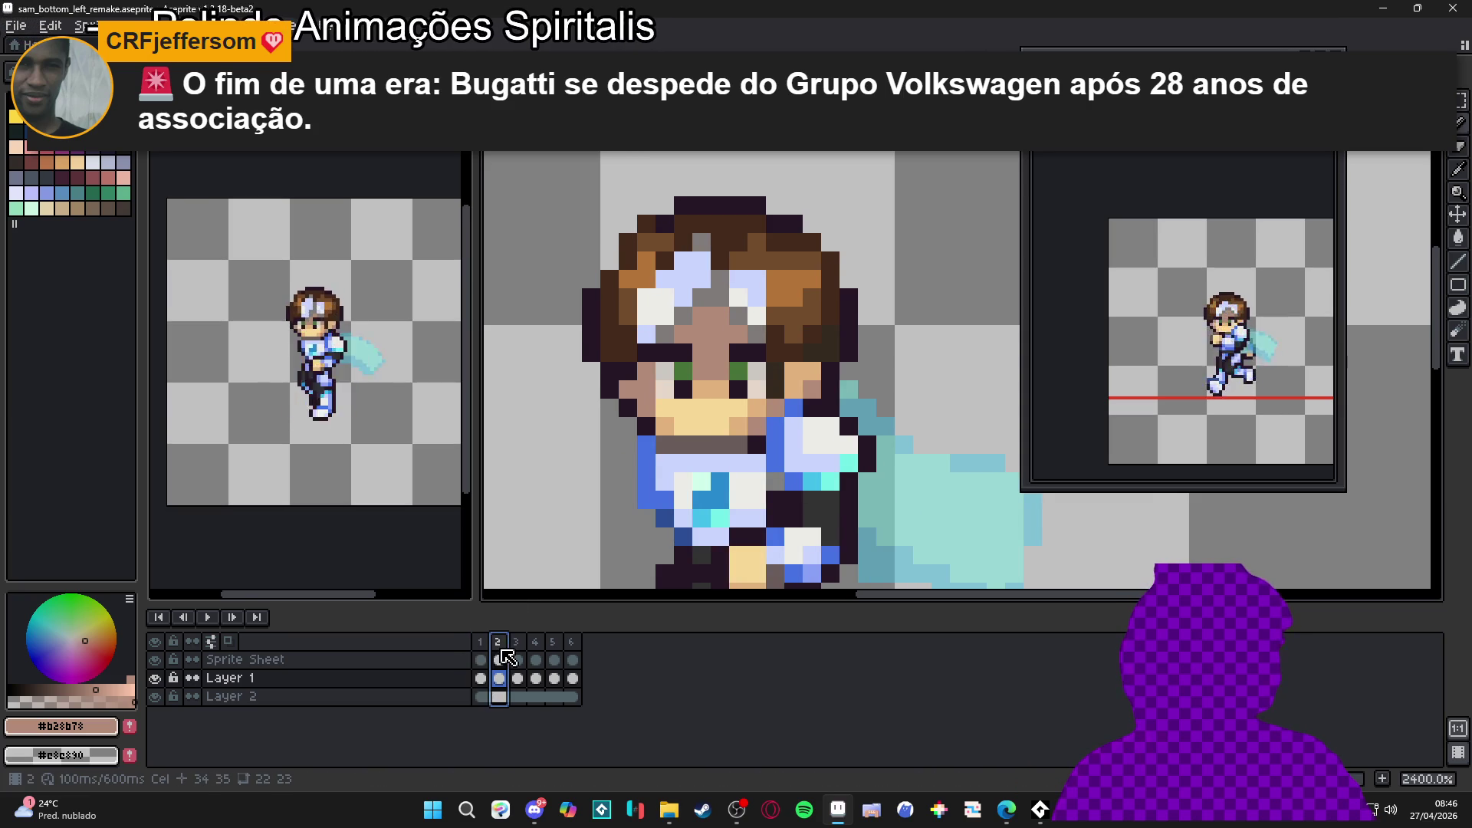
click(480, 643)
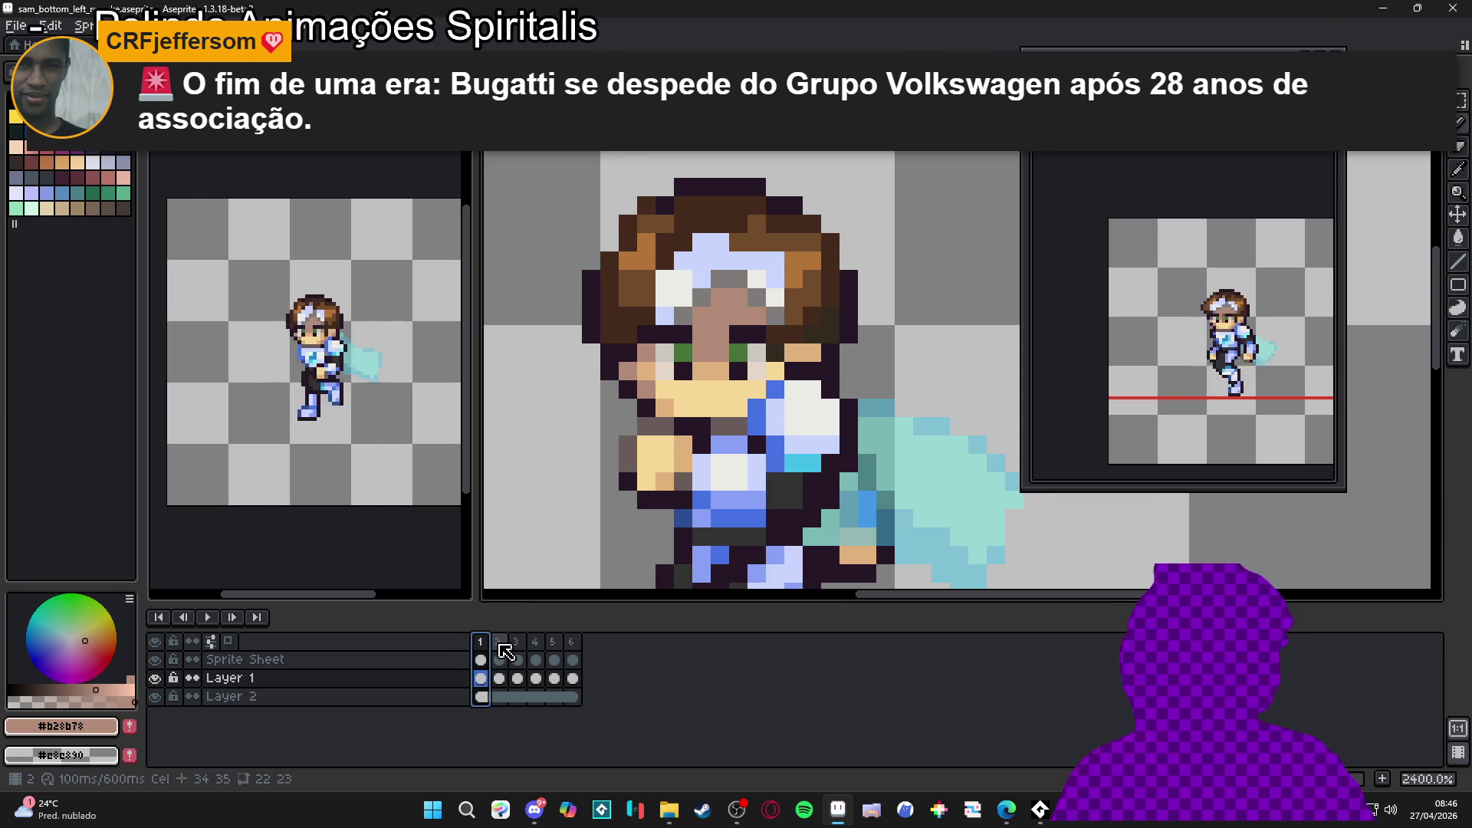
click(505, 652)
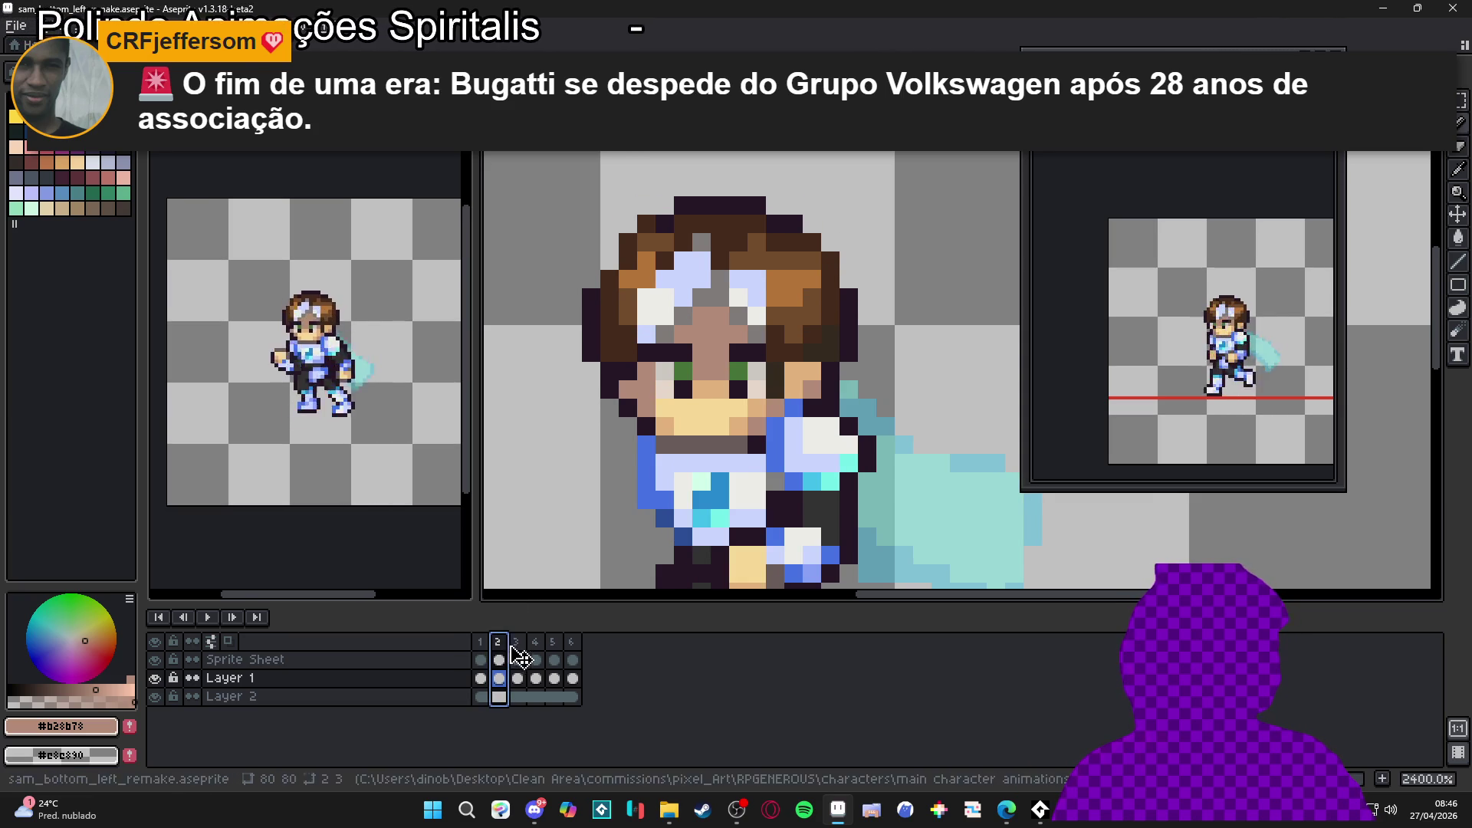
click(524, 651)
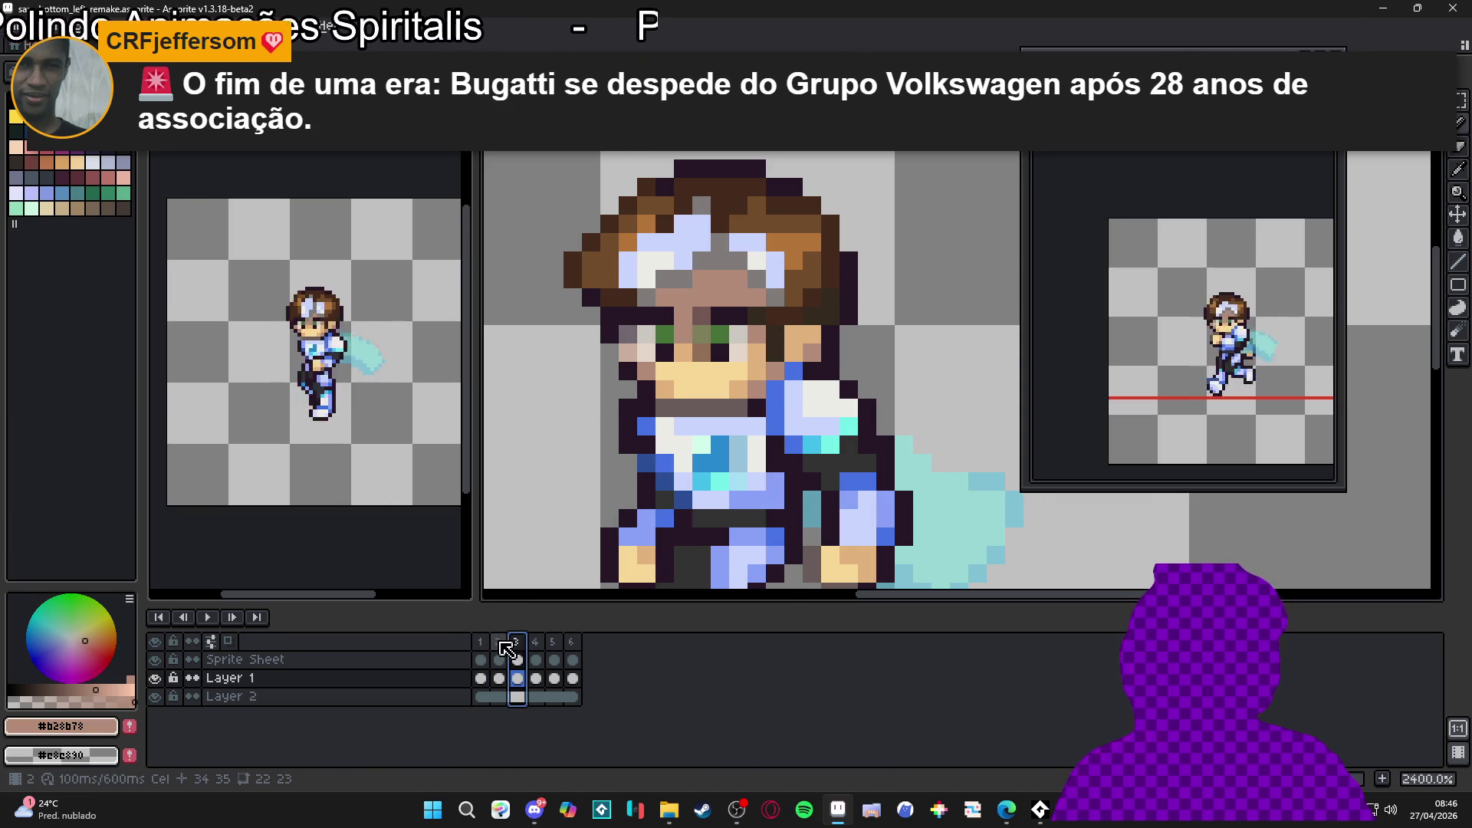
click(536, 652)
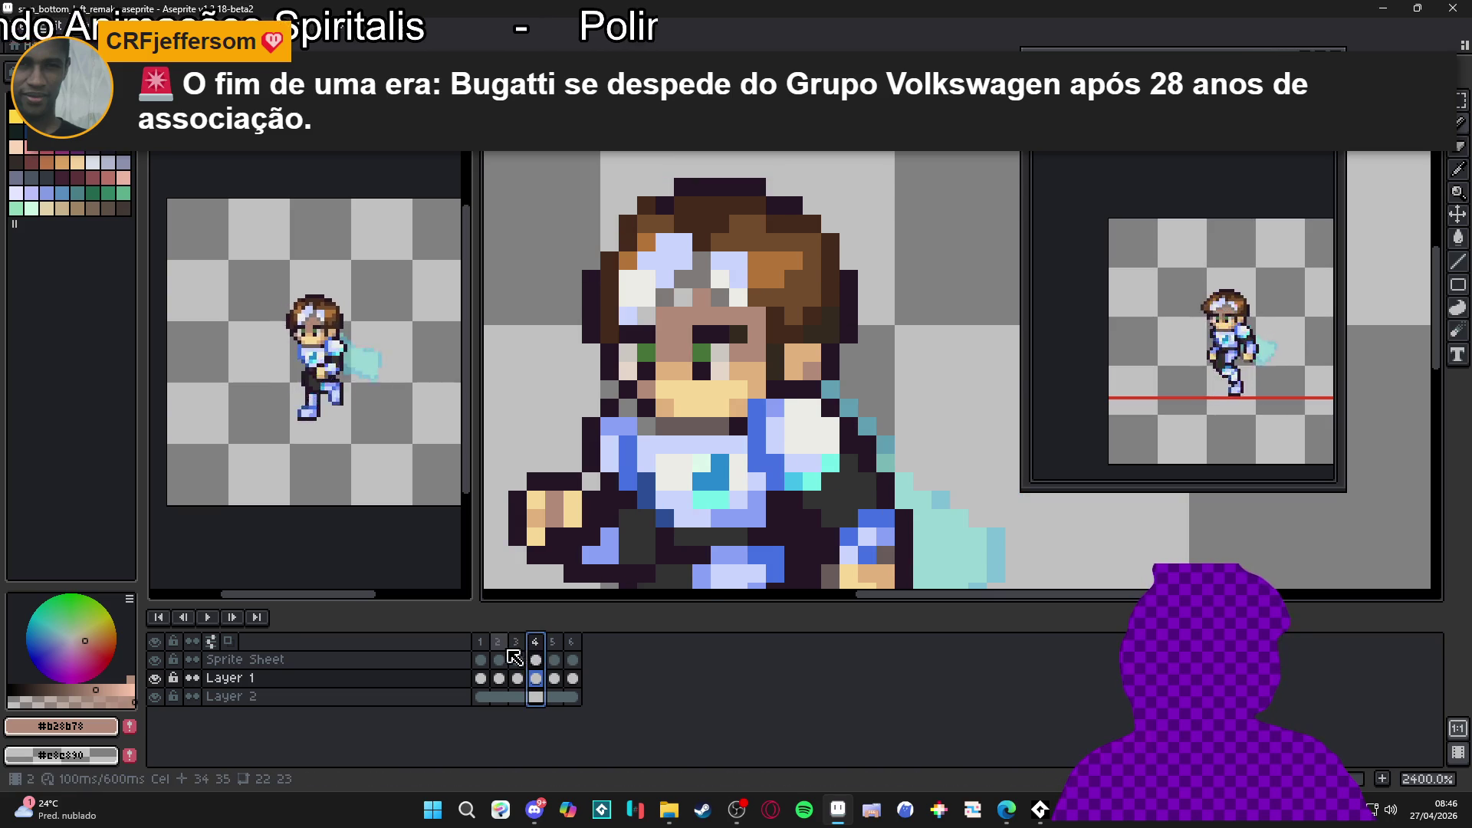
click(485, 648)
click(498, 650)
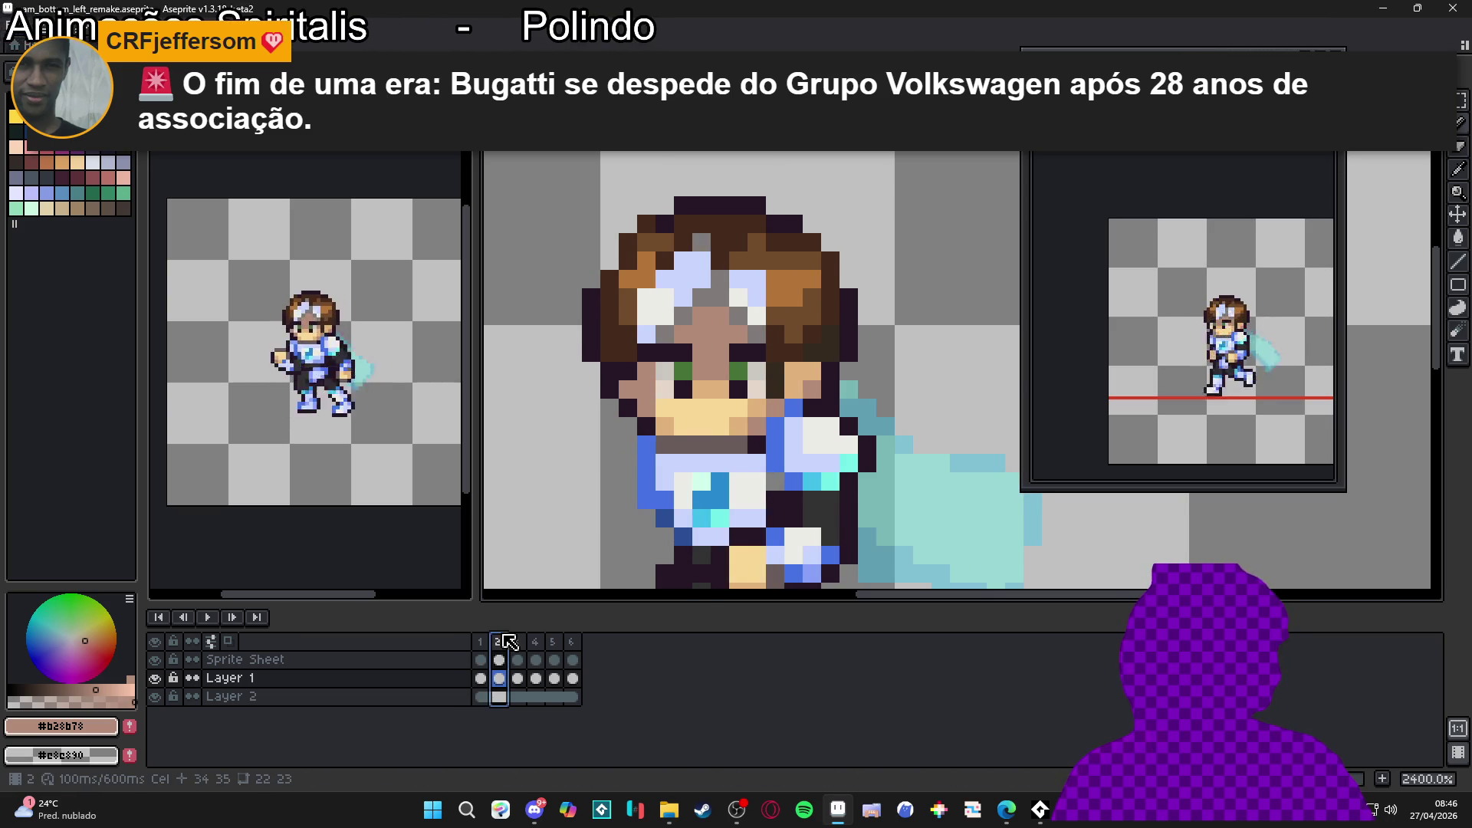
click(518, 656)
click(537, 658)
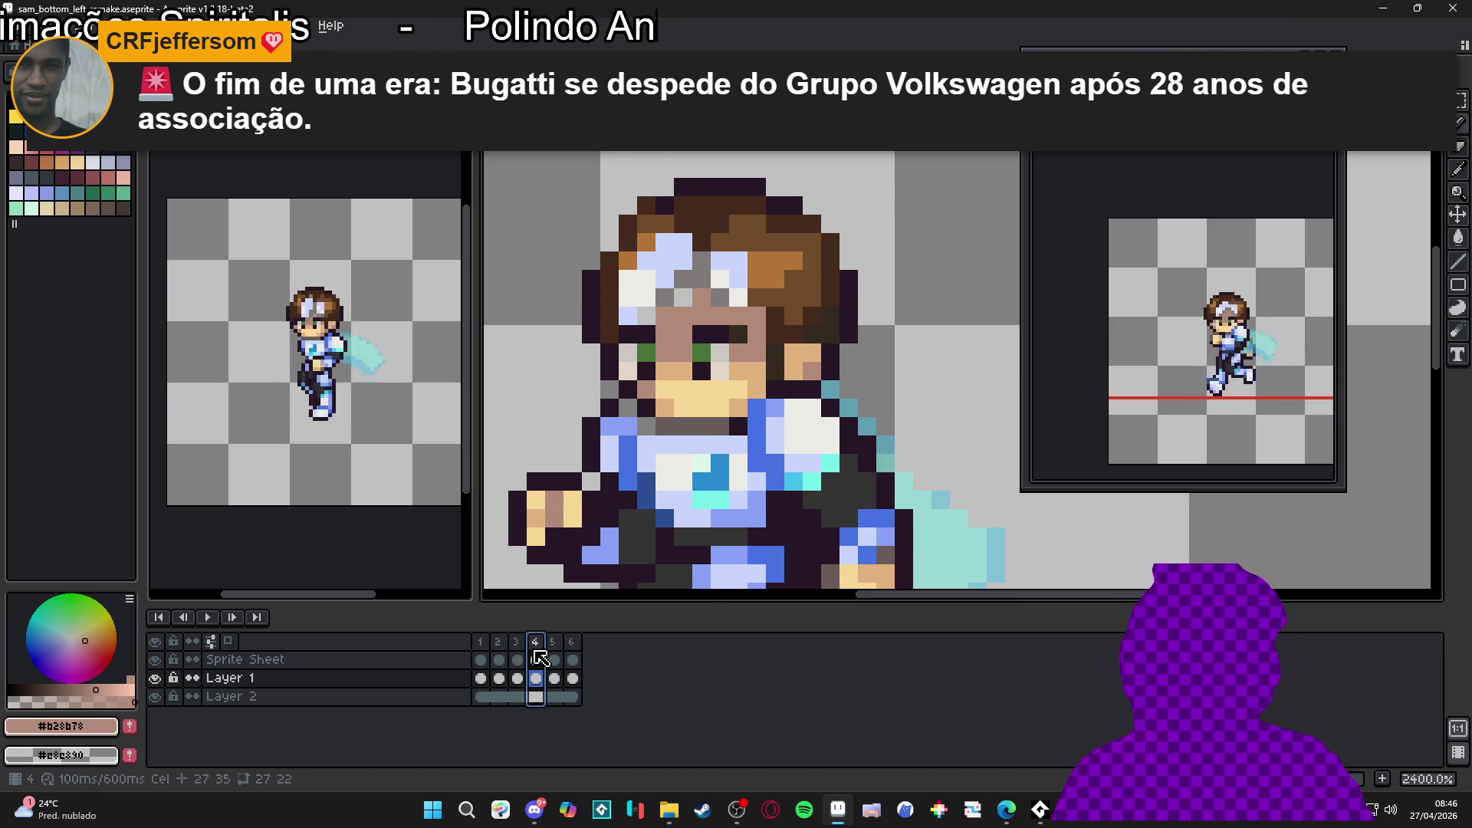
click(550, 650)
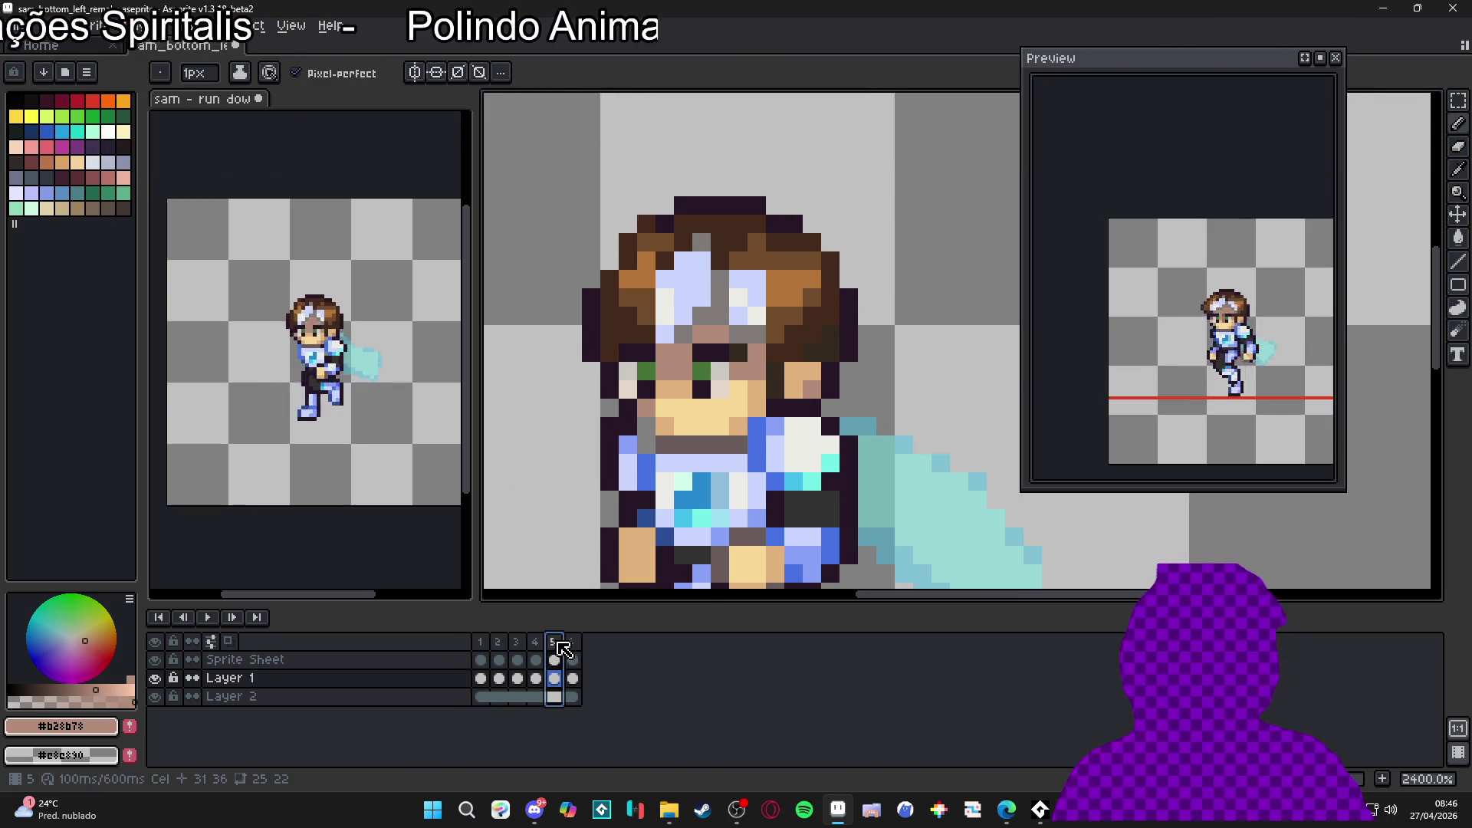
Step: On frame 5, select Sam's eye and brow pixels and shift them up-left
click(535, 650)
click(553, 650)
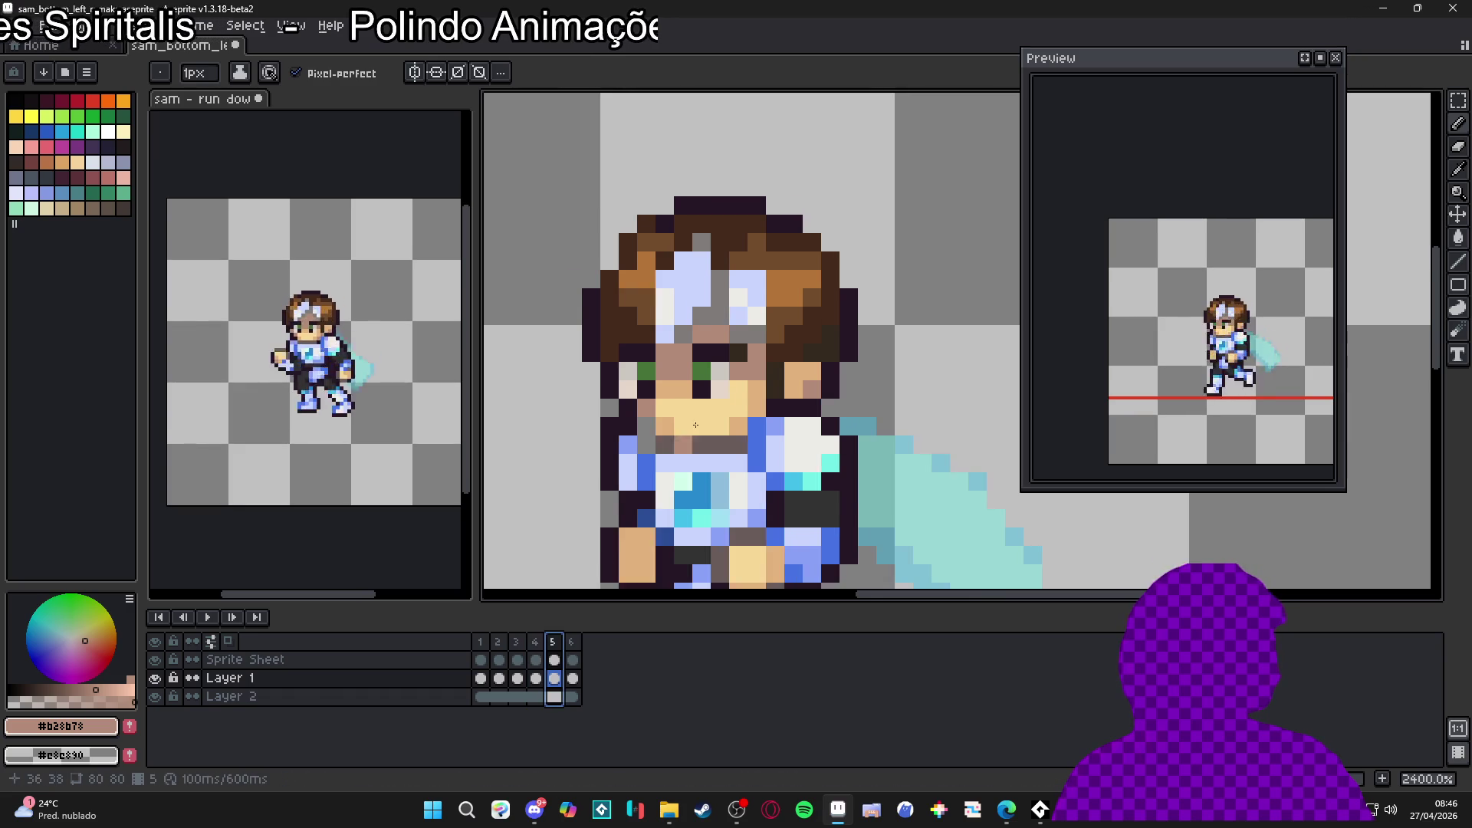
scroll(729, 360, up, 1)
key(v)
key(m)
mouse_move(678, 284)
mouse_down()
mouse_move(731, 312)
mouse_move(732, 260)
mouse_move(767, 322)
mouse_move(675, 276)
mouse_move(667, 253)
mouse_move(693, 299)
mouse_move(692, 273)
mouse_move(726, 286)
mouse_move(703, 289)
mouse_up()
key(b)
Step: Paint the grey hair column orange-brown and a grey face pixel in skin tone
alt+click(789, 253)
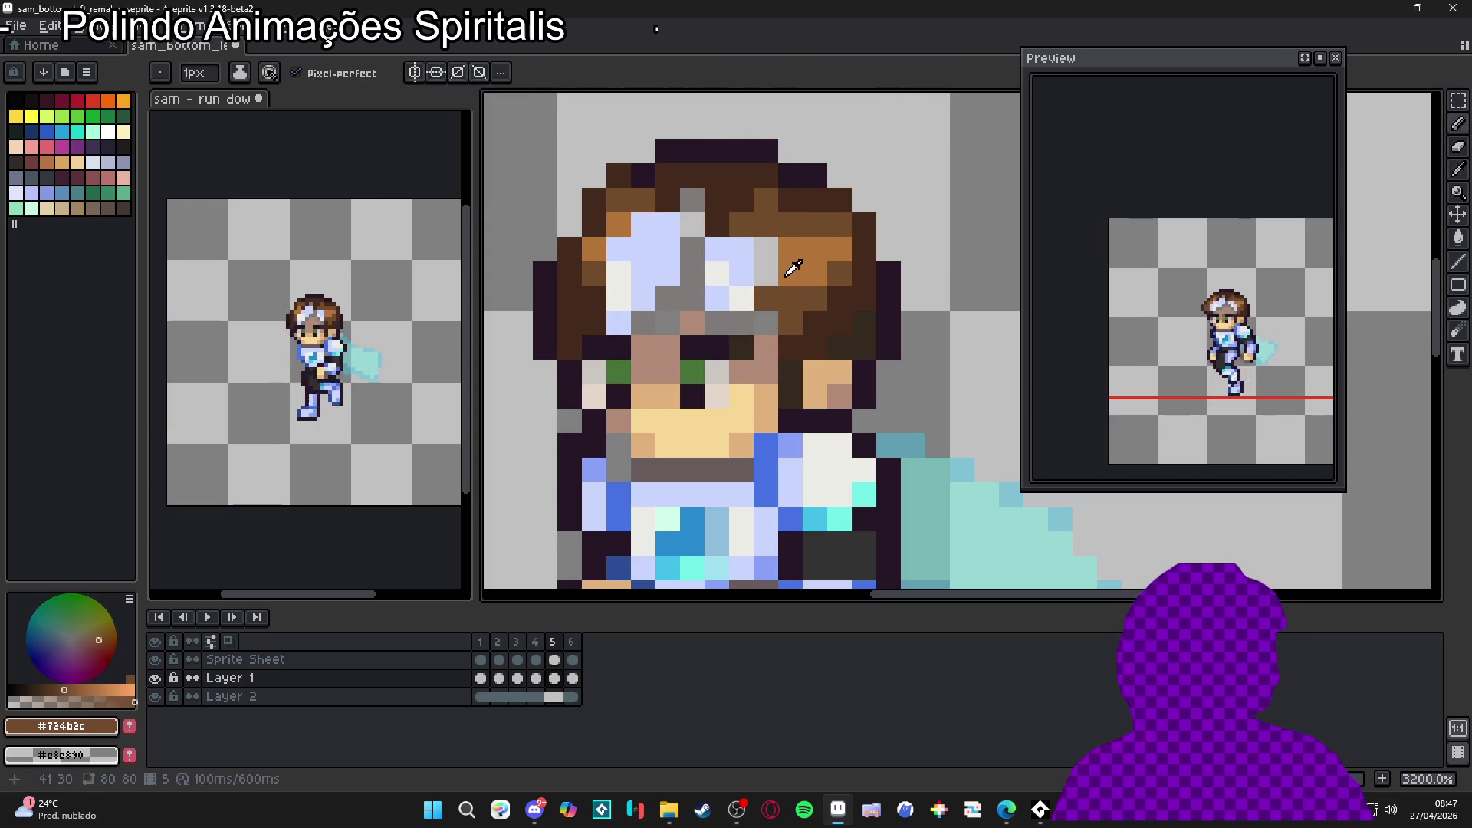
drag(767, 299, 768, 250)
alt+click(728, 200)
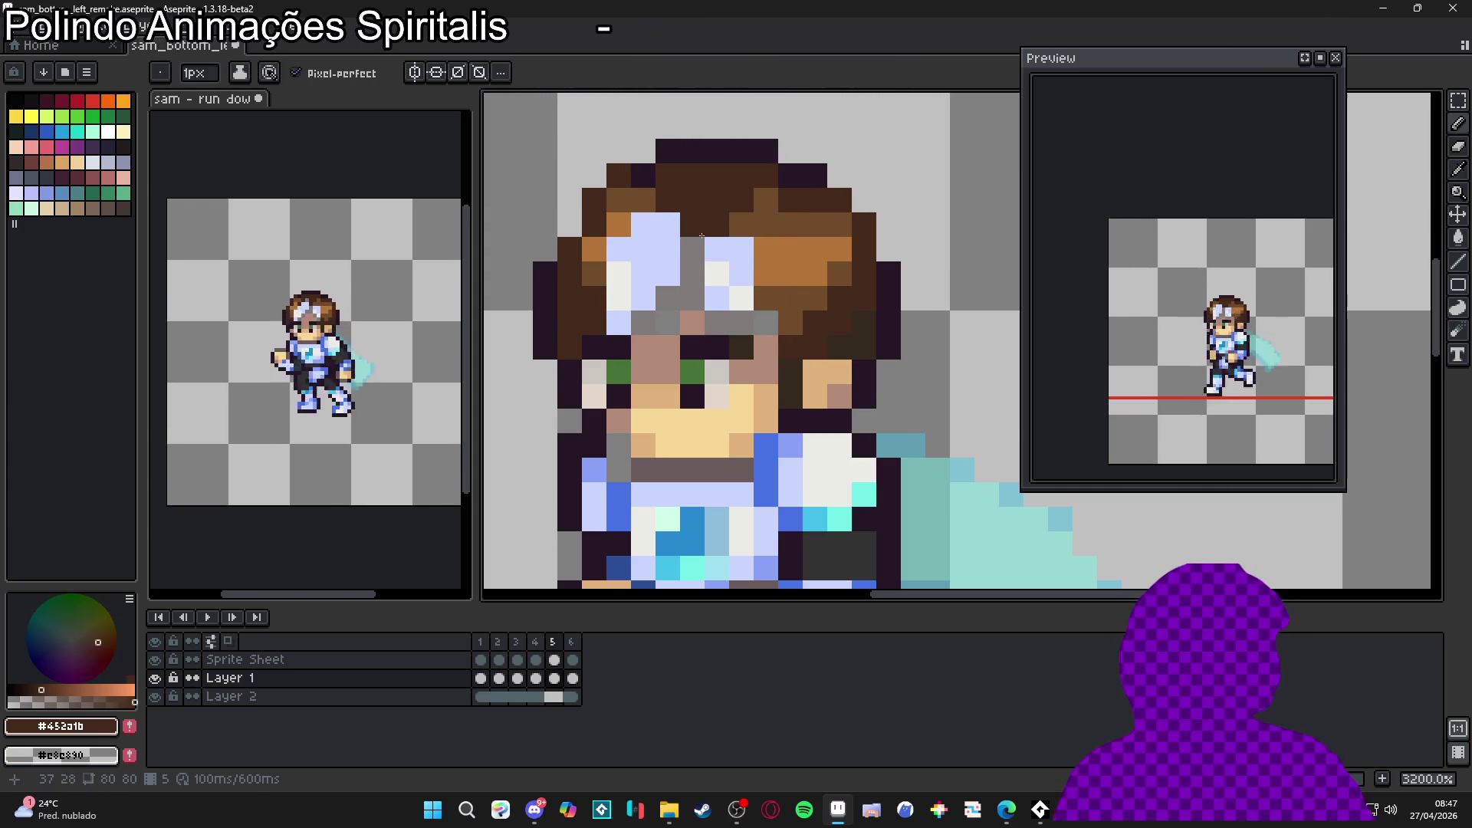
alt+click(670, 326)
click(646, 326)
scroll(690, 338, down, 2)
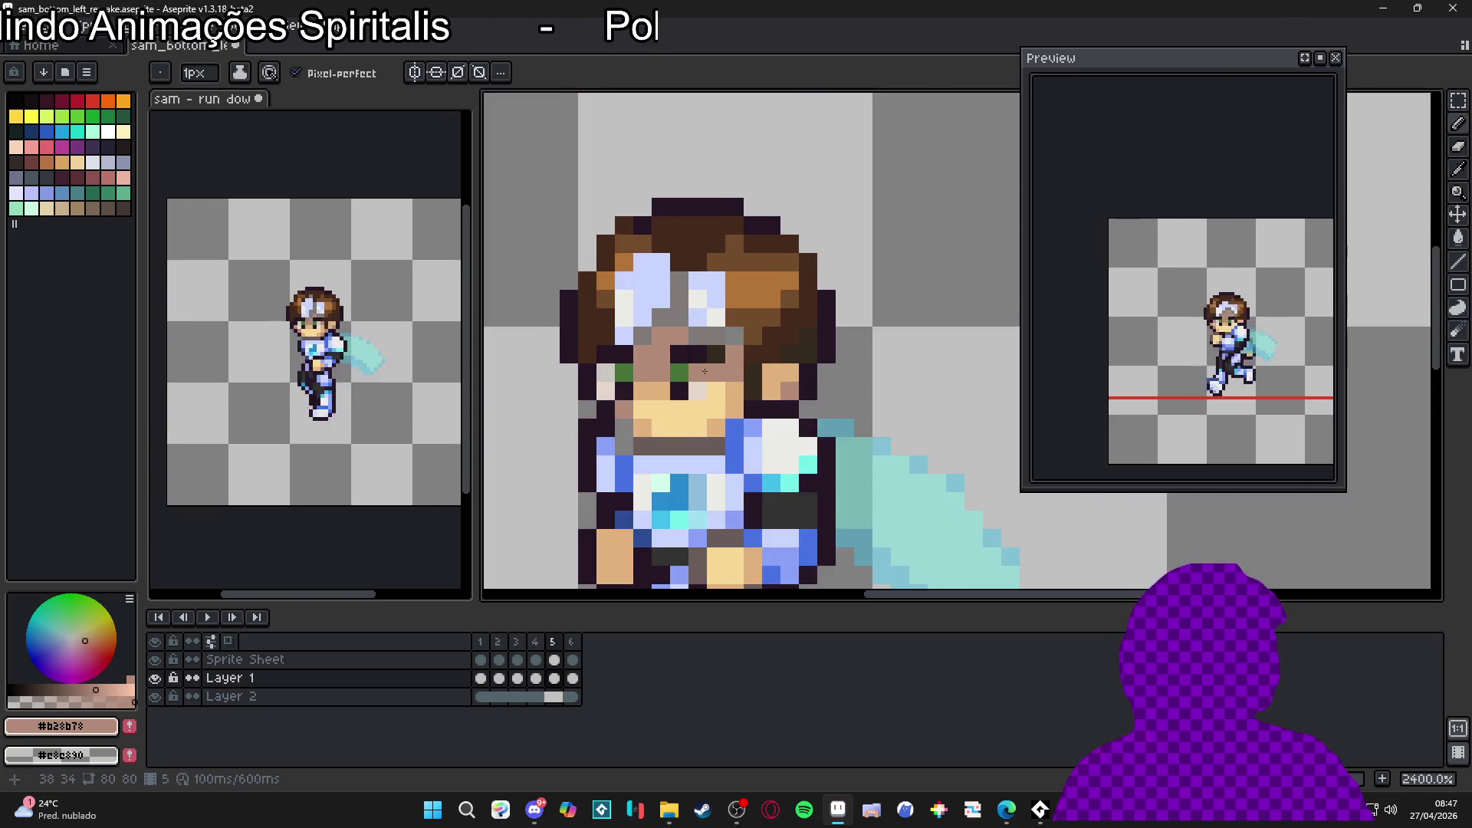
scroll(732, 364, up, 2)
Step: Sample the hair browns, face grey and dark outline colour from the sprite
alt+click(769, 327)
scroll(763, 338, down, 2)
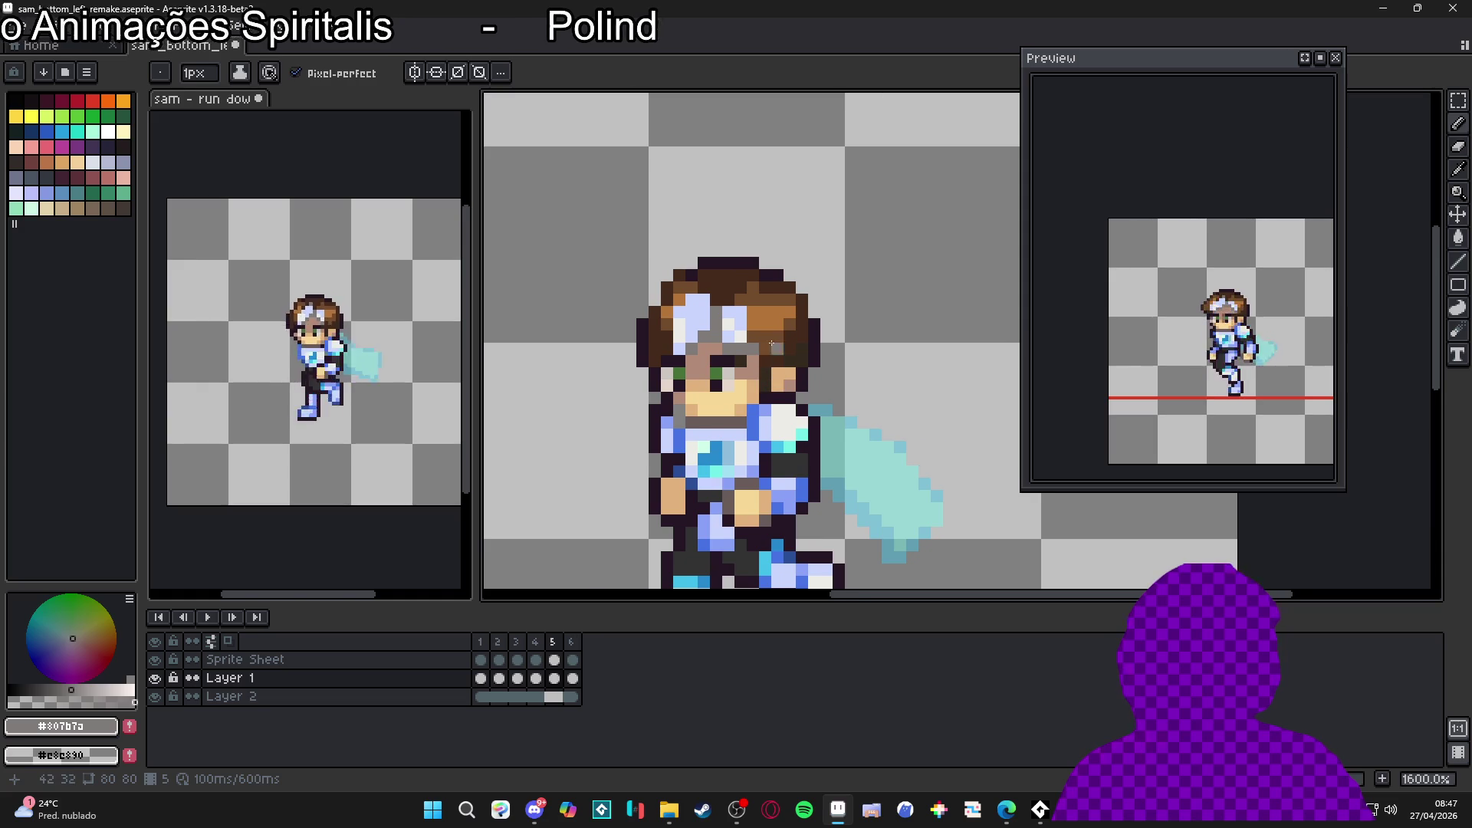
scroll(759, 347, up, 1)
alt+click(758, 349)
scroll(770, 406, down, 3)
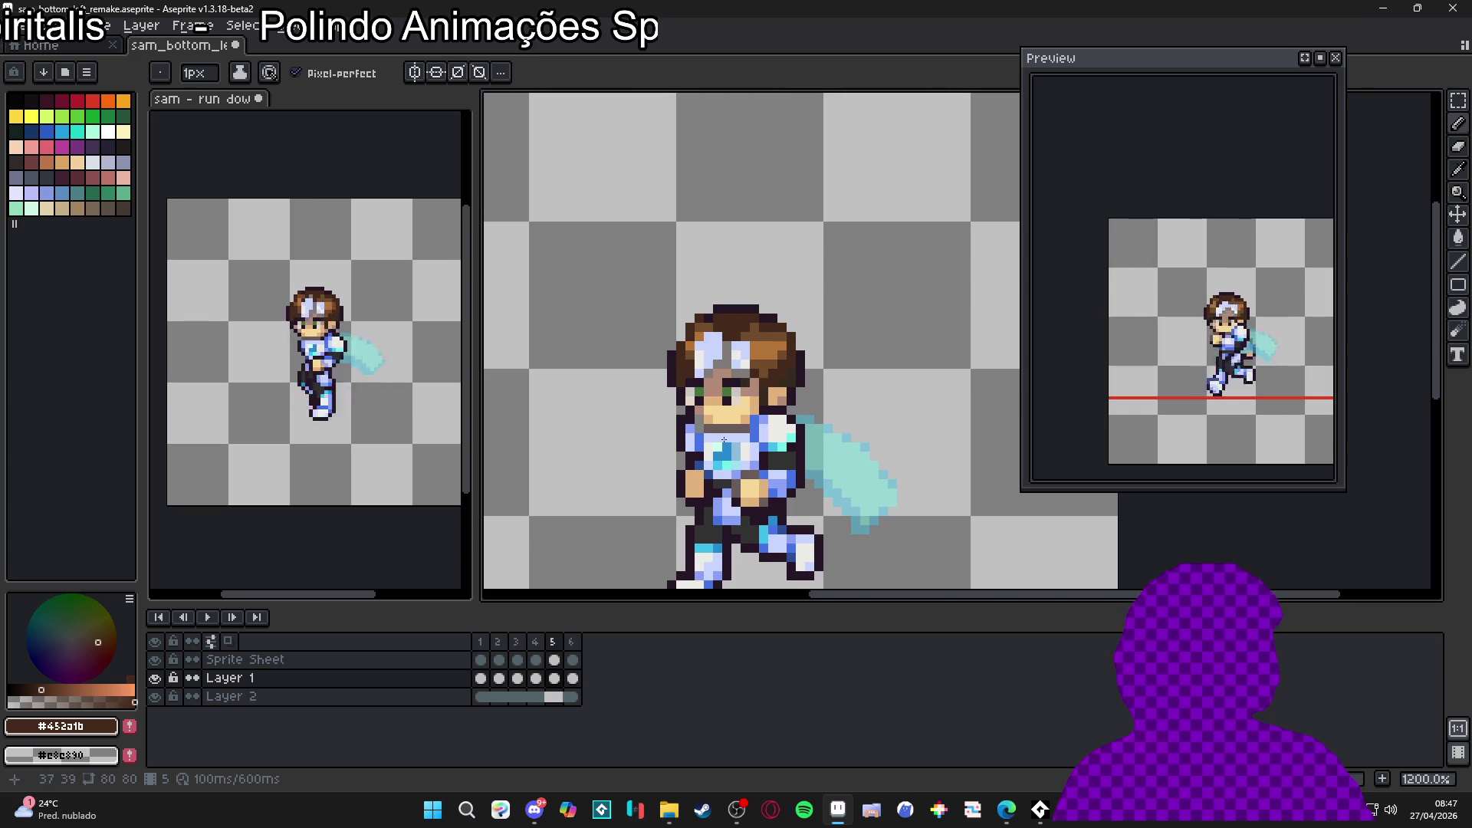
scroll(710, 447, up, 3)
alt+click(703, 373)
alt+click(692, 412)
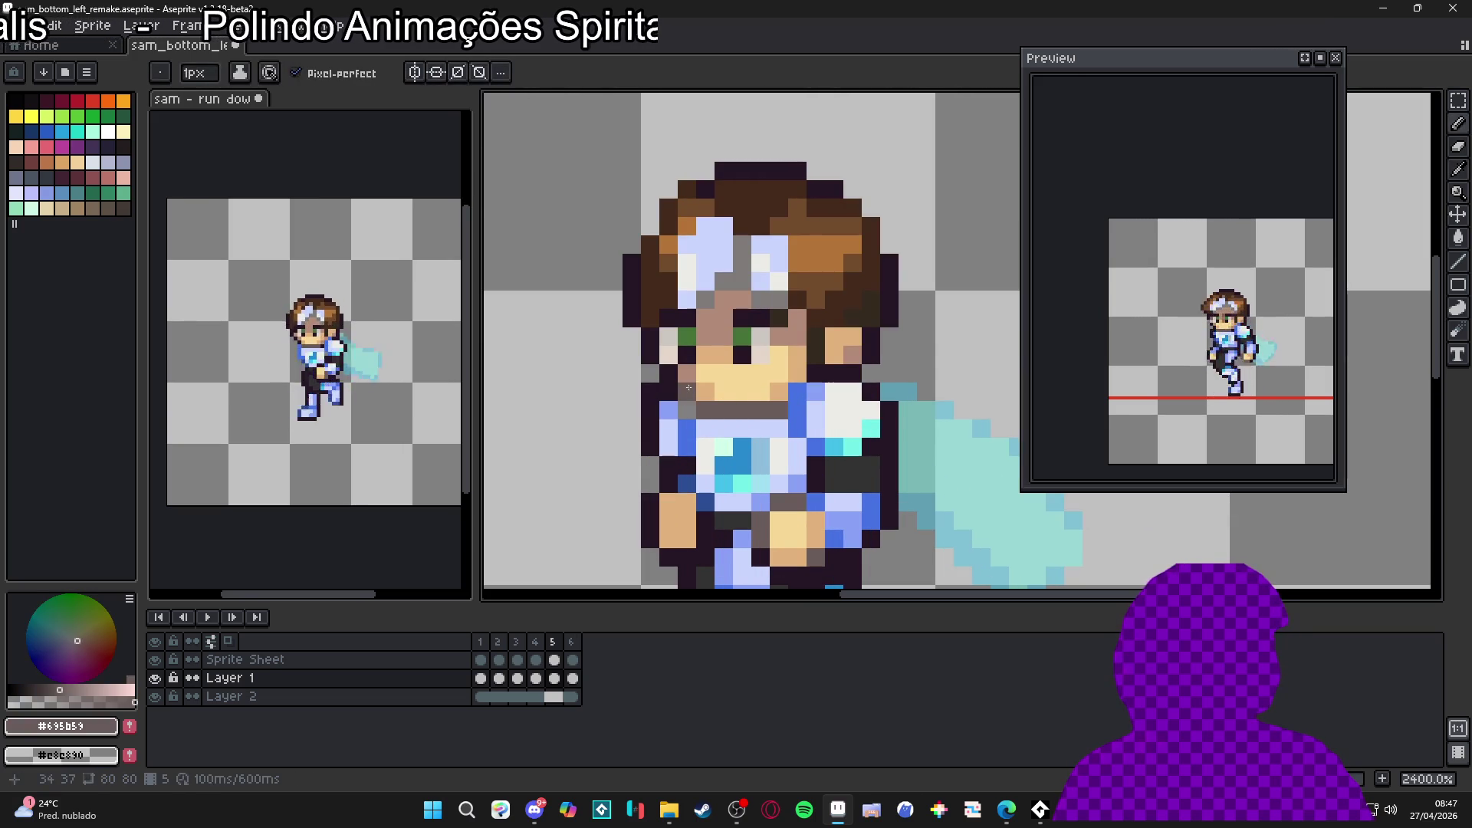
alt+click(687, 413)
alt+click(686, 402)
scroll(698, 480, down, 3)
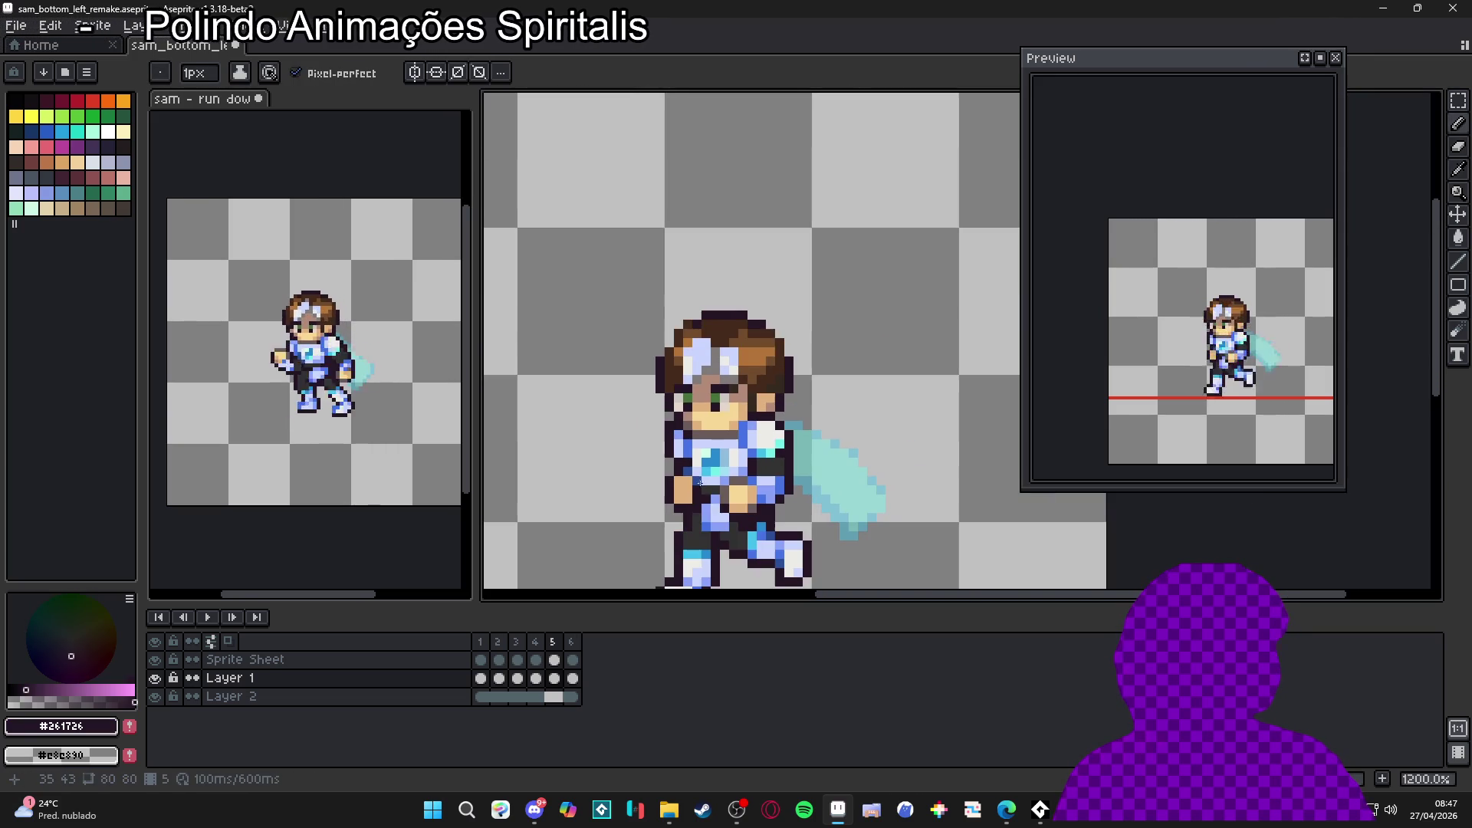
scroll(692, 455, up, 1)
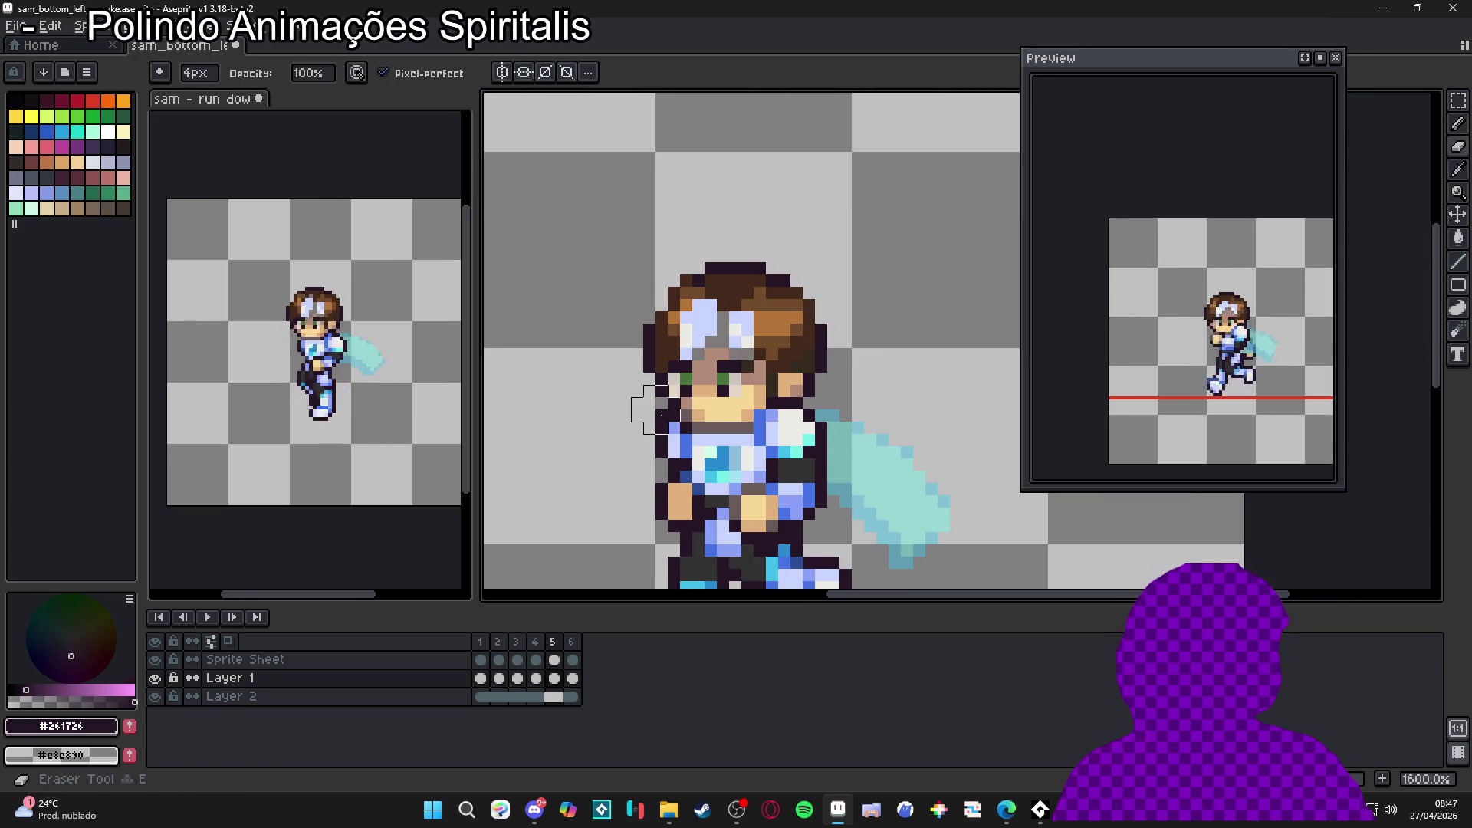
Step: With the Sprite Sheet layer active, set the frames' duration to 80 ms
ctrl+click(675, 421)
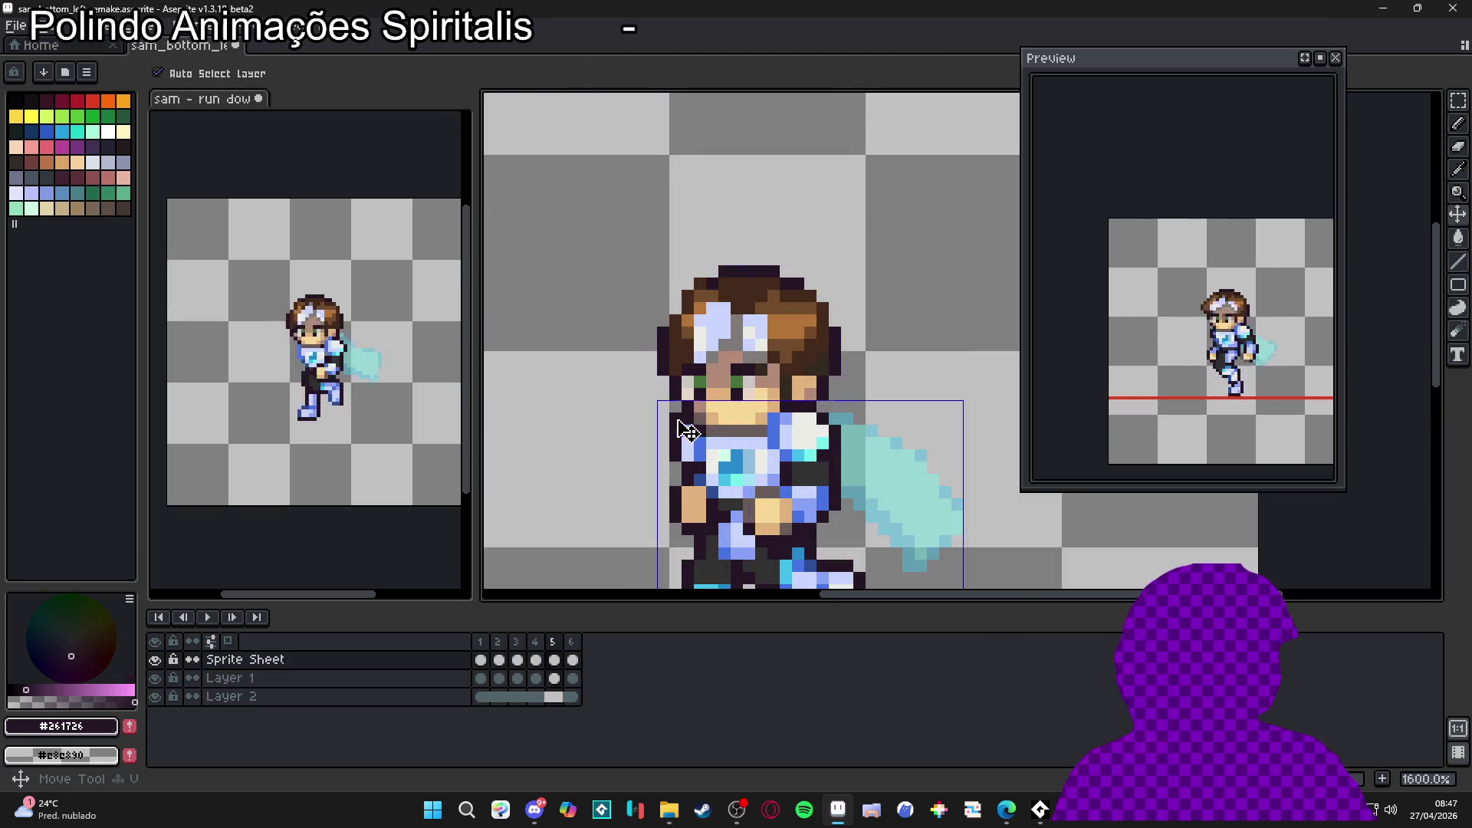
scroll(679, 437, down, 3)
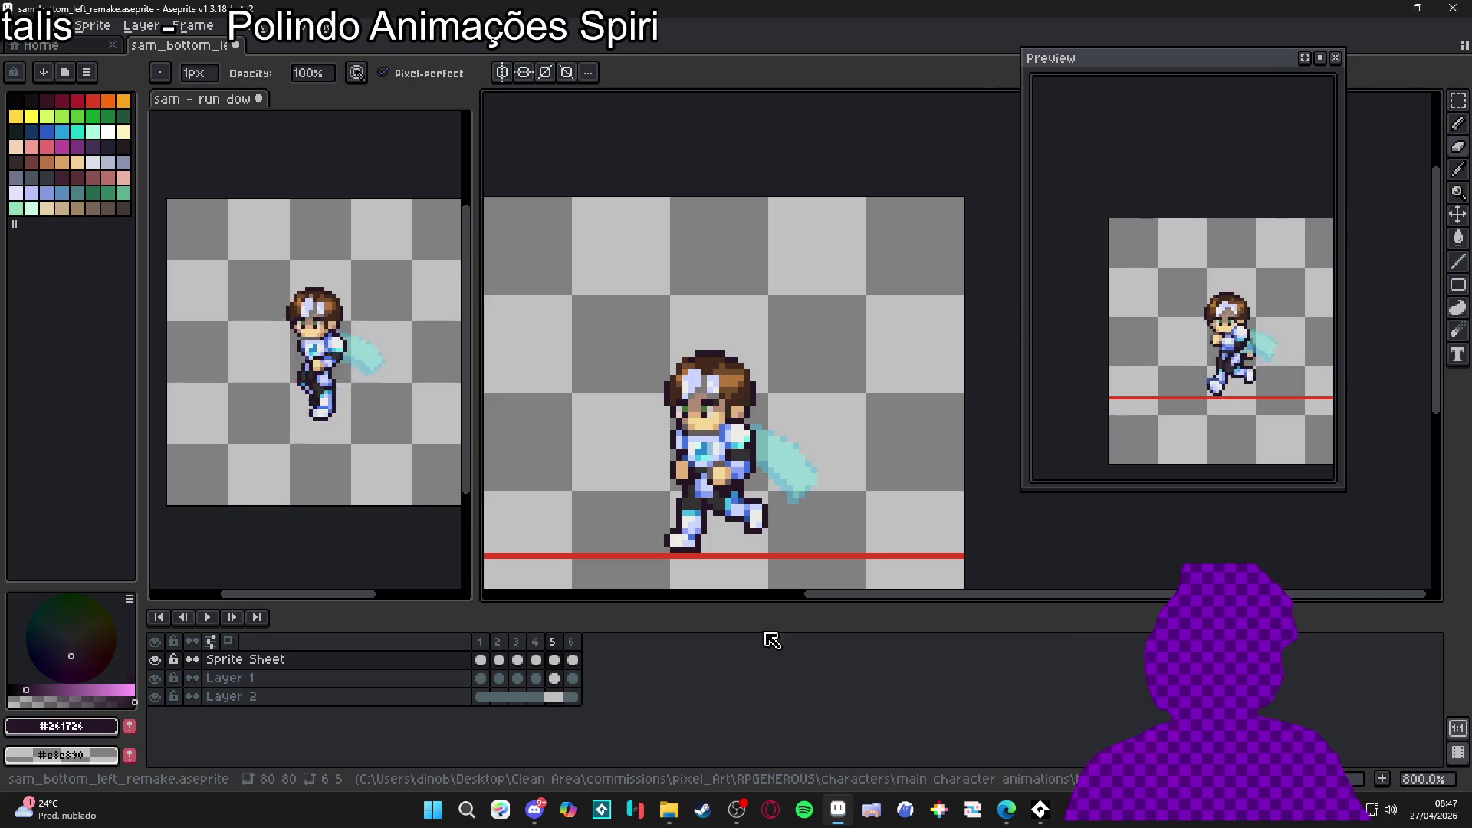
click(571, 642)
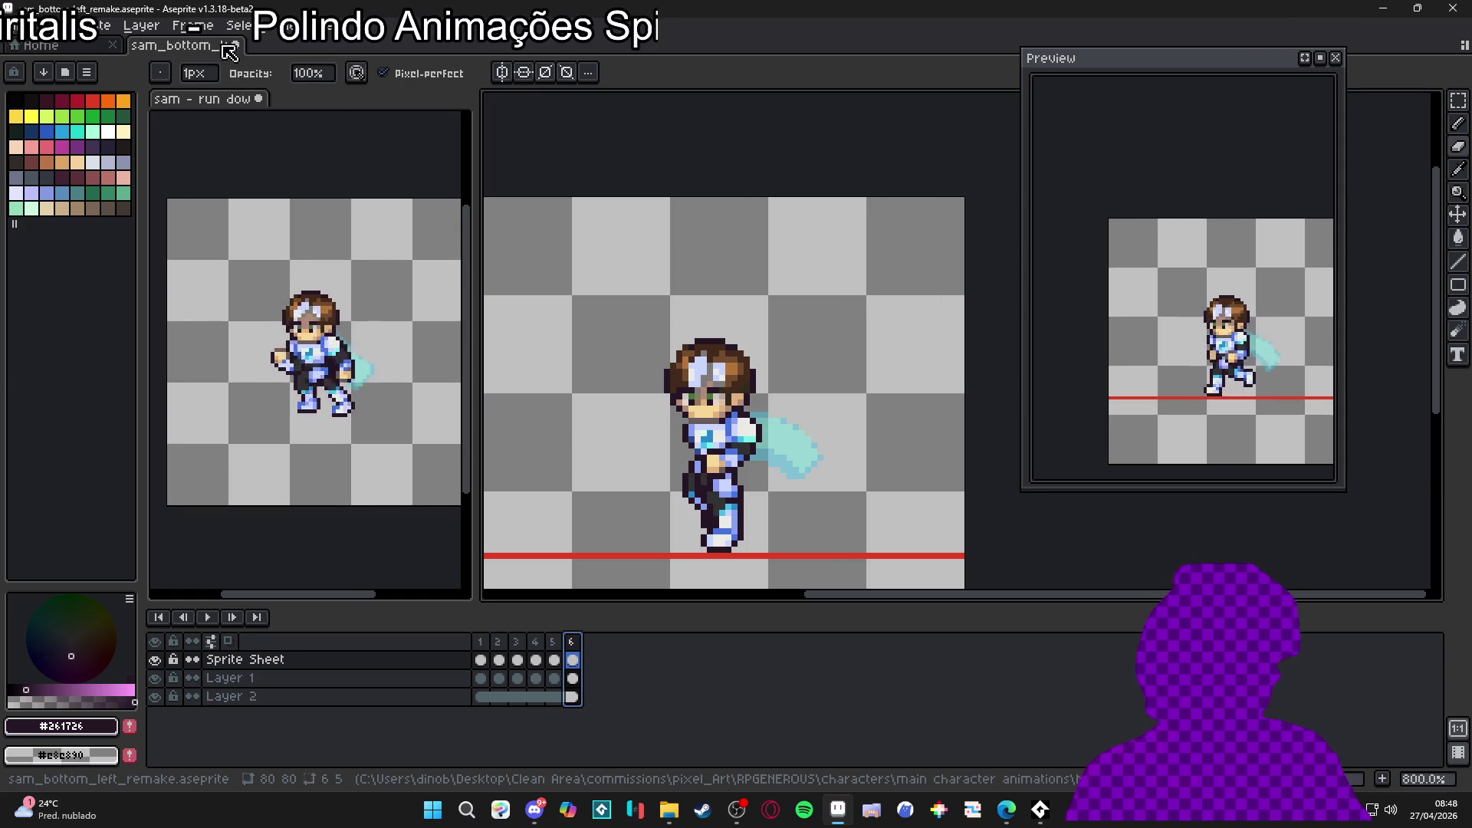
click(193, 25)
text(80)
key(Return)
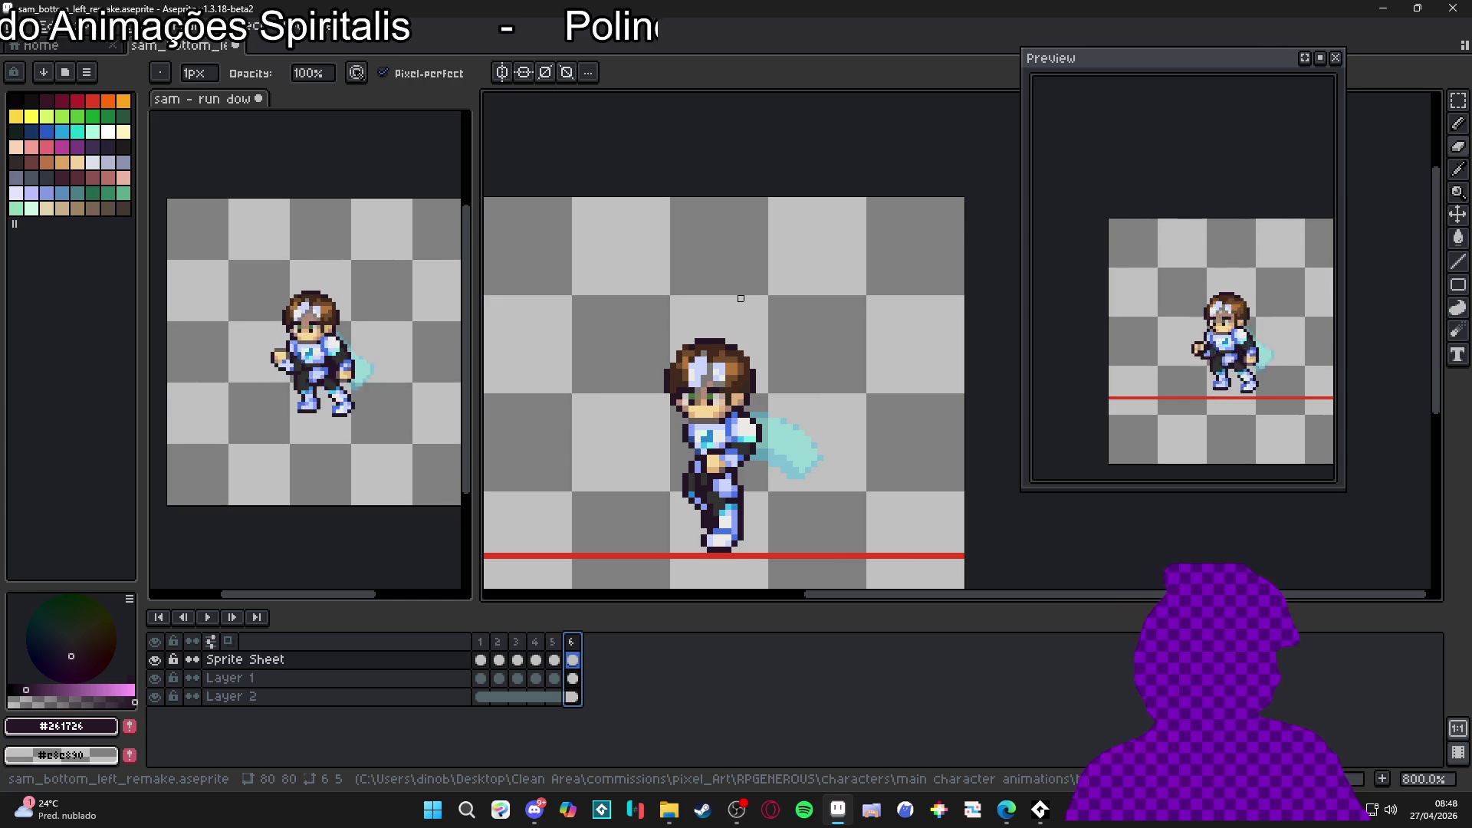
scroll(741, 298, down, 1)
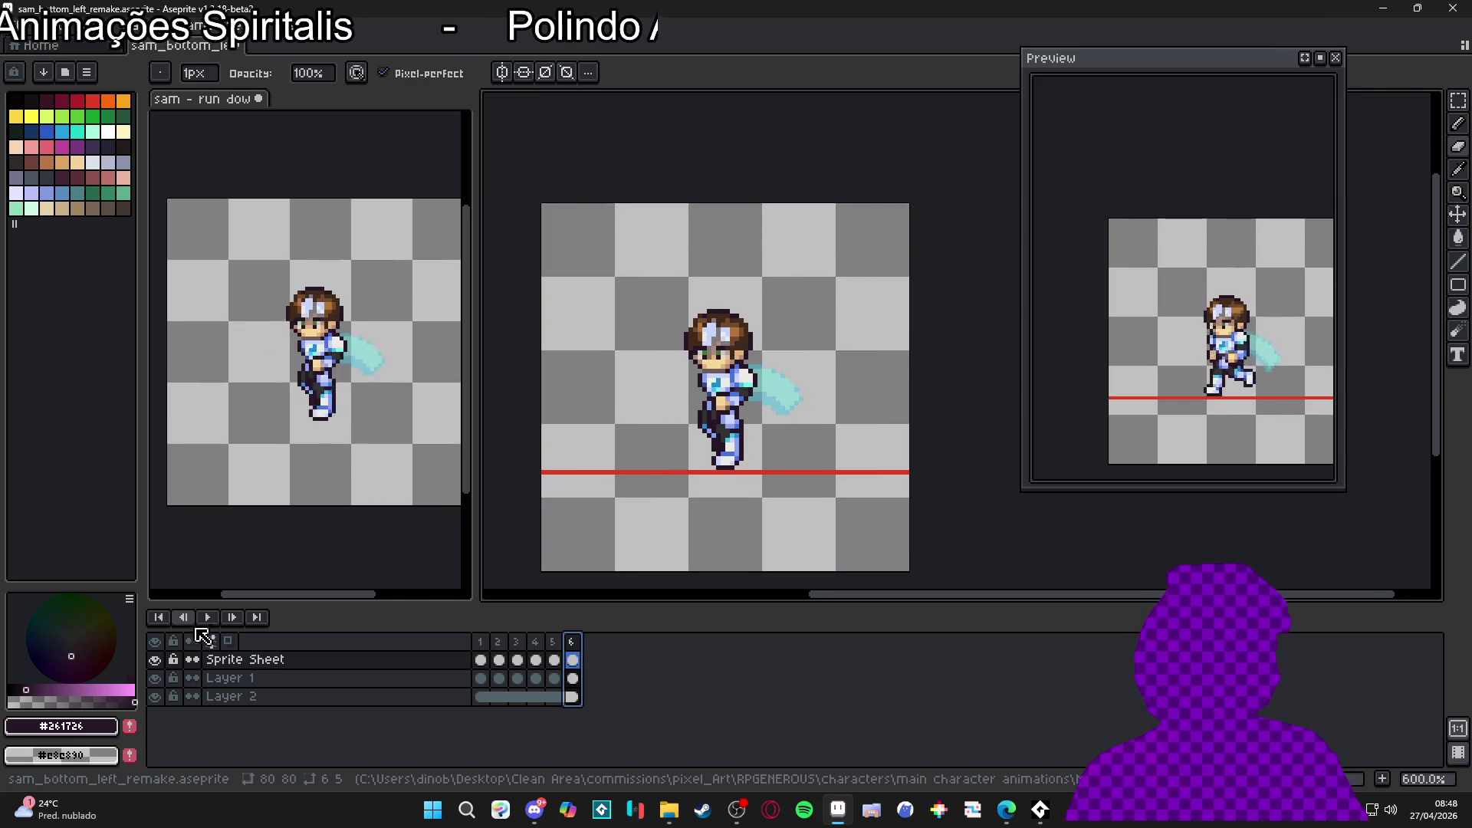
Step: Play the animation at the new timing, save the sprite, and step from frame 1 to frame 4
click(207, 617)
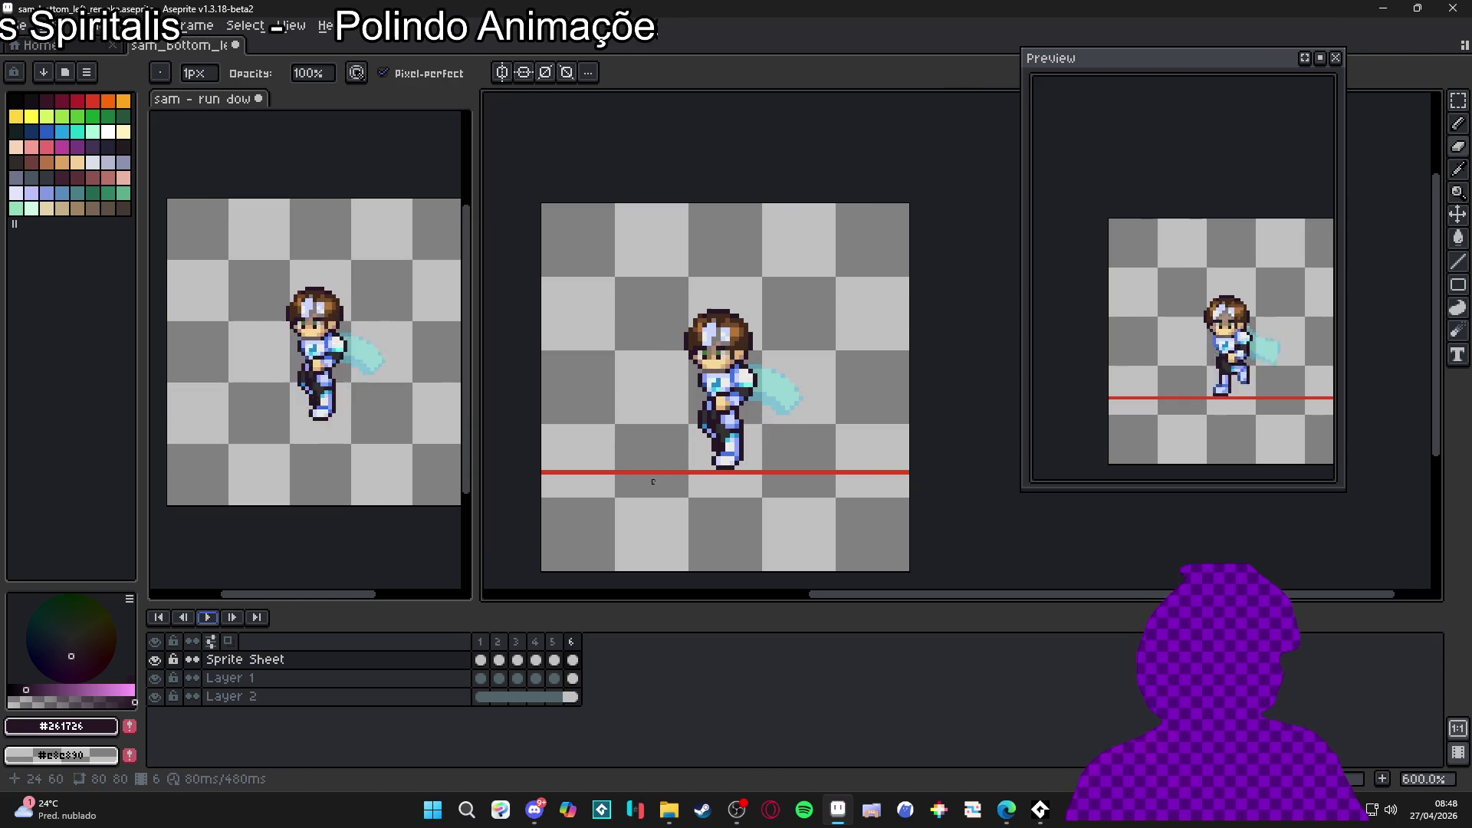
key(ctrl+s)
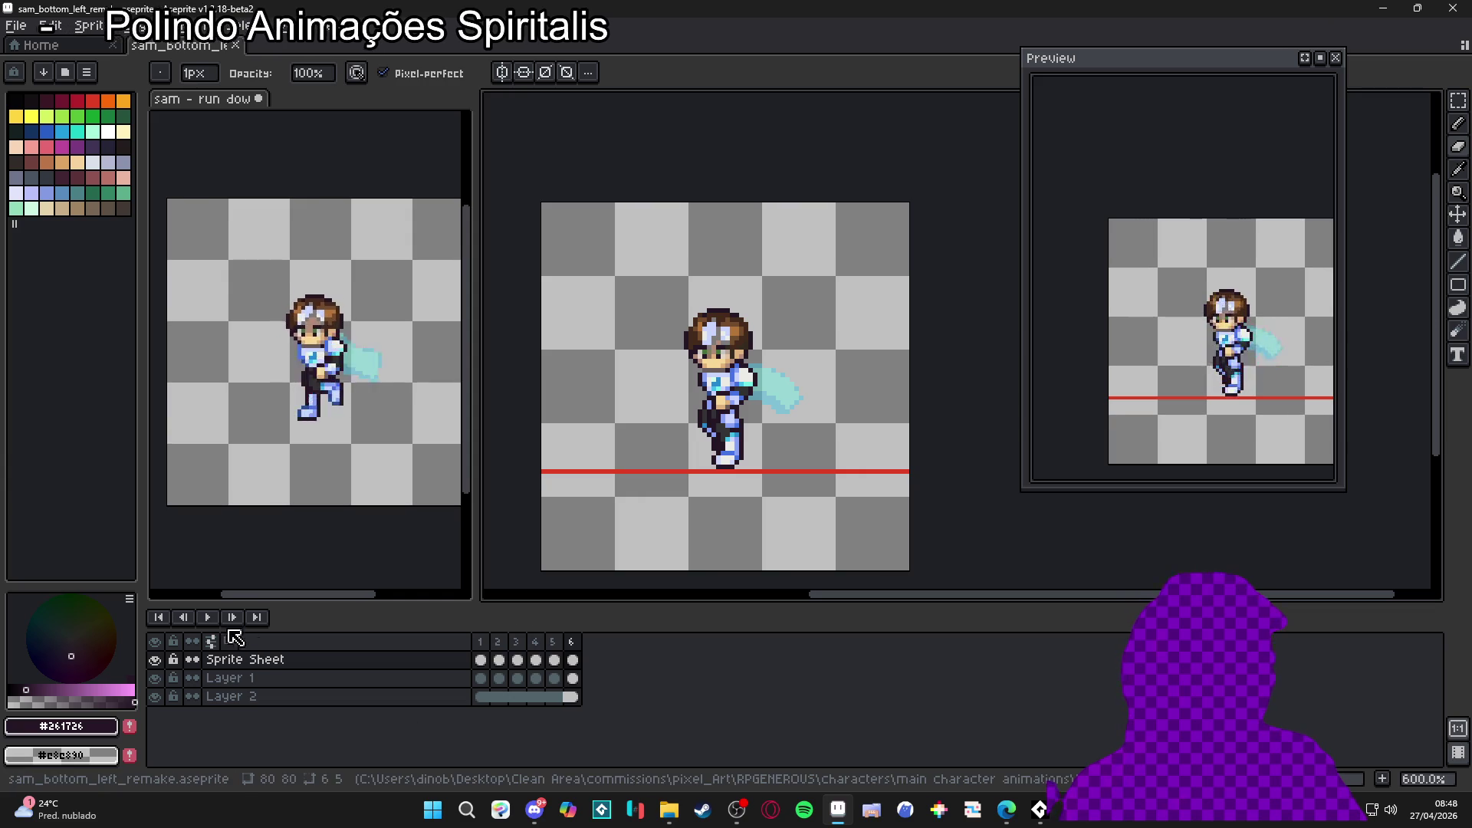
click(480, 642)
key(Right)
key(Right)
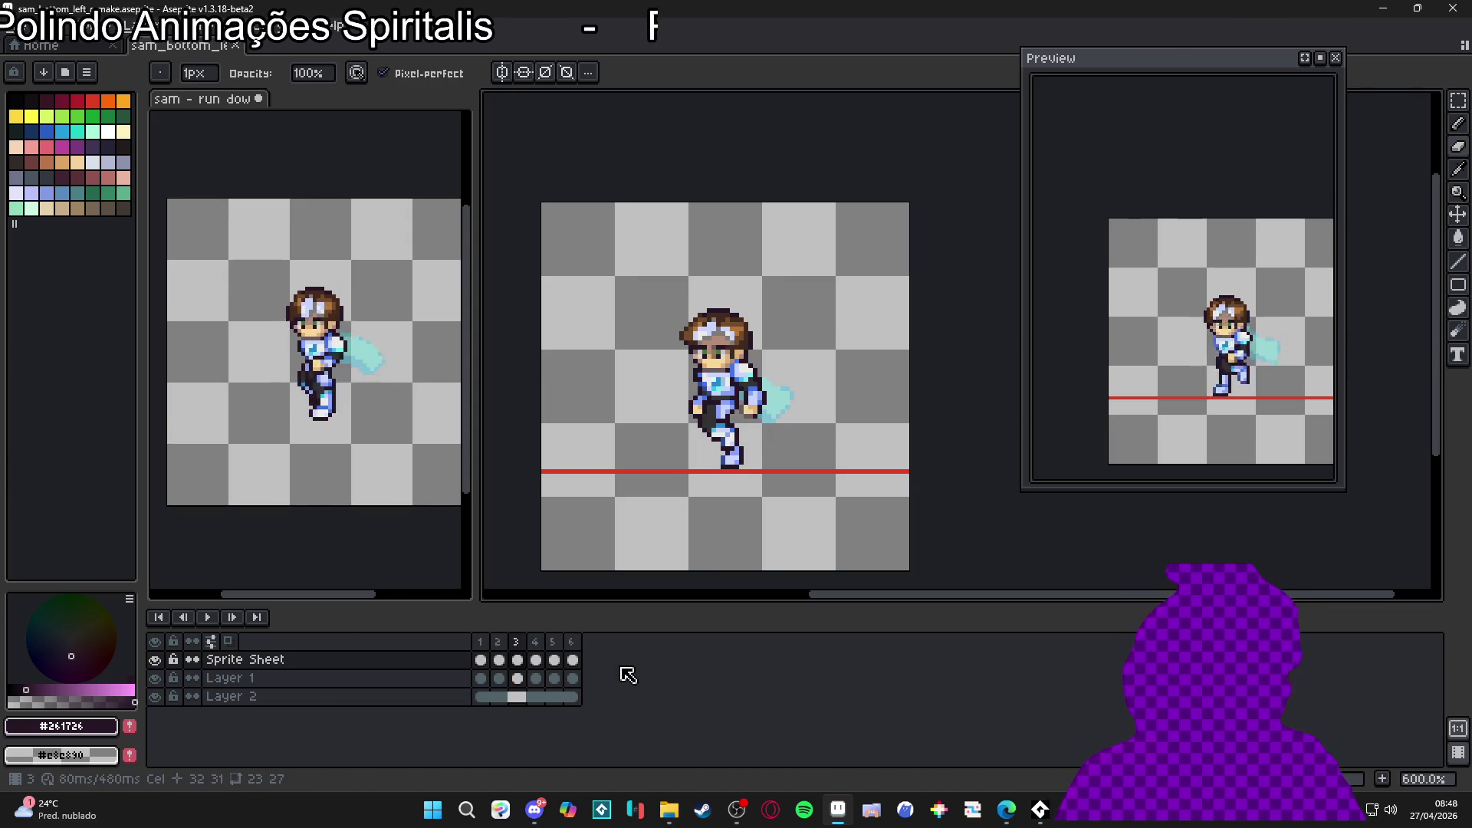
key(Left)
key(Right)
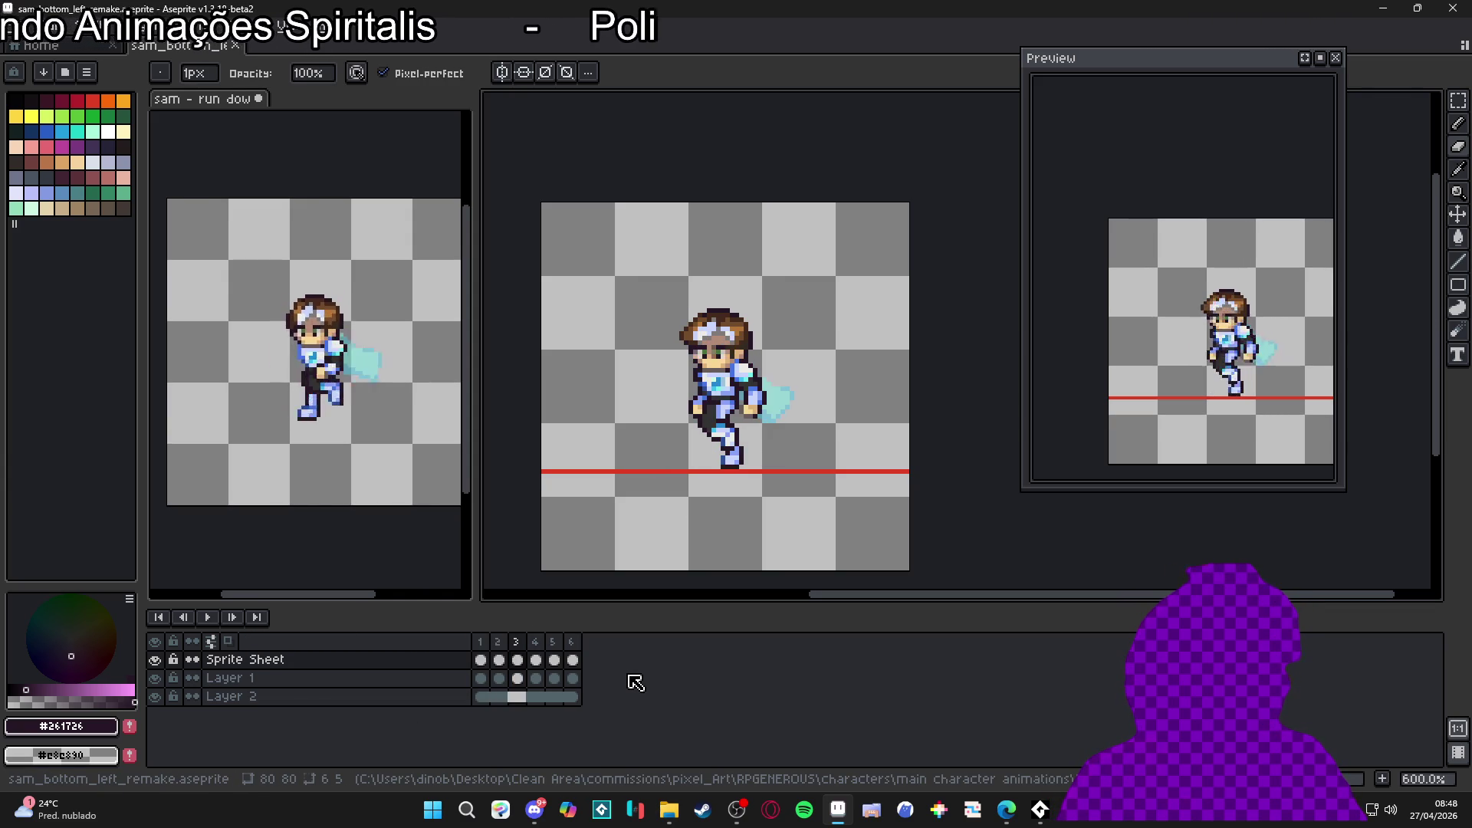
key(Right)
Step: Flip repeatedly between frames 3 and 4 to compare the poses, ending on frame 4
key(Left)
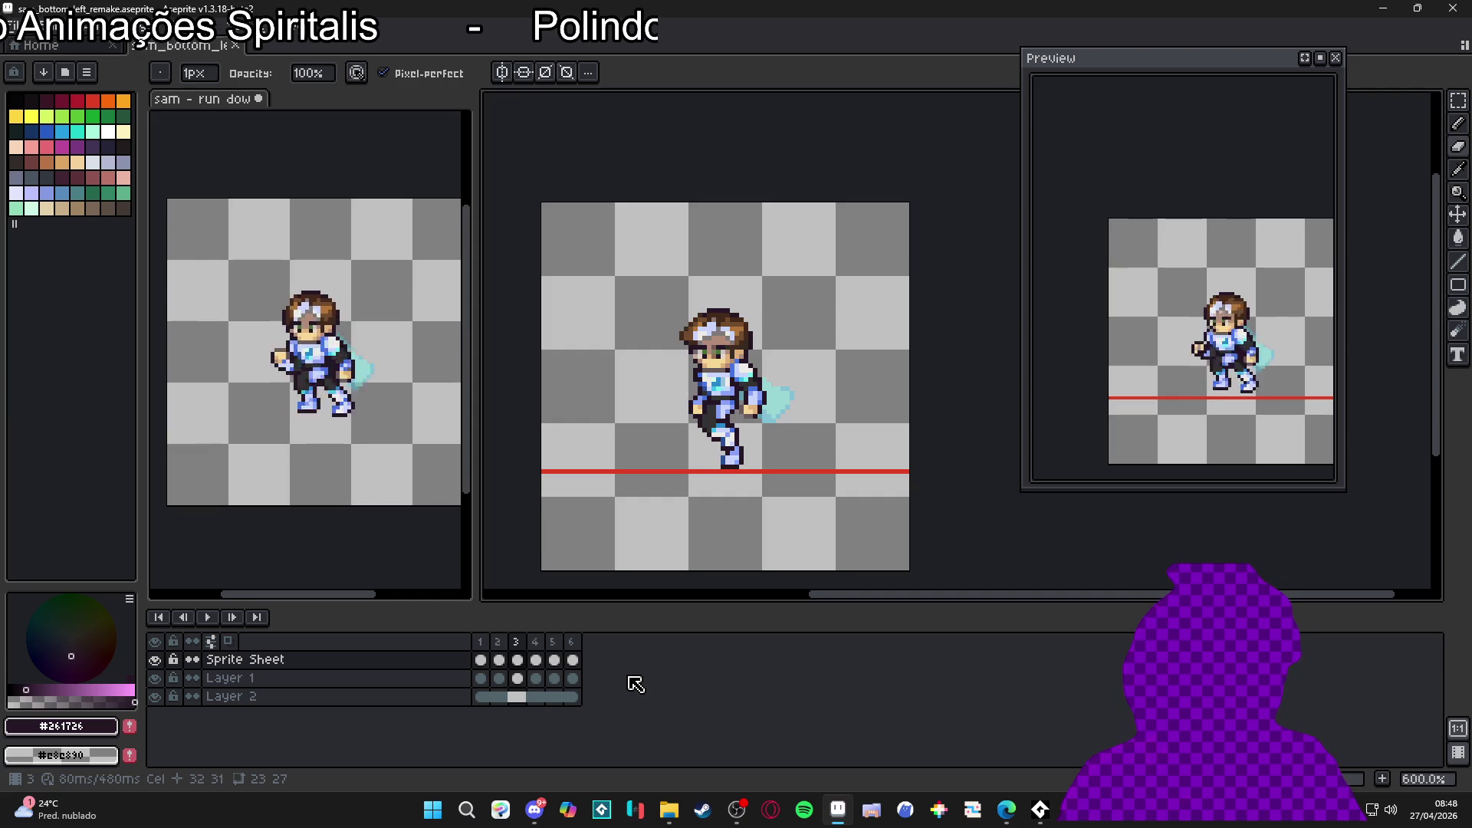
key(Right)
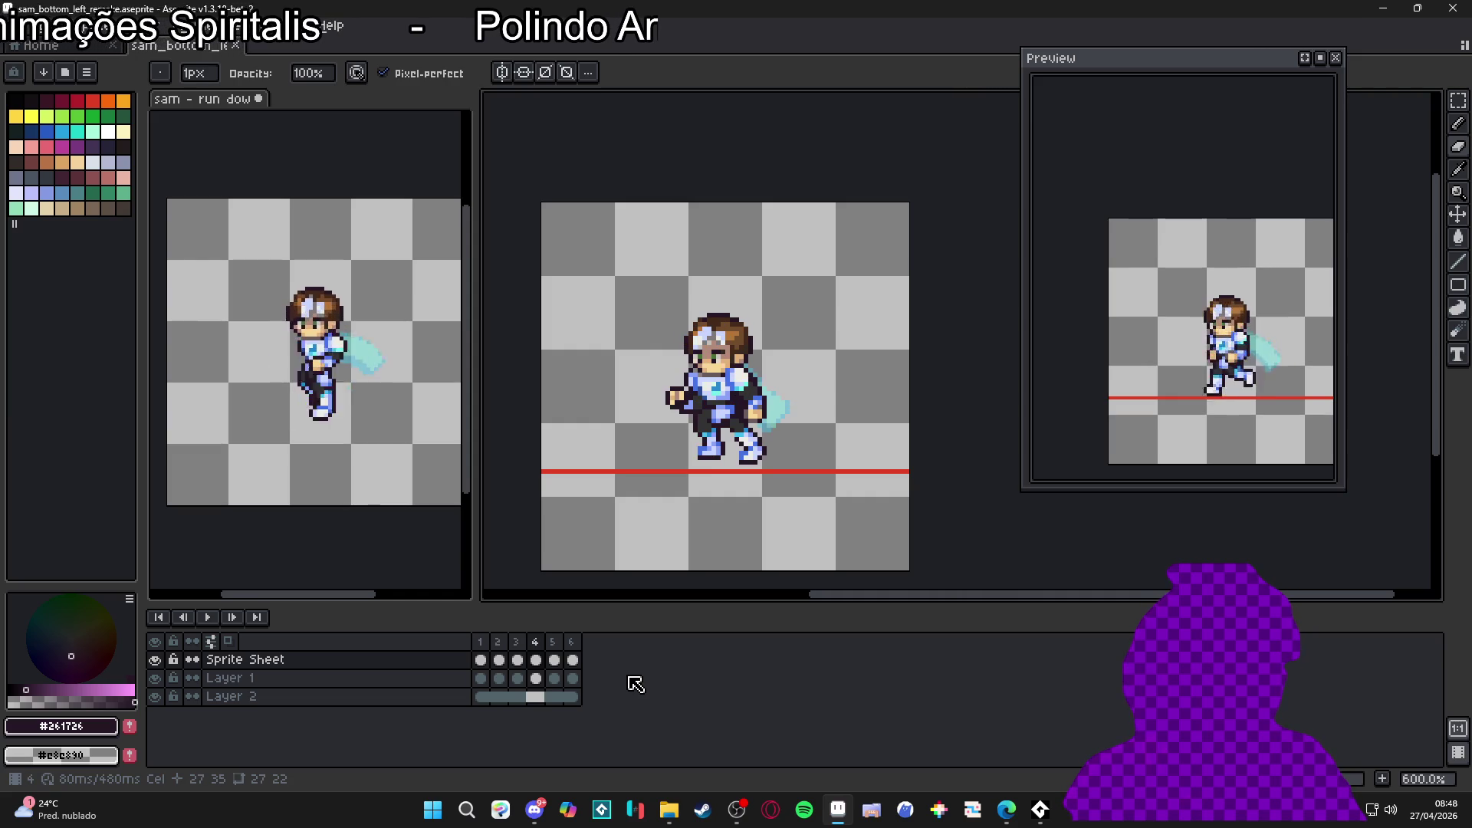
key(Left)
key(Right)
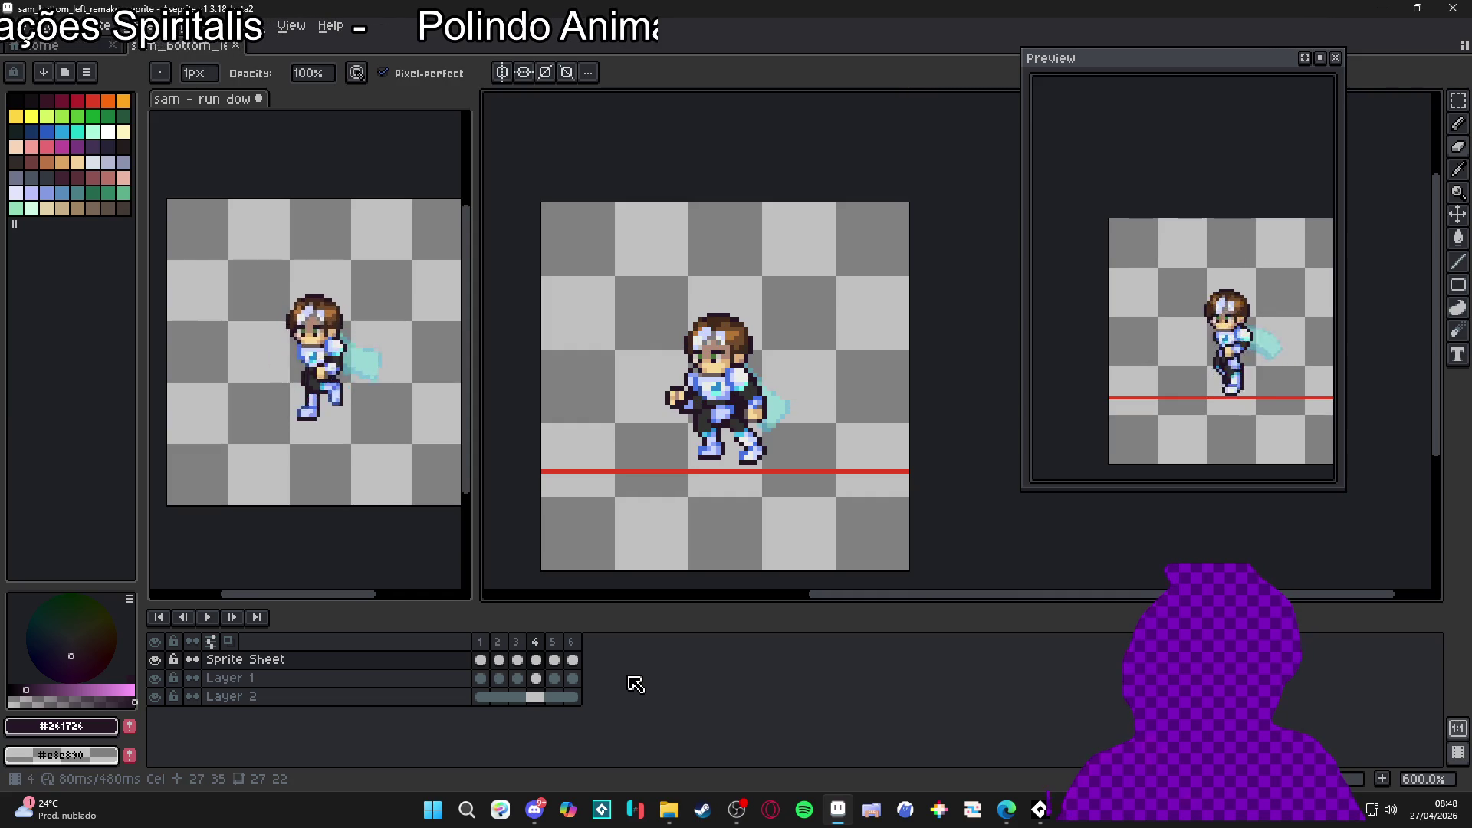
key(Left)
key(Right)
key(Left)
key(Right)
key(Left)
key(Right)
key(Left)
key(Right)
key(Left)
key(Right)
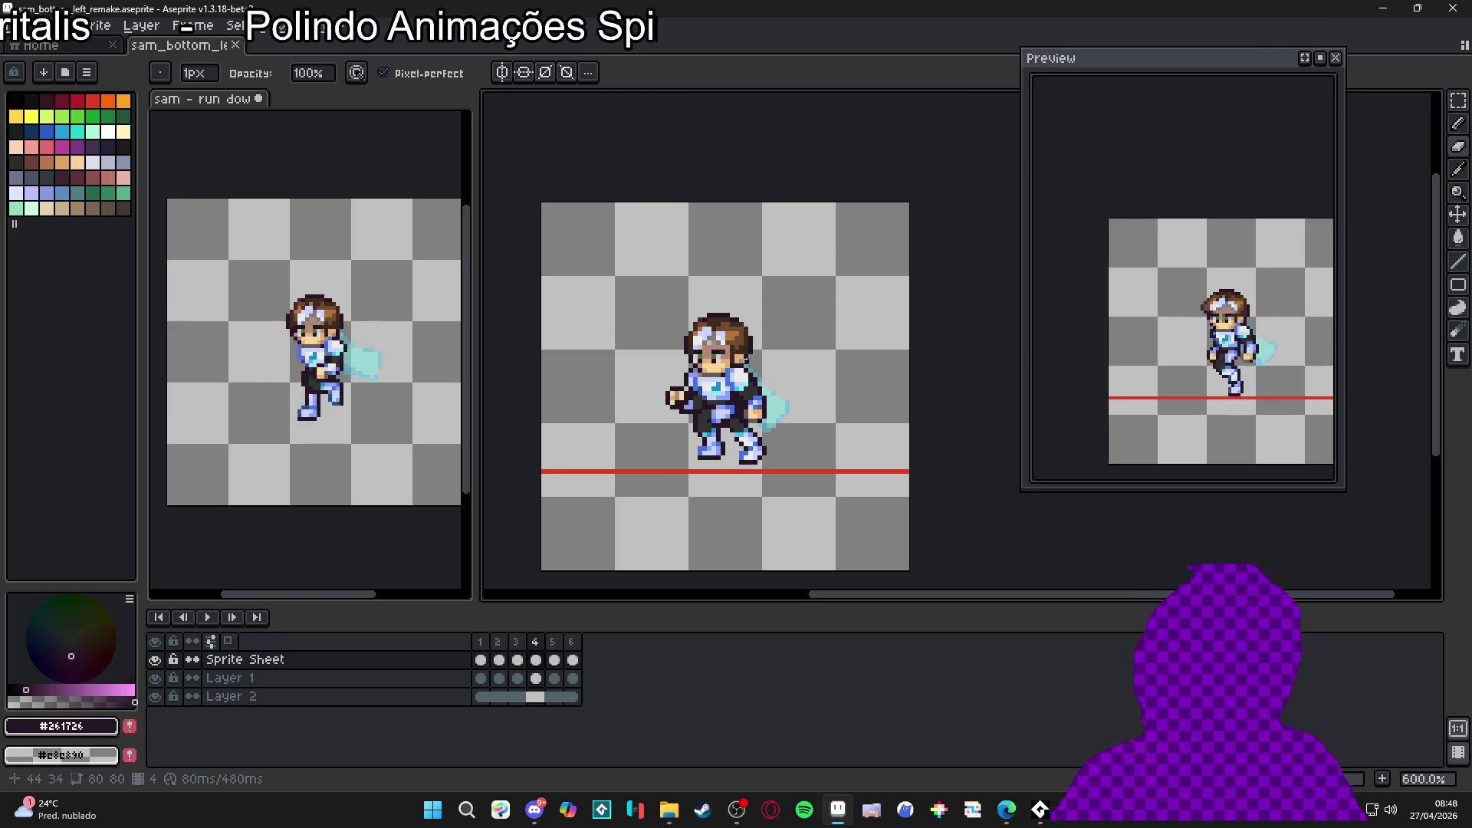
scroll(750, 379, up, 3)
scroll(698, 418, up, 1)
key(m)
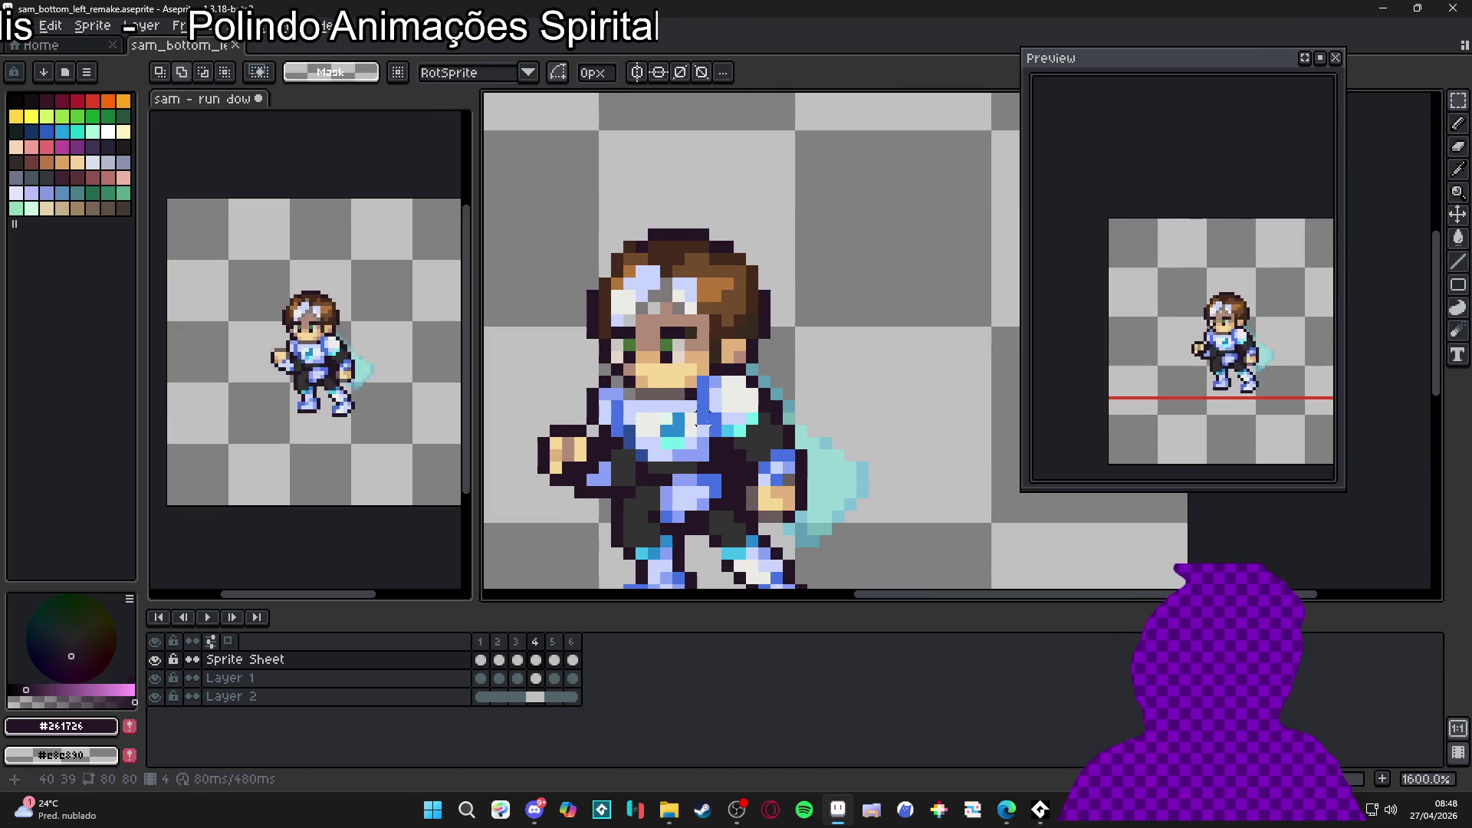
Step: Select a 5x6 block of chest pixels on the current frame and skew it
mouse_move(739, 415)
mouse_down()
mouse_move(696, 375)
mouse_move(736, 339)
mouse_up()
scroll(742, 395, up, 3)
scroll(771, 414, up, 3)
scroll(812, 418, down, 1)
scroll(778, 394, down, 4)
scroll(789, 329, up, 2)
mouse_move(797, 275)
mouse_down()
mouse_move(700, 355)
mouse_move(762, 368)
mouse_move(749, 371)
mouse_move(822, 299)
mouse_move(767, 307)
mouse_move(859, 313)
mouse_move(890, 345)
mouse_up()
scroll(859, 314, up, 1)
scroll(862, 330, down, 3)
scroll(866, 345, up, 2)
drag(793, 433, 823, 433)
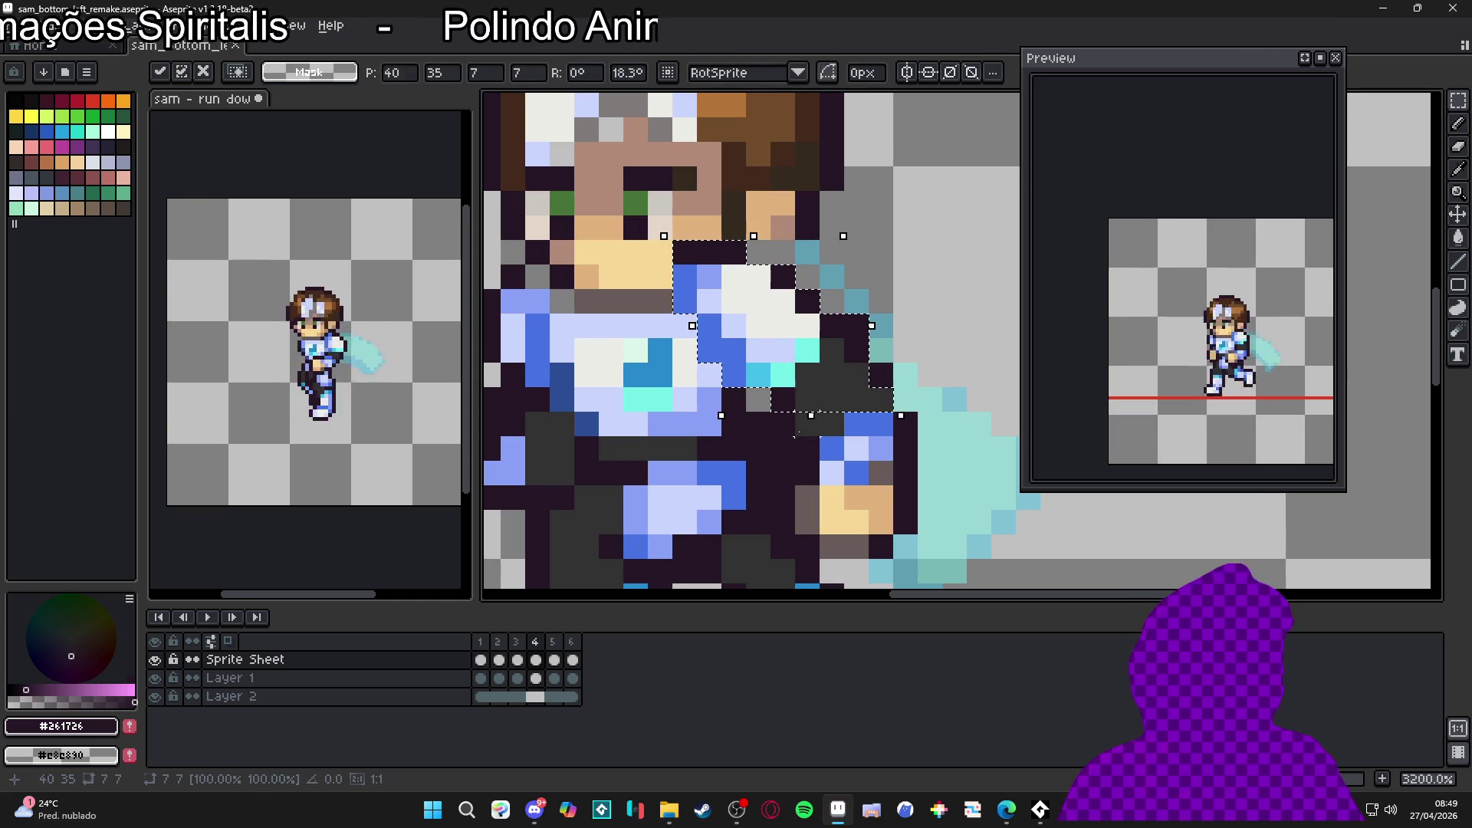
key(Return)
Step: Stretch the chest pixels one pixel wider and down-right, then shift them down one pixel
scroll(793, 449, up, 1)
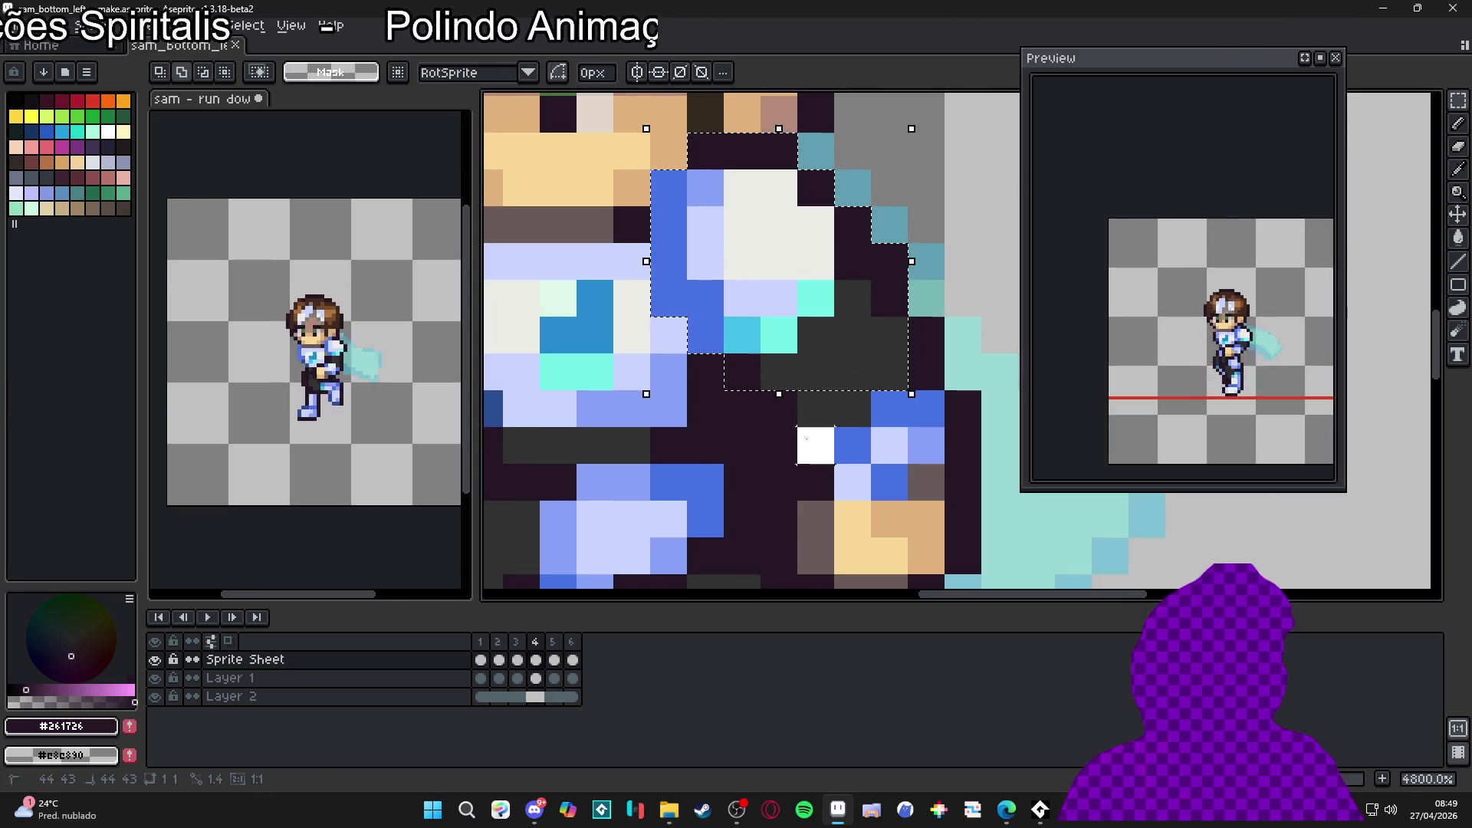
drag(912, 298, 948, 298)
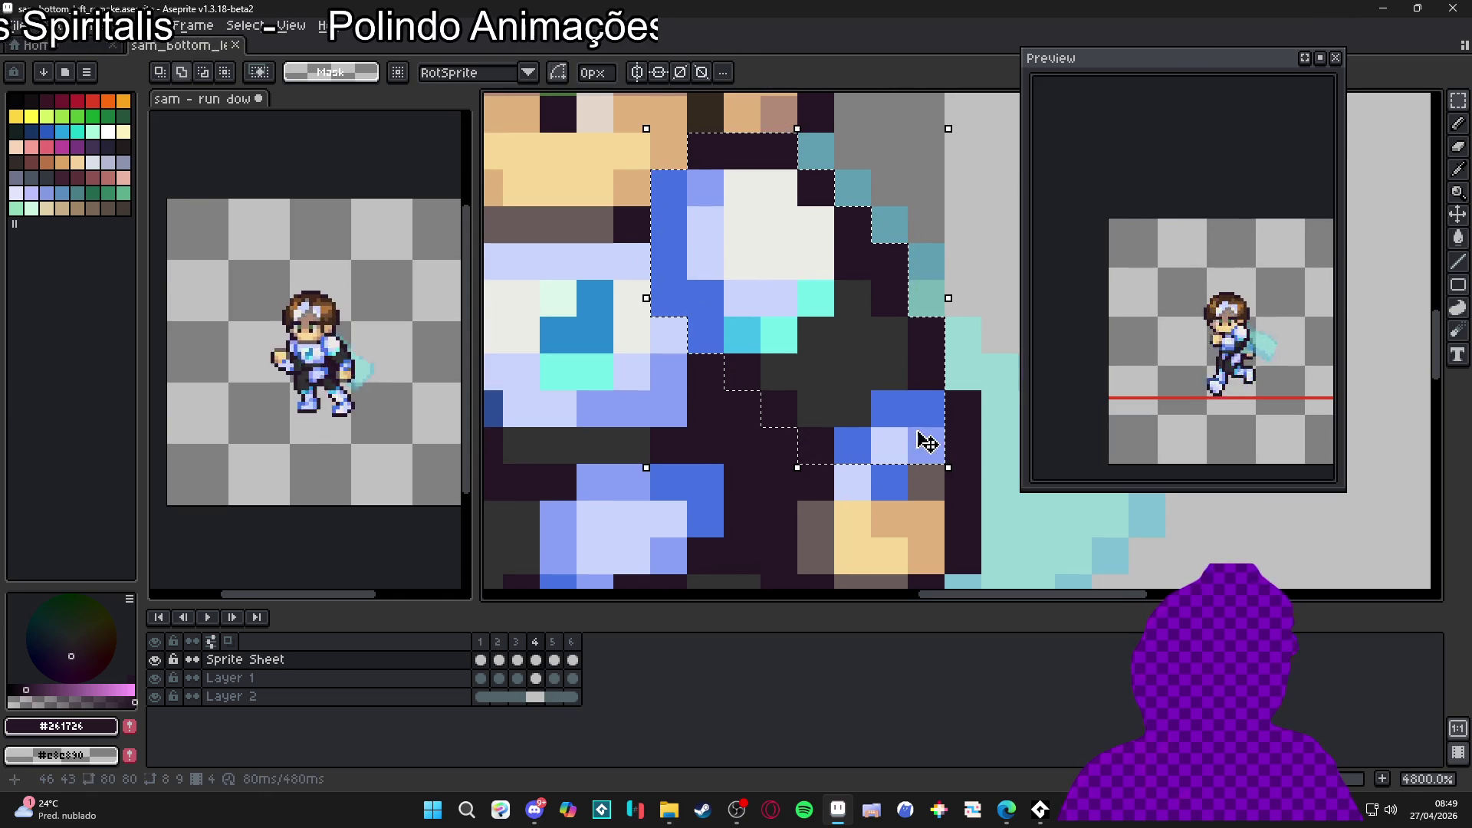
drag(948, 467, 983, 576)
scroll(801, 444, down, 2)
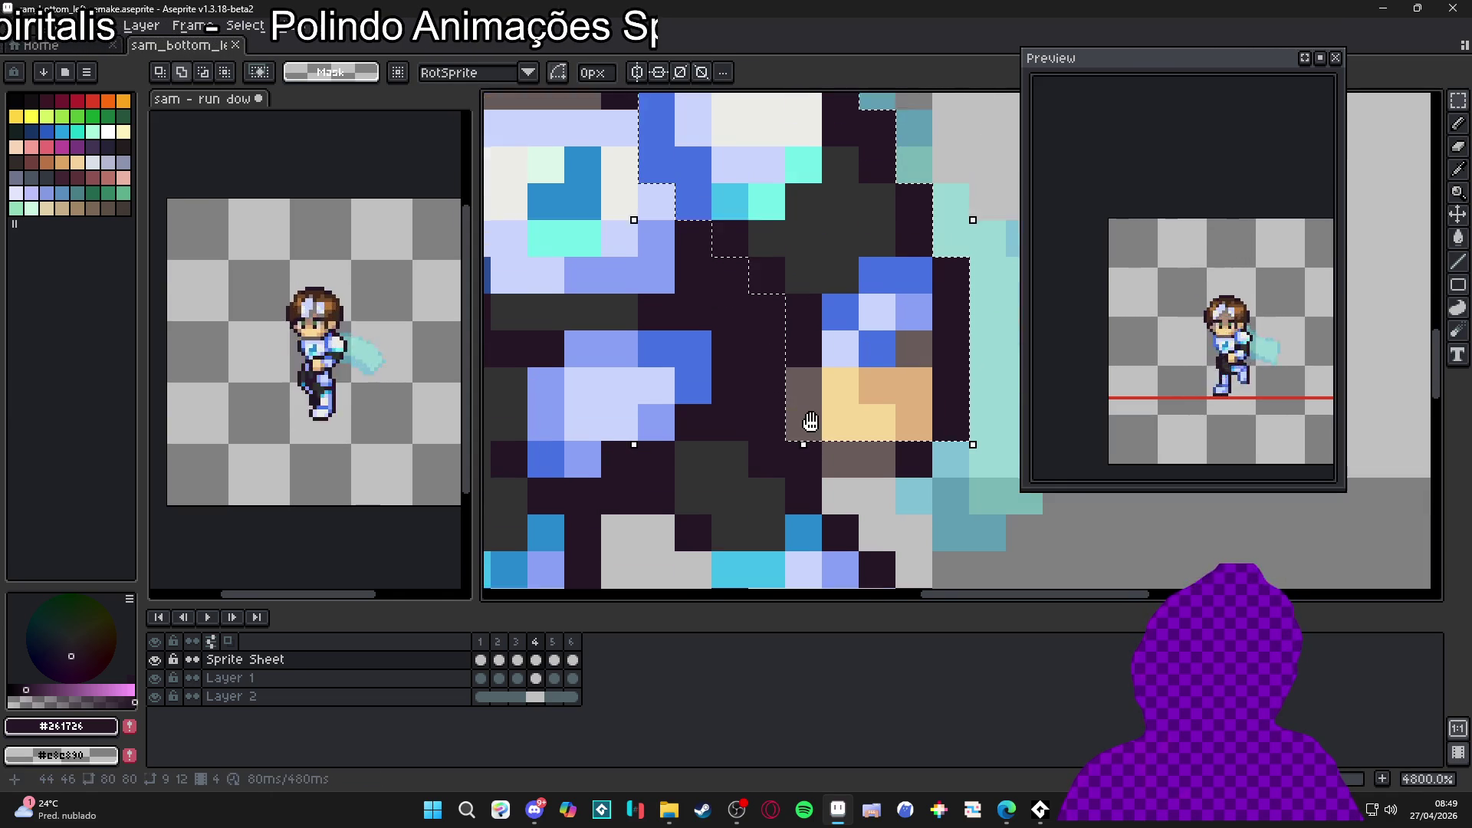
scroll(801, 422, up, 1)
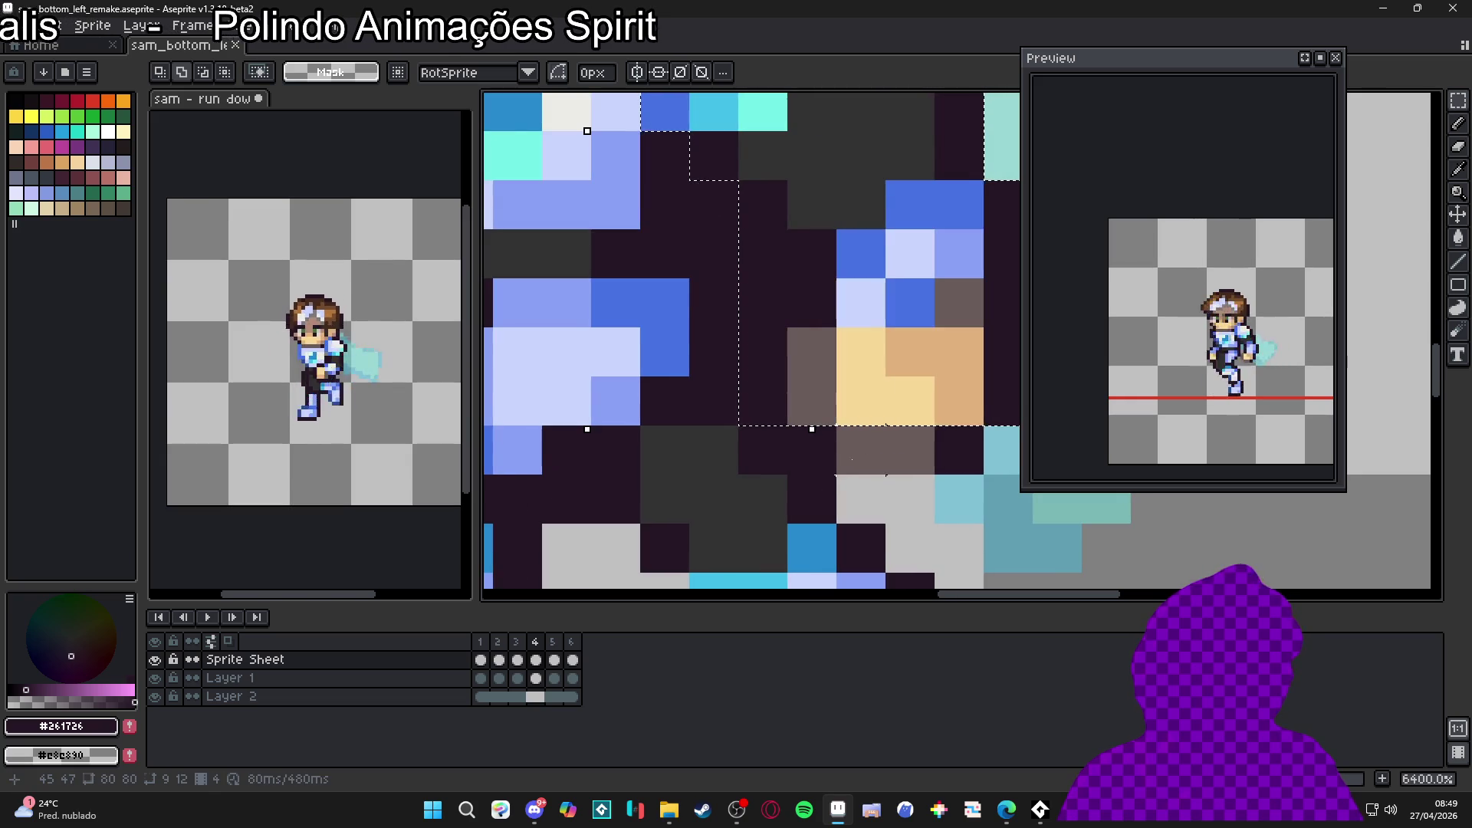
scroll(887, 399, down, 4)
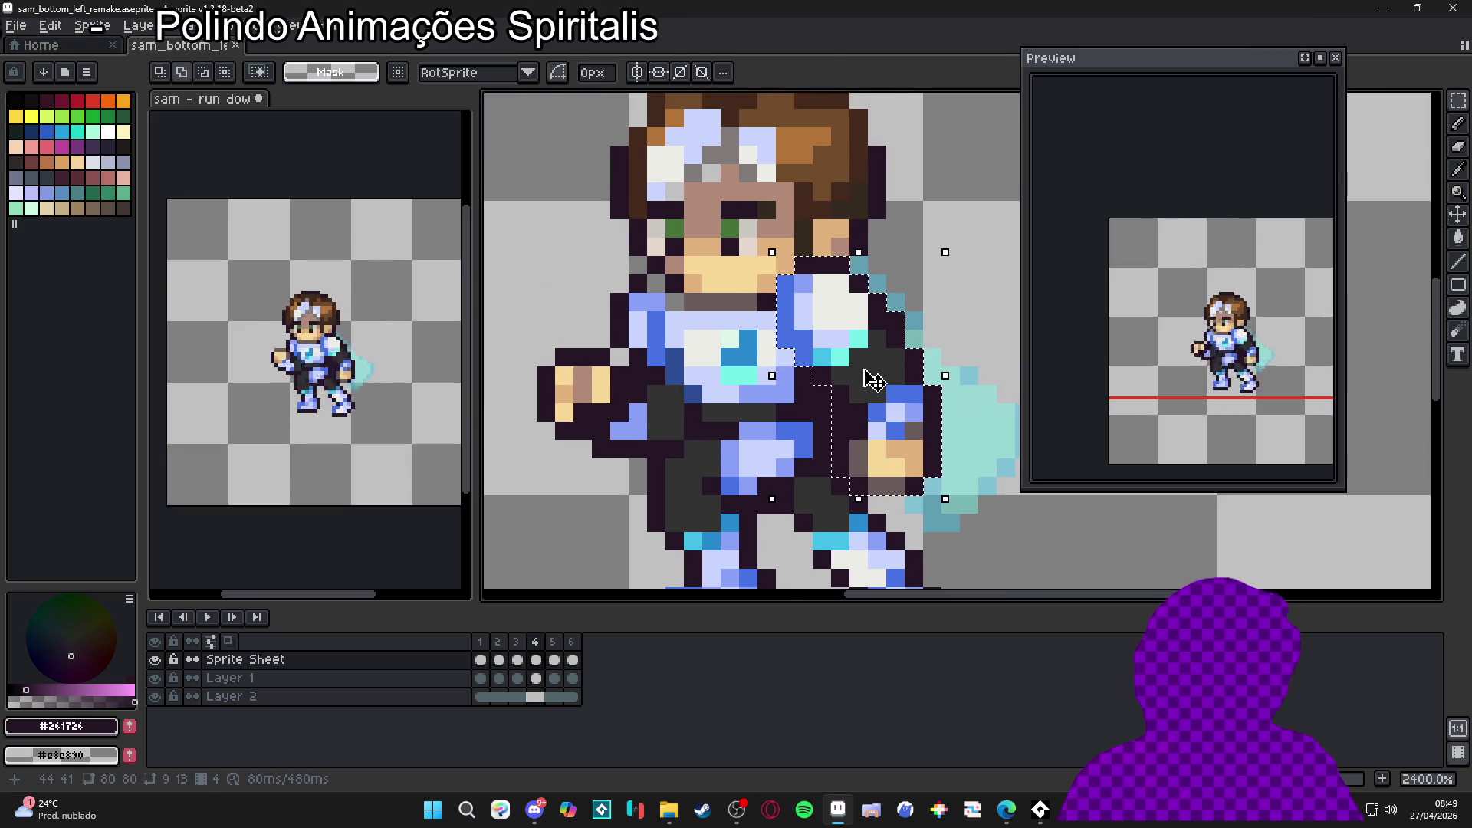
mouse_move(887, 376)
mouse_down()
mouse_move(887, 410)
mouse_move(887, 392)
mouse_up()
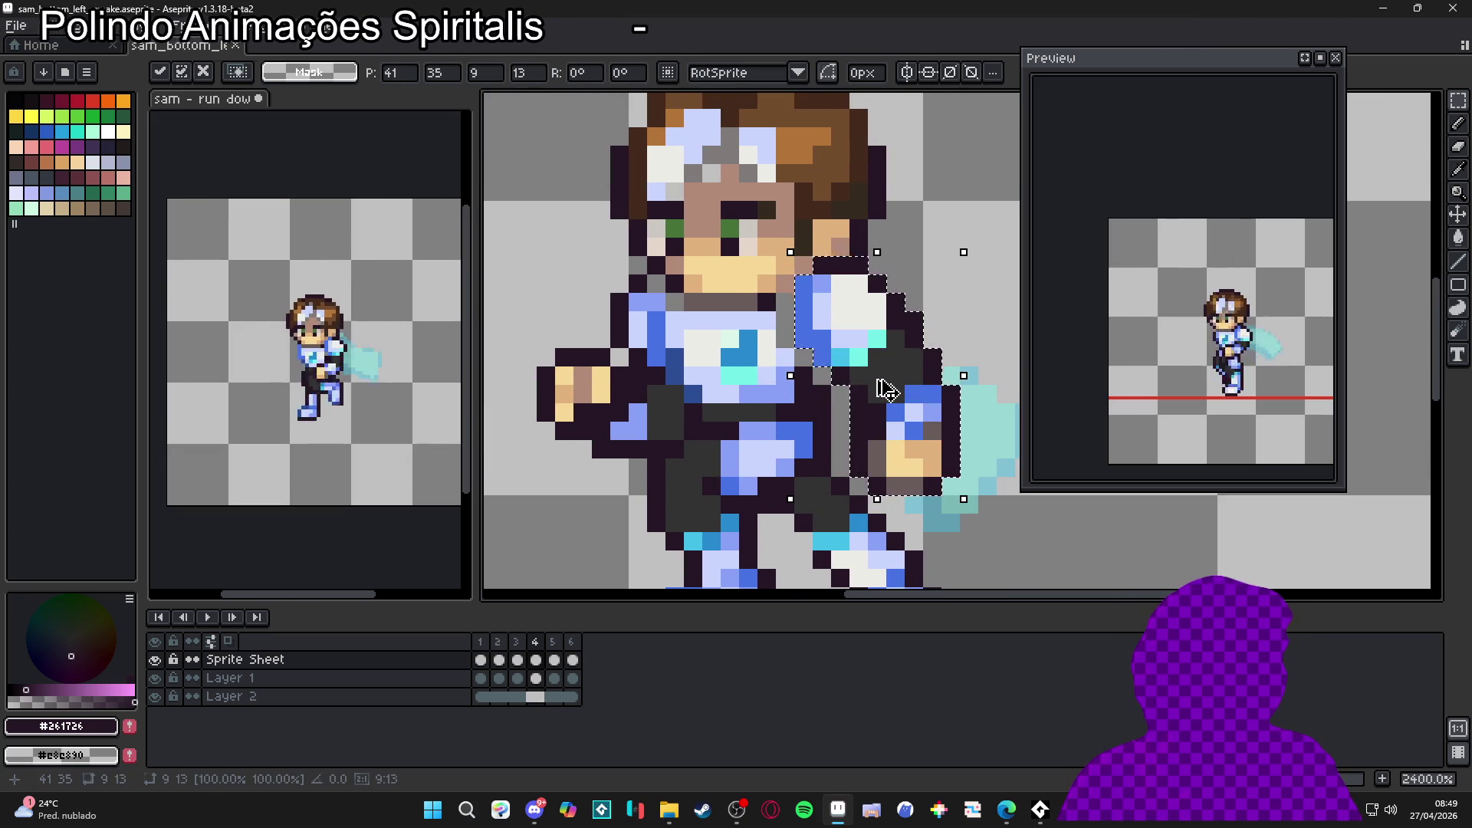
key(ctrl+d)
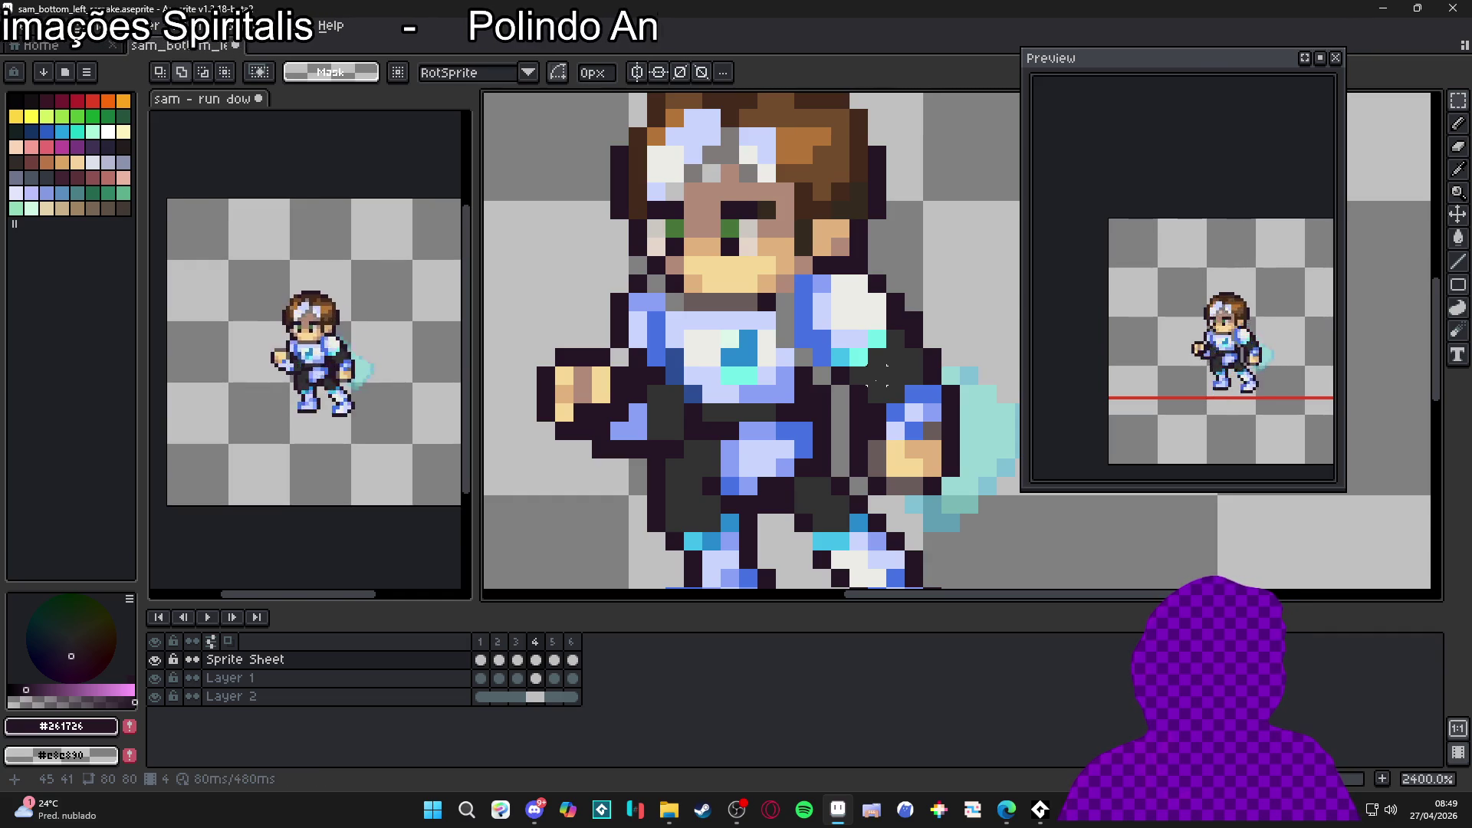
Step: Select the character's arm, undo the last transformation, and recommit the arm pixels
scroll(878, 375, down, 3)
drag(814, 443, 905, 315)
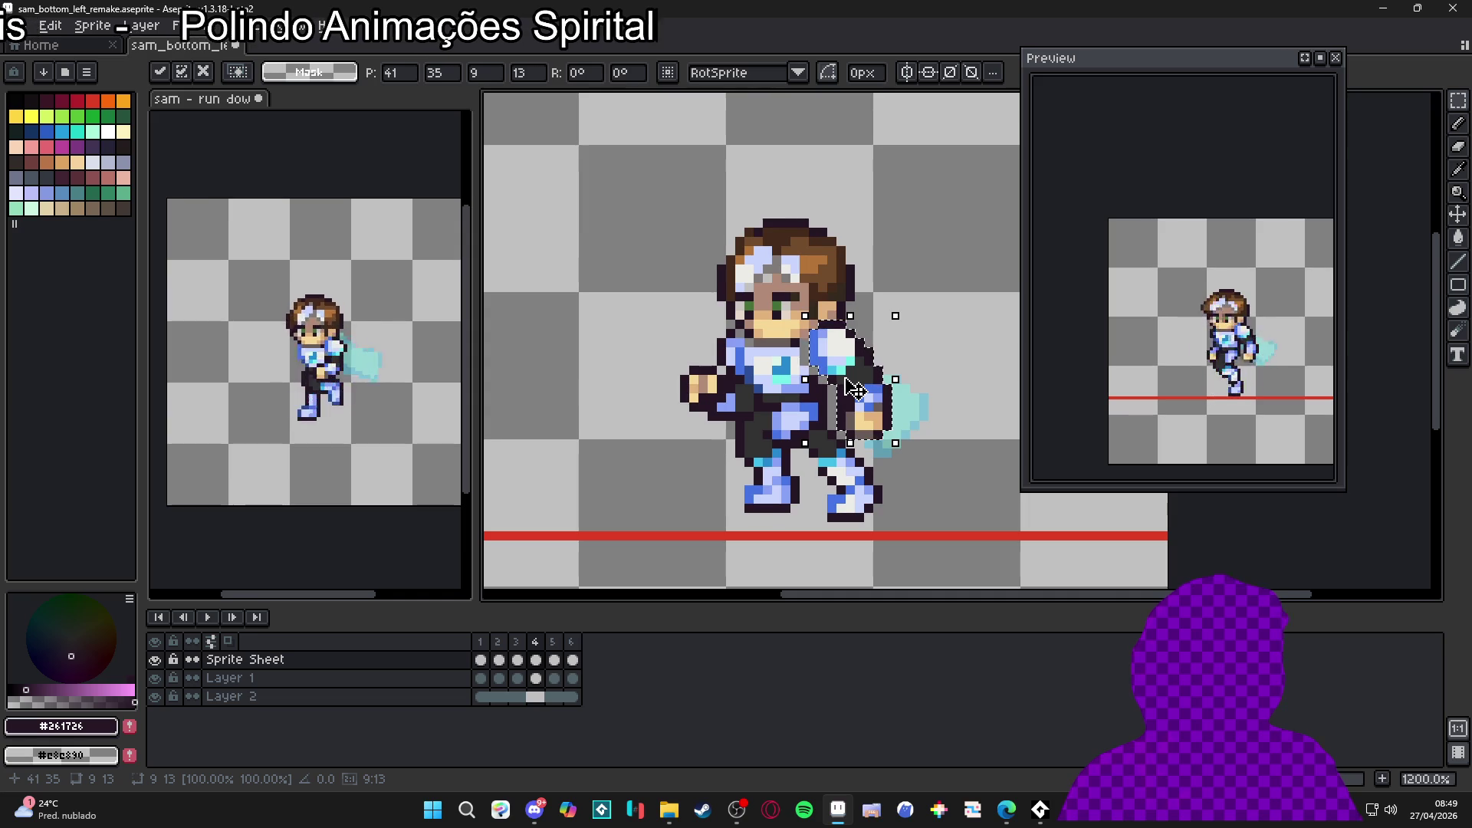
key(ctrl+z)
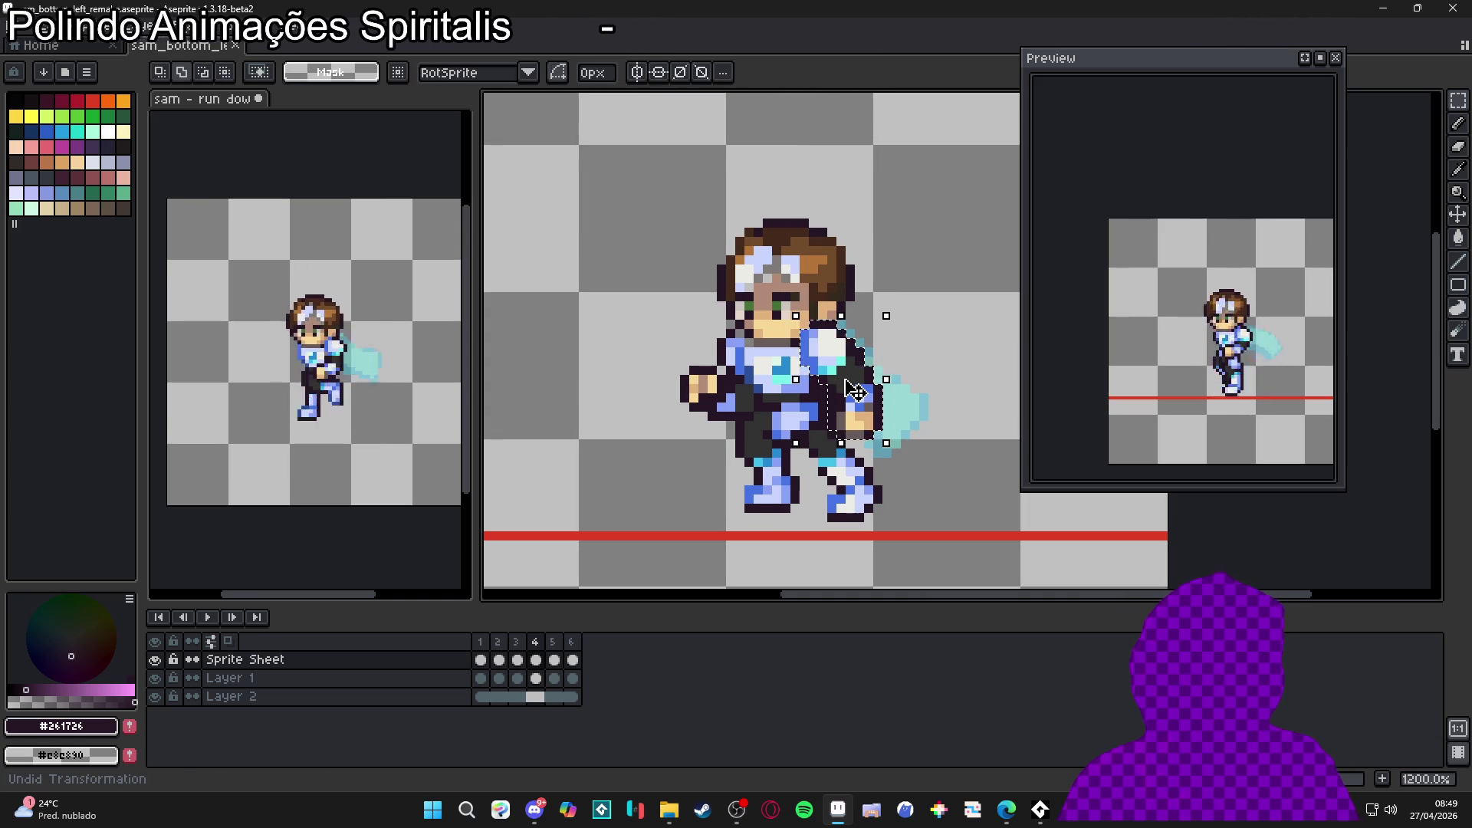
click(856, 392)
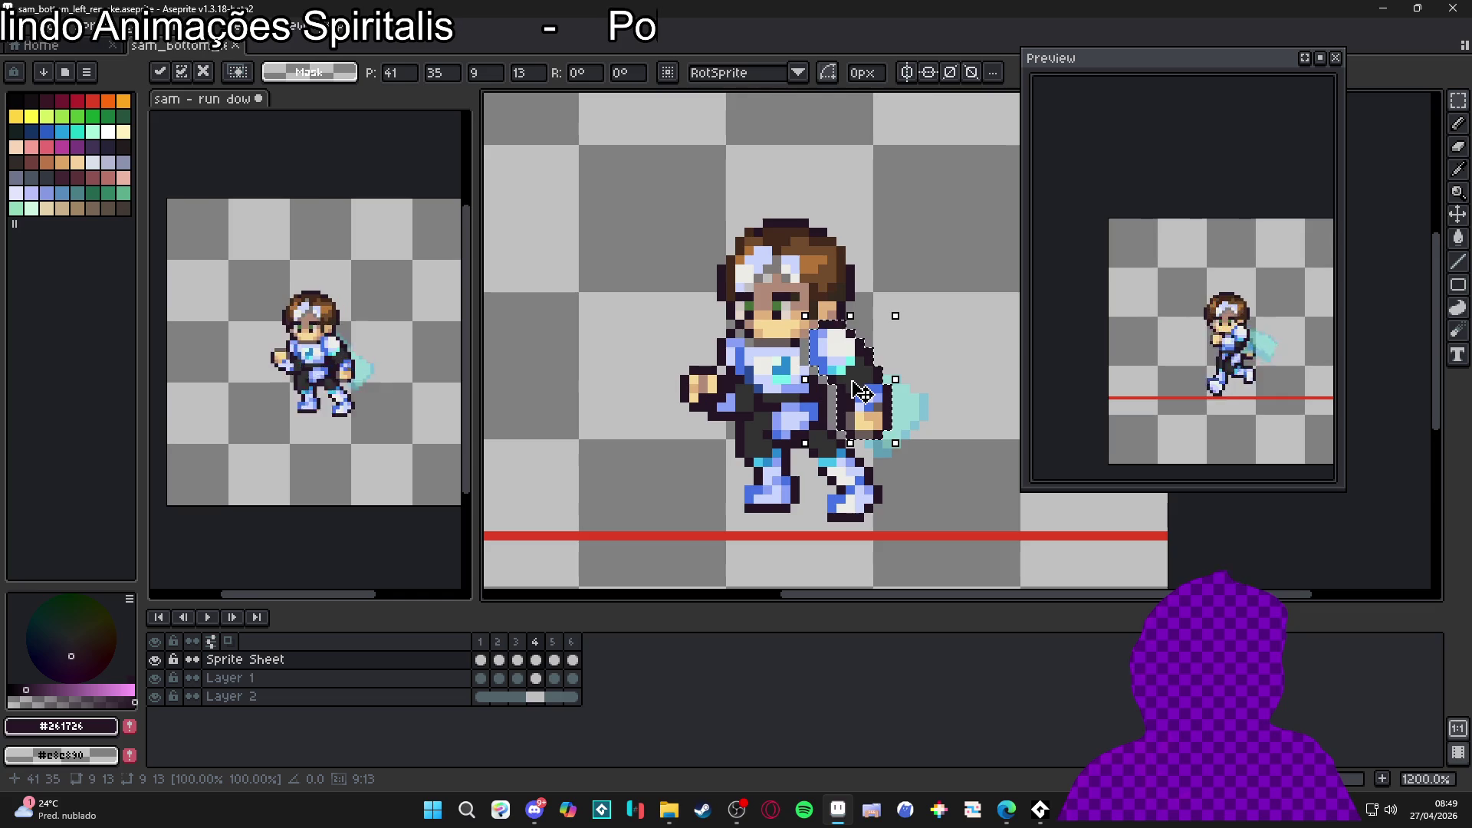
key(Return)
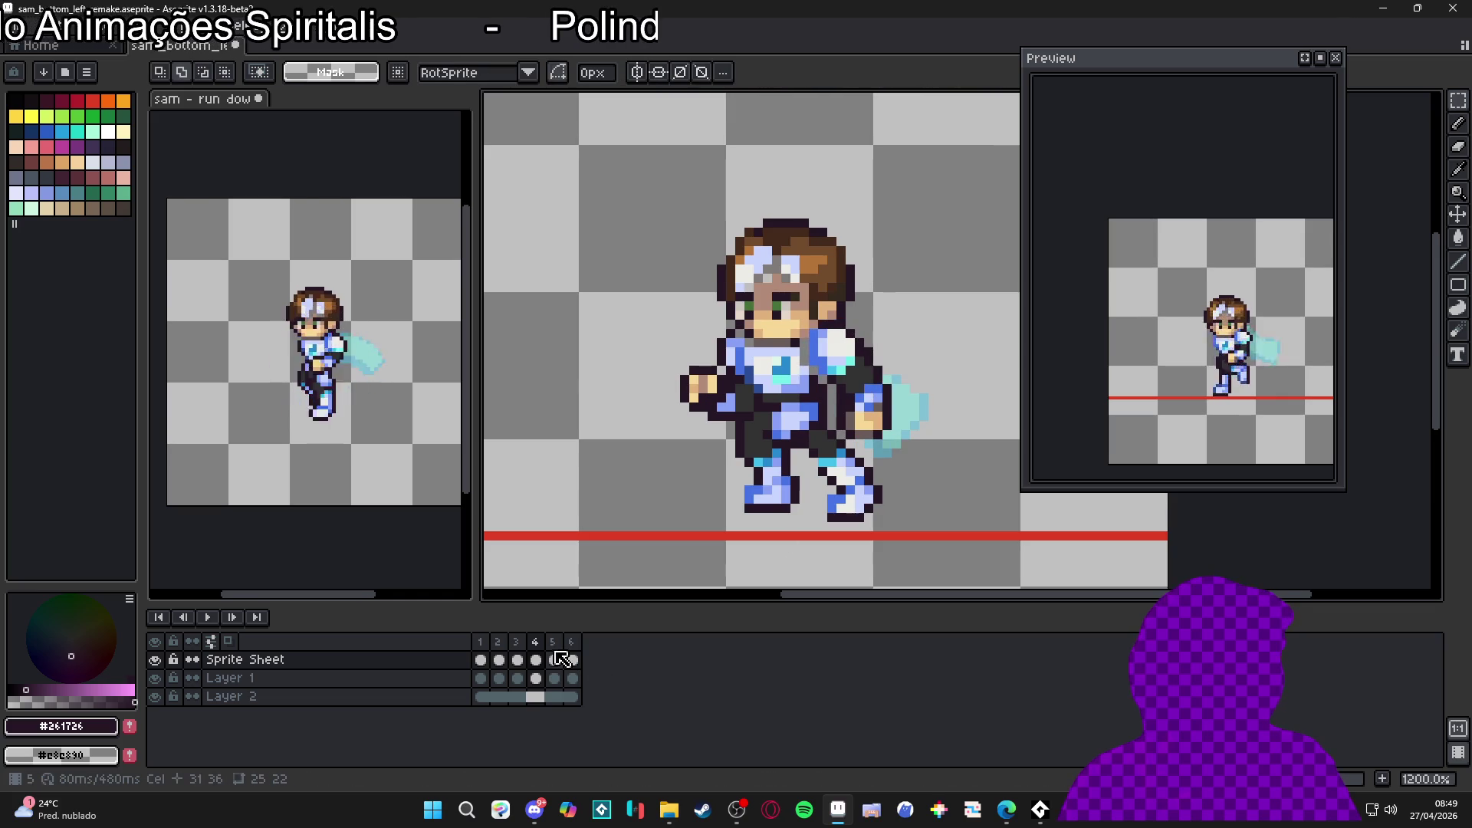
Step: On frame 4, switch to the Pencil and sample the sprite's light blue, mid blue and outline colours
click(518, 659)
click(536, 651)
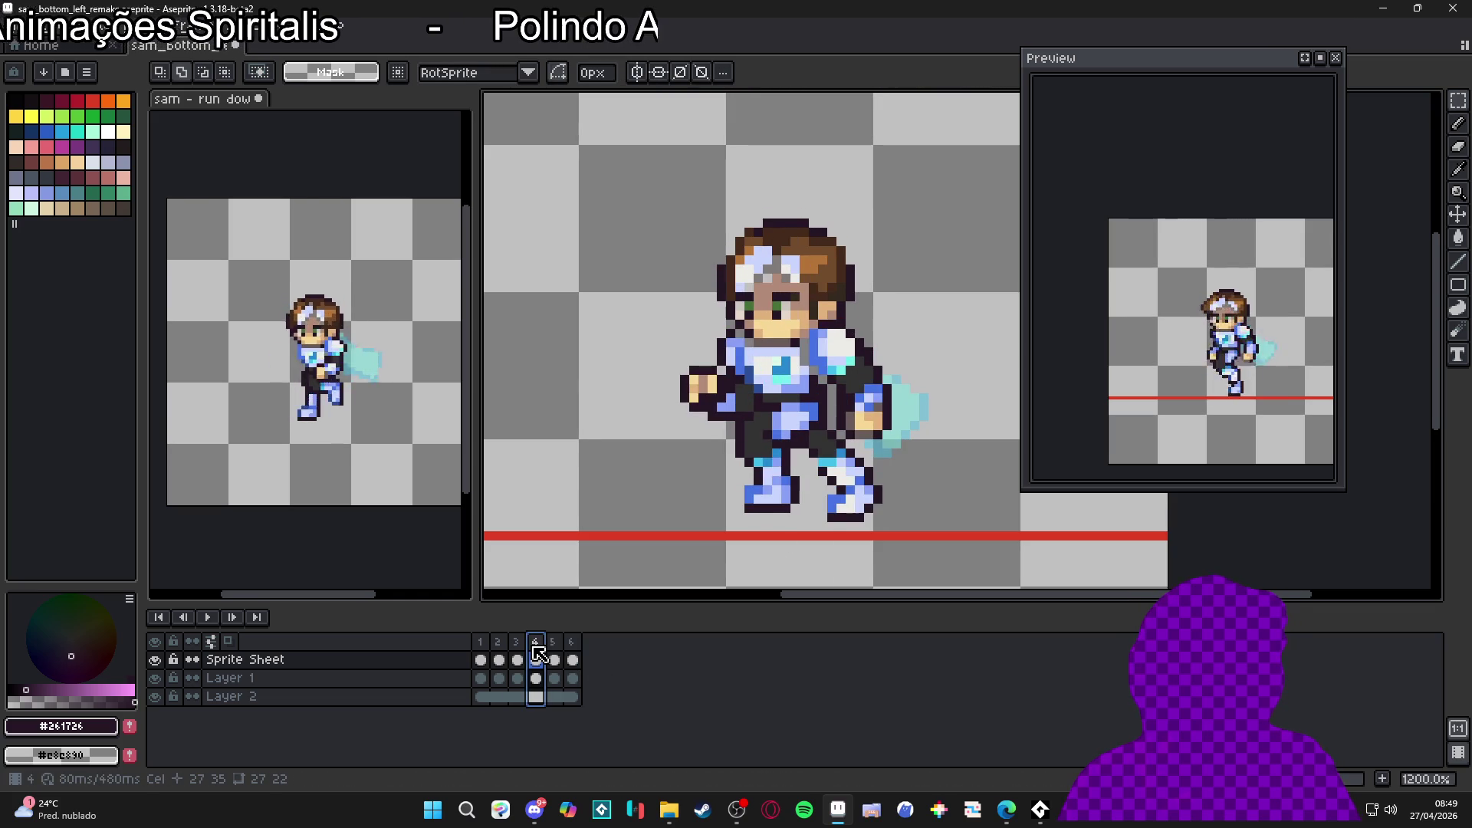
scroll(765, 416, up, 3)
key(b)
alt+click(845, 314)
alt+click(835, 270)
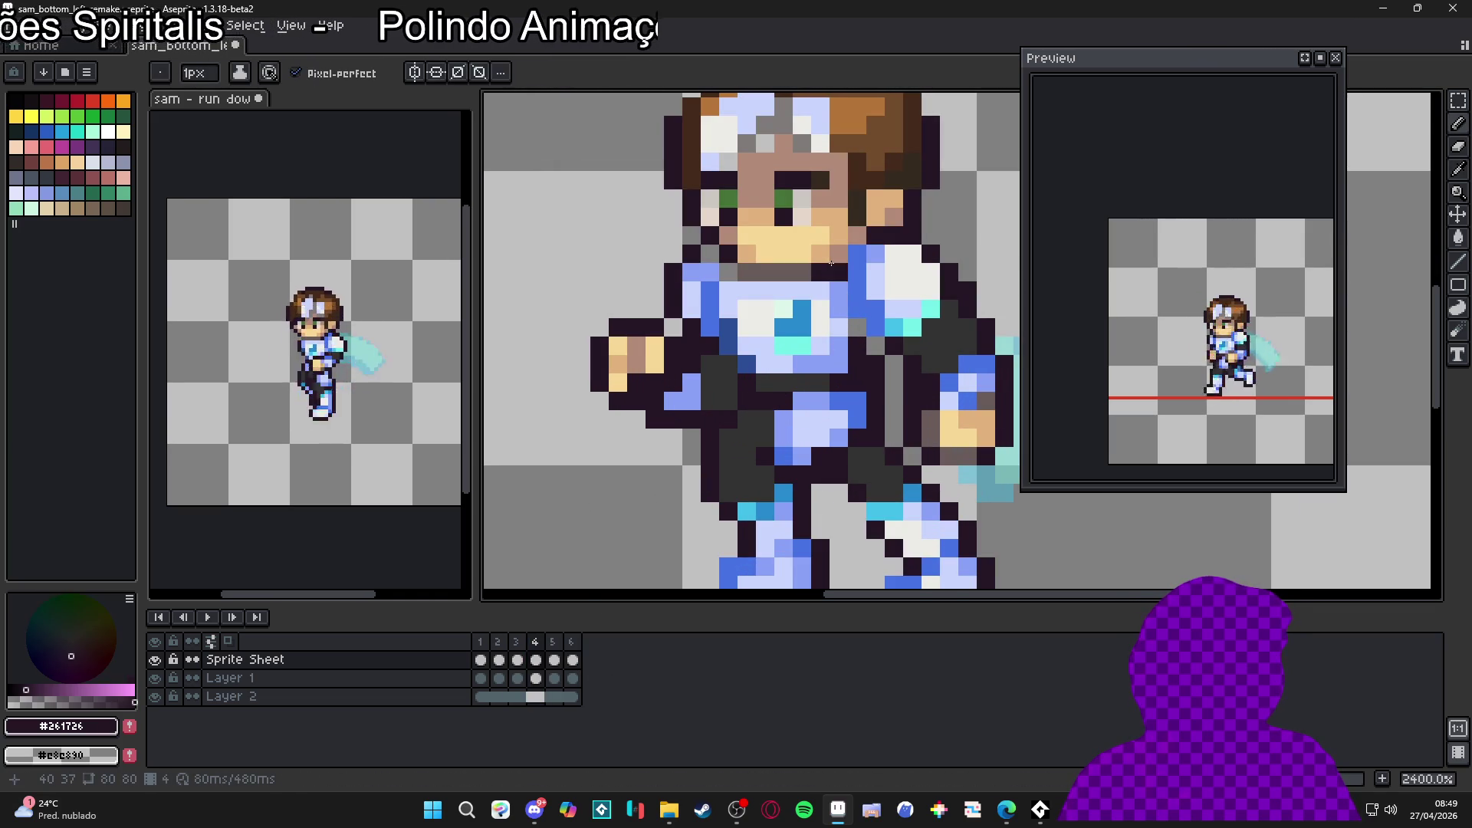
alt+click(856, 323)
alt+click(851, 333)
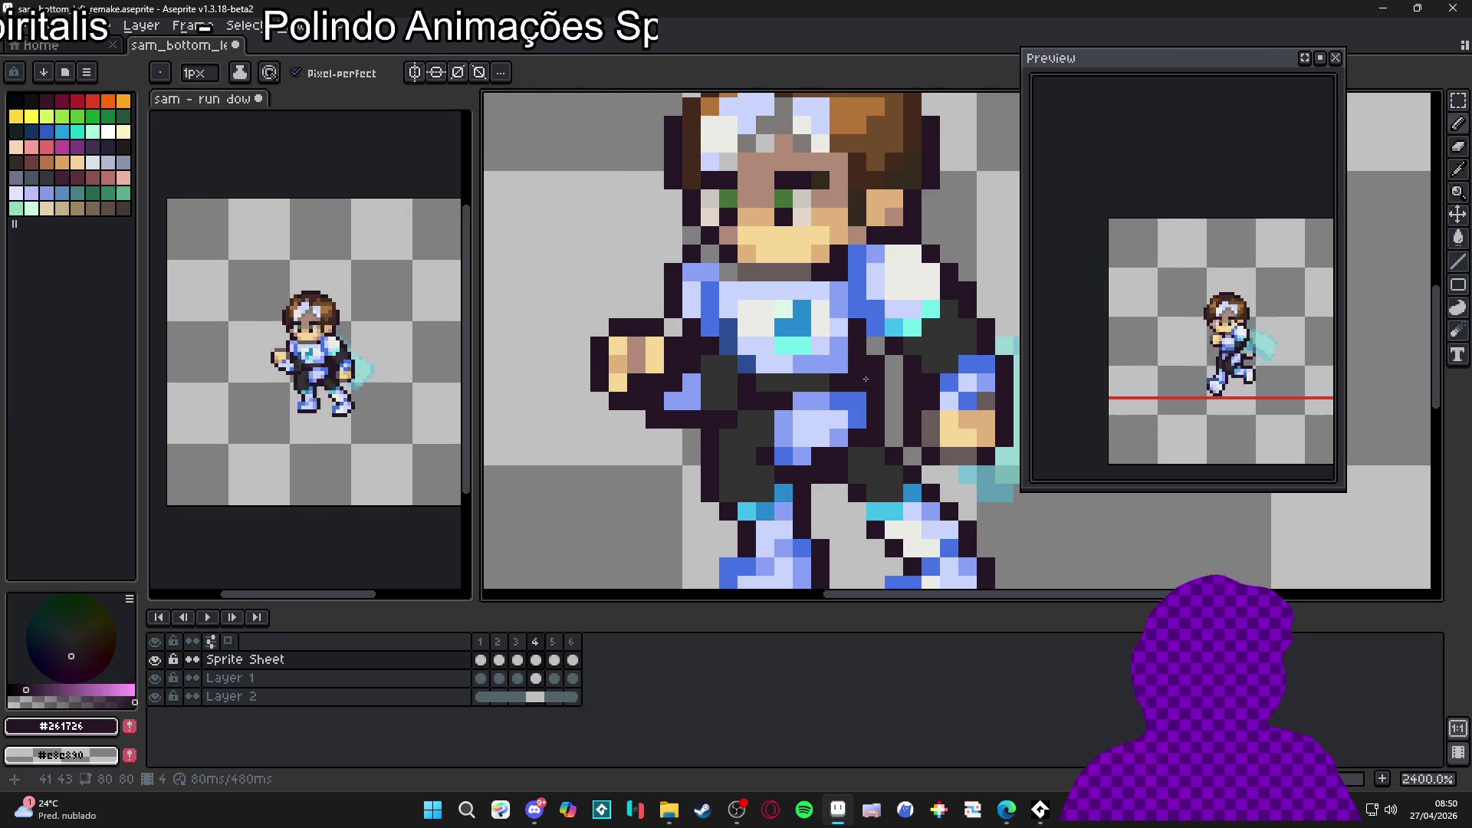
scroll(877, 332, down, 3)
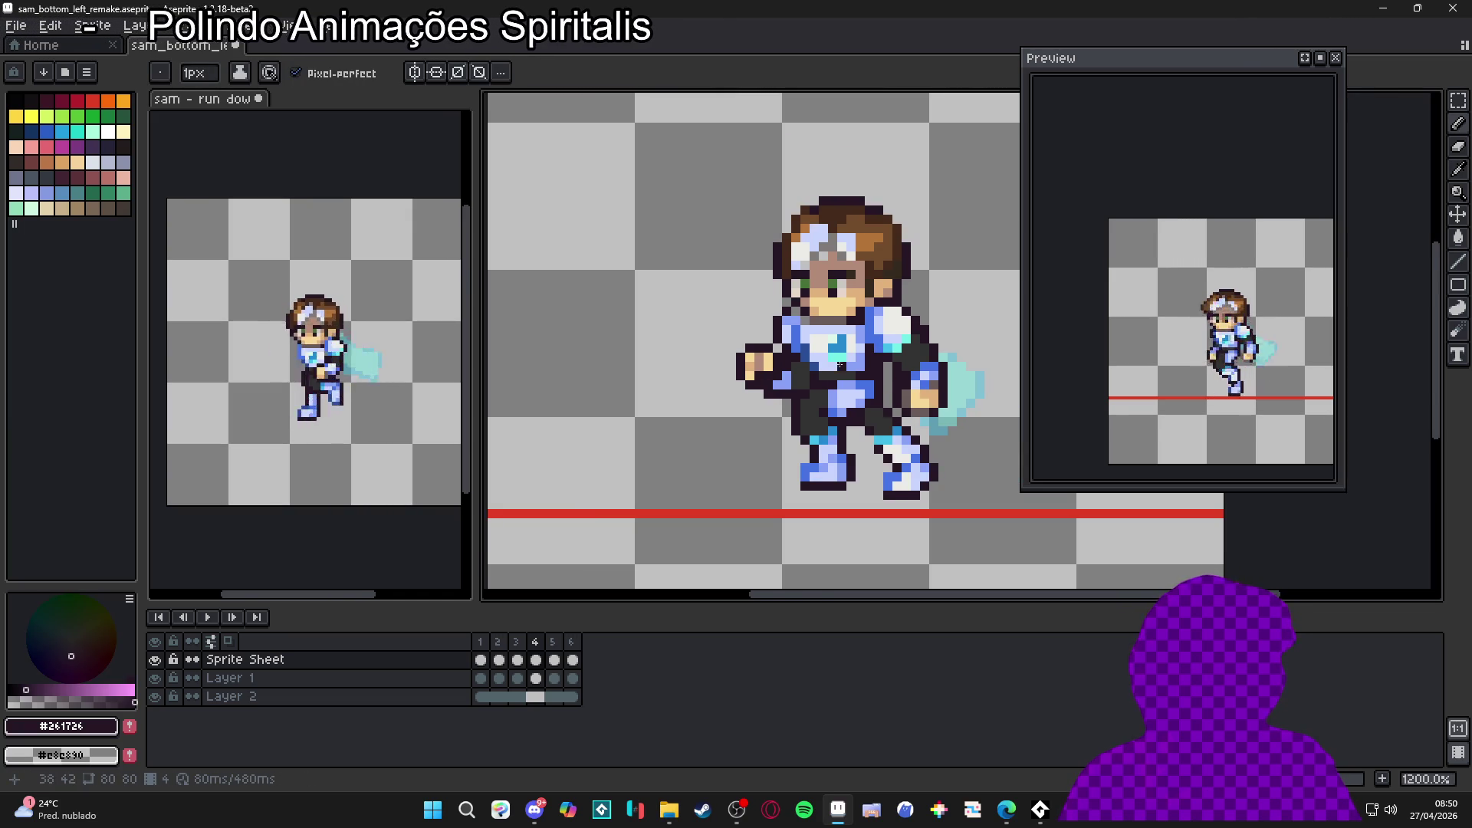
scroll(842, 372, up, 1)
alt+click(801, 306)
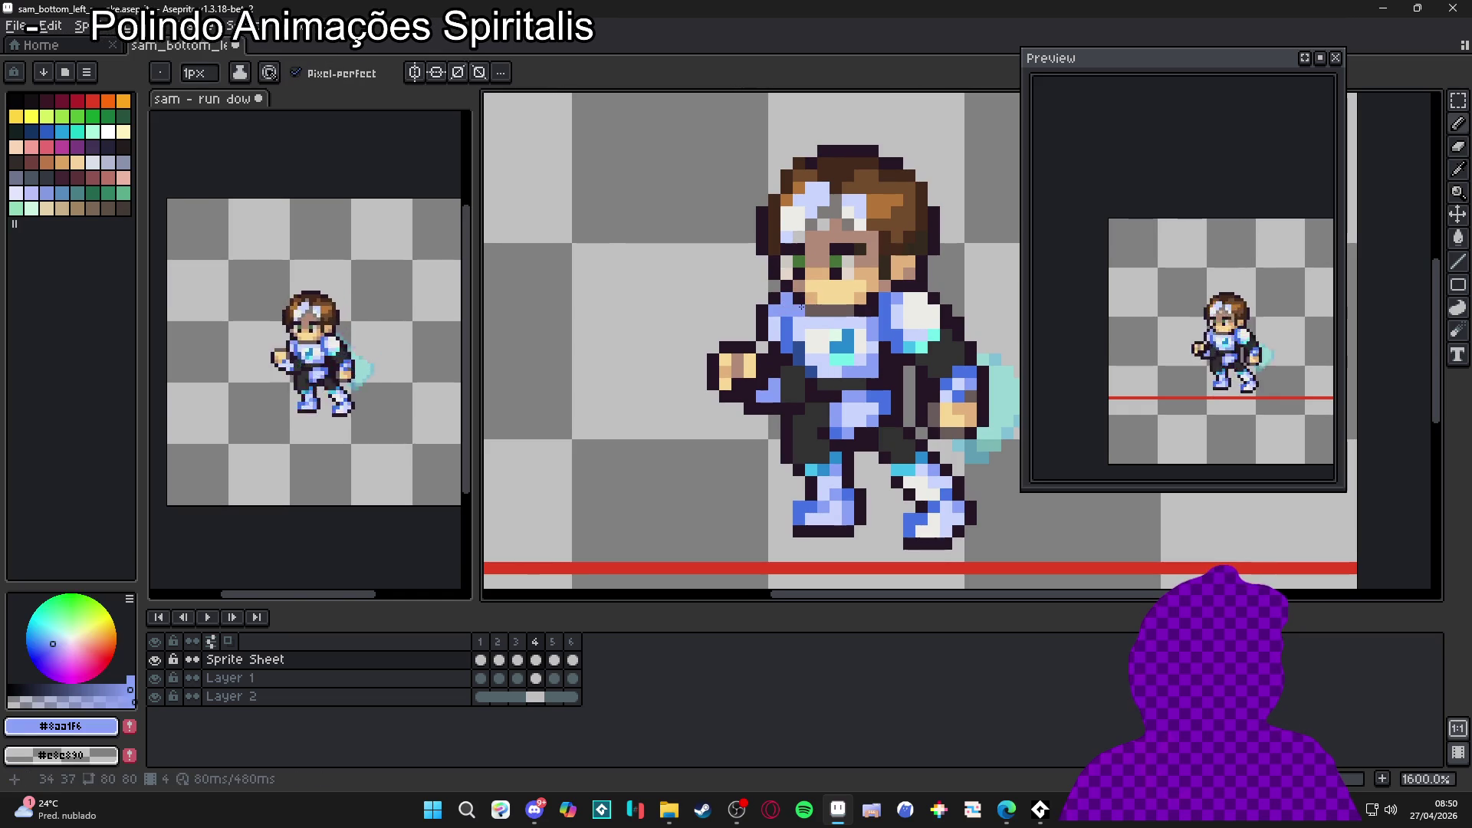
Step: Step through frames 2–4 and paint dark grey #323232 pixels onto the torso
scroll(844, 372, down, 3)
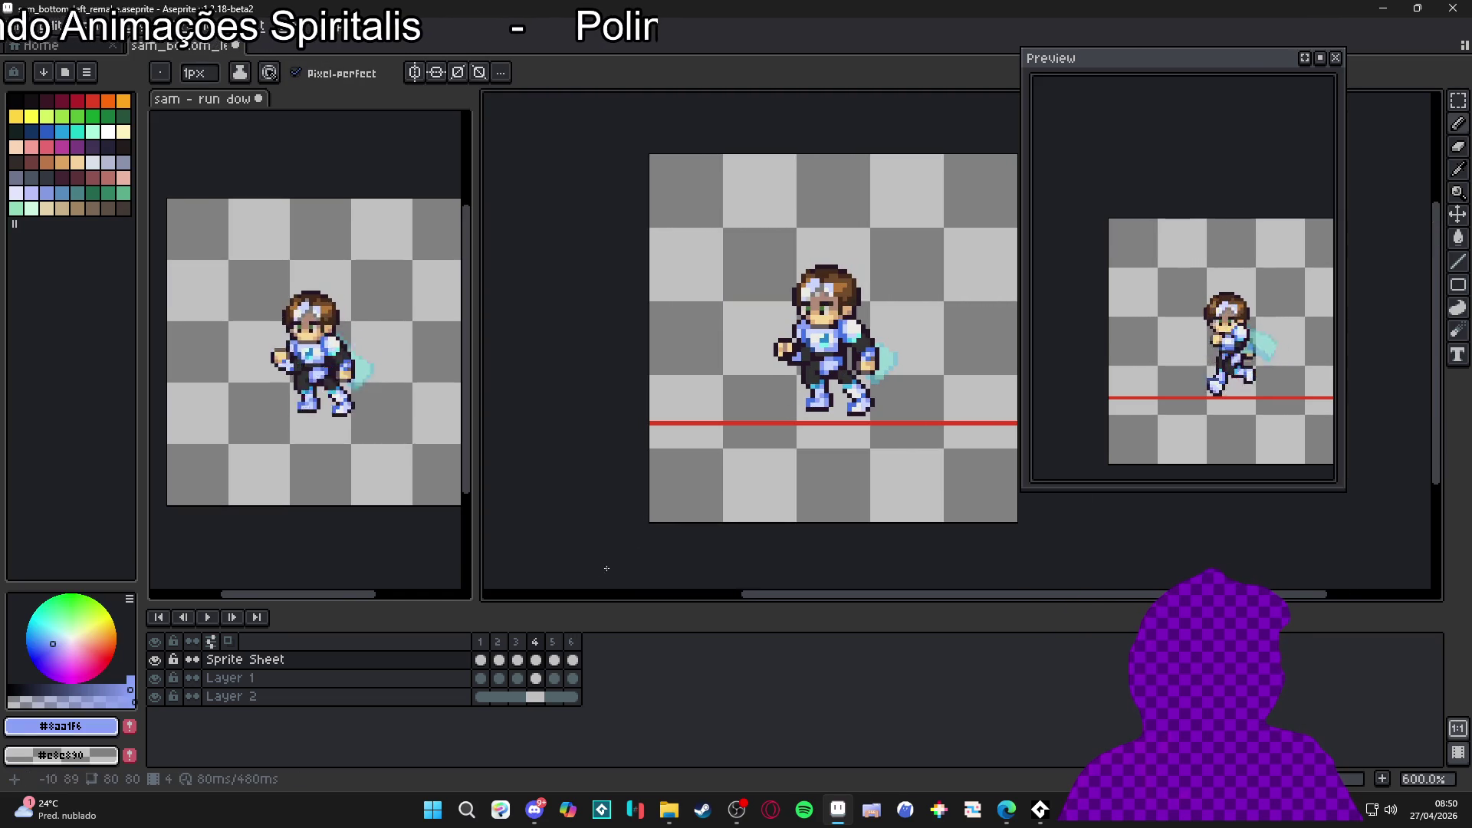
click(481, 660)
key(Right)
key(Right)
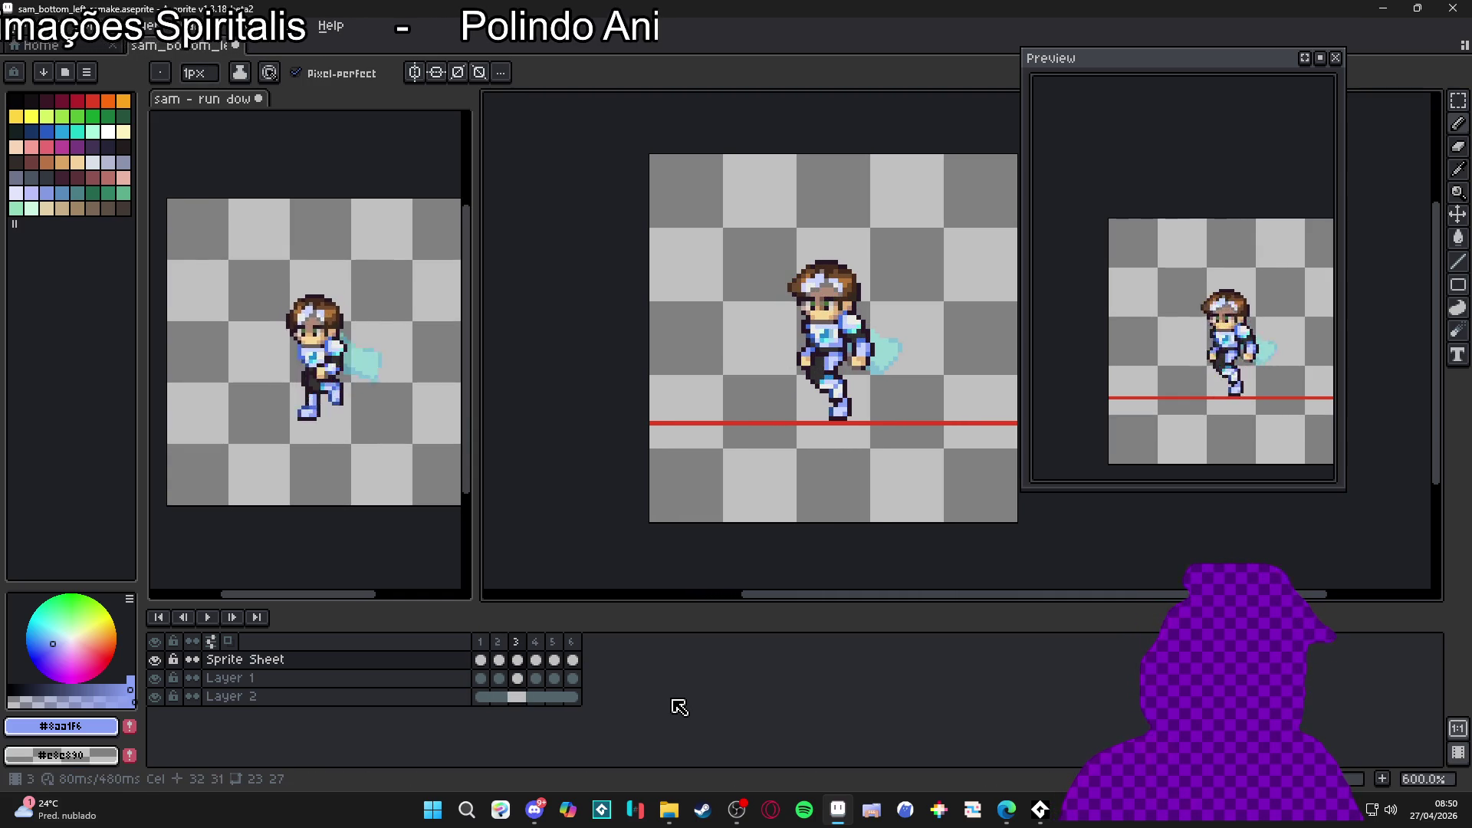
key(Right)
scroll(743, 367, up, 5)
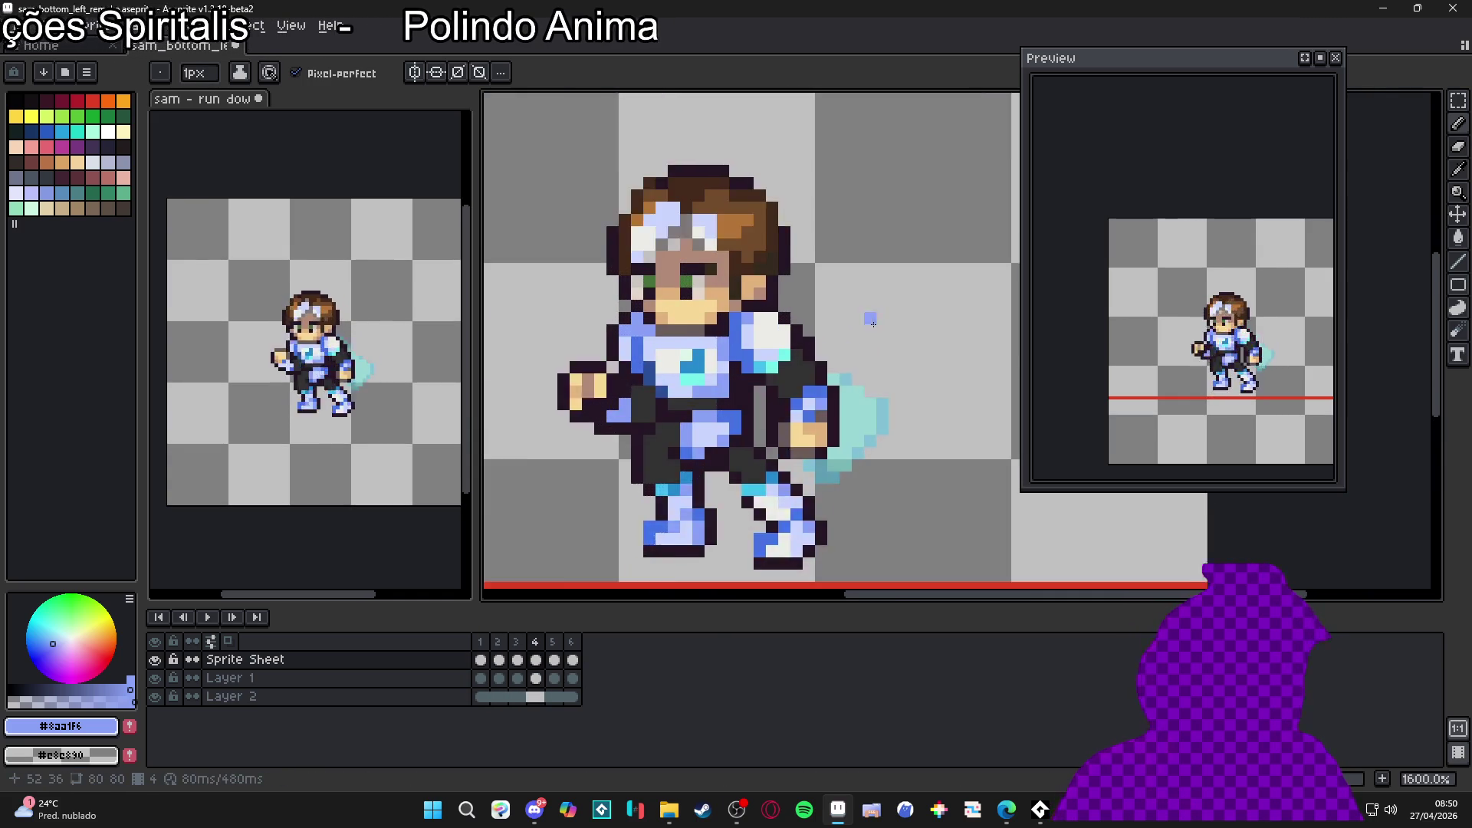
alt+click(742, 366)
key(m)
mouse_move(752, 338)
mouse_down()
mouse_move(770, 357)
mouse_move(766, 337)
mouse_move(797, 322)
mouse_move(756, 338)
mouse_move(761, 322)
mouse_move(679, 420)
mouse_up()
scroll(739, 365, up, 1)
key(b)
alt+click(826, 330)
click(789, 330)
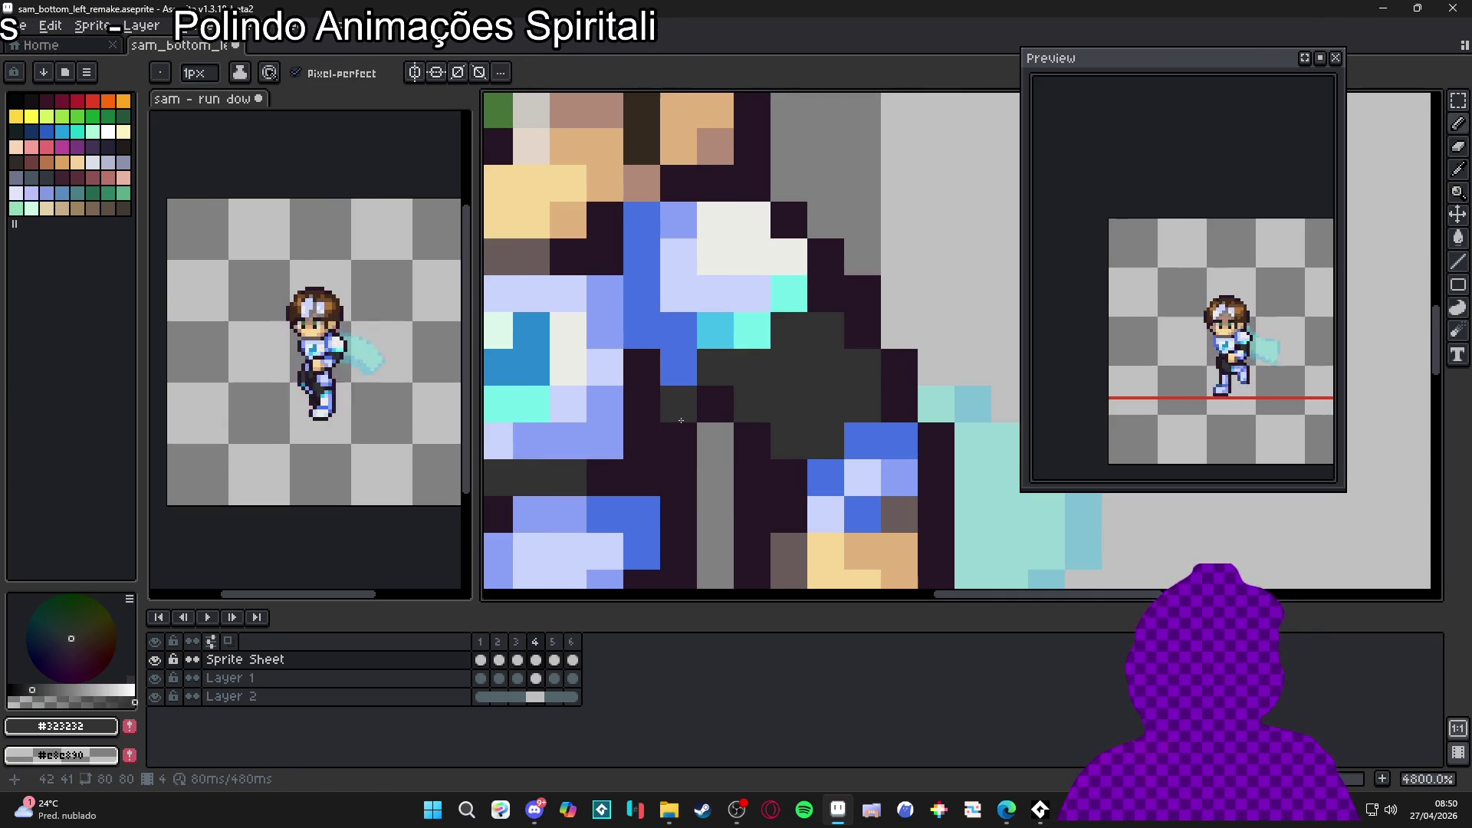
scroll(681, 420, down, 5)
Step: Compare frames 3 and 4, sample the cyan #73efe8 and armour blues, then advance to frame 6
click(519, 658)
click(536, 659)
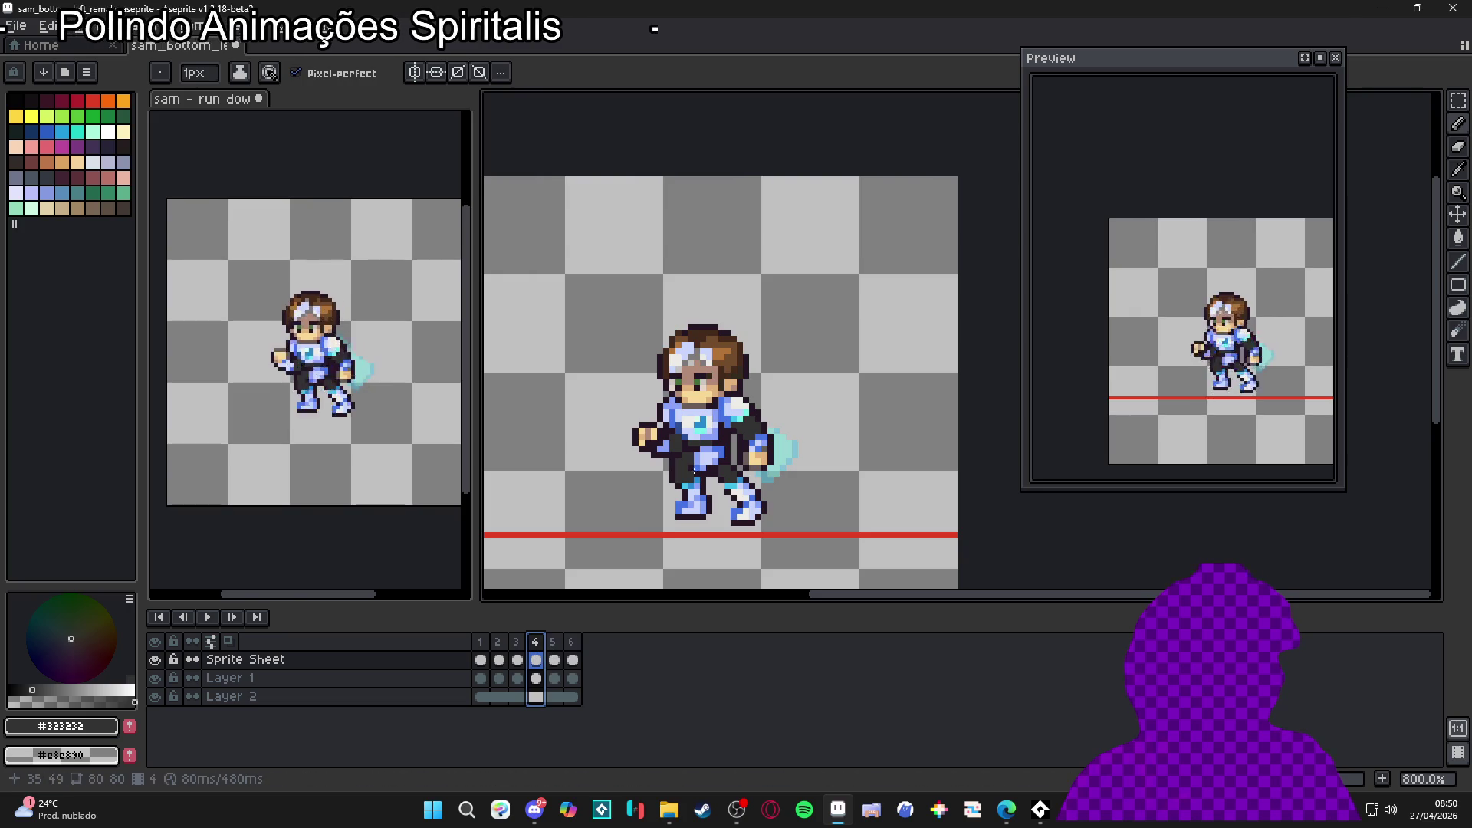
scroll(746, 415, up, 3)
scroll(746, 415, up, 1)
alt+click(737, 420)
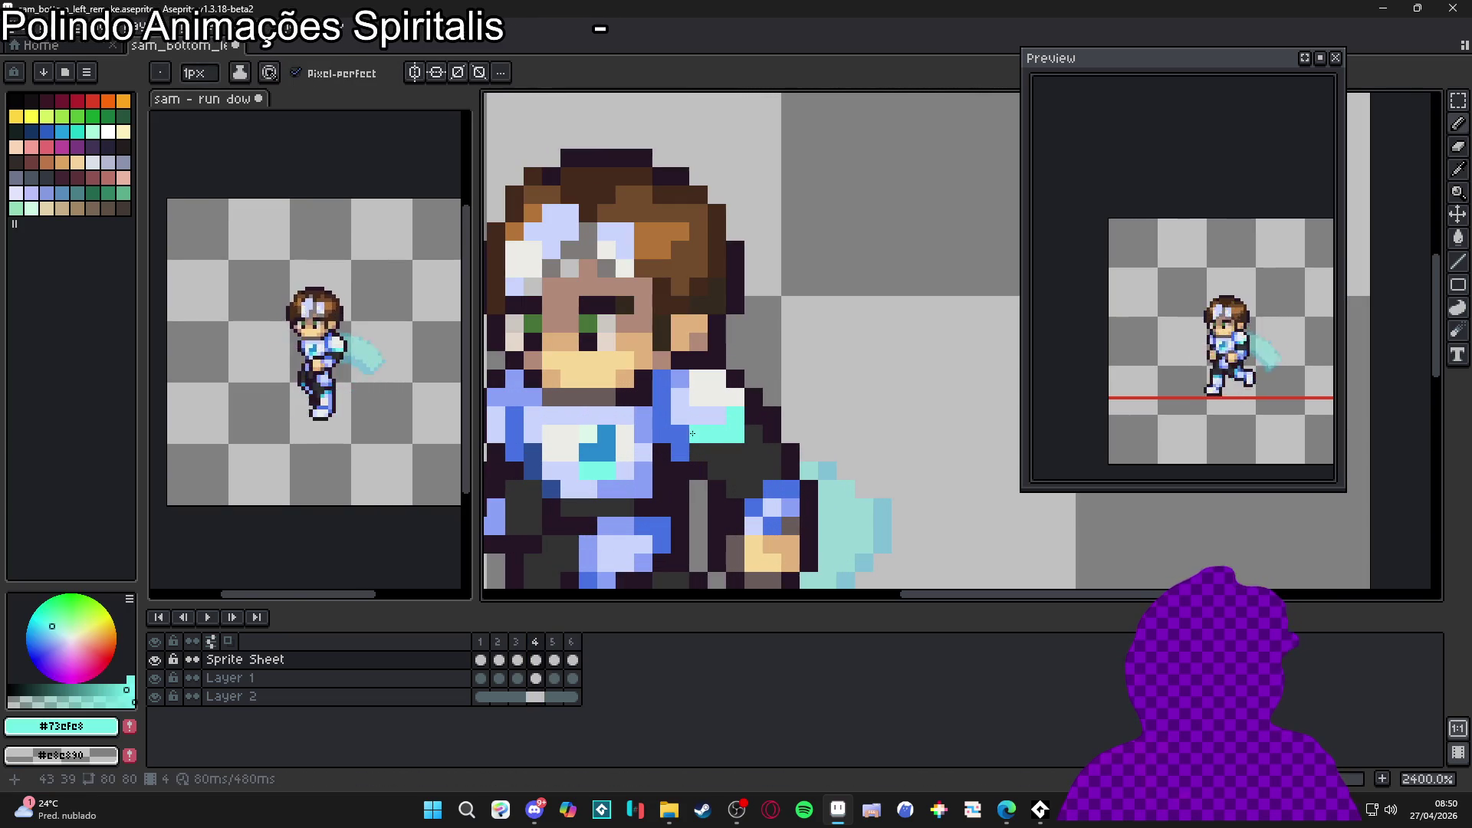
alt+click(677, 421)
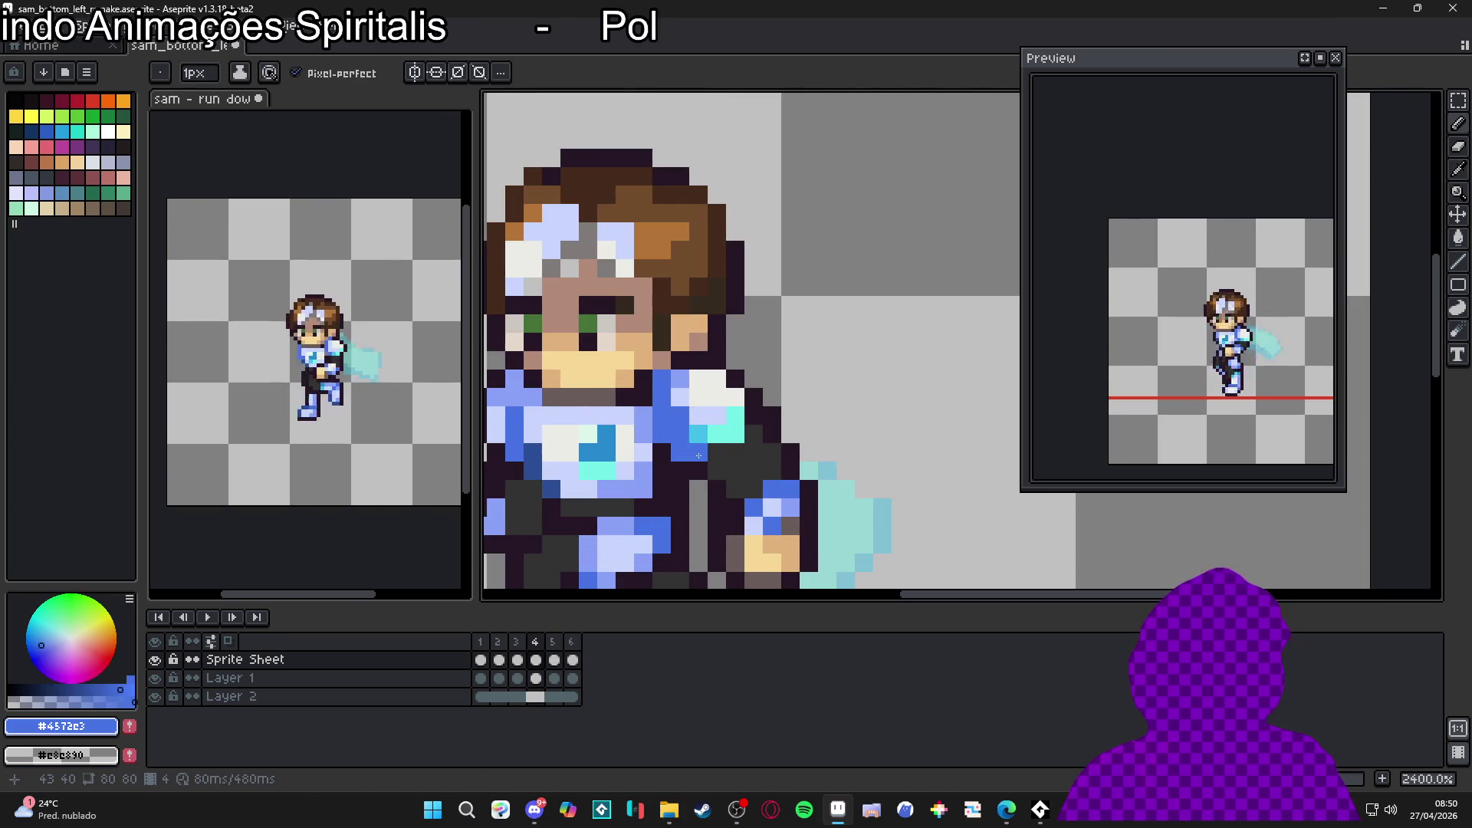
alt+click(661, 434)
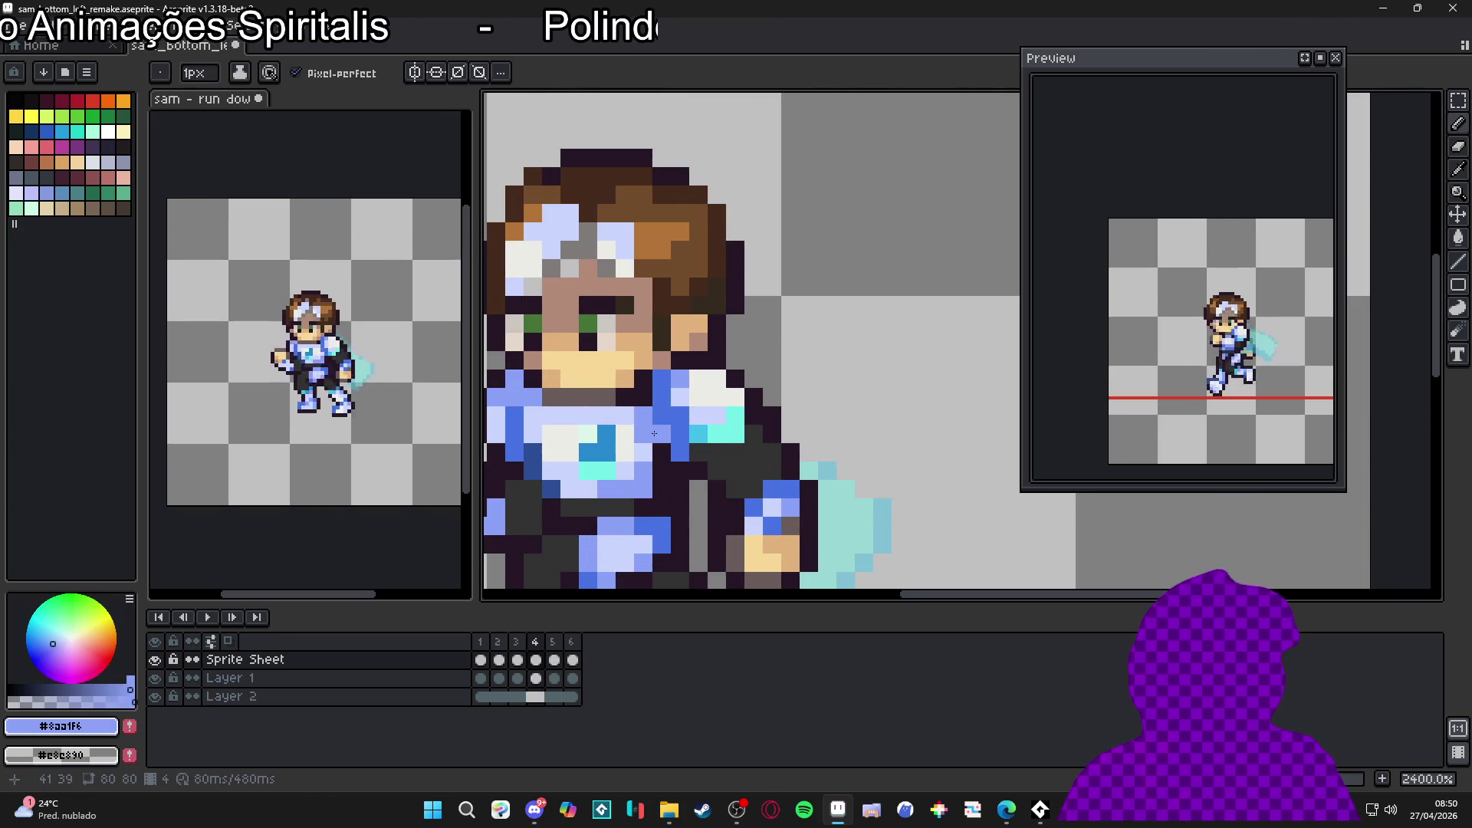
scroll(668, 453, down, 2)
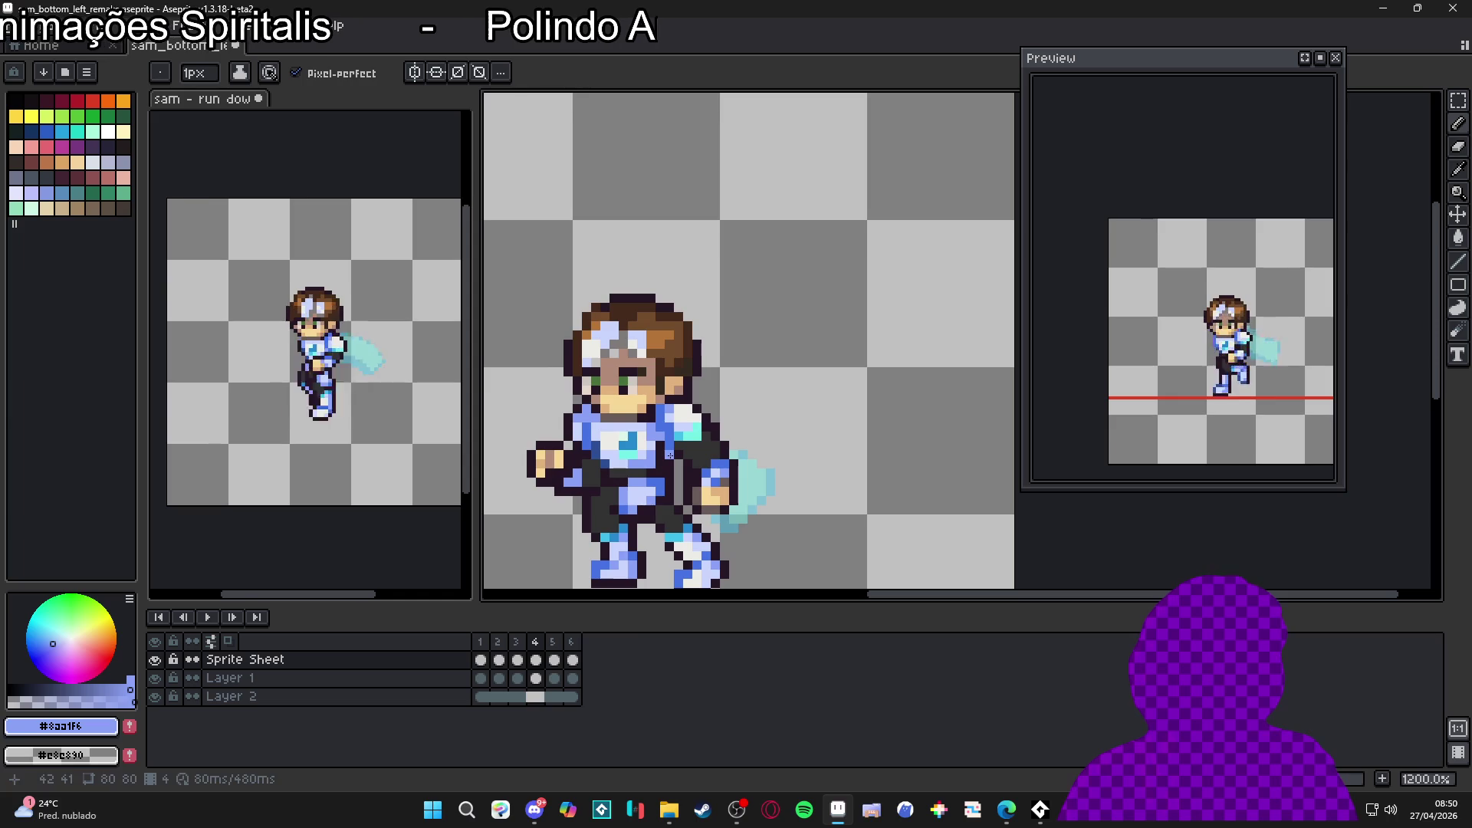
click(553, 658)
click(576, 655)
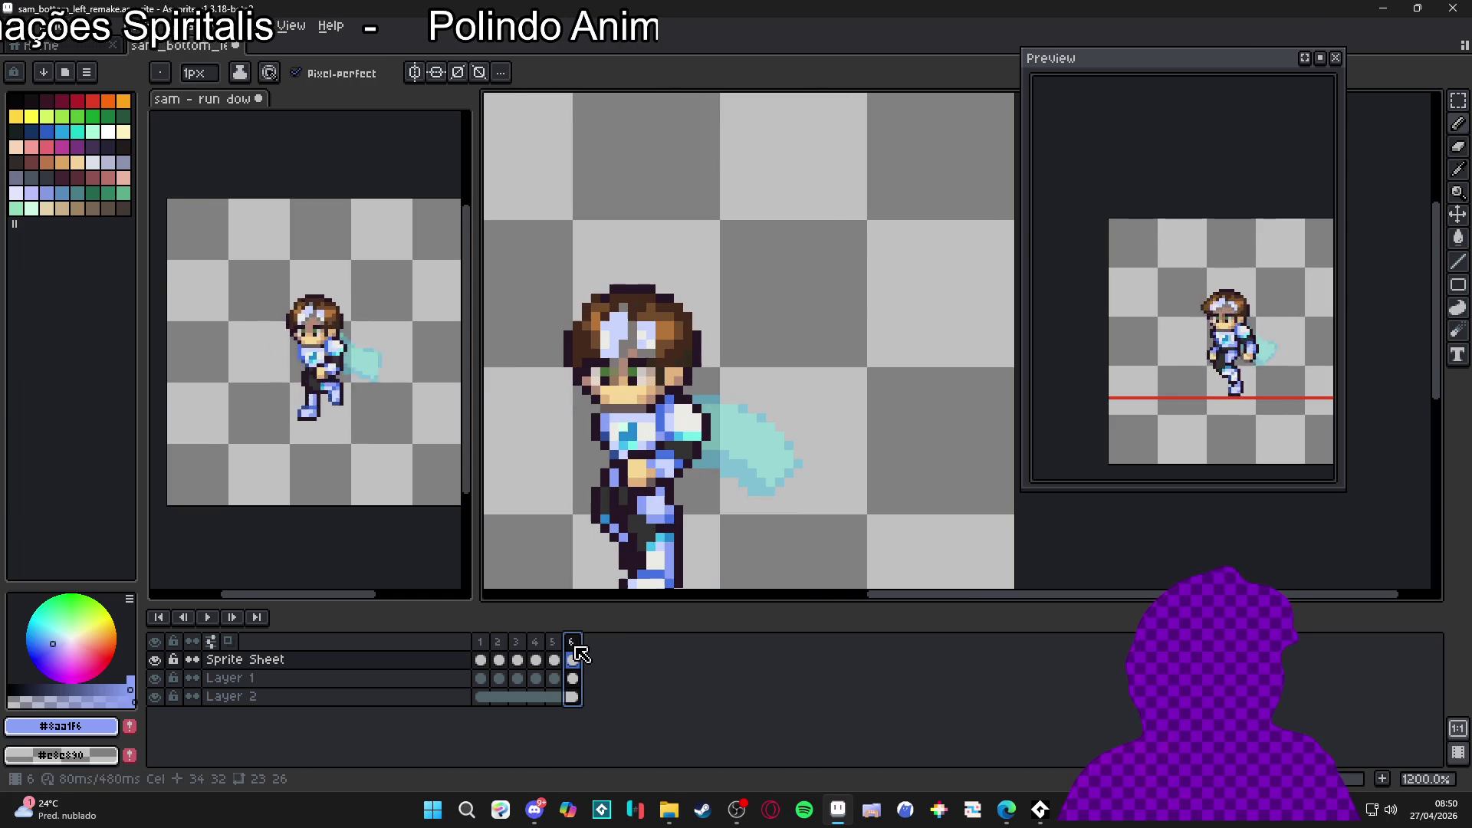
Step: Flip between frames 5 and 6 to compare the two poses
key(Left)
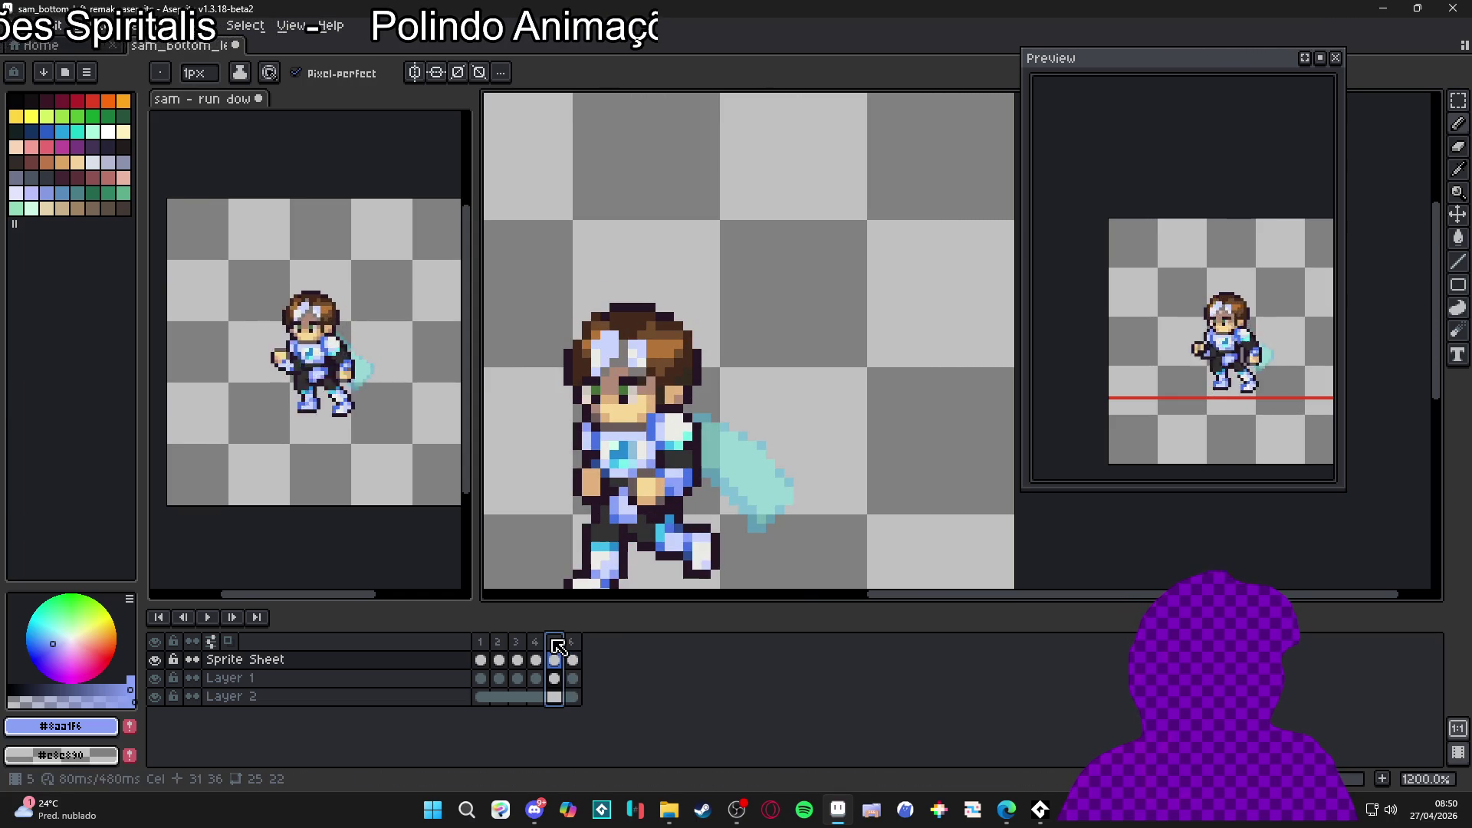
key(Right)
click(562, 654)
click(575, 650)
click(553, 646)
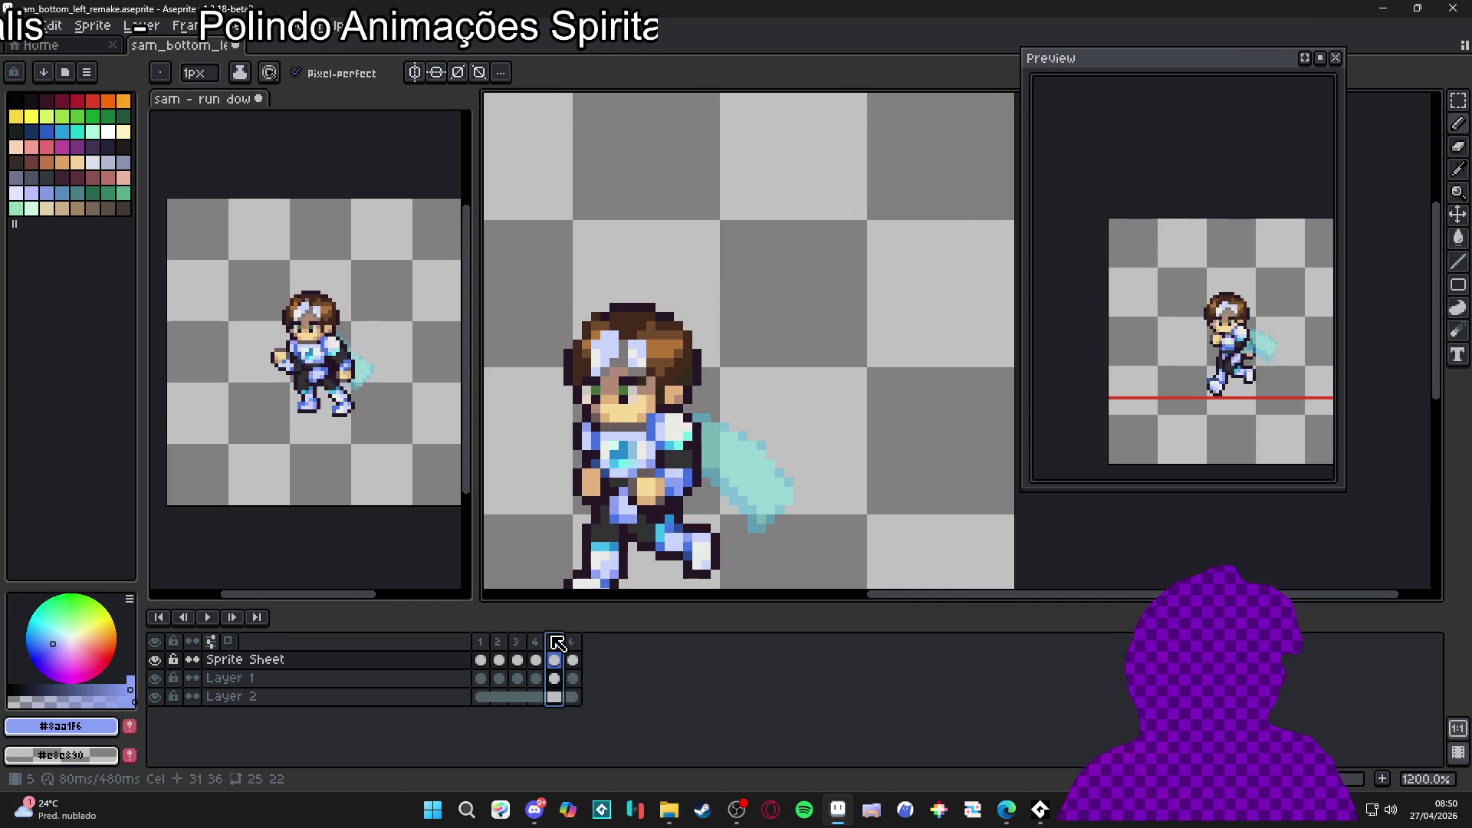
click(575, 648)
Step: Select a small pixel block near the hand on frame 6 and nudge it one pixel left
key(v)
scroll(679, 456, up, 2)
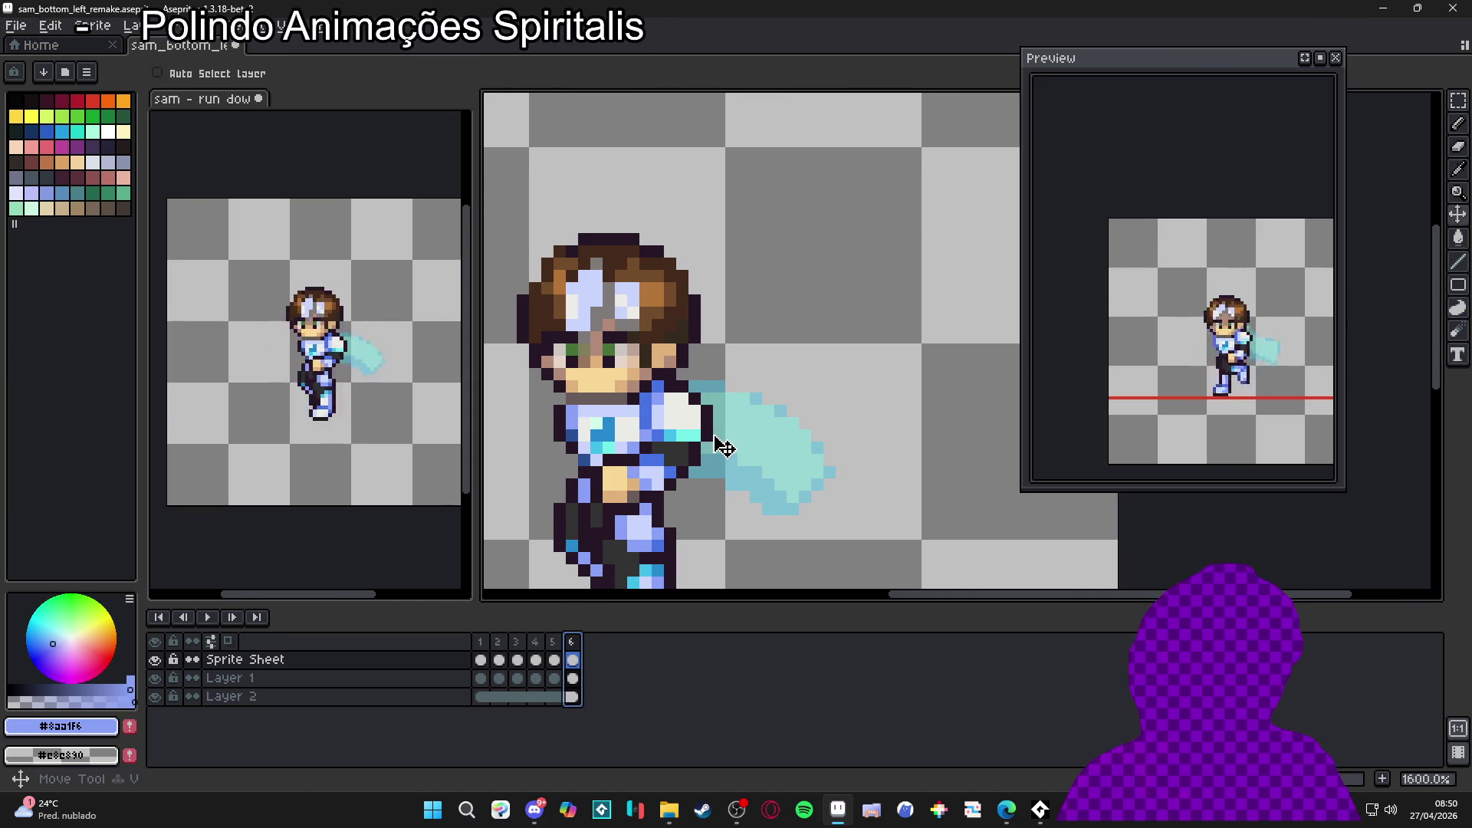
scroll(713, 441, up, 1)
key(m)
mouse_move(714, 442)
mouse_down()
mouse_move(688, 400)
mouse_move(614, 434)
mouse_move(631, 445)
mouse_up()
scroll(661, 414, up, 1)
key(Return)
scroll(630, 439, down, 1)
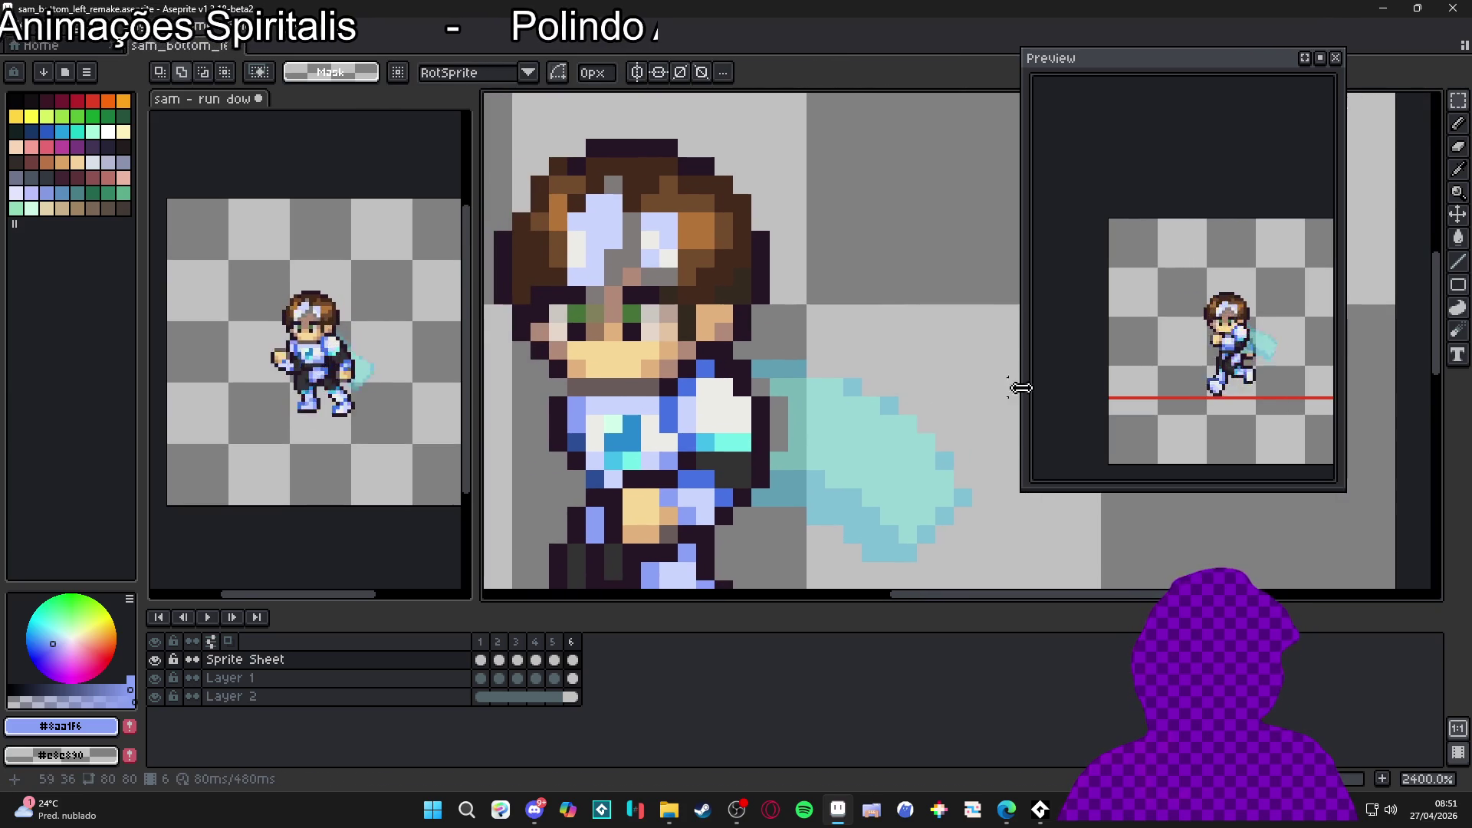
scroll(797, 407, down, 1)
Step: Switch back to the Pencil and sample the light cyan glow colour as the drawing colour
key(b)
scroll(797, 406, up, 1)
alt+click(796, 406)
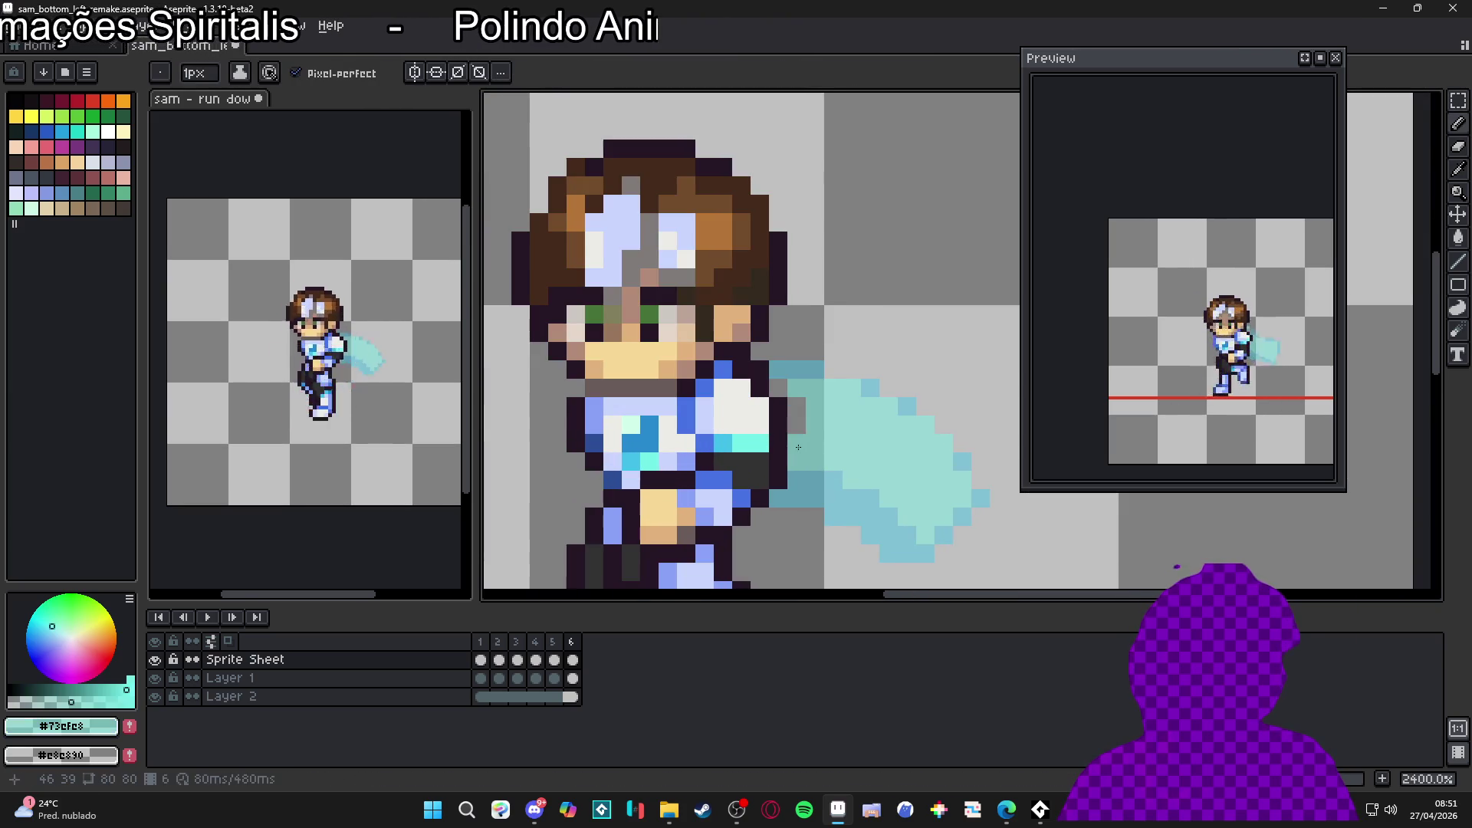
scroll(799, 425, down, 4)
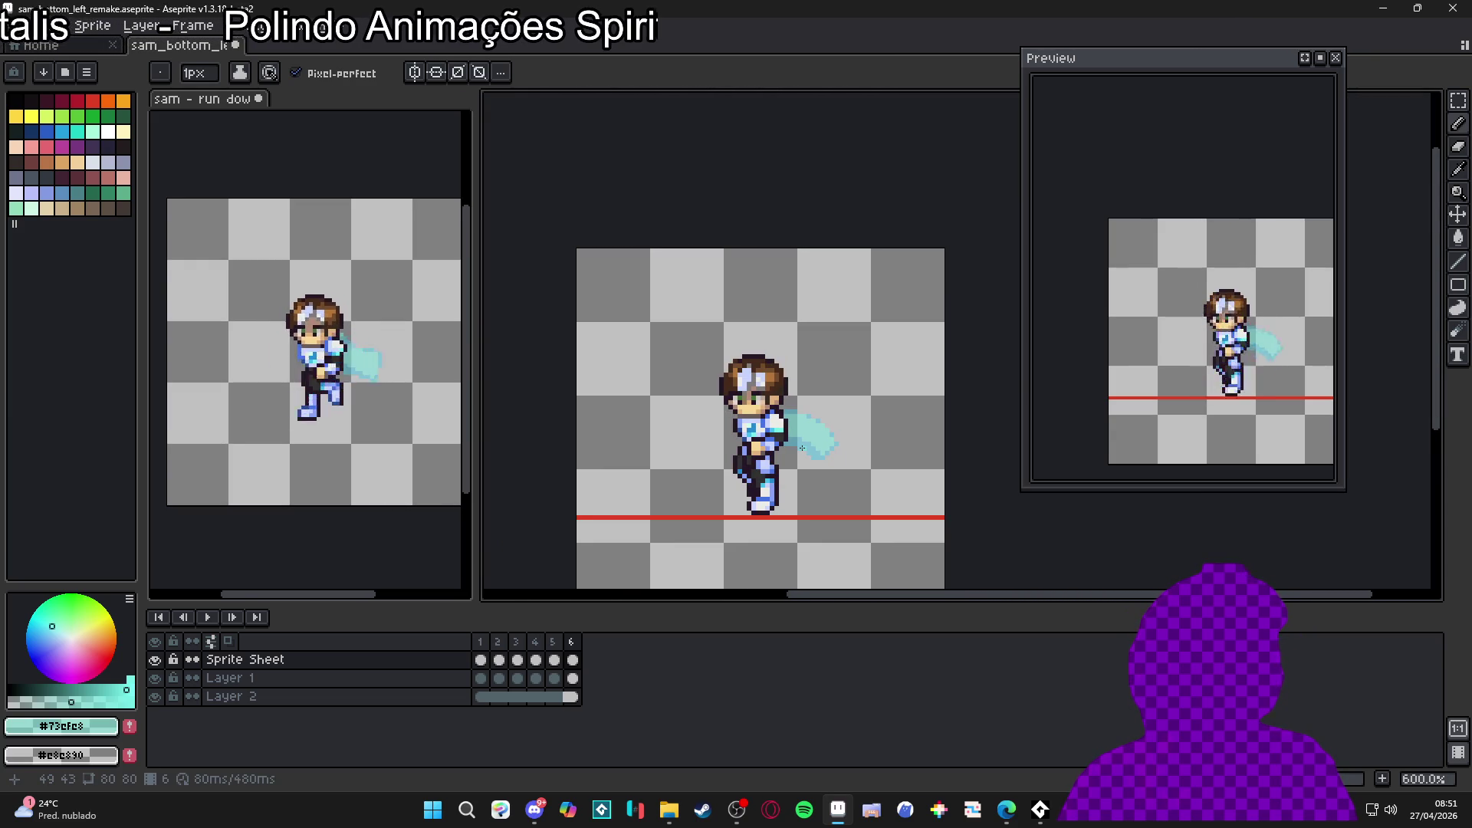
scroll(799, 447, down, 1)
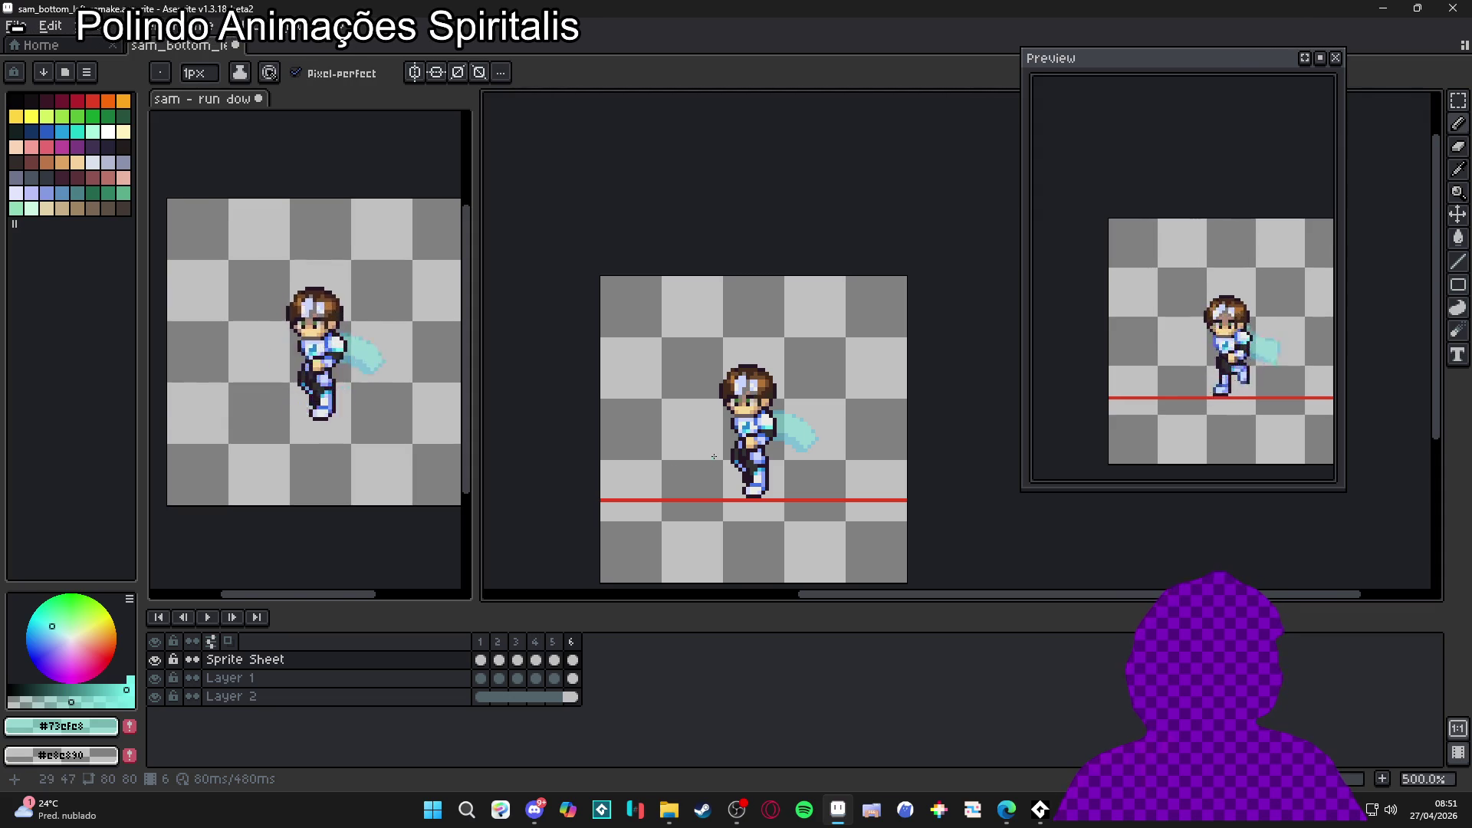
scroll(714, 455, down, 1)
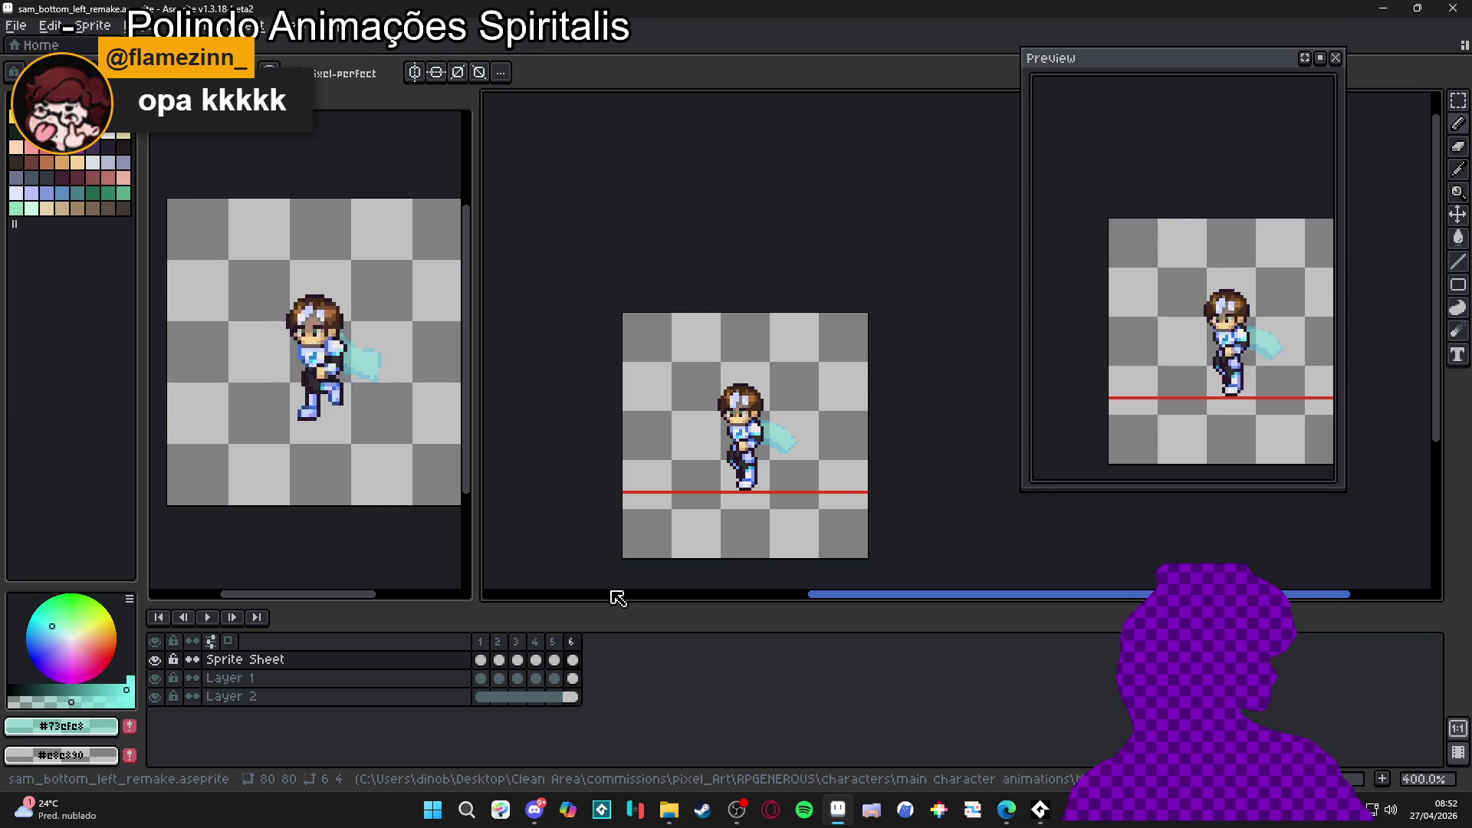
drag(708, 425, 723, 414)
Step: Save the file, then on frame 1 cut out the lower part of the rear leg
key(ctrl+s)
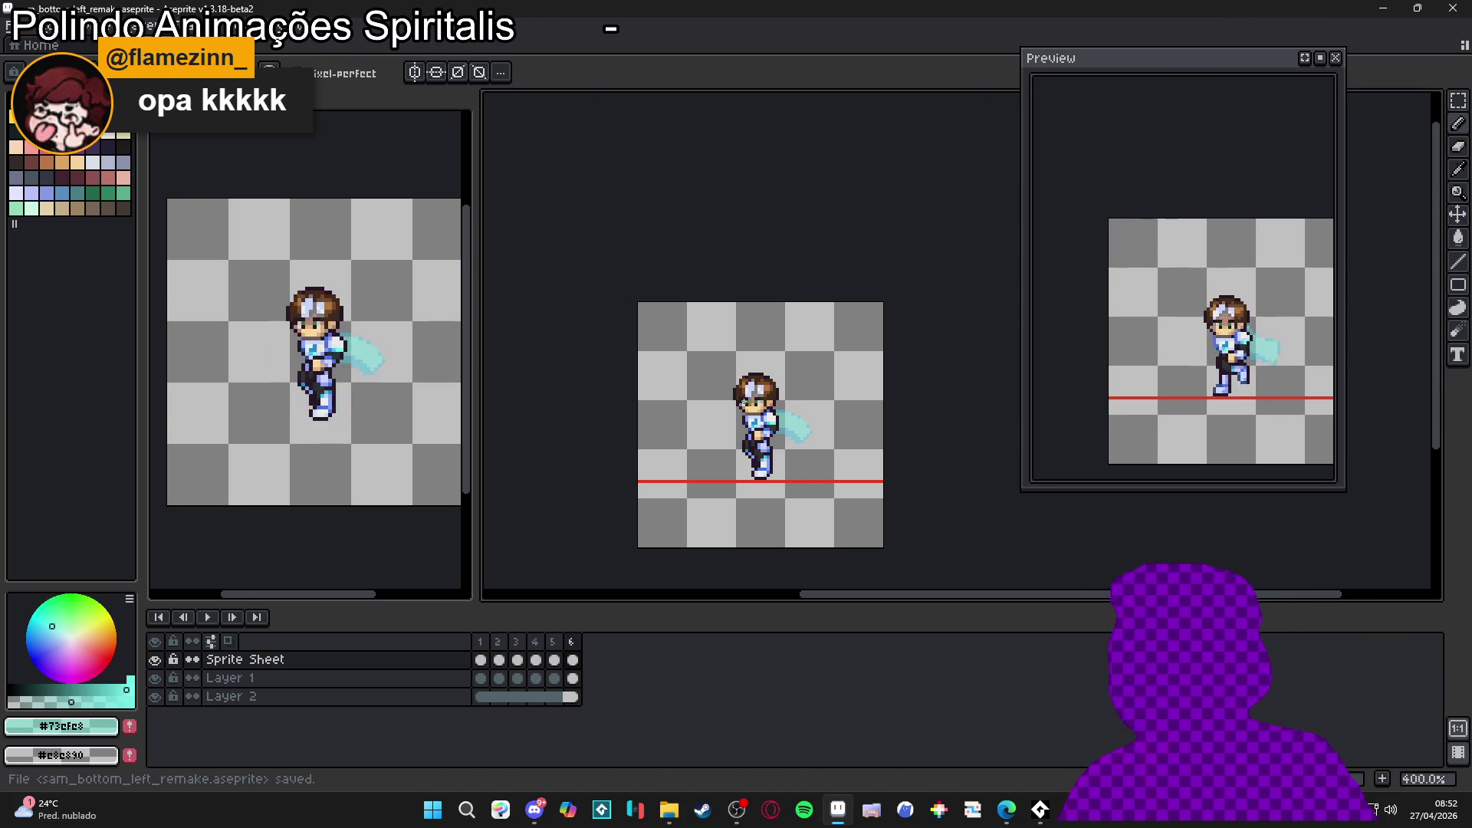
click(480, 641)
key(plus)
key(plus)
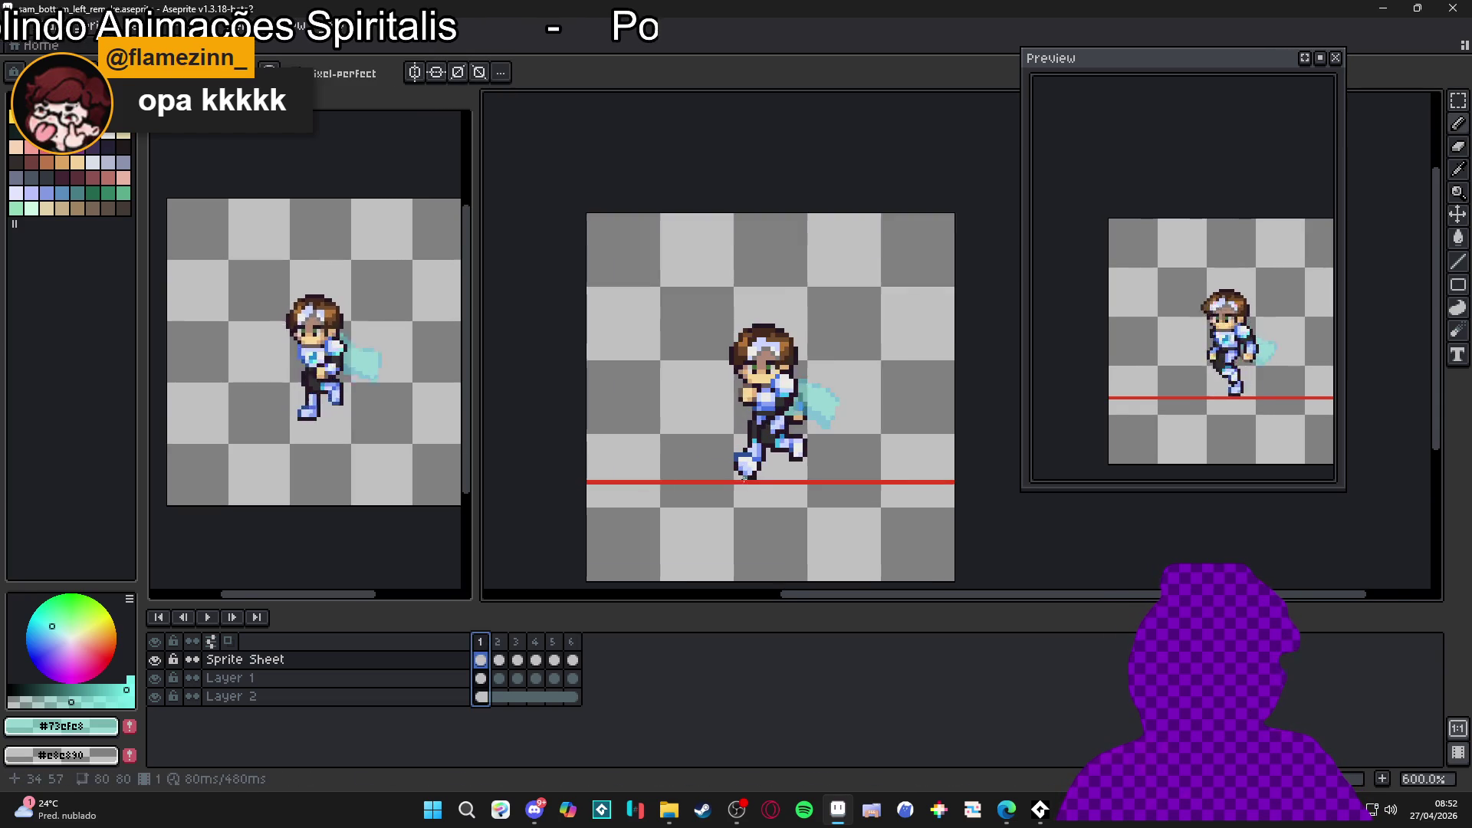
scroll(815, 440, up, 3)
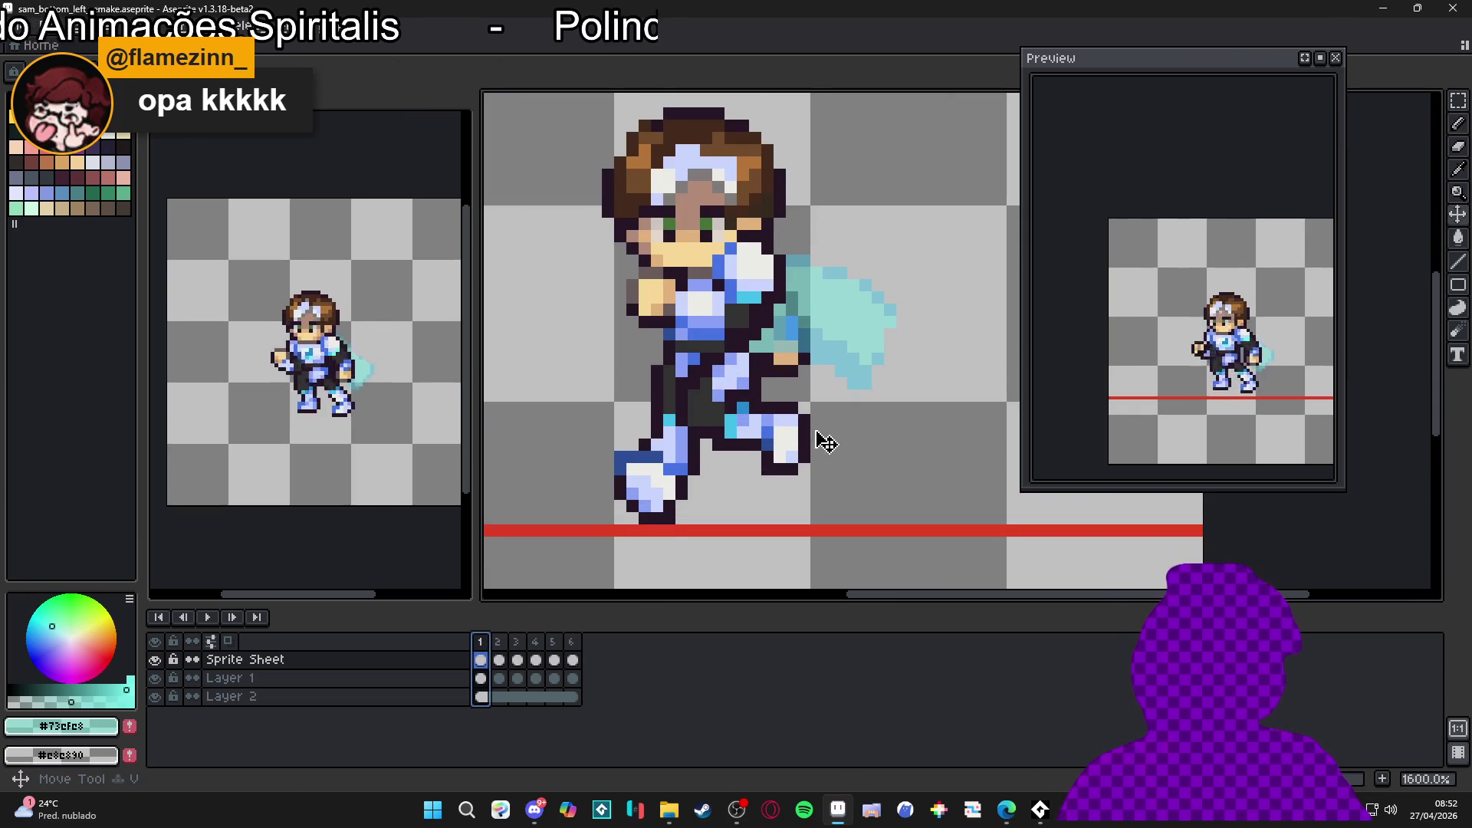
key(m)
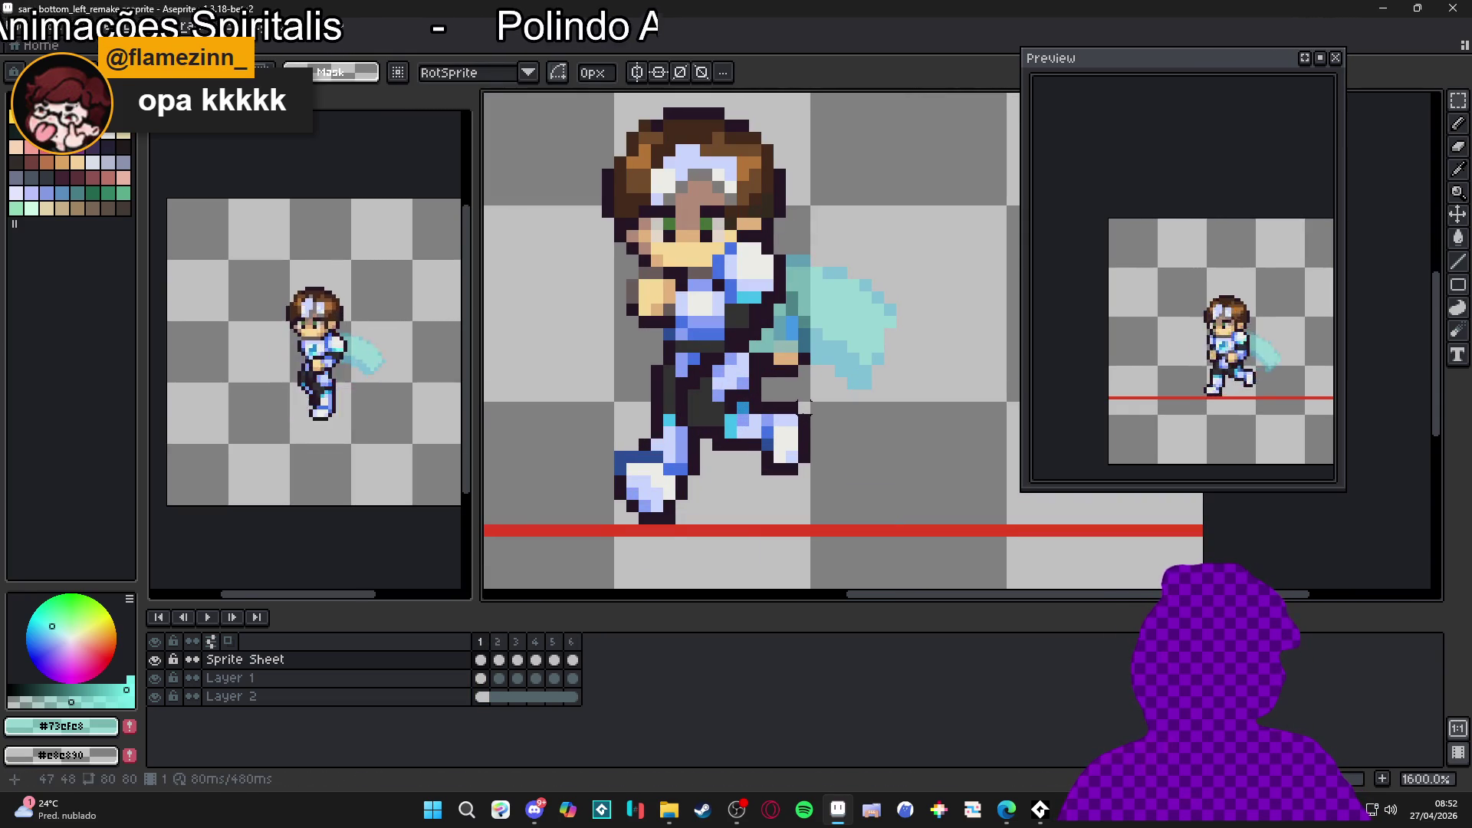
drag(804, 407, 768, 470)
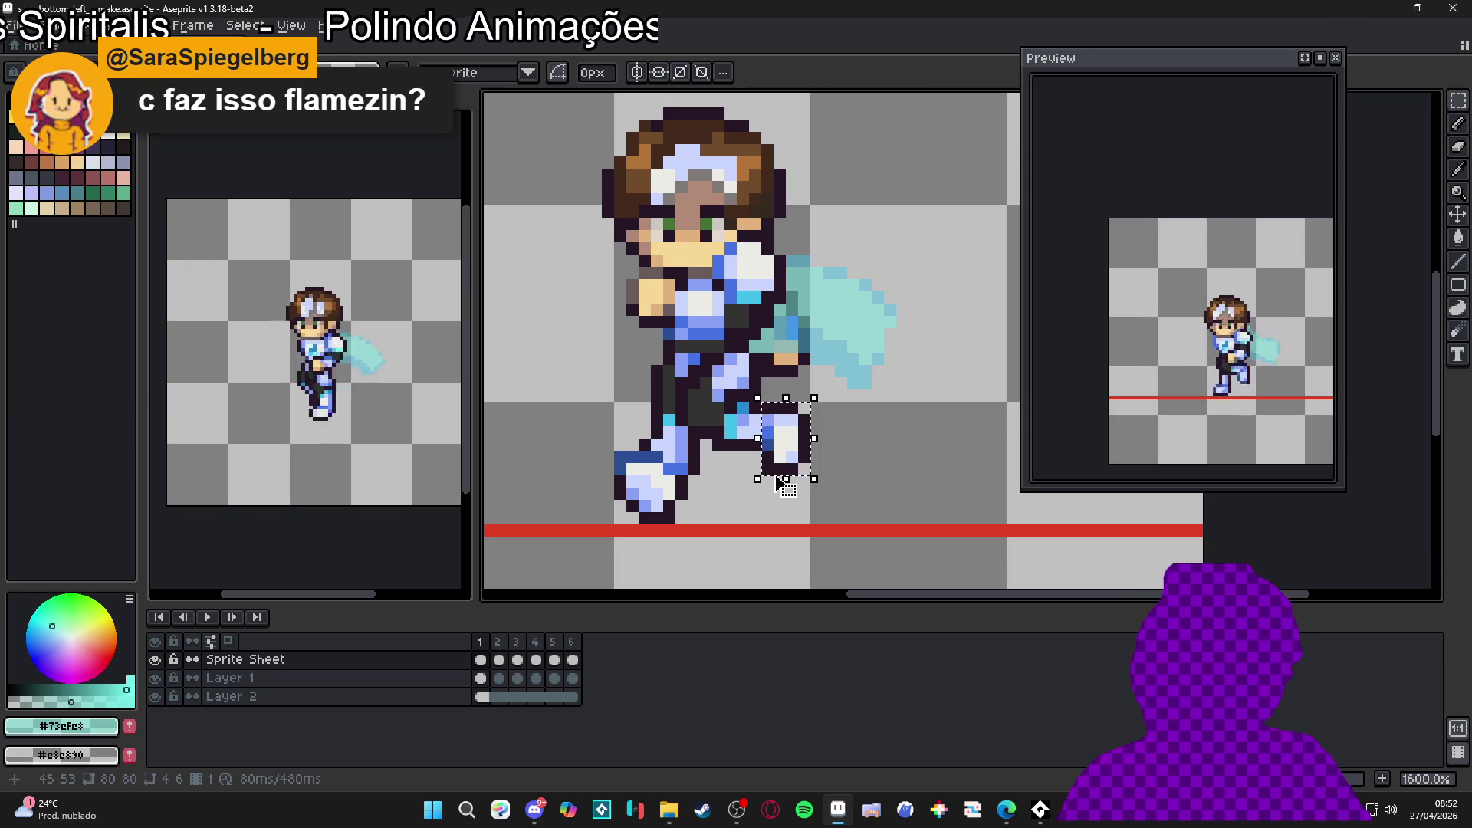
key(Delete)
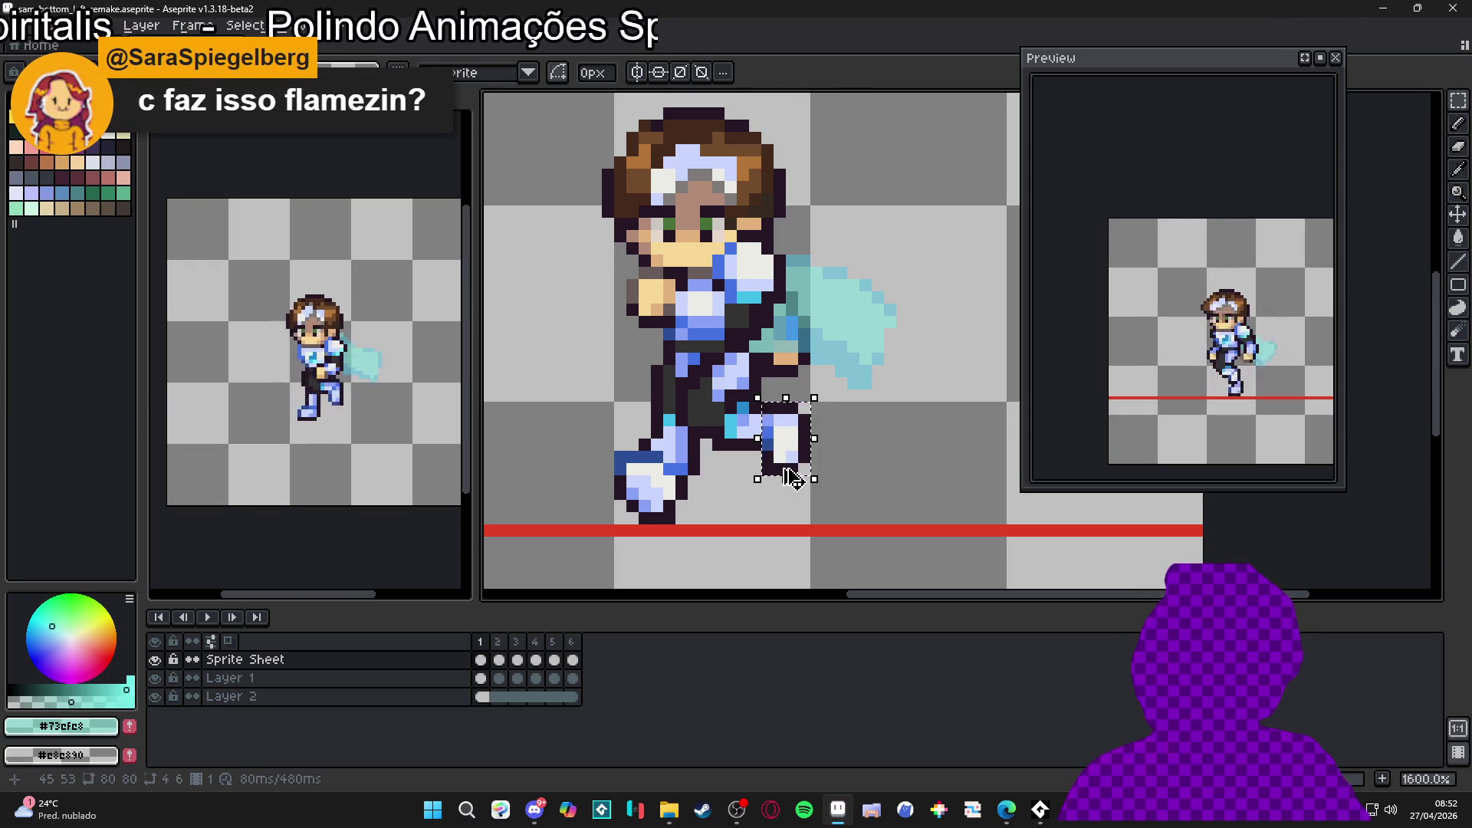
Step: Paste the leg piece onto a new Layer 3 and shift it one pixel left
key(w)
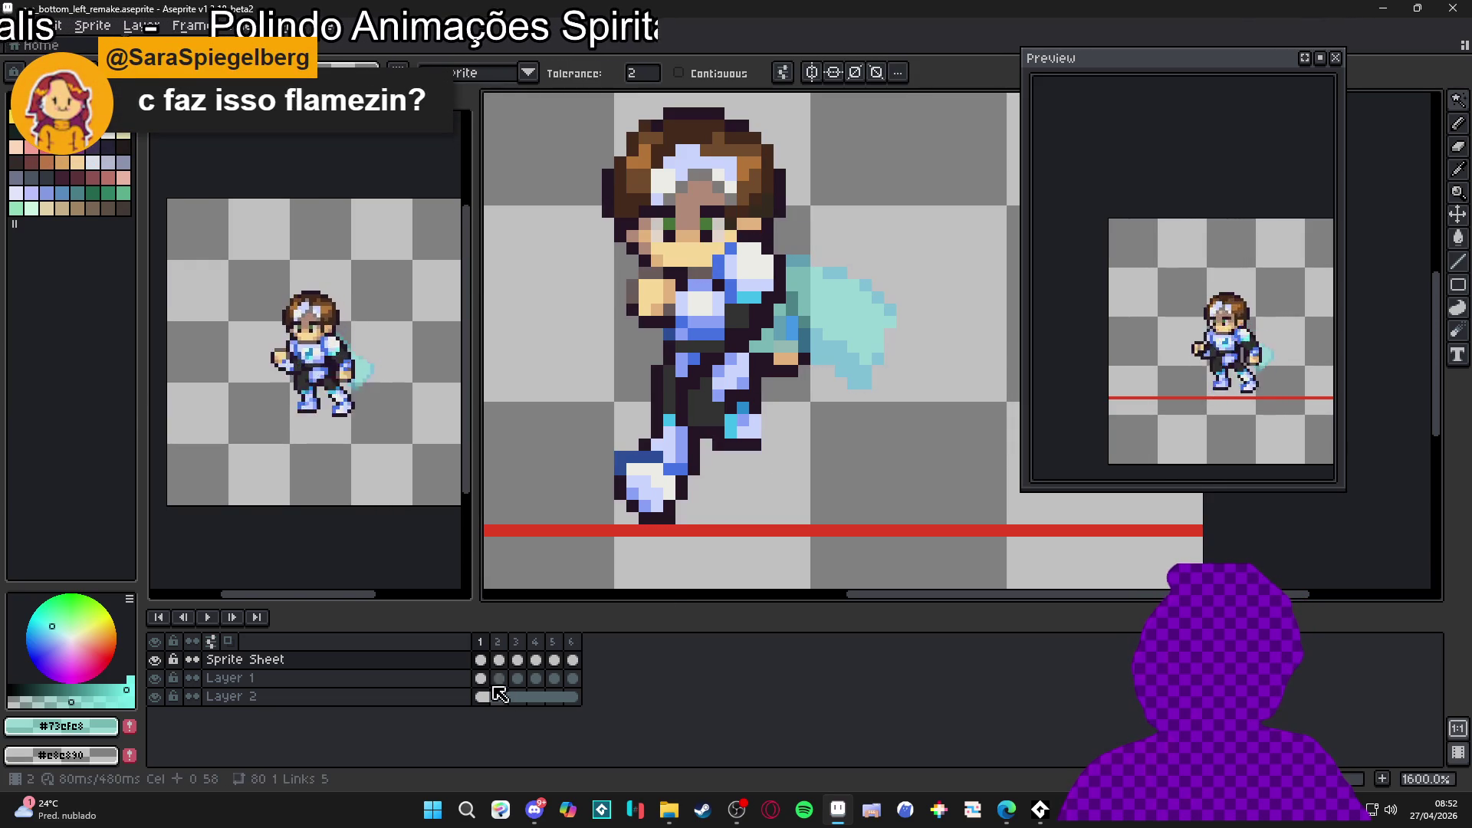
click(456, 680)
key(shift+n)
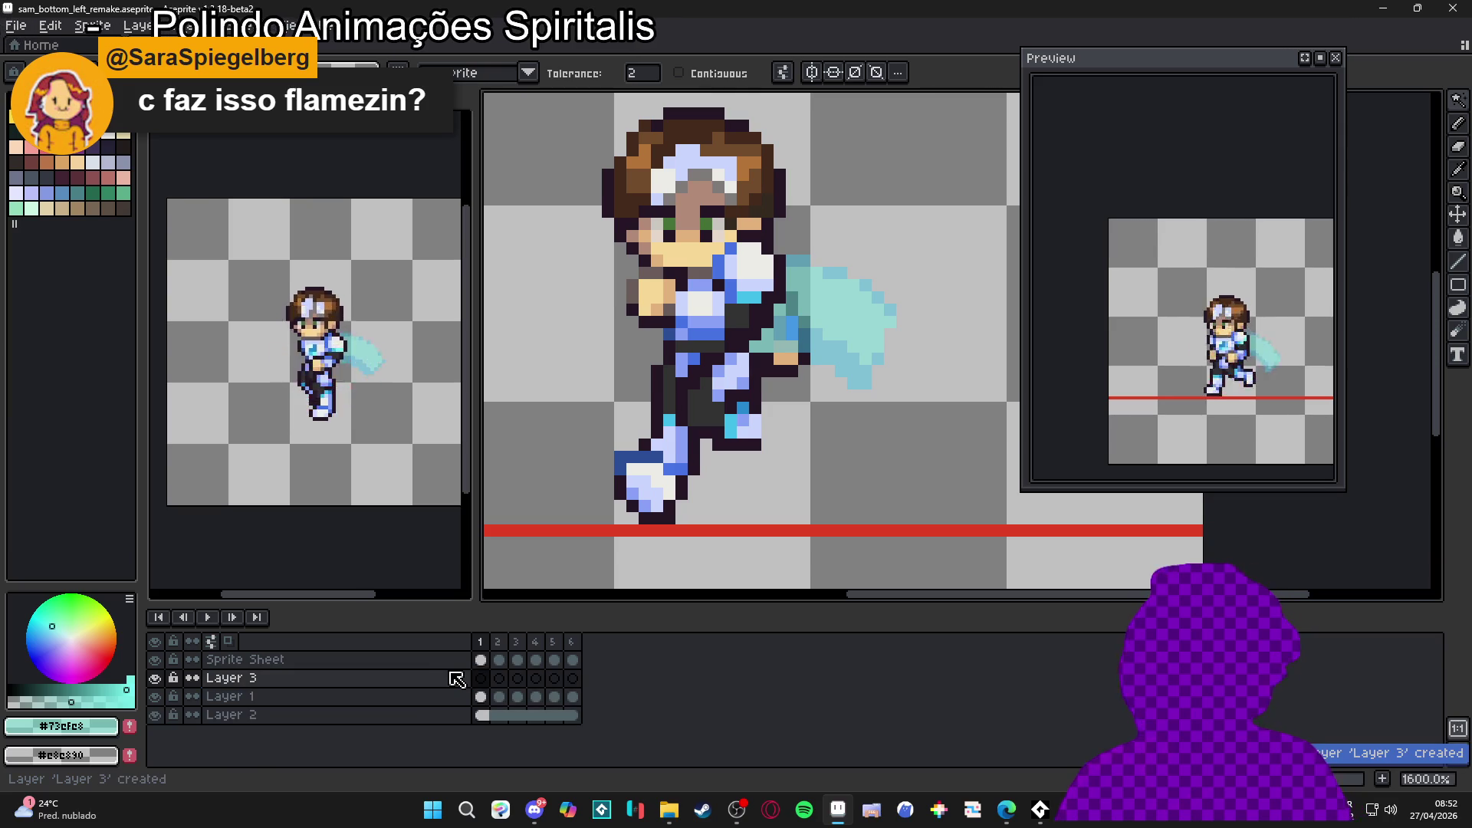
key(ctrl+v)
drag(775, 460, 754, 462)
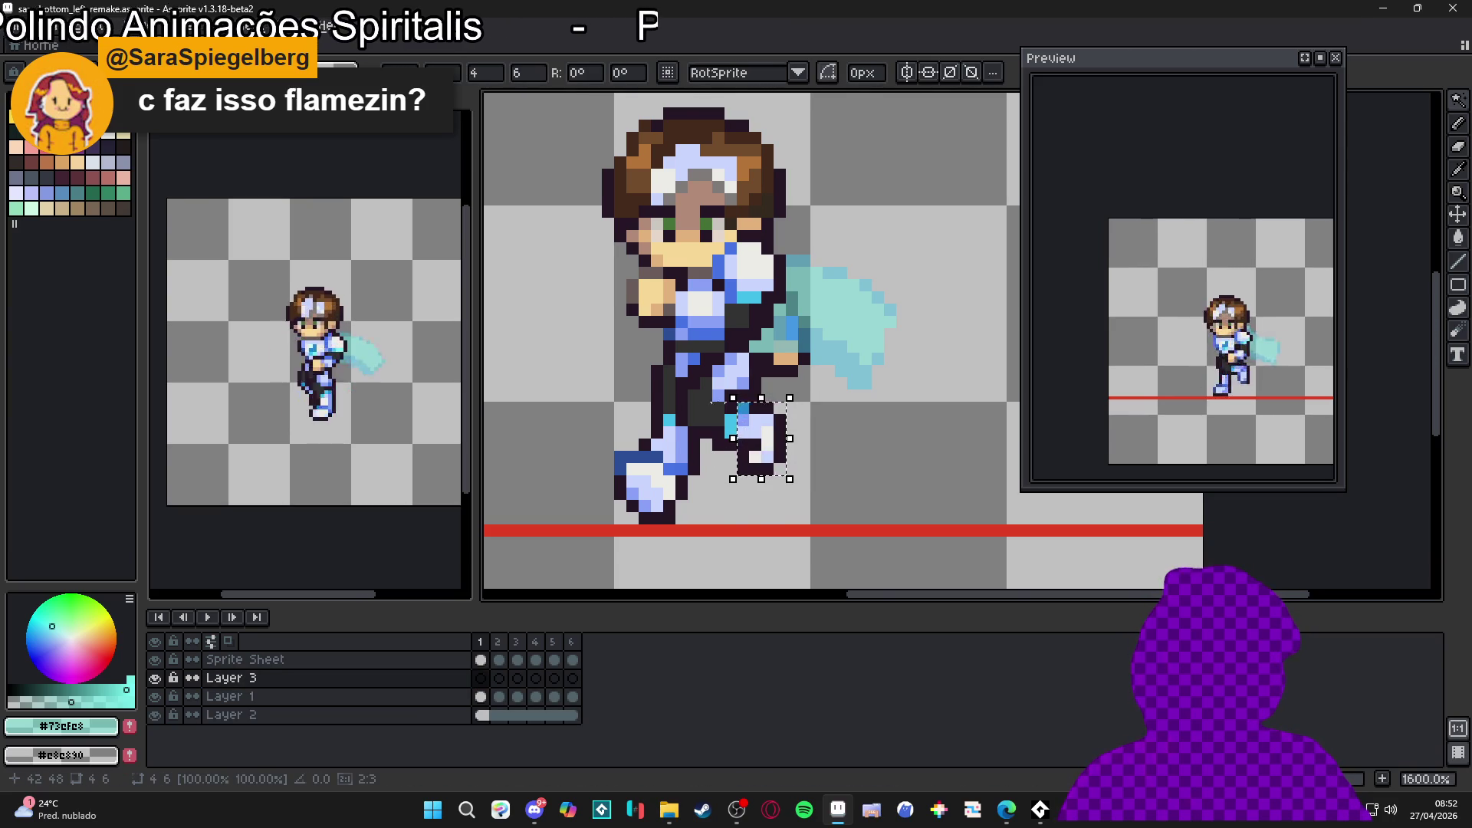
key(Return)
Step: On the Sprite Sheet layer, repaint leg outline pixels dark grey #323232 and one pixel armour blue #4572c3
scroll(697, 393, up, 3)
alt+click(708, 369)
key(Up)
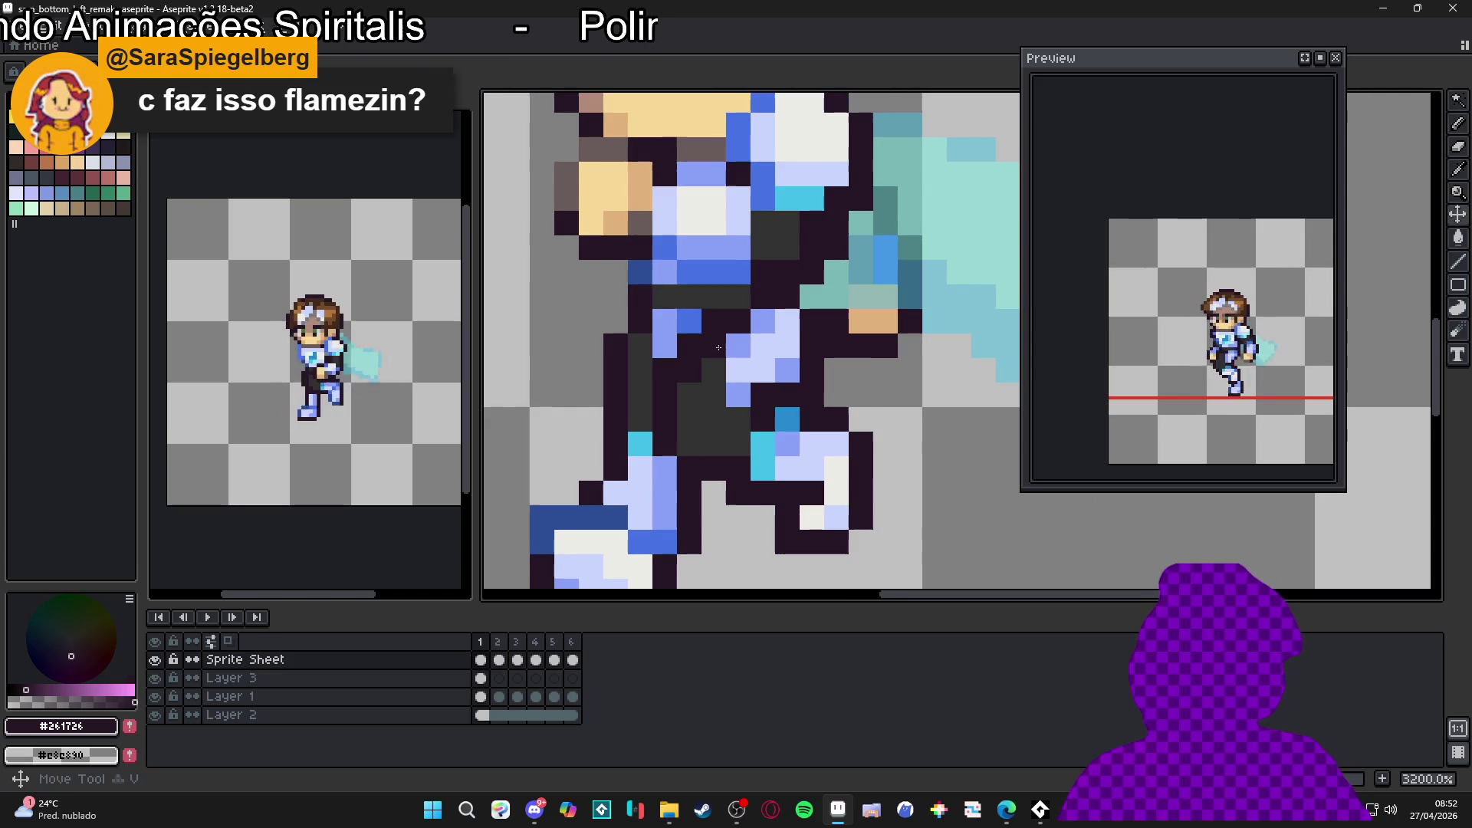
alt+click(693, 392)
drag(664, 370, 678, 351)
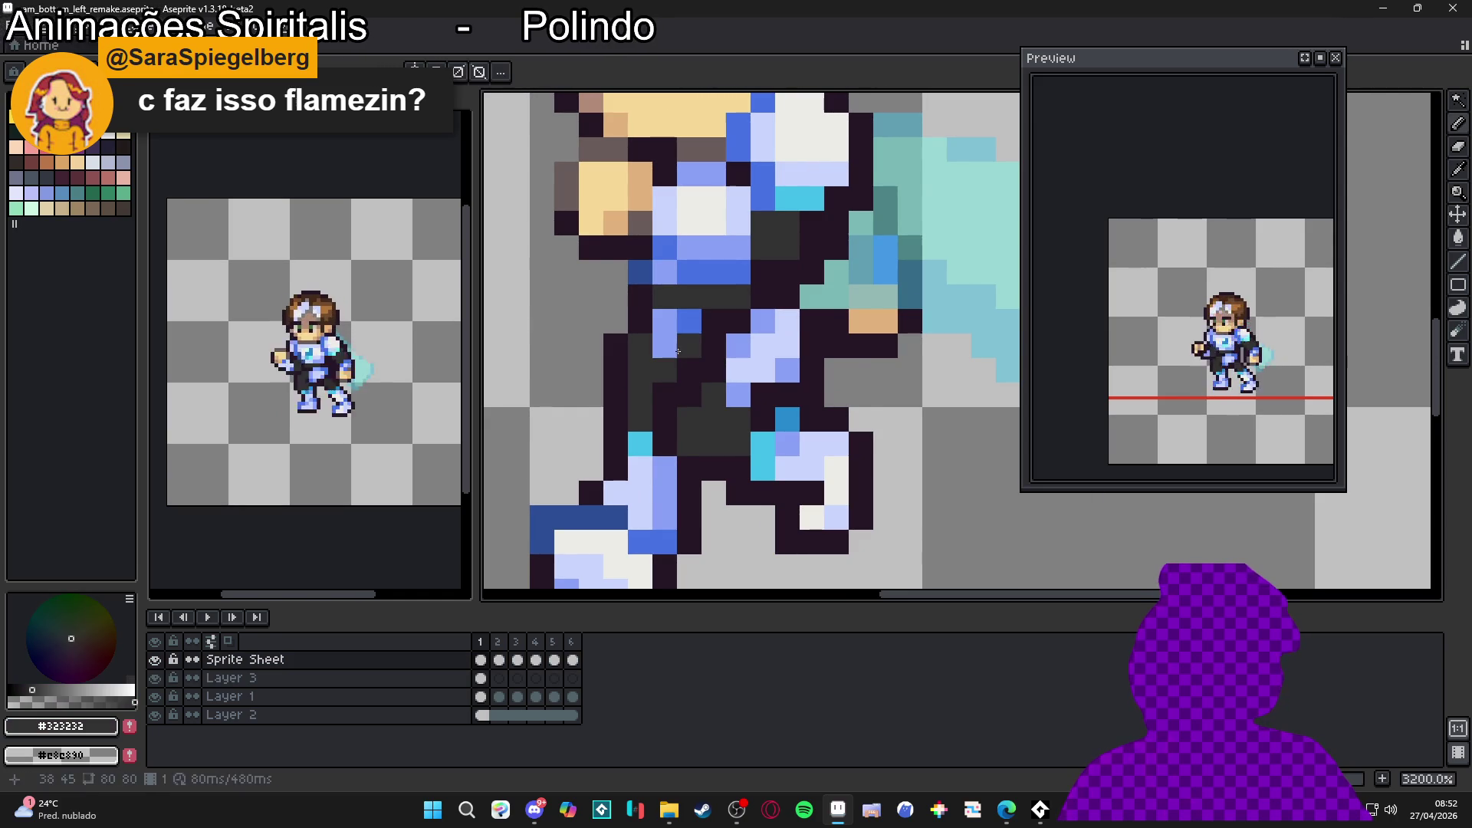
alt+click(690, 321)
click(689, 346)
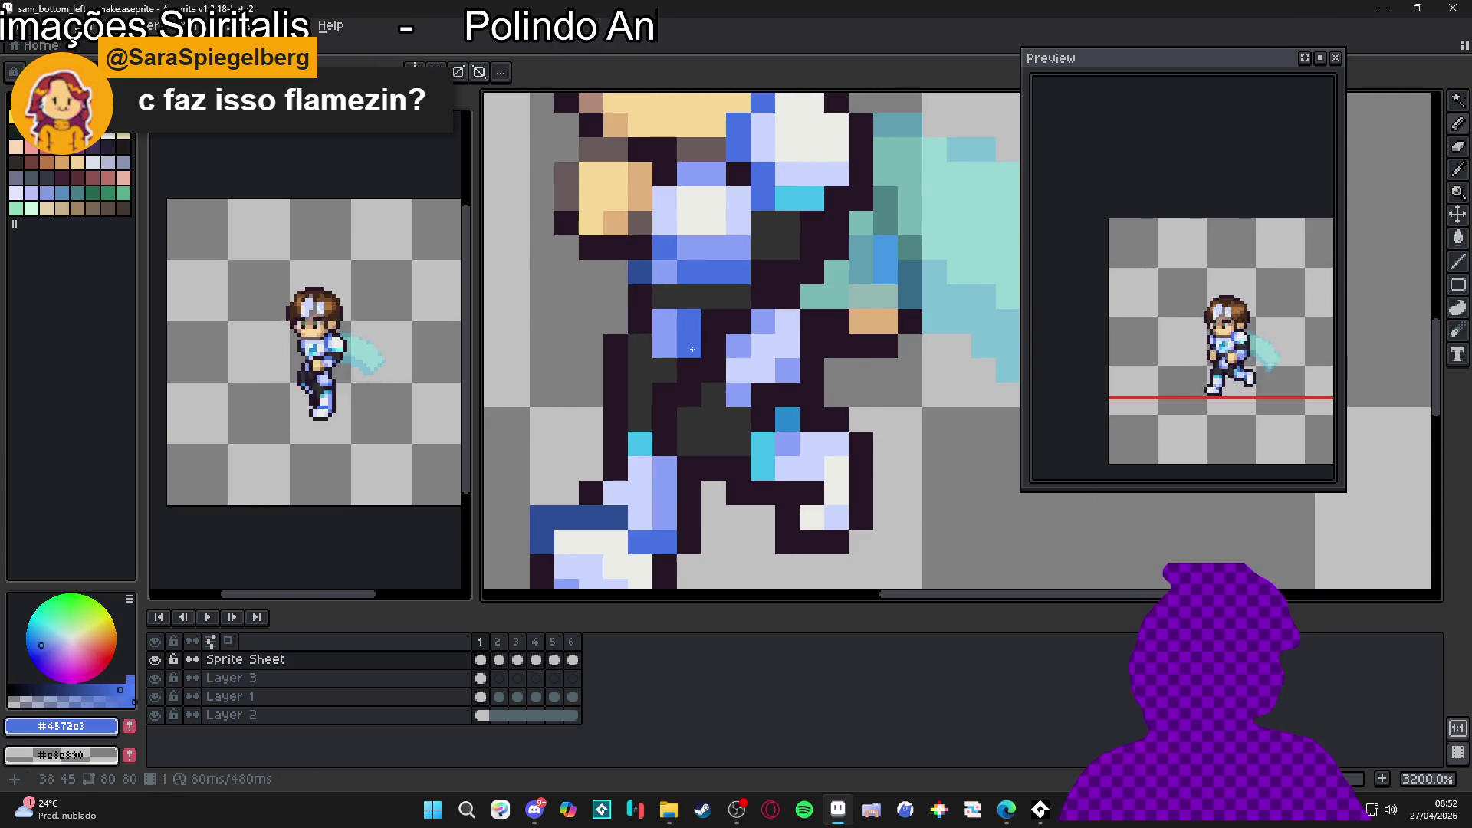
alt+click(665, 373)
scroll(743, 469, down, 4)
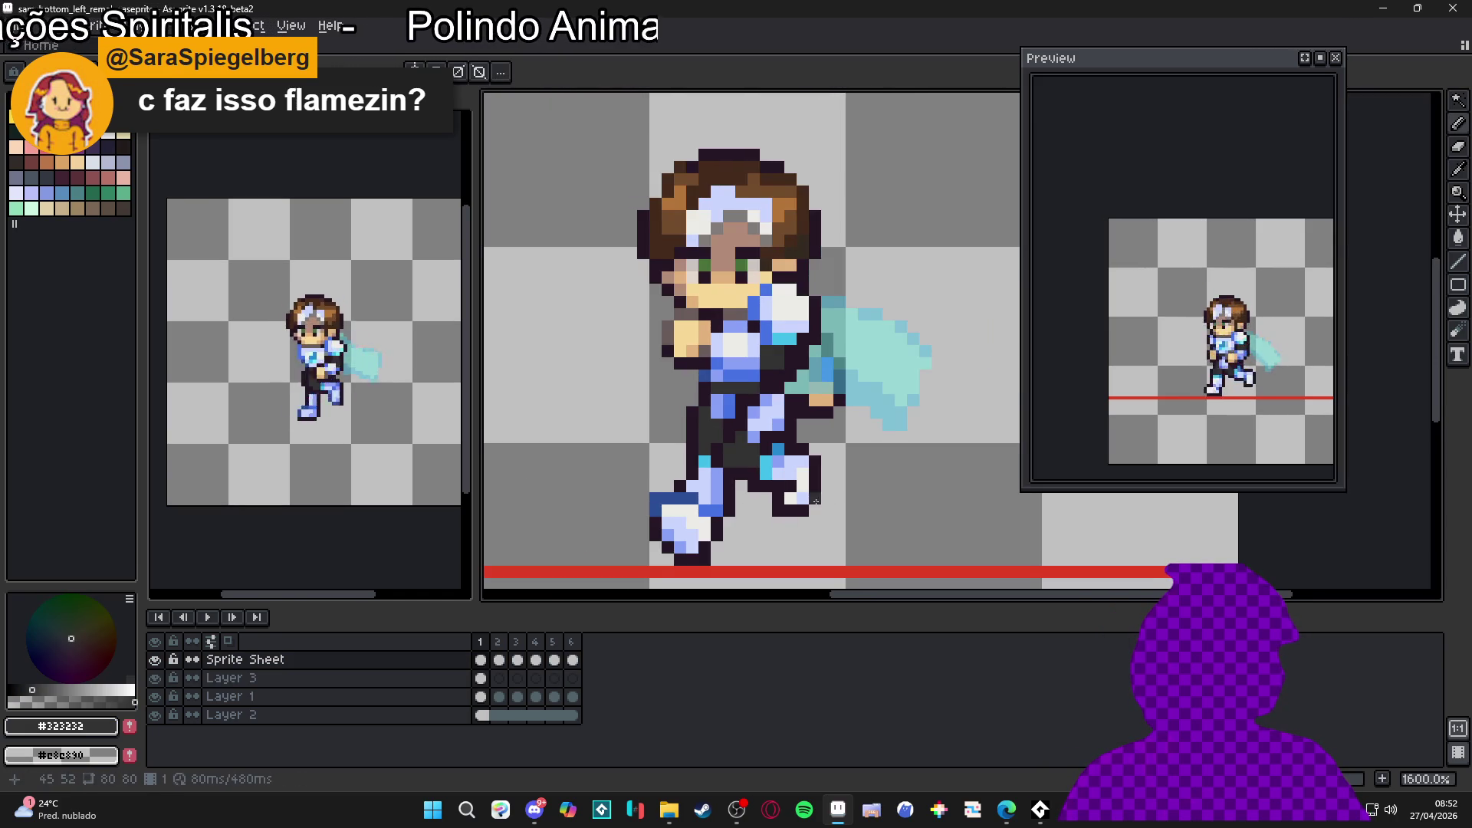
scroll(749, 468, up, 3)
alt+click(749, 468)
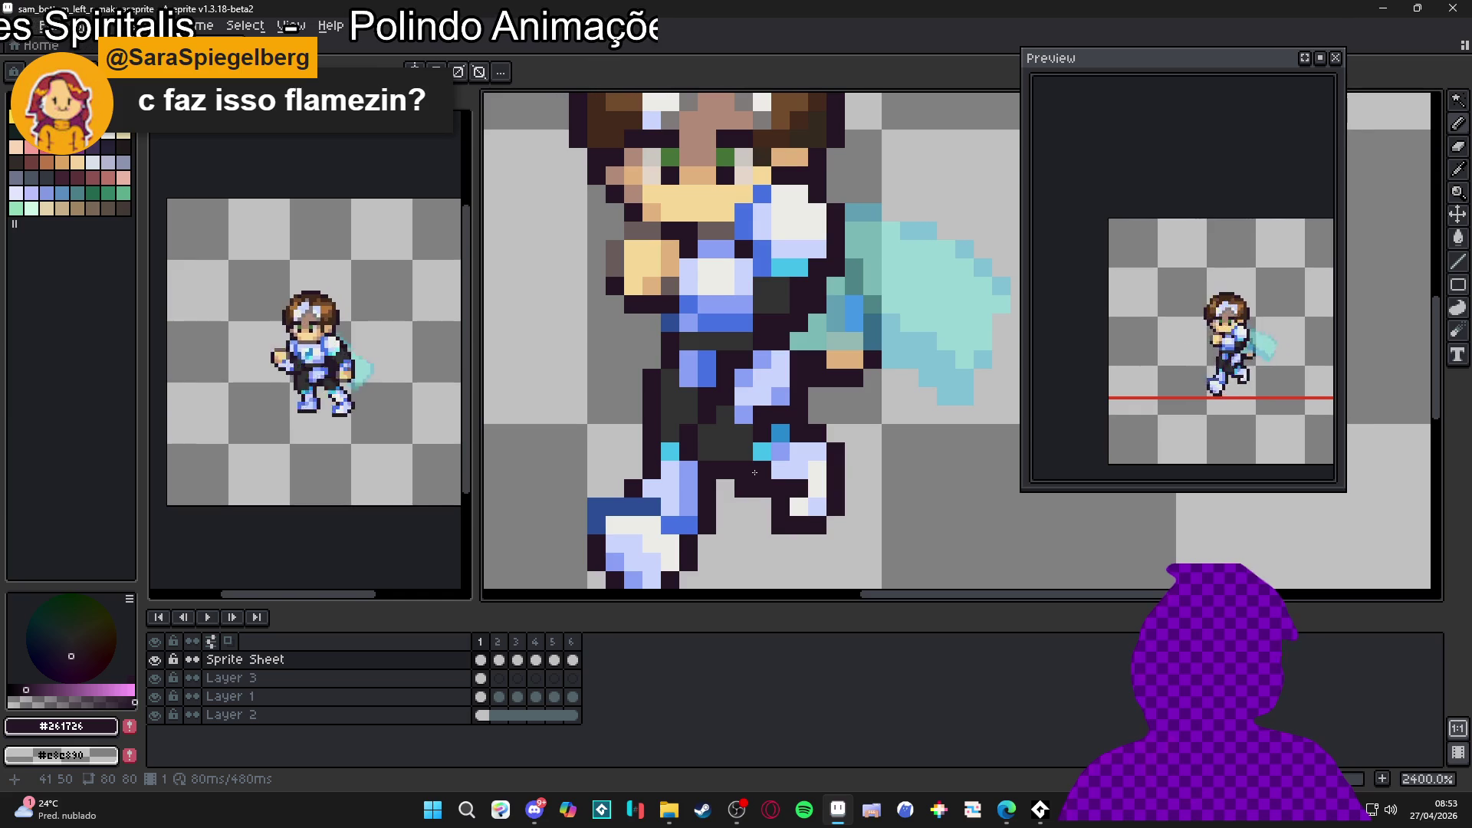
alt+click(756, 453)
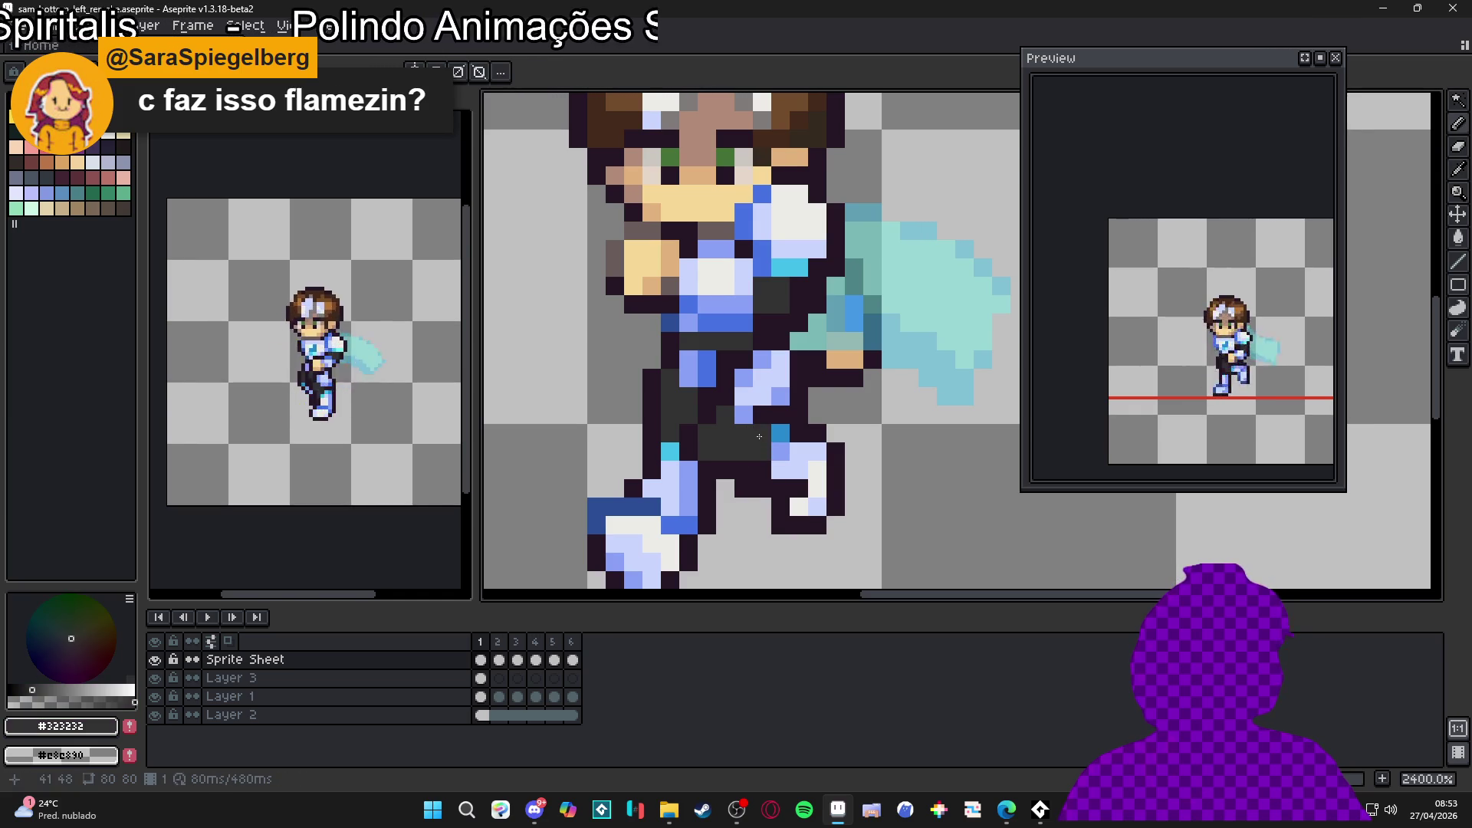
scroll(753, 467, down, 2)
Step: Sample the light blue #42bfe8, then the pale blue #8aa1f6 as drawing colour, and view frame 2
alt+click(751, 476)
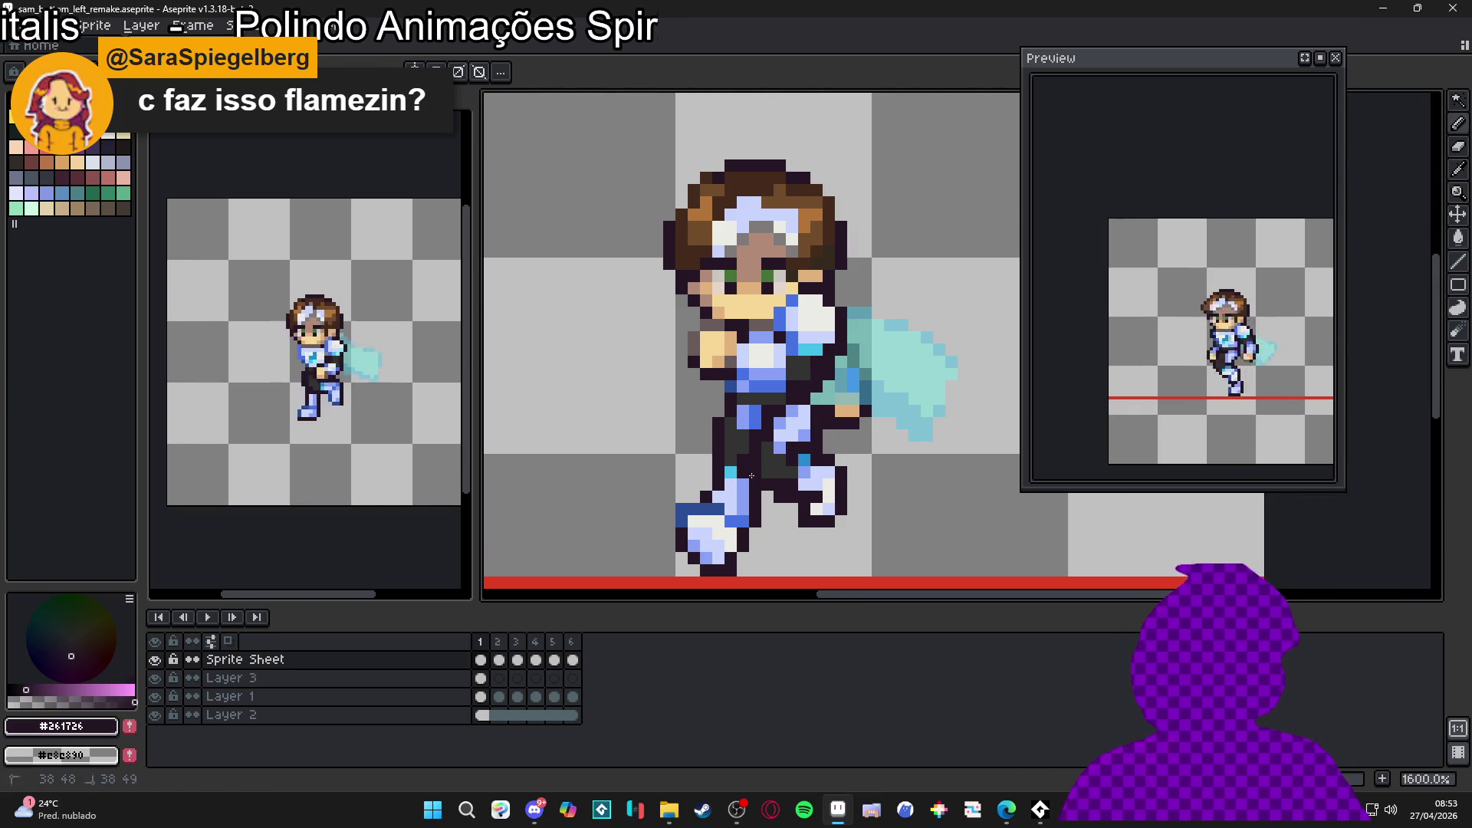
alt+click(751, 476)
alt+click(741, 472)
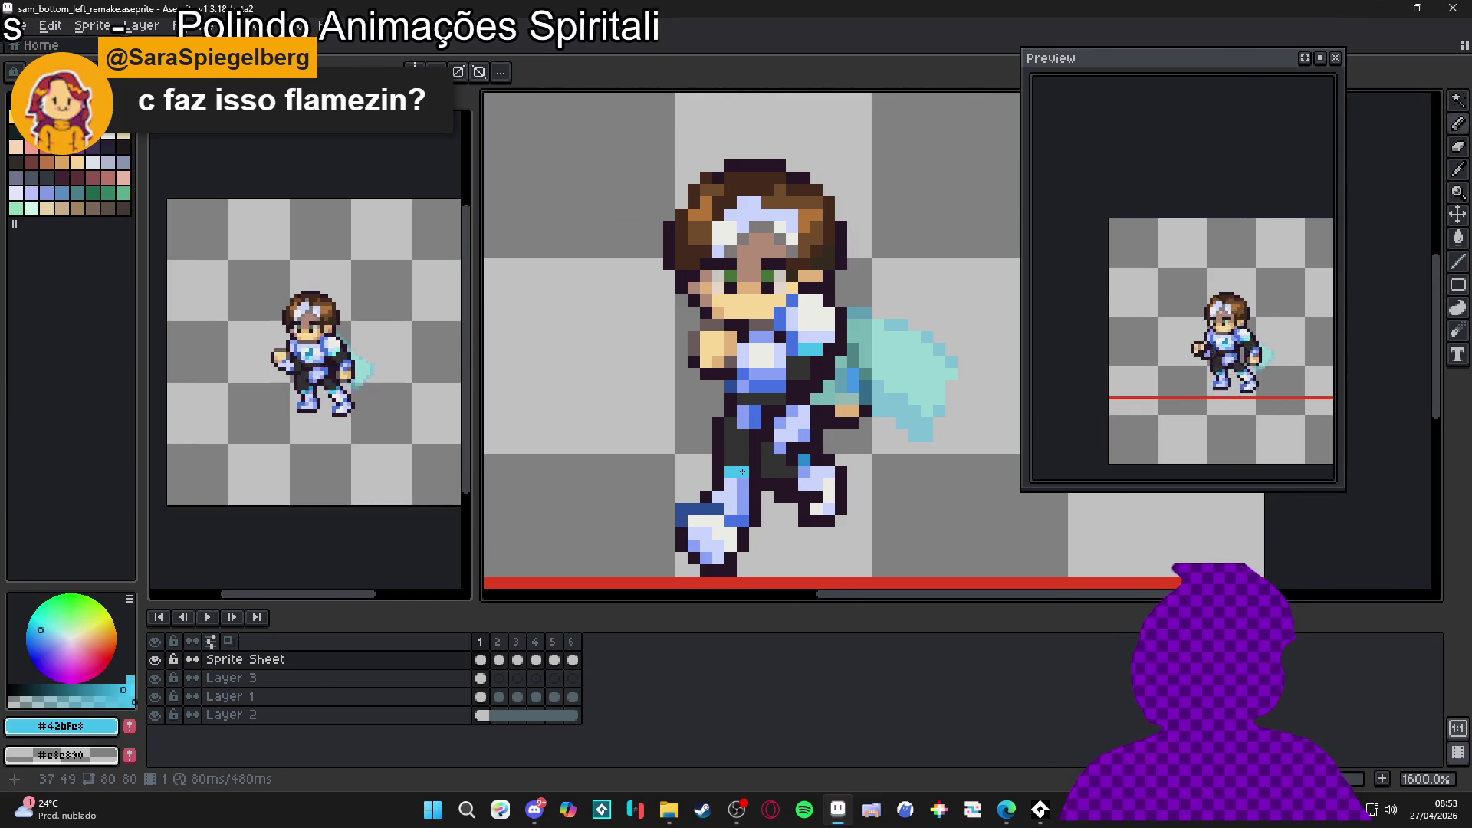
scroll(792, 503, down, 3)
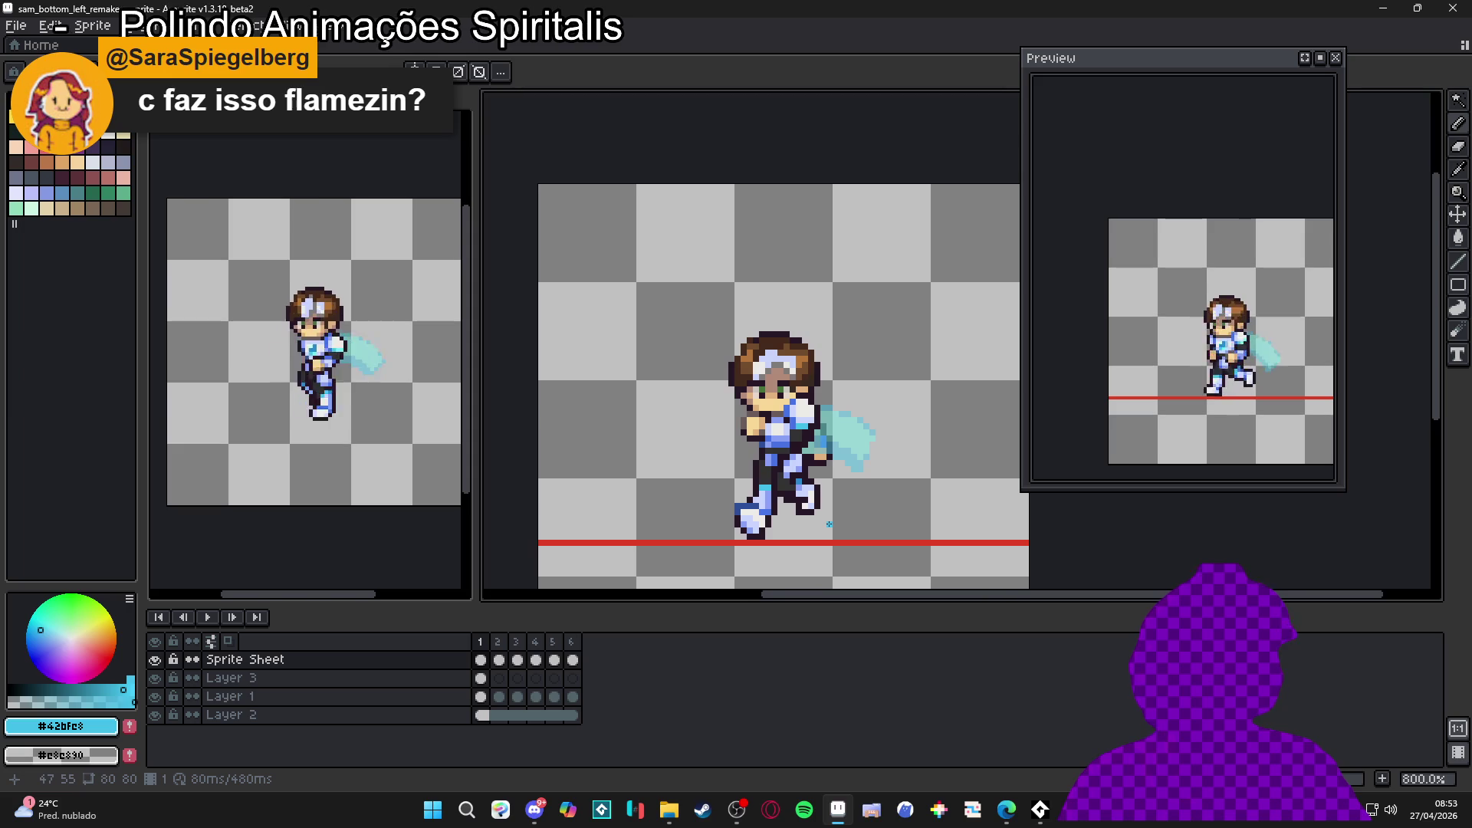
scroll(812, 500, up, 3)
alt+click(807, 490)
alt+click(805, 483)
scroll(804, 480, down, 4)
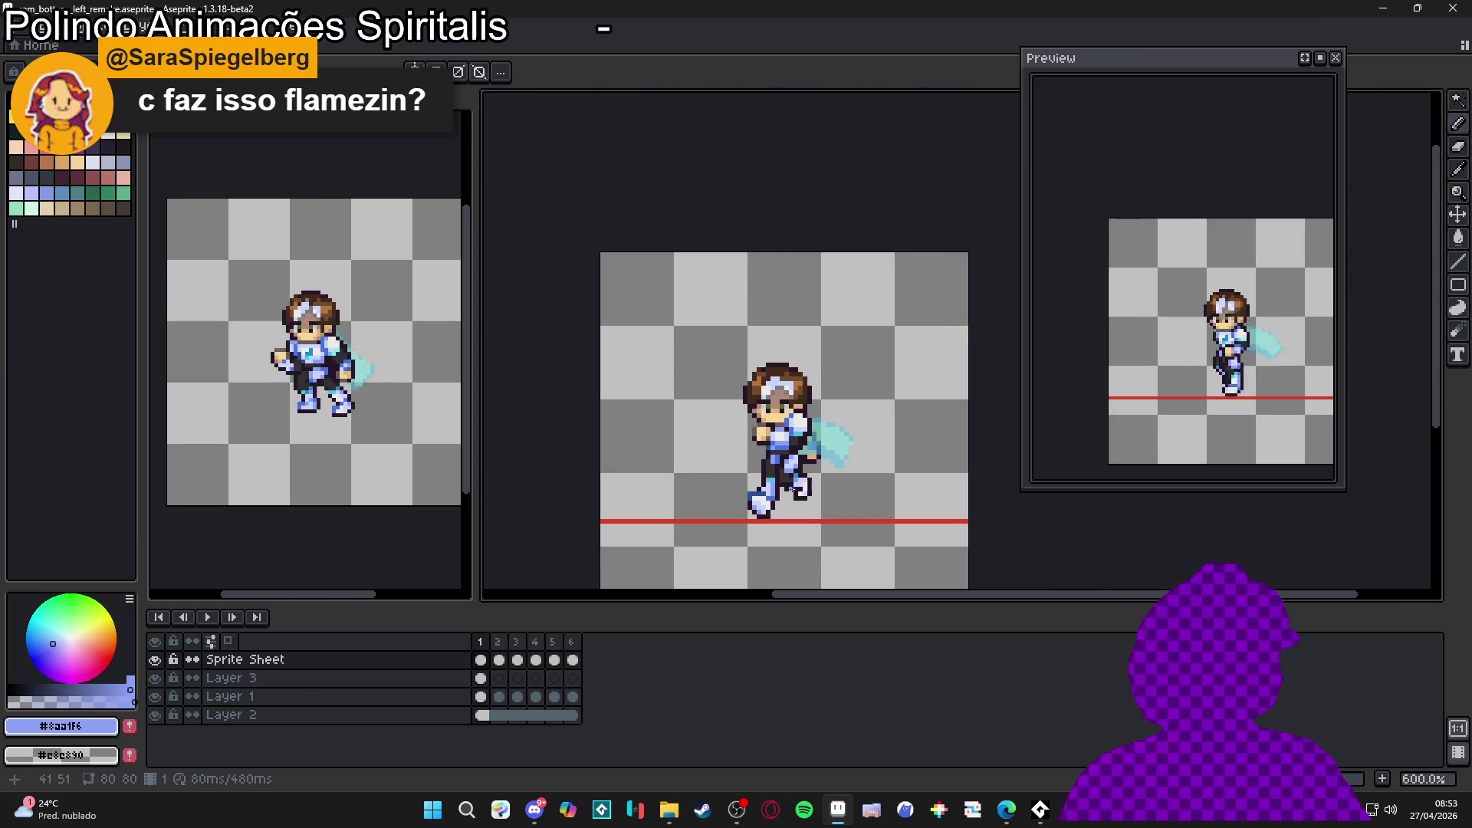
scroll(795, 486, up, 3)
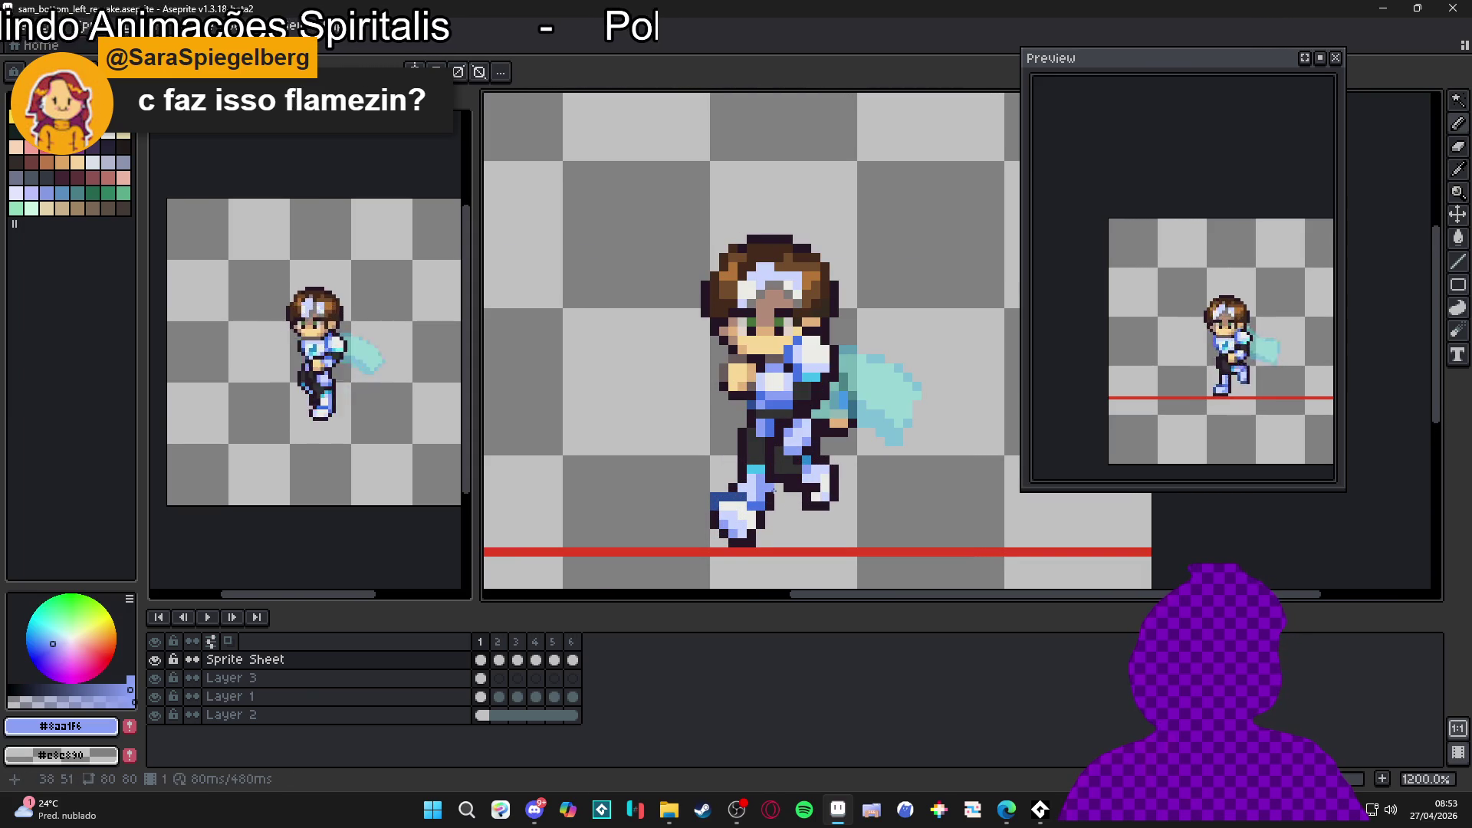
click(503, 660)
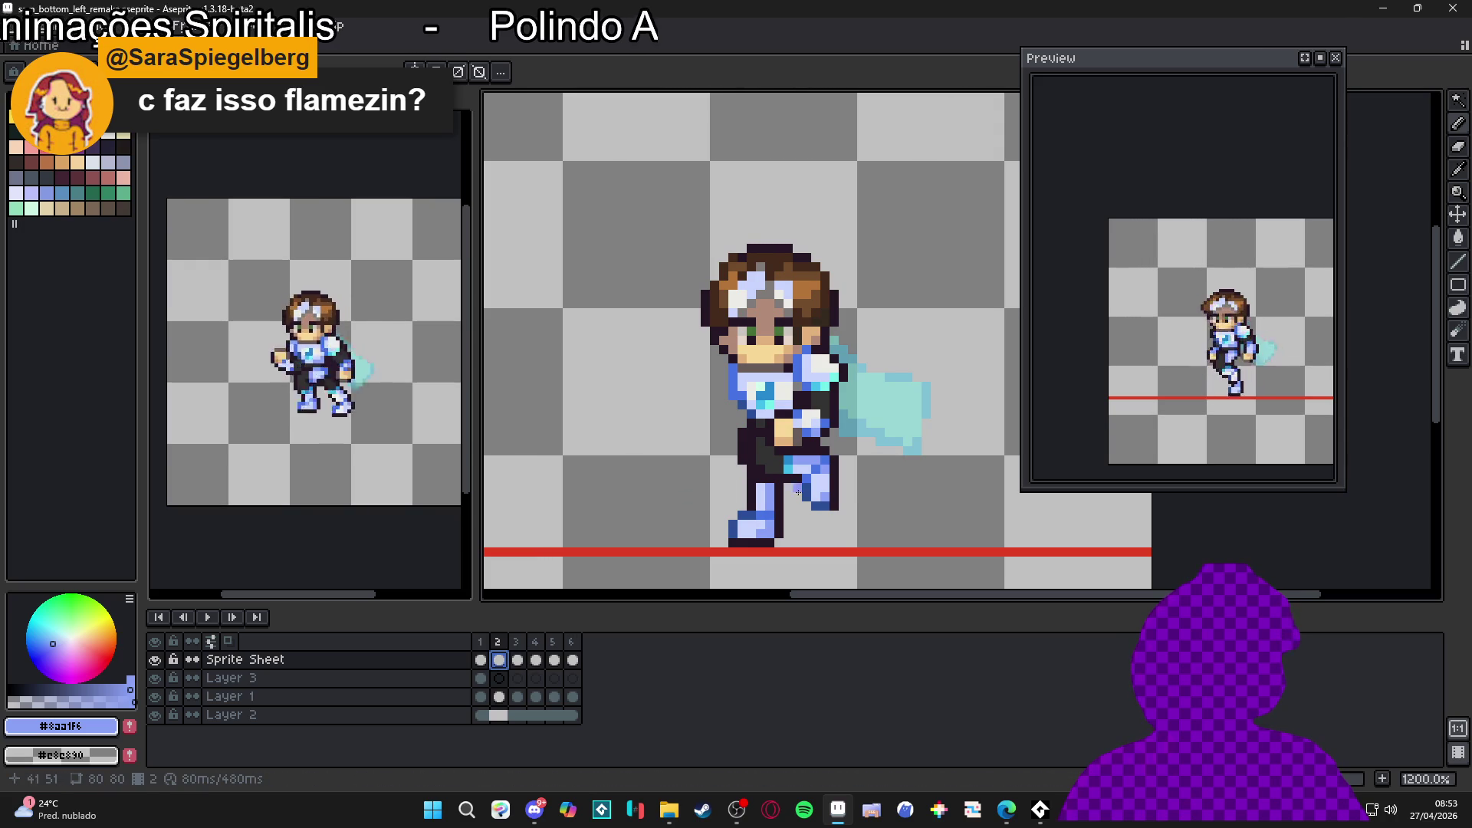
Step: Review run frames 3, 4, 5 and 6, zoom out to the whole sprite, and open the Frame menu
click(521, 660)
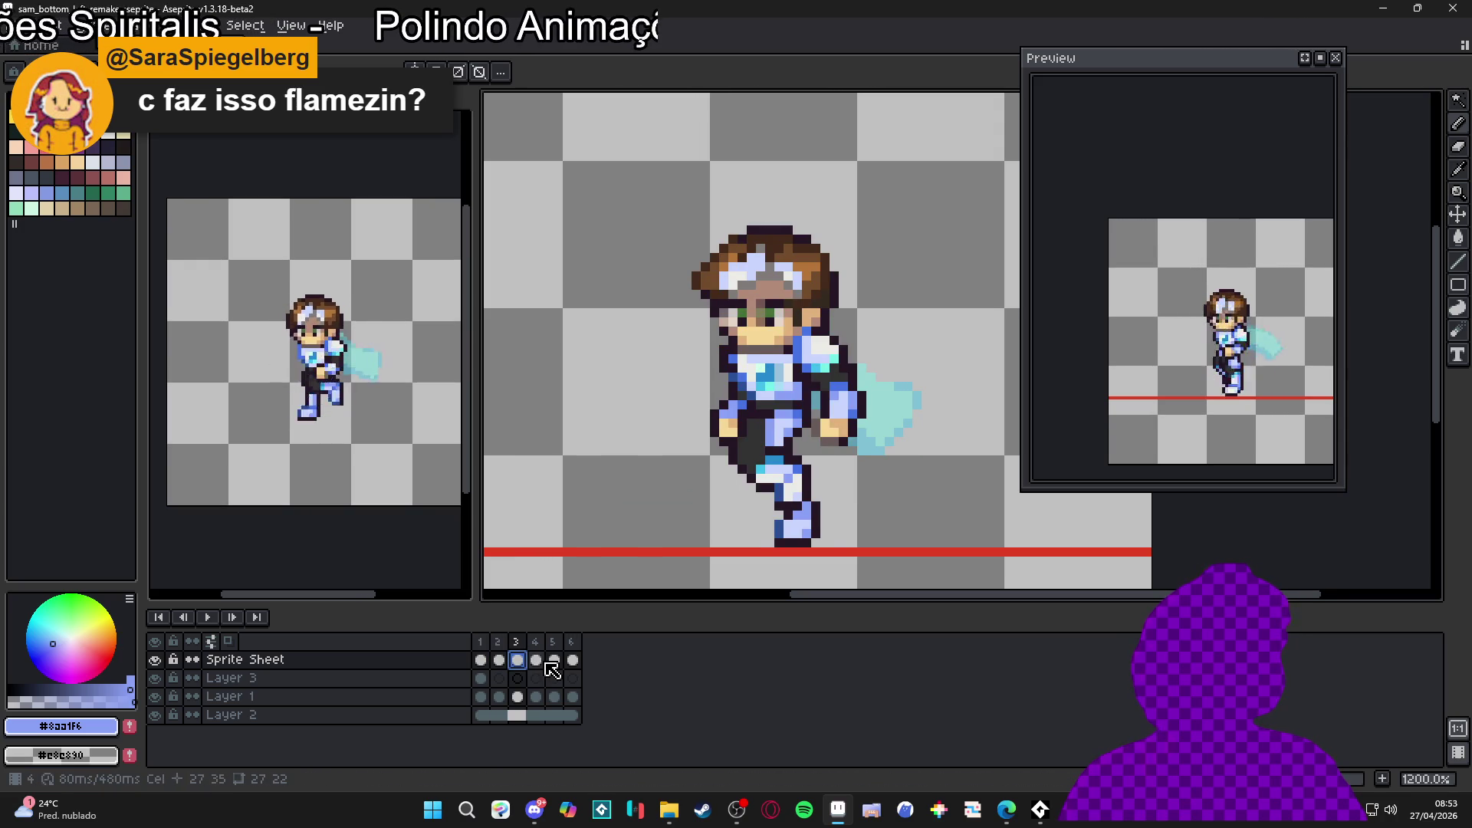
click(542, 662)
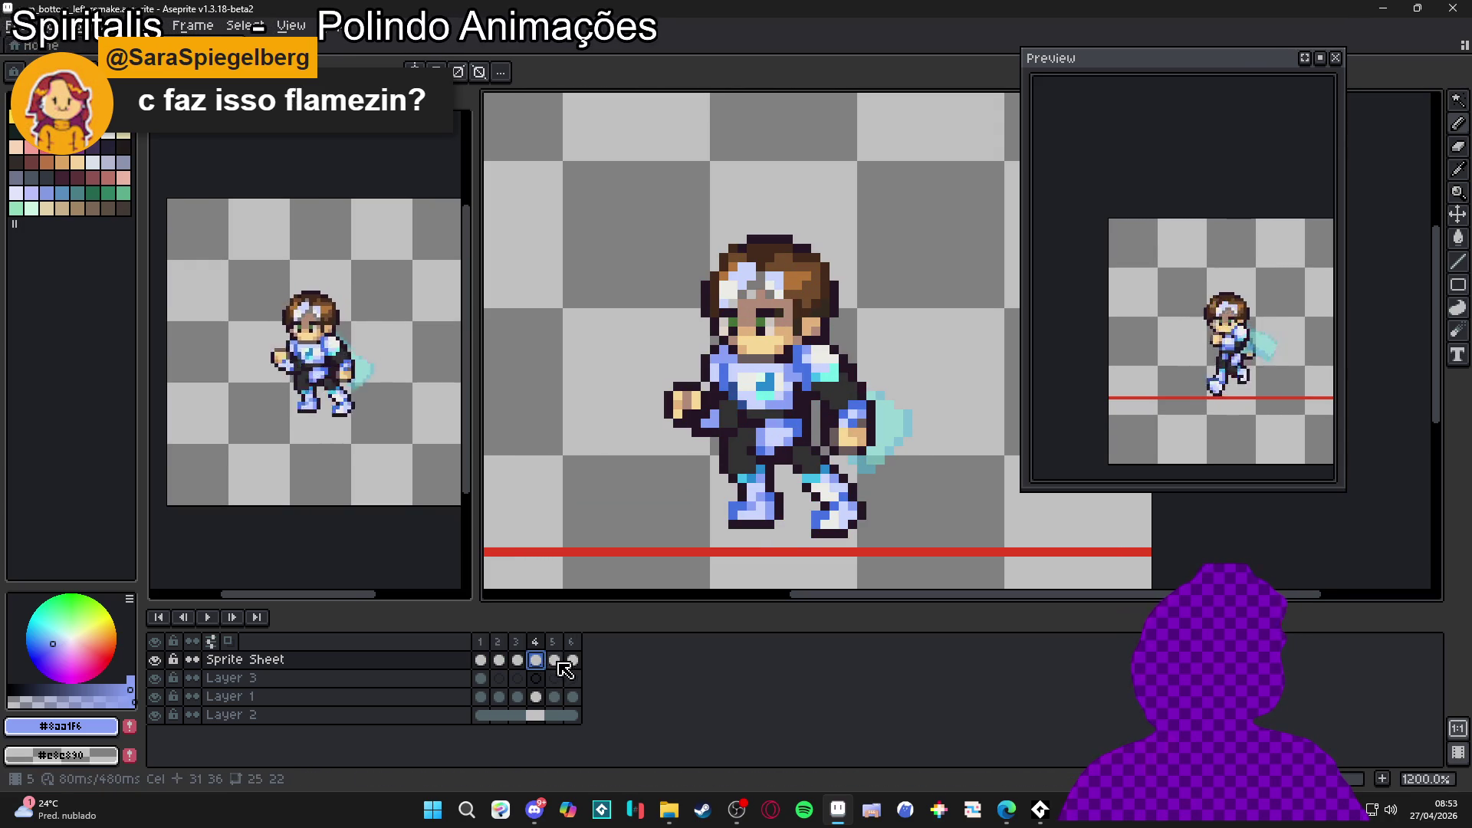
click(560, 659)
click(573, 660)
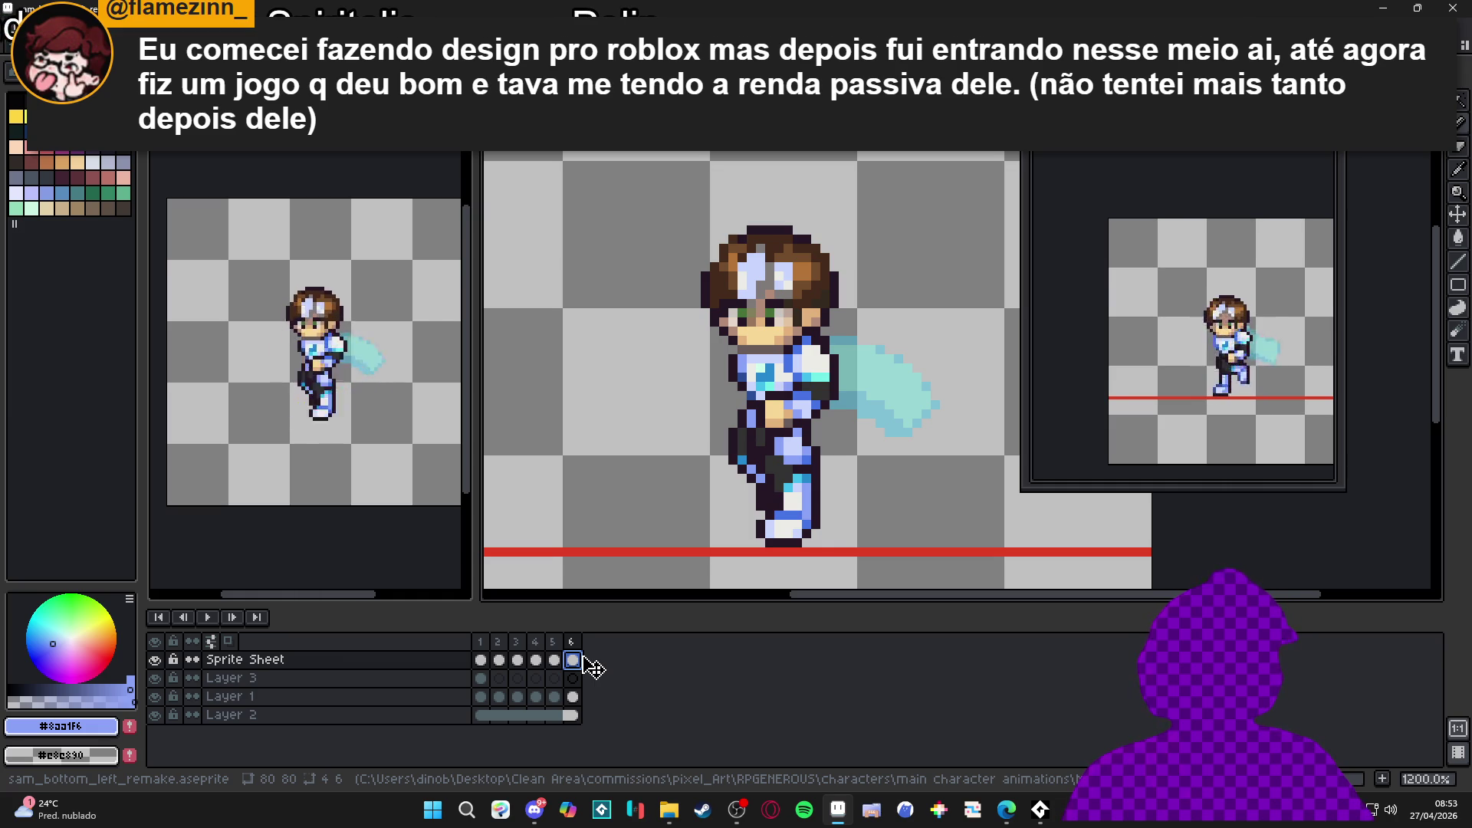
key(minus)
key(minus)
key(minus)
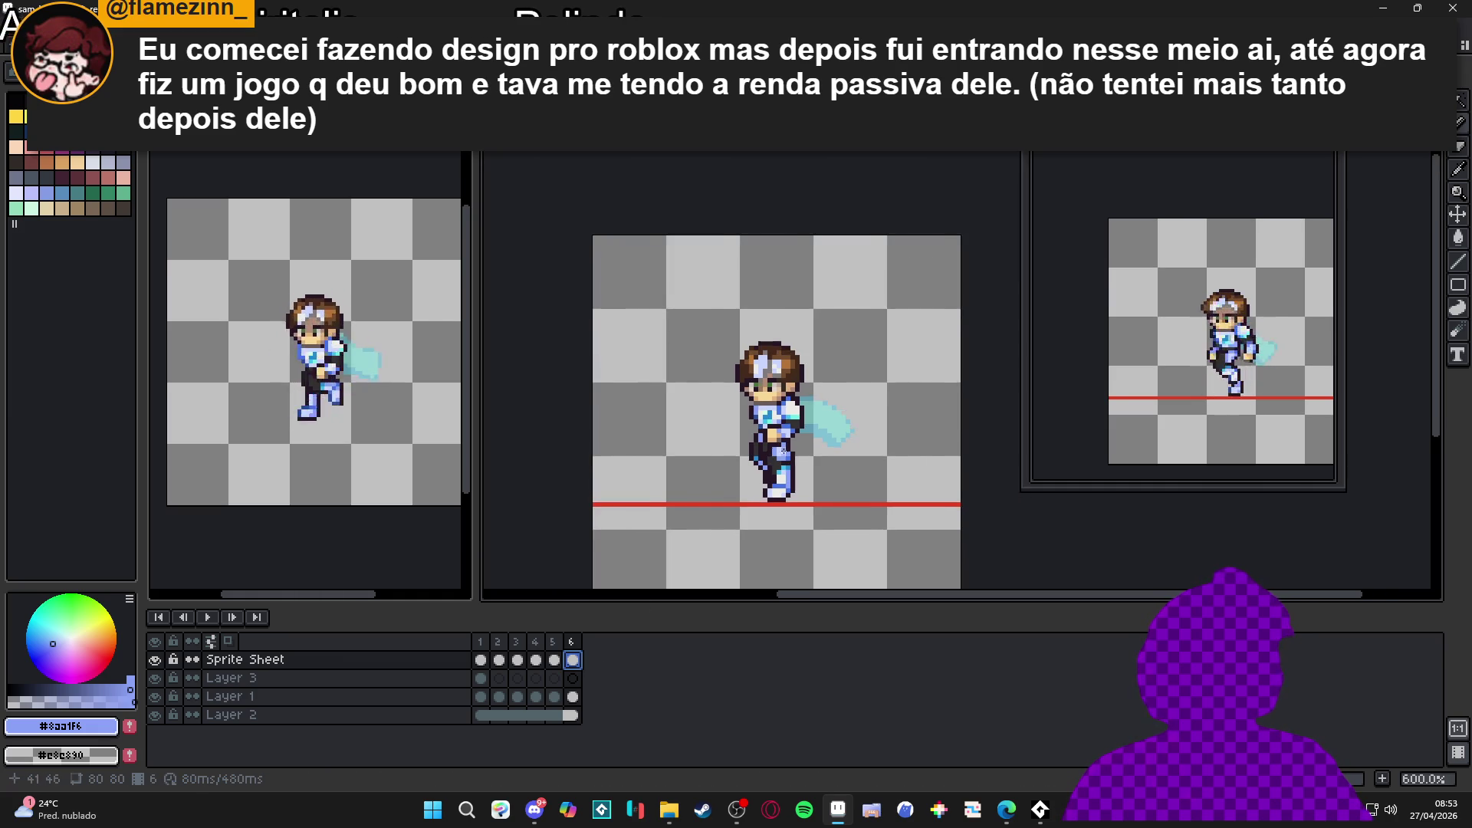
click(180, 27)
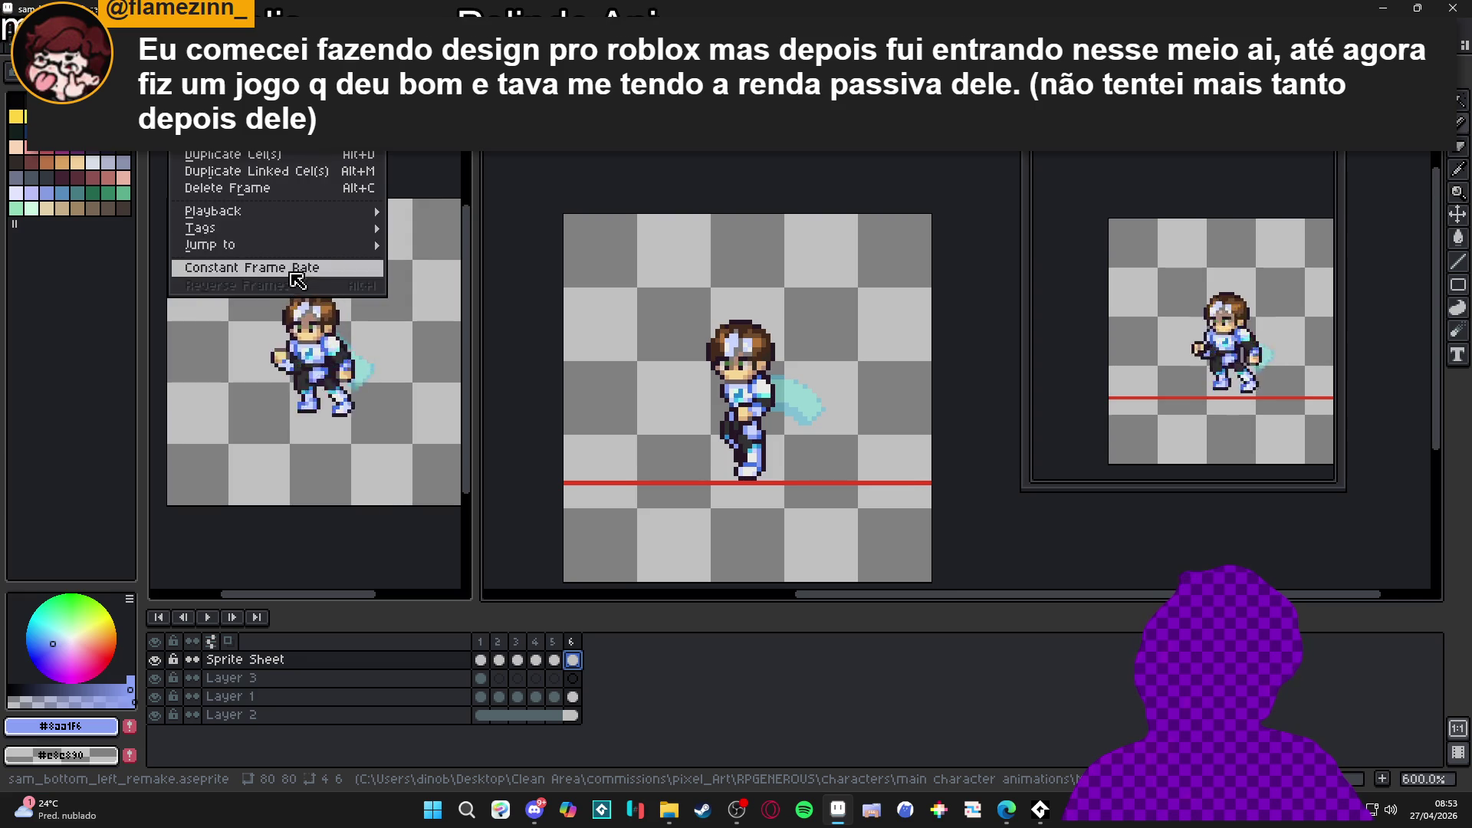
Step: Apply Constant Frame Rate to all six frames, then reapply it with a 90 ms duration
click(230, 270)
key(Return)
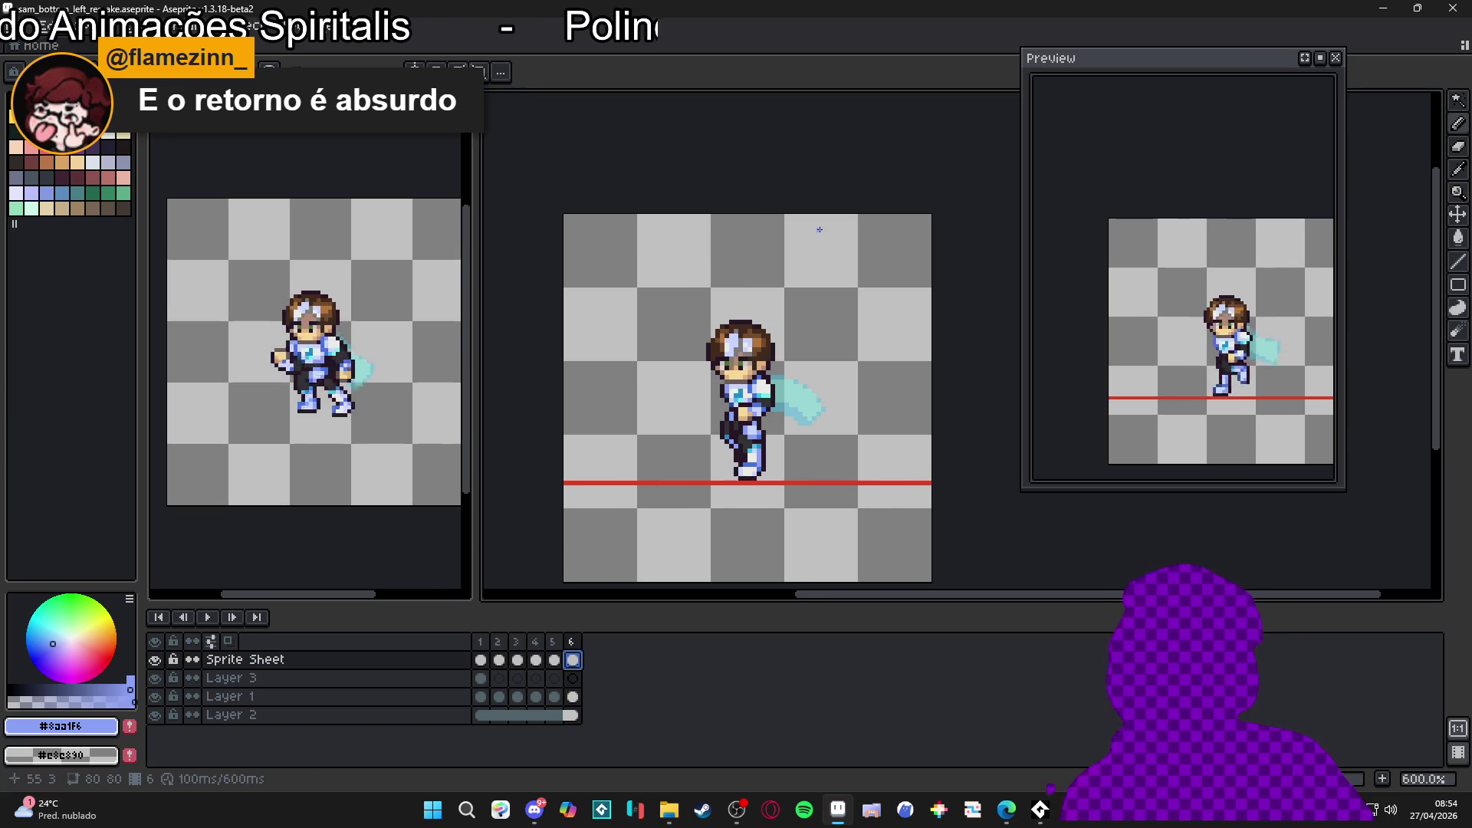
click(375, 26)
mouse_move(182, 25)
click(282, 267)
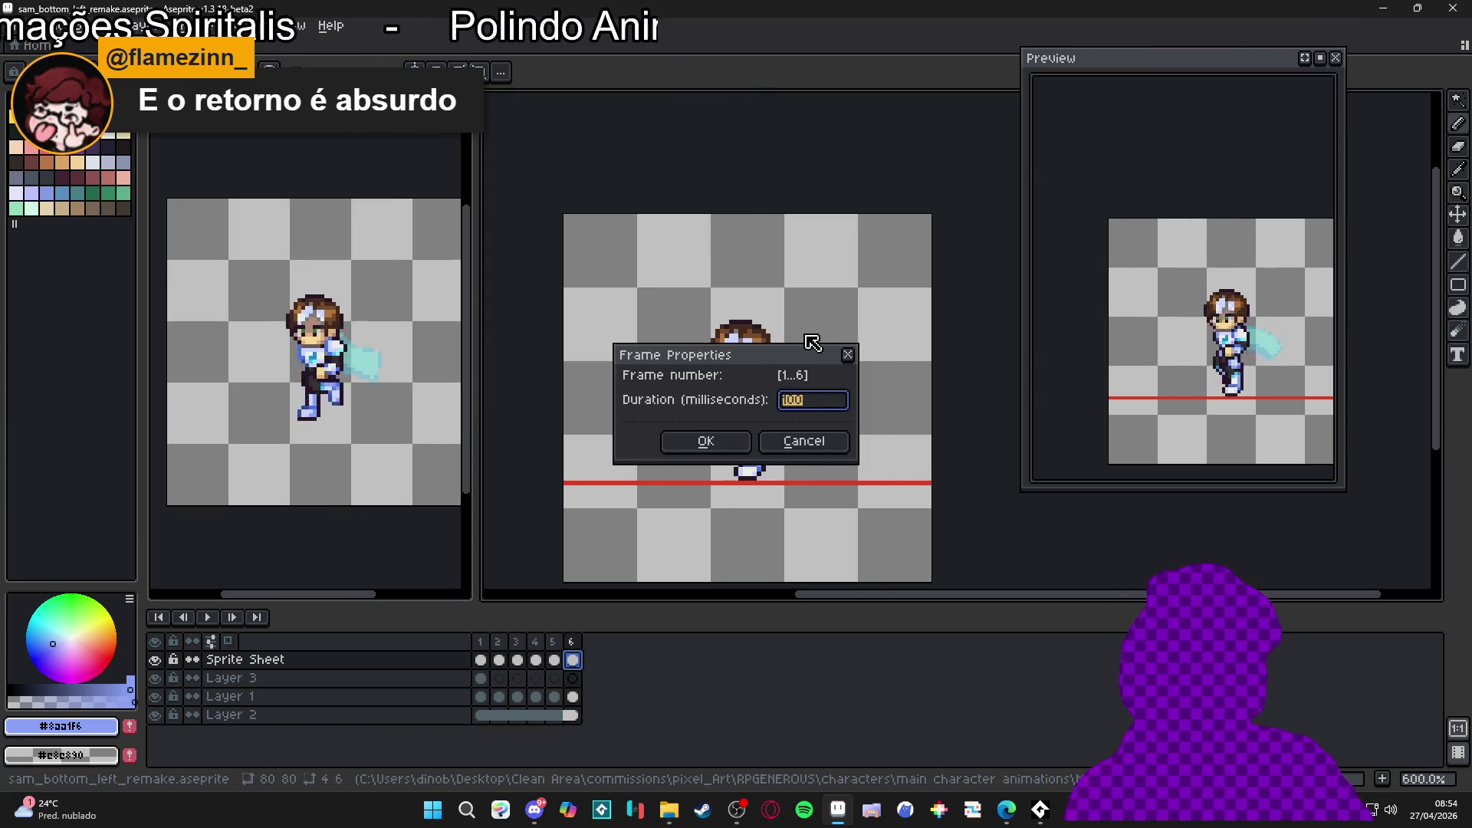
text(90)
key(Return)
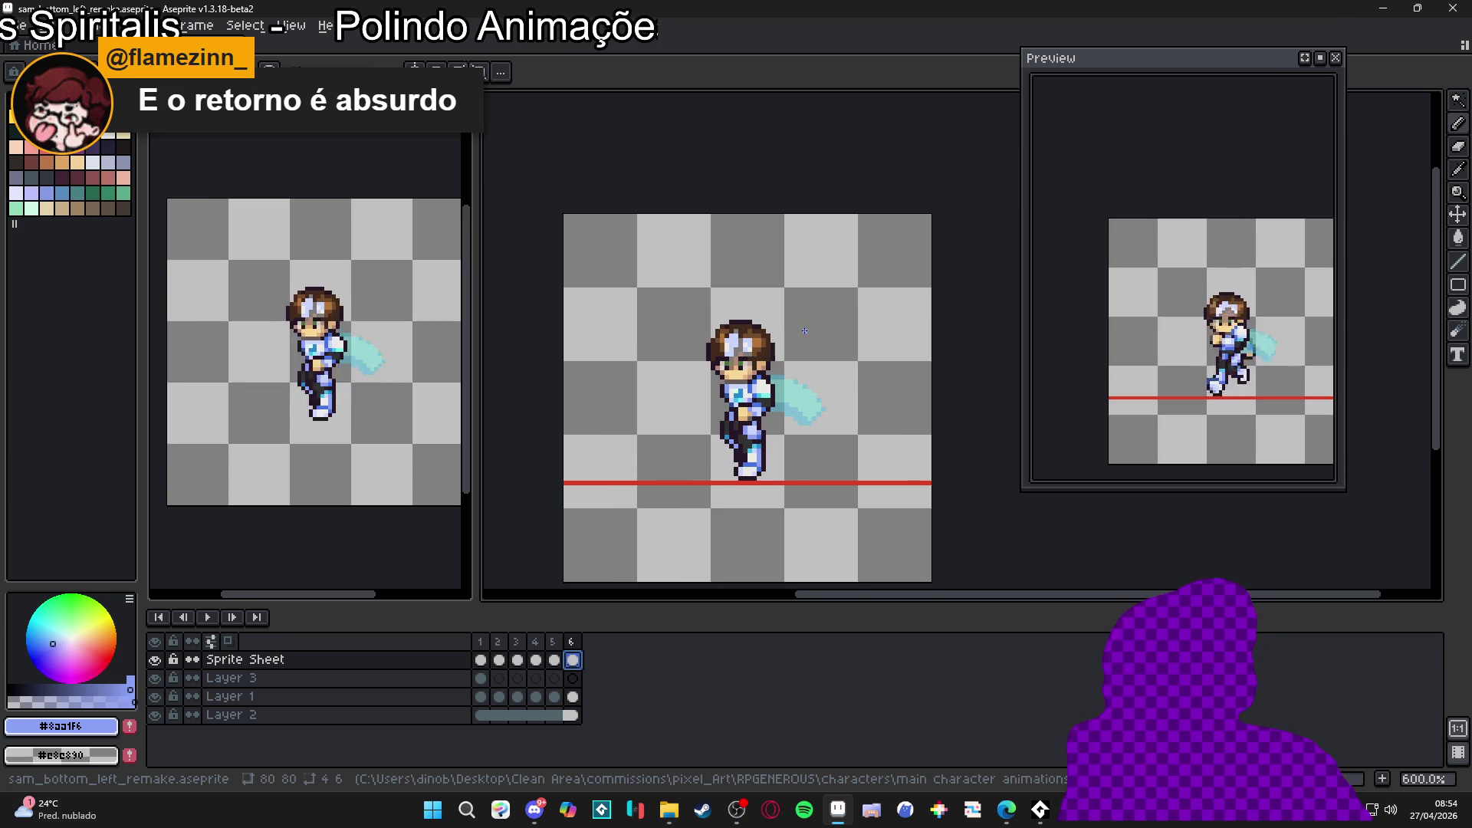
Step: Widen the left editor view and merge Sprite Sheet and Layer 3 down into Layer 1
scroll(798, 441, down, 1)
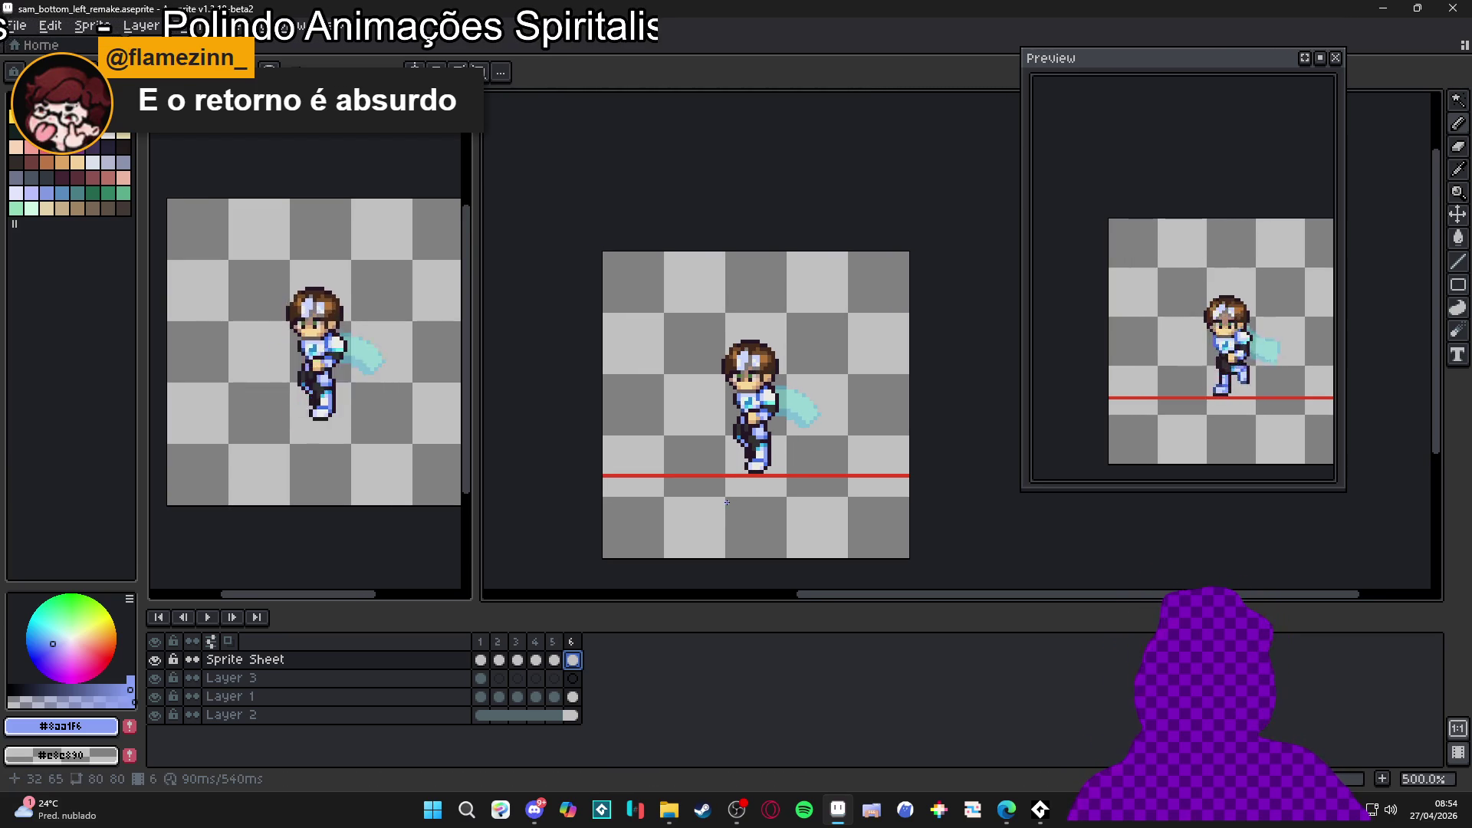
scroll(717, 505, down, 1)
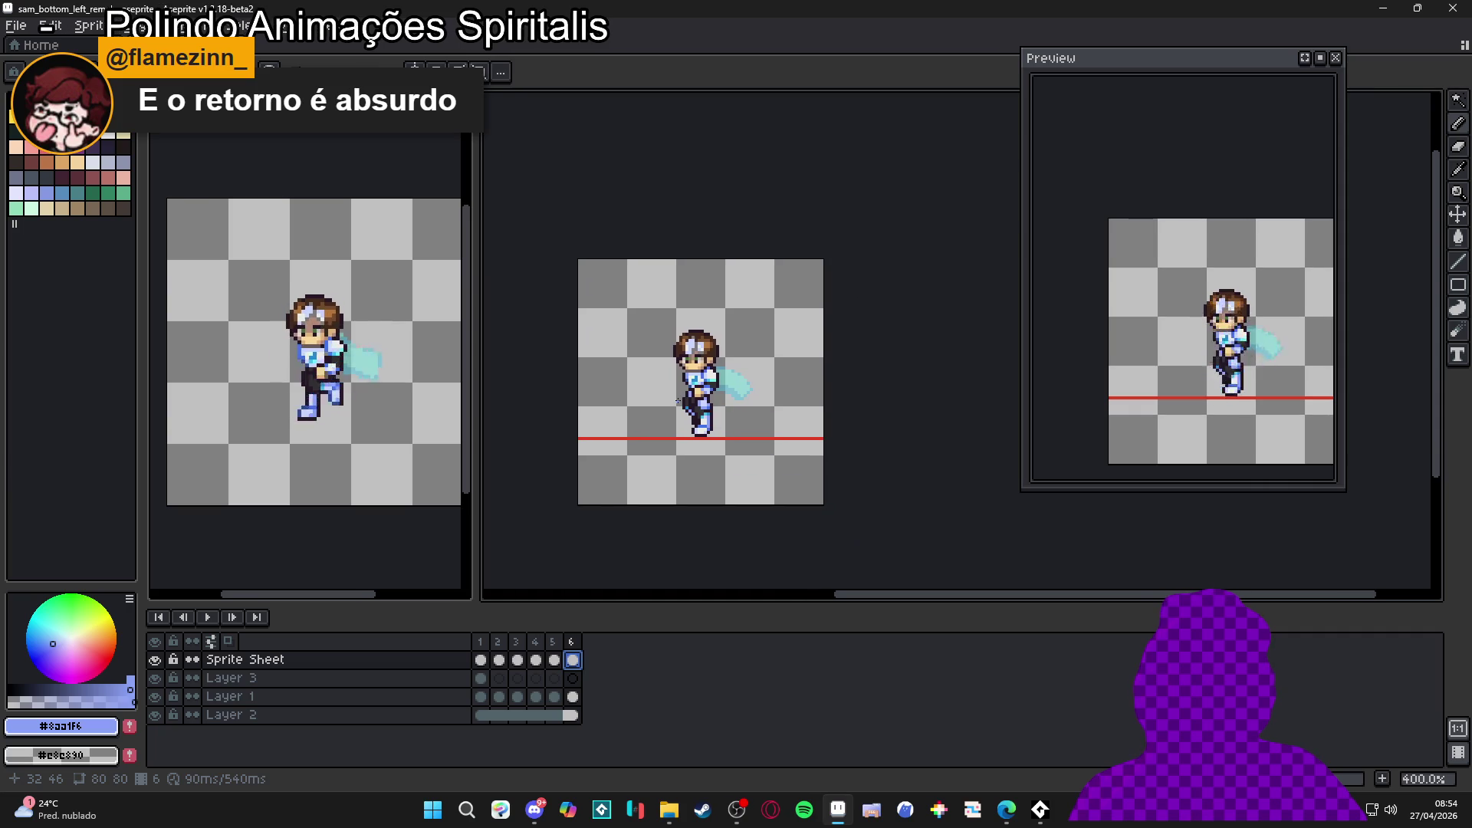
scroll(407, 371, down, 1)
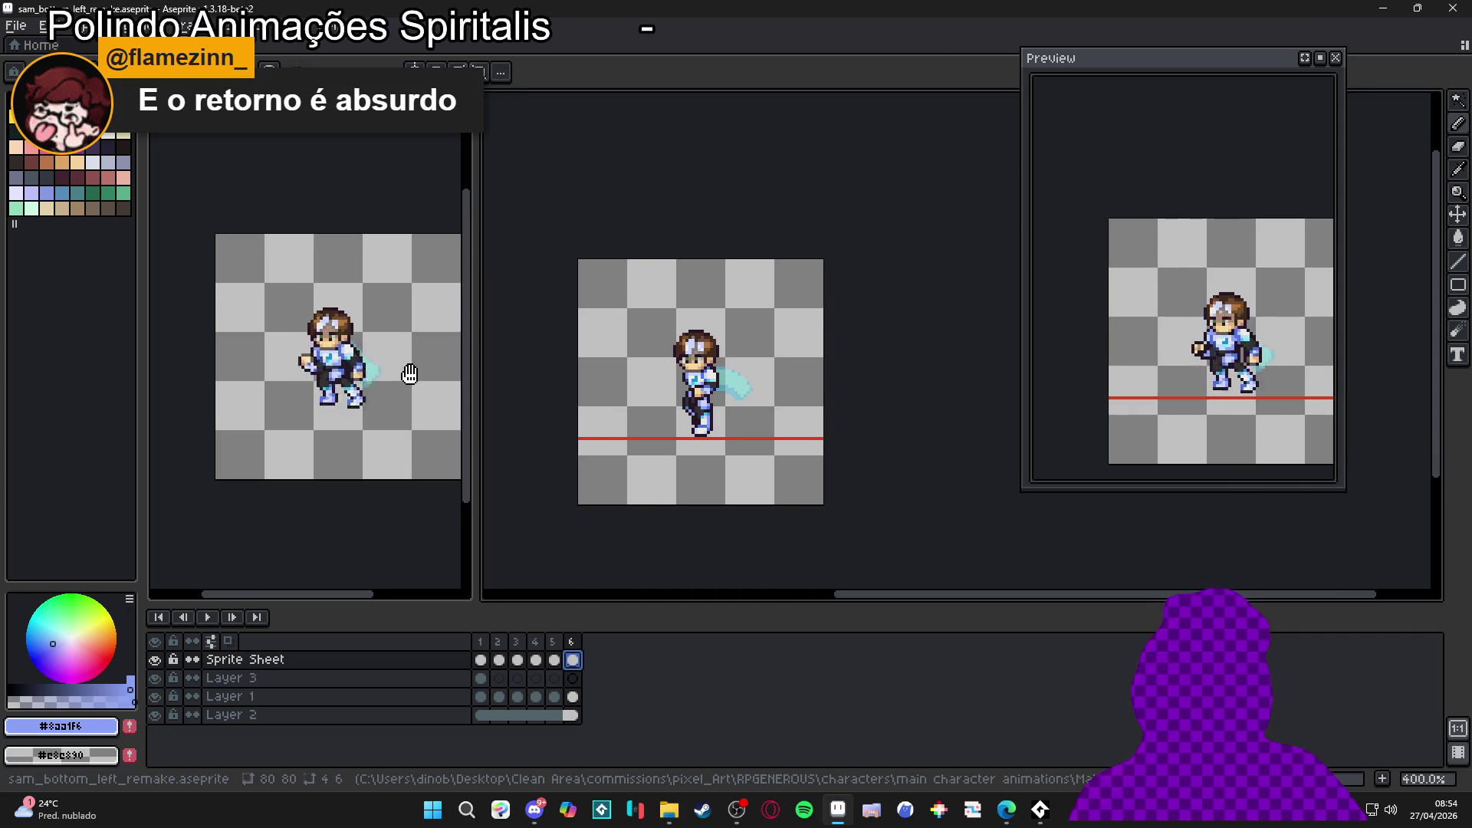
drag(483, 404, 549, 404)
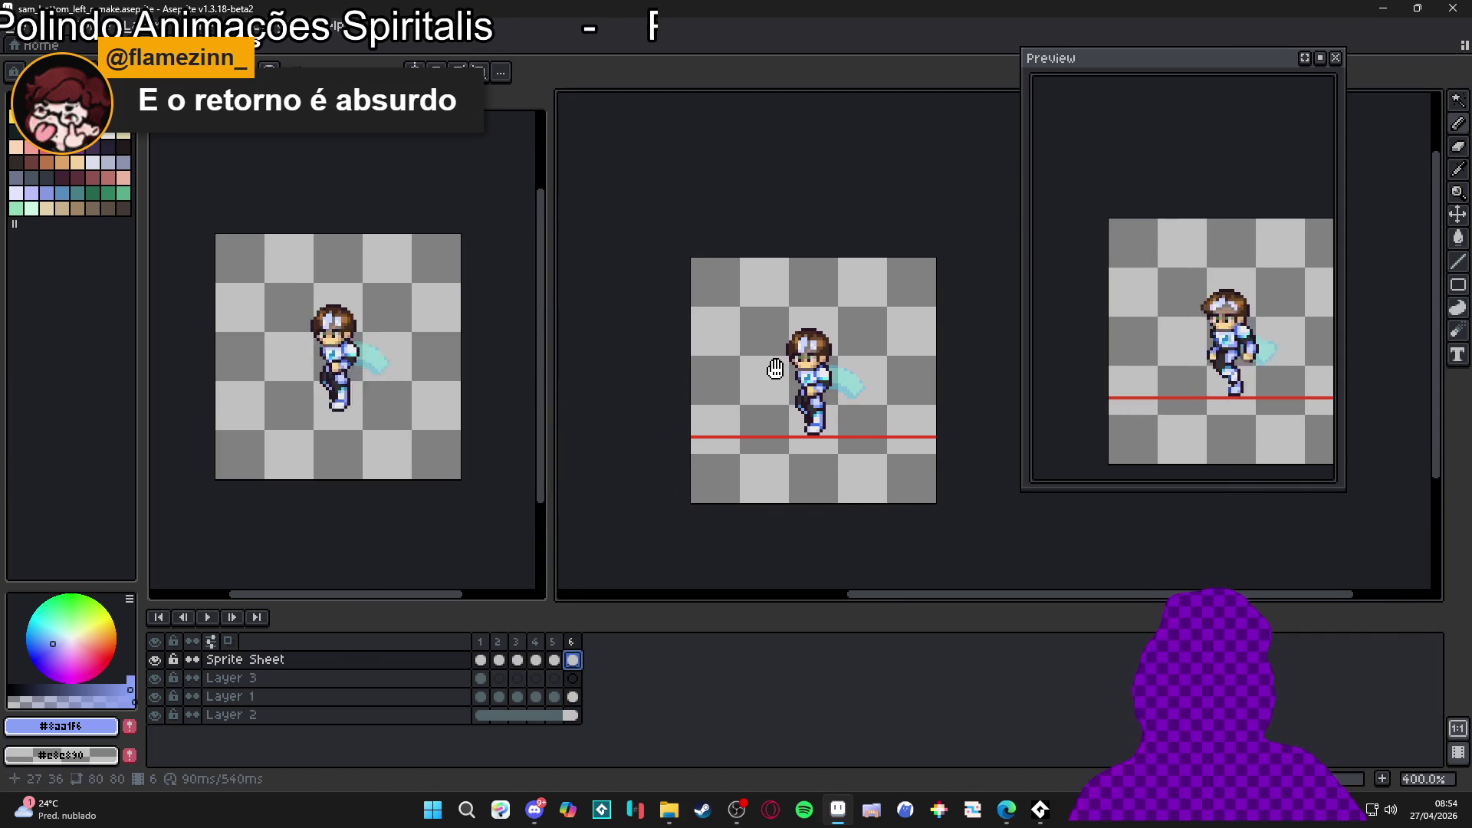
right_click(451, 661)
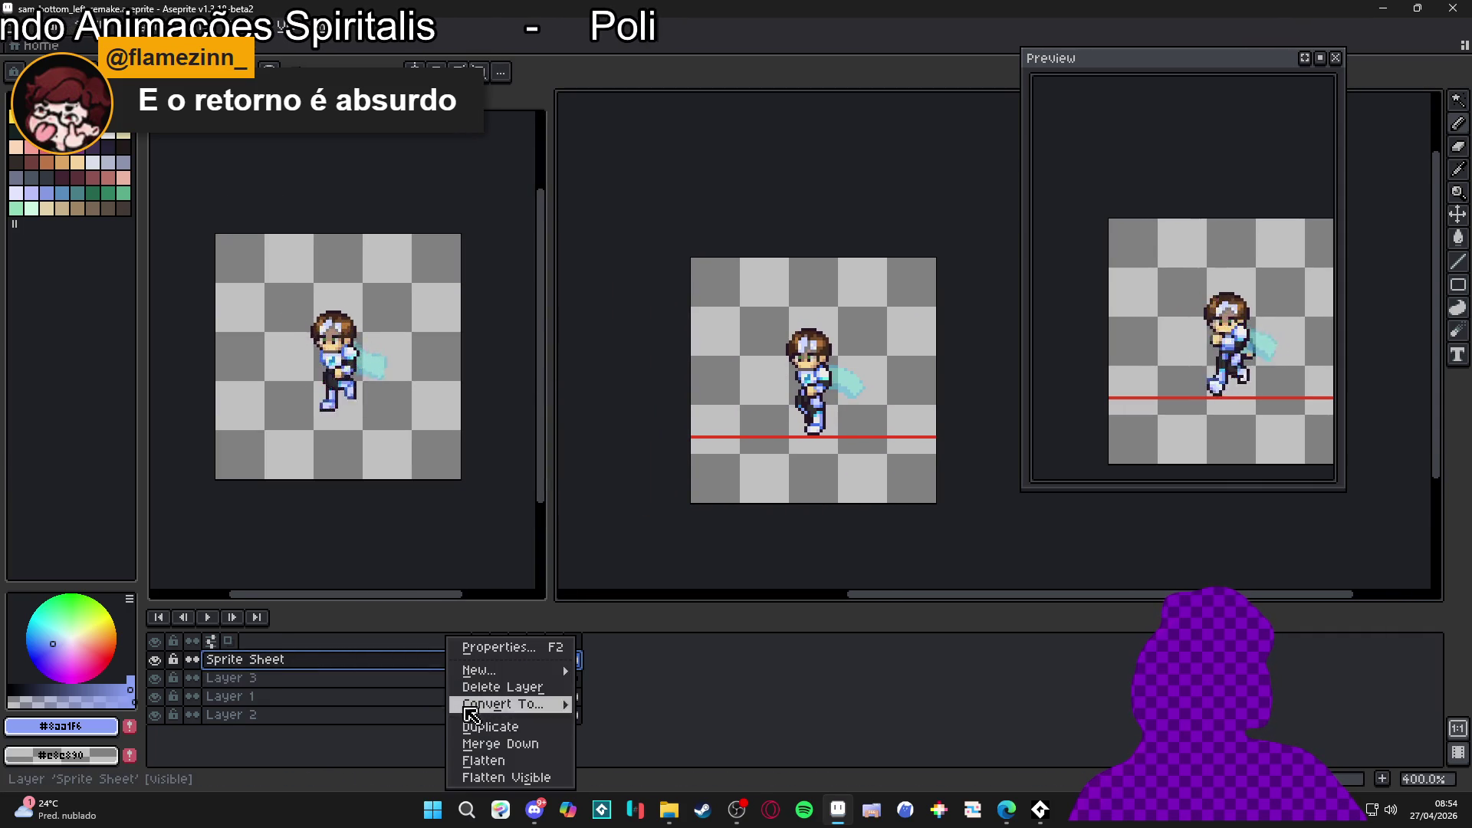
click(507, 746)
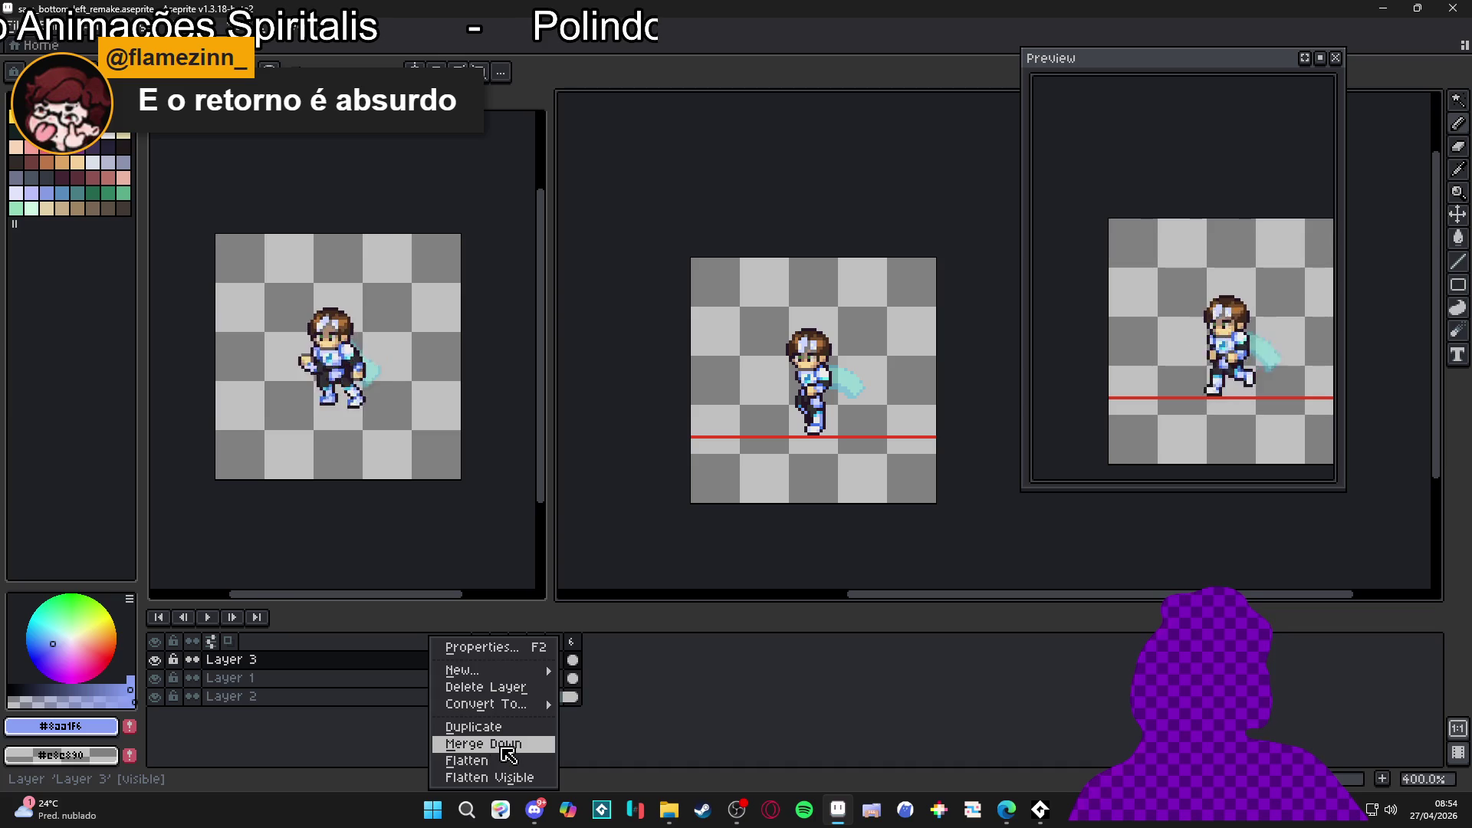
click(483, 744)
Step: Make Layer 1 visible, select its cels, and switch to the run down left-Sheet.png document
click(154, 659)
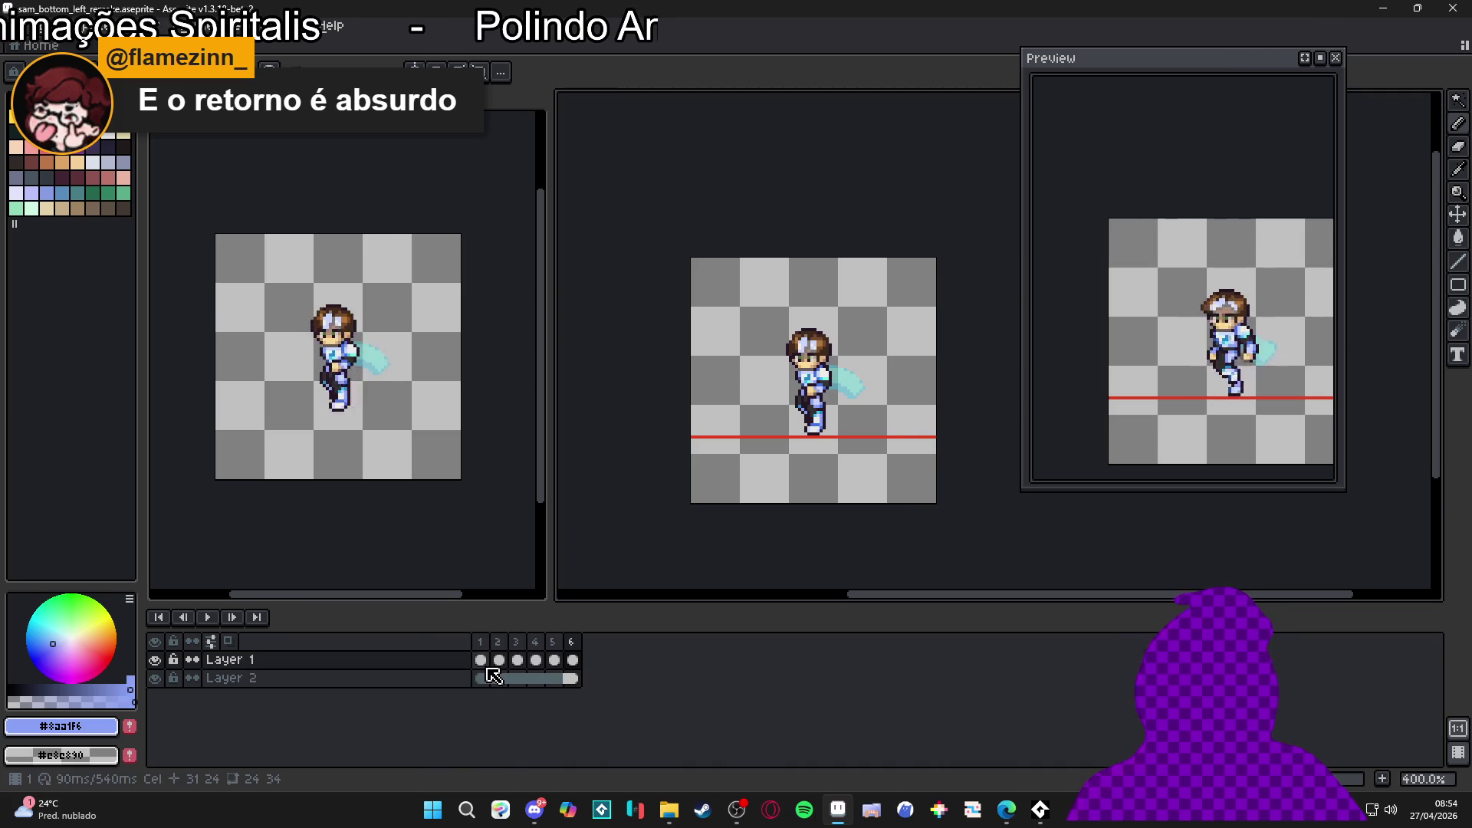
click(572, 659)
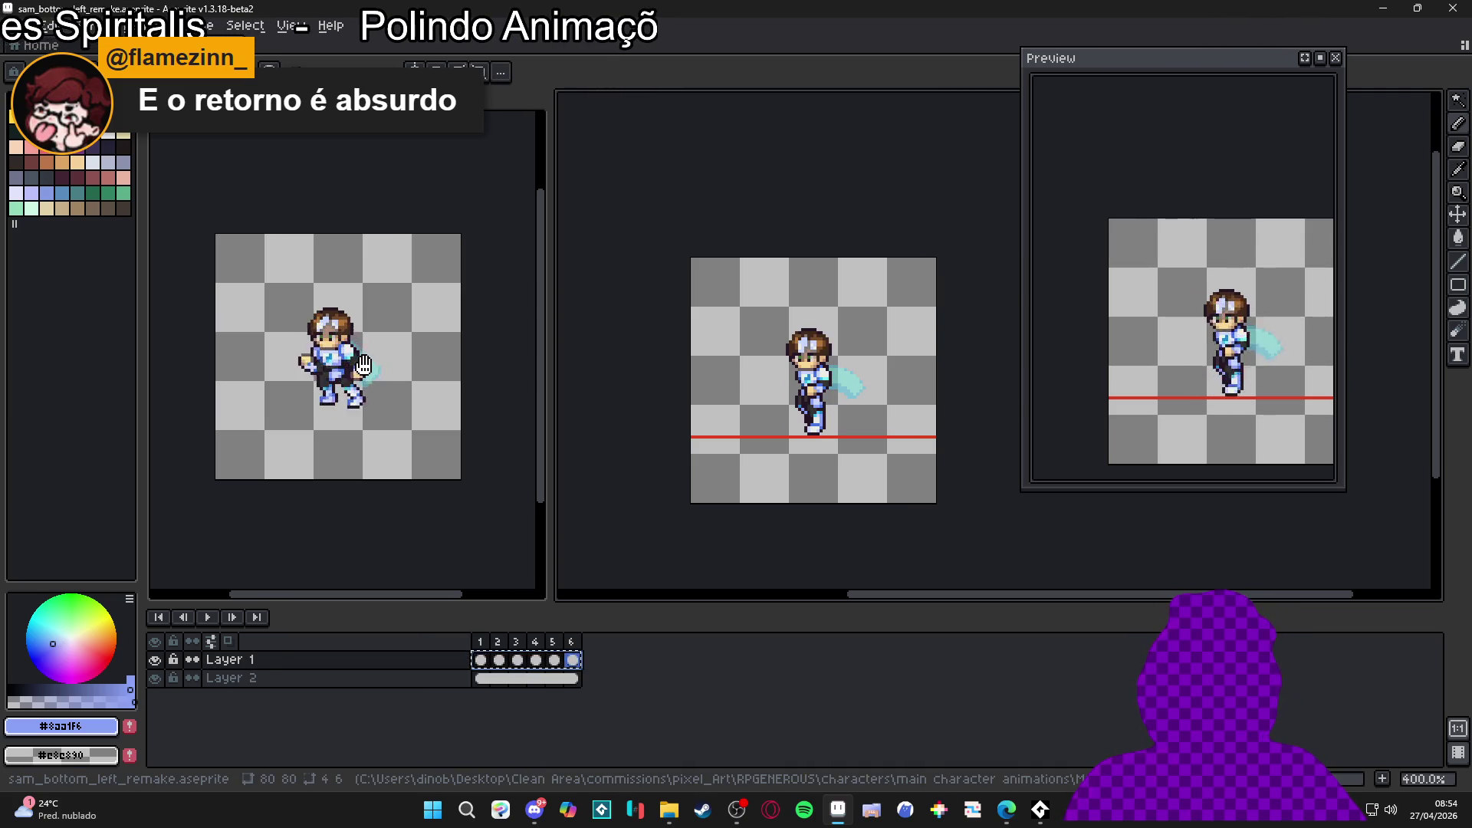
click(368, 48)
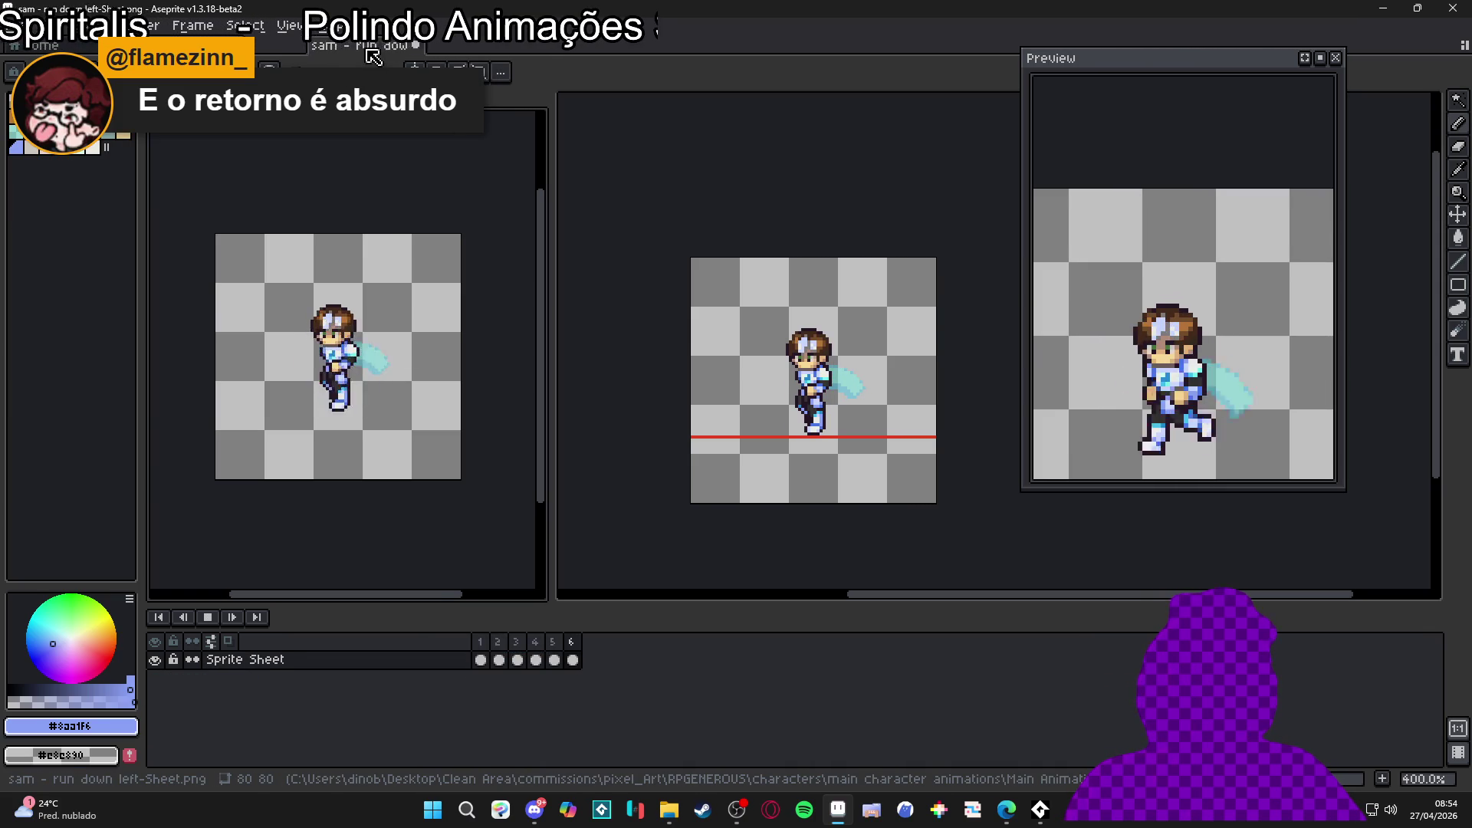
Step: Add an empty layer above Sprite Sheet and widen the canvas to the right
drag(373, 57, 552, 394)
click(207, 617)
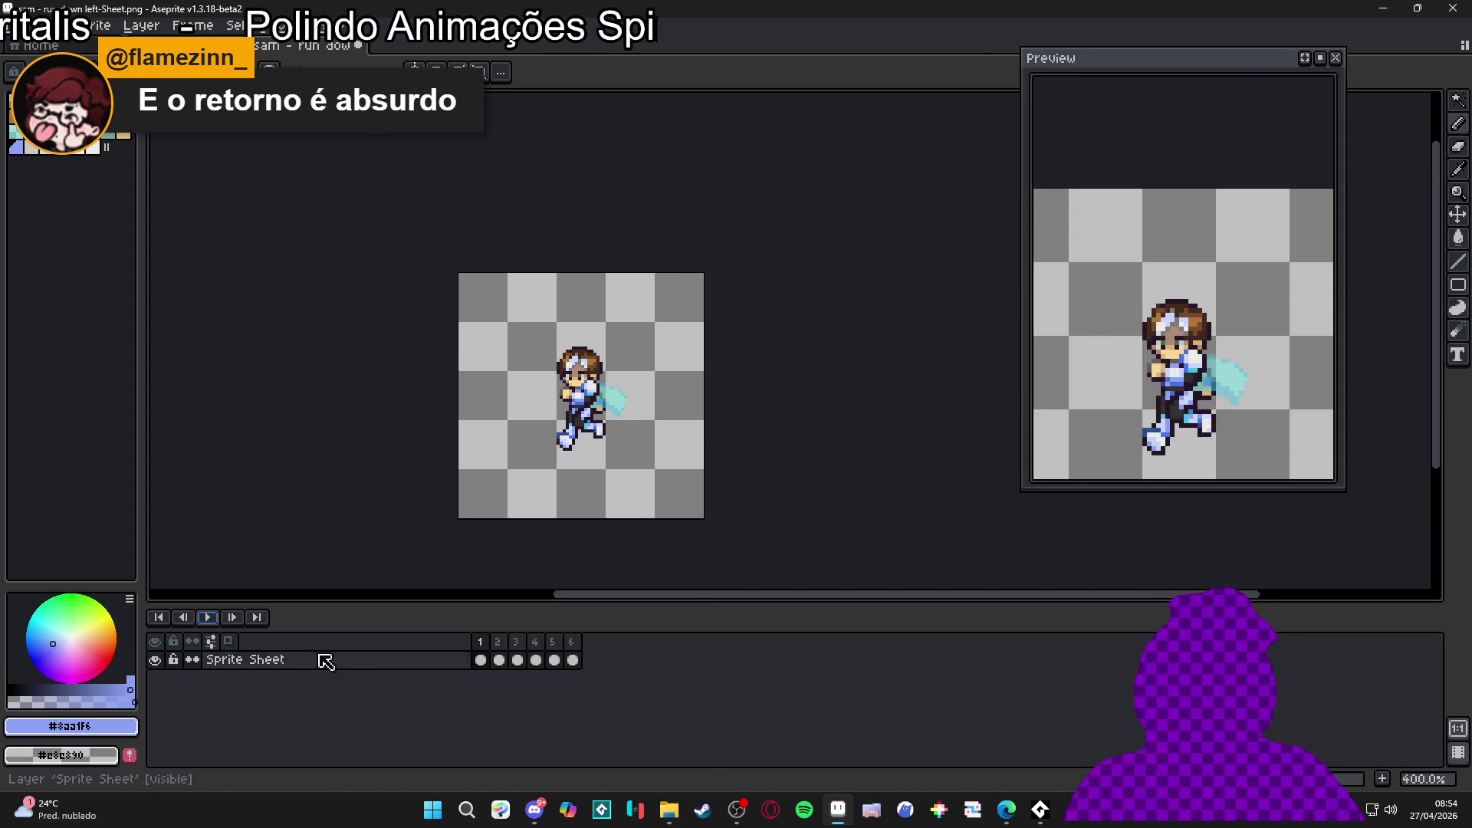
key(shift+n)
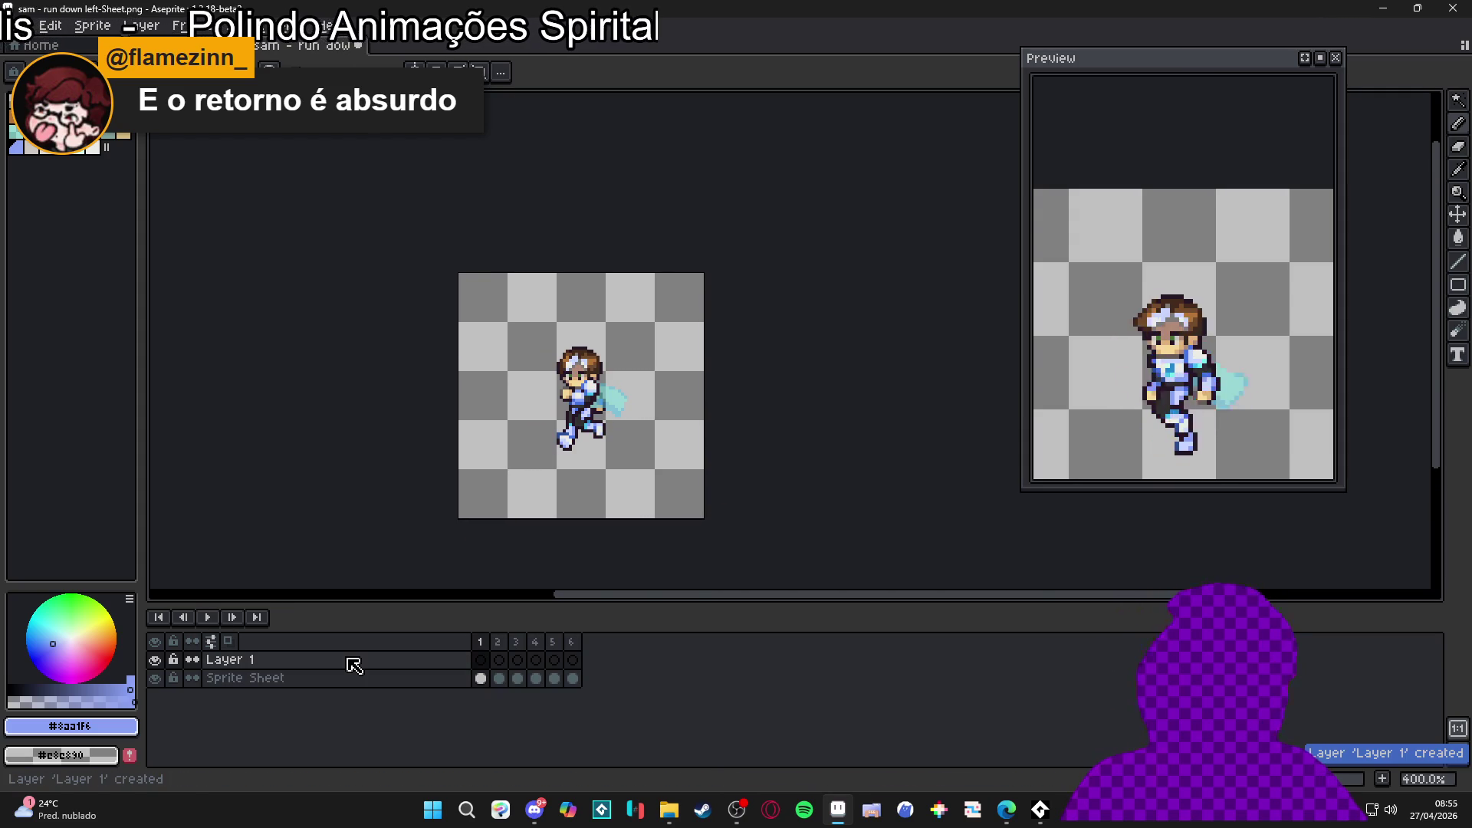
key(ctrl+alt+c)
drag(641, 338, 1046, 381)
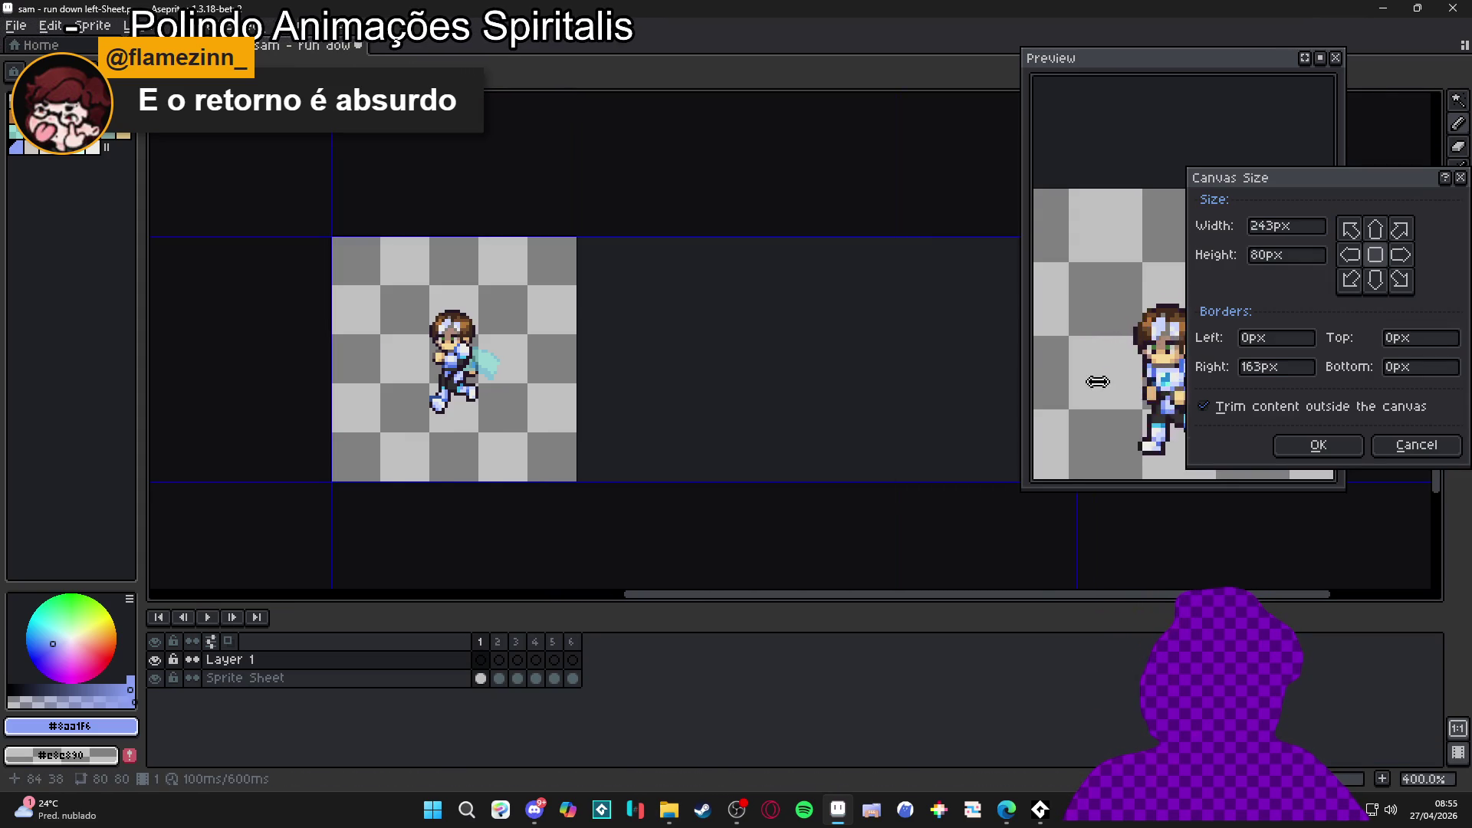
key(Return)
Step: Select Layer 1's frames 1–6 and move the pasted run sprite to the sheet's right side
click(573, 660)
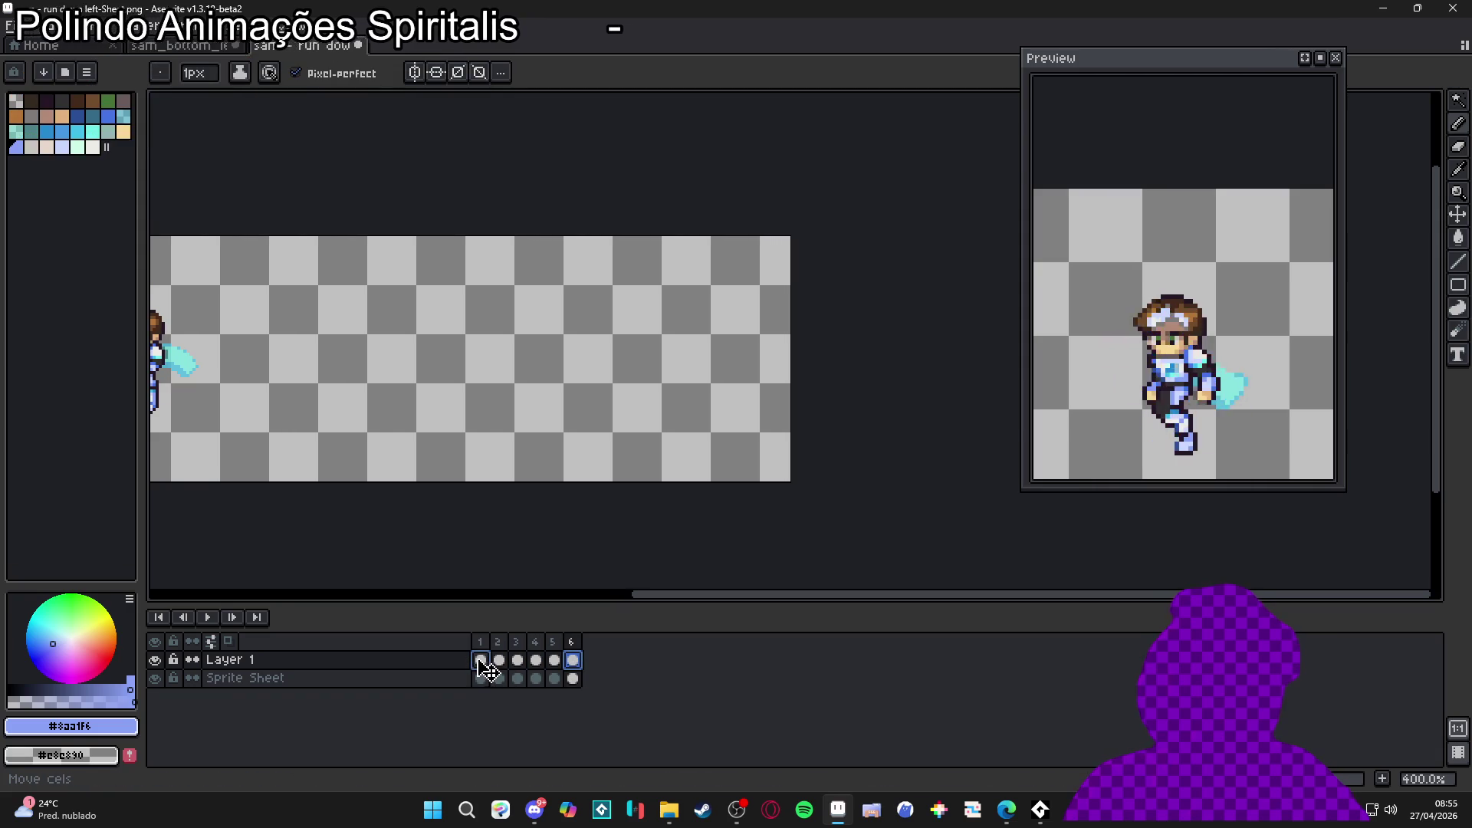
click(553, 664)
click(481, 660)
mouse_move(218, 408)
mouse_down()
mouse_move(484, 426)
mouse_move(471, 443)
mouse_up()
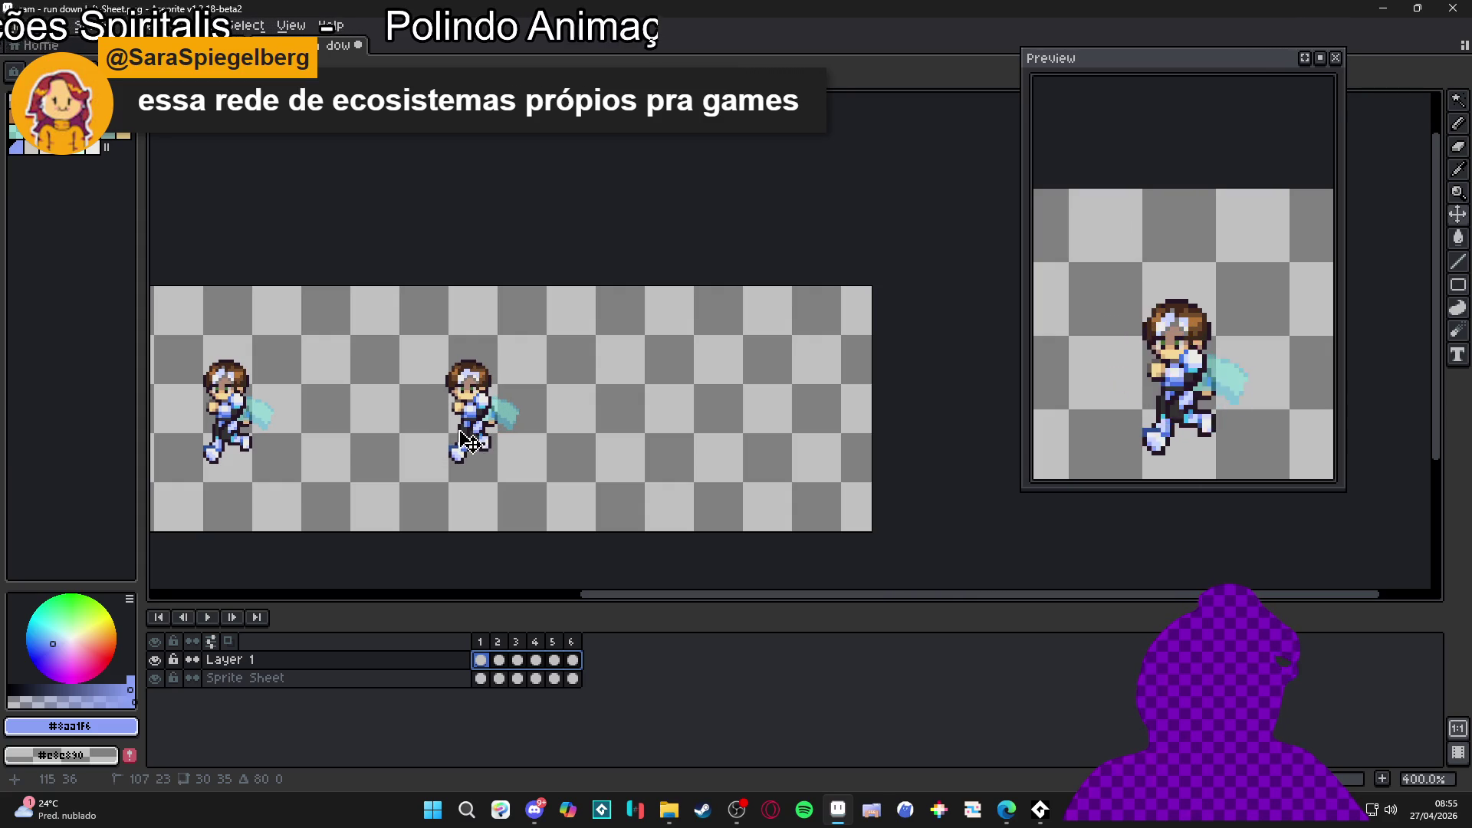
drag(470, 442, 473, 444)
scroll(652, 468, left, 3)
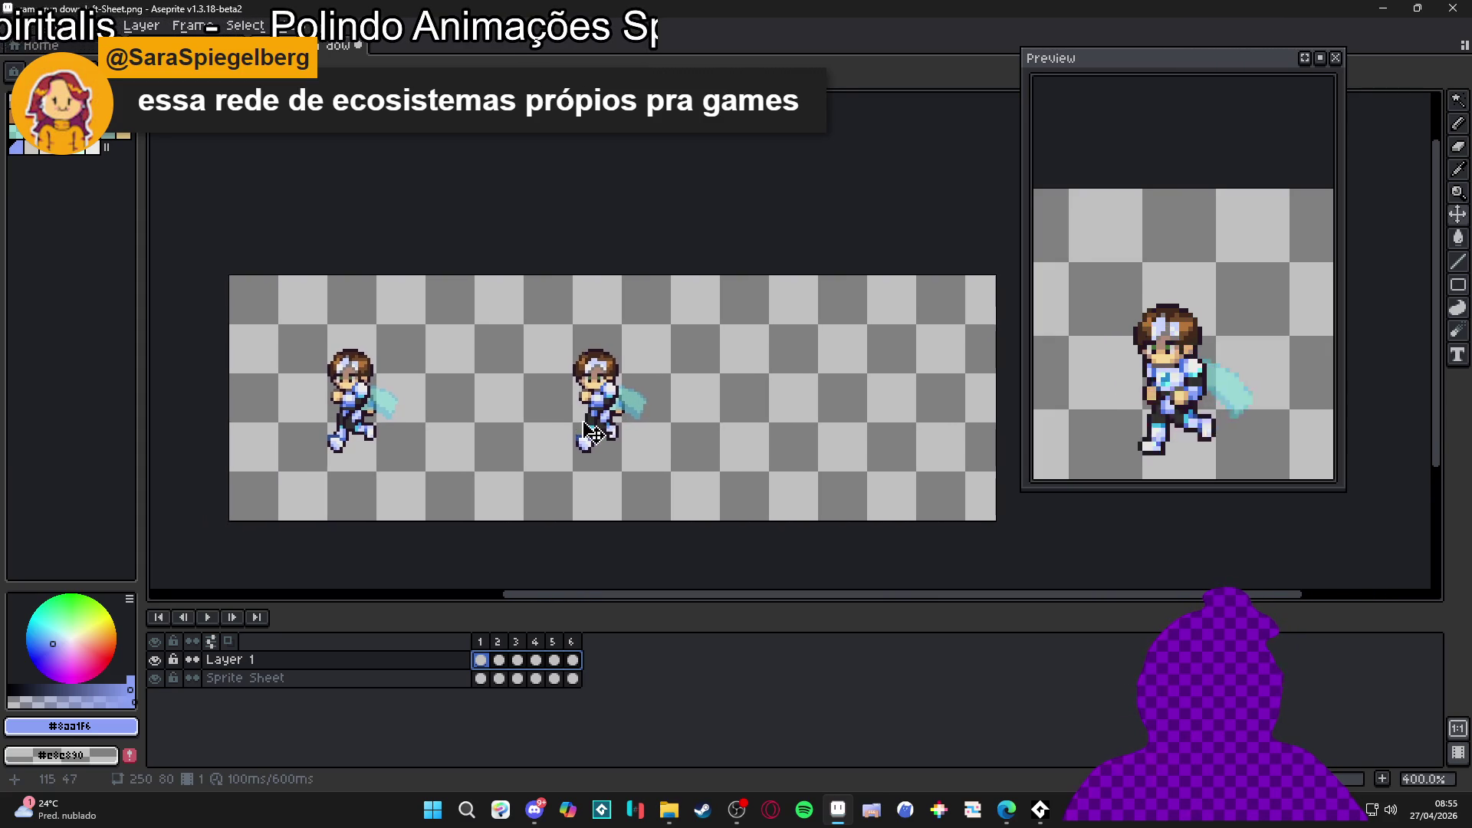
scroll(822, 491, right, 2)
Step: Crop the canvas back to 160×80 px with Canvas Size
key(ctrl+alt+c)
drag(922, 421, 652, 431)
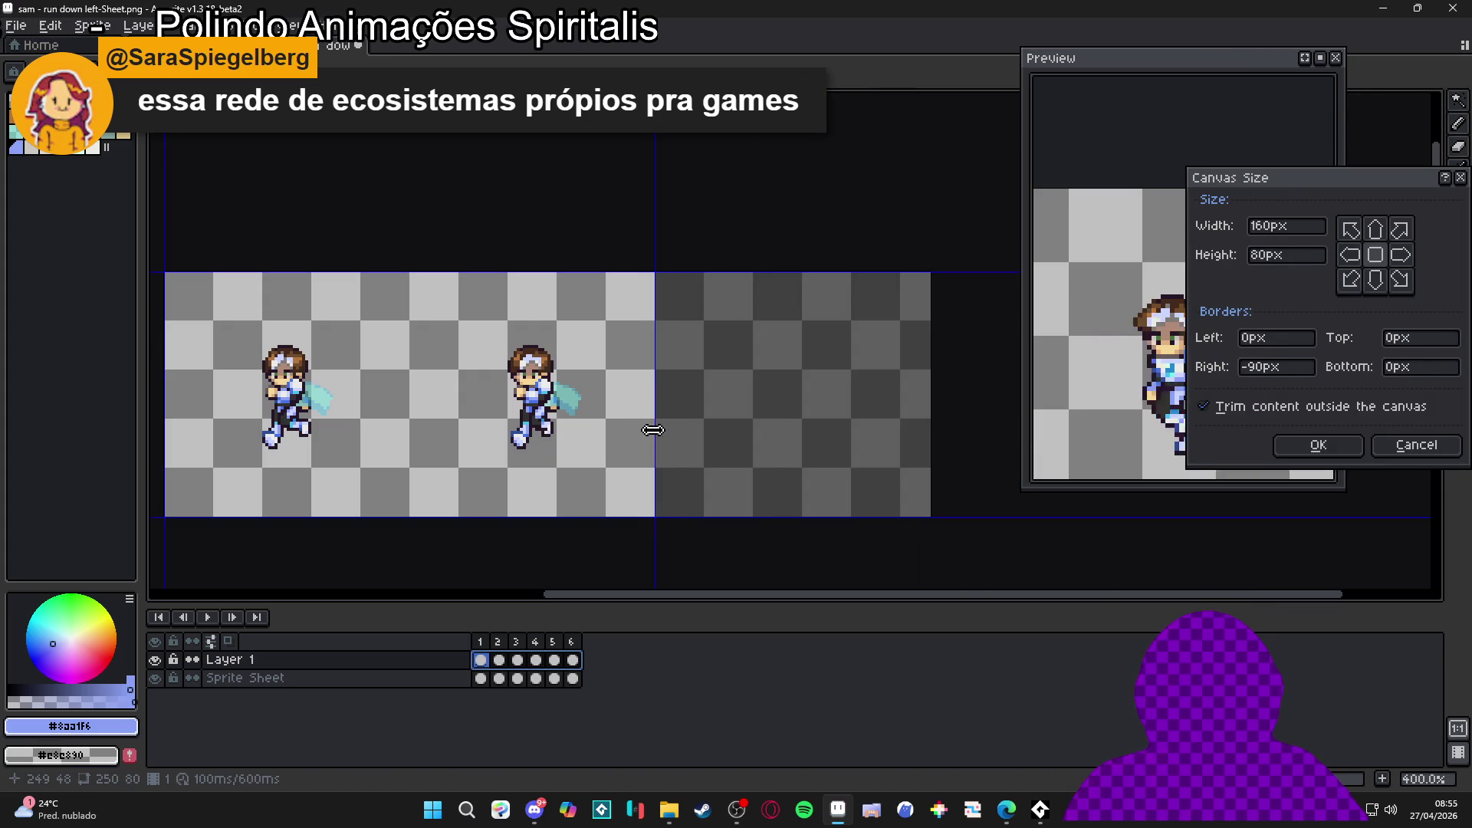
click(1318, 445)
Step: Add a new Layer 2 and place it below the Sprite Sheet layer
click(427, 680)
key(shift+n)
drag(427, 683, 459, 722)
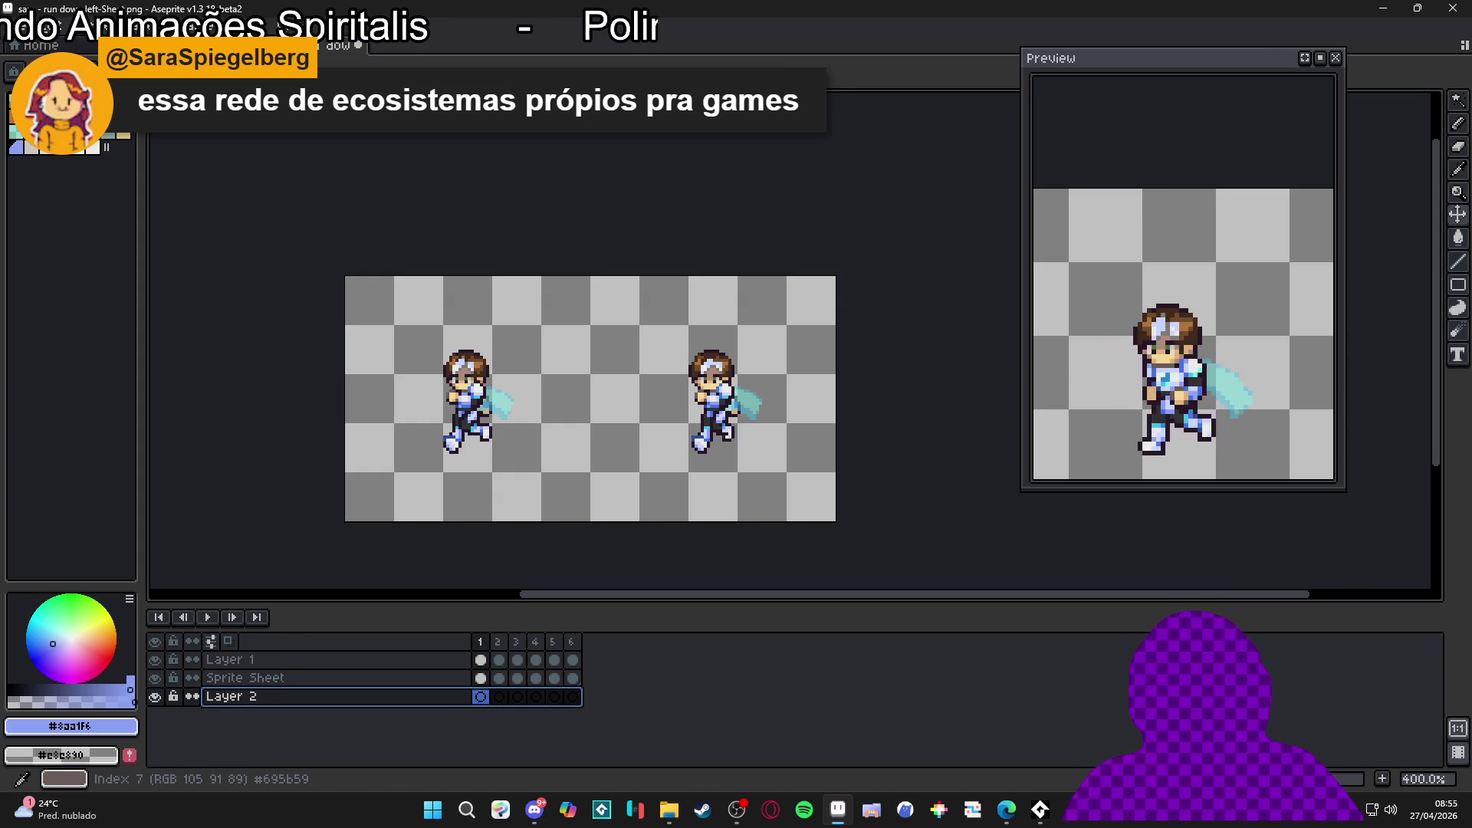
Step: Switch the palette to the AAP-64 preset and pick a brown colour
click(84, 150)
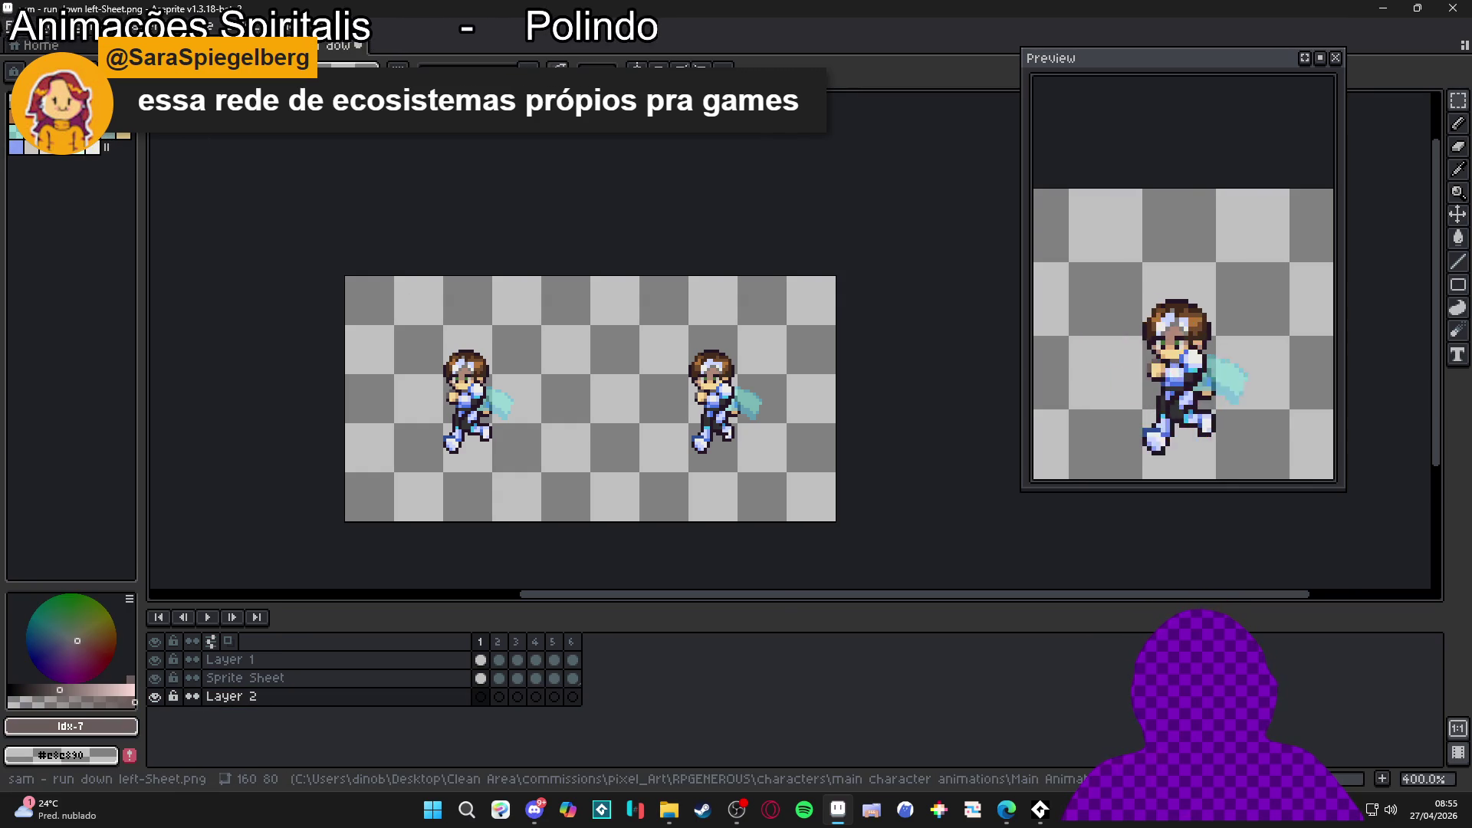
click(30, 115)
click(192, 182)
click(49, 287)
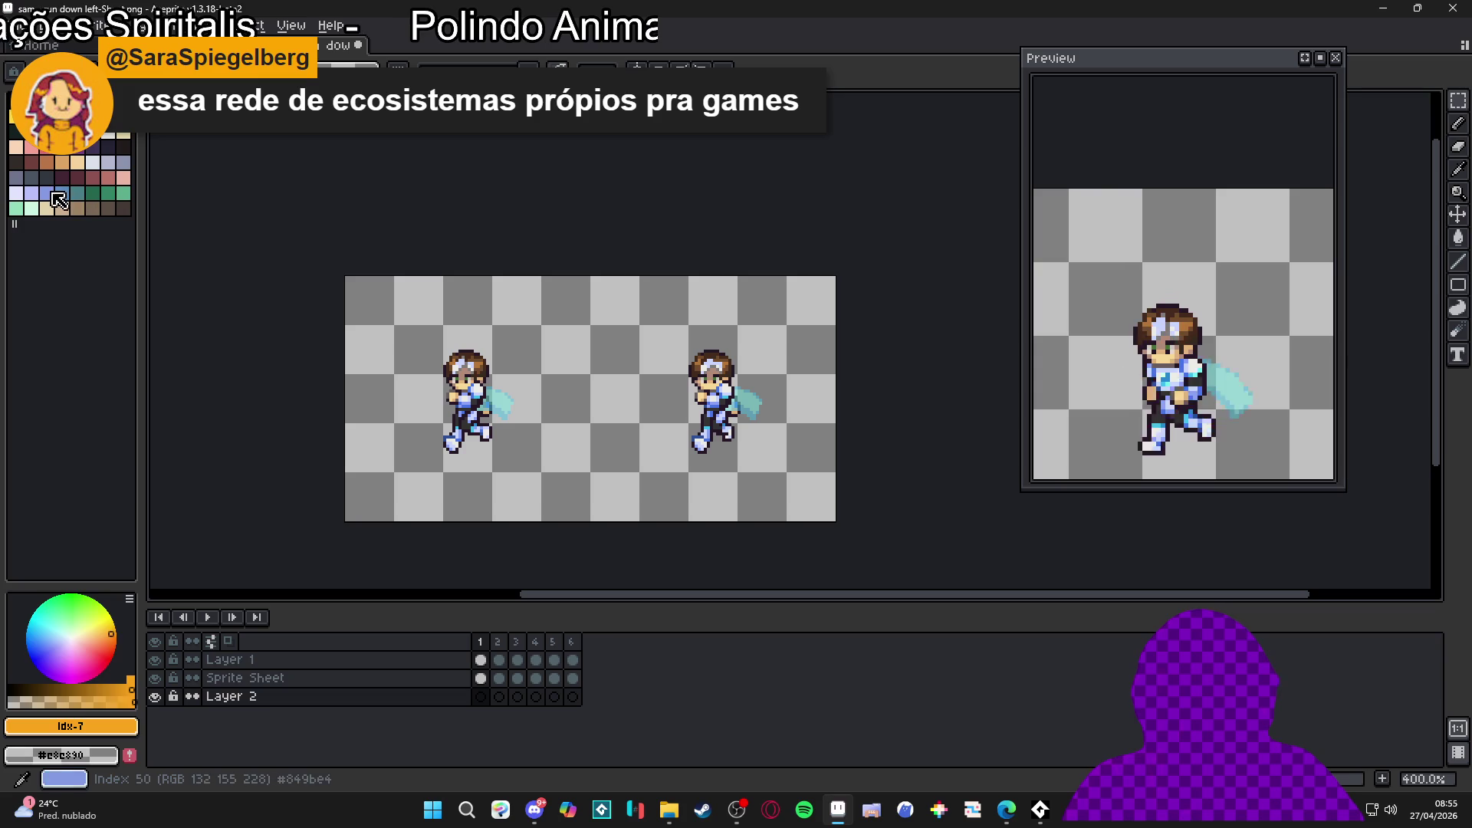
click(46, 192)
click(107, 208)
Step: Paint-bucket Layer 2's left frame light brown and the right frame darker brown
key(g)
click(377, 321)
scroll(530, 474, right, 1)
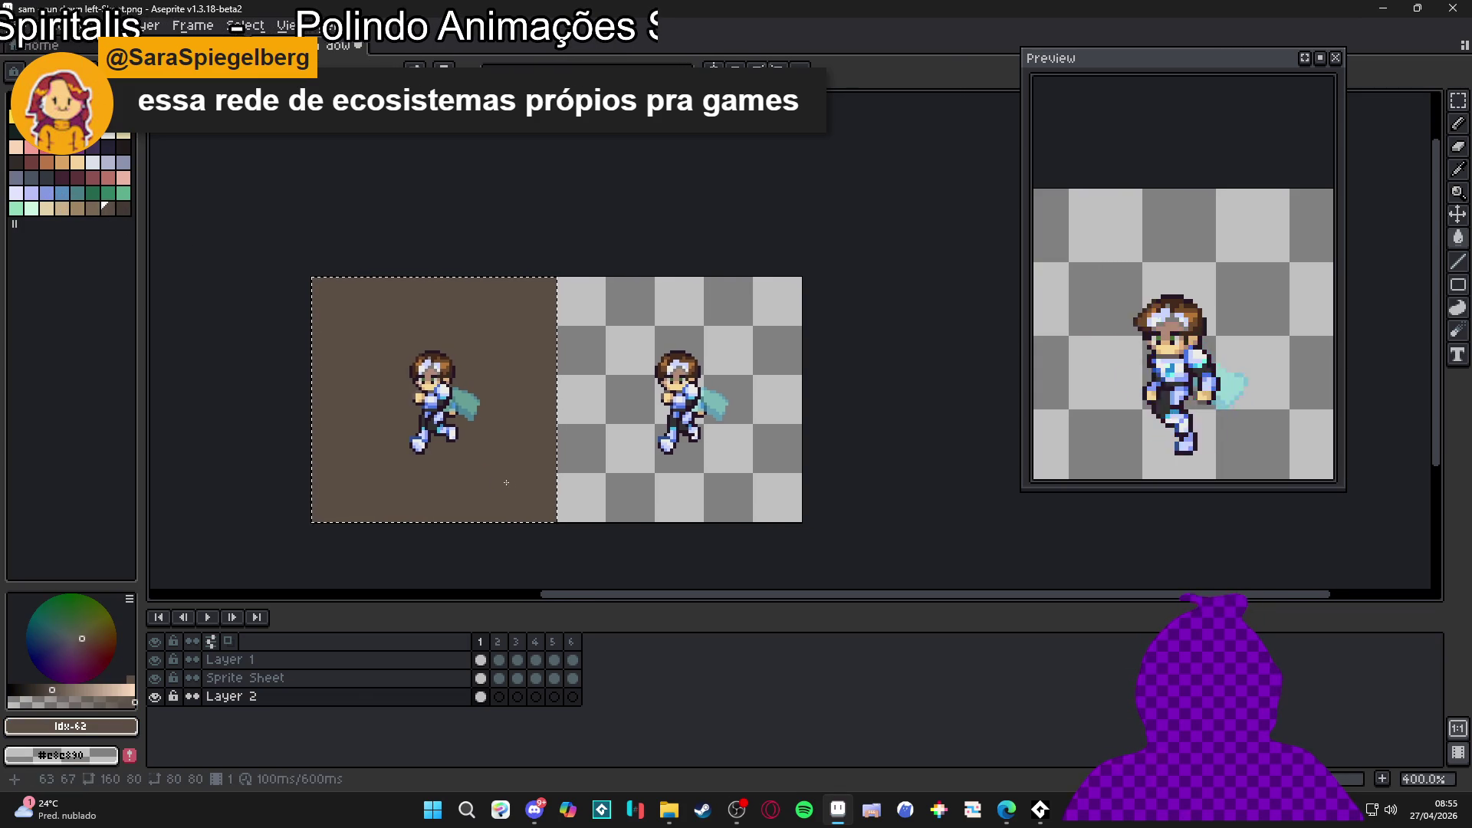
key(ctrl+d)
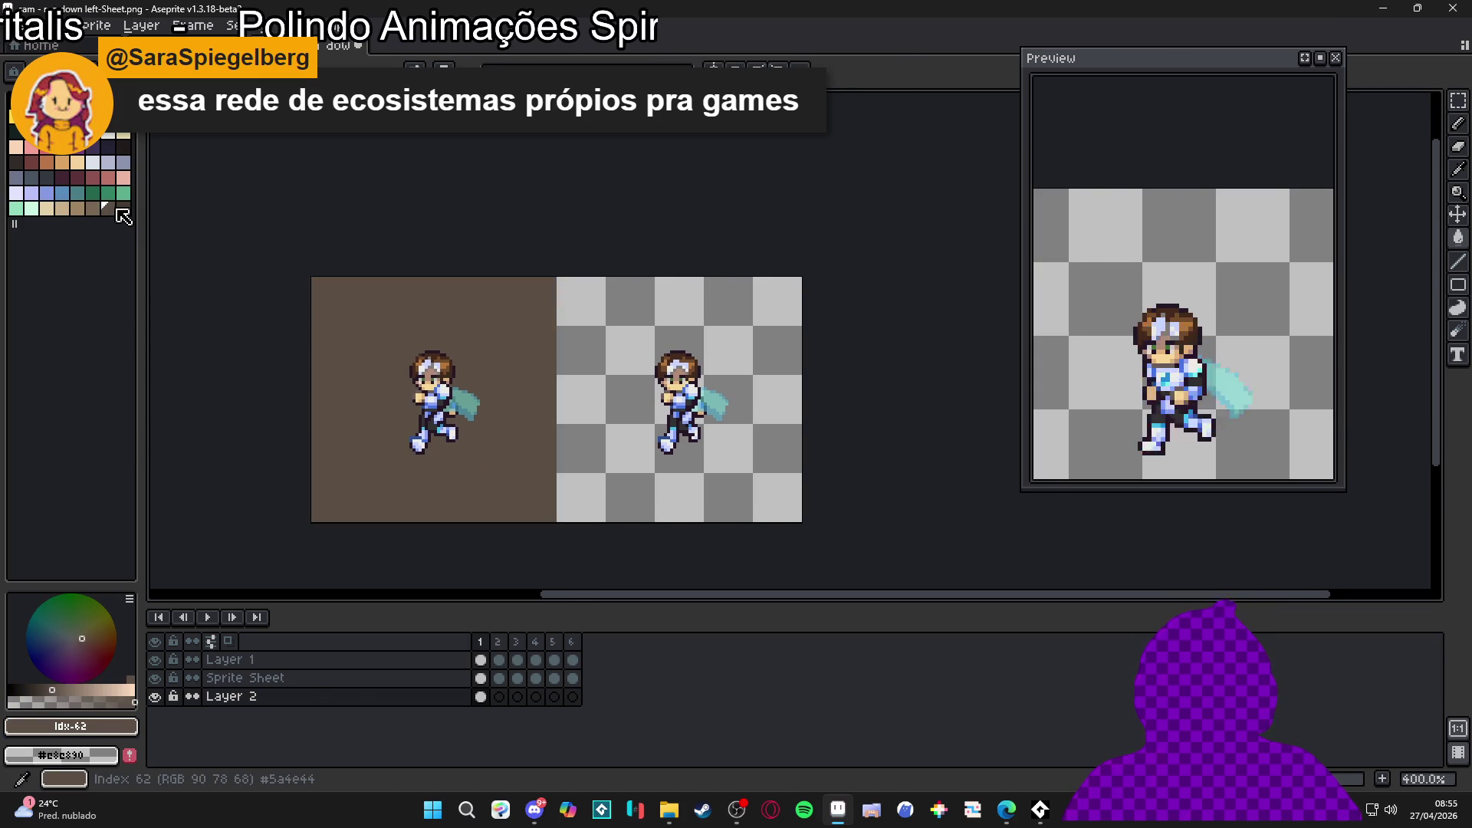
click(739, 498)
key(ctrl+z)
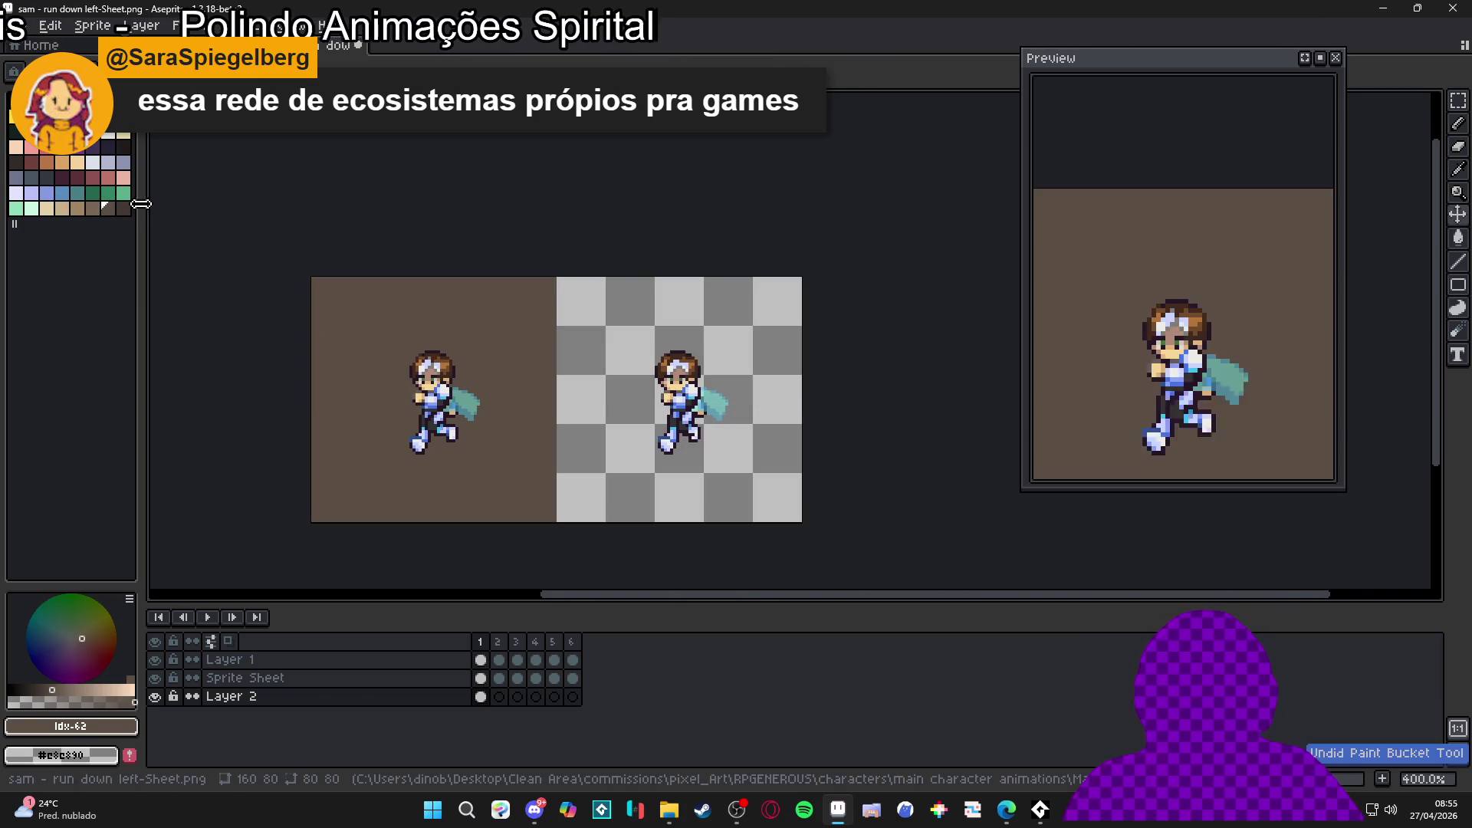
click(123, 208)
click(682, 476)
Step: Select Layer 2's cels across all six frames and link them to share the background
click(485, 700)
drag(490, 706, 569, 697)
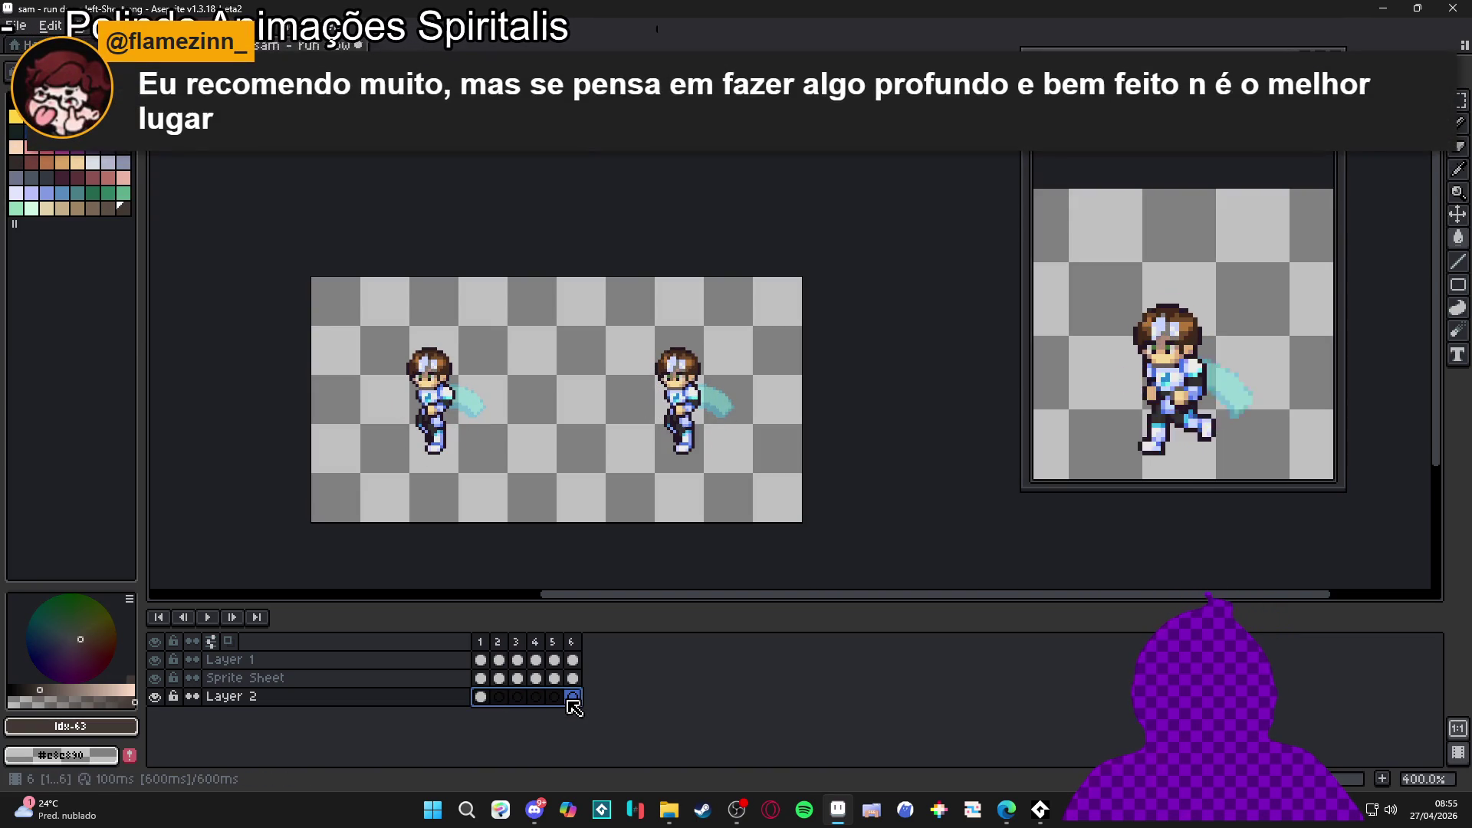
right_click(569, 697)
click(637, 740)
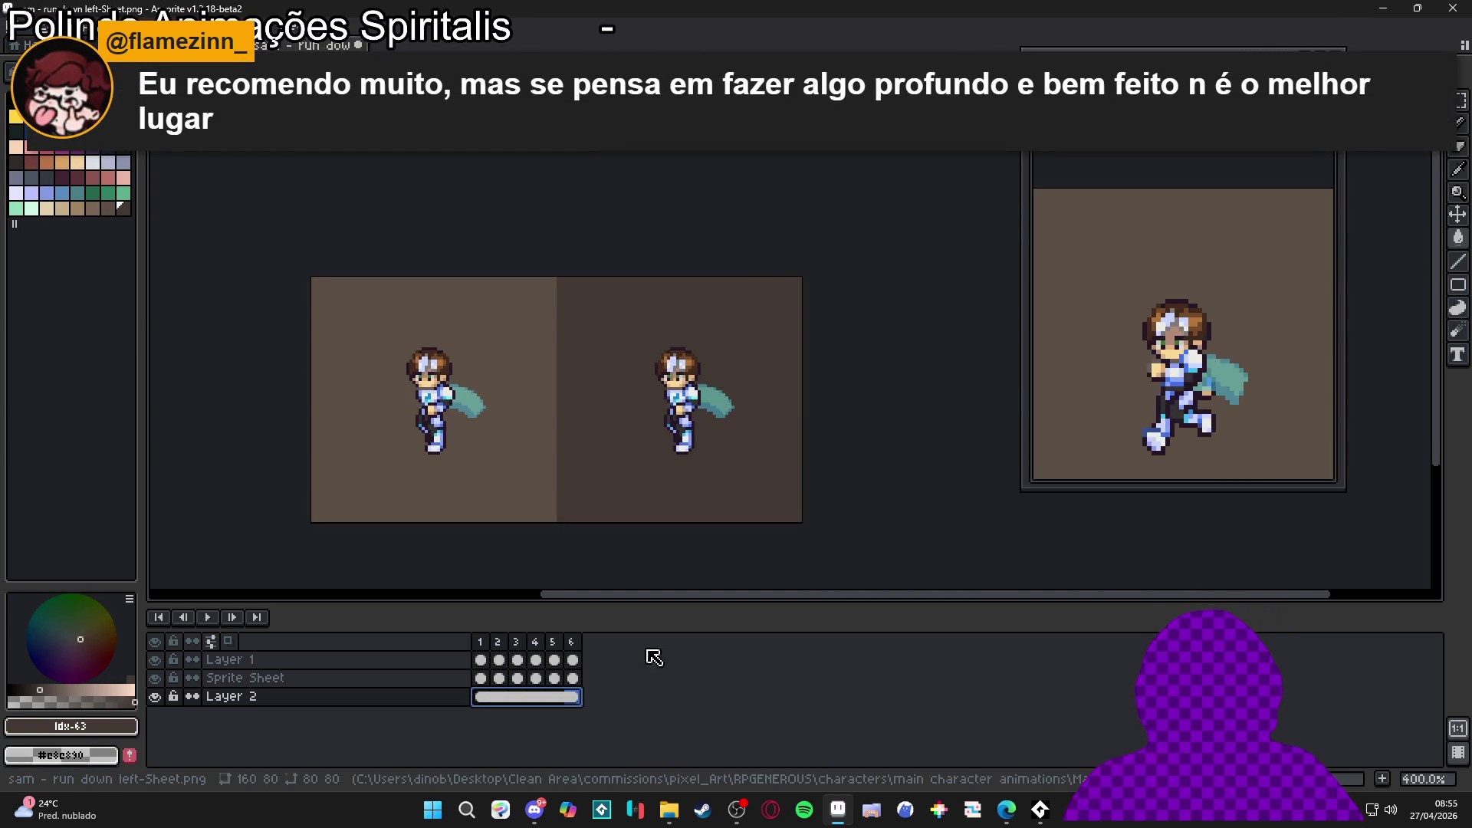
scroll(1145, 375, down, 3)
scroll(1144, 375, up, 1)
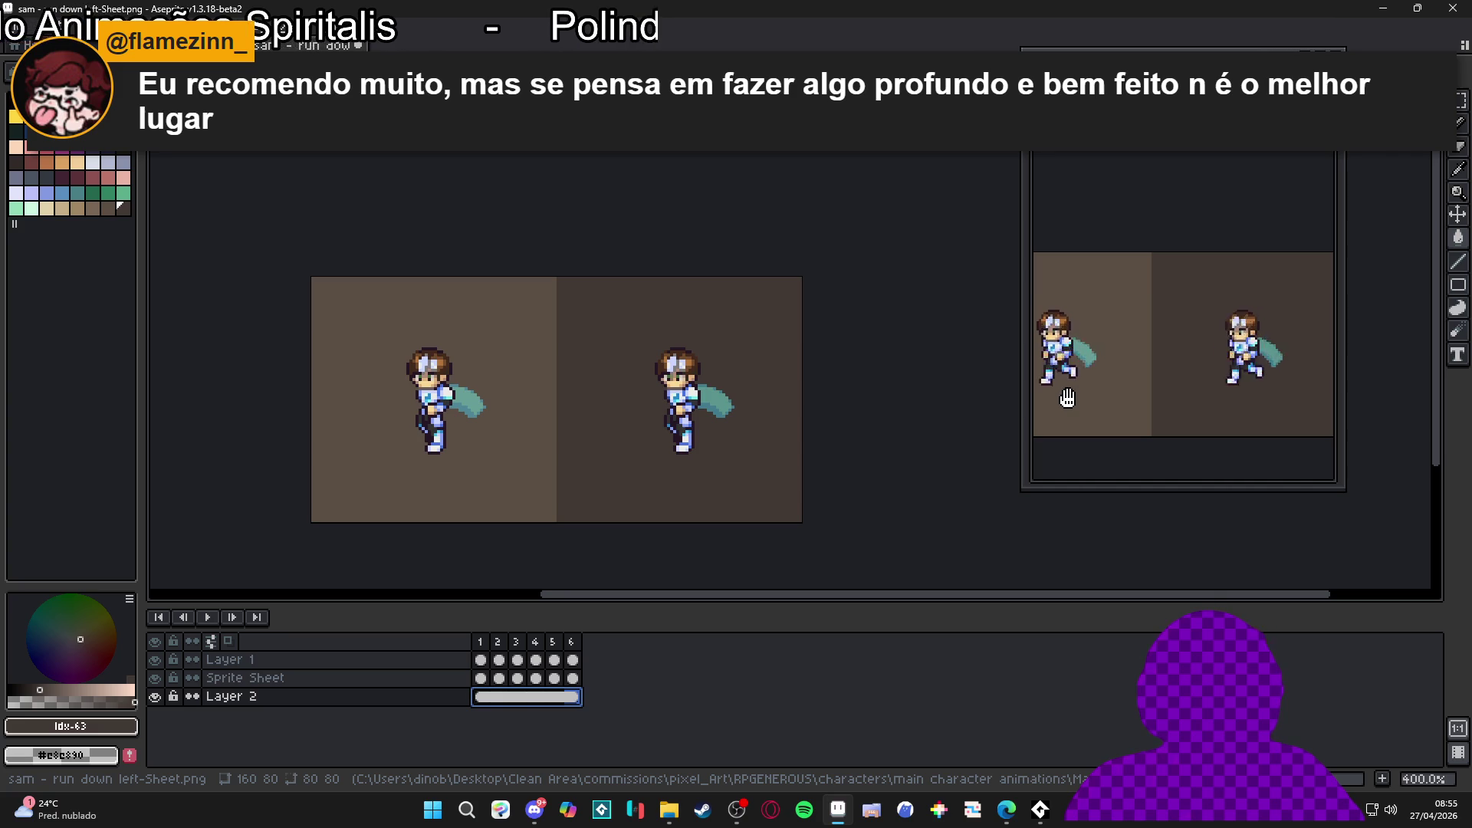
mouse_move(1022, 411)
mouse_down()
mouse_move(947, 411)
mouse_move(1062, 415)
mouse_up()
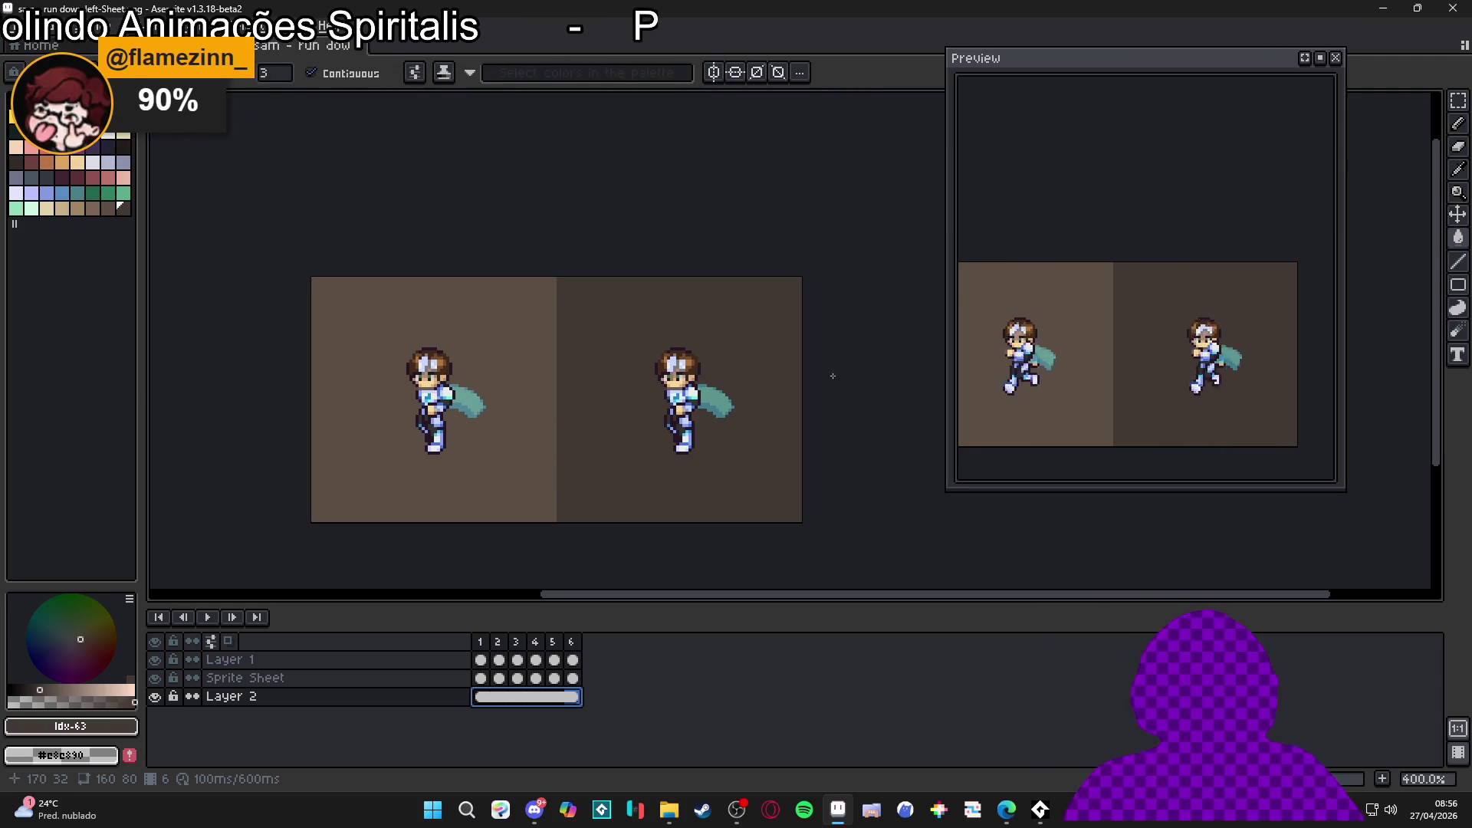
Step: Set the duration of frames 1–6 to 90 ms in Frame Properties
click(285, 26)
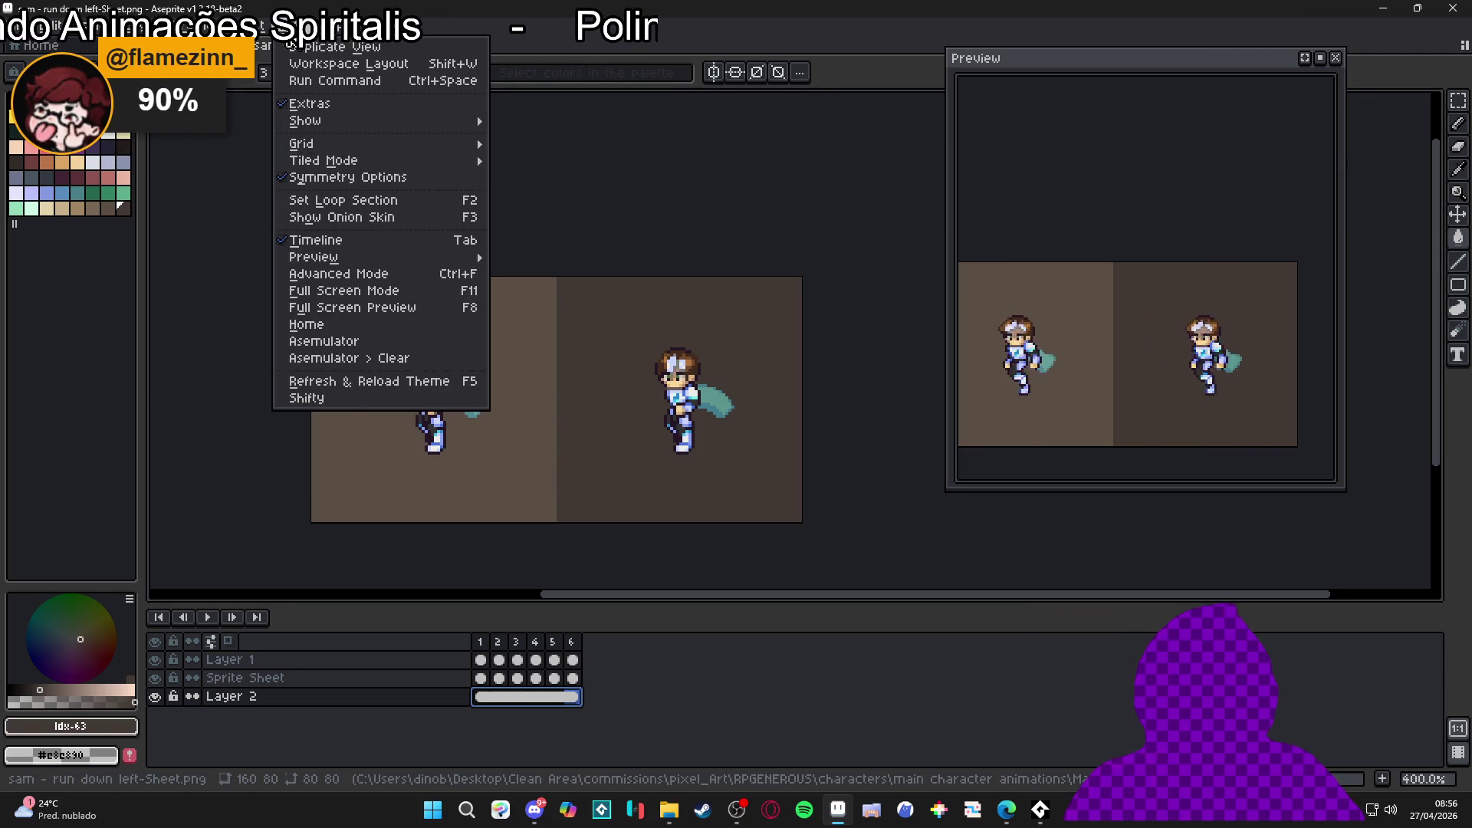
mouse_move(187, 25)
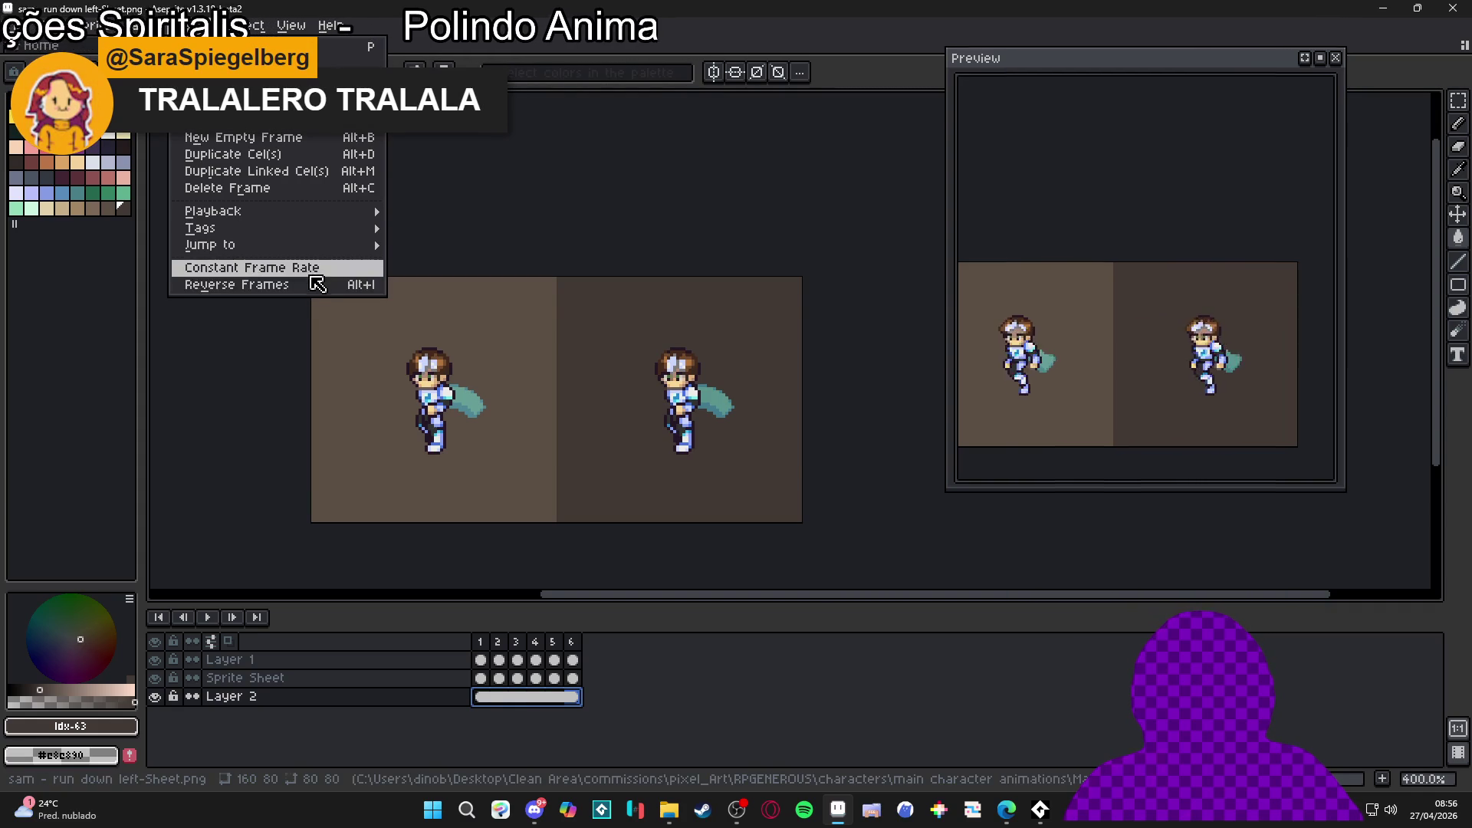
click(311, 268)
text(90)
key(Return)
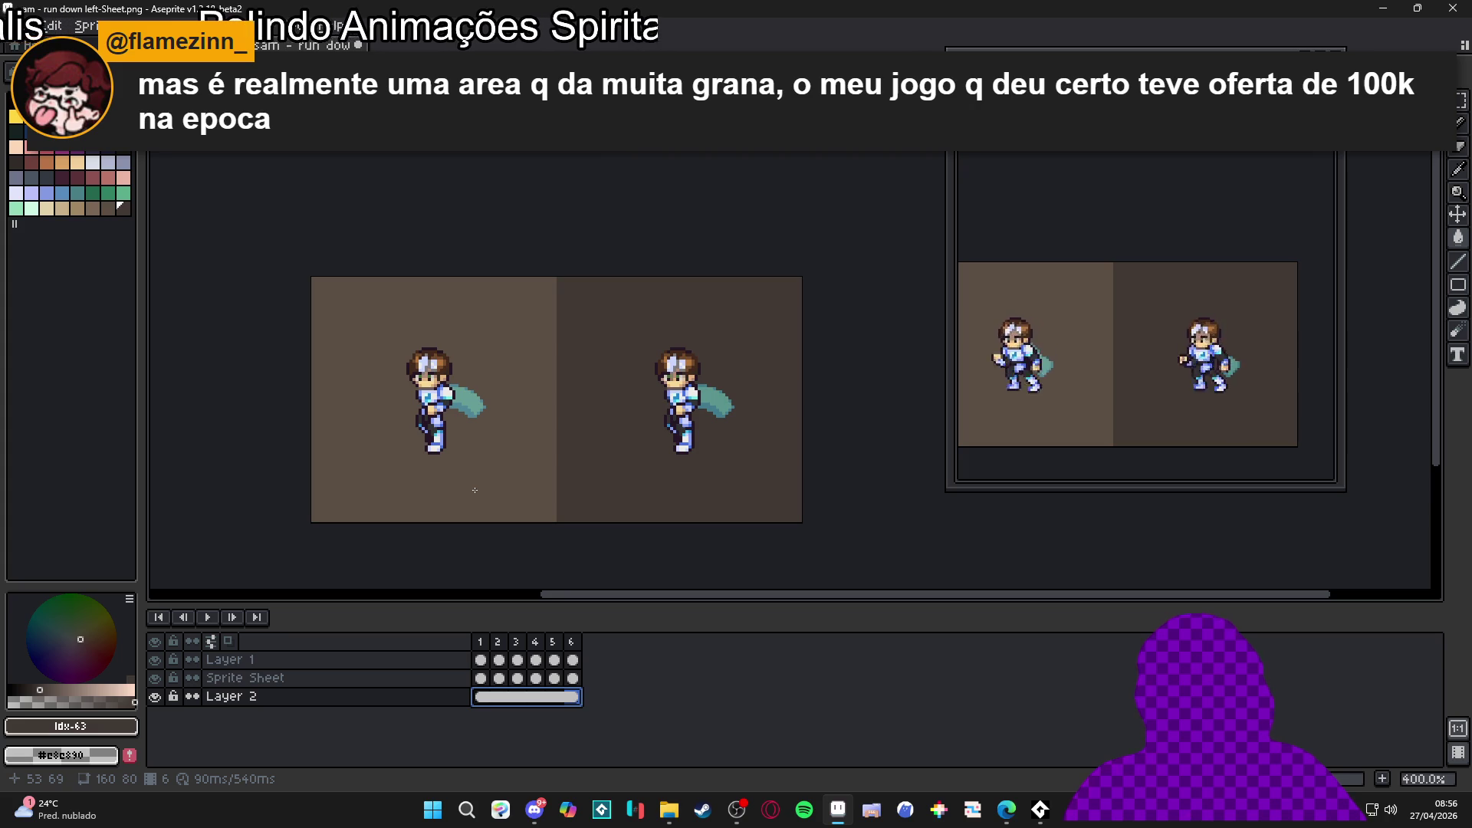
Step: Show the pixel grid to check alignment, save the sprite sheet with Ctrl+S, then hide the grid
key(m)
key(ctrl+apostrophe)
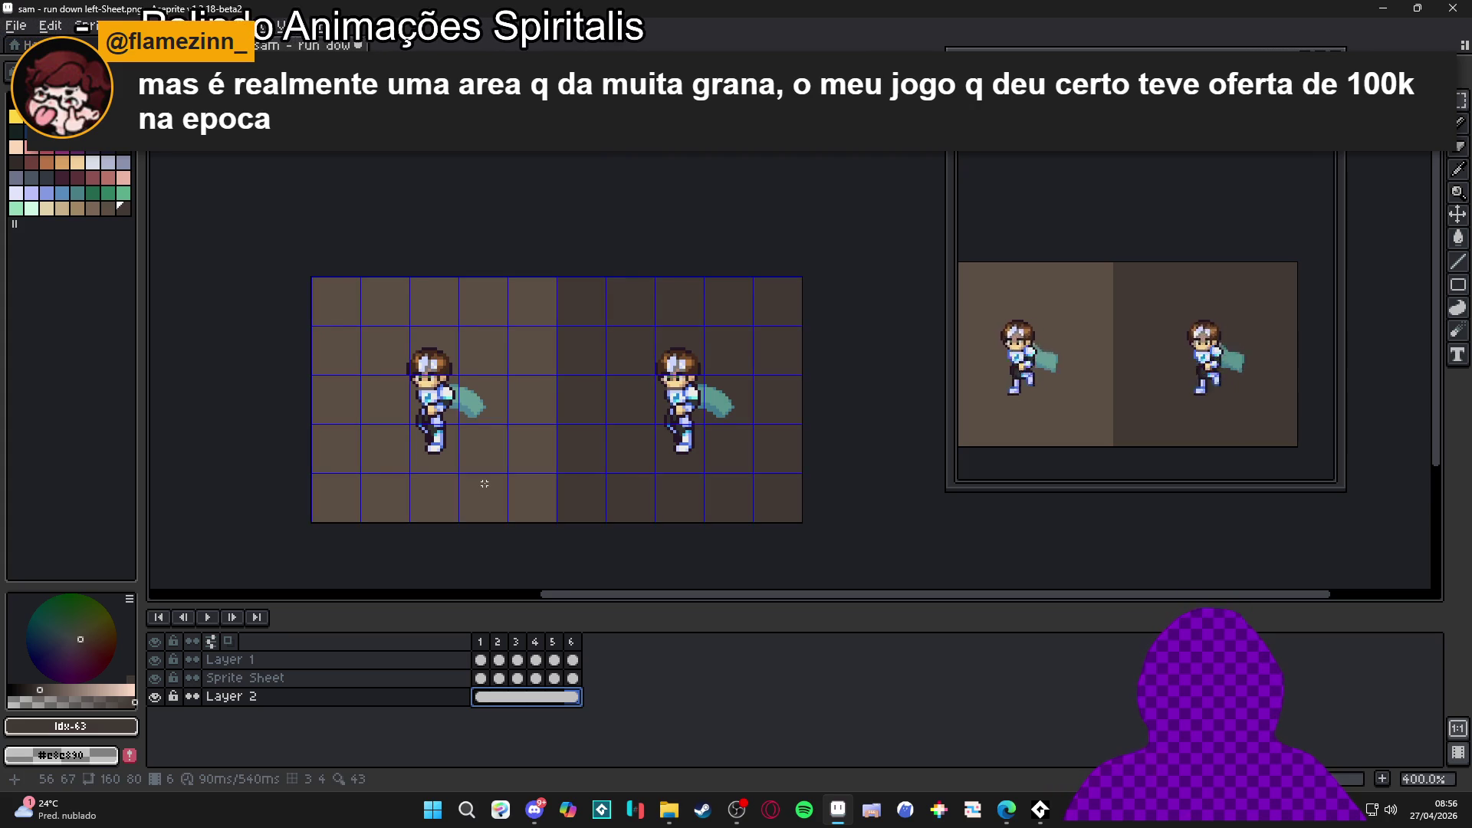
key(ctrl+s)
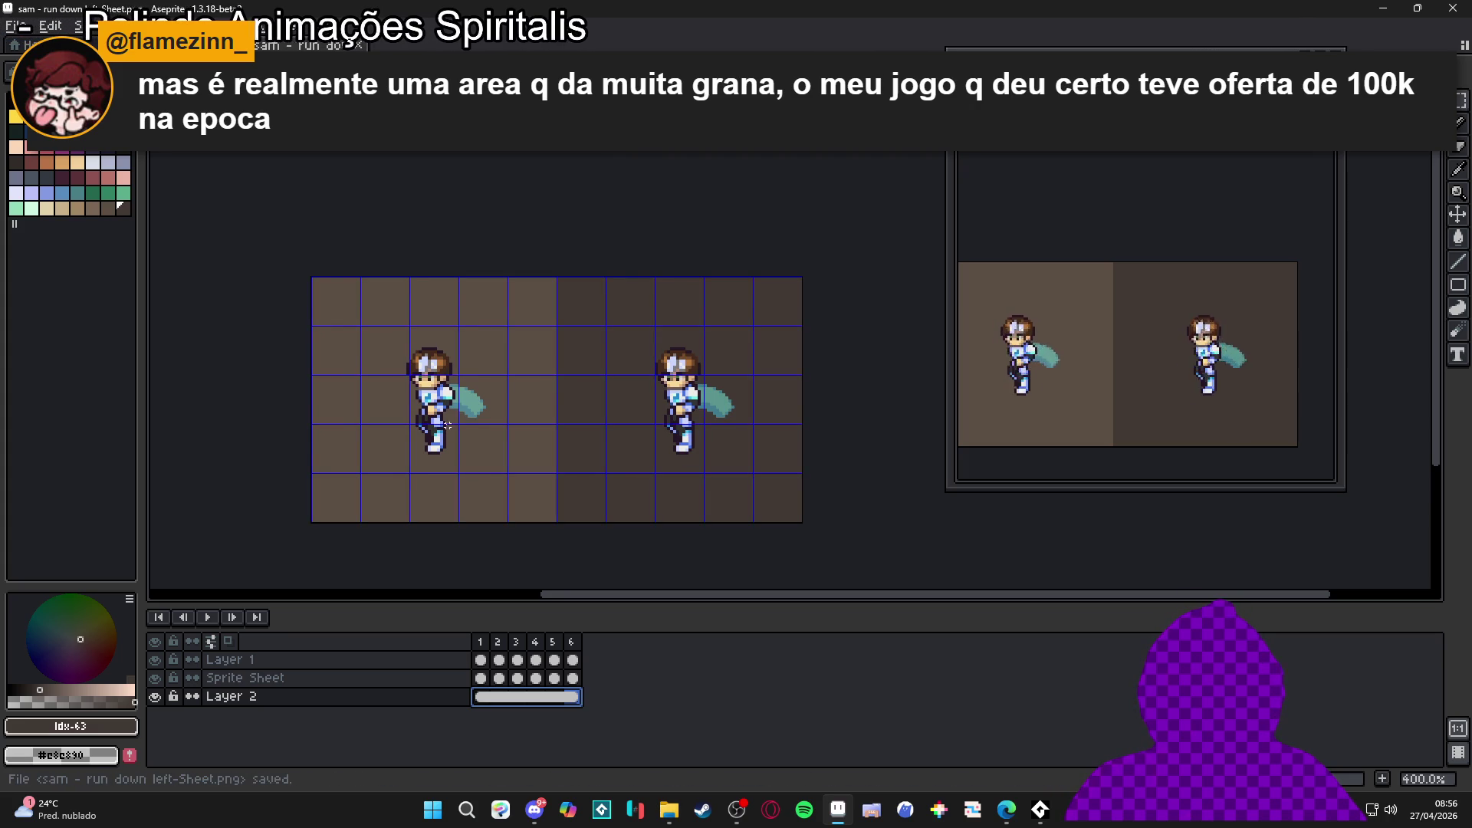
mouse_move(965, 401)
mouse_down()
mouse_move(985, 388)
mouse_move(865, 406)
mouse_up()
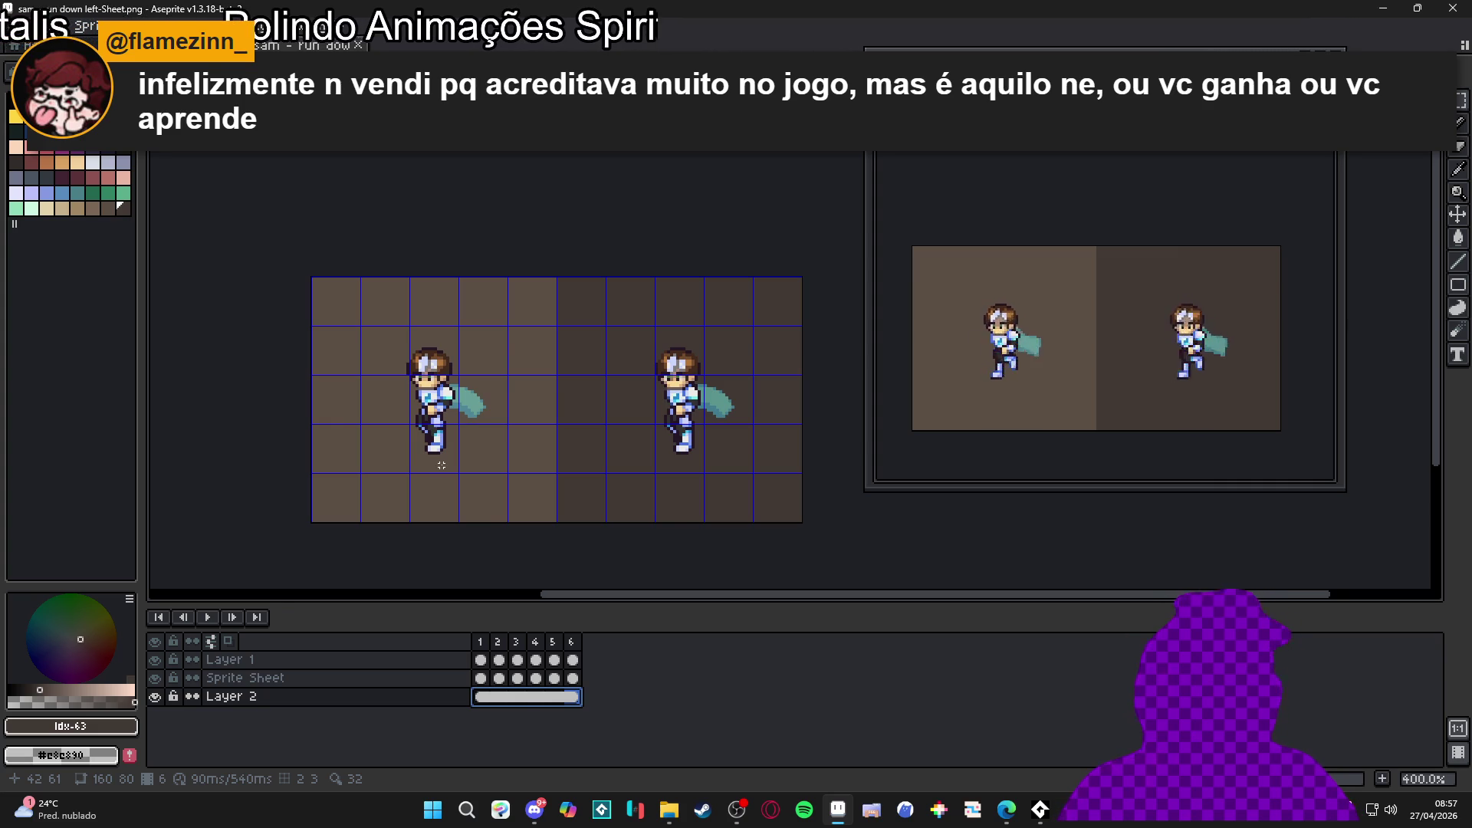
key(ctrl+apostrophe)
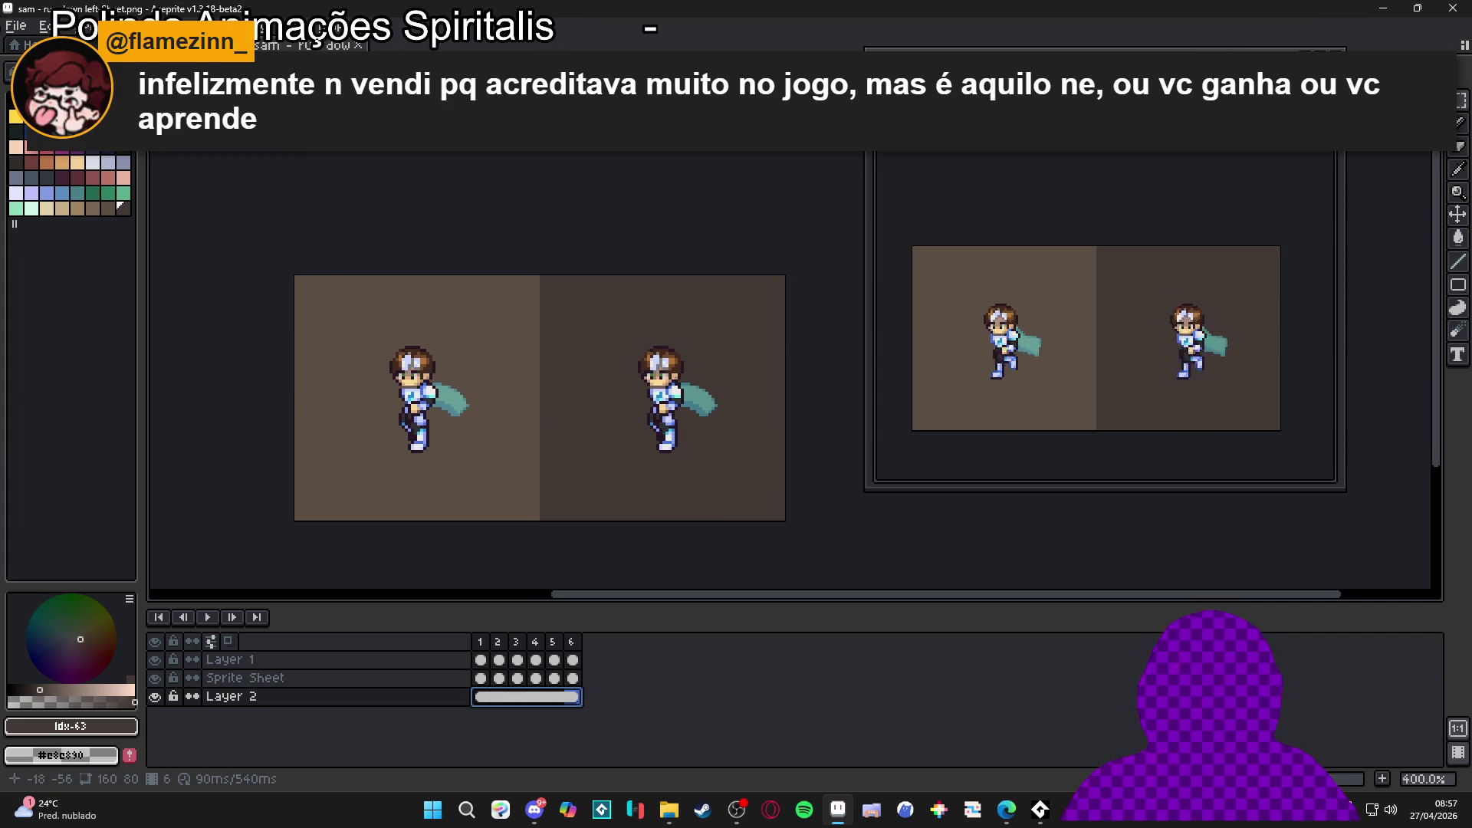
click(28, 39)
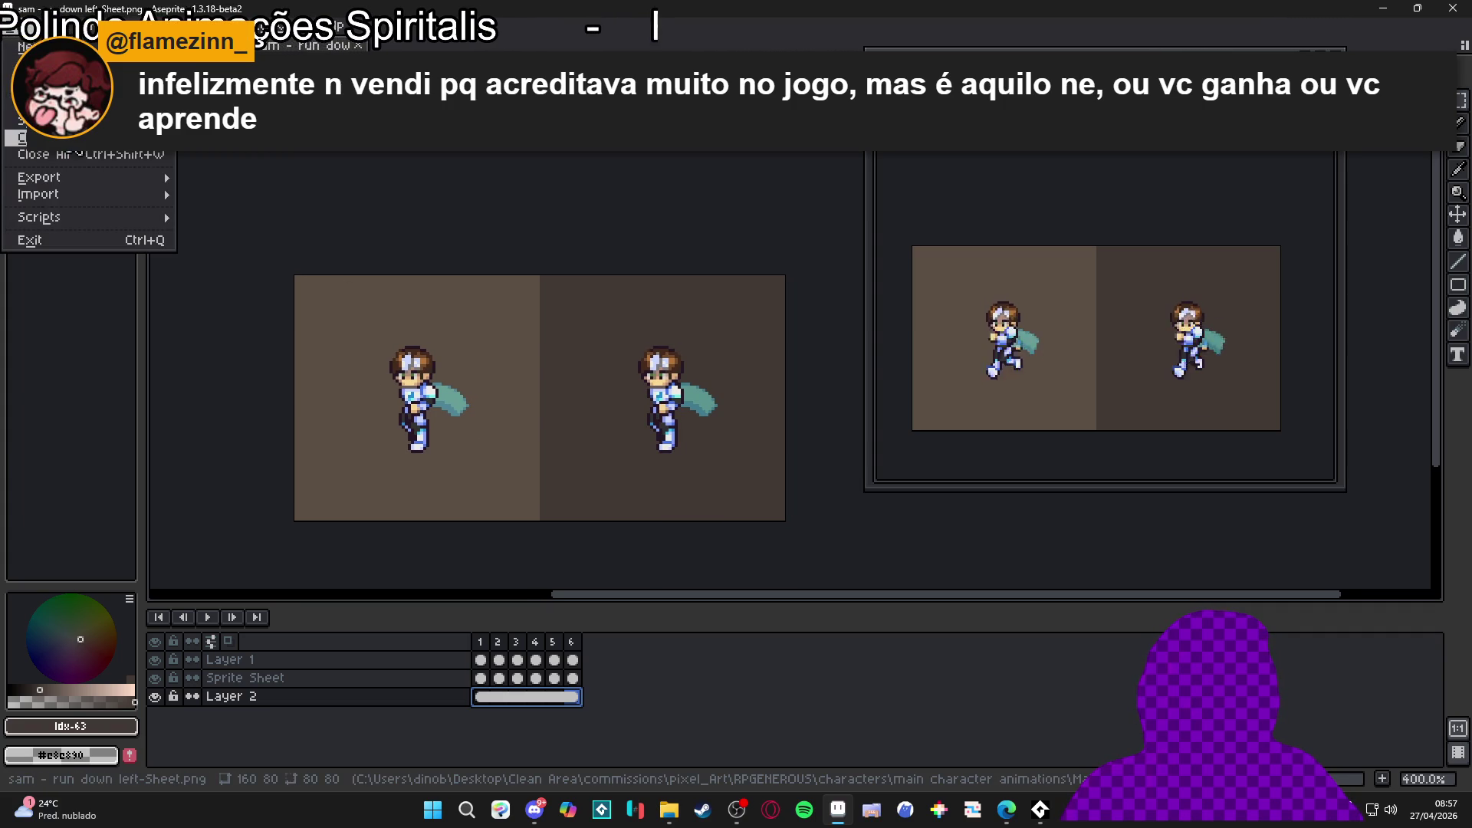
Step: Via Export As, set file type to gif, name it ram_run_remake, and export
click(46, 150)
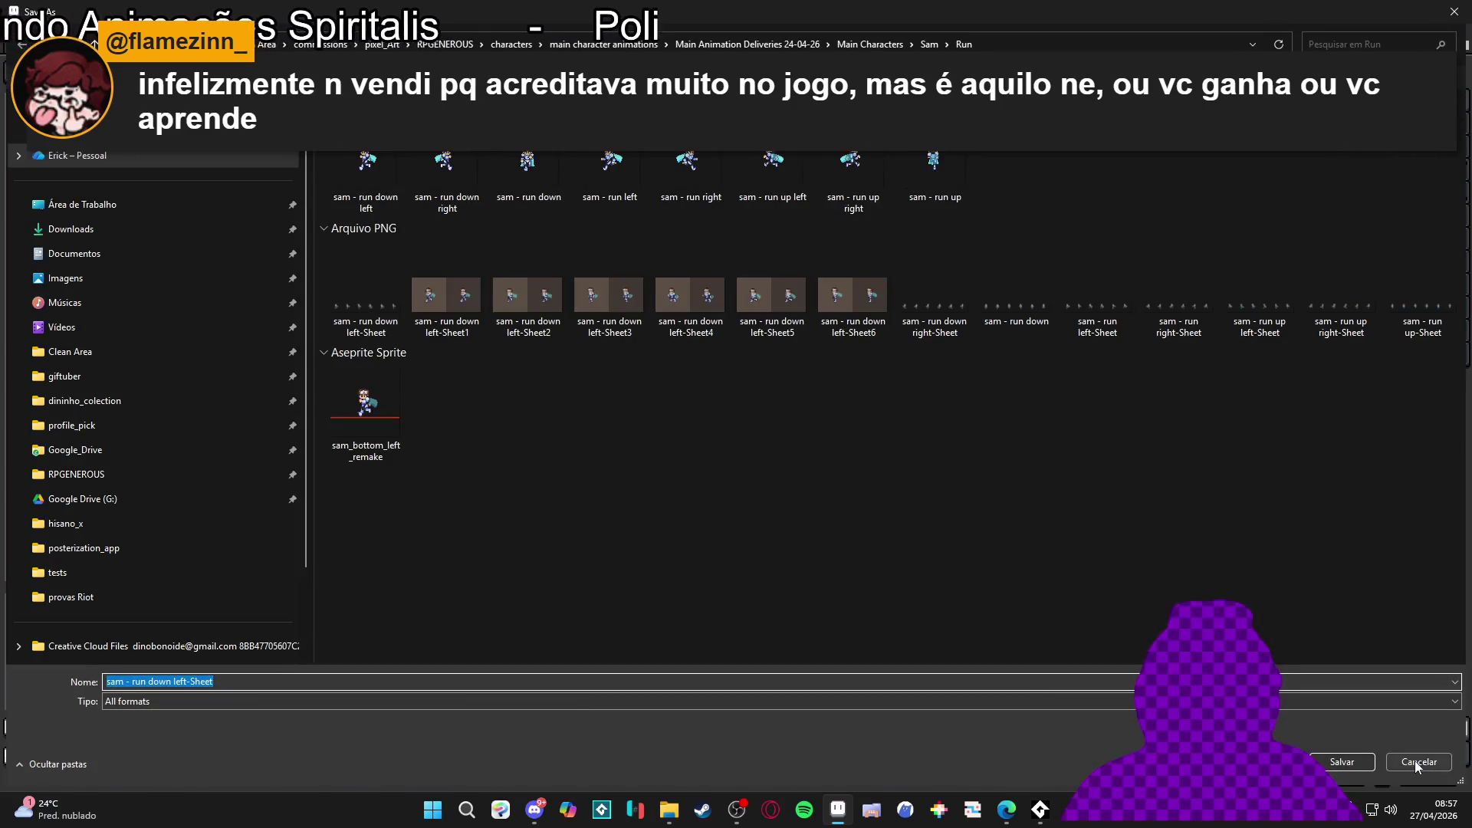
key(Return)
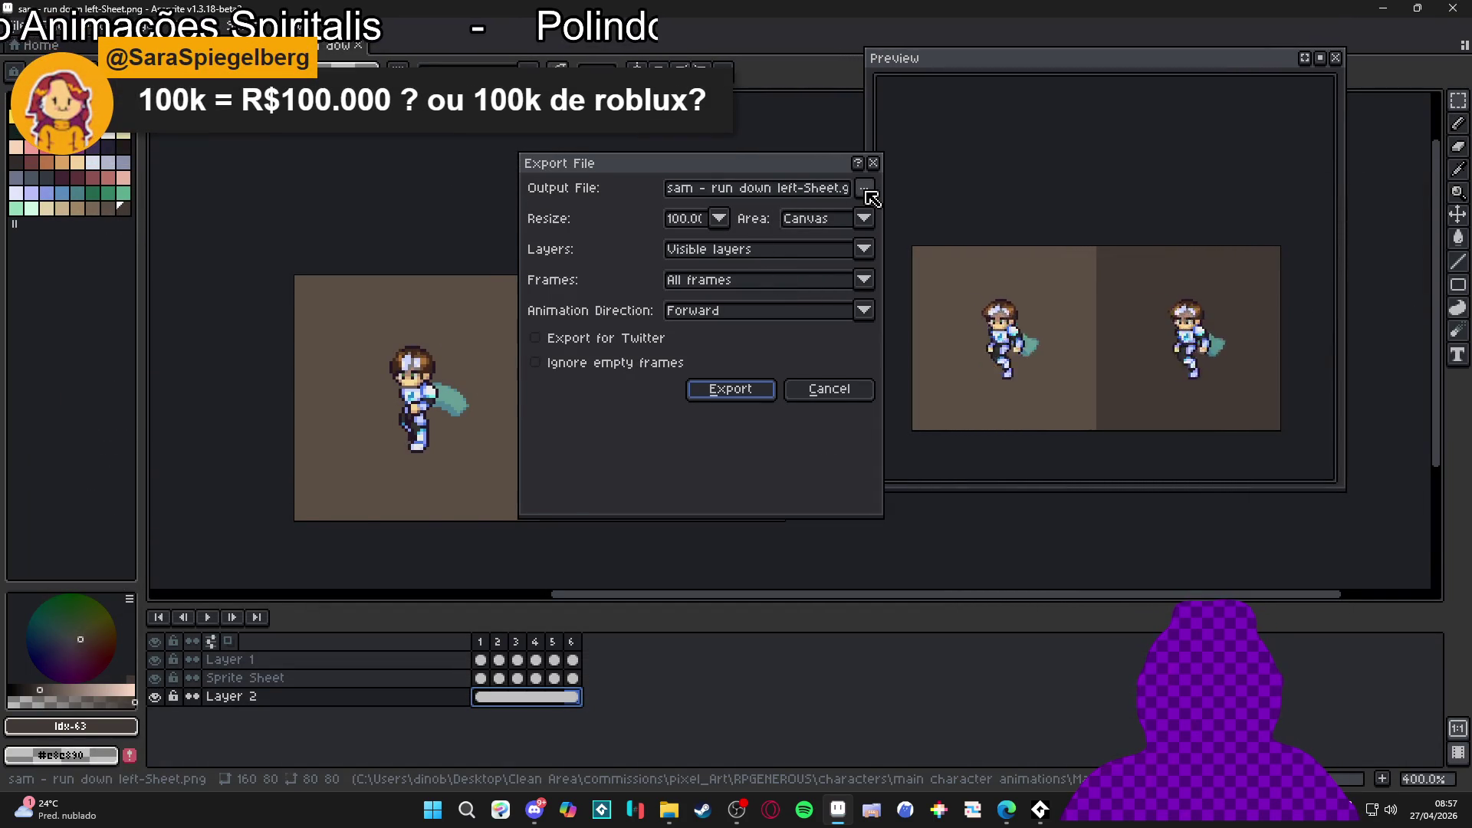
click(864, 188)
click(652, 229)
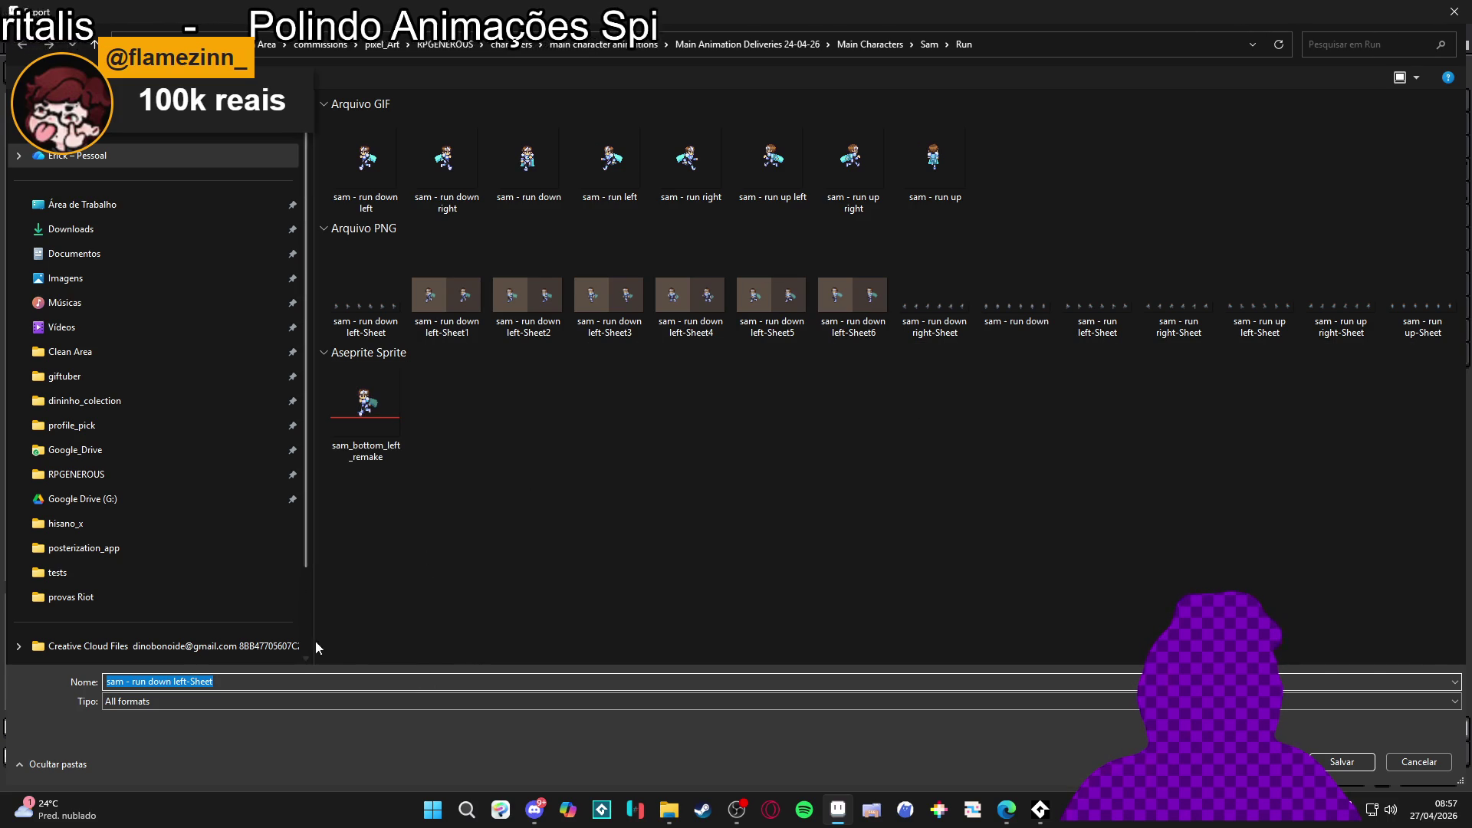
click(181, 703)
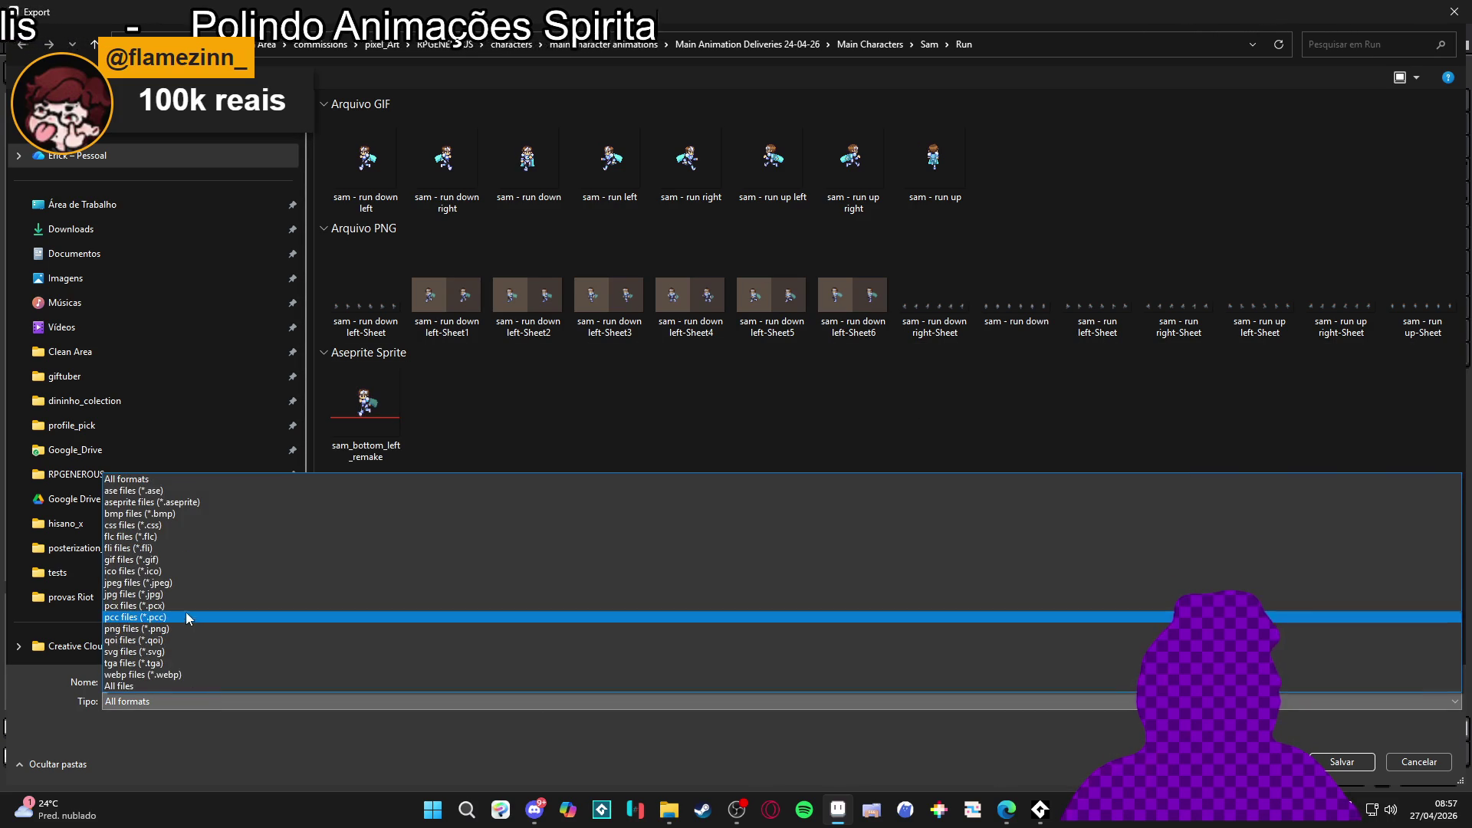
click(198, 559)
click(236, 689)
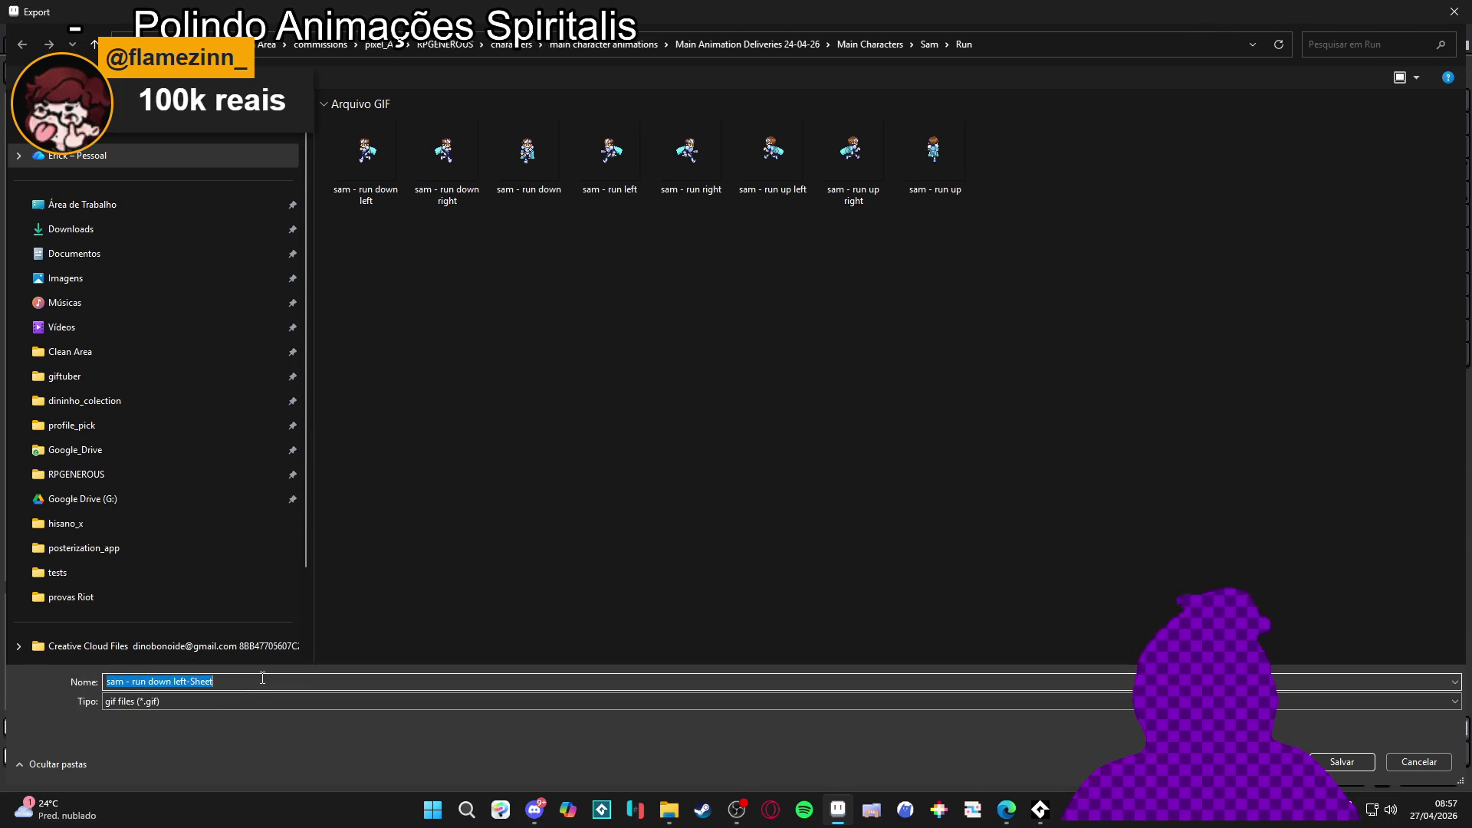
text(ram_run_remake)
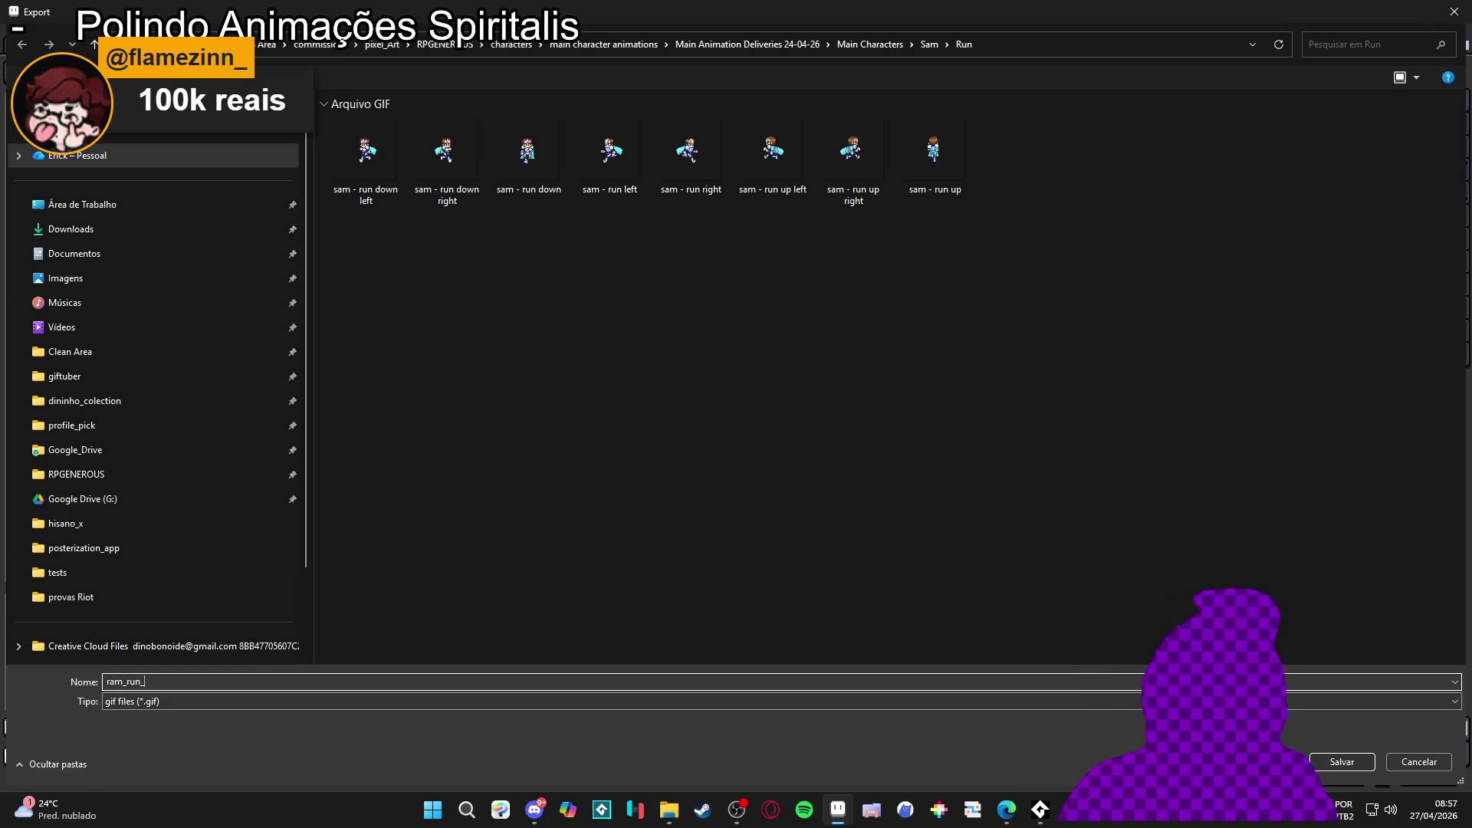
key(Return)
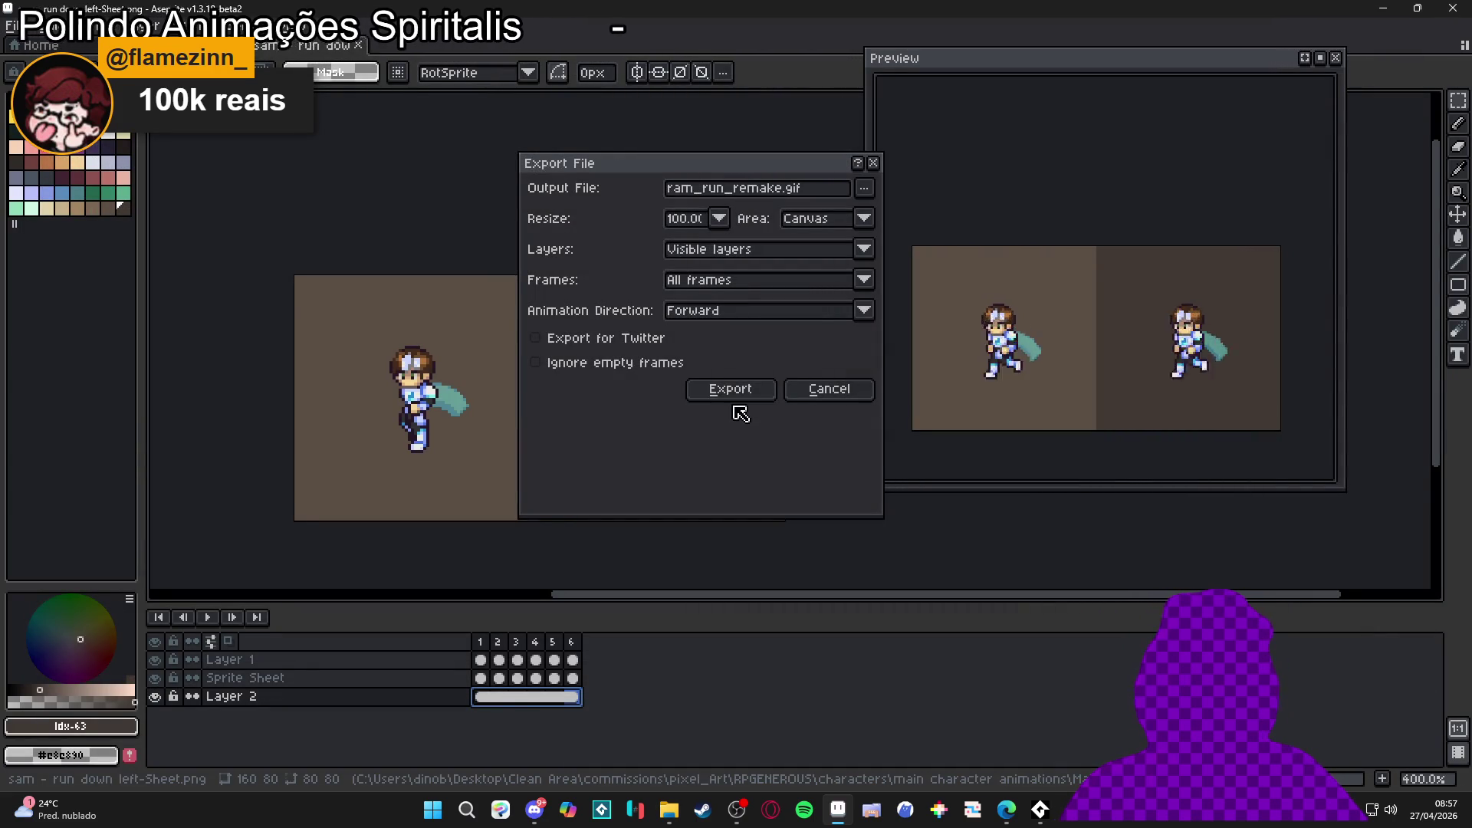
click(734, 393)
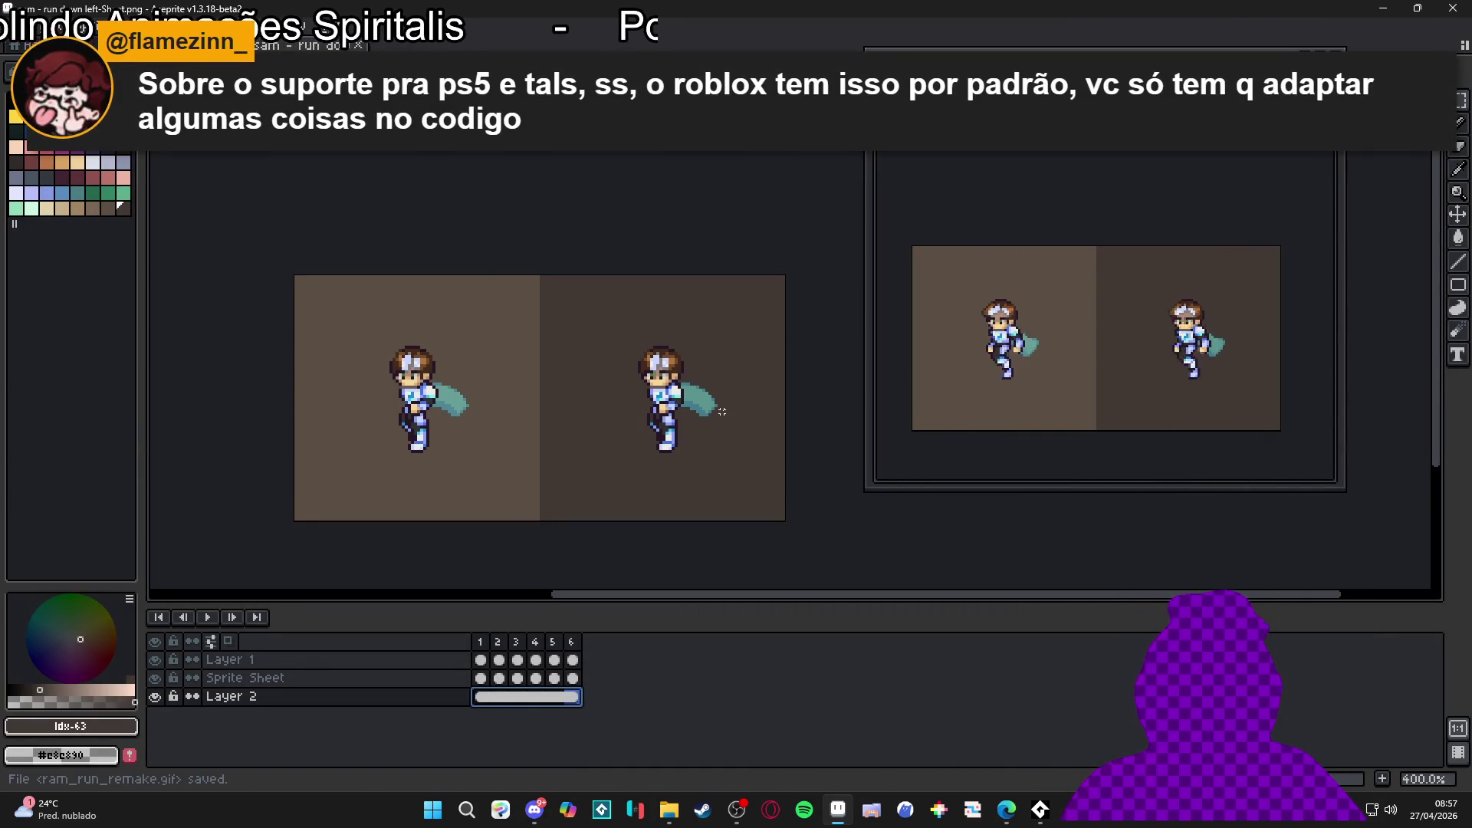
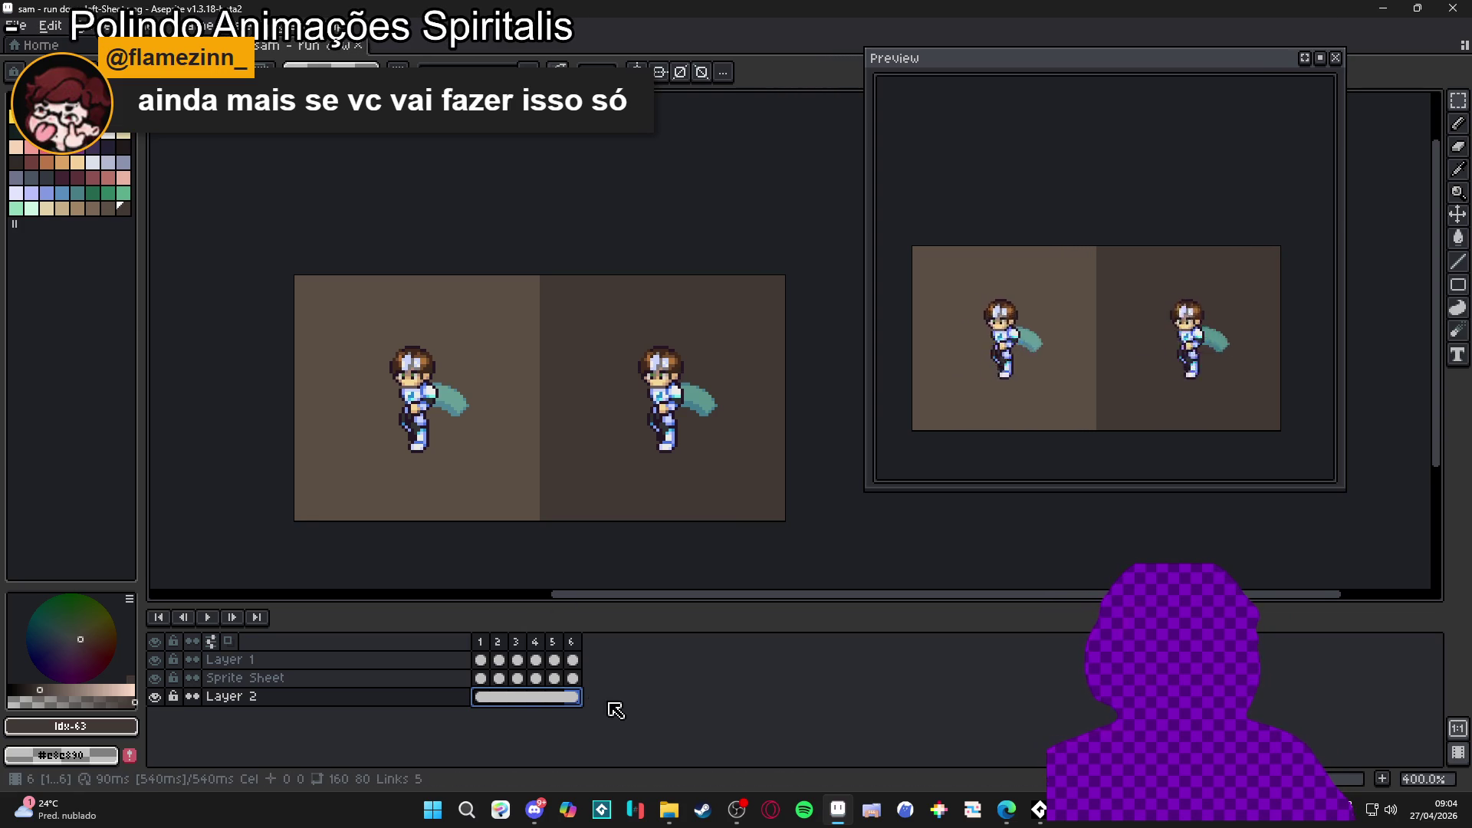
Step: Select frame 1 on Layer 1, then on the Sprite Sheet layer, and bring File Explorer forward
click(481, 660)
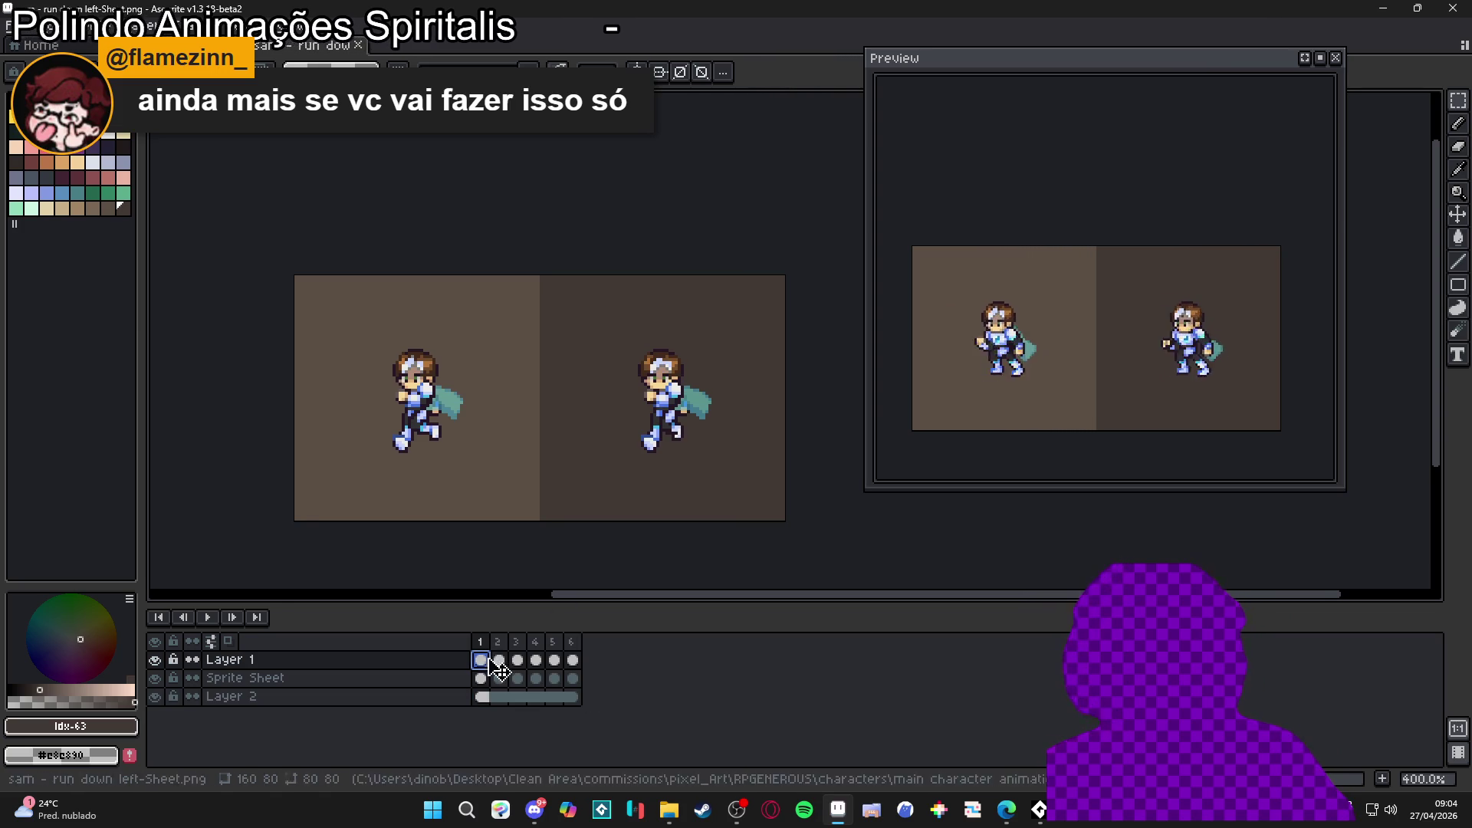
click(480, 678)
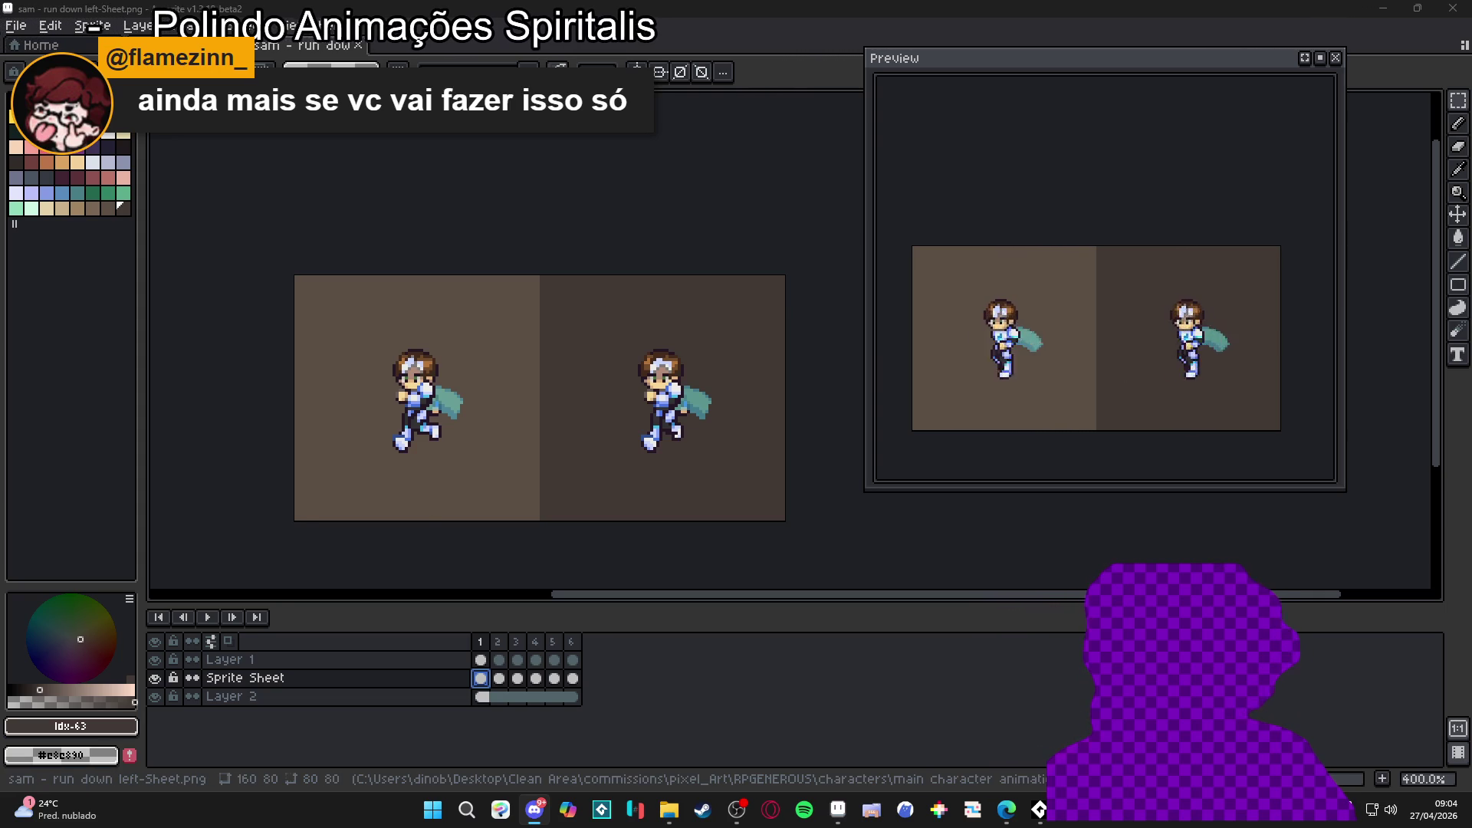
mouse_move(669, 809)
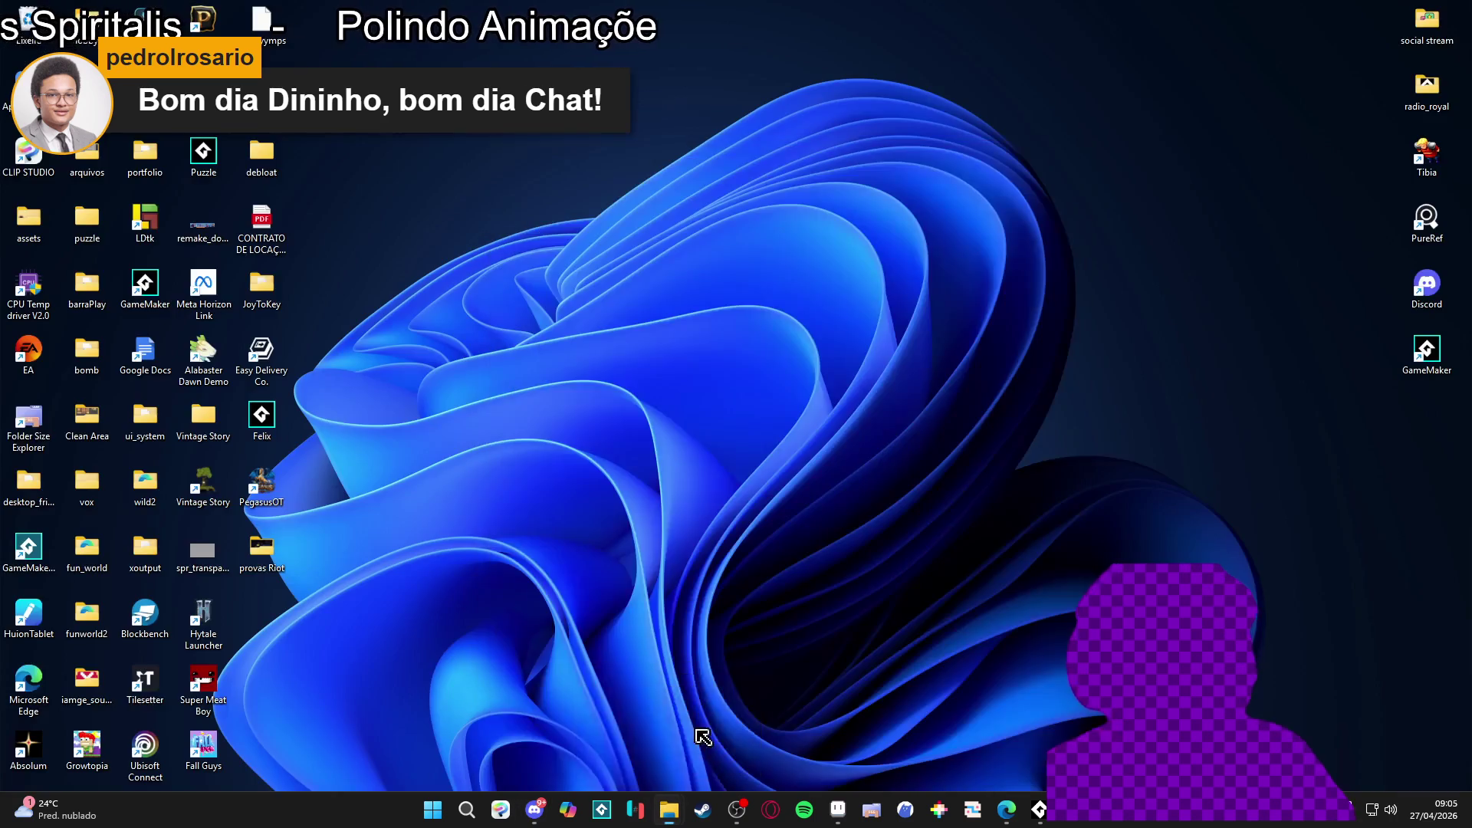
click(610, 710)
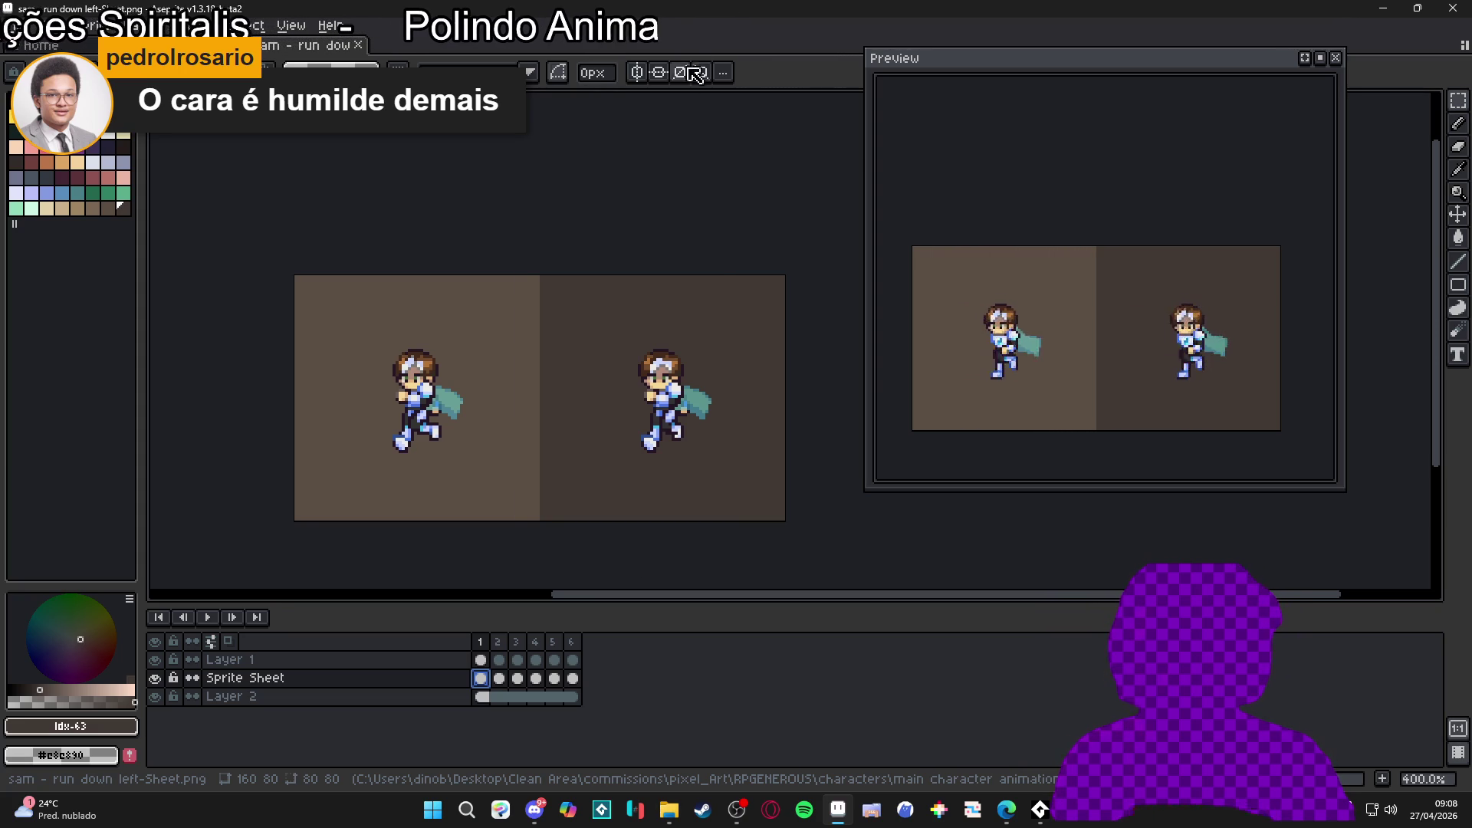
Step: Export the animation as ram_run_remake.gif at 400% size, overwriting the existing file
key(ctrl+alt+shift+s)
click(719, 219)
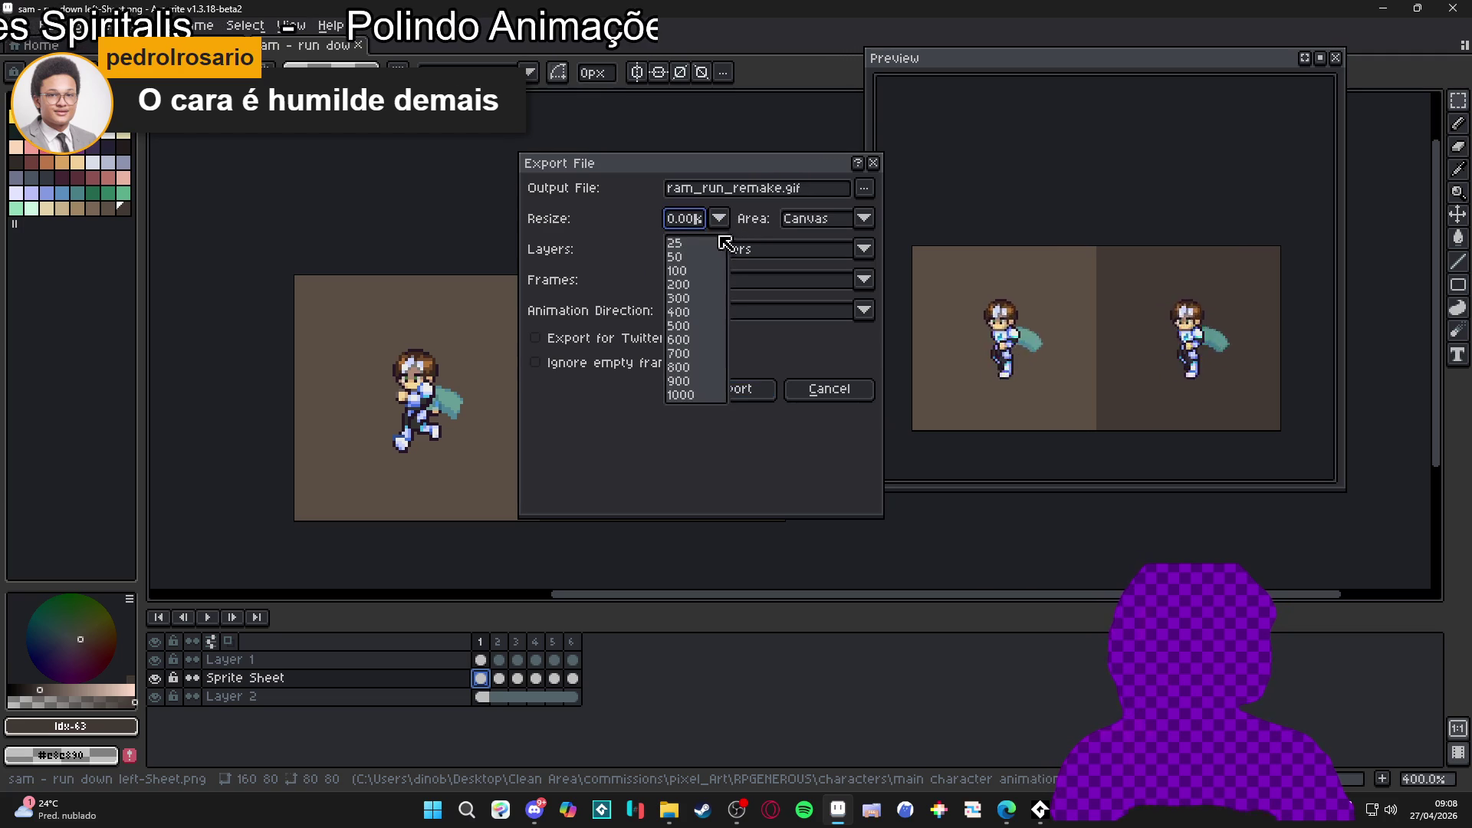
click(697, 314)
click(748, 390)
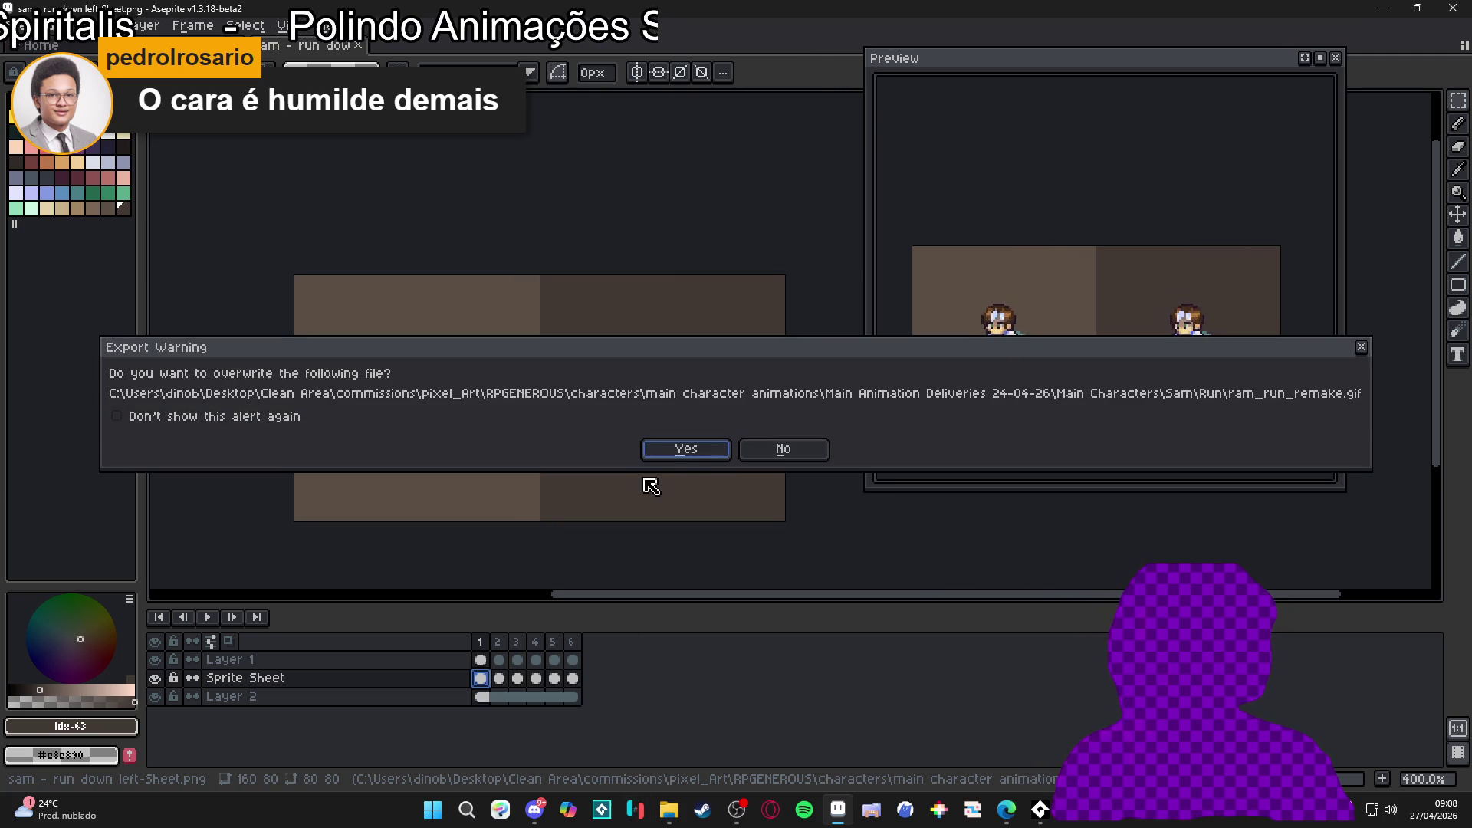
click(678, 458)
Step: View the exported GIF in the preview, close it, and return to File Explorer
mouse_move(668, 810)
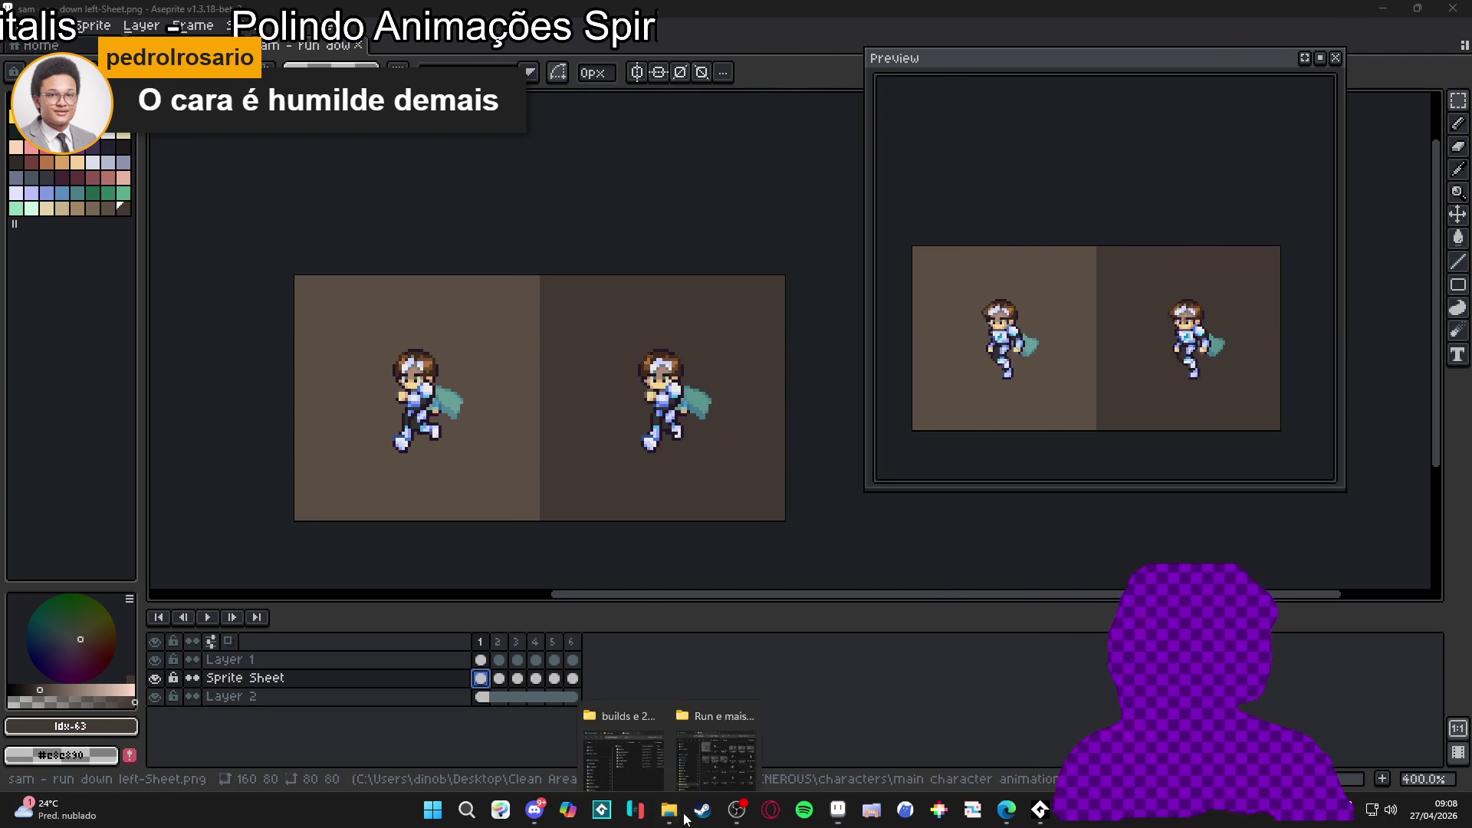
click(720, 731)
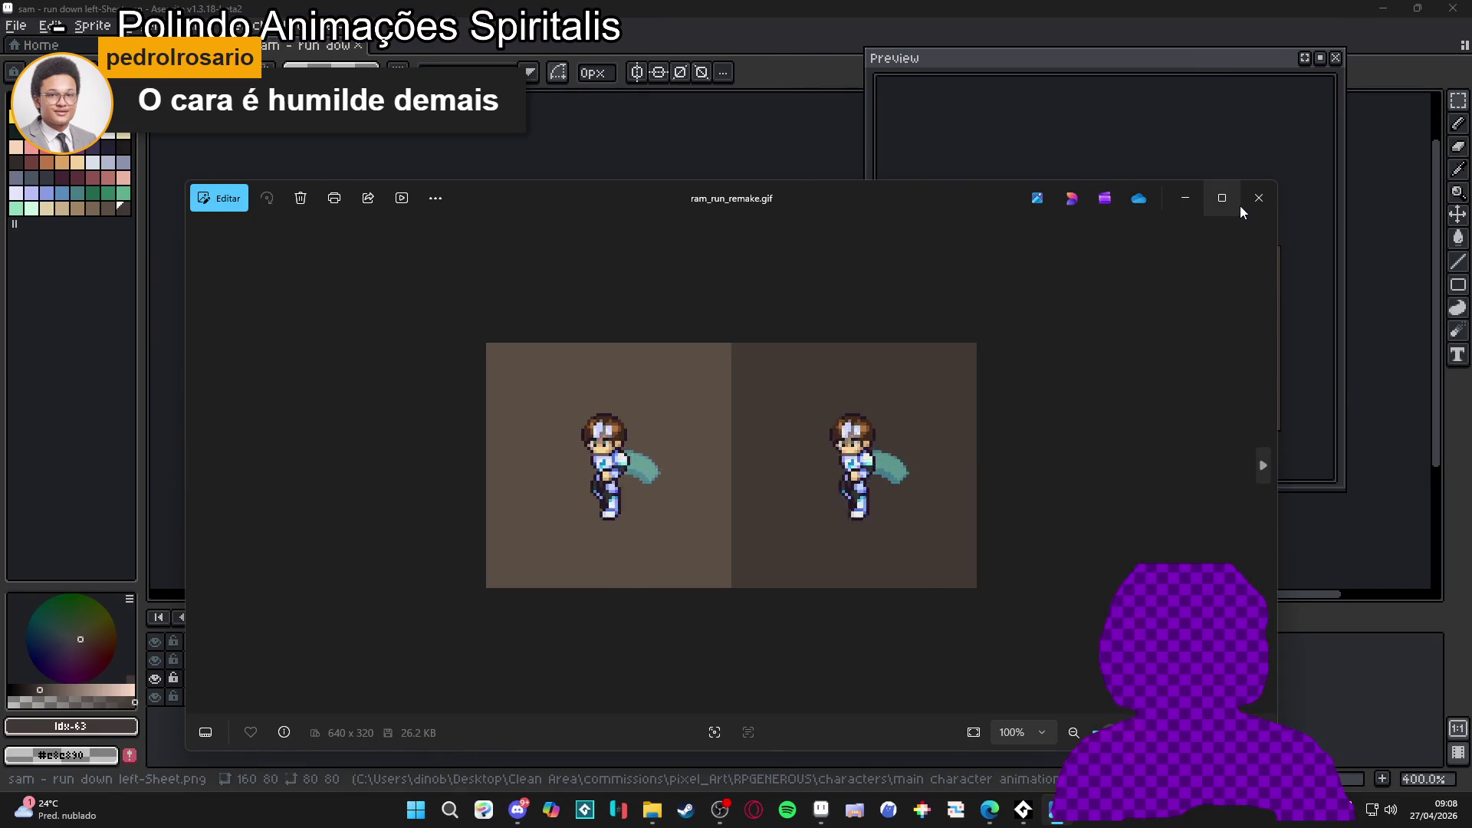
mouse_move(1236, 201)
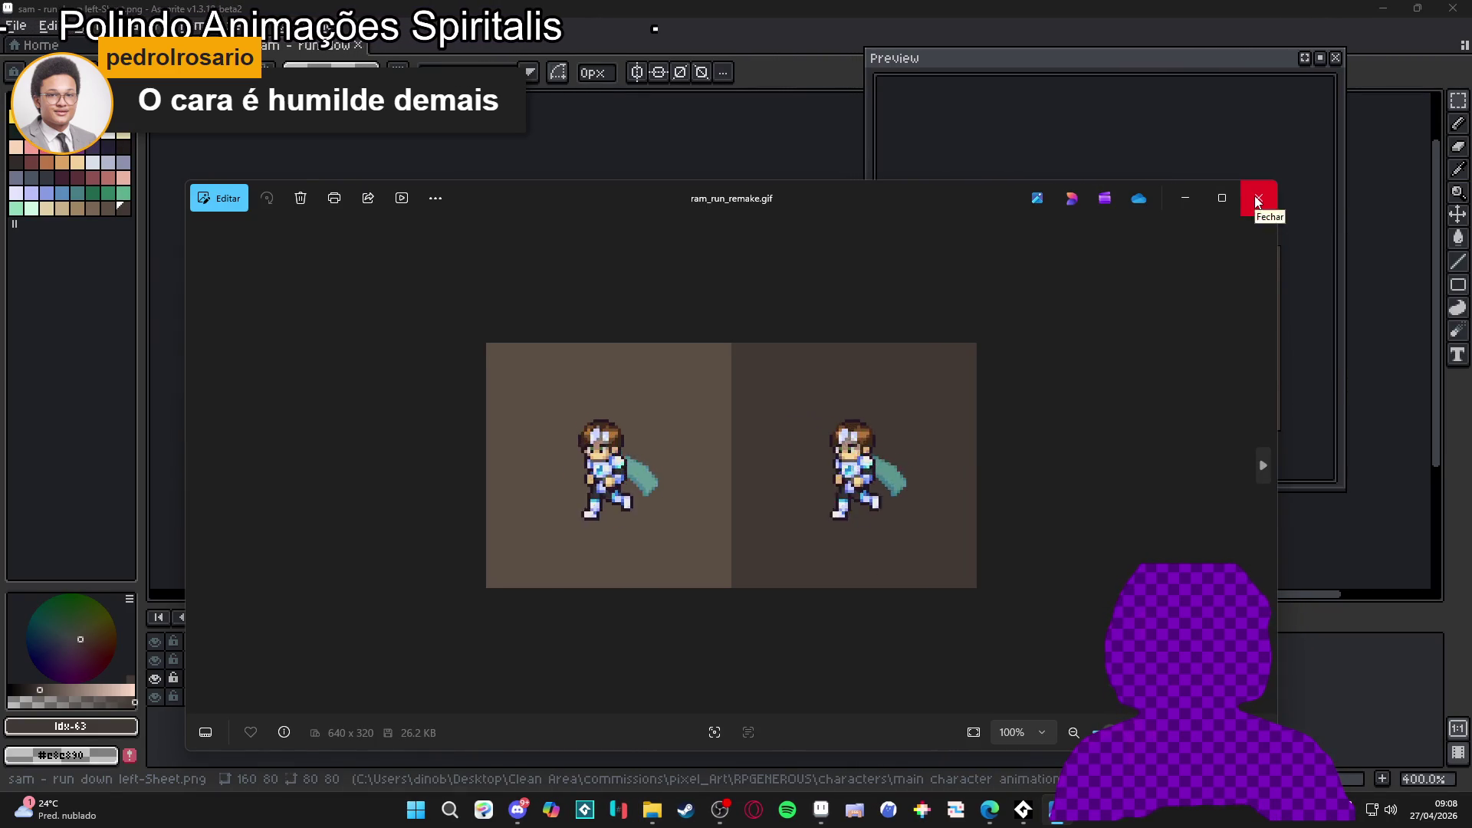
click(1256, 201)
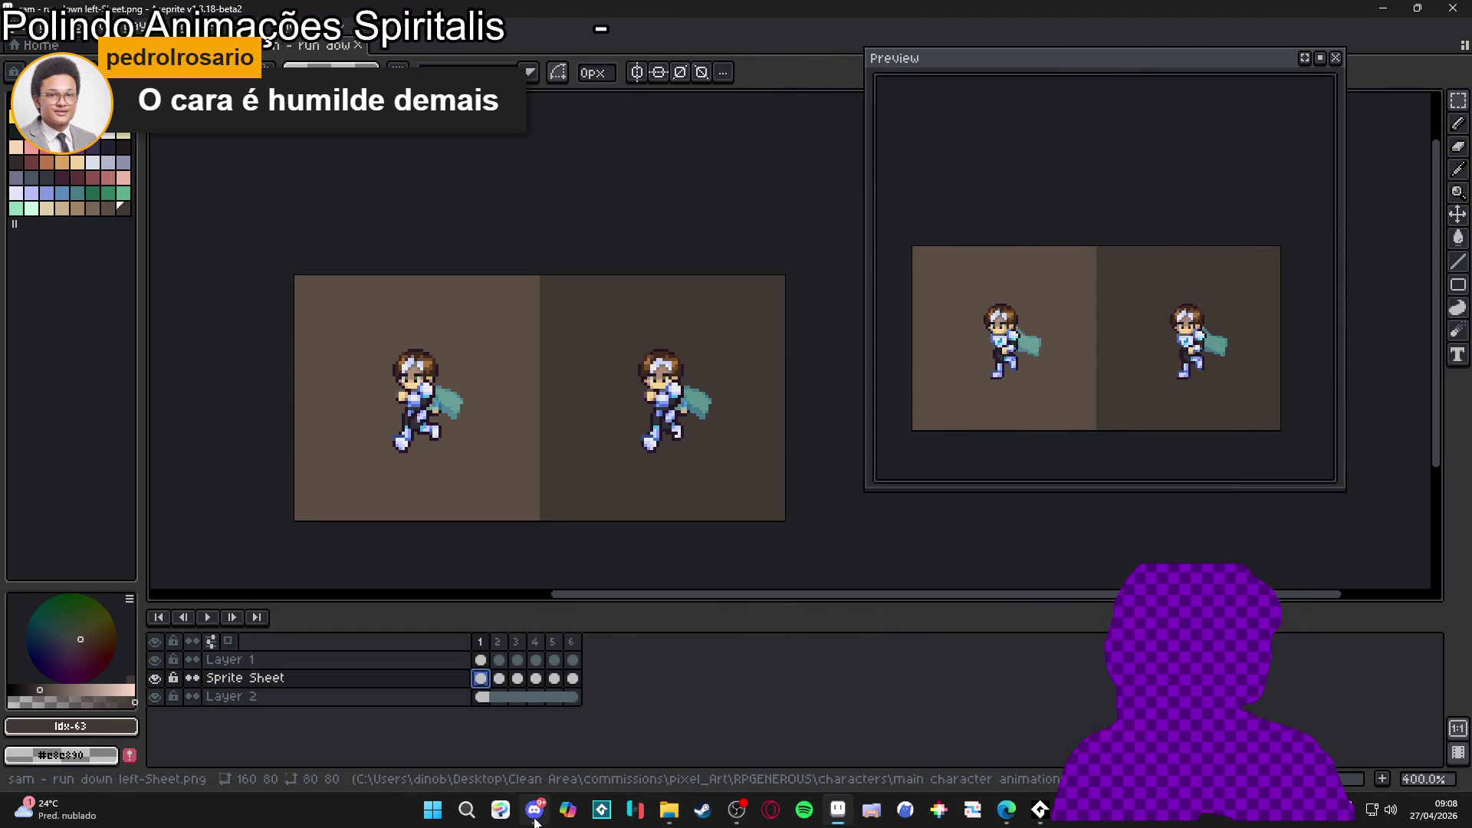
click(668, 810)
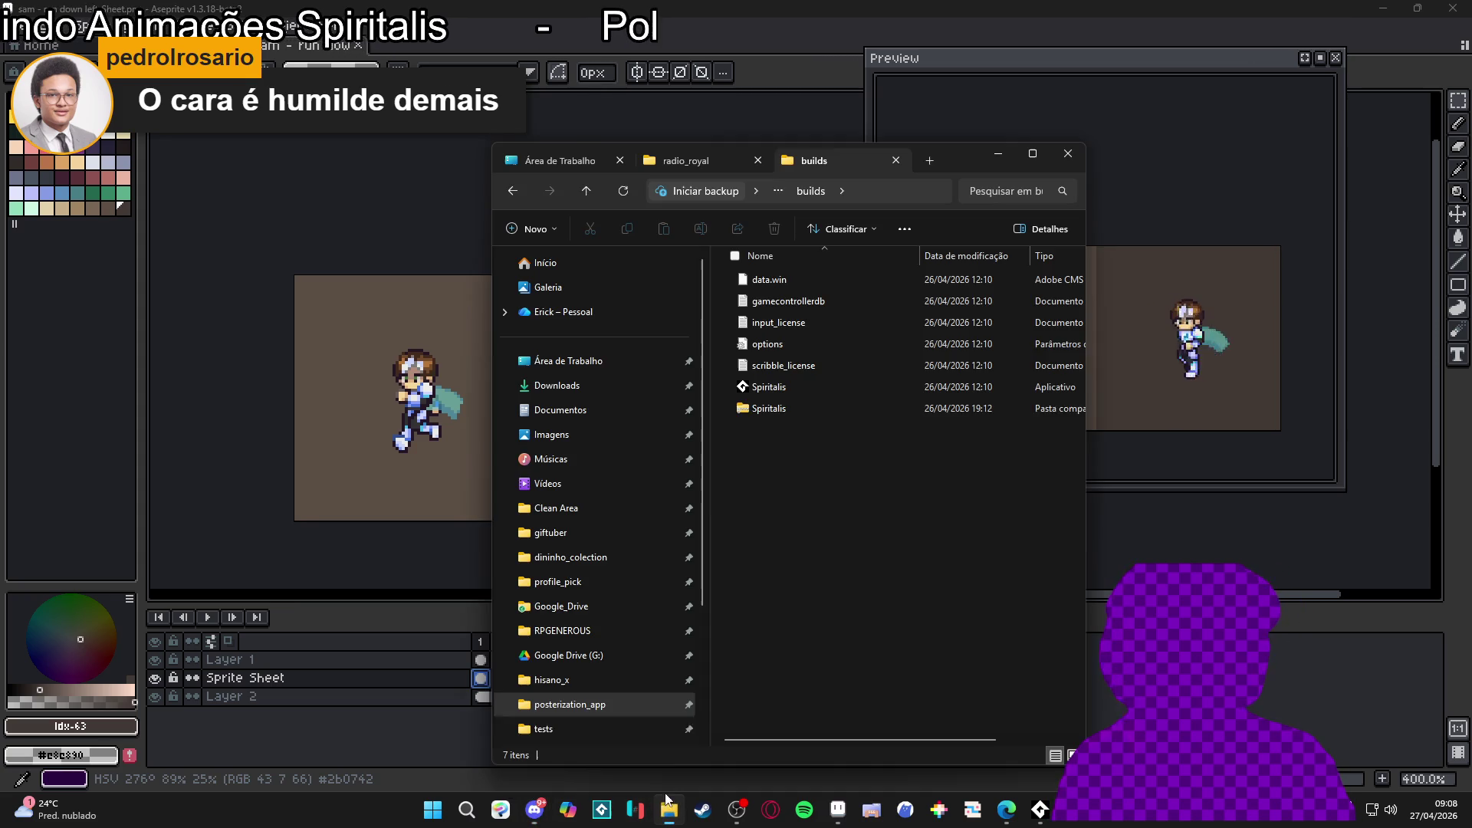
Step: Browse from the builds tab into RPGENEROUS > characters > Main Animation Deliveries > Main Characters > Sam
click(694, 164)
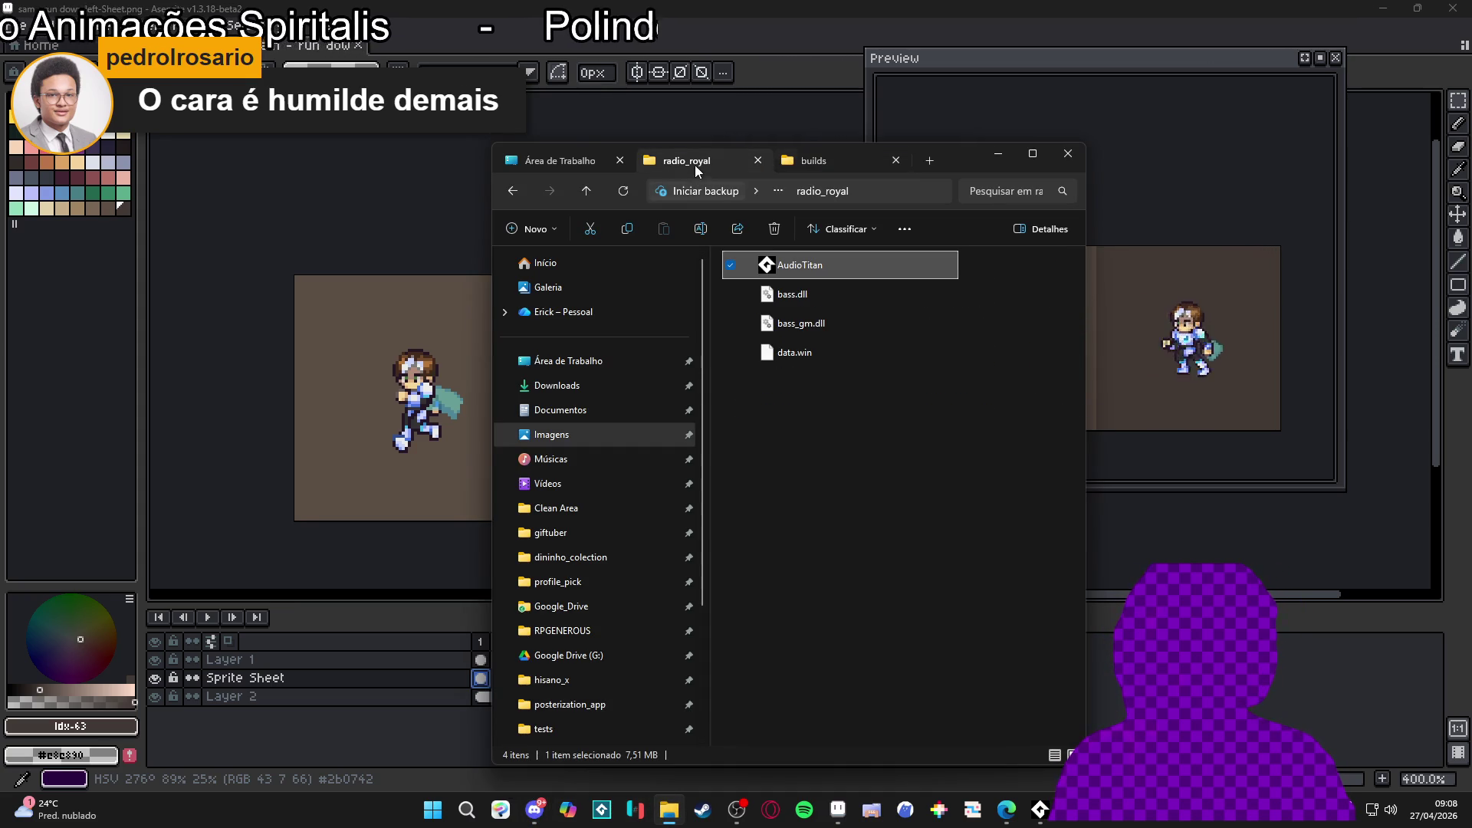
click(840, 165)
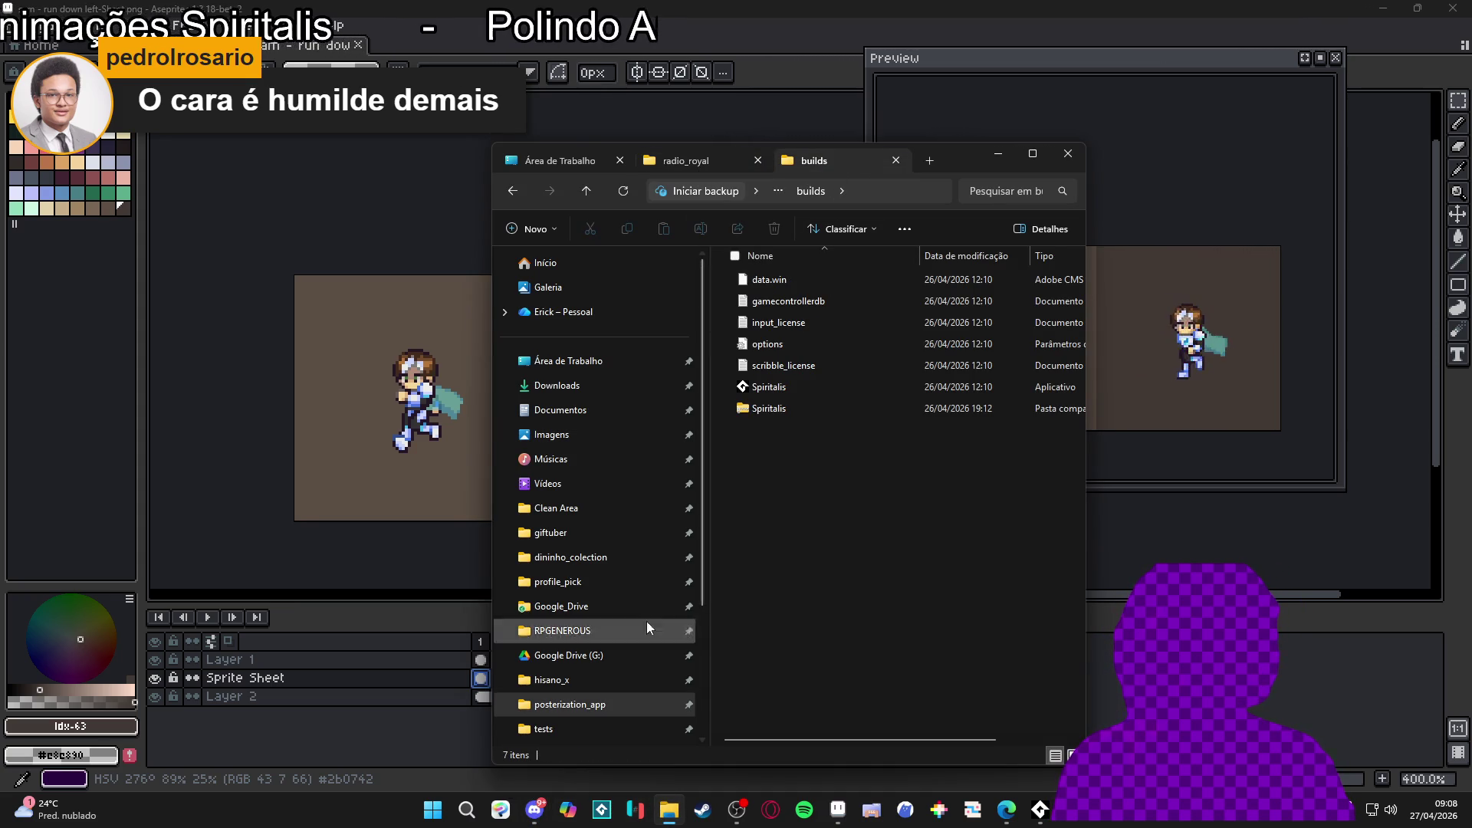
click(577, 630)
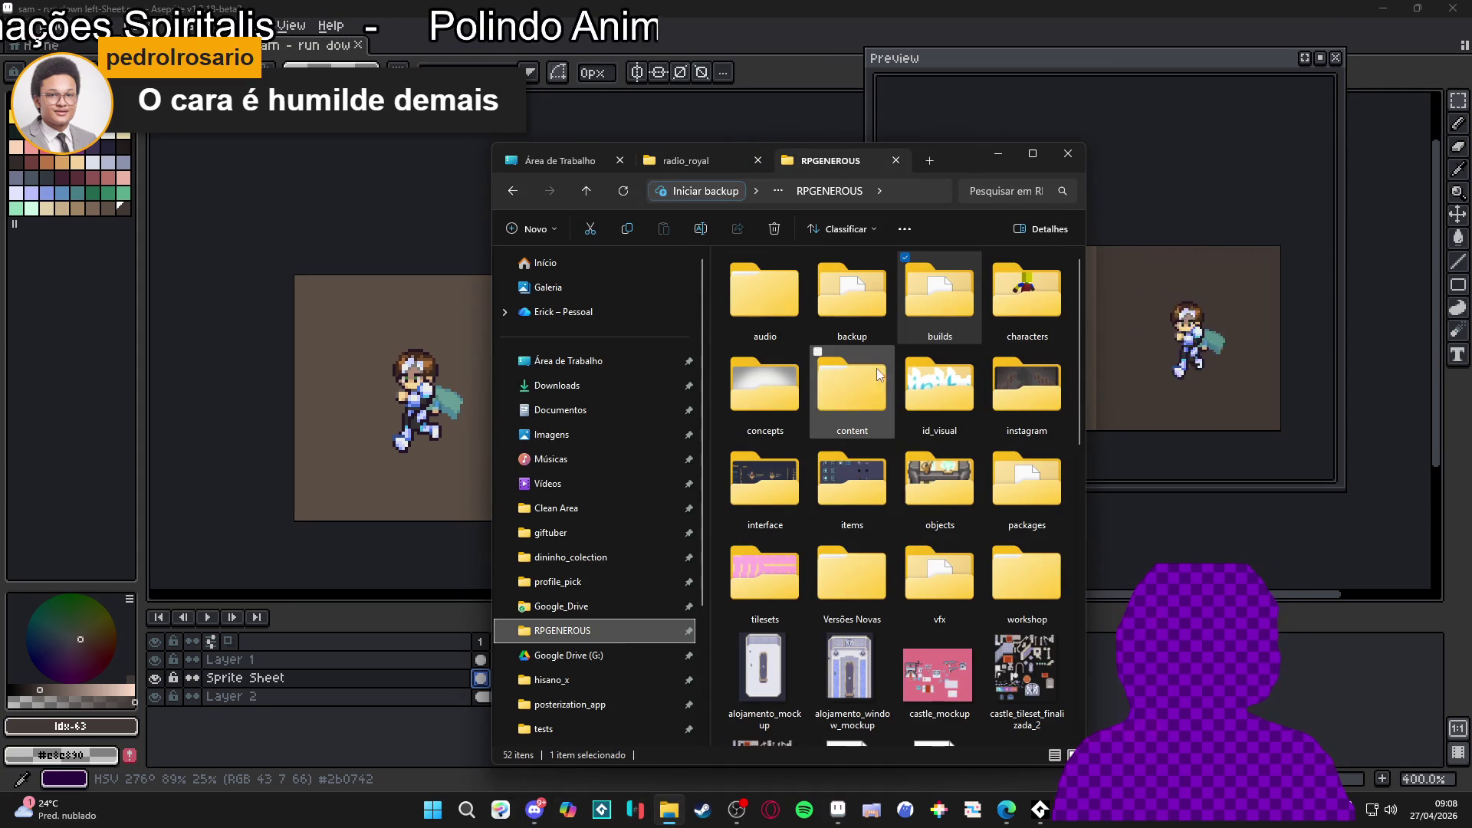
double_click(913, 587)
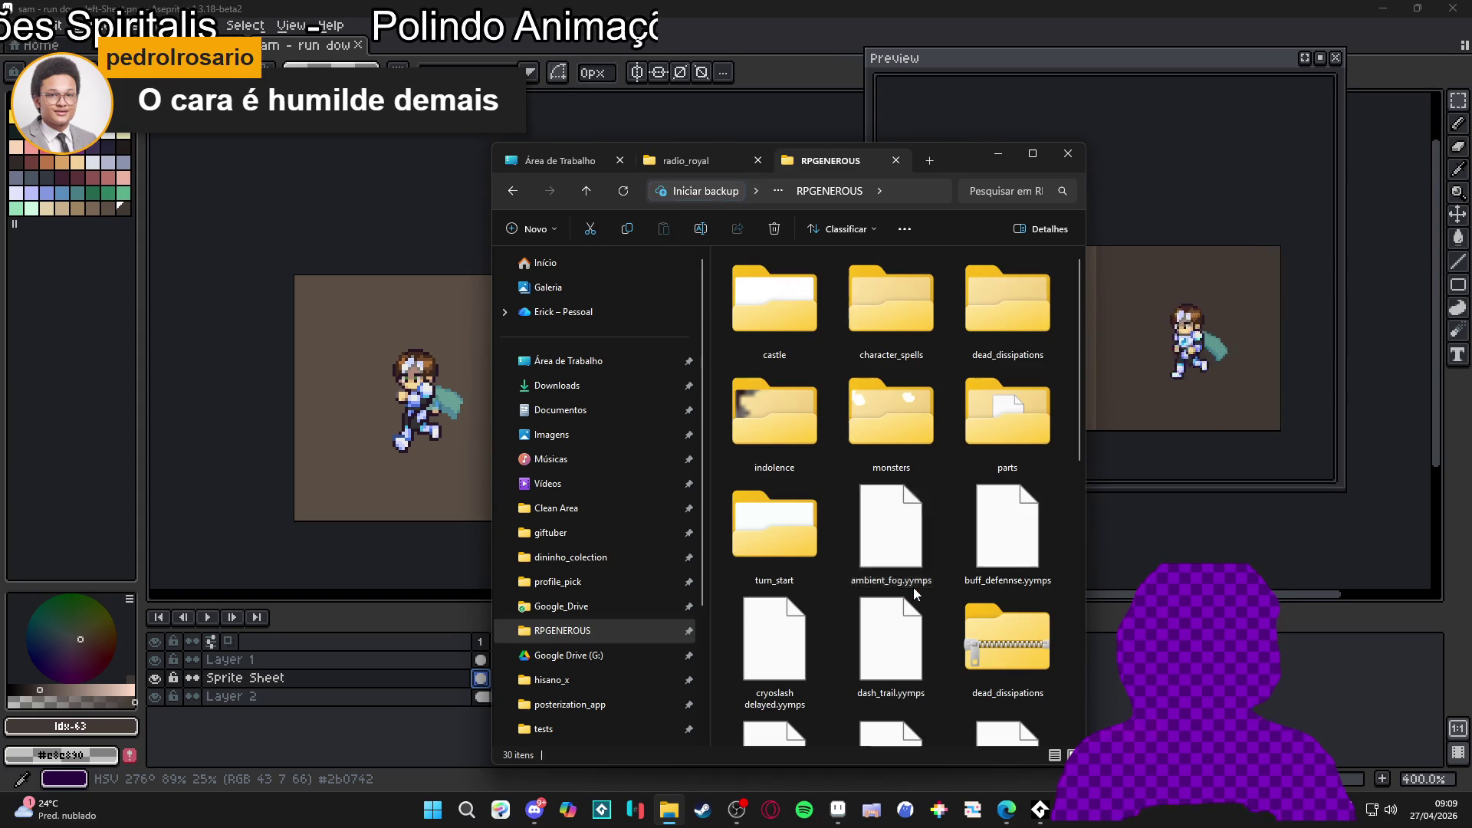
click(512, 191)
double_click(997, 322)
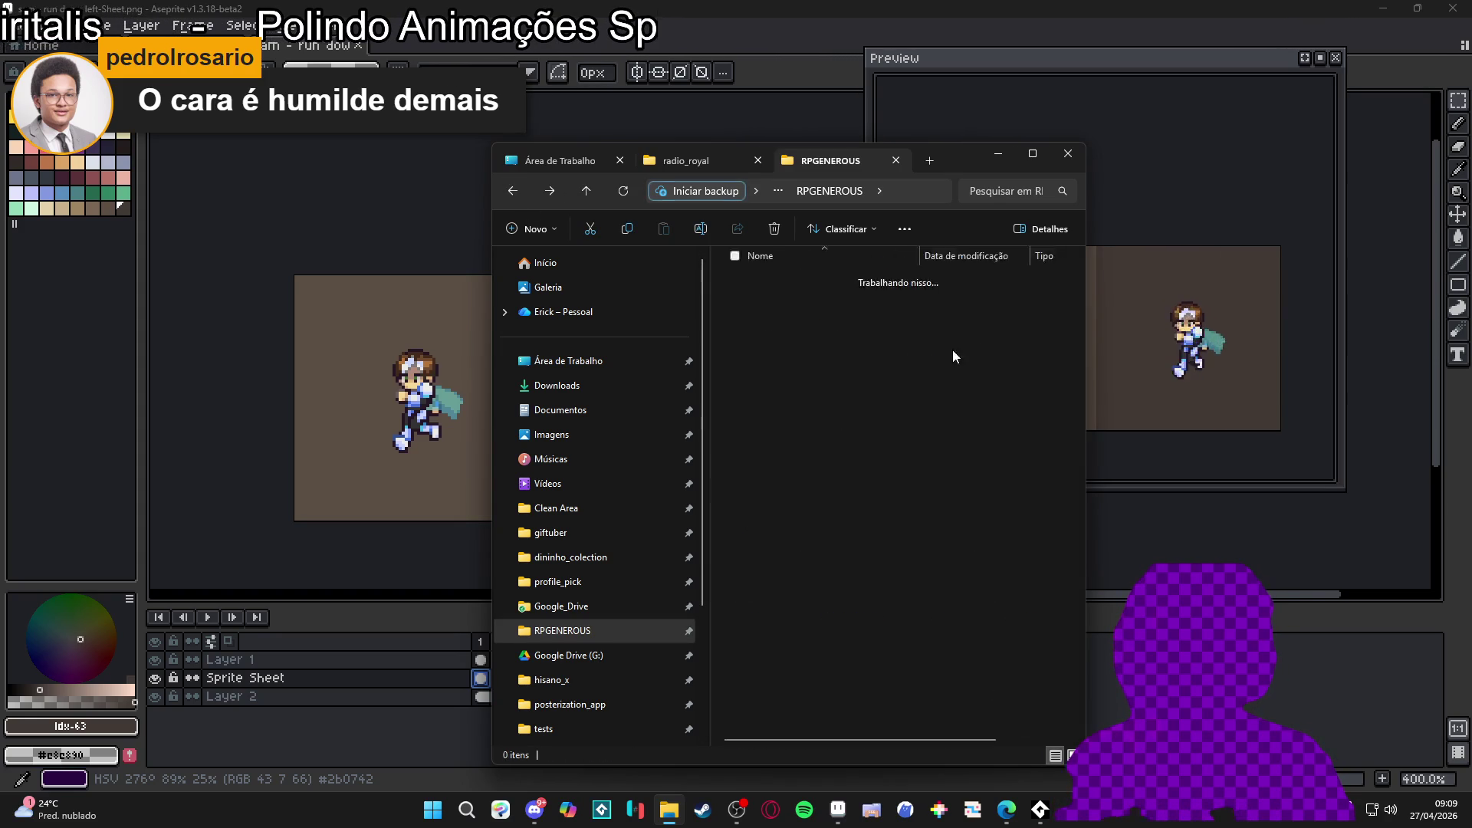
double_click(1024, 316)
double_click(744, 277)
double_click(785, 284)
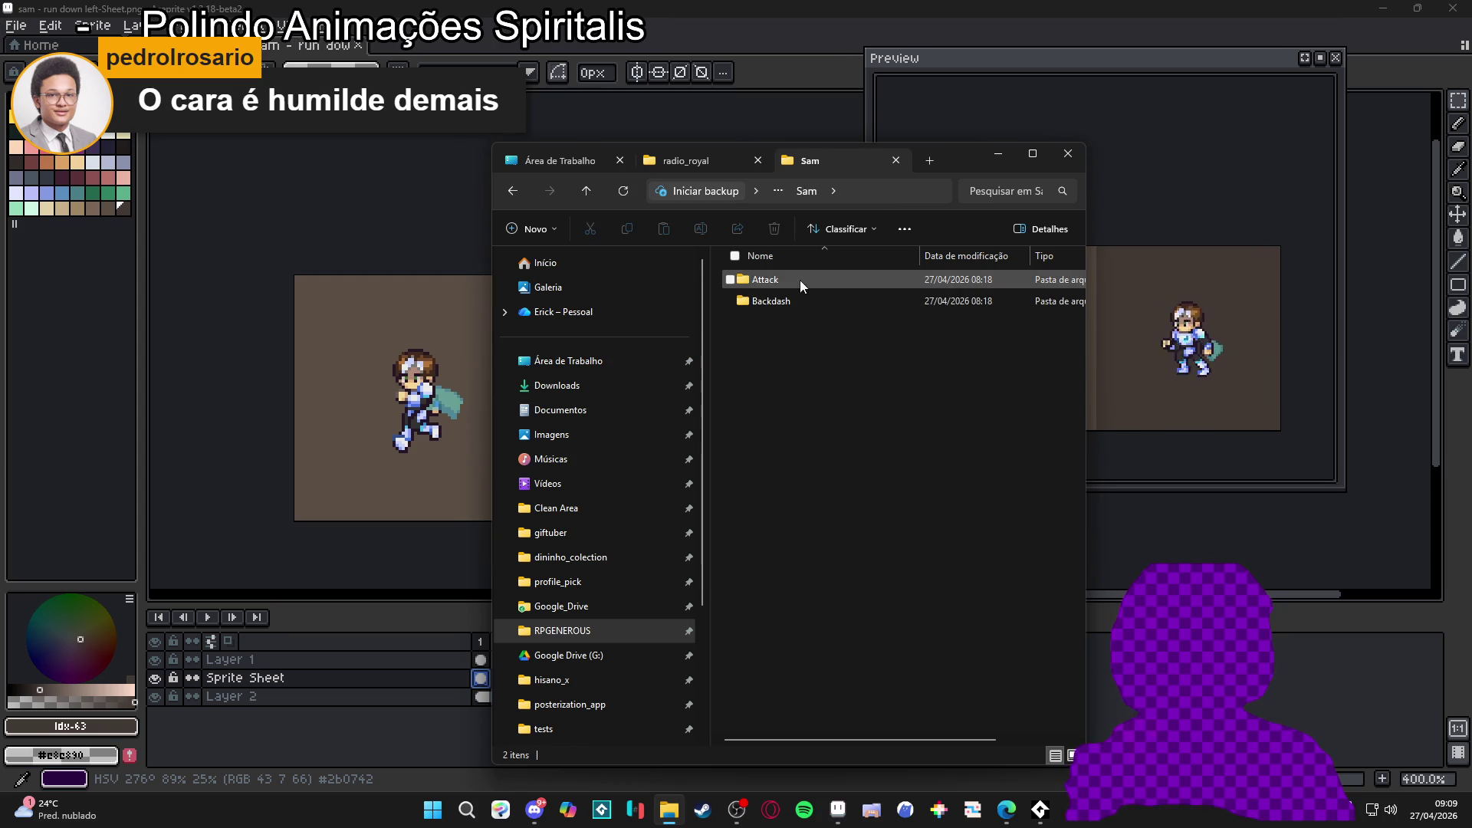
Step: Go back up, re-enter Sam's Run folder, select ram_run_remake, and close Explorer
click(513, 191)
click(513, 191)
click(513, 191)
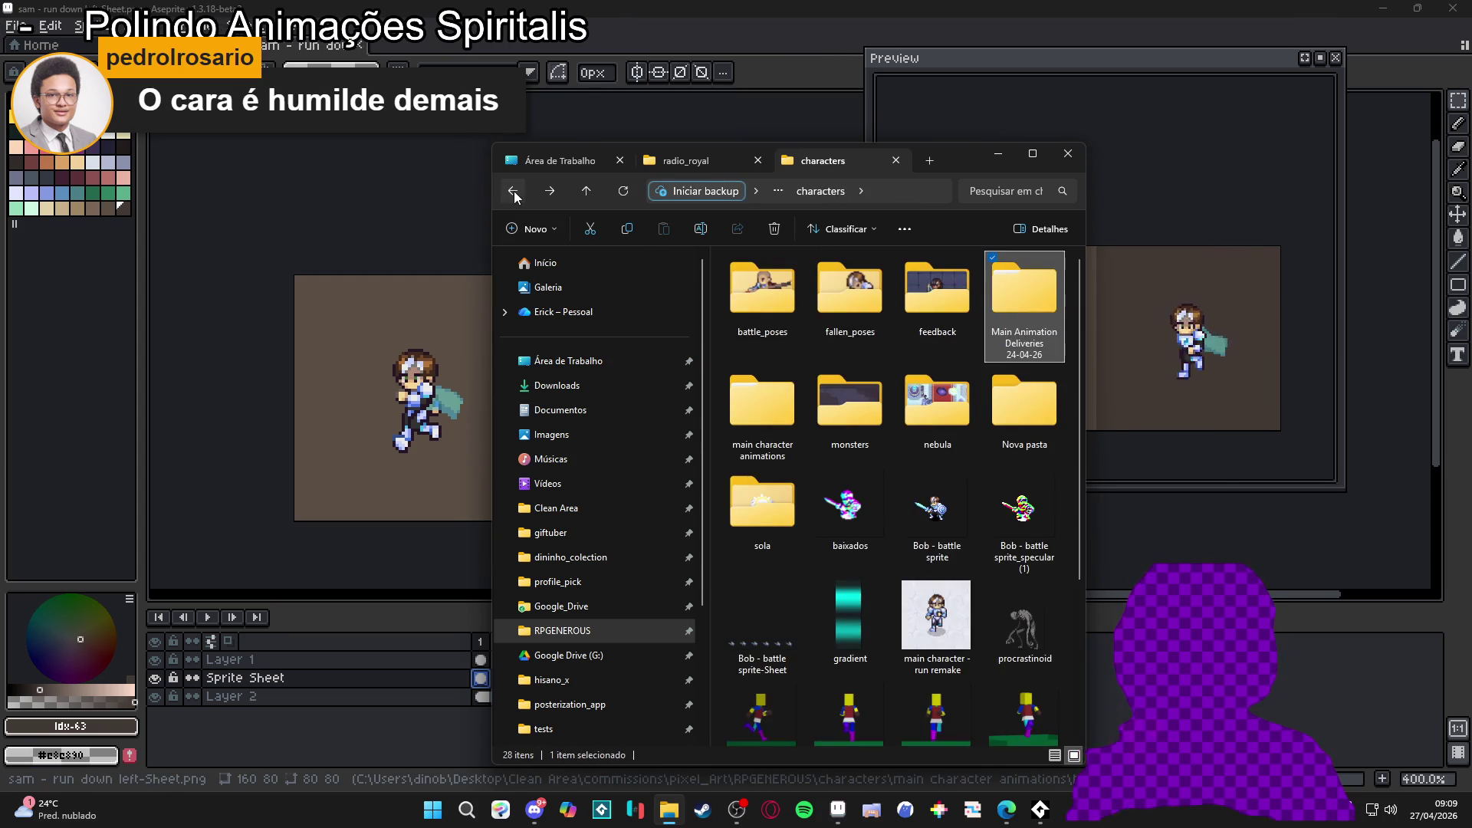
key(alt+Right)
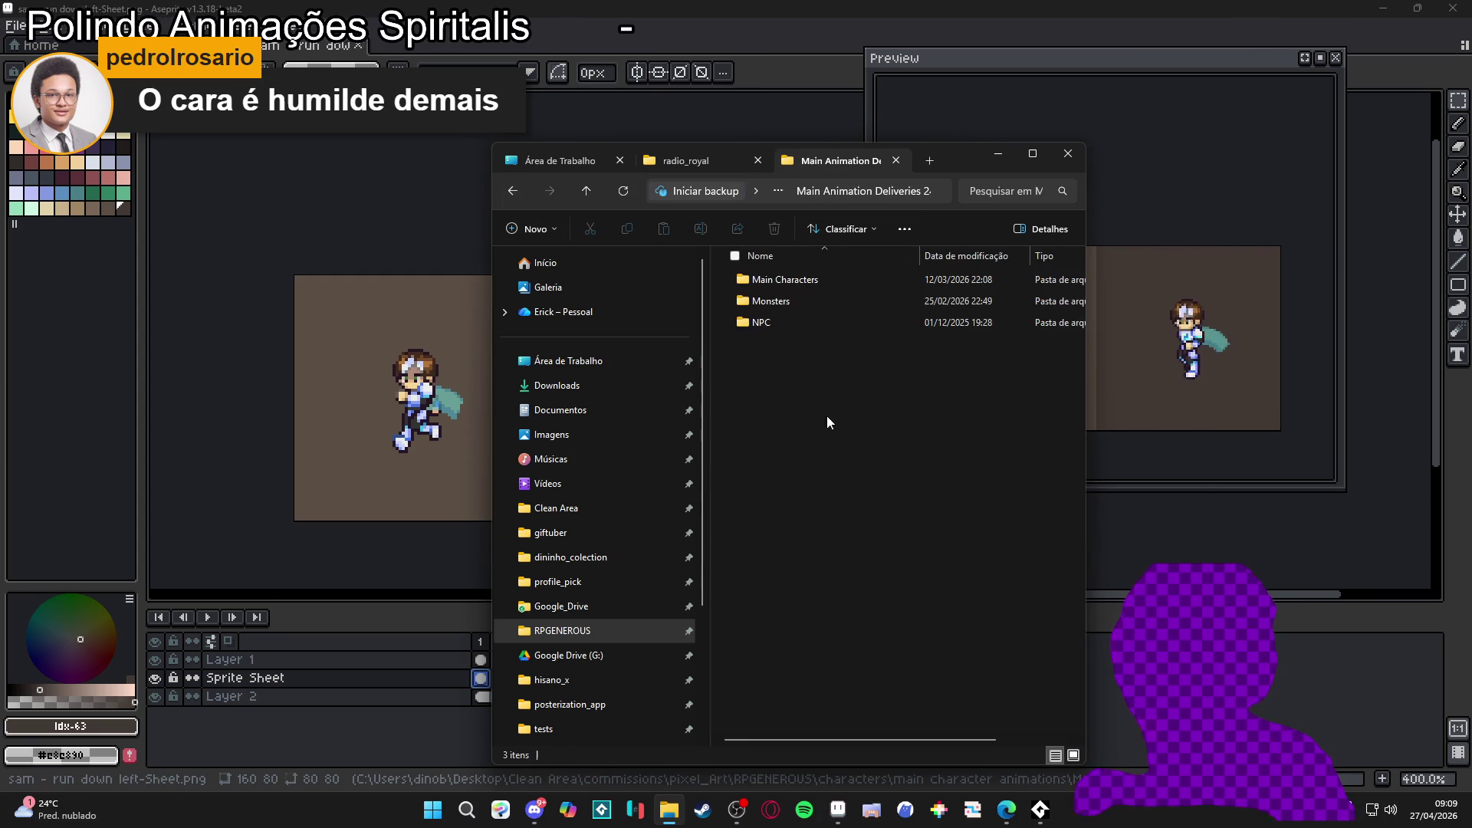
double_click(803, 281)
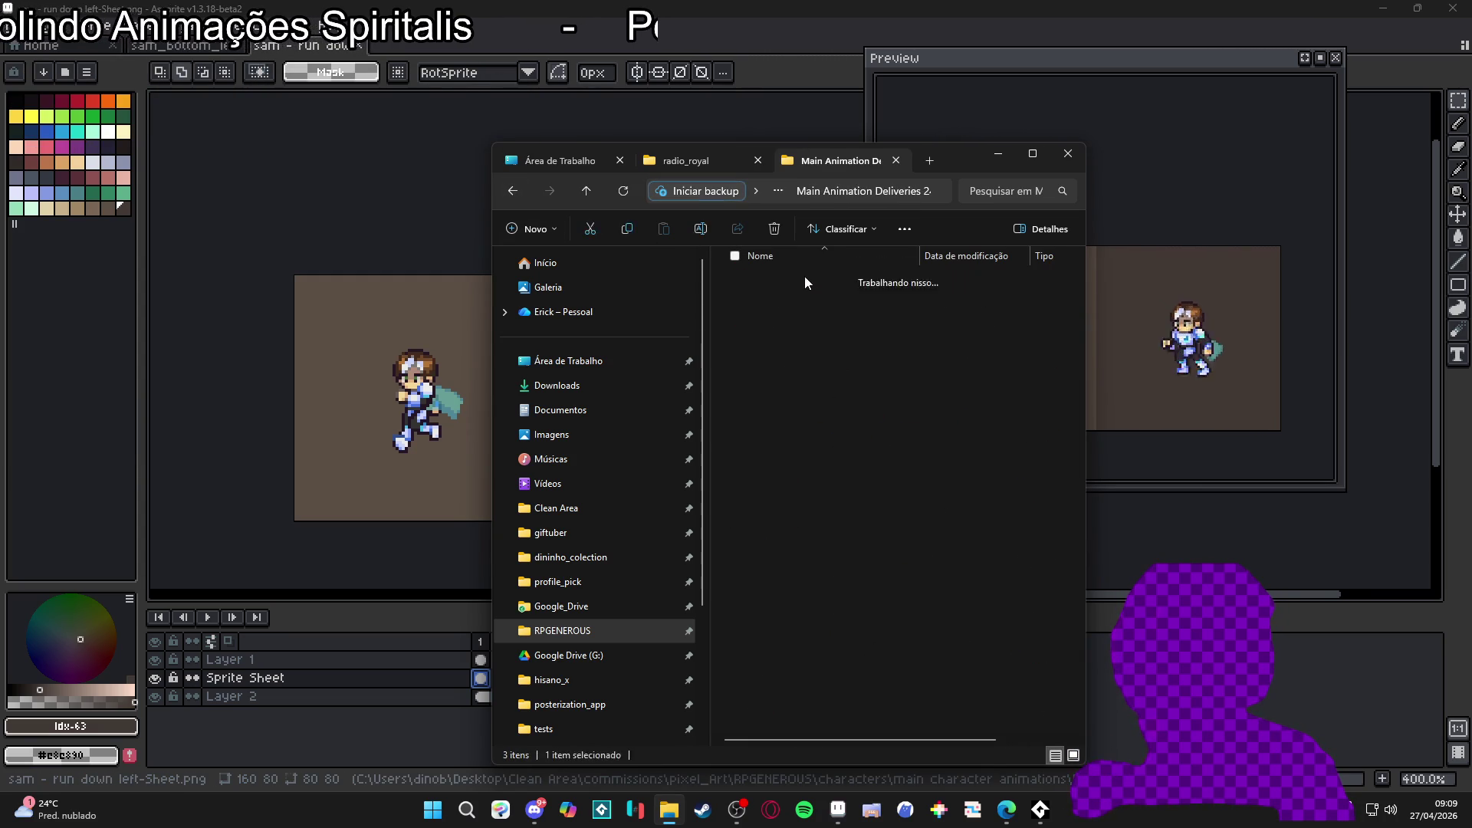
double_click(805, 279)
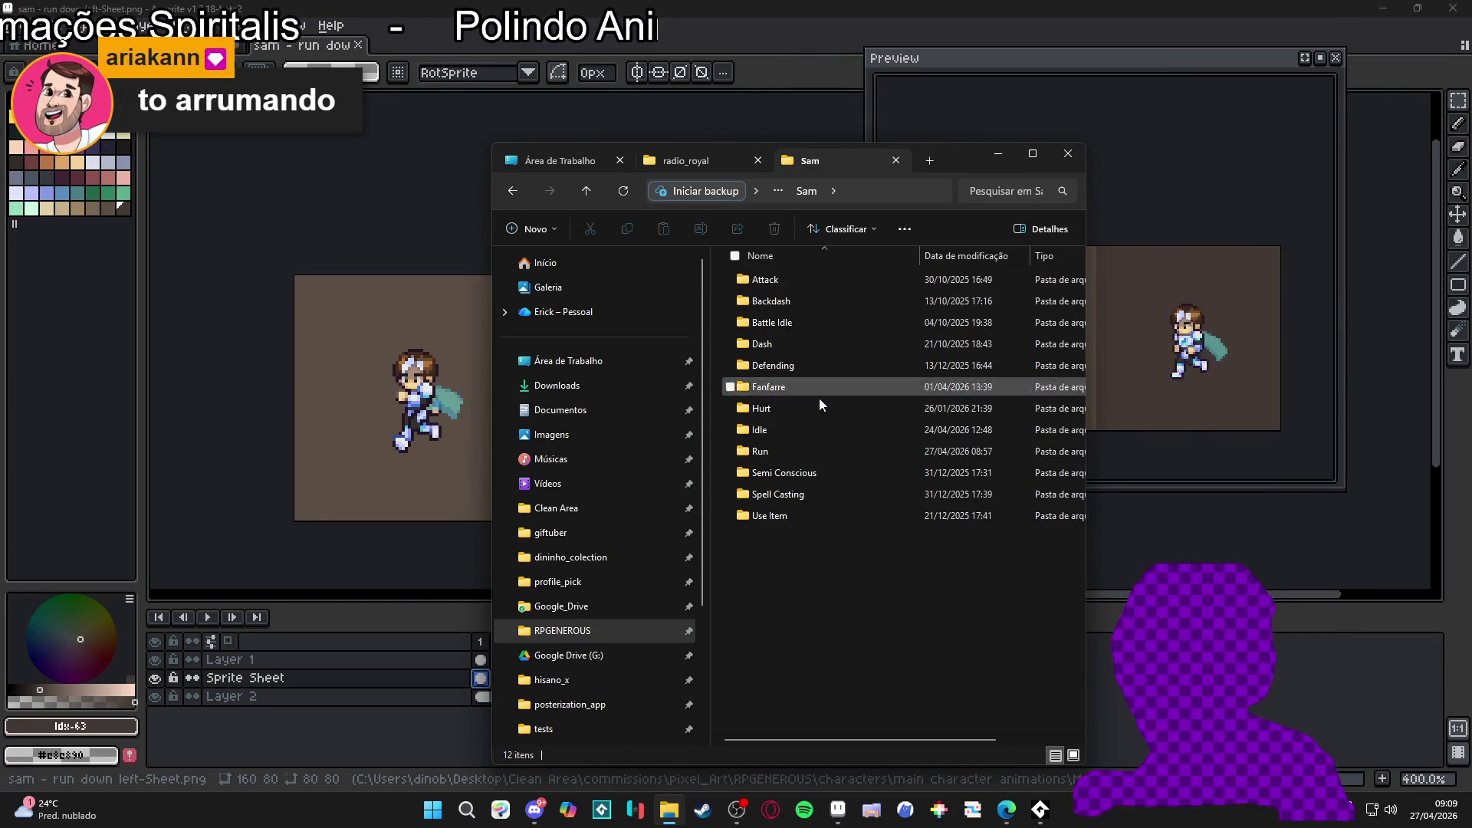
double_click(853, 452)
click(761, 307)
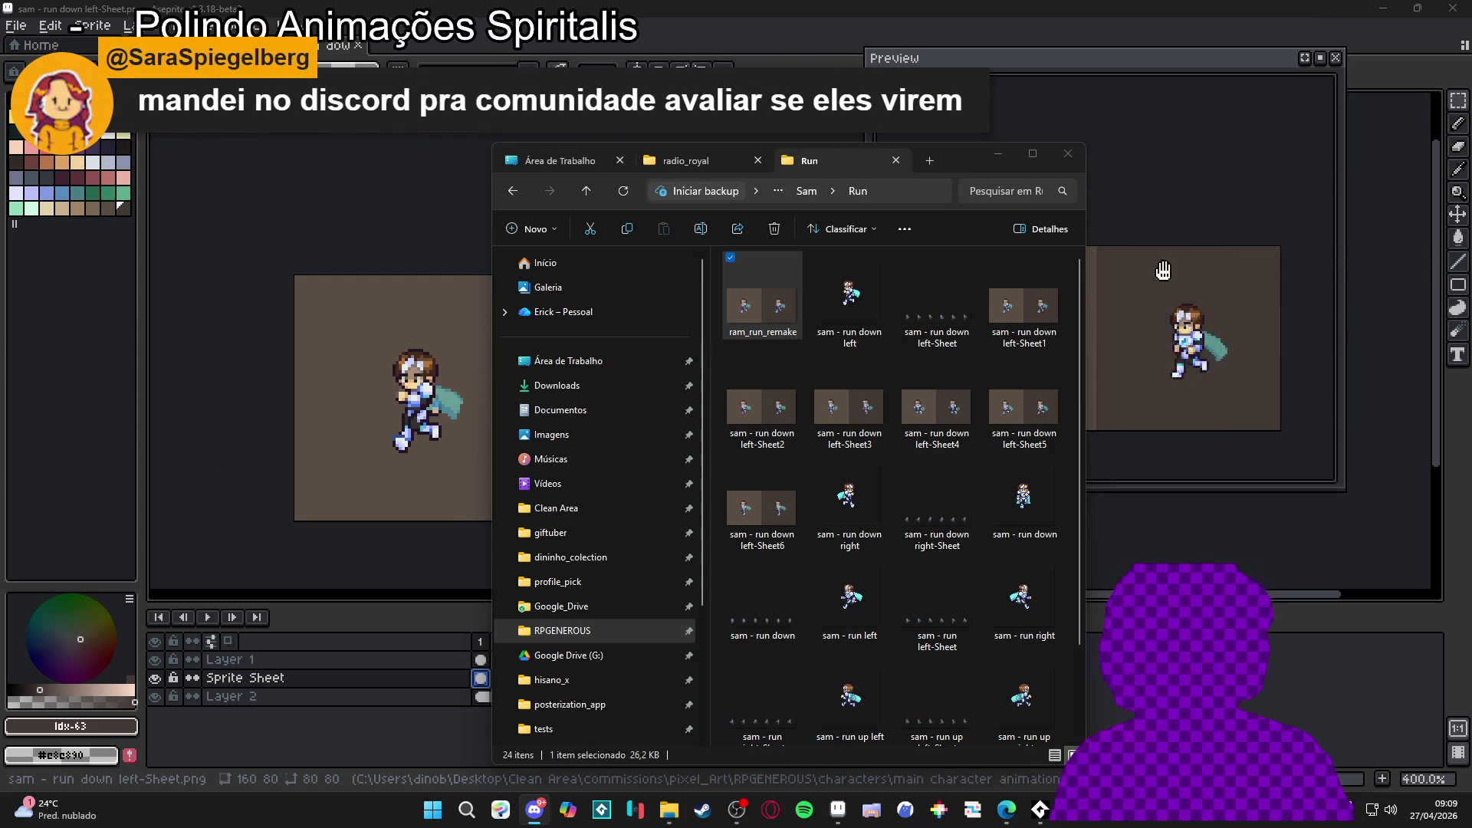
click(1067, 153)
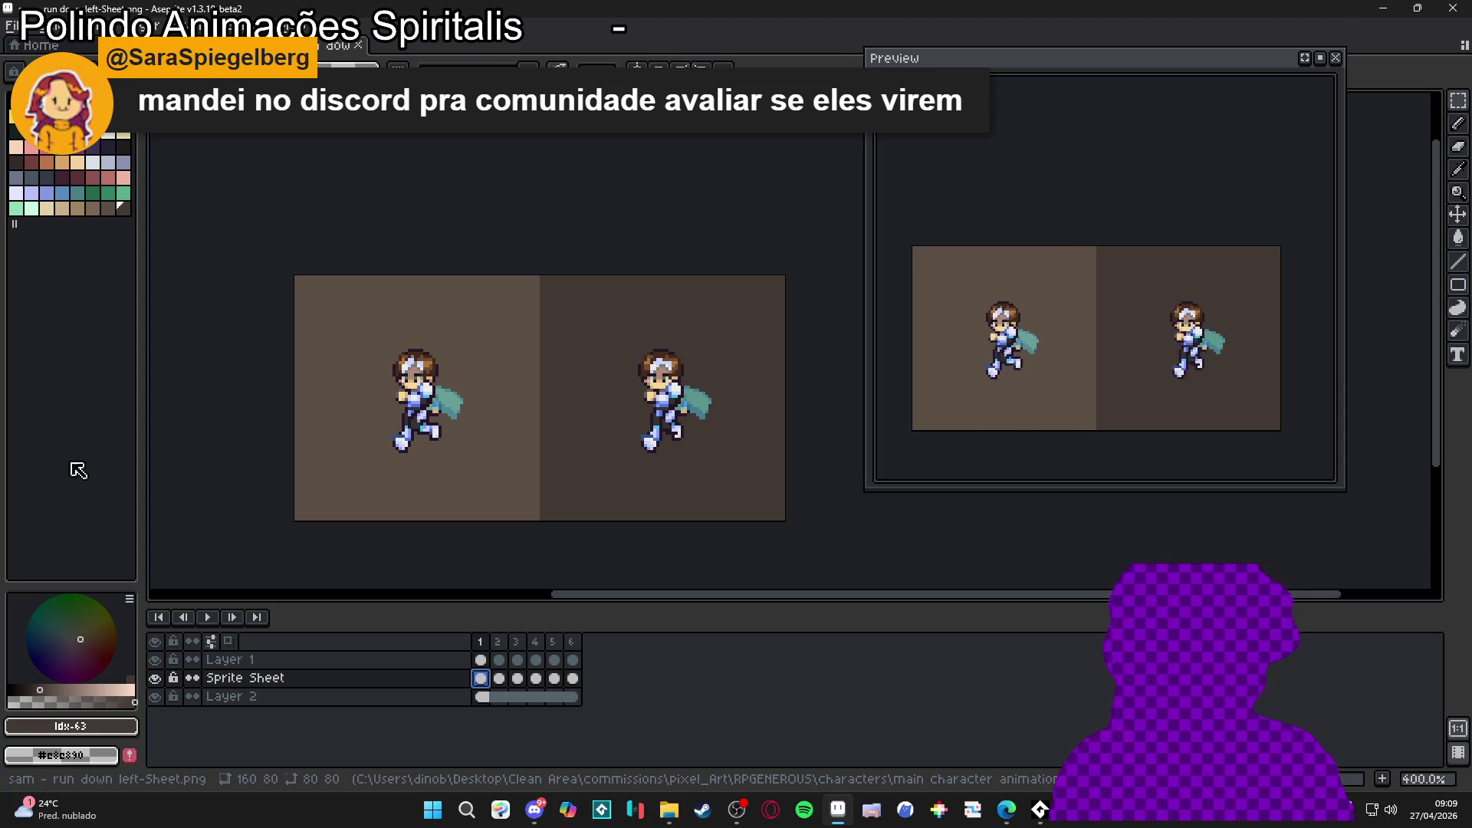
Step: Scroll and pan the Aseprite canvas to recentre the sprite sheet
scroll(567, 383, up, 1)
scroll(598, 460, down, 1)
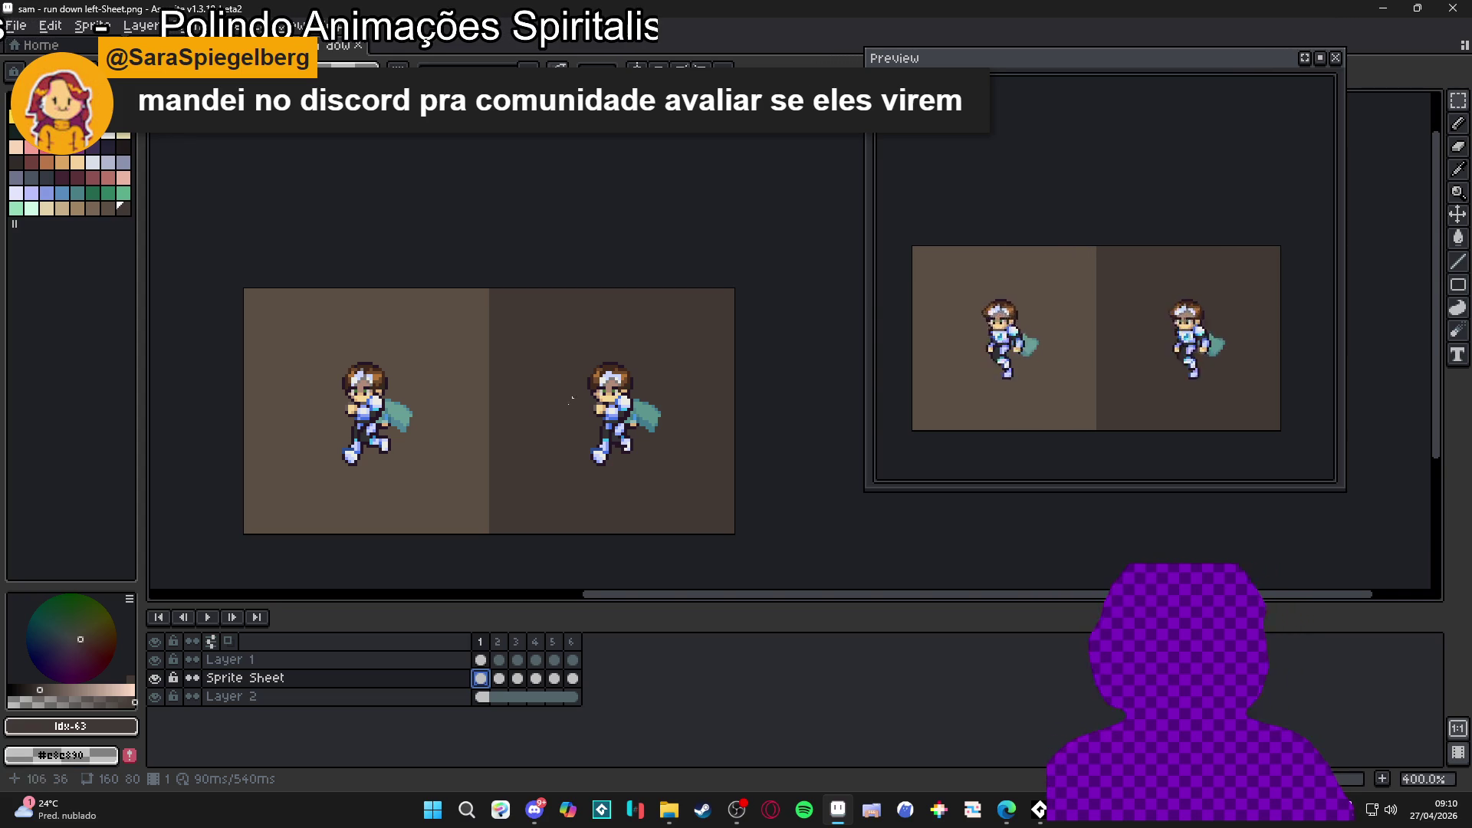
scroll(555, 457, down, 1)
drag(452, 508, 483, 529)
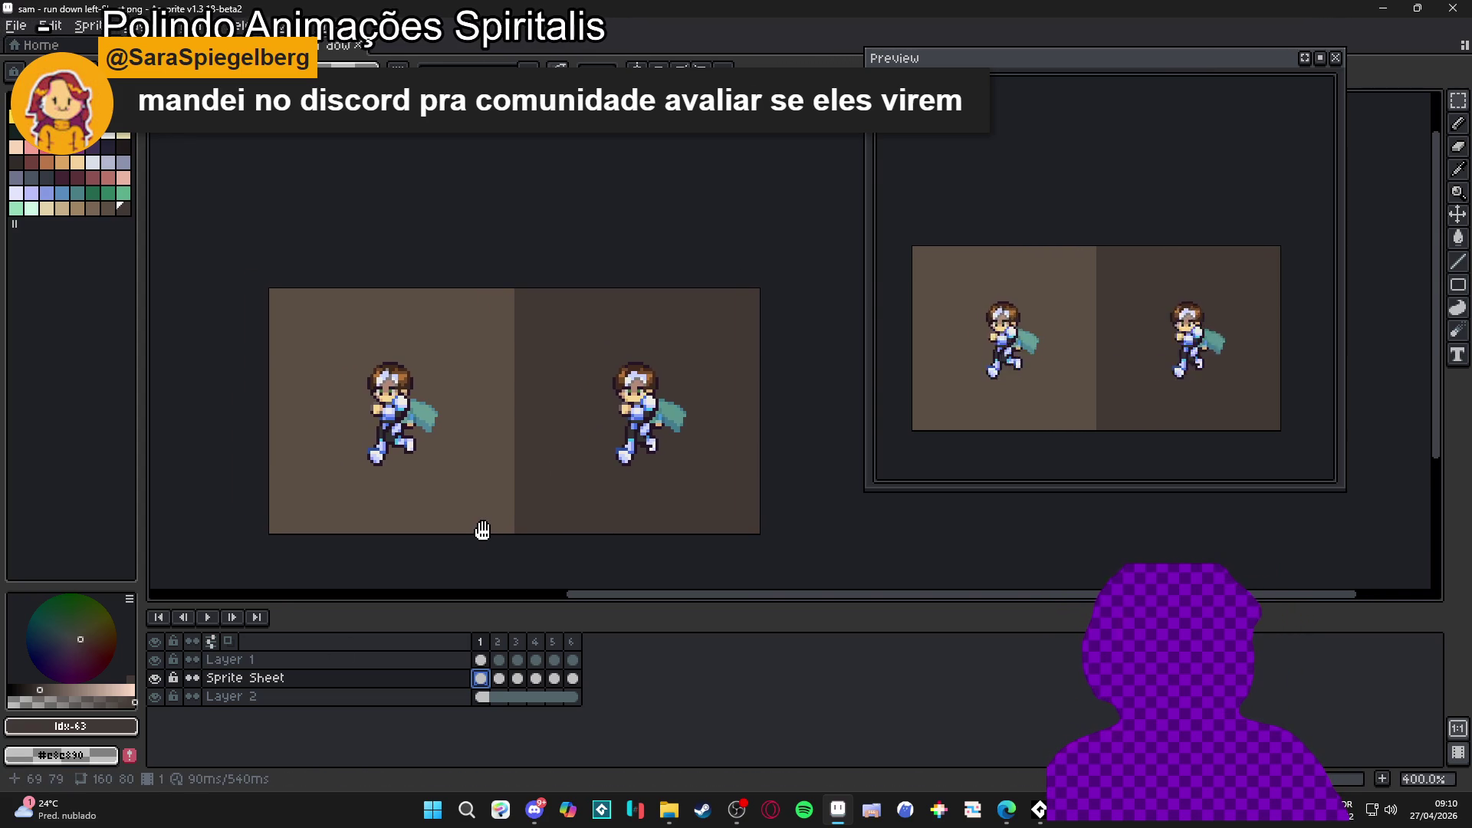
drag(586, 481, 595, 493)
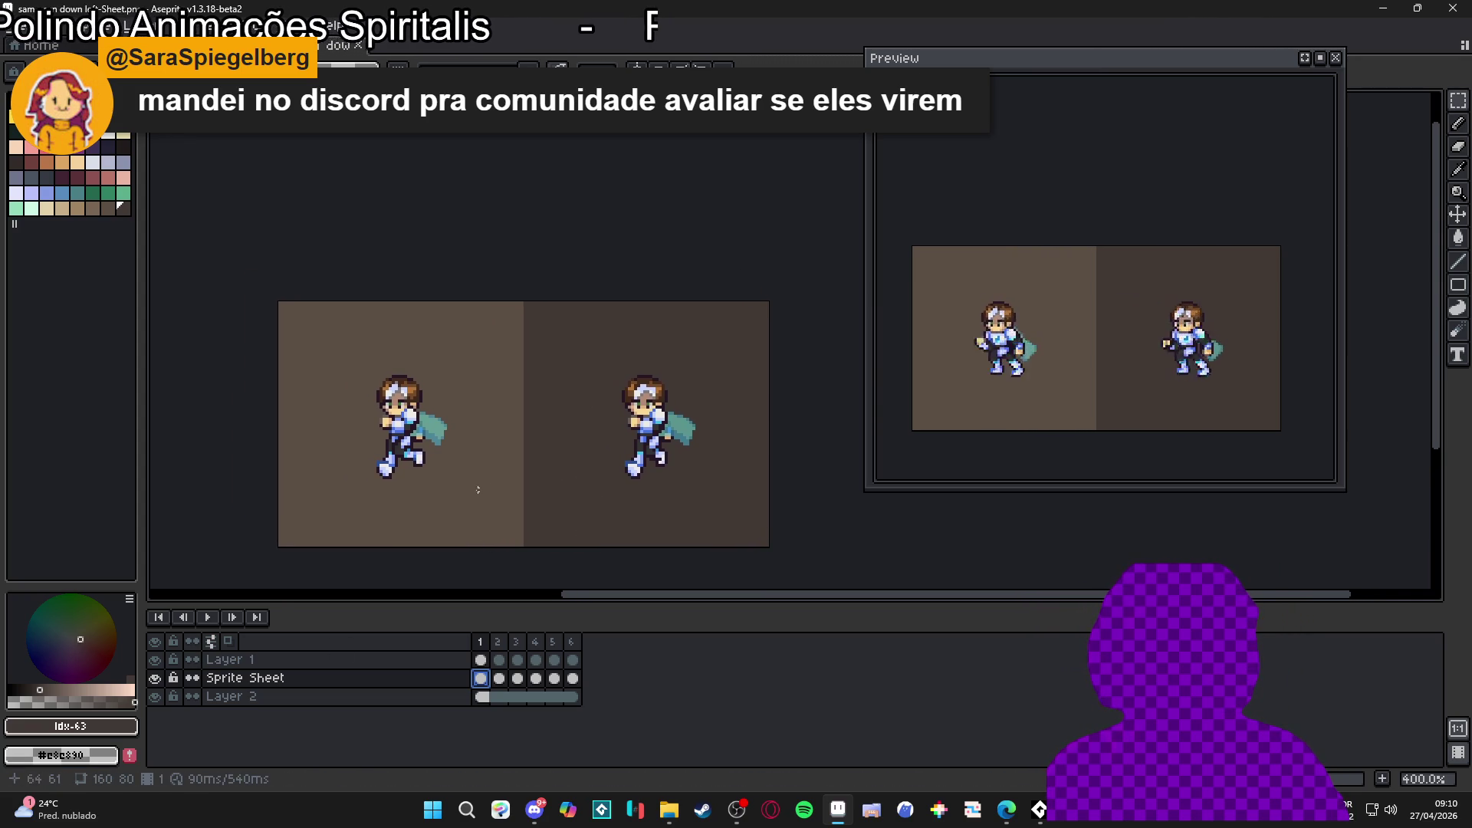
drag(463, 437, 470, 441)
Step: Bring the File Explorer Run folder window up over Aseprite
key(ctrl+Tab)
key(ctrl+shift+Tab)
click(657, 818)
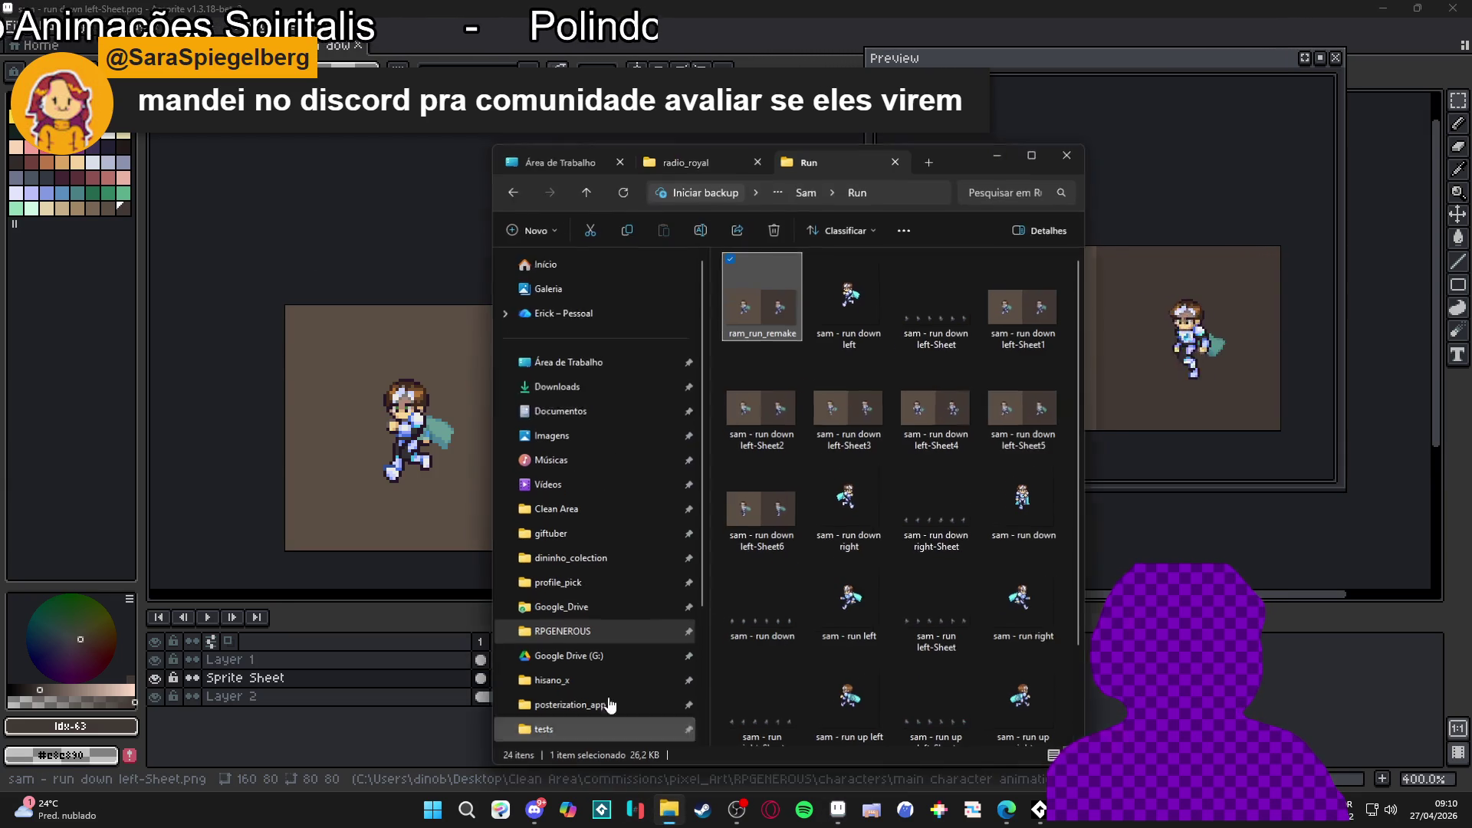
Step: Maximize the Run folder window to see all 24 run files, then return to Aseprite
double_click(934, 169)
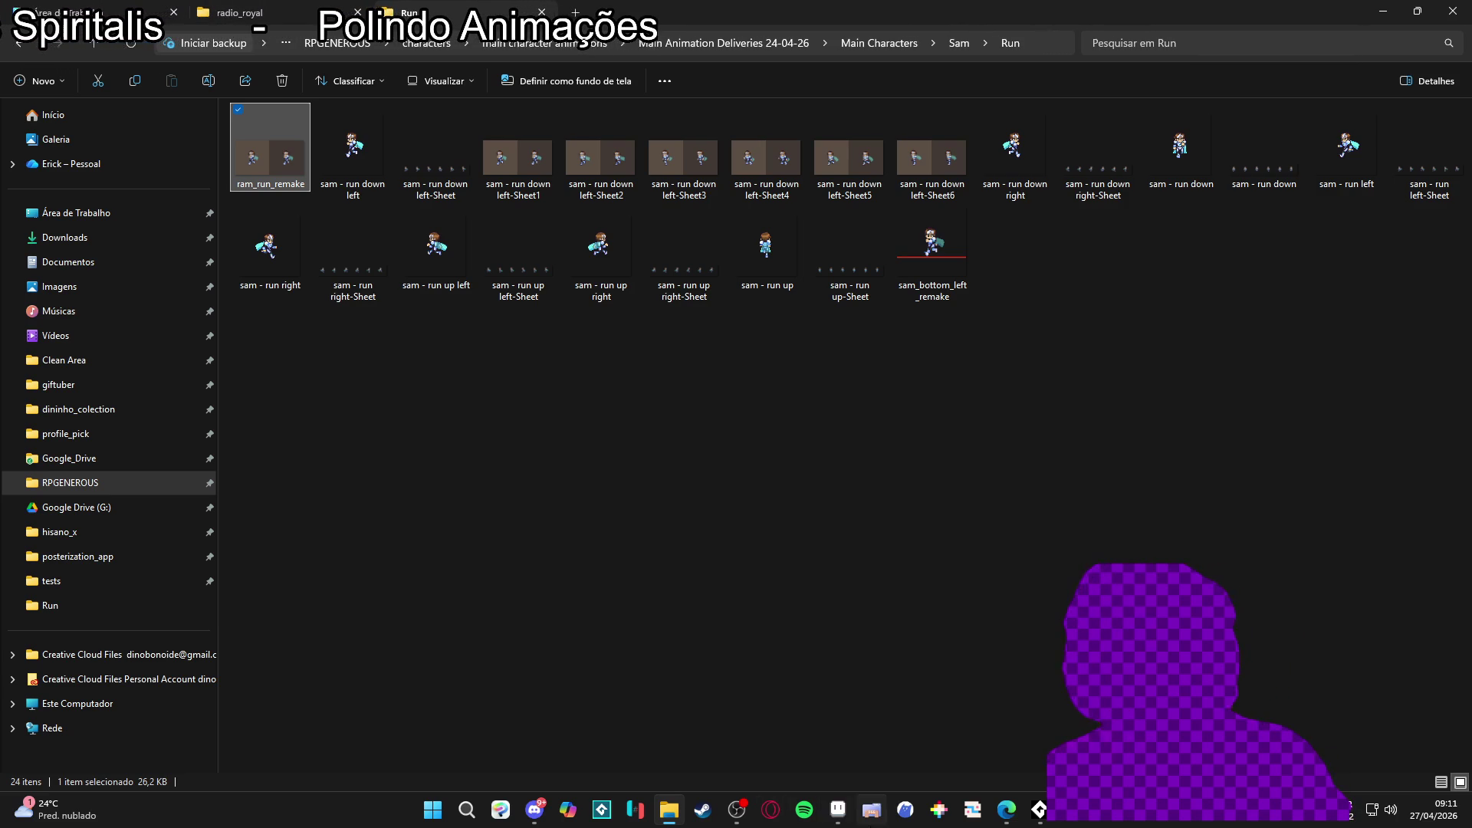
click(838, 809)
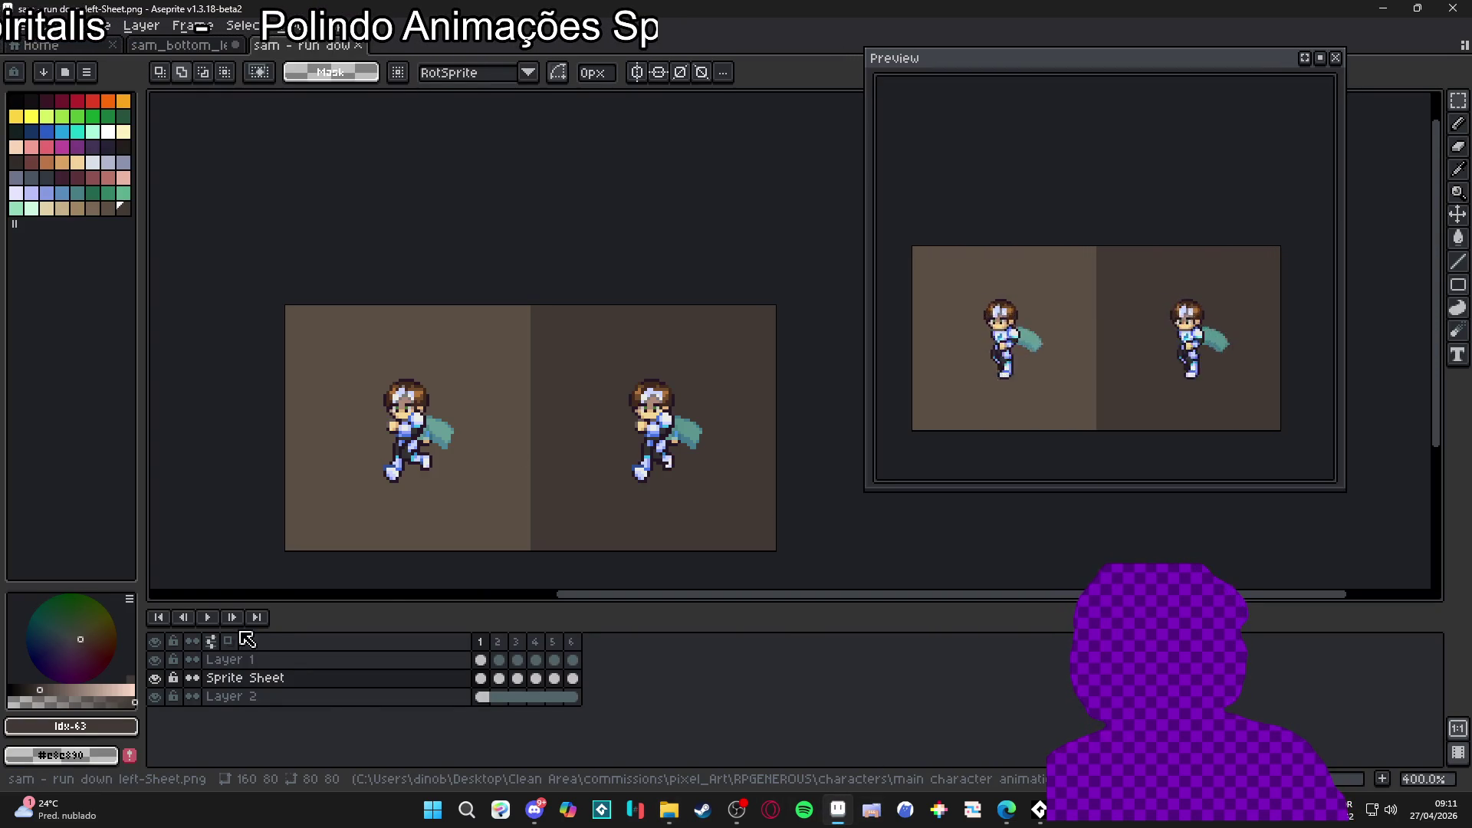
Step: Start playback of the run-down-left animation from the timeline
click(207, 617)
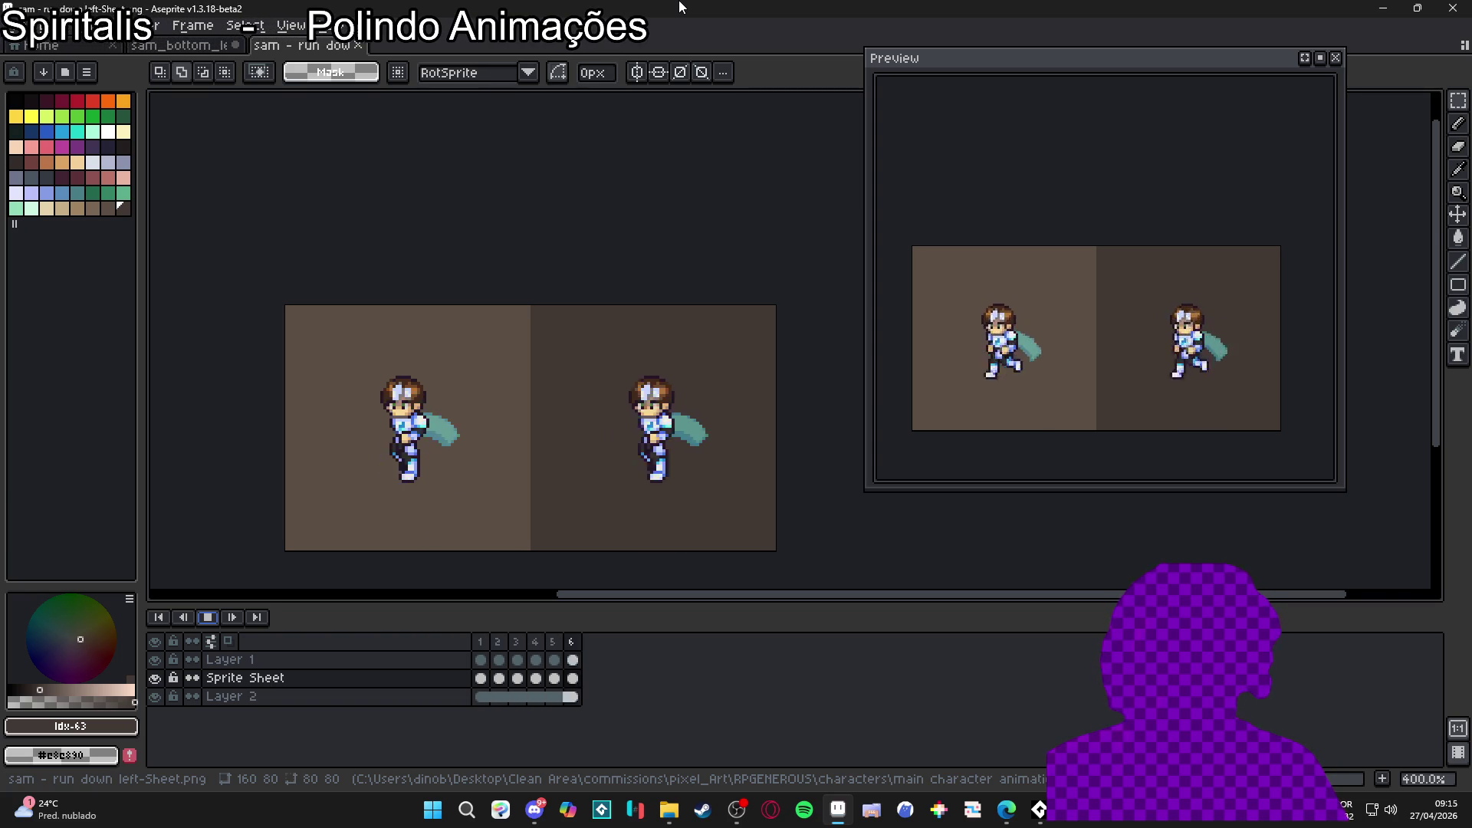
Step: Step the animation back to frame 5
key(Left)
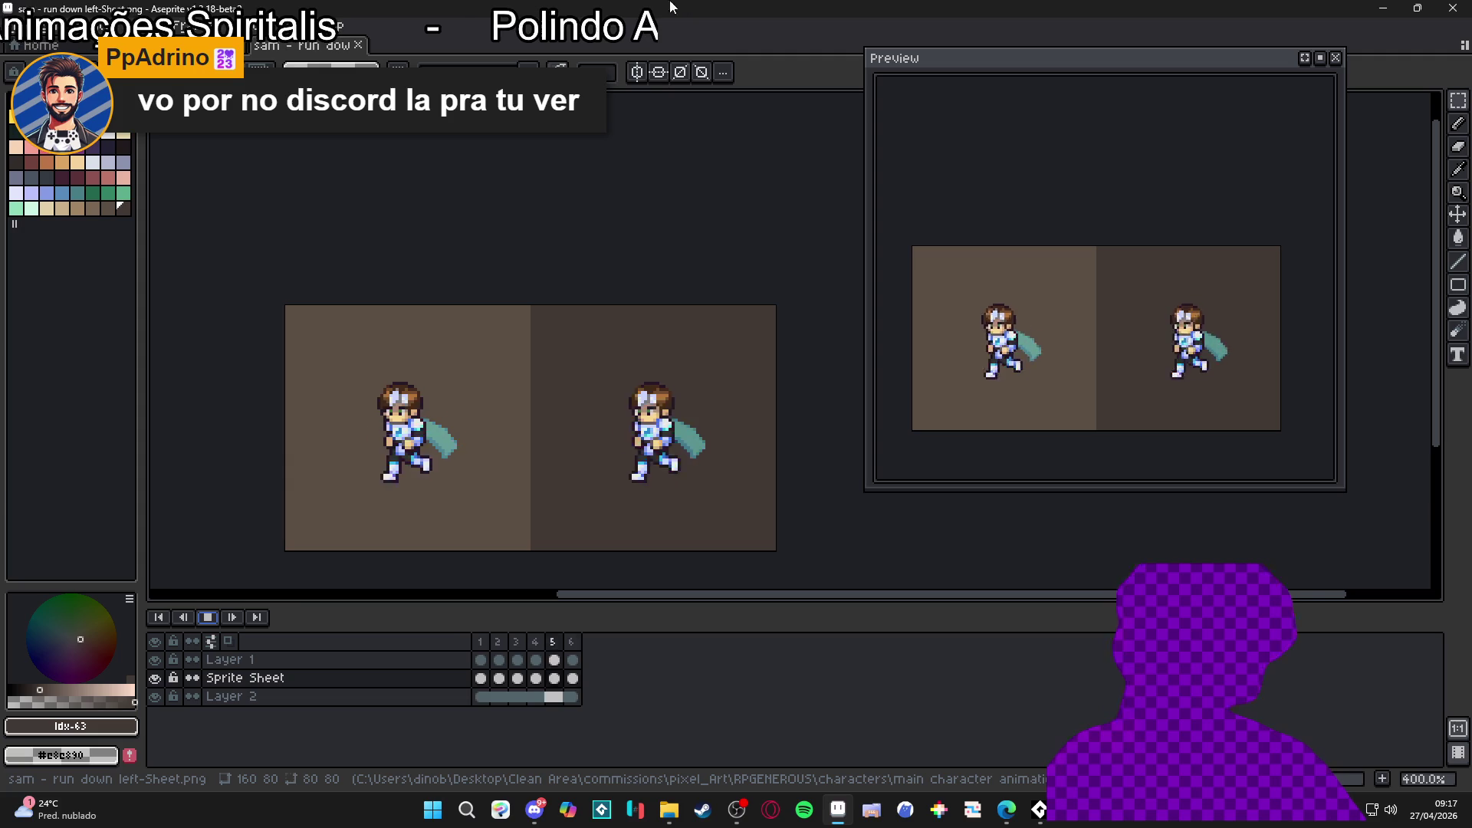
Step: Pan the comparison canvas sideways, then switch over to the Discord window
drag(608, 332, 706, 320)
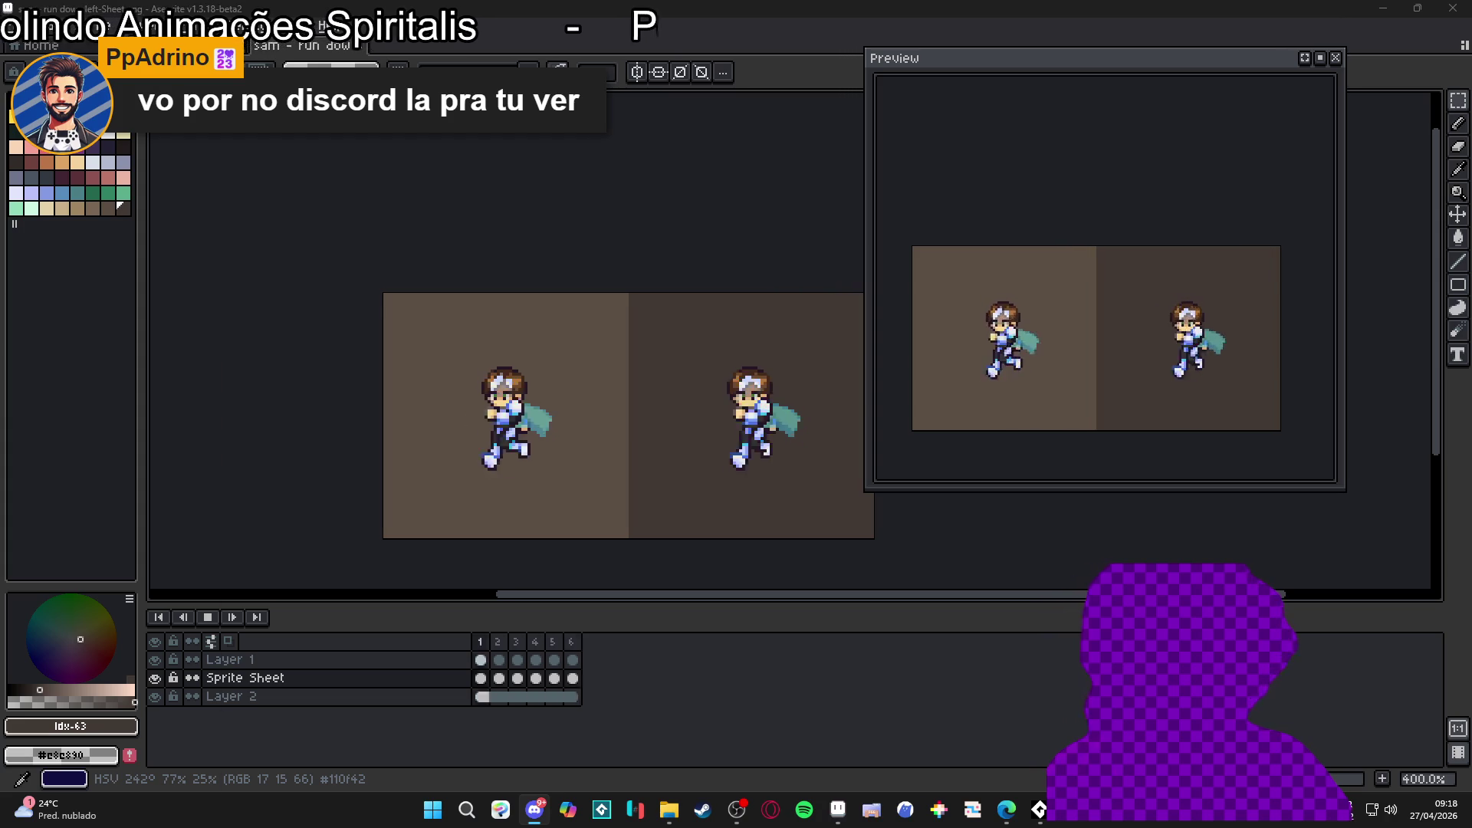
key(alt+Tab)
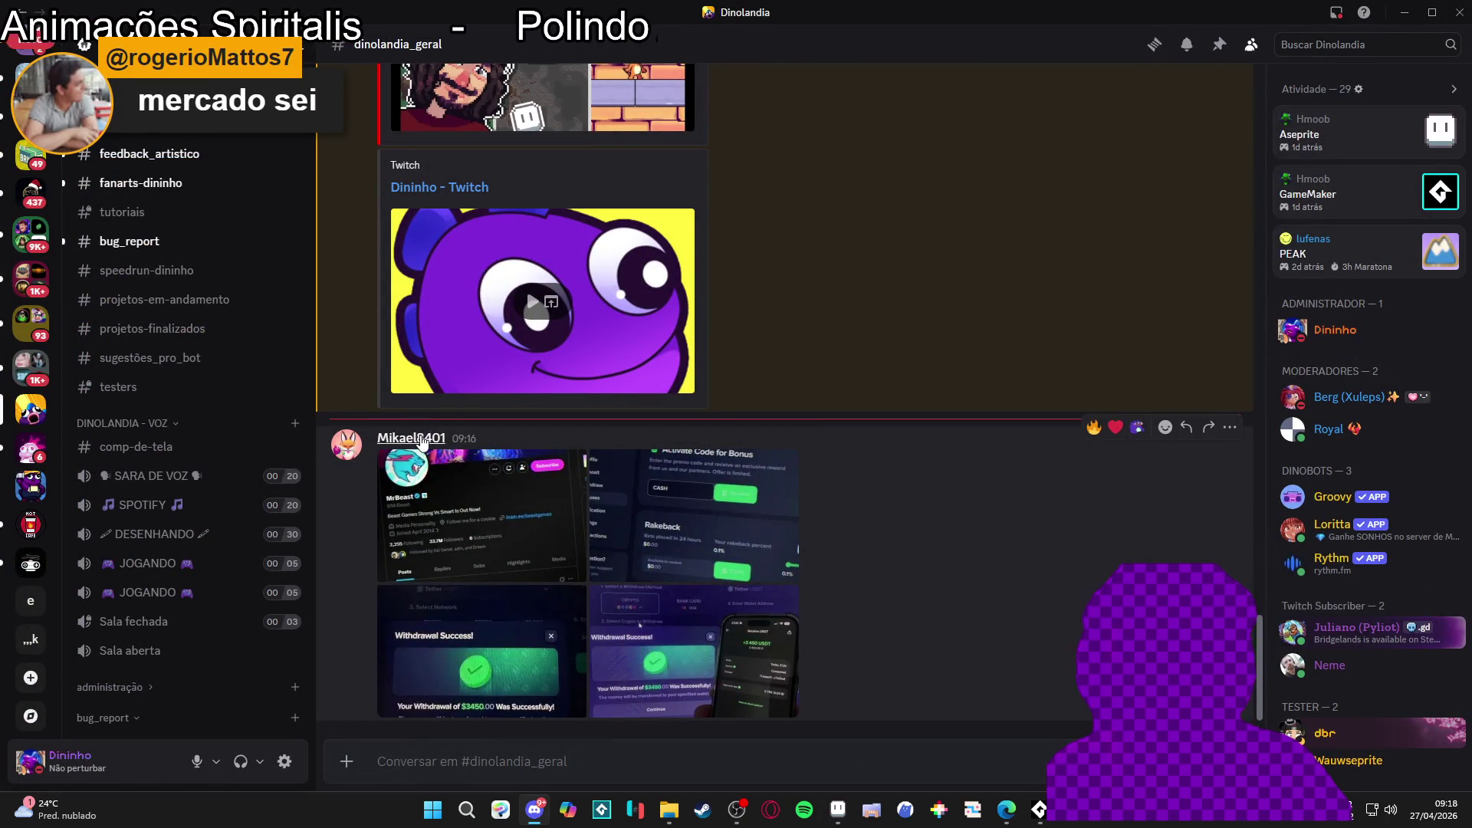
Step: Ban the spam poster for 'Conta comprometida ou hackeada', deleting their last 6 hours of messages
right_click(422, 441)
mouse_move(548, 604)
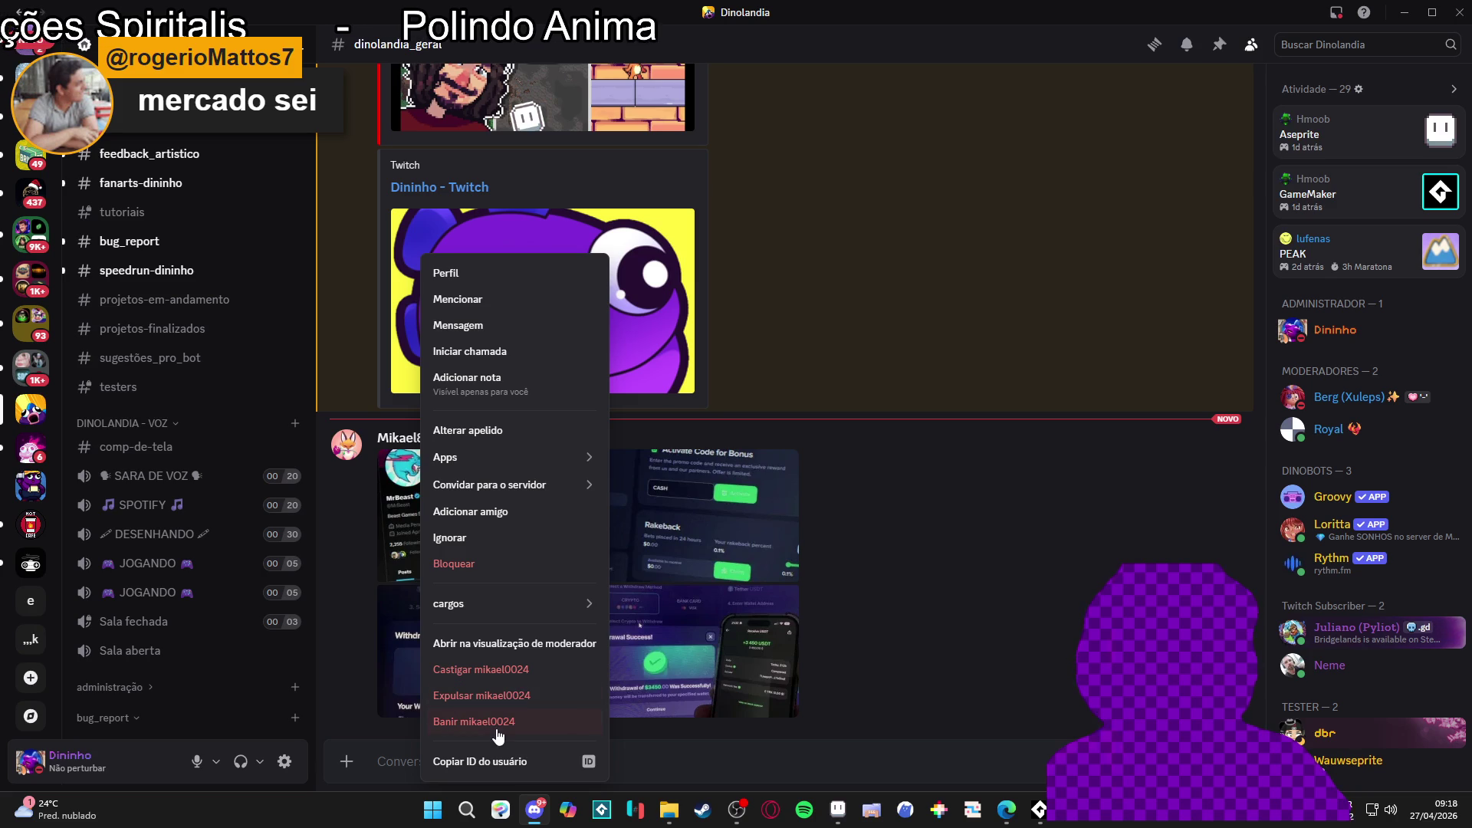
click(506, 723)
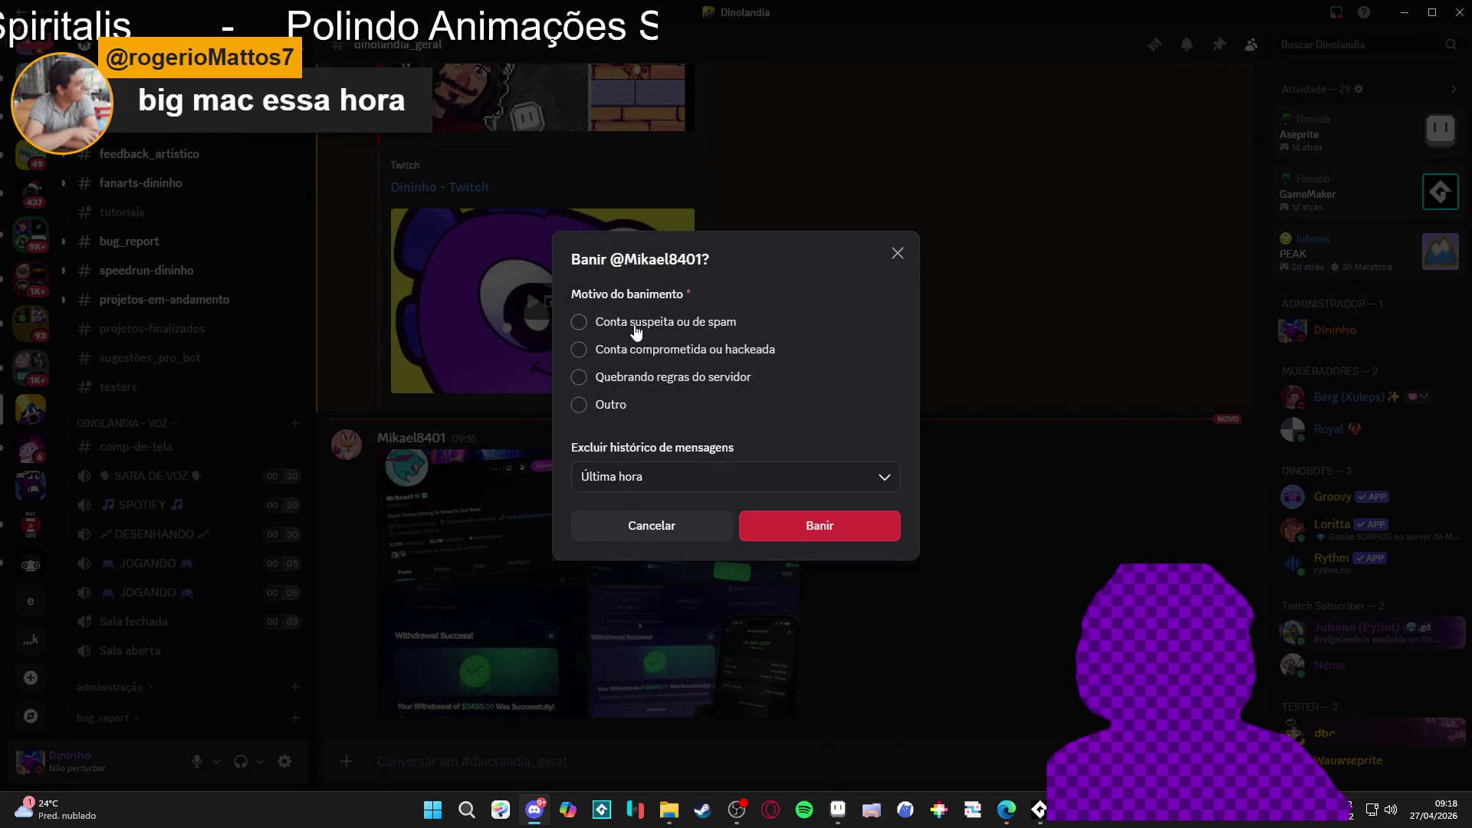
click(645, 352)
click(729, 487)
click(678, 565)
click(752, 526)
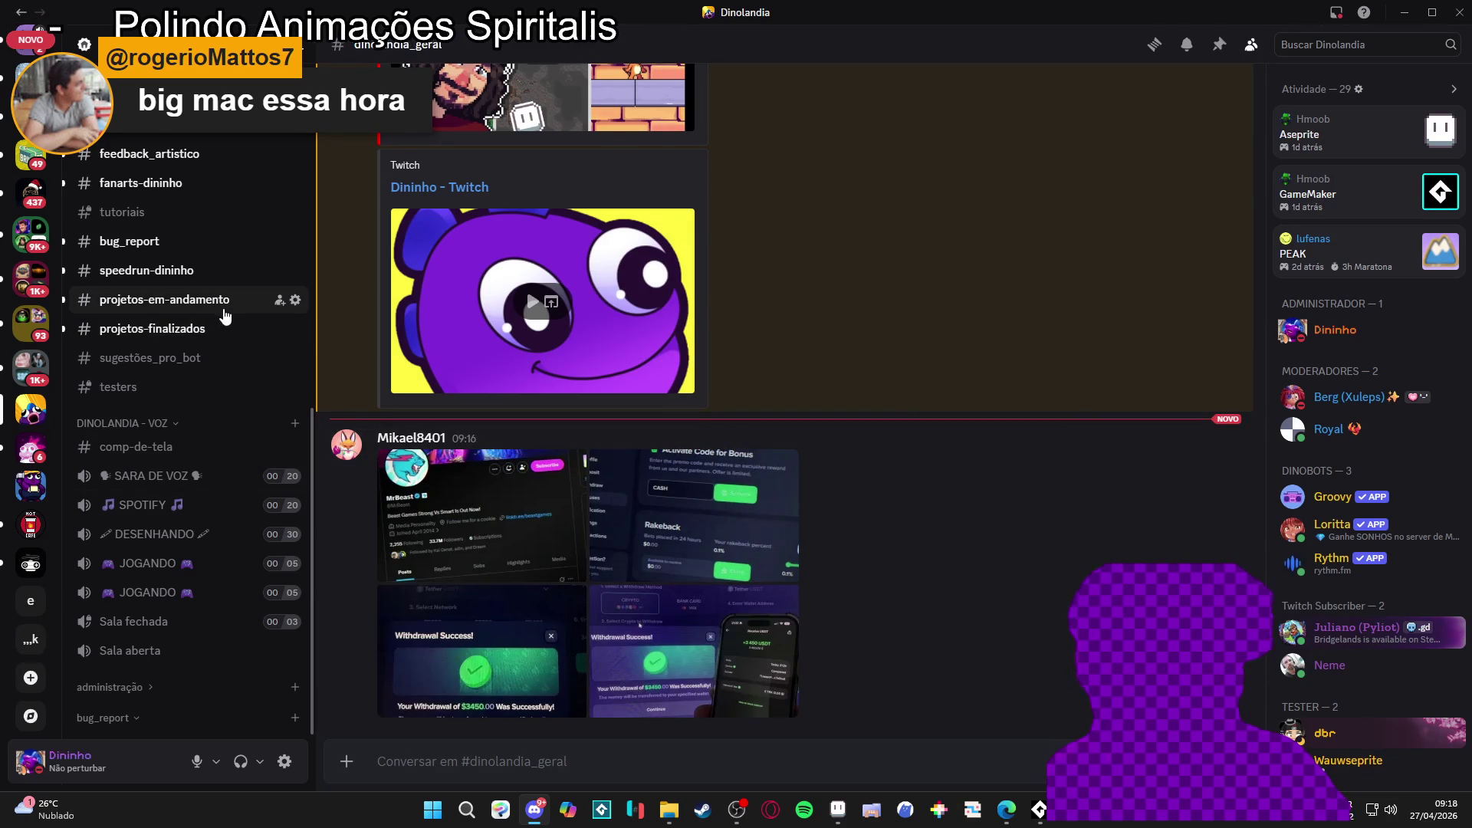
Step: Look through the projetos, feedback_artistico, artes, fanarts, bug_report and speedrun-dininho channels
scroll(207, 330, up, 3)
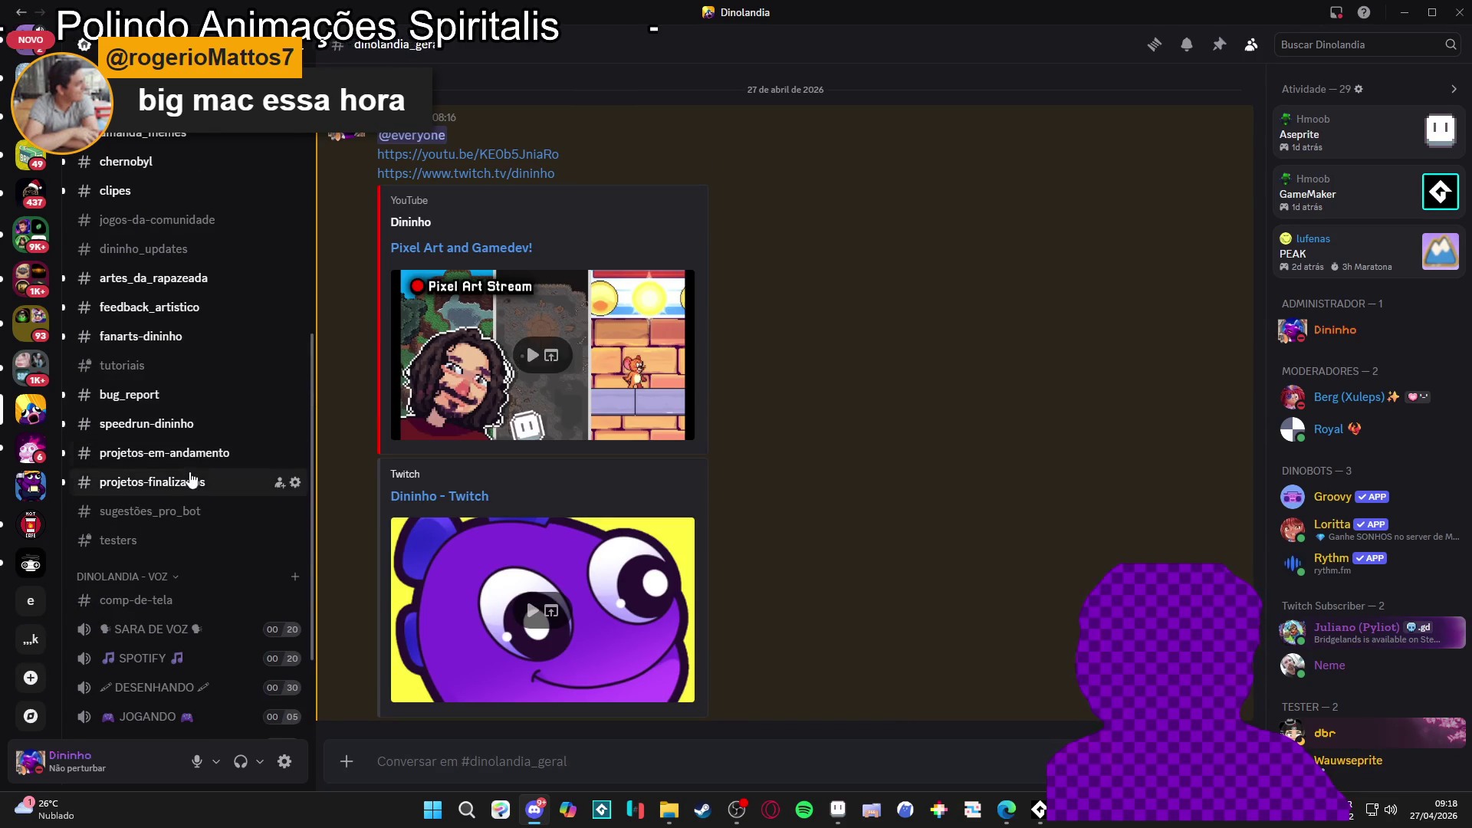
click(210, 456)
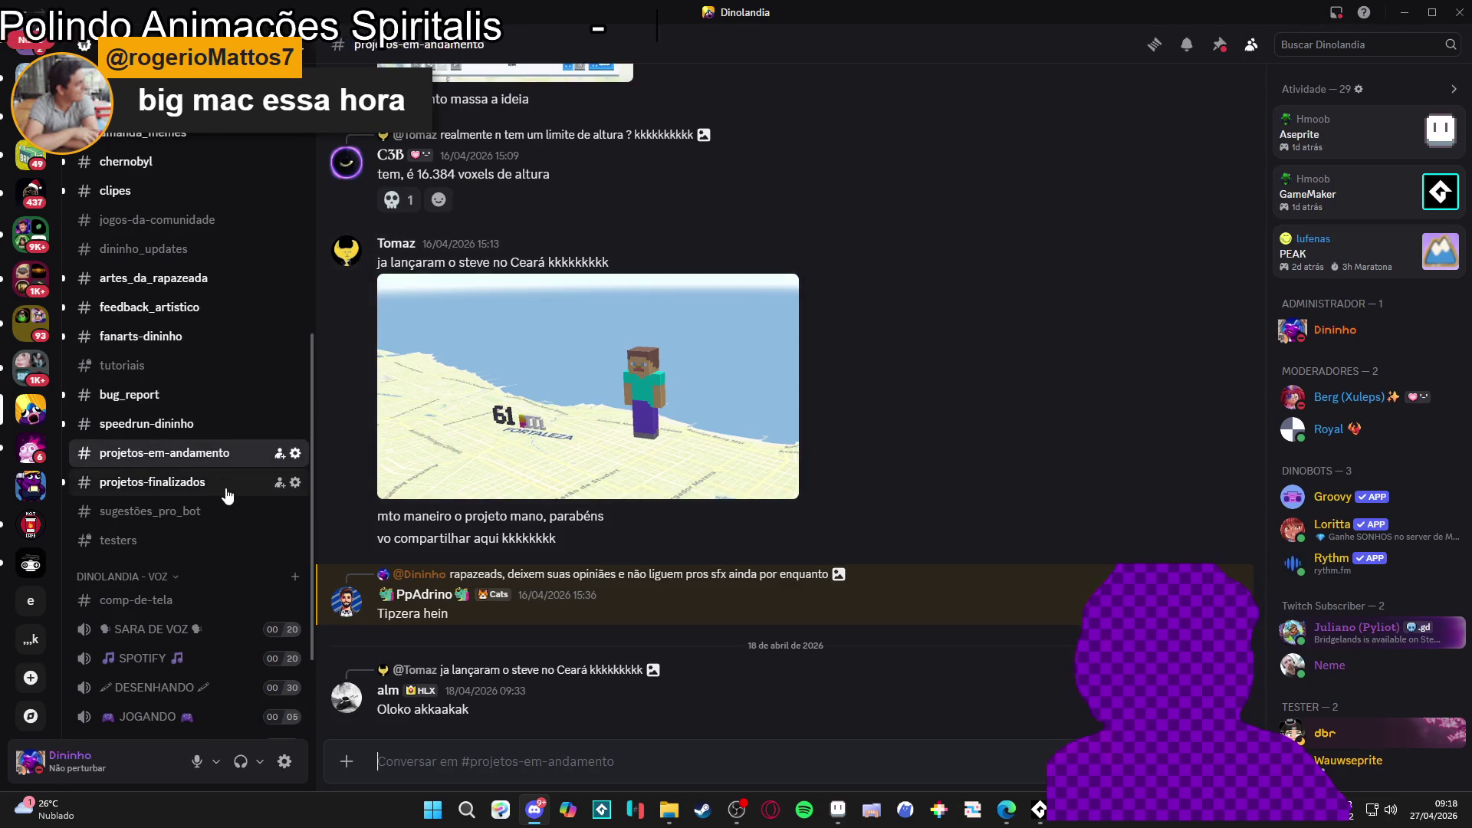
click(222, 484)
scroll(807, 351, up, 5)
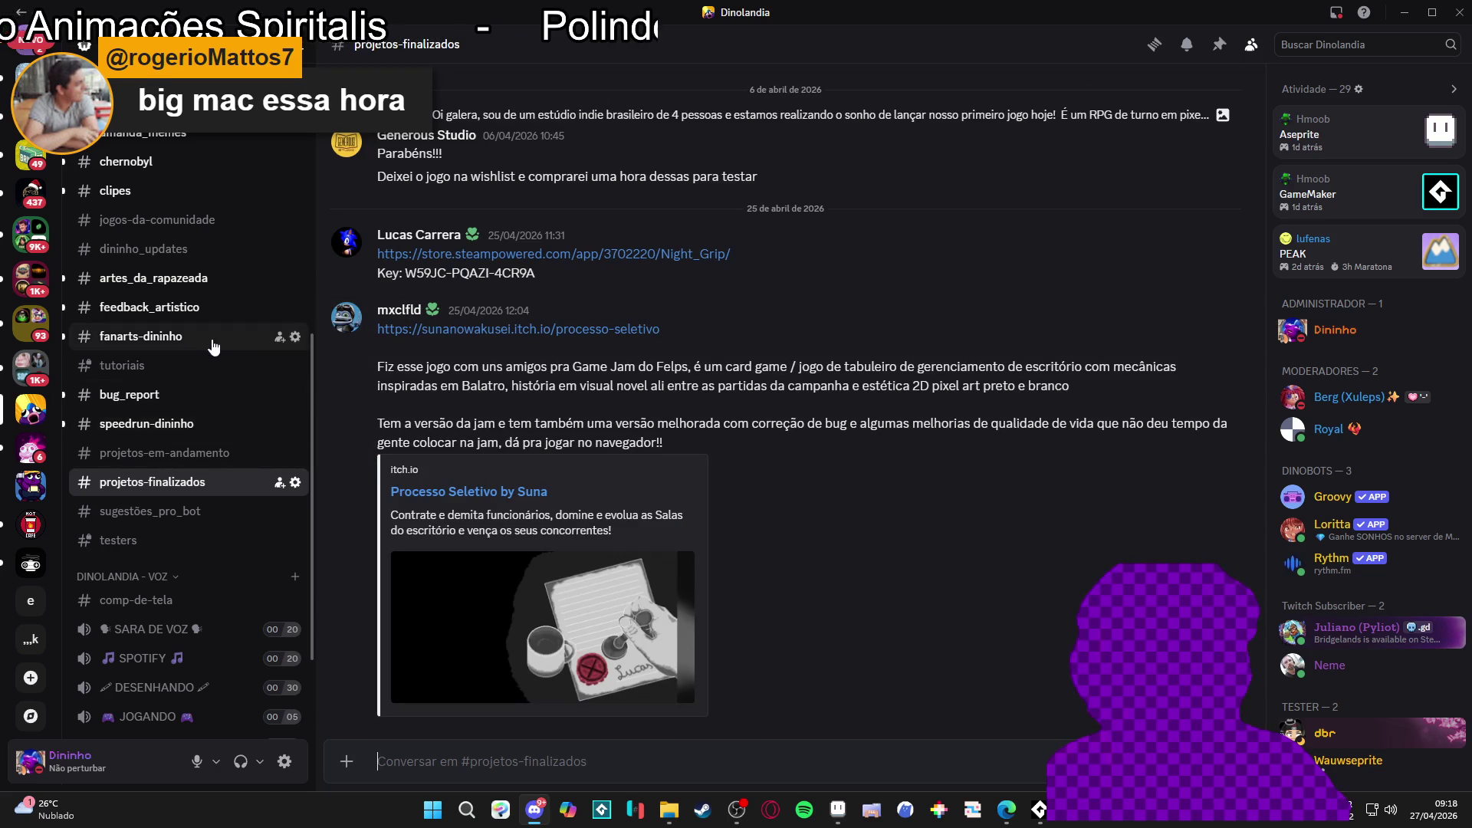
click(185, 314)
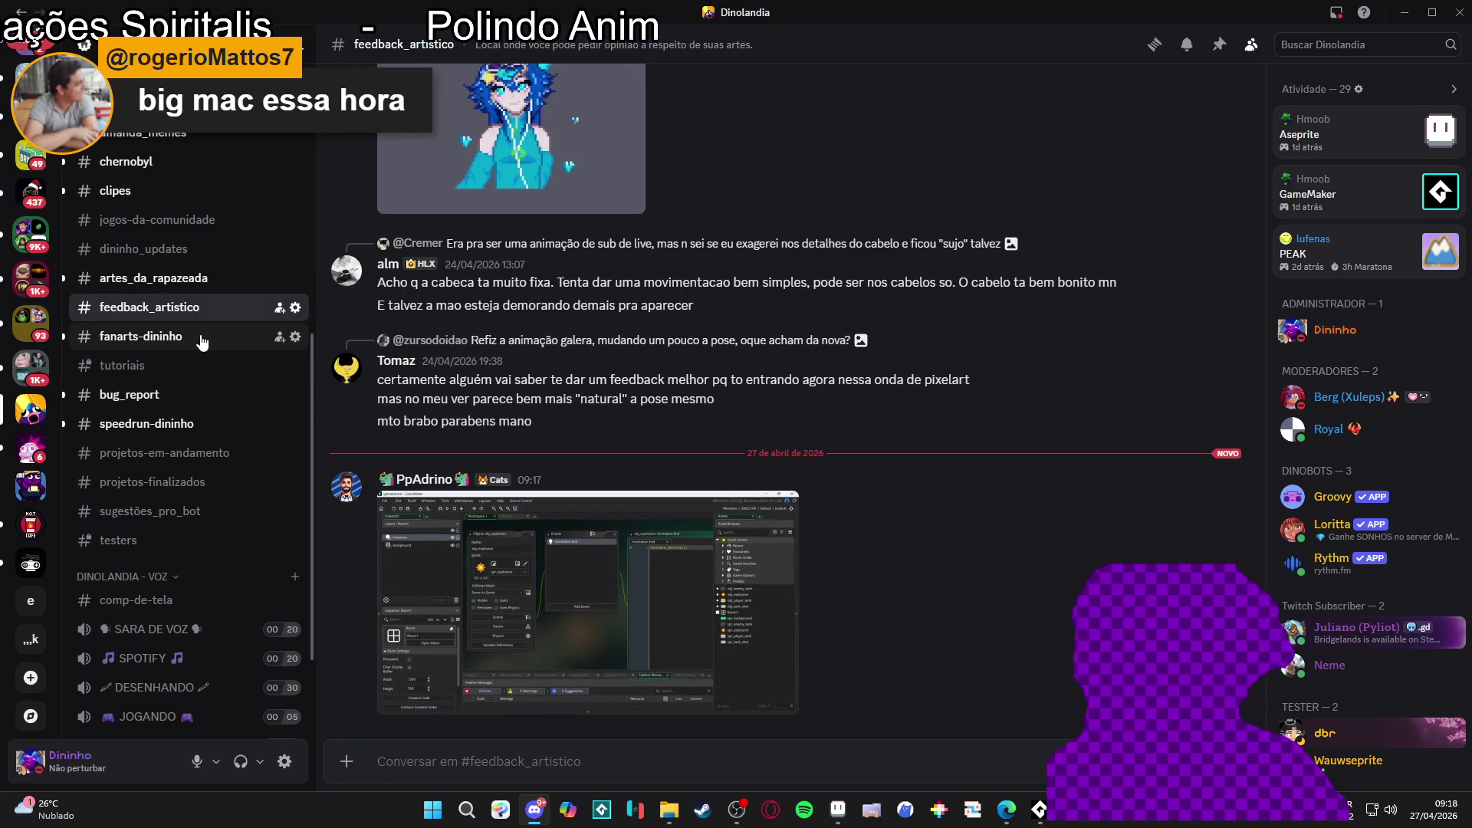
scroll(211, 319, up, 3)
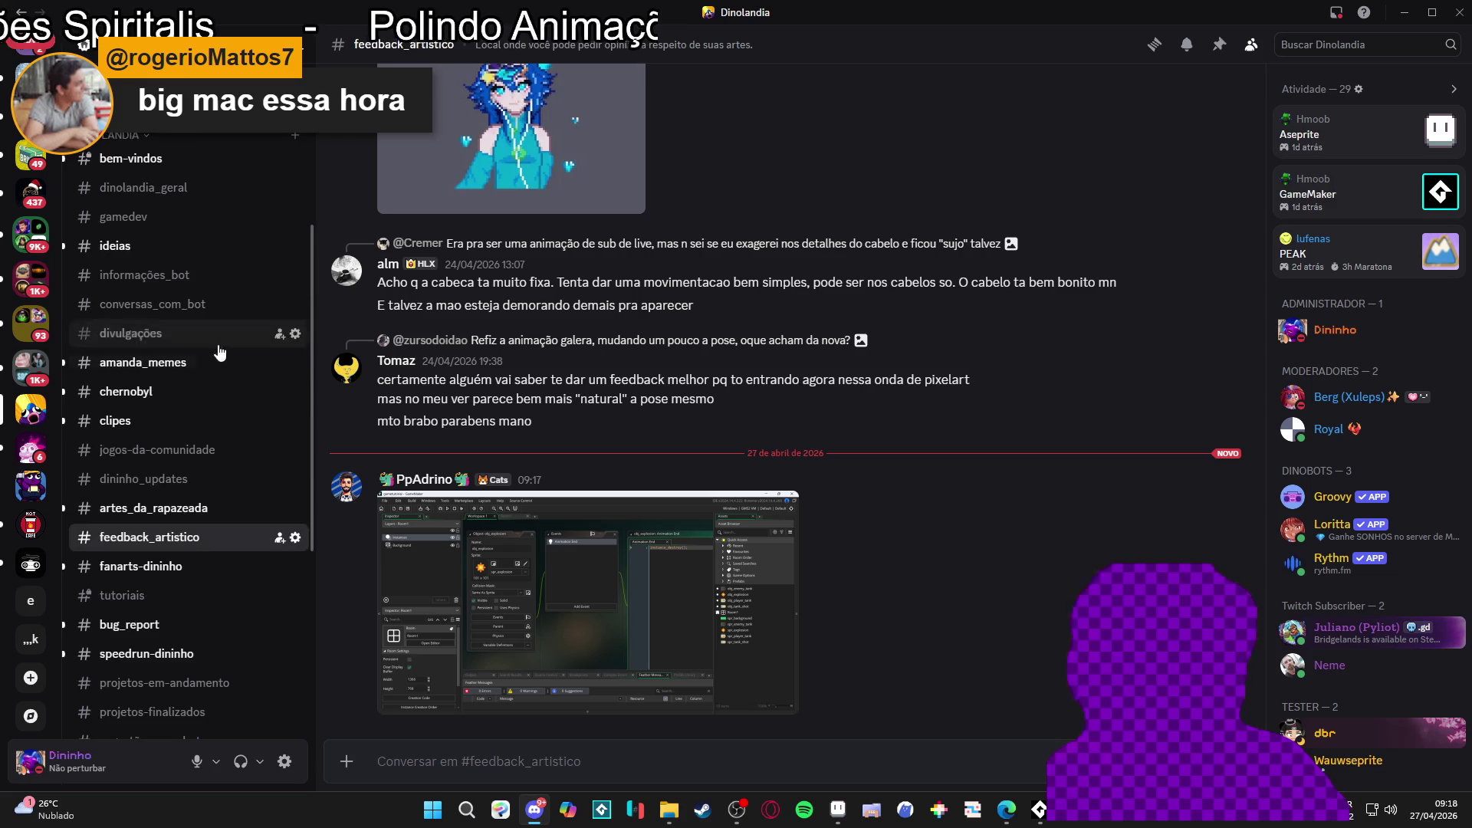
click(253, 509)
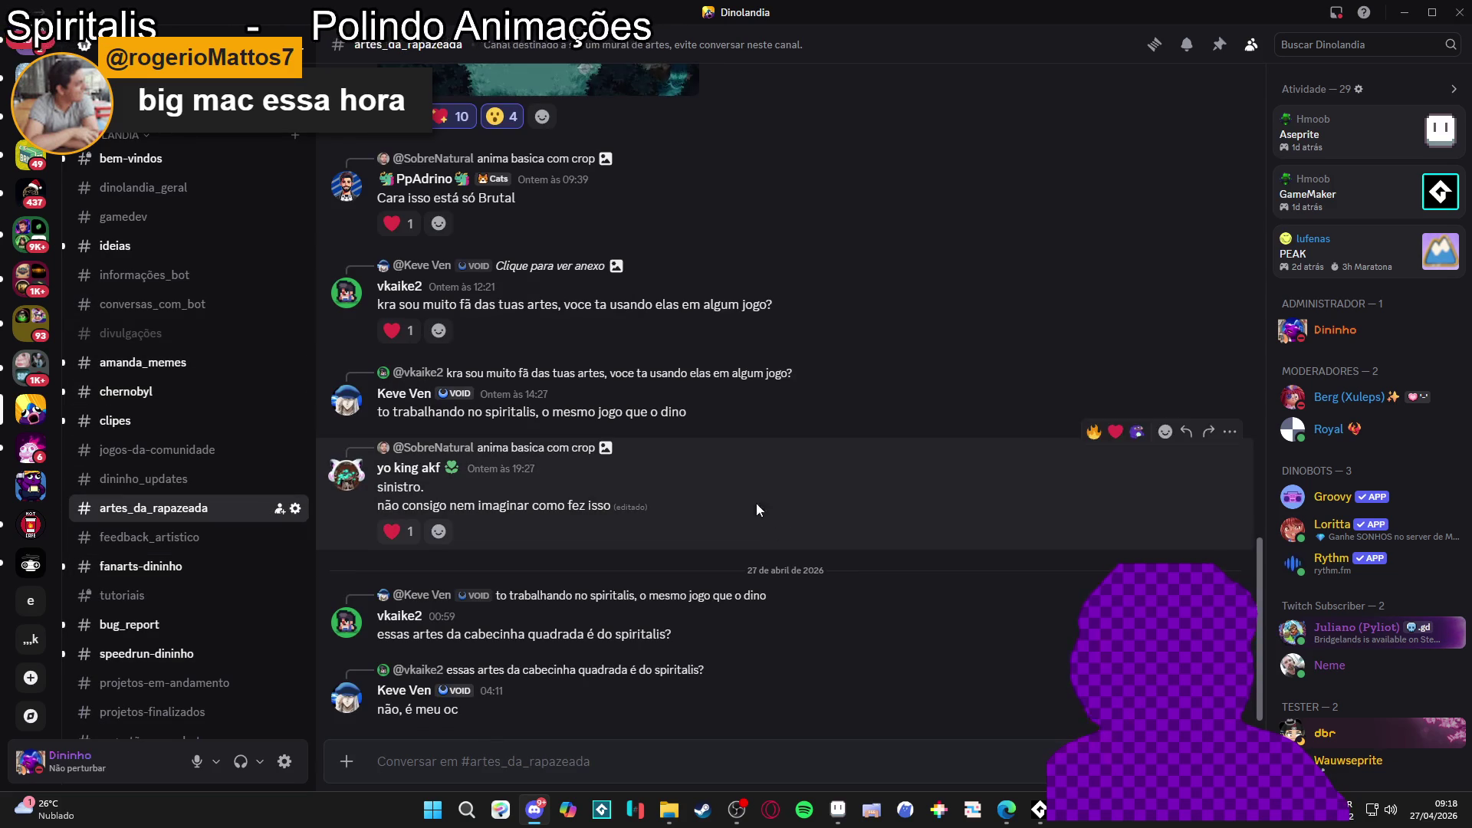
click(197, 566)
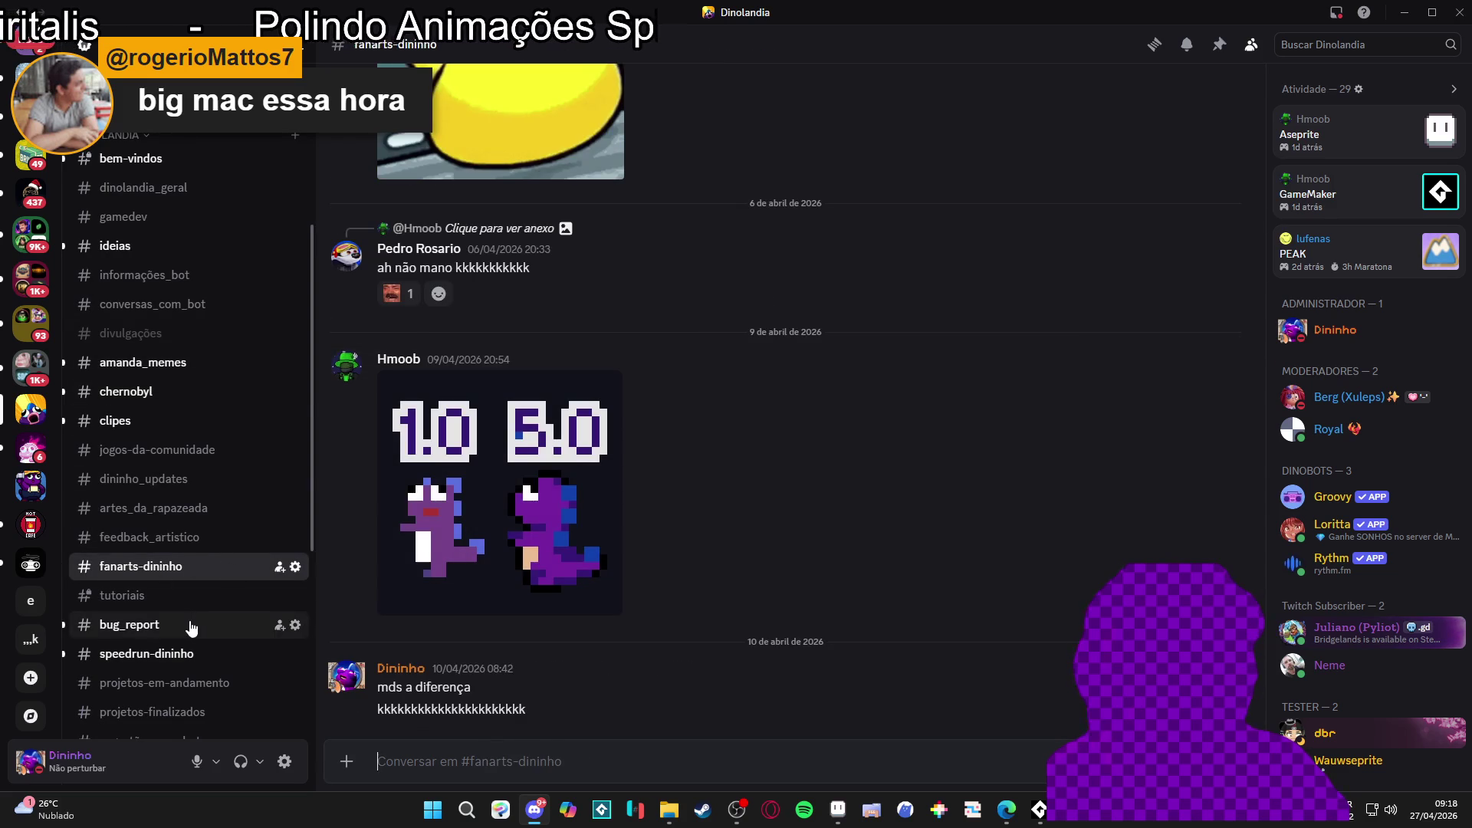
click(192, 623)
click(192, 654)
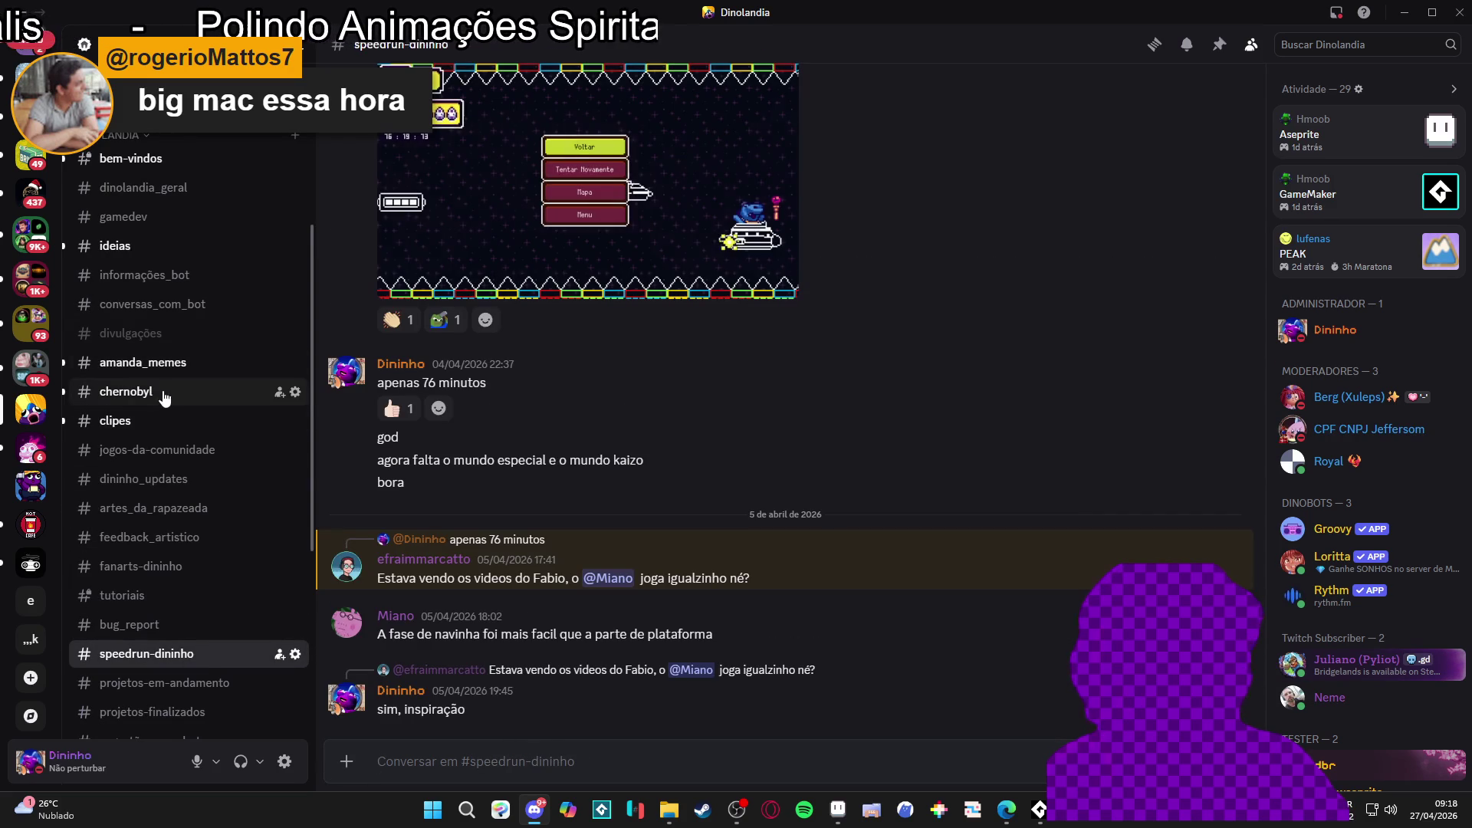
Step: Check bem-vindos through clipes, then open divulgações and scroll to the newest itch.io post
scroll(175, 268, up, 1)
click(177, 234)
click(182, 263)
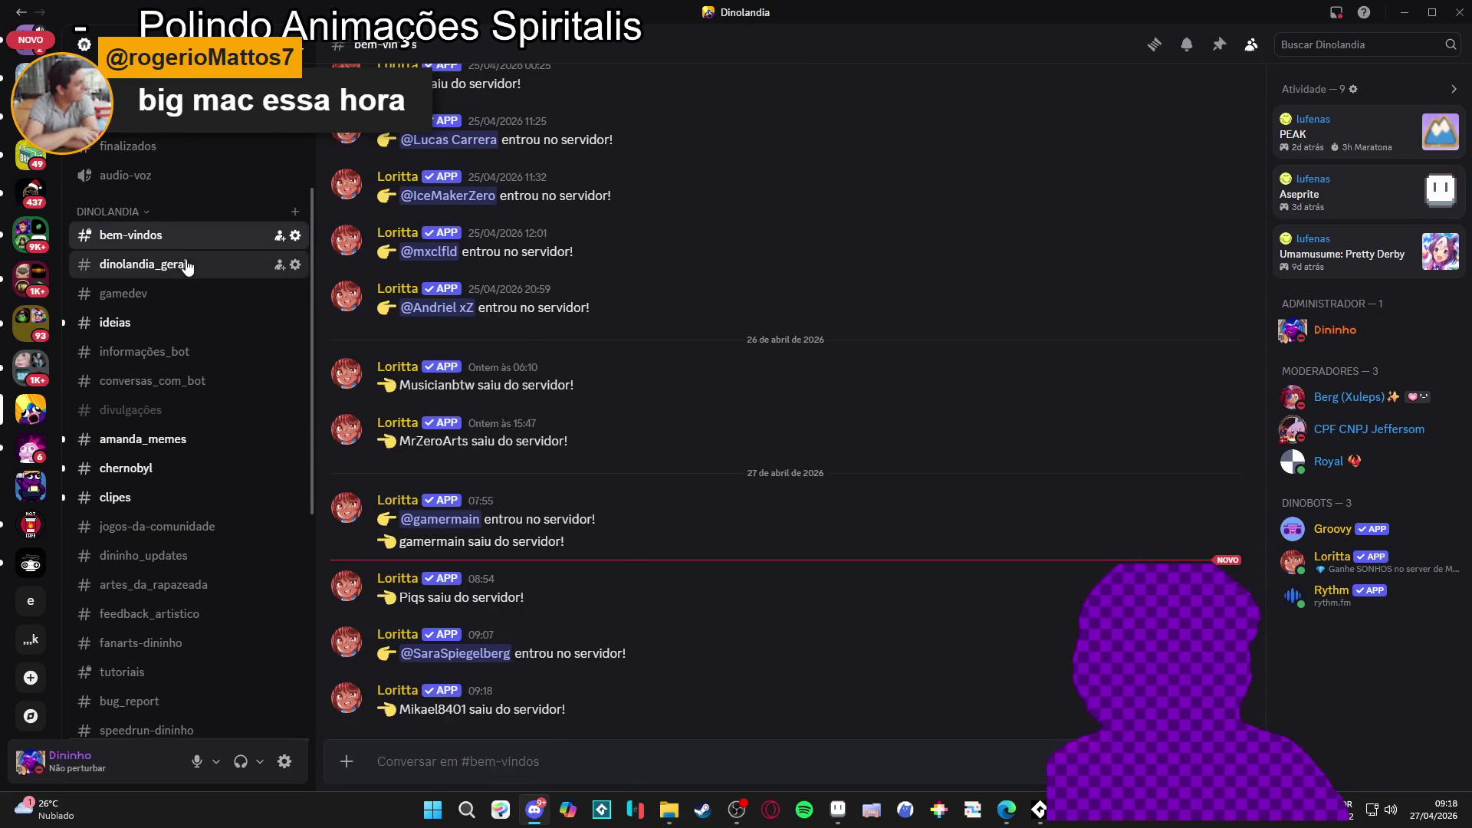
click(191, 325)
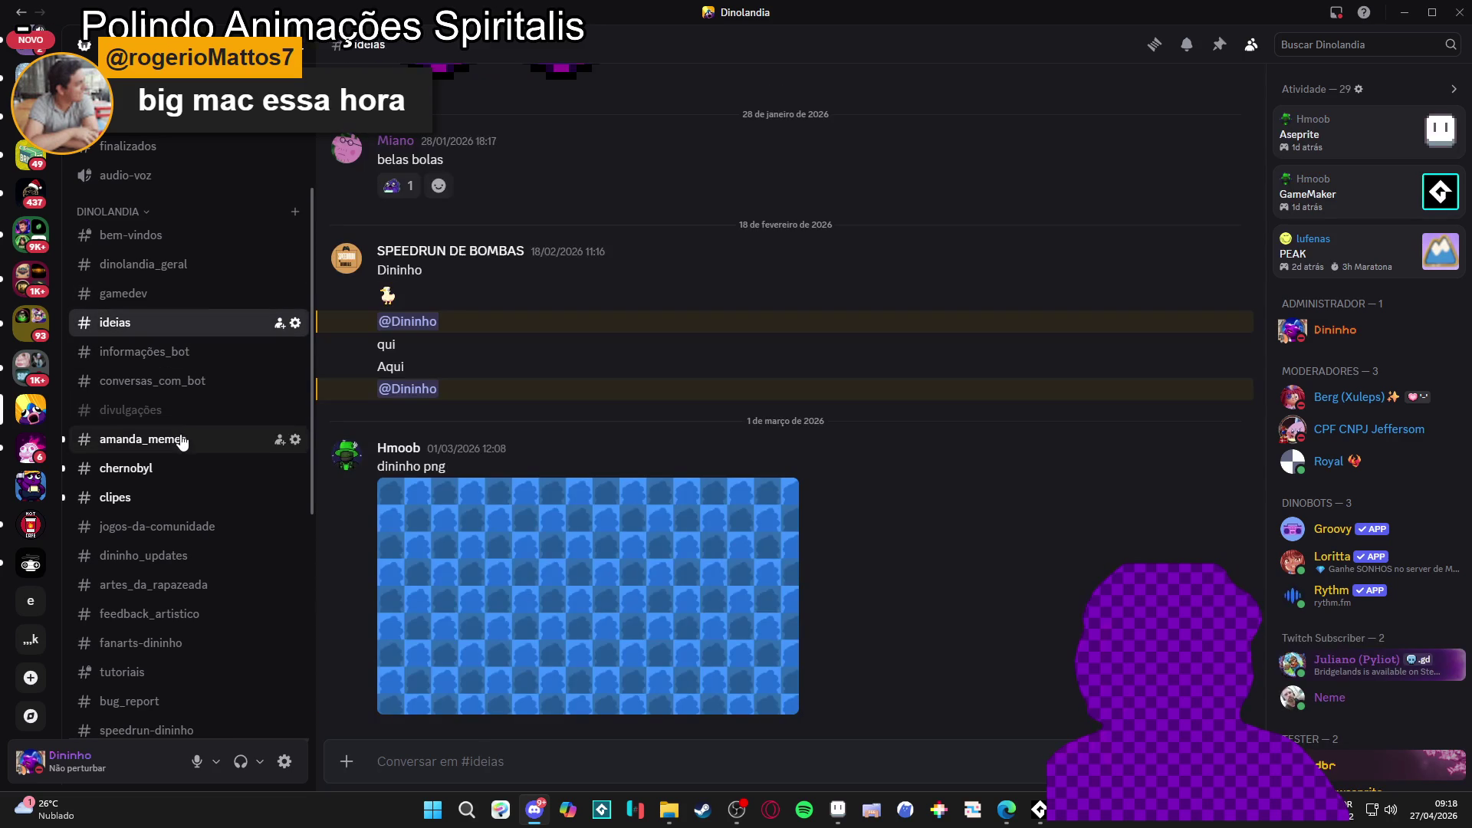
click(189, 447)
click(172, 469)
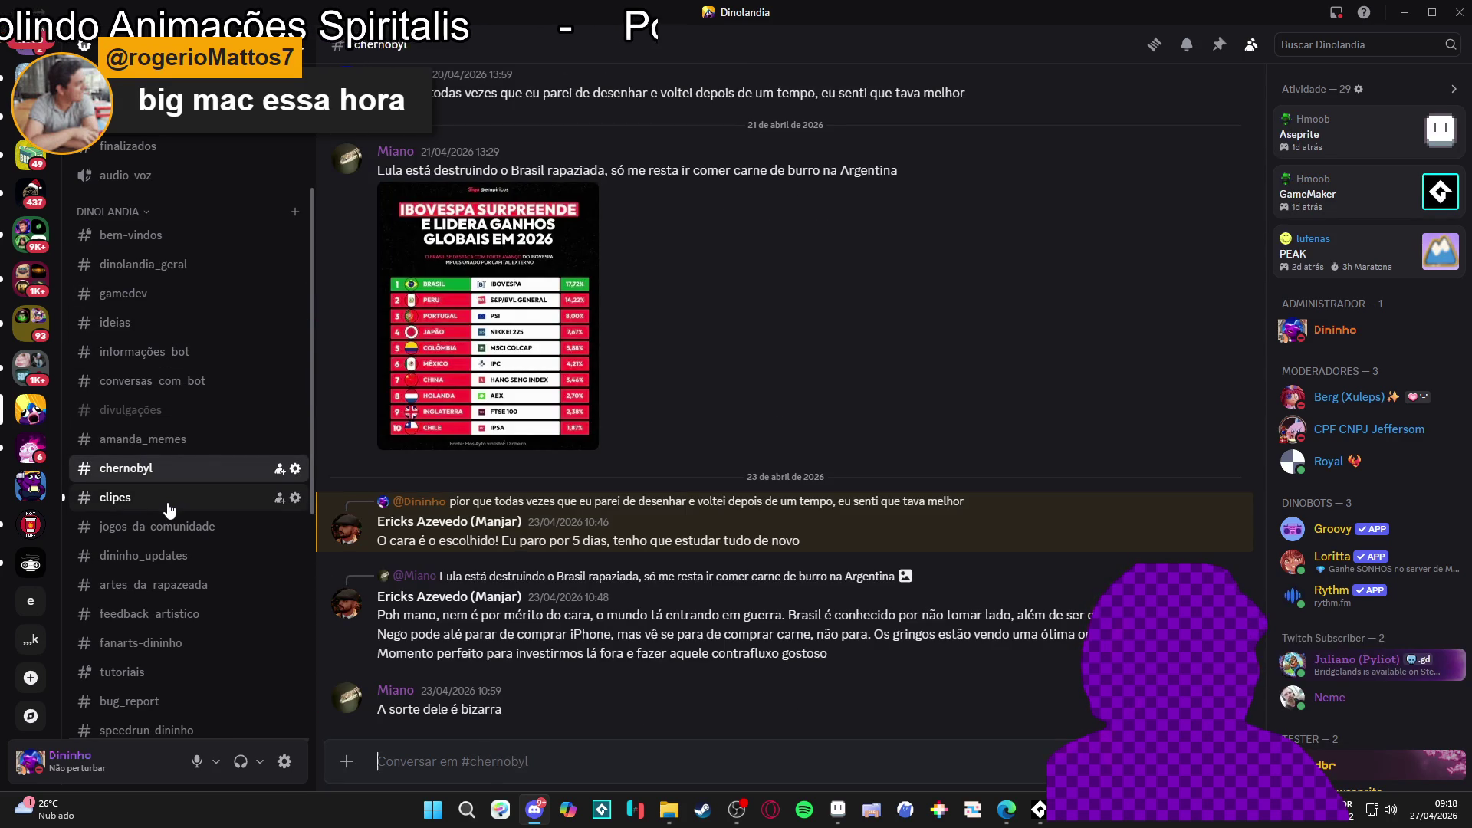
click(170, 508)
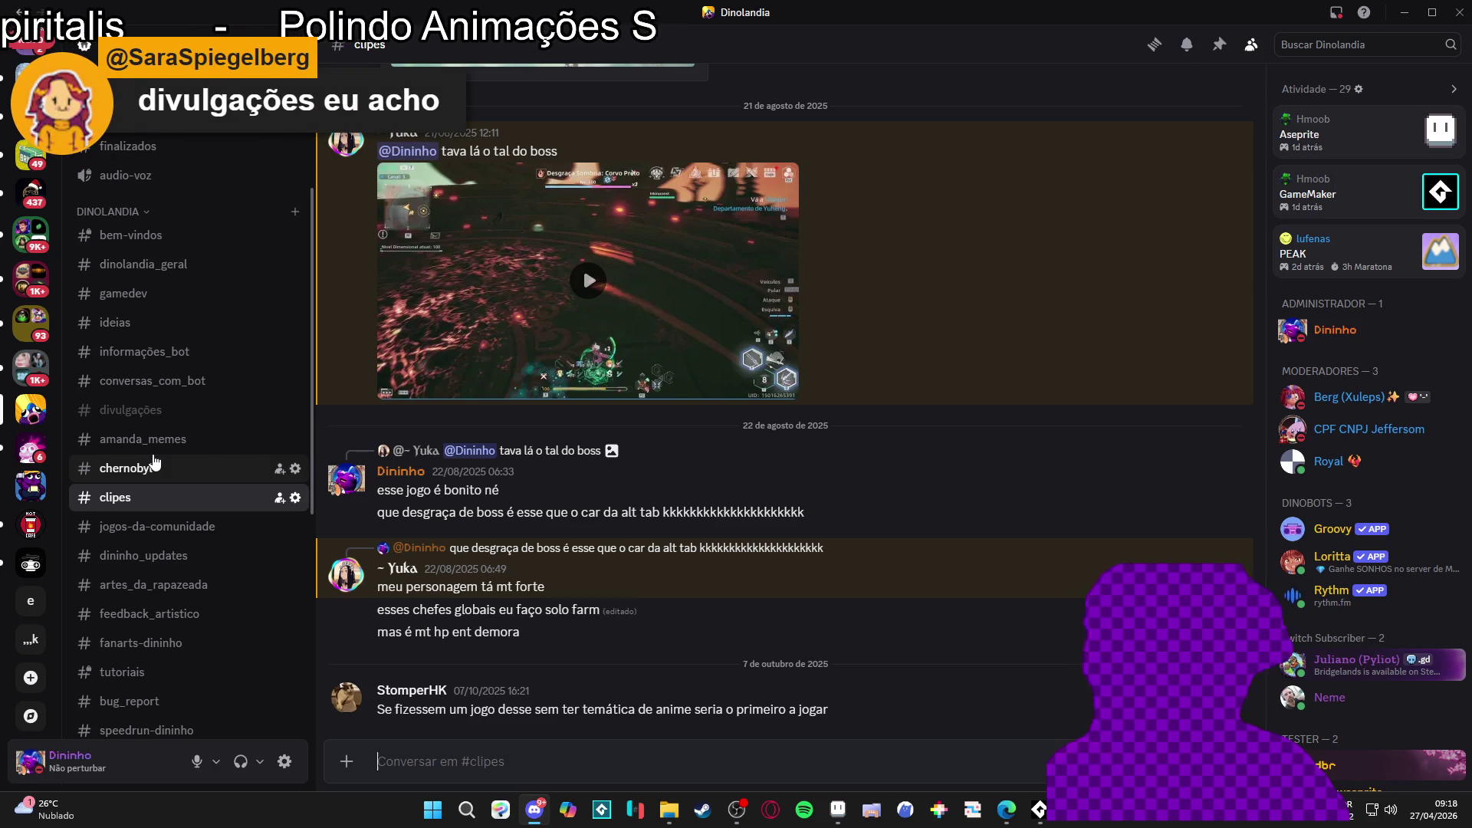
scroll(178, 558, down, 4)
scroll(180, 522, up, 2)
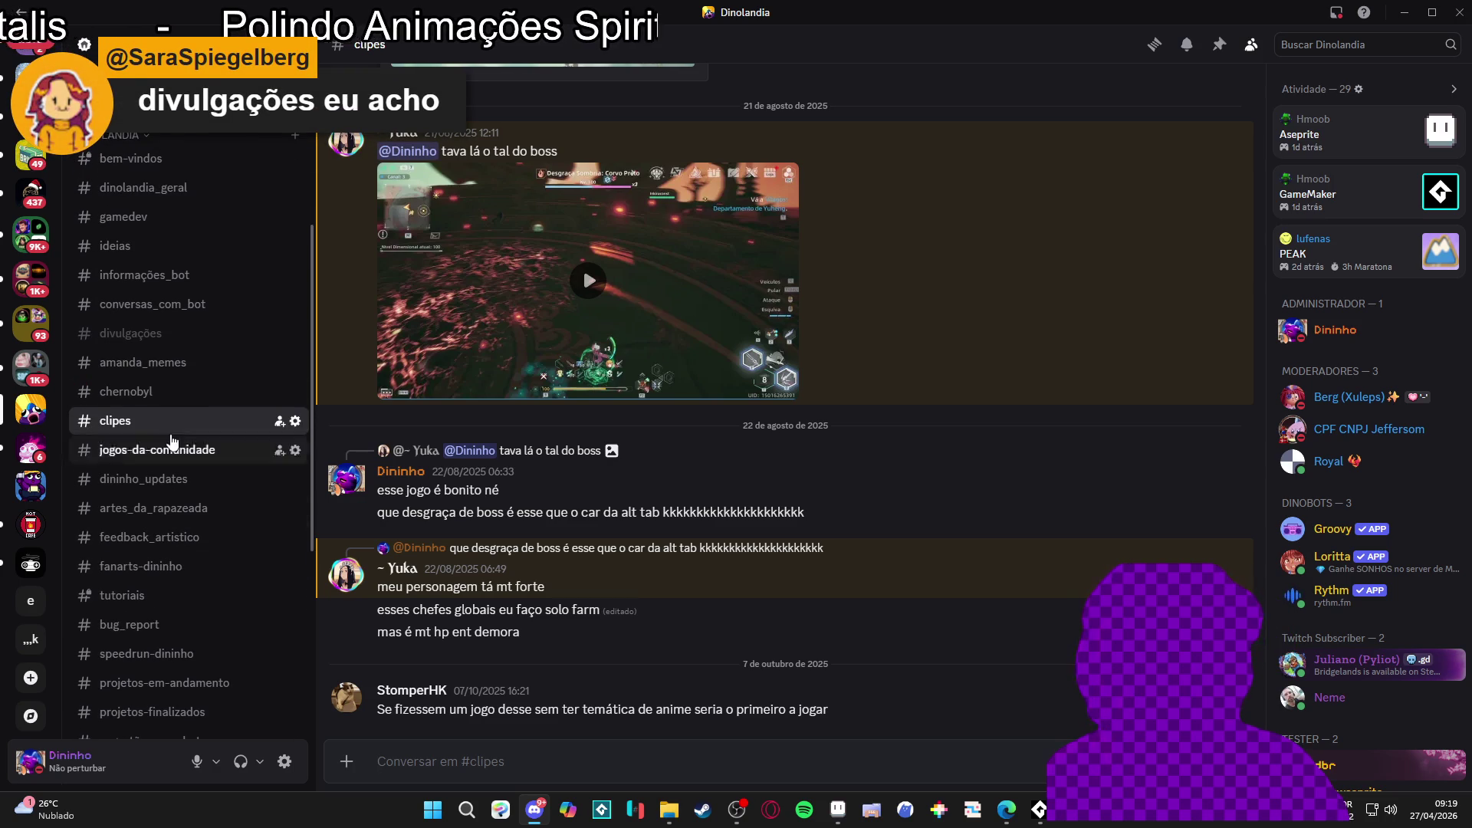
click(170, 351)
scroll(599, 563, down, 10)
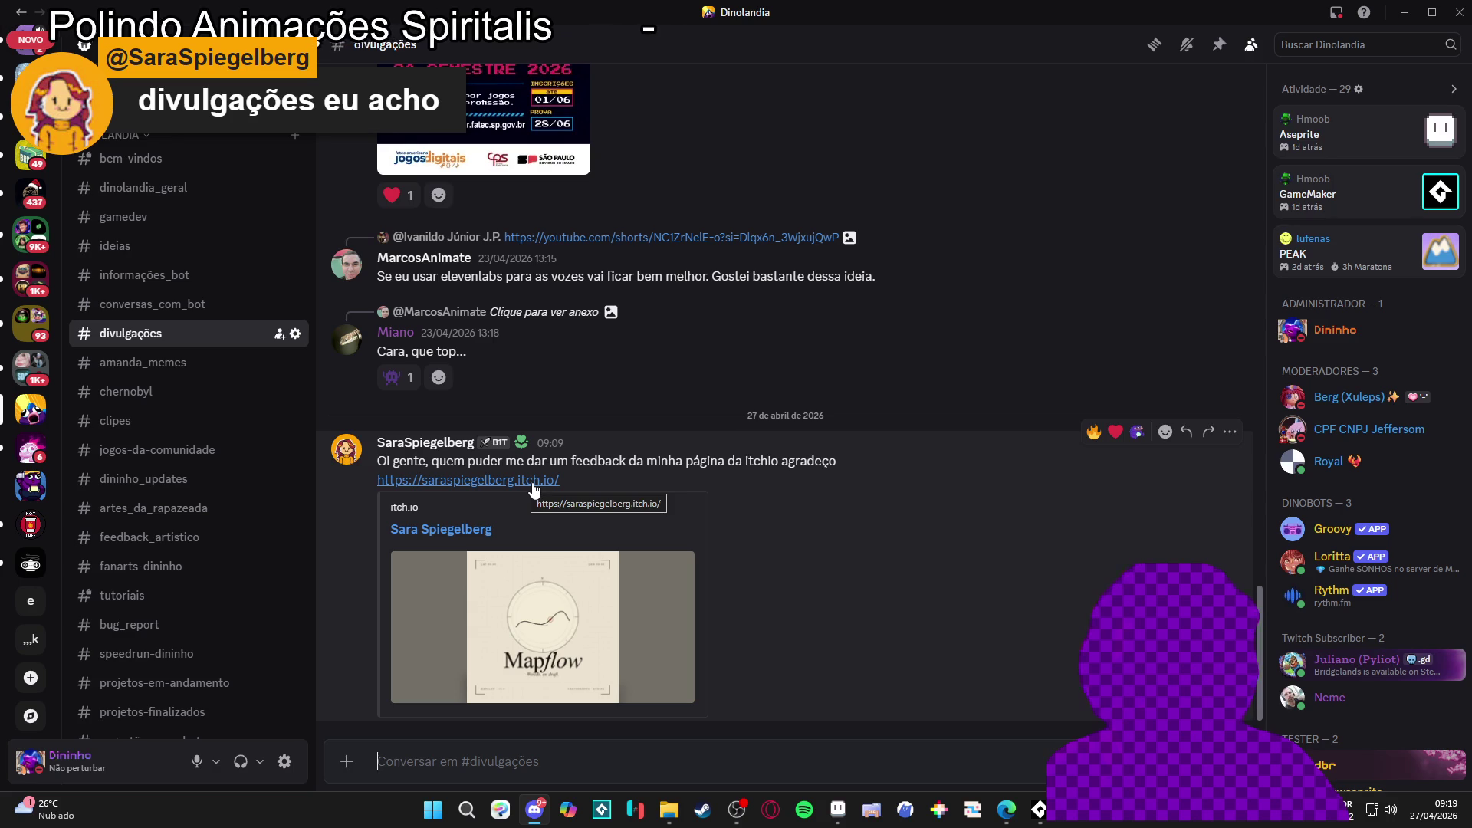
Step: Open the shared itch.io creator page and scroll down through its portfolio
click(534, 481)
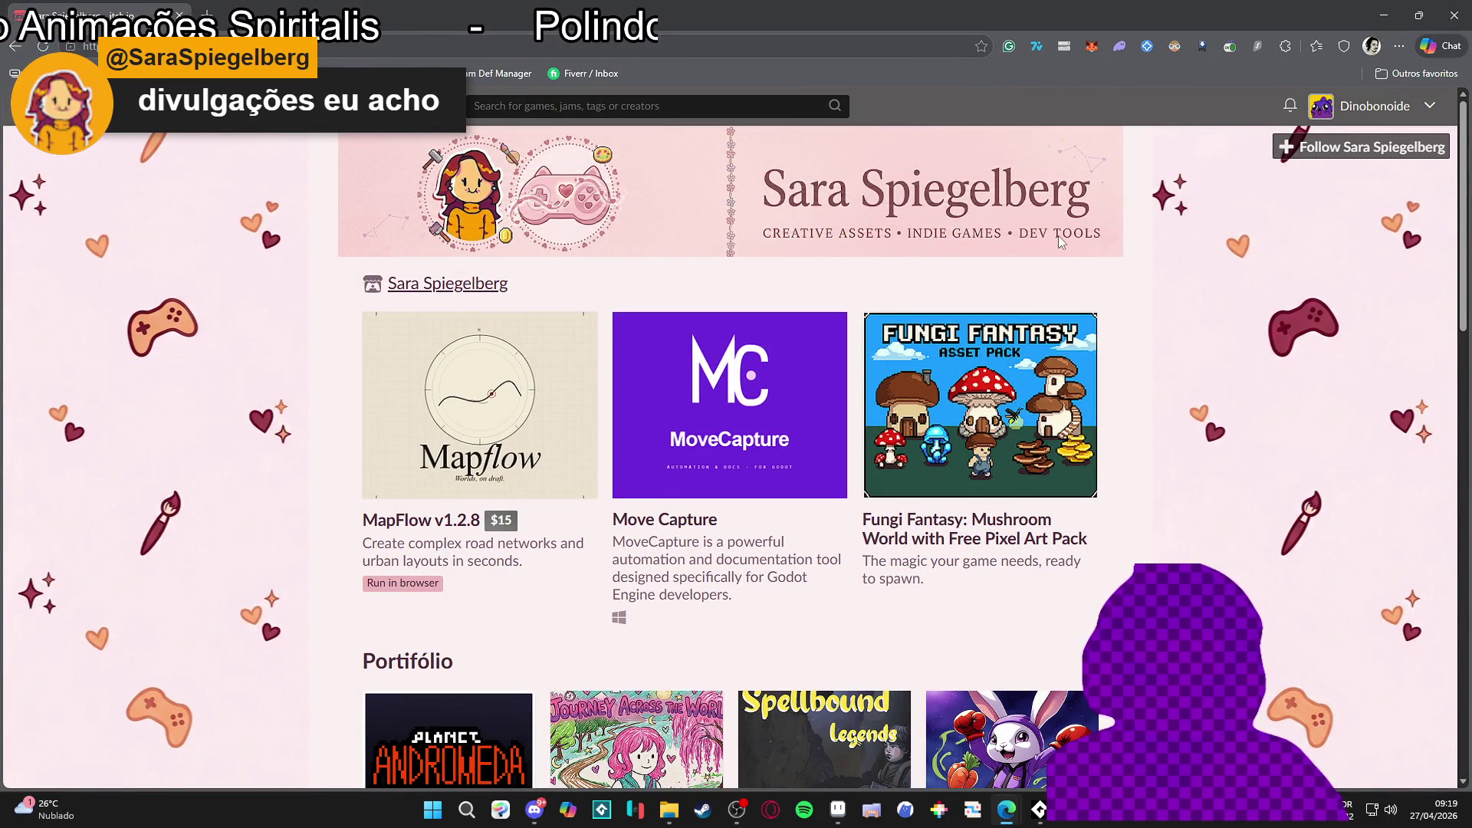
scroll(1060, 242, down, 4)
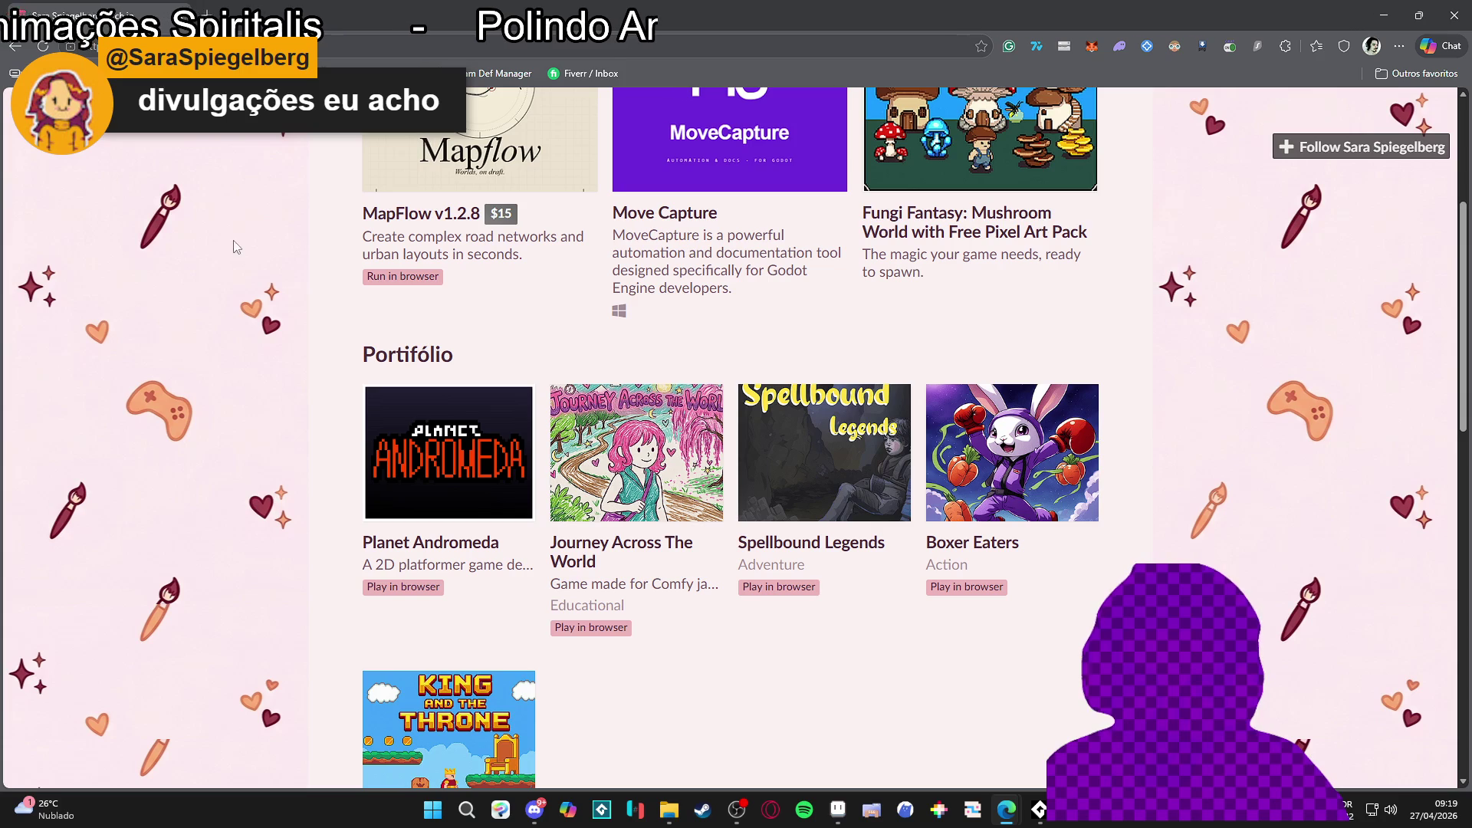
scroll(252, 241, down, 1)
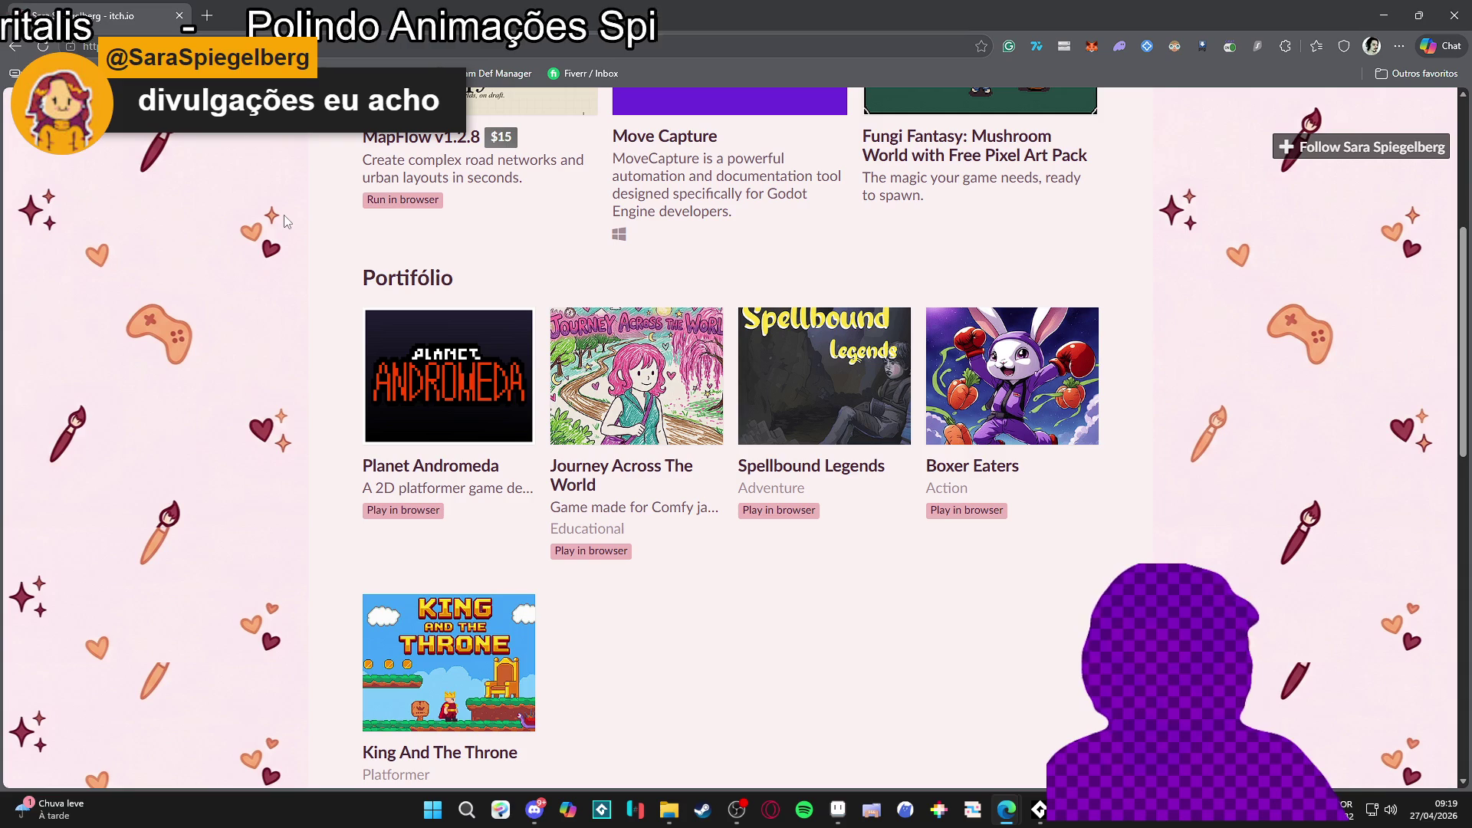
scroll(285, 221, down, 2)
scroll(285, 221, up, 3)
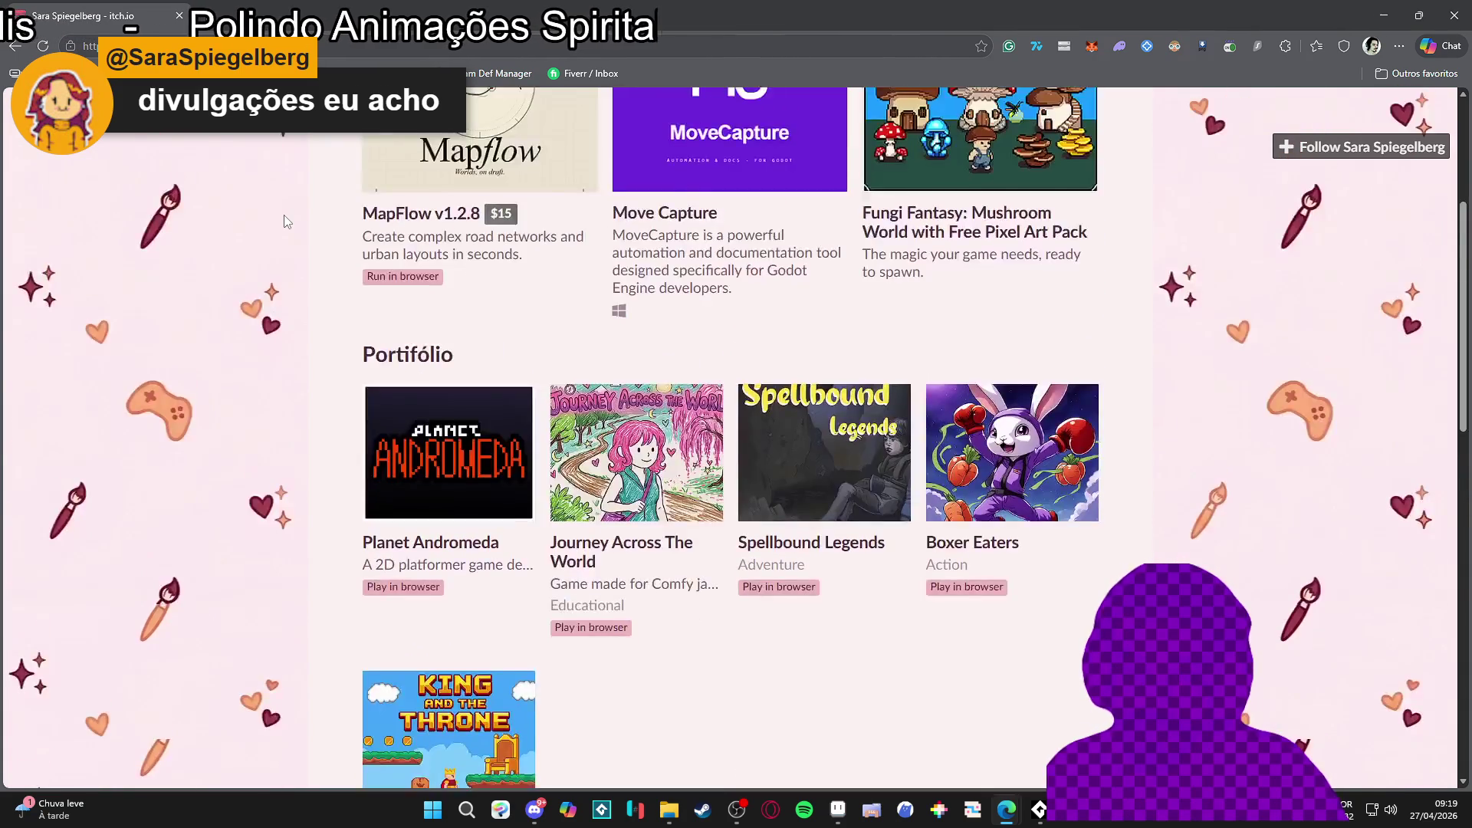
scroll(284, 221, down, 6)
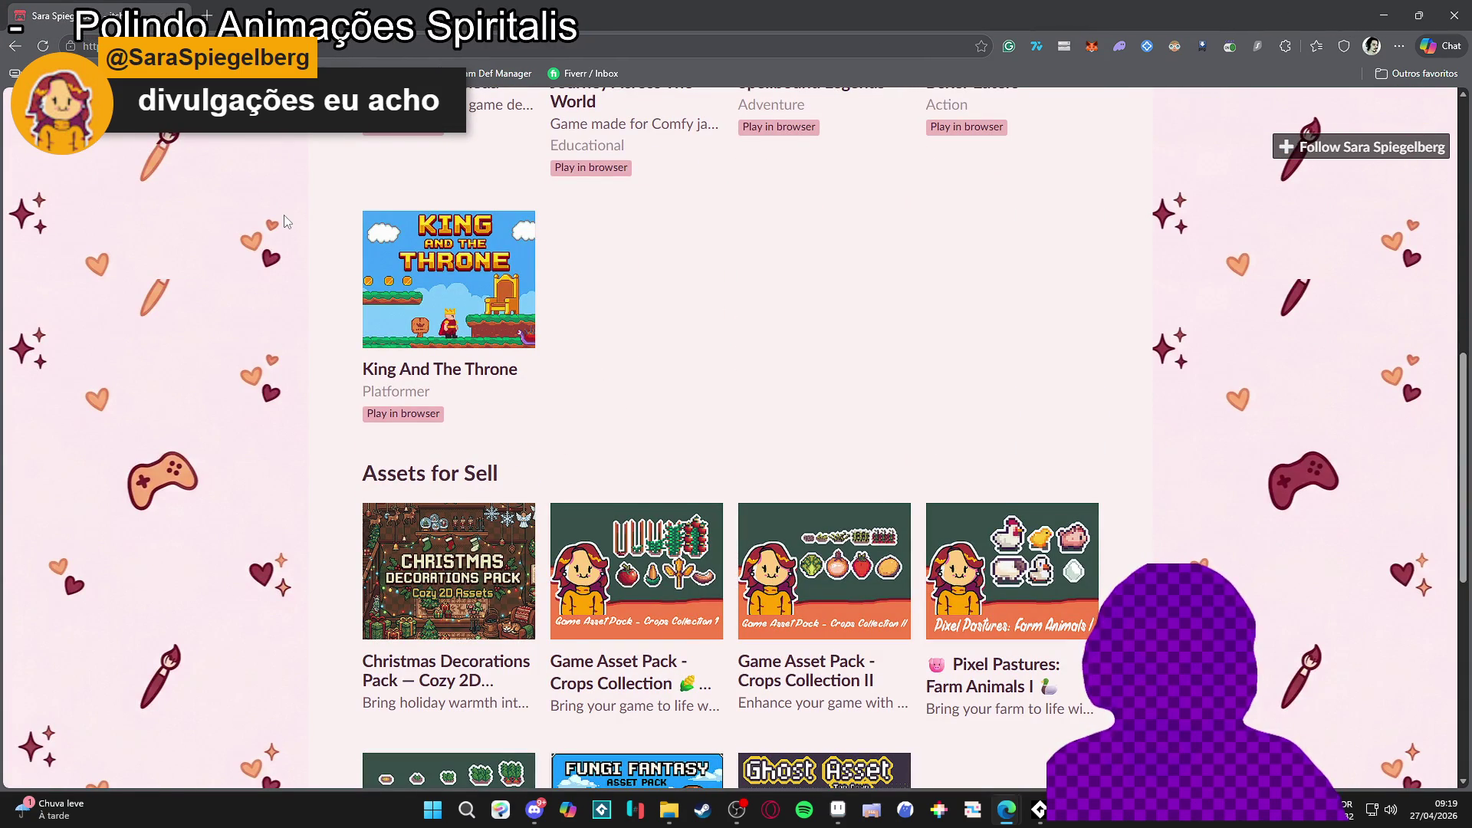
scroll(285, 221, up, 10)
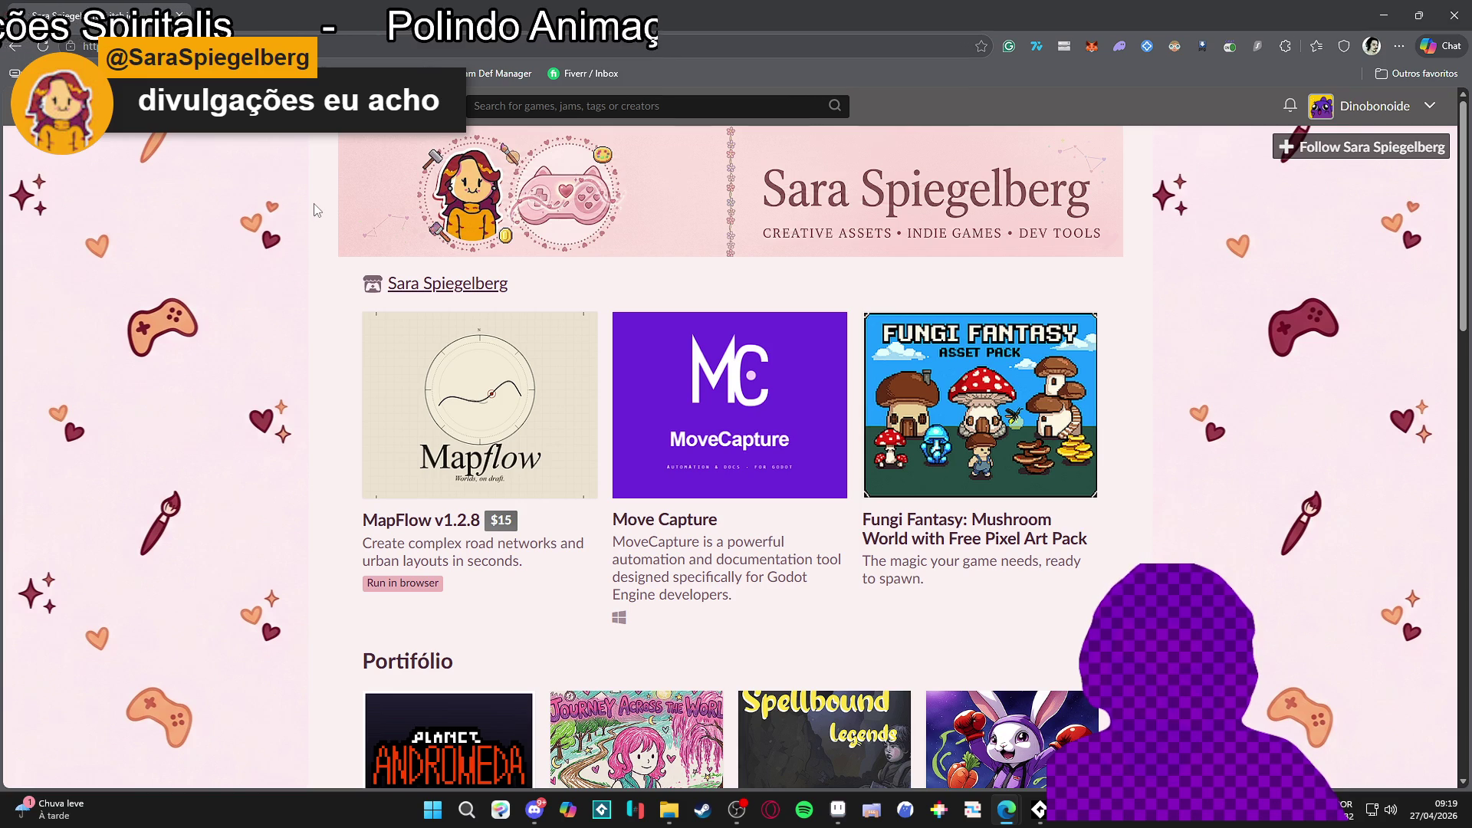
scroll(317, 210, down, 5)
scroll(317, 210, up, 5)
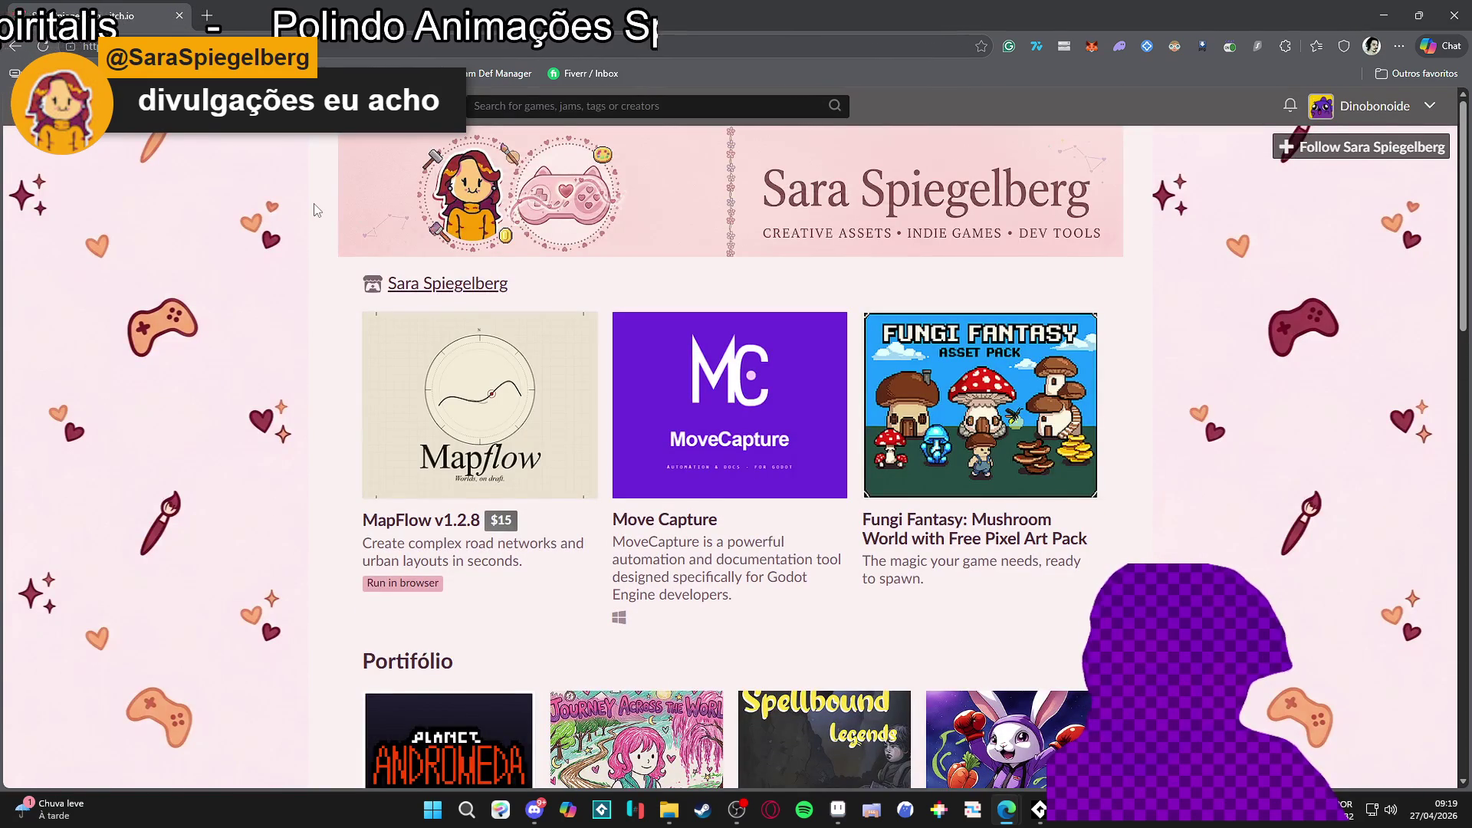
scroll(317, 210, down, 3)
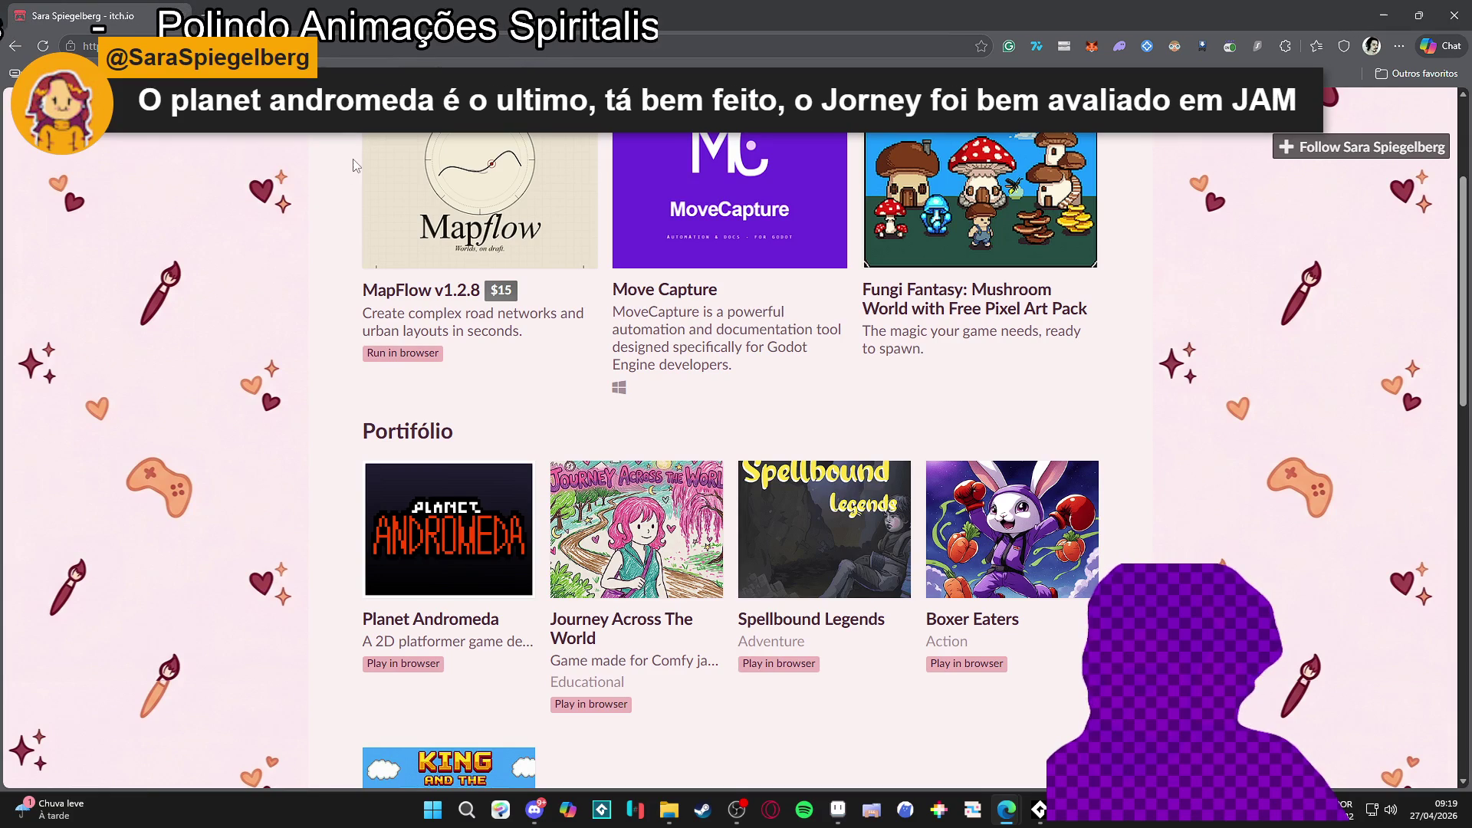
scroll(352, 165, down, 3)
scroll(352, 164, up, 7)
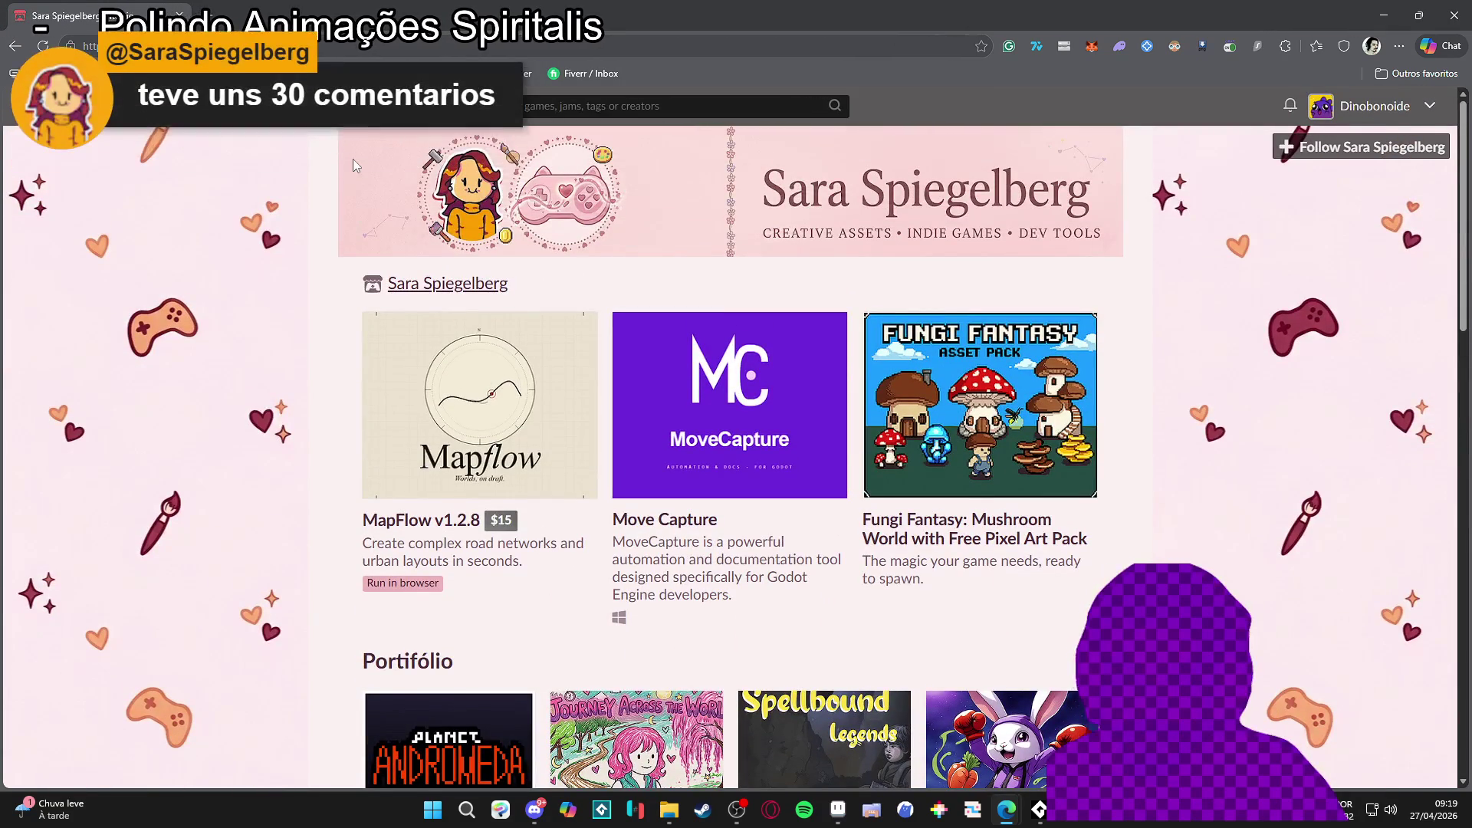
scroll(353, 165, down, 5)
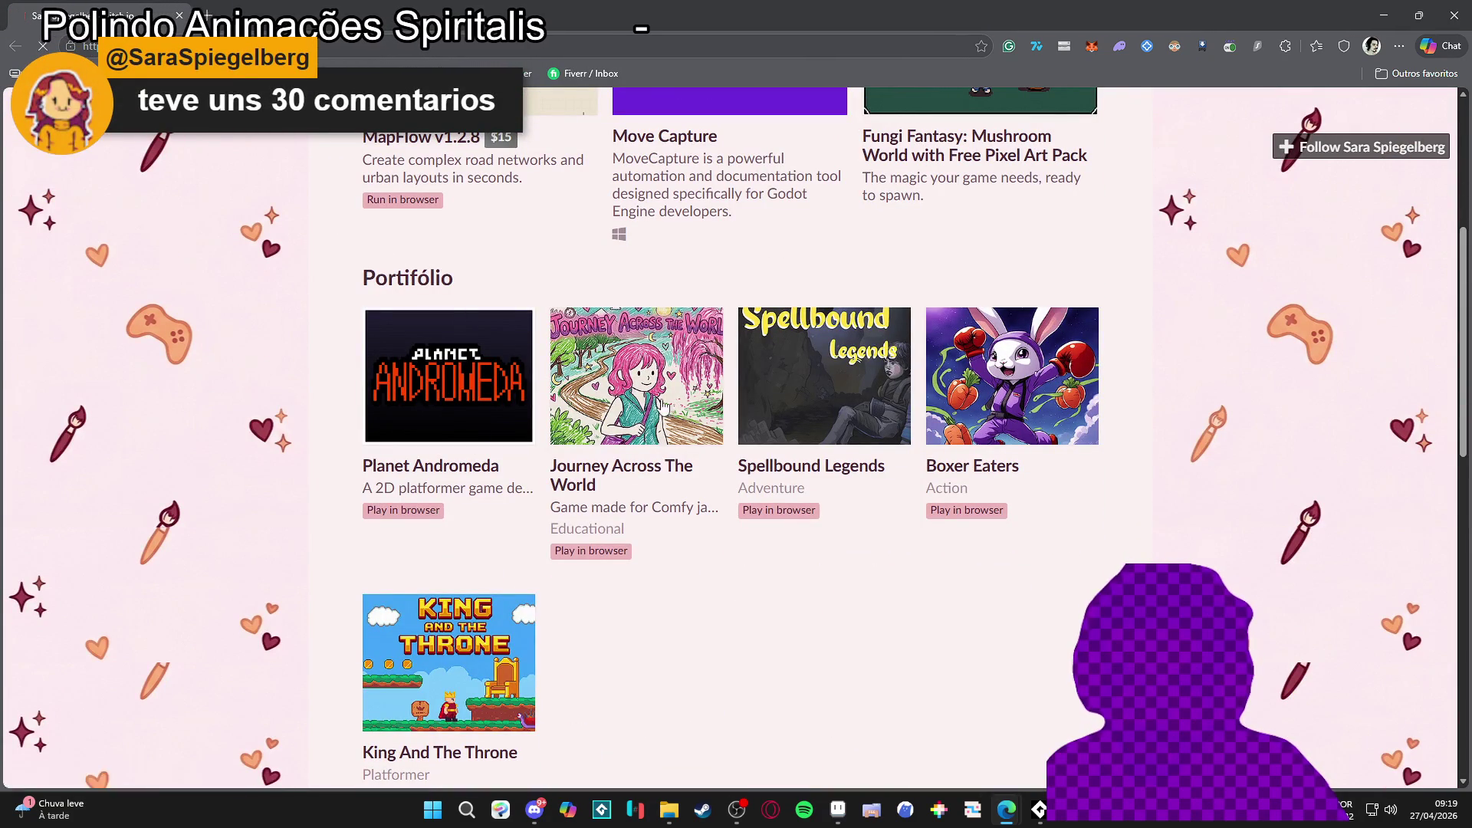
Step: Open the Planet Andromeda game page and start the game running in the browser
click(448, 376)
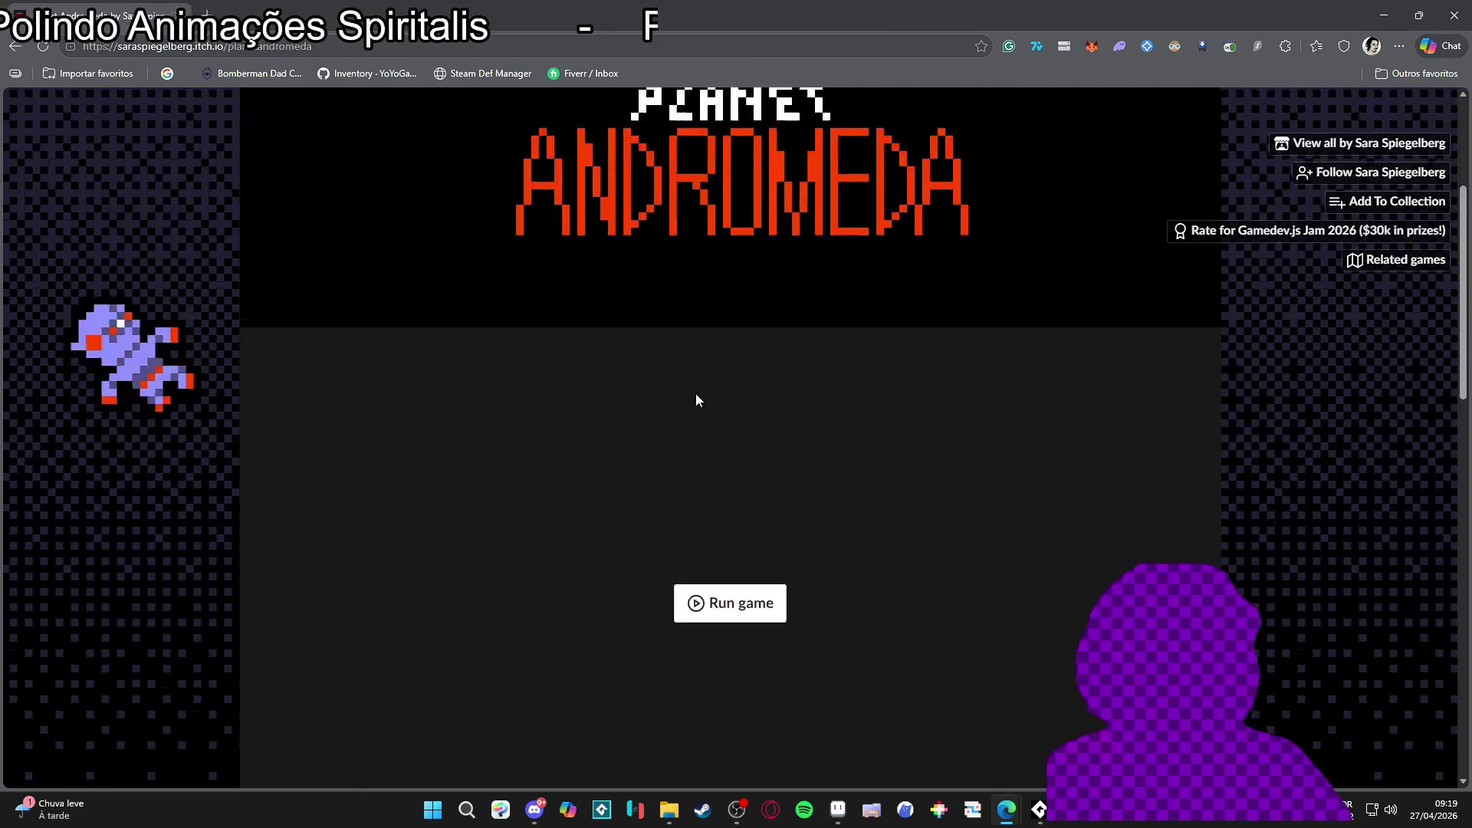
scroll(696, 394, down, 3)
click(740, 357)
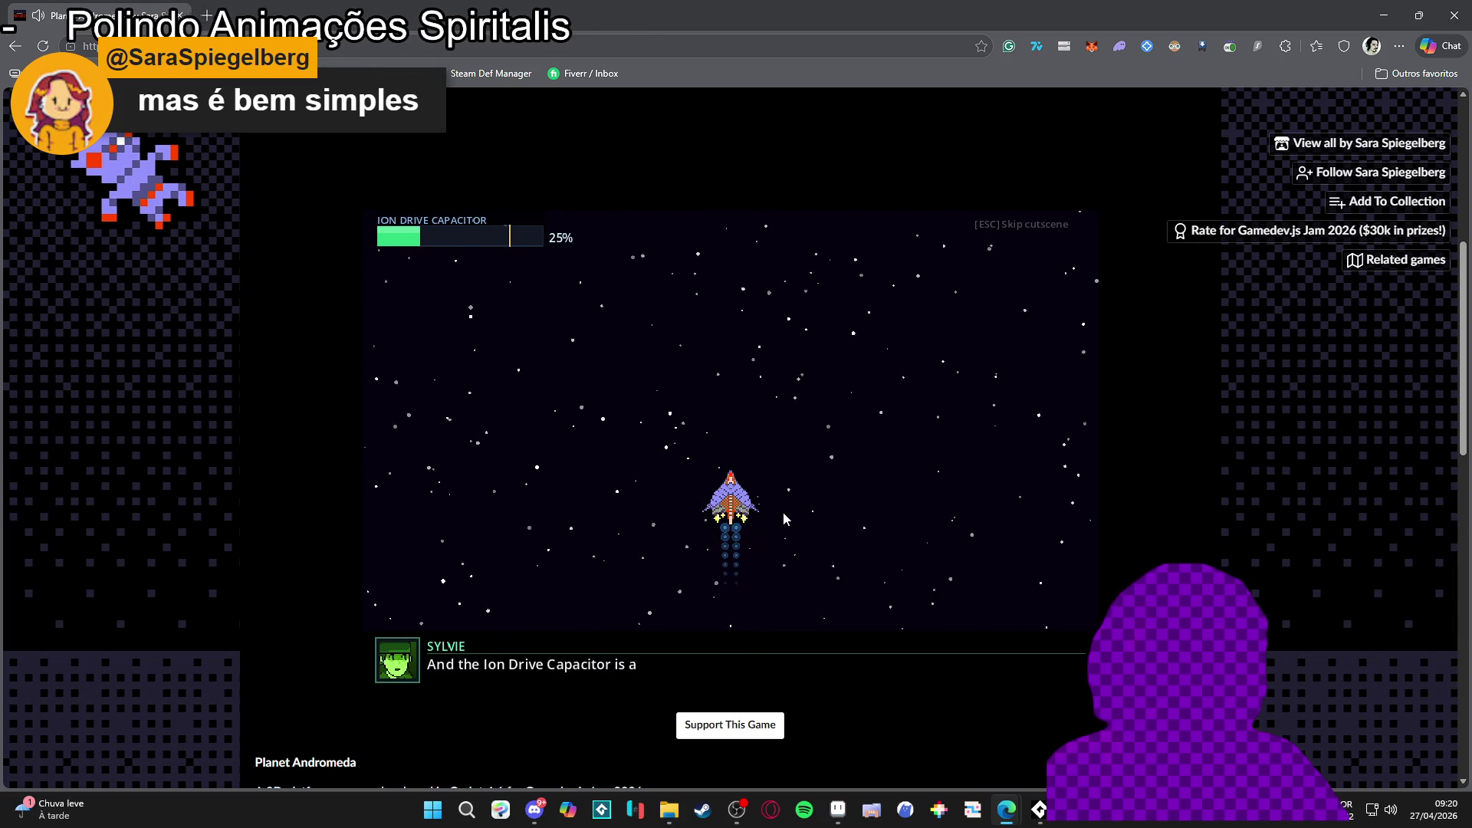
Step: Lower Microsoft Edge's app volume from 84 to 2 in the volume mixer, then return to the game
right_click(1390, 809)
click(1372, 742)
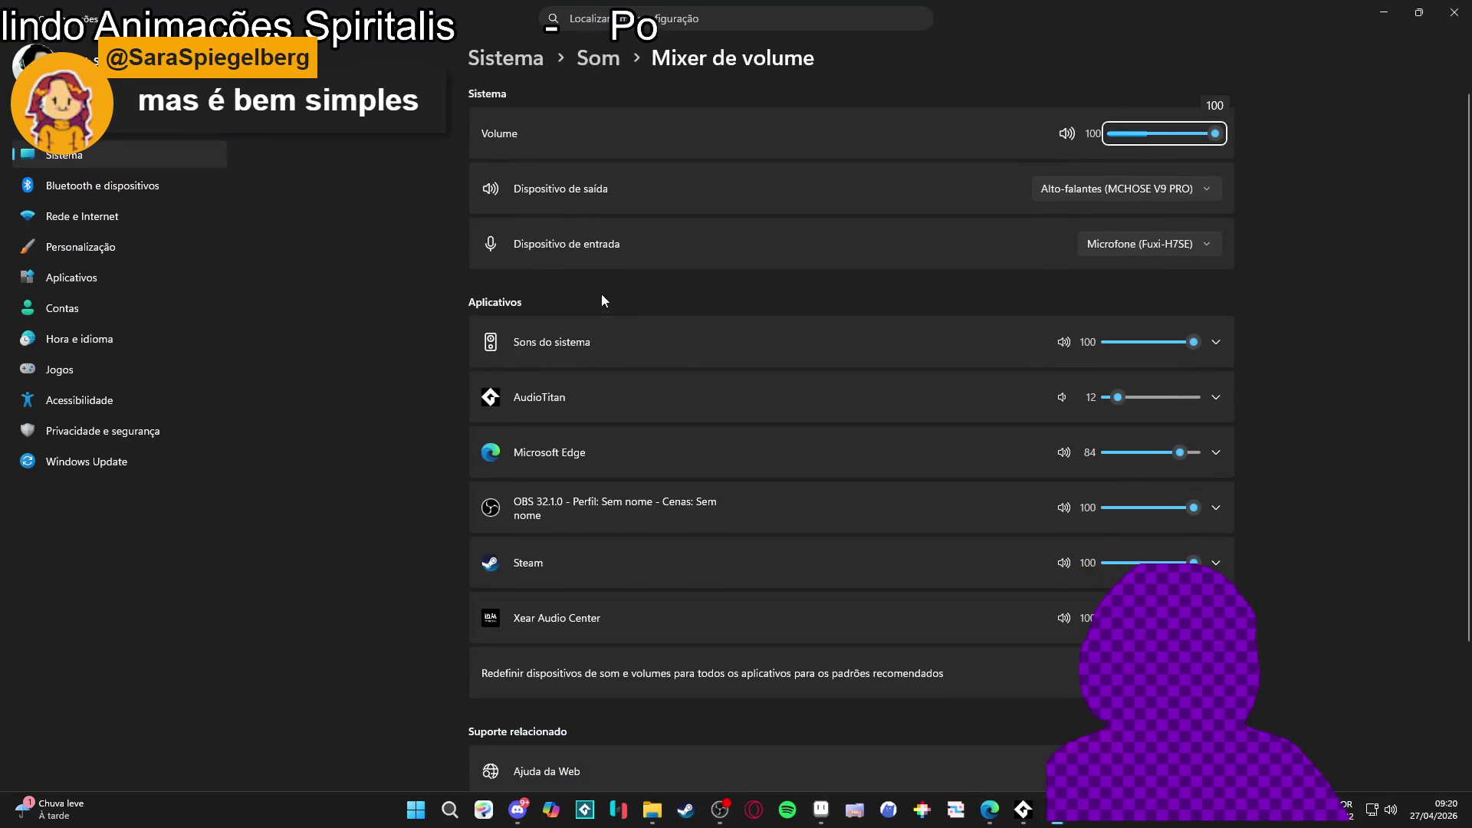
click(1110, 452)
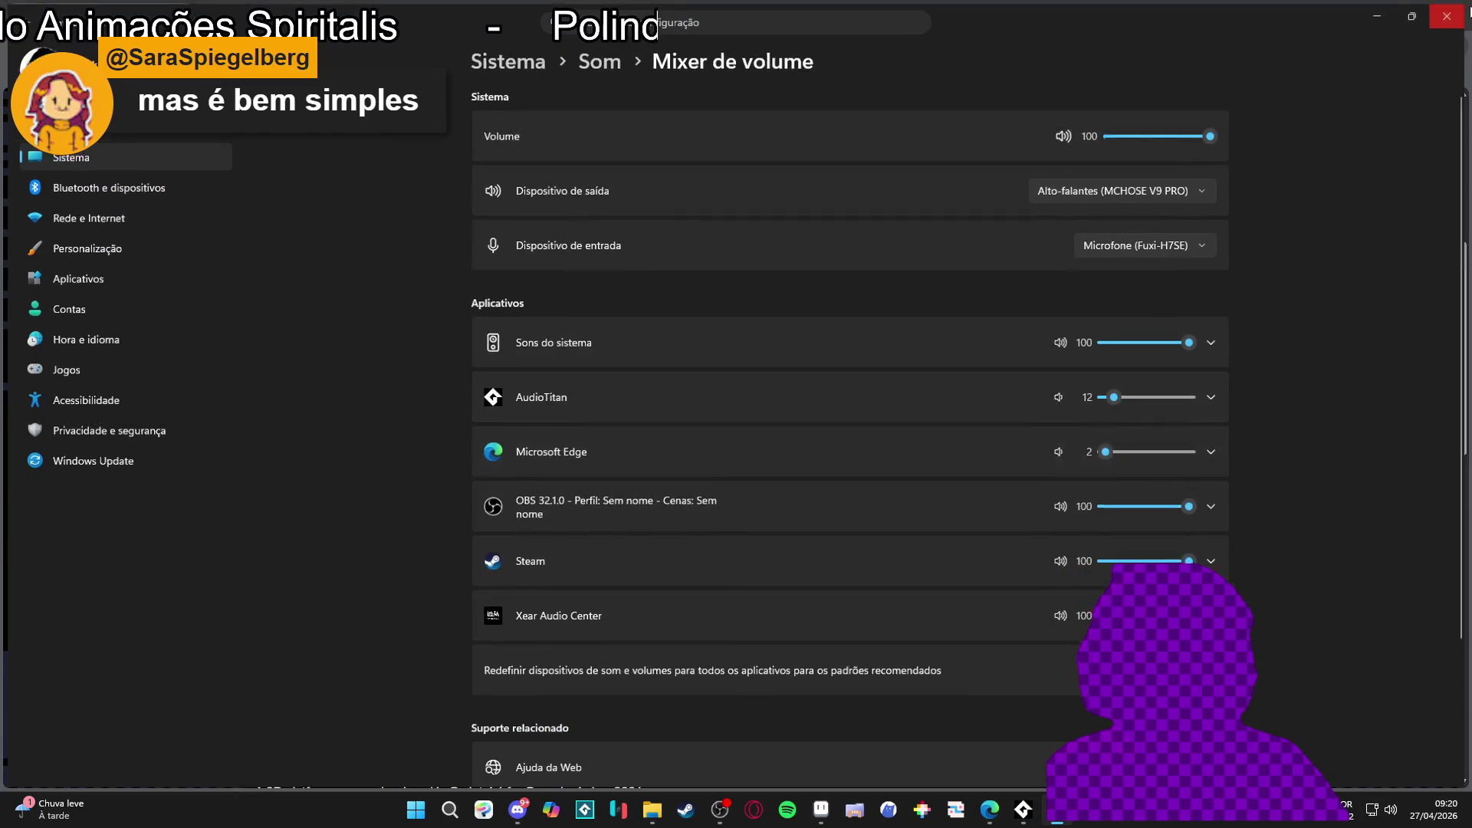
key(alt+Tab)
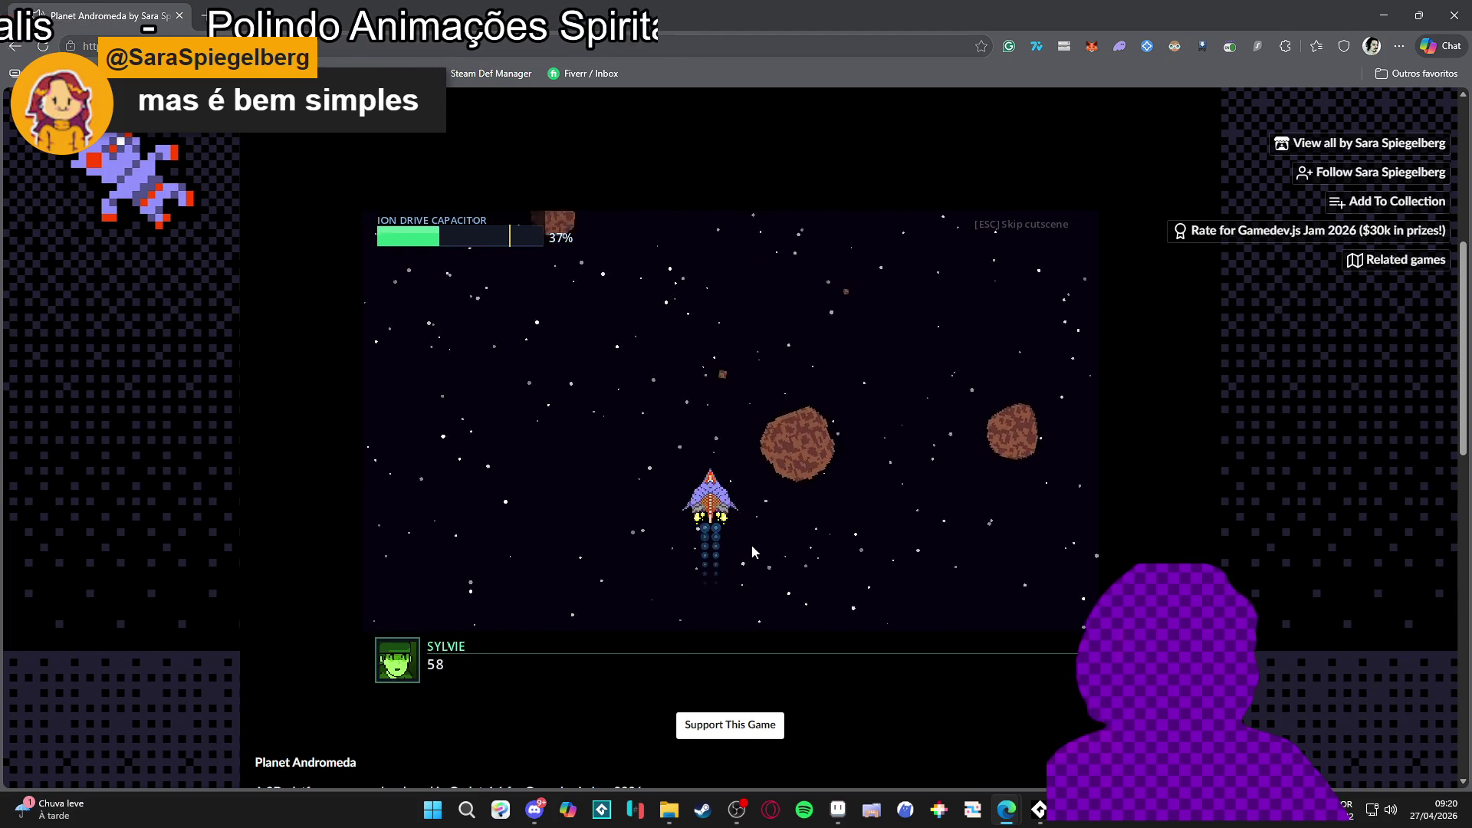
Step: Steer the ship through the asteroids, then jump up the platforms toward the SPEED gear
key(Left)
key(Left)
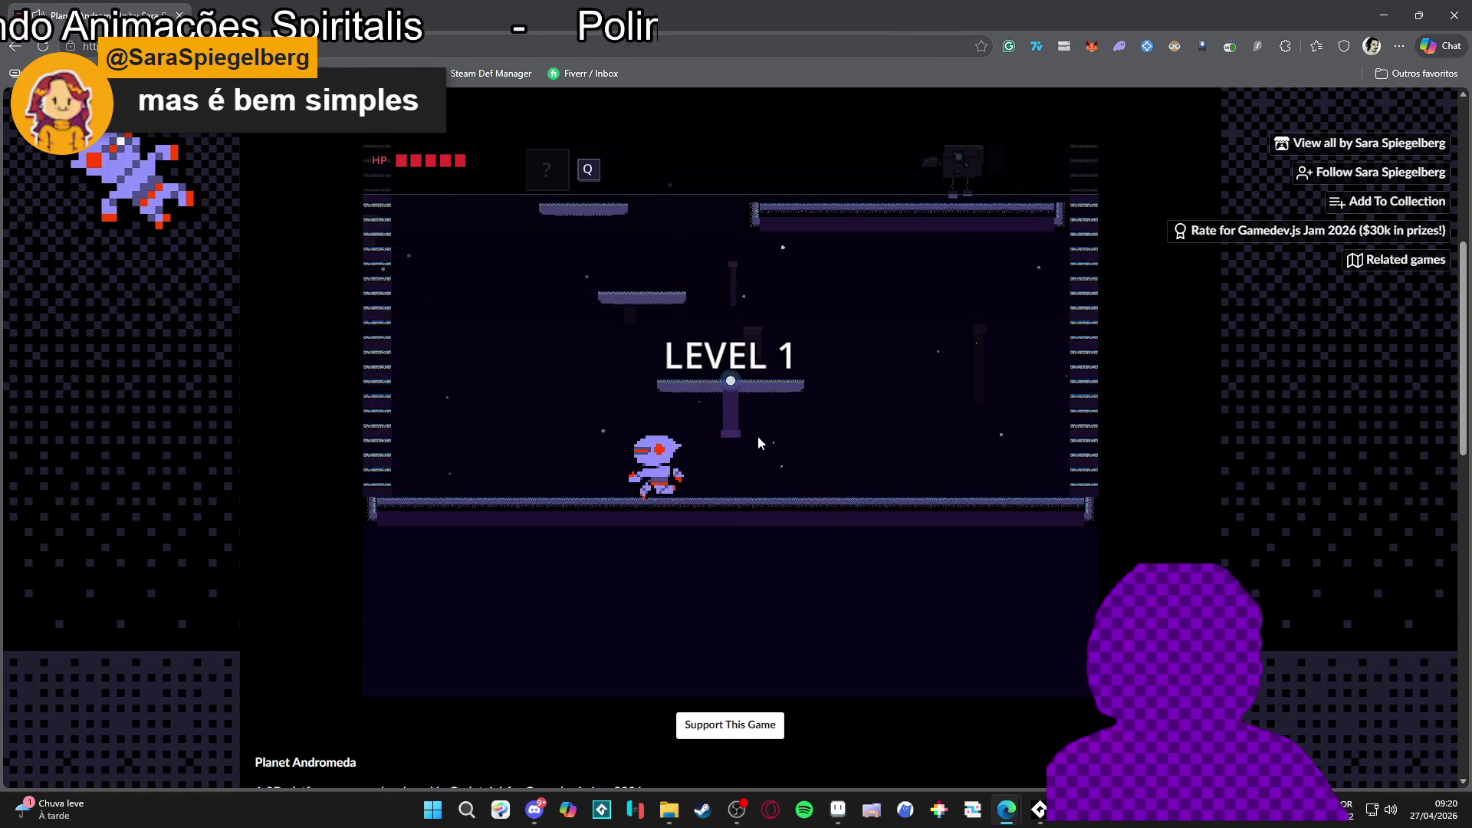
key(space)
key(Left)
key(Right)
key(space)
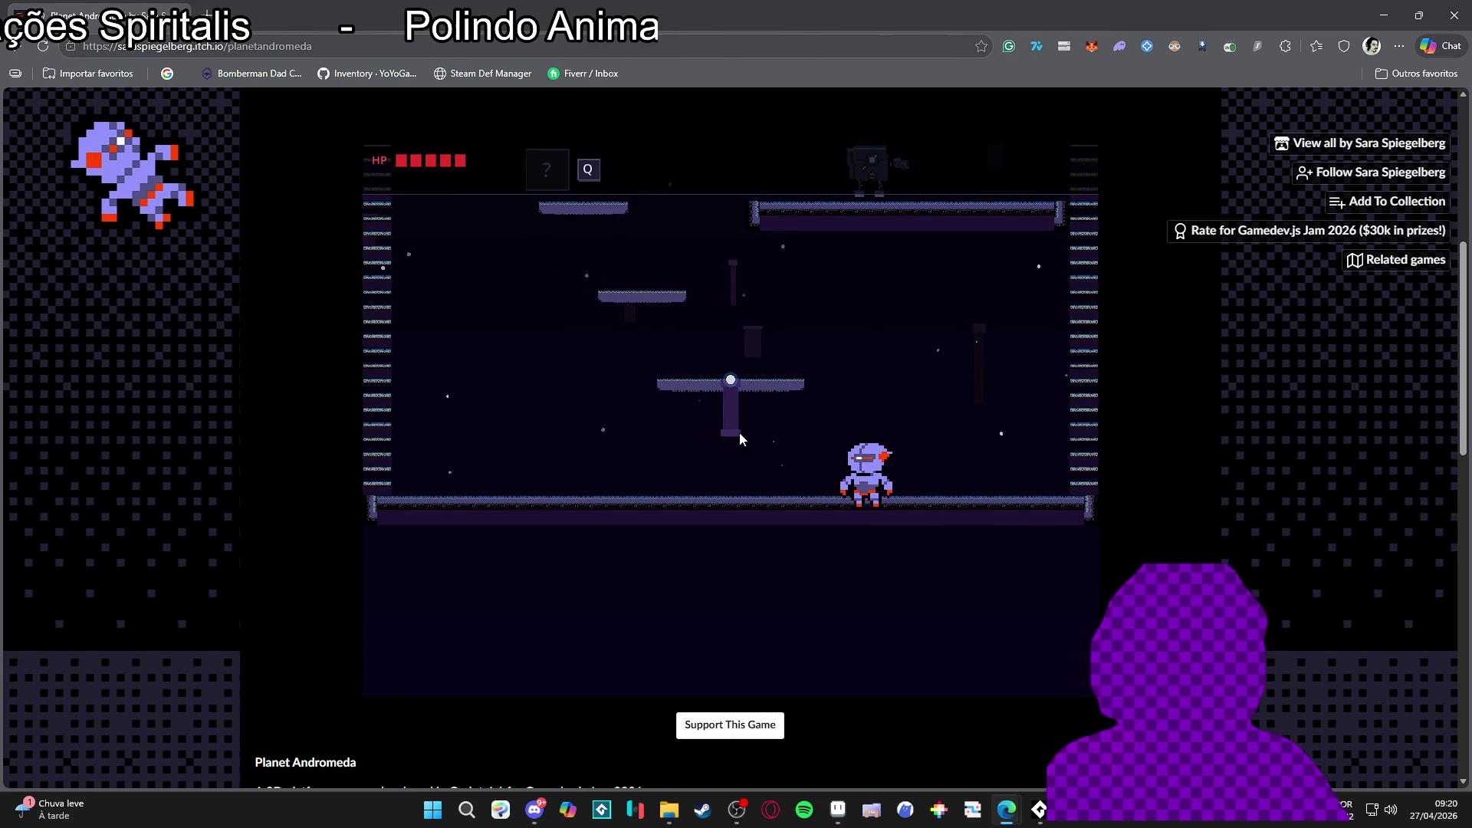
key(Left)
key(space)
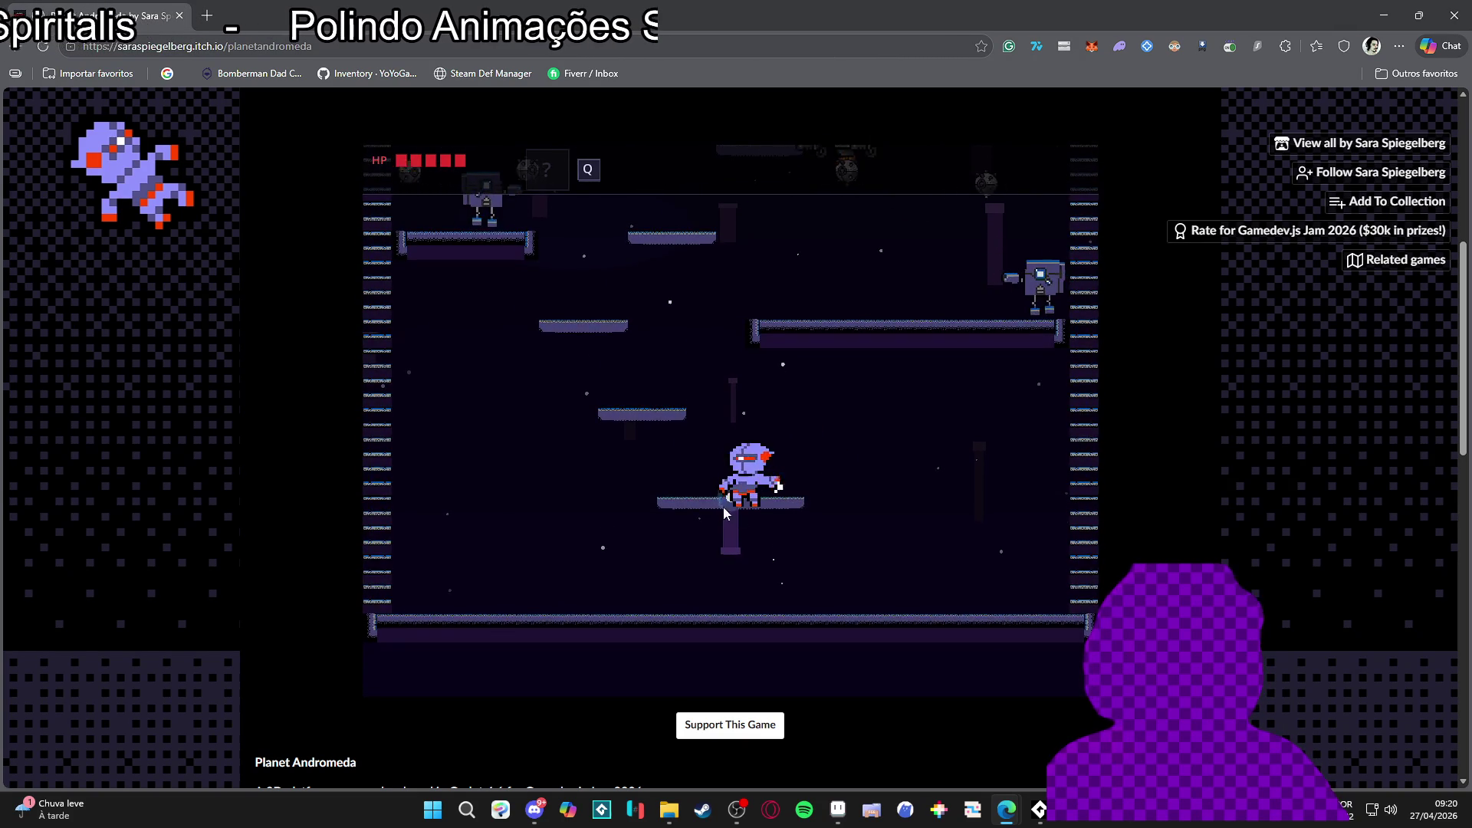
key(space)
key(Left)
key(Right)
key(space)
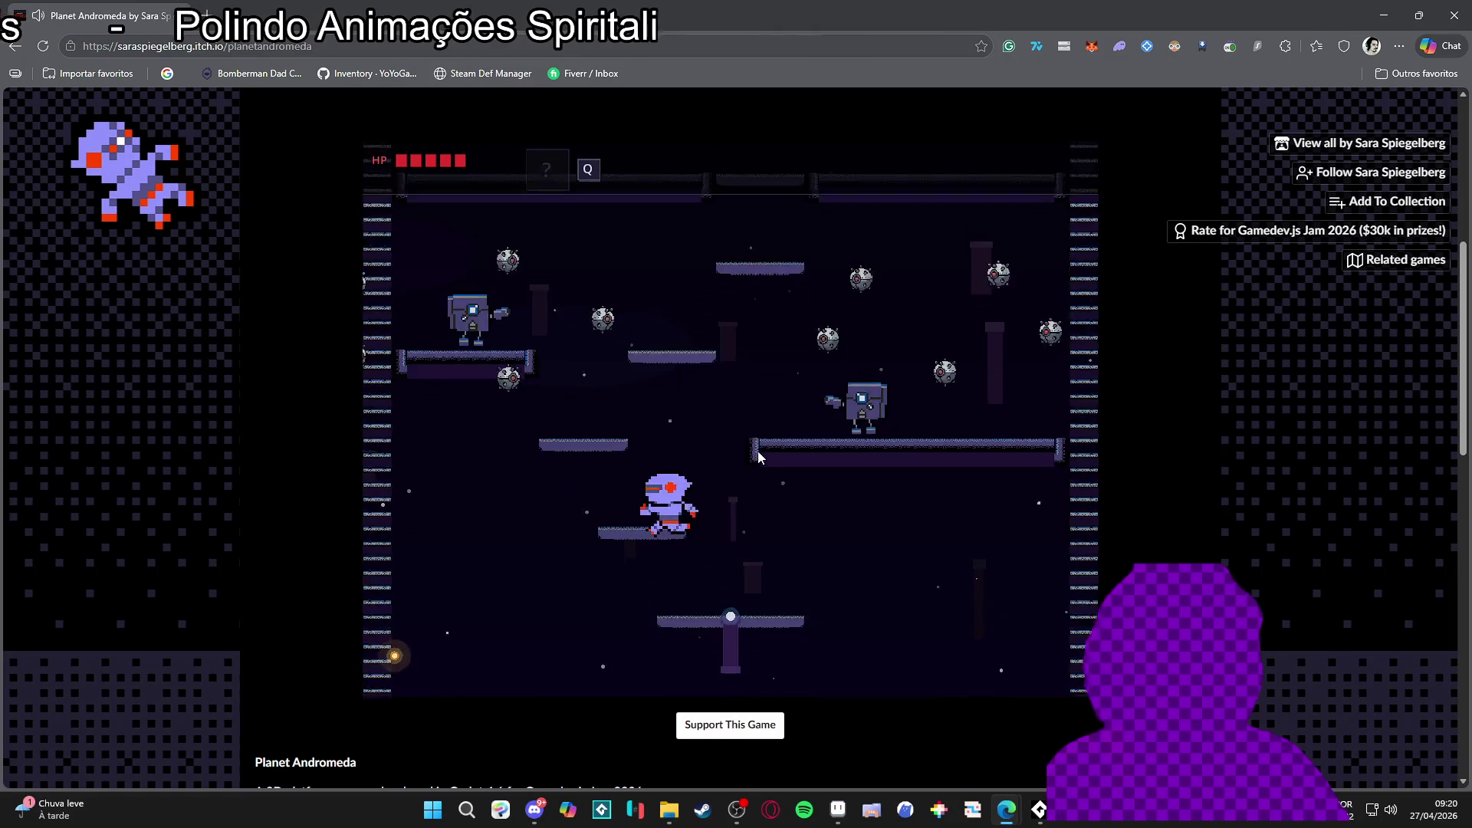
key(space)
key(Right)
key(Left)
key(space)
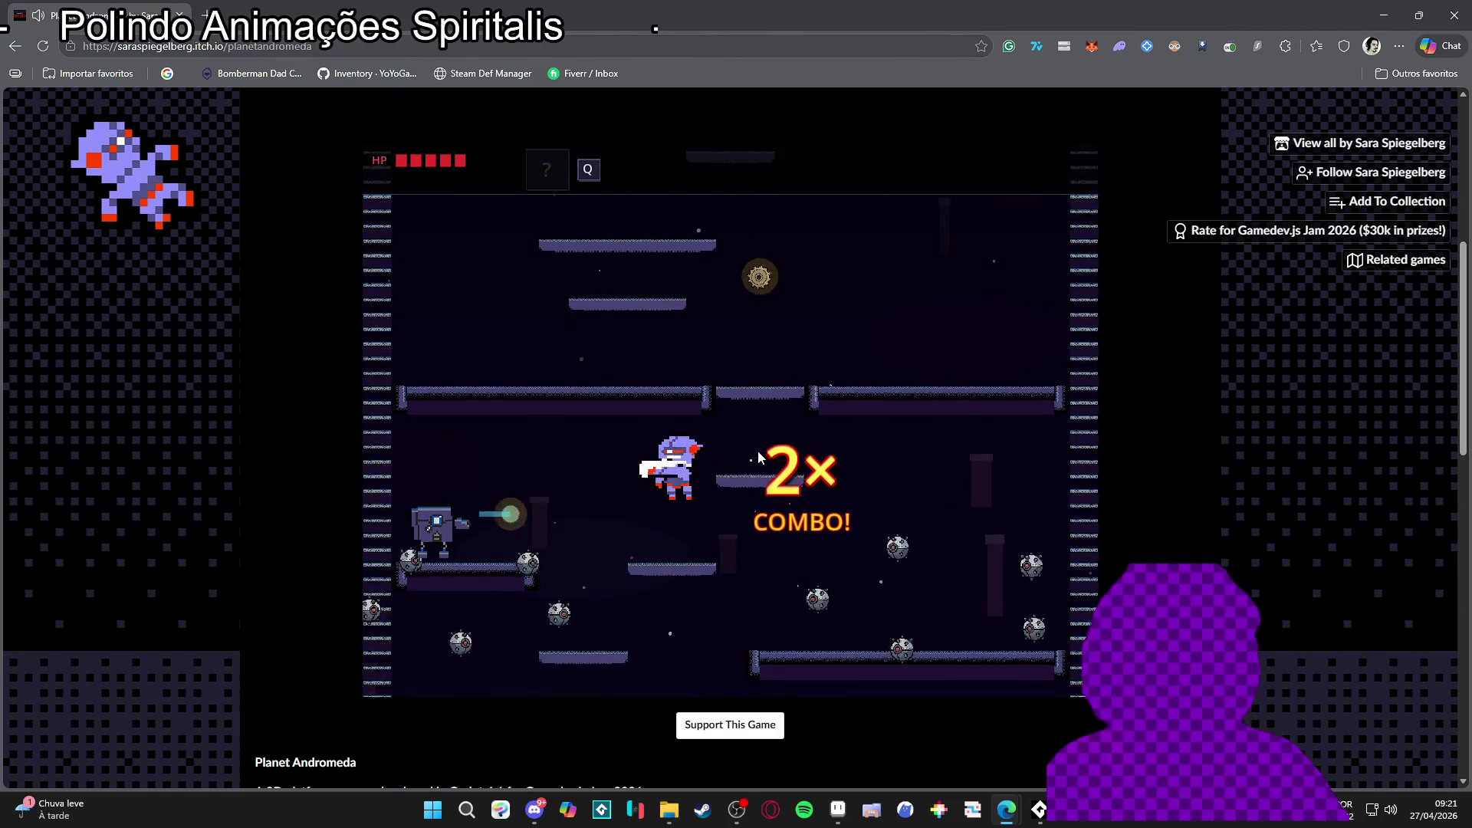
key(Right)
key(space)
Step: Keep climbing the platforms to reach Level 2 and grab the speed power-up
key(space)
key(Left)
key(space)
key(Right)
key(space)
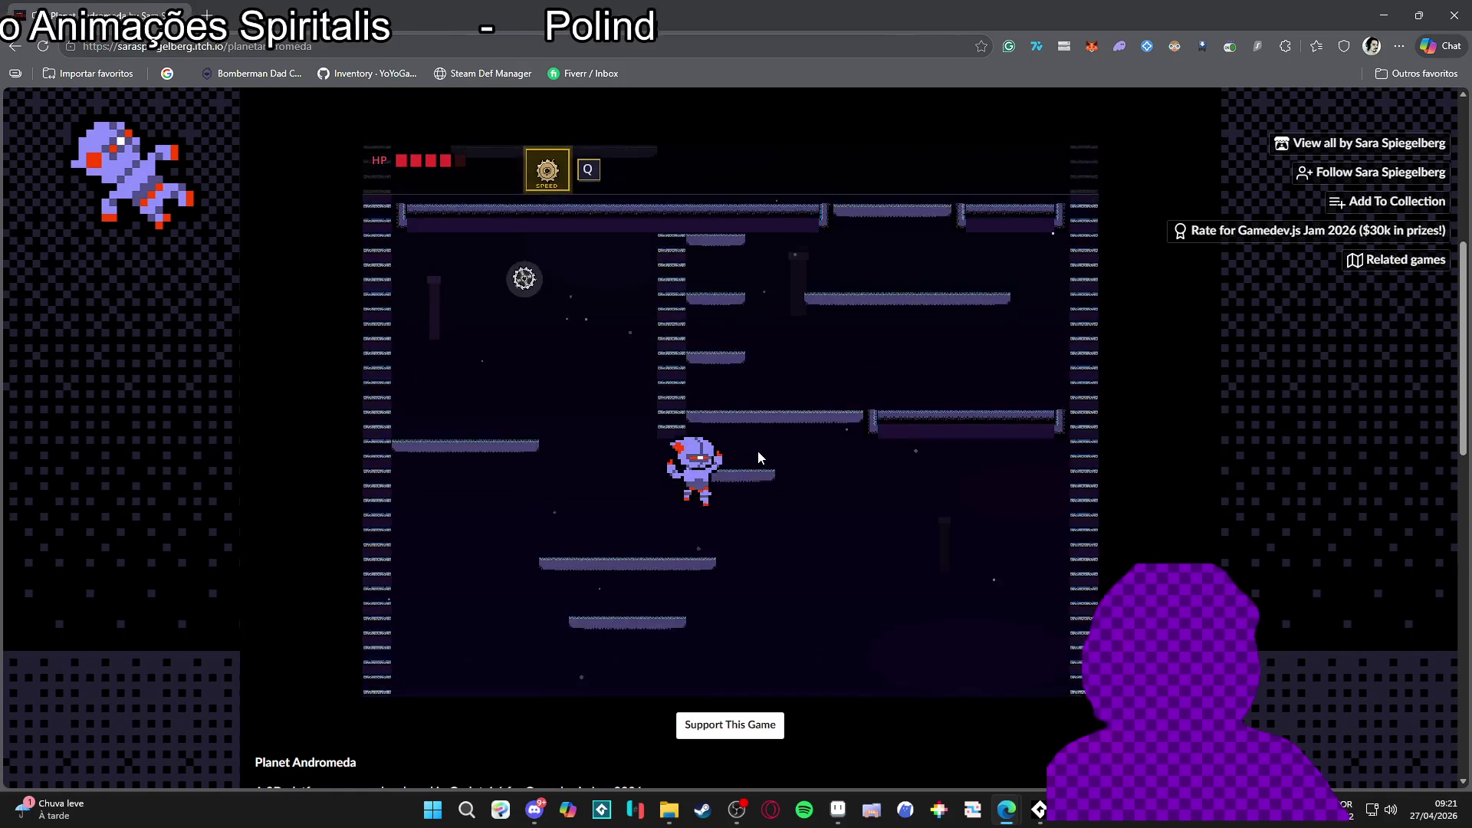
key(Left)
key(space)
key(Right)
key(space)
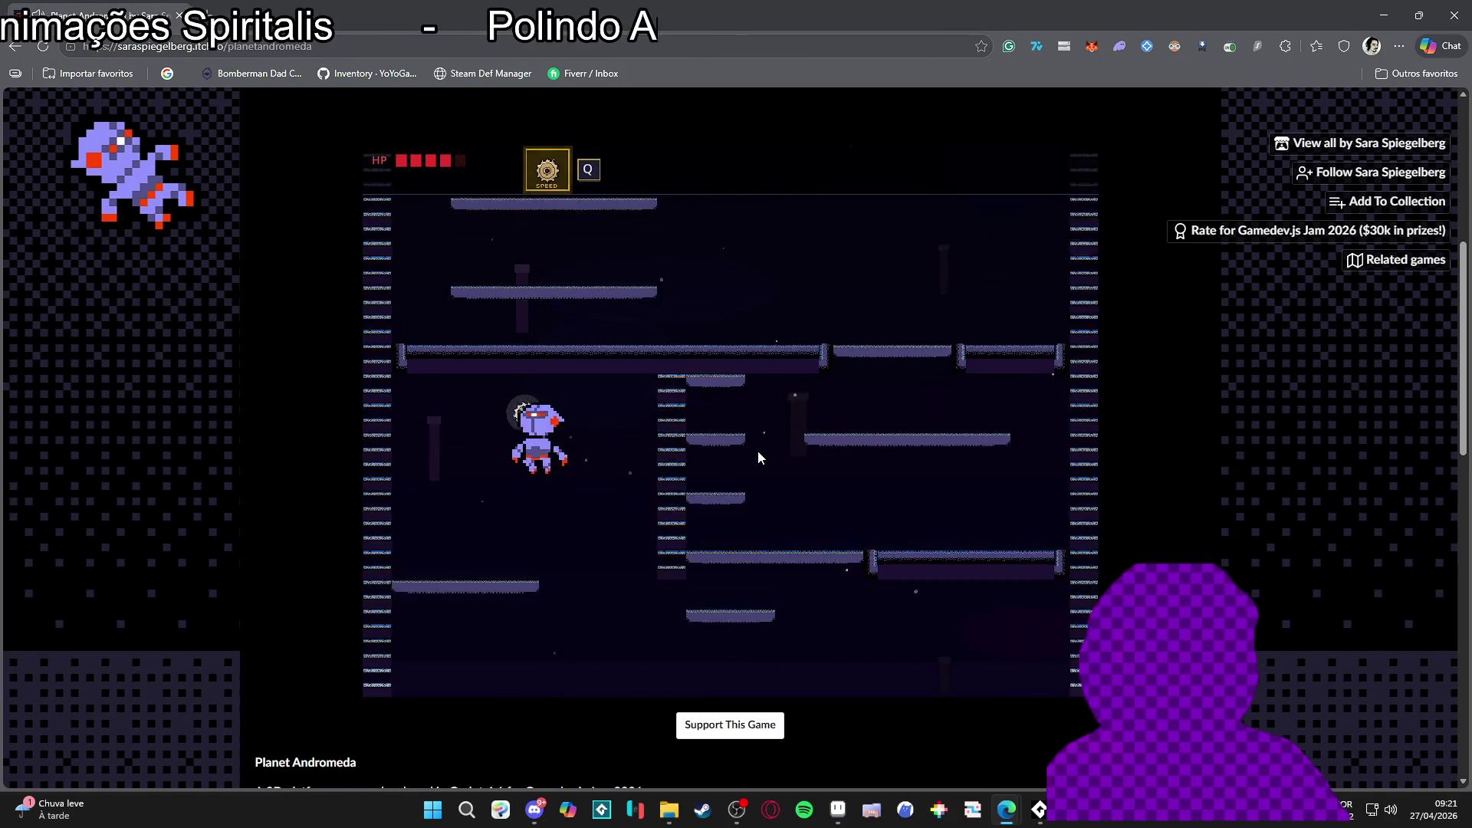
key(Right)
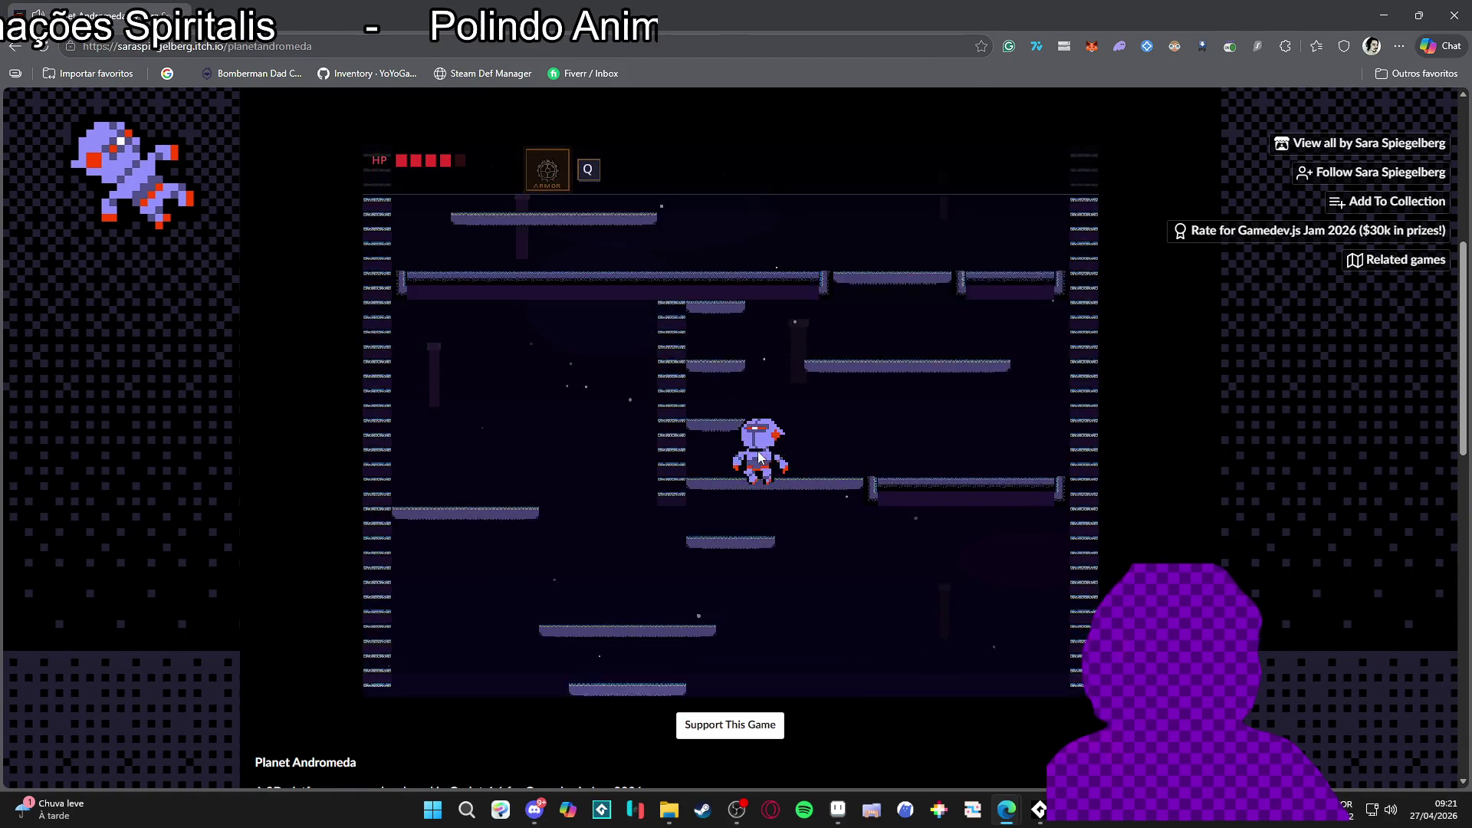
key(space)
key(Right)
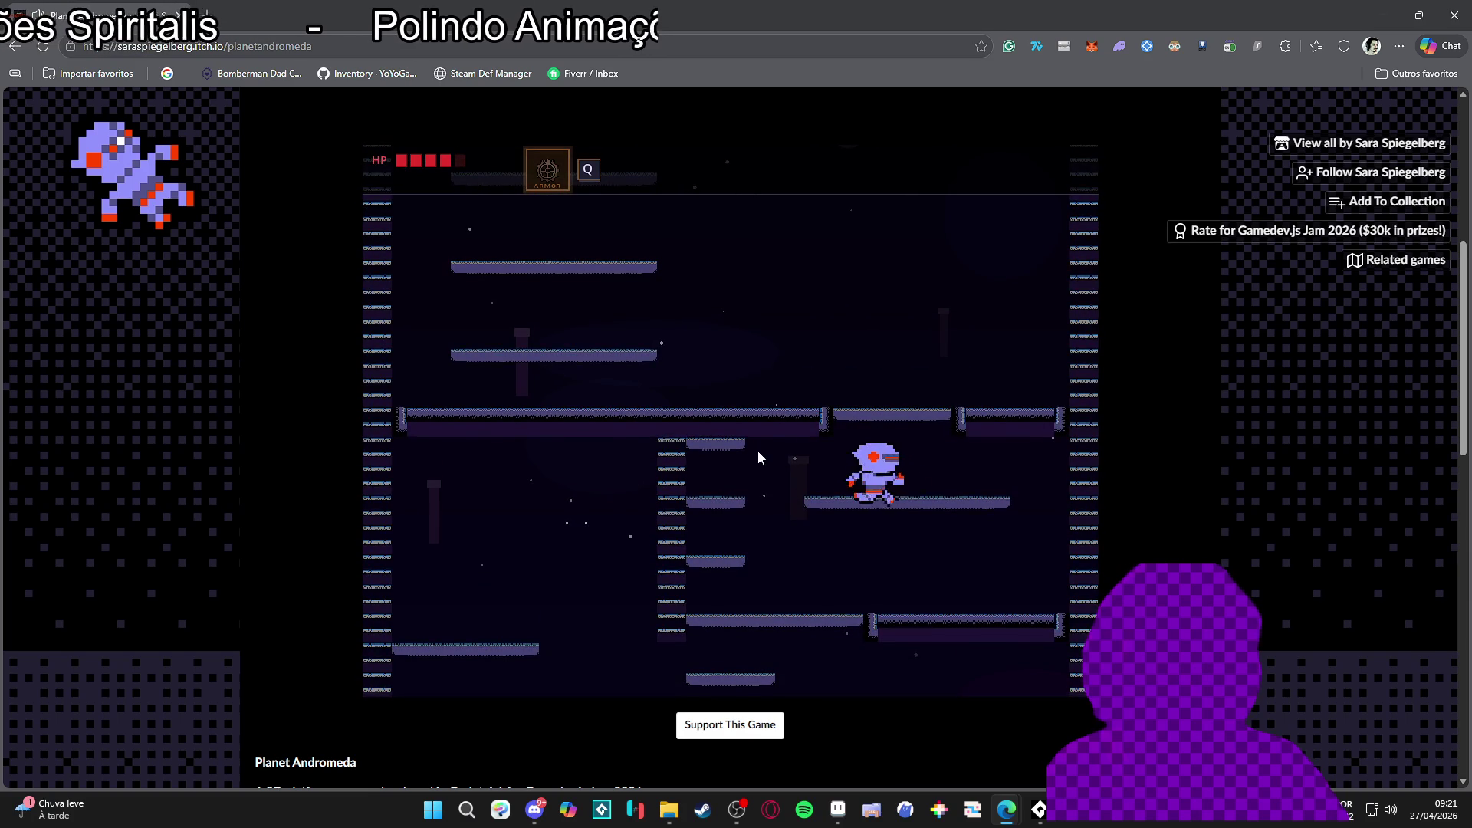
key(Left)
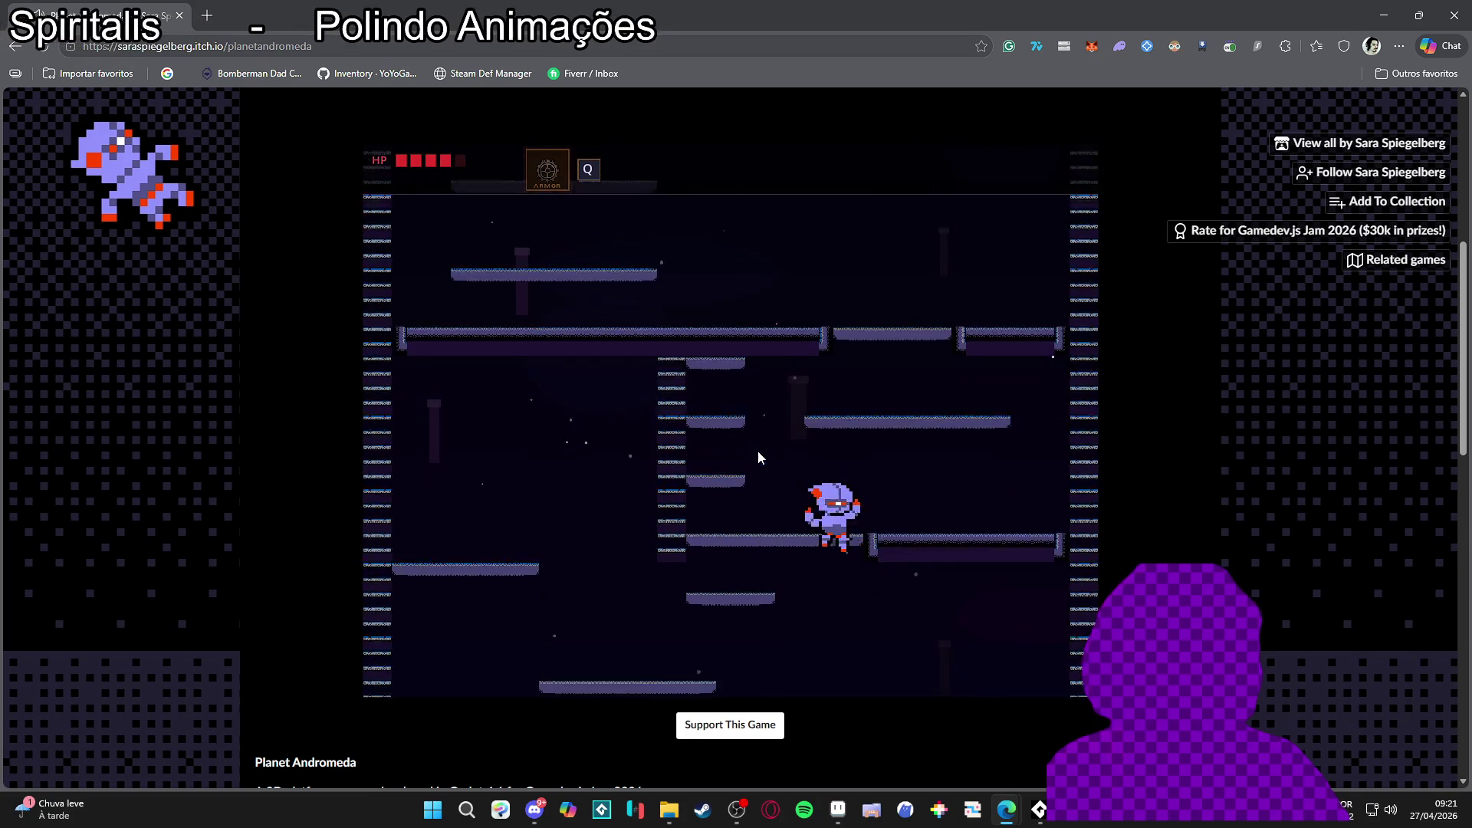
key(Right)
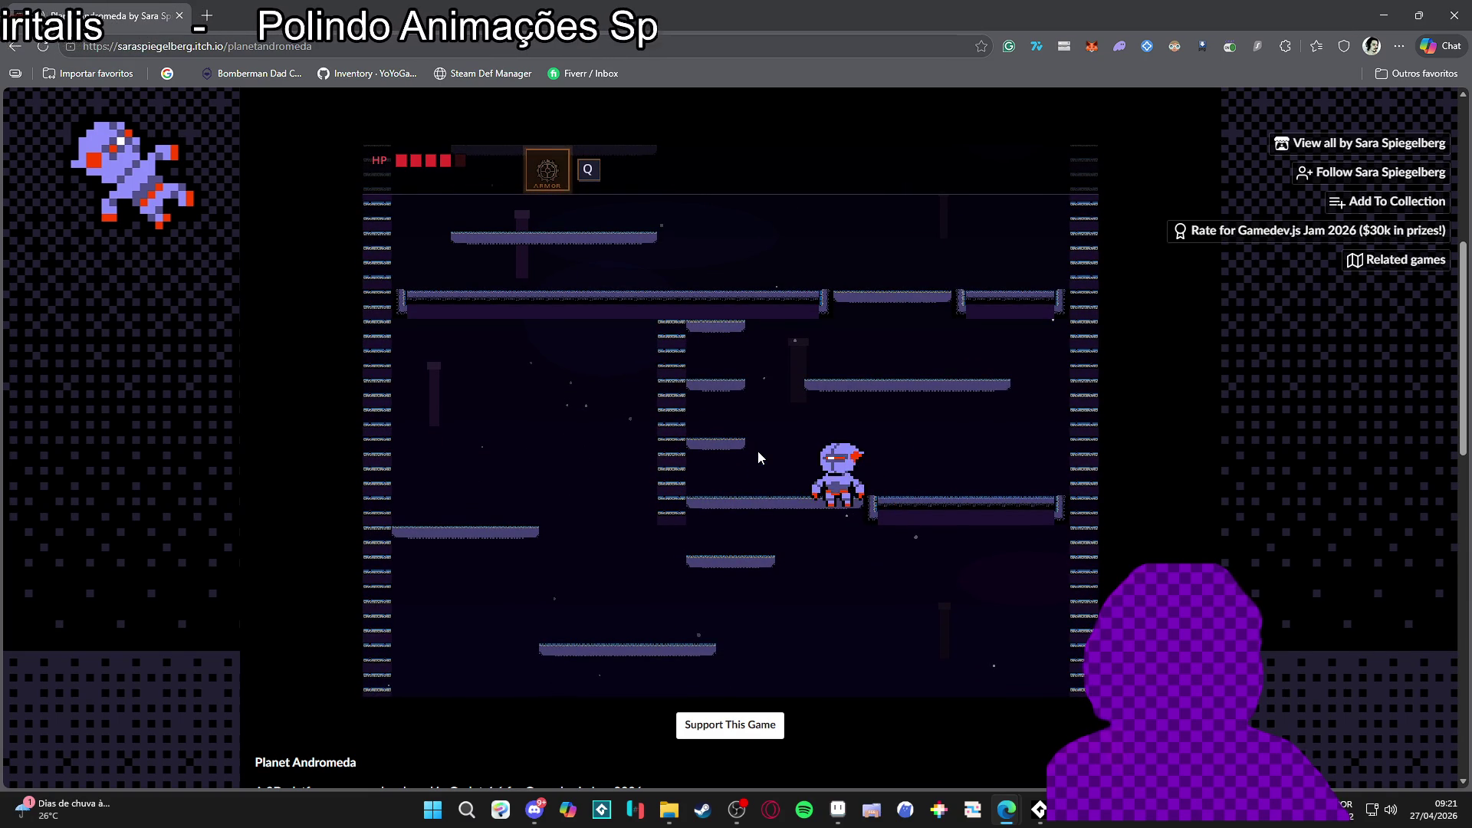
key(space)
key(Right)
key(space)
key(Left)
key(Left)
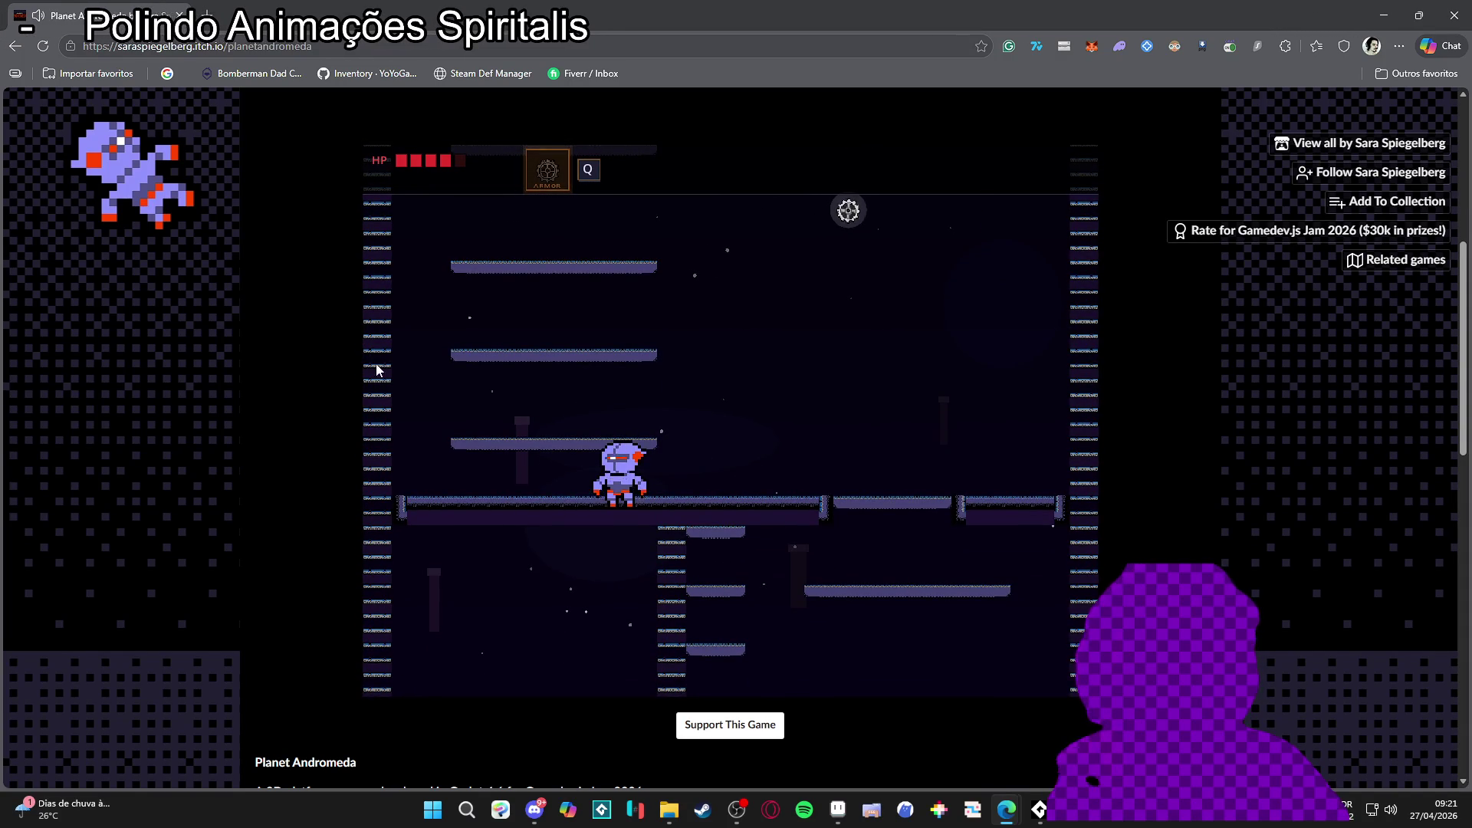
key(space)
key(Right)
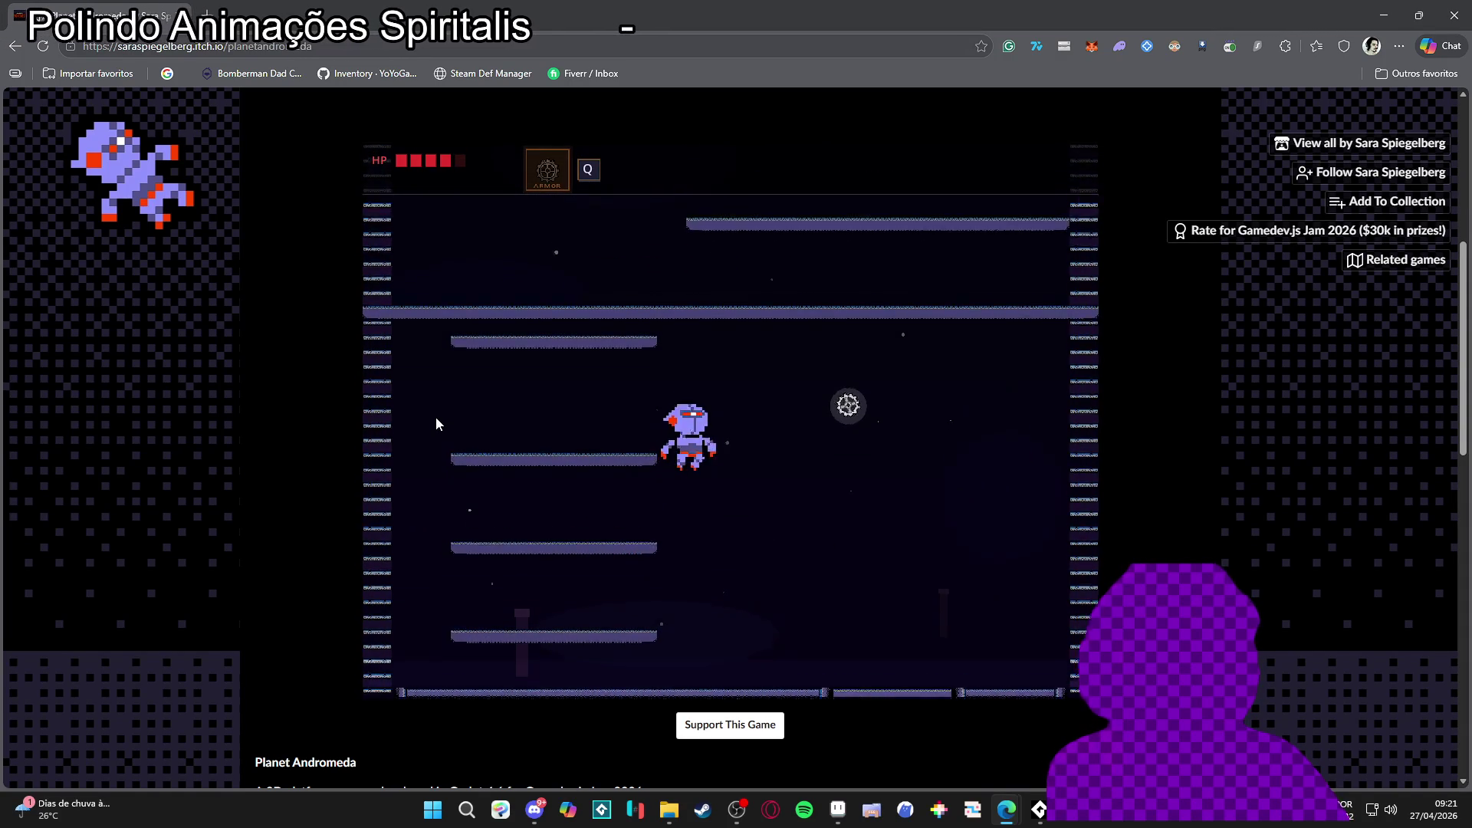
key(Left)
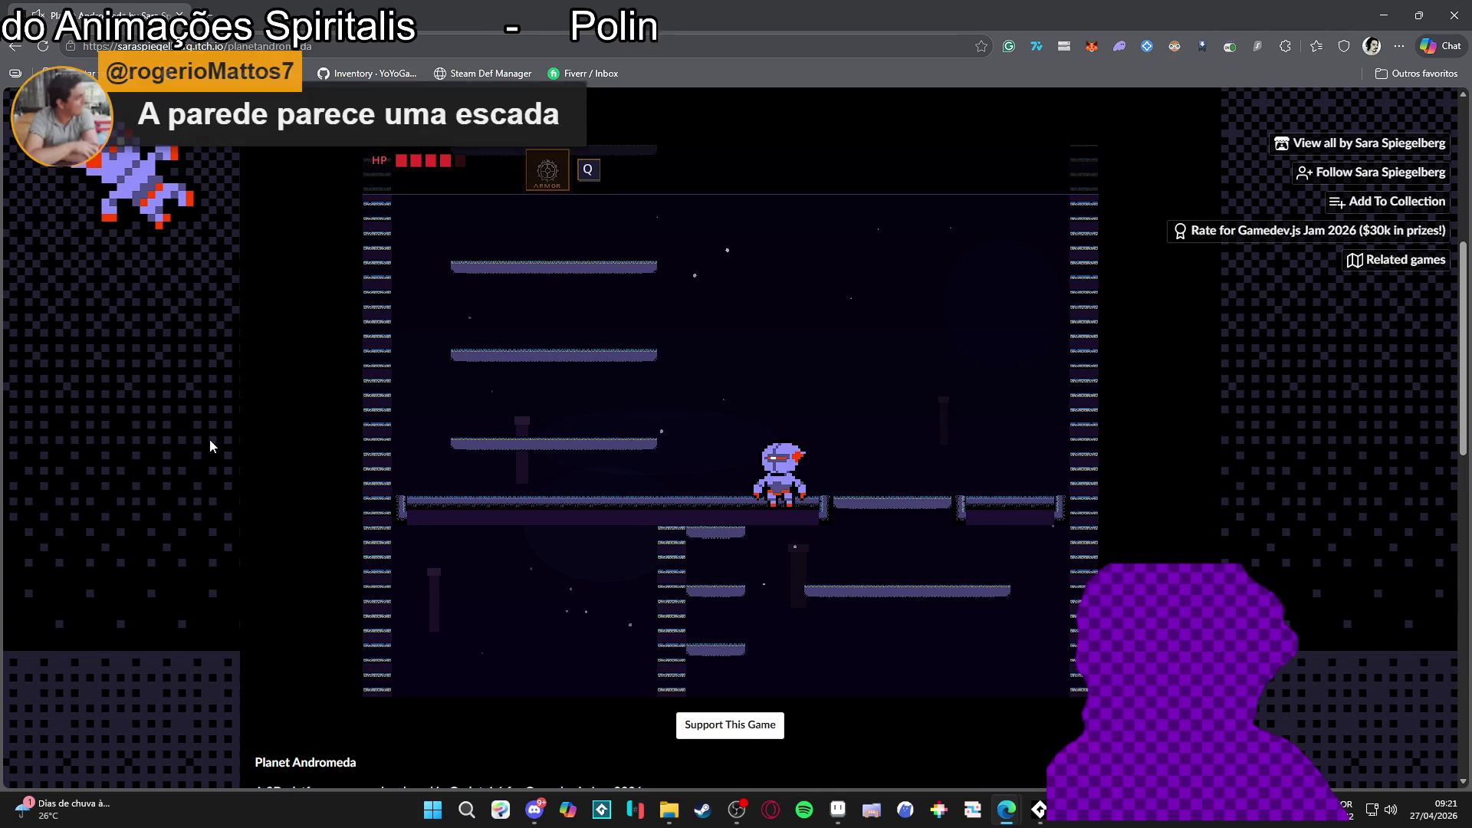
key(space)
key(Left)
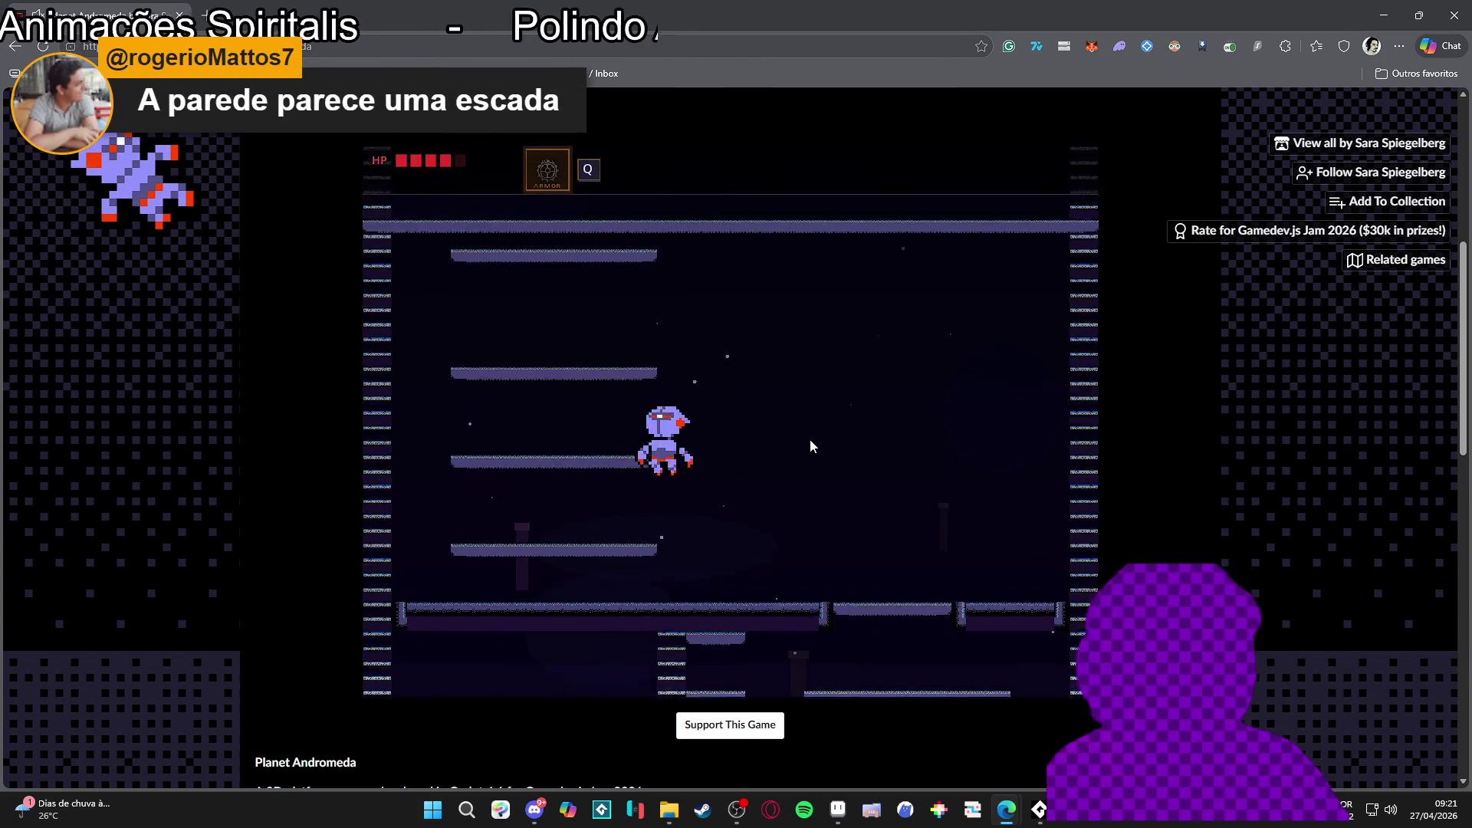
key(space)
key(space)
key(Right)
key(Right)
key(space)
key(space)
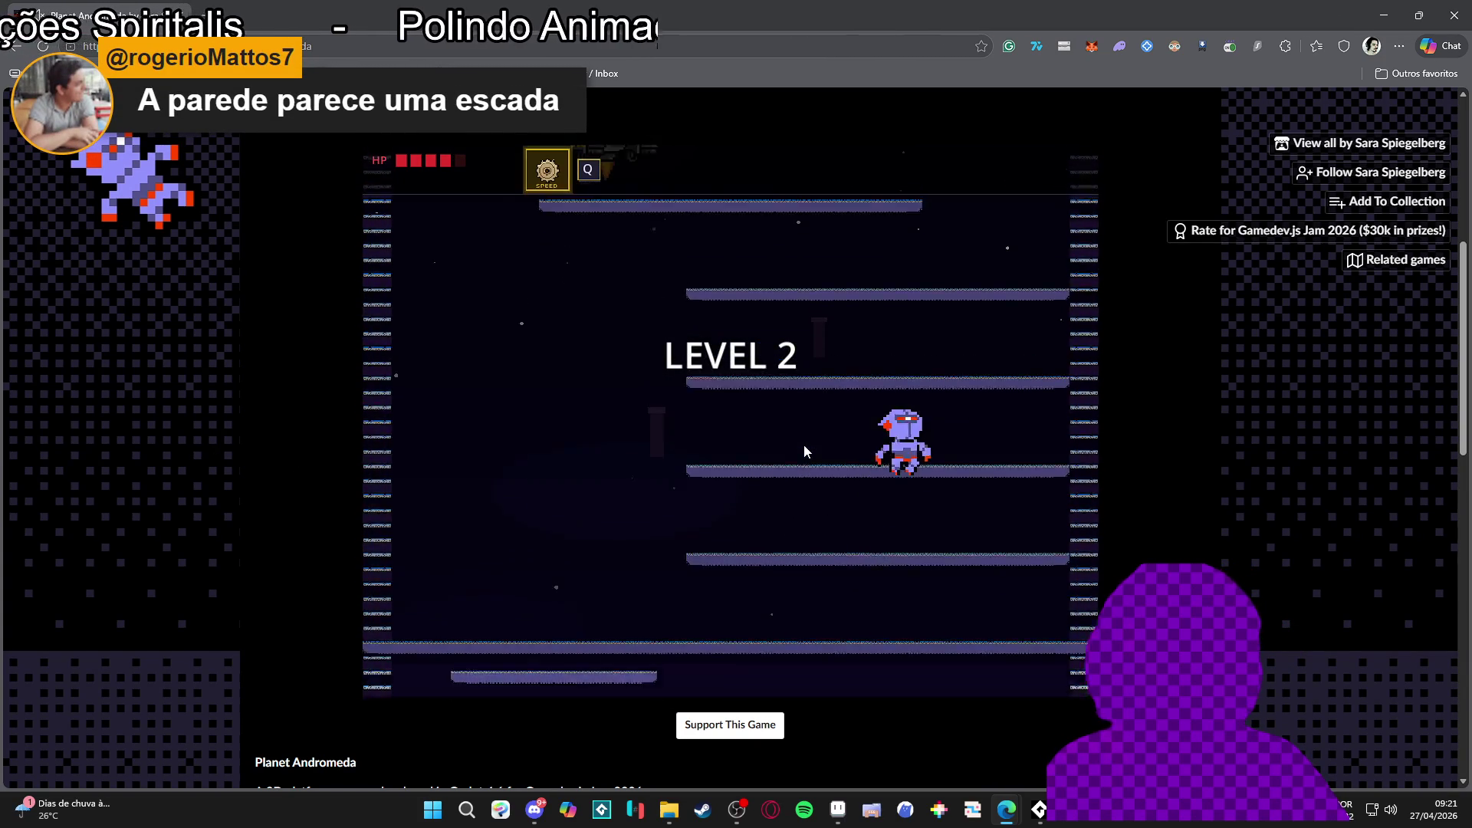
Step: Climb the character up the platforms, jumping around the enemy robots
key(space)
key(space)
key(Right)
key(space)
key(Right)
key(Left)
key(space)
key(space)
key(Left)
key(space)
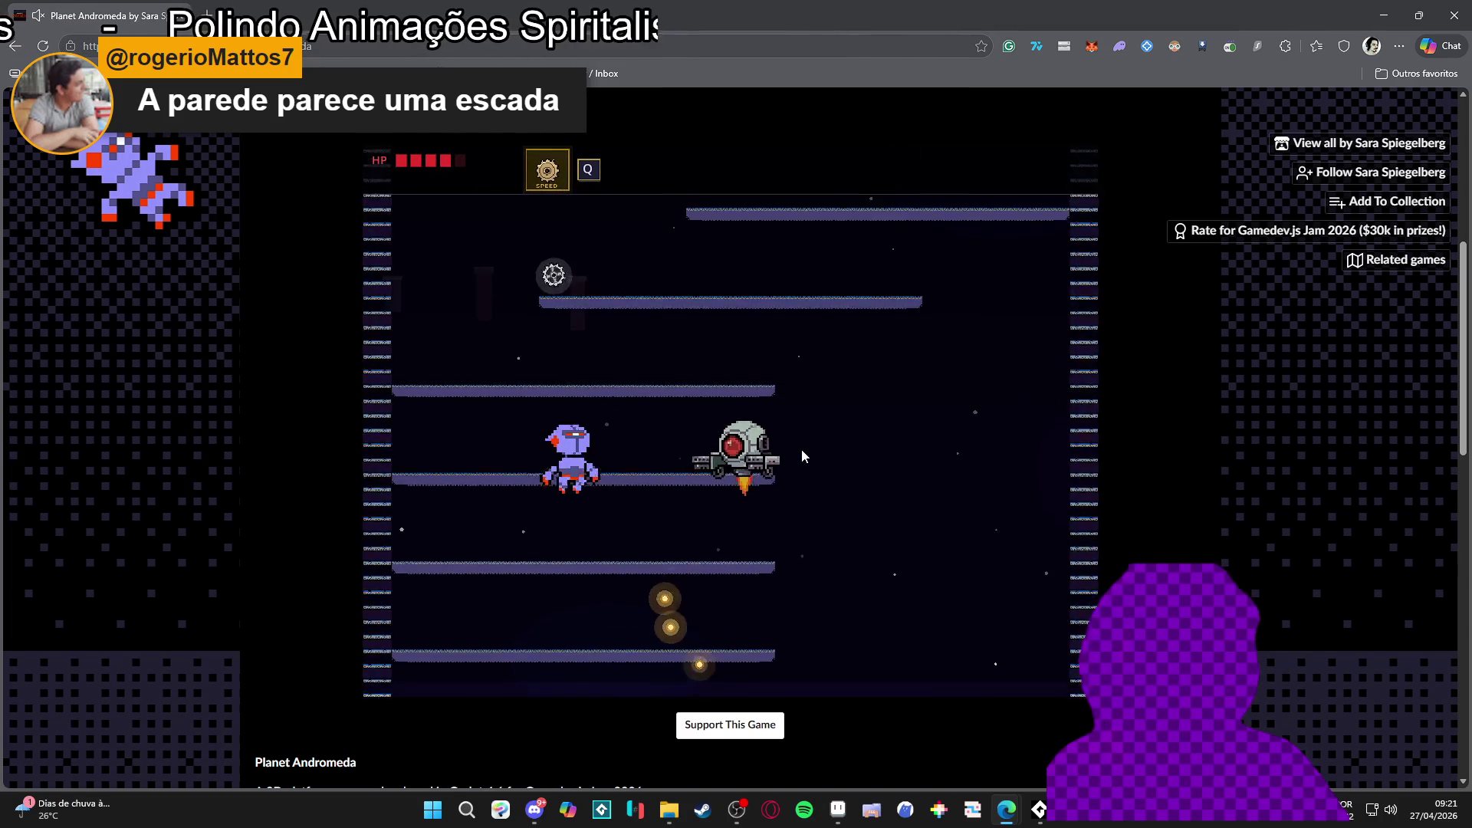
key(Right)
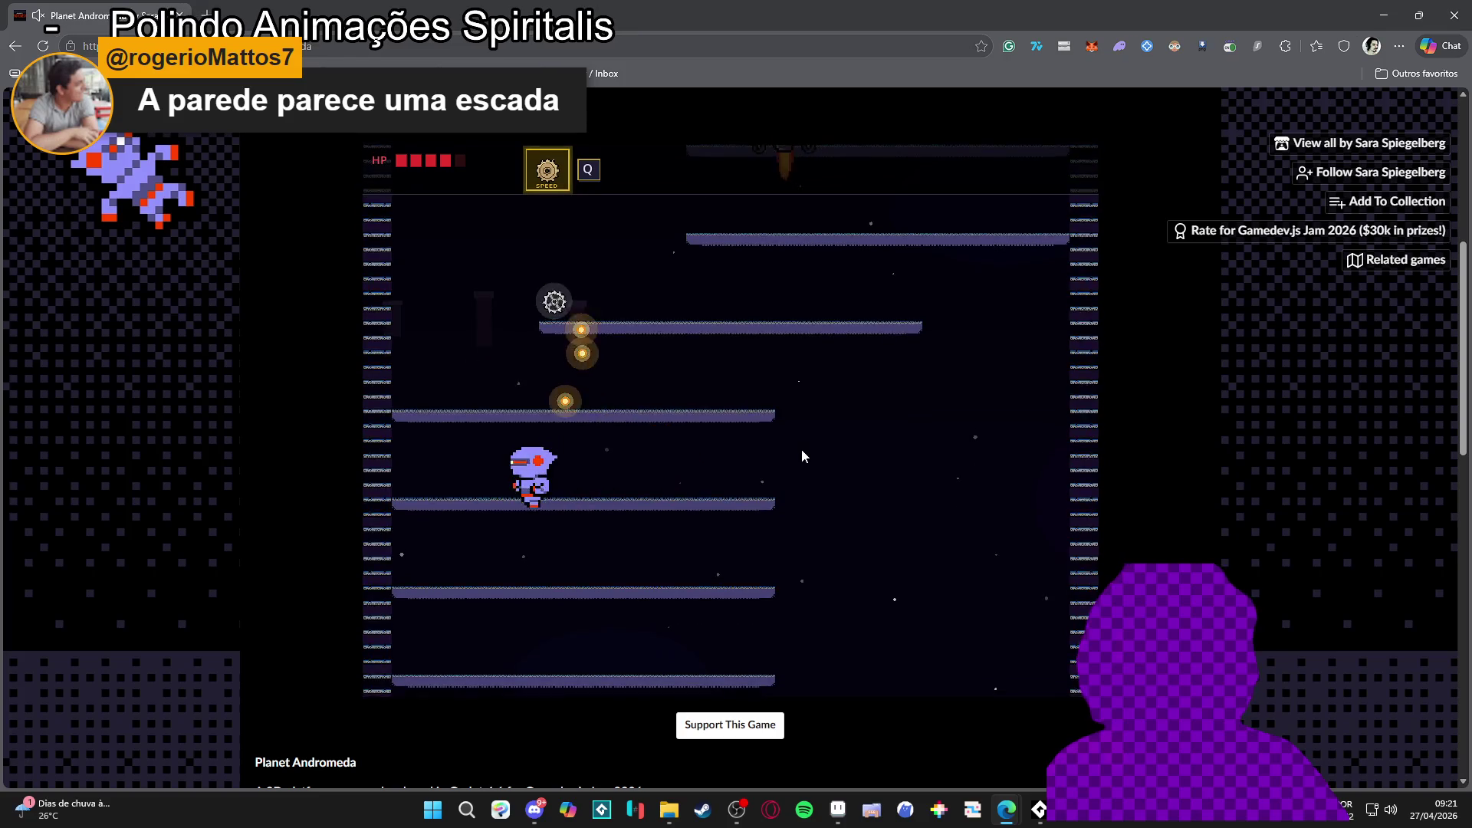
key(space)
key(Right)
key(space)
key(Right)
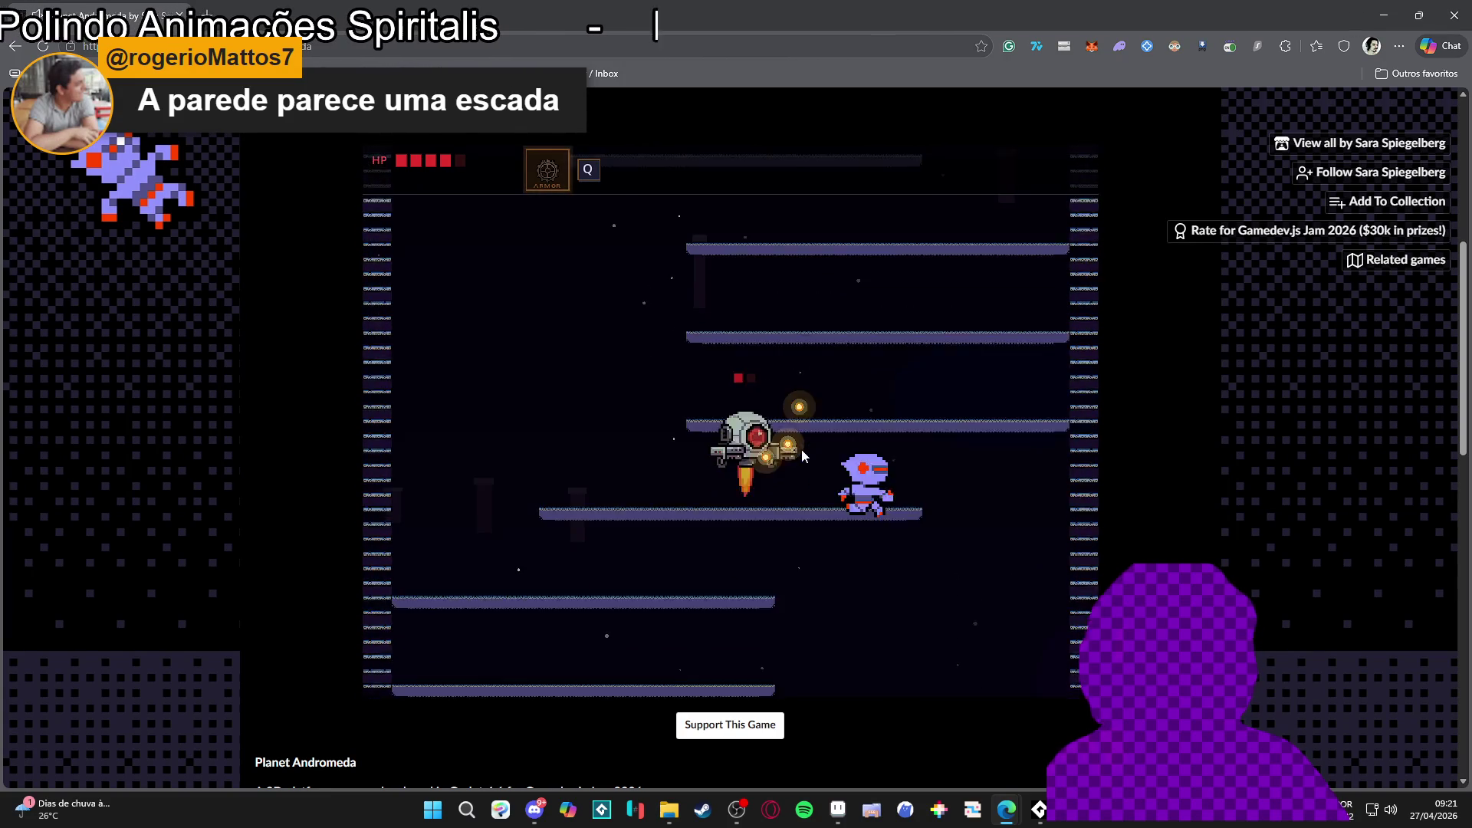
key(Left)
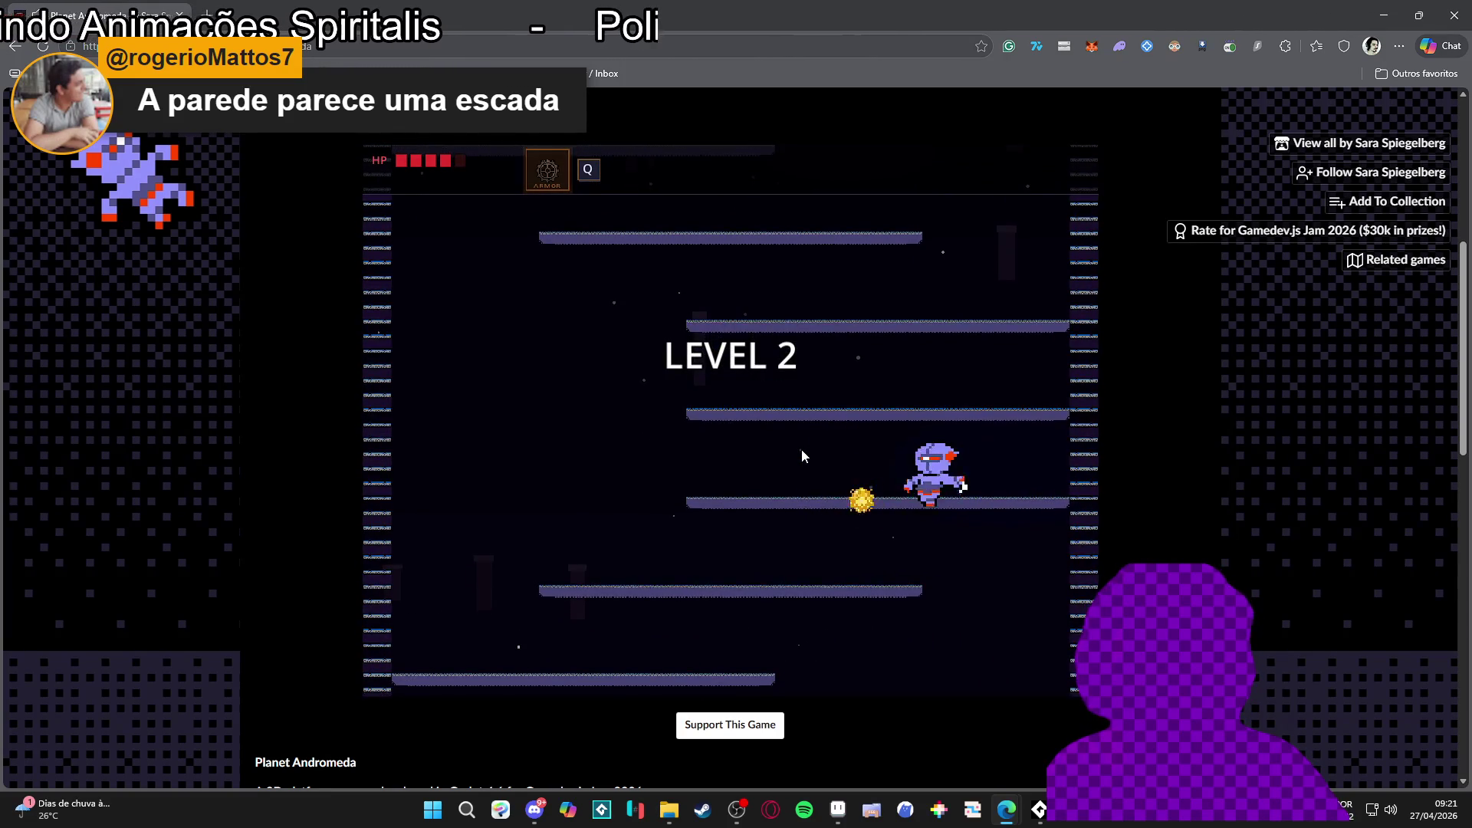
key(space)
key(Left)
key(space)
key(space)
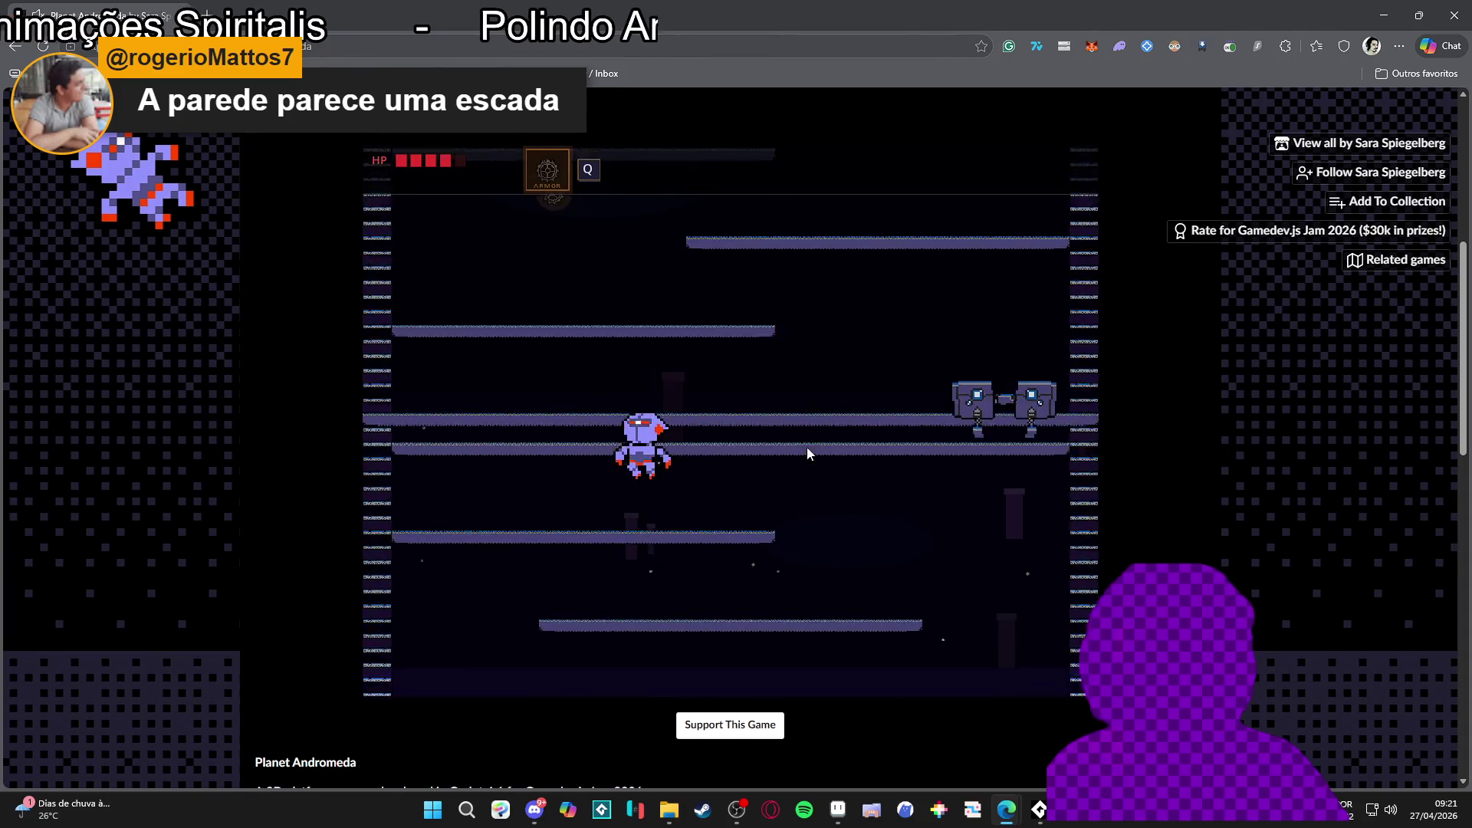
key(Right)
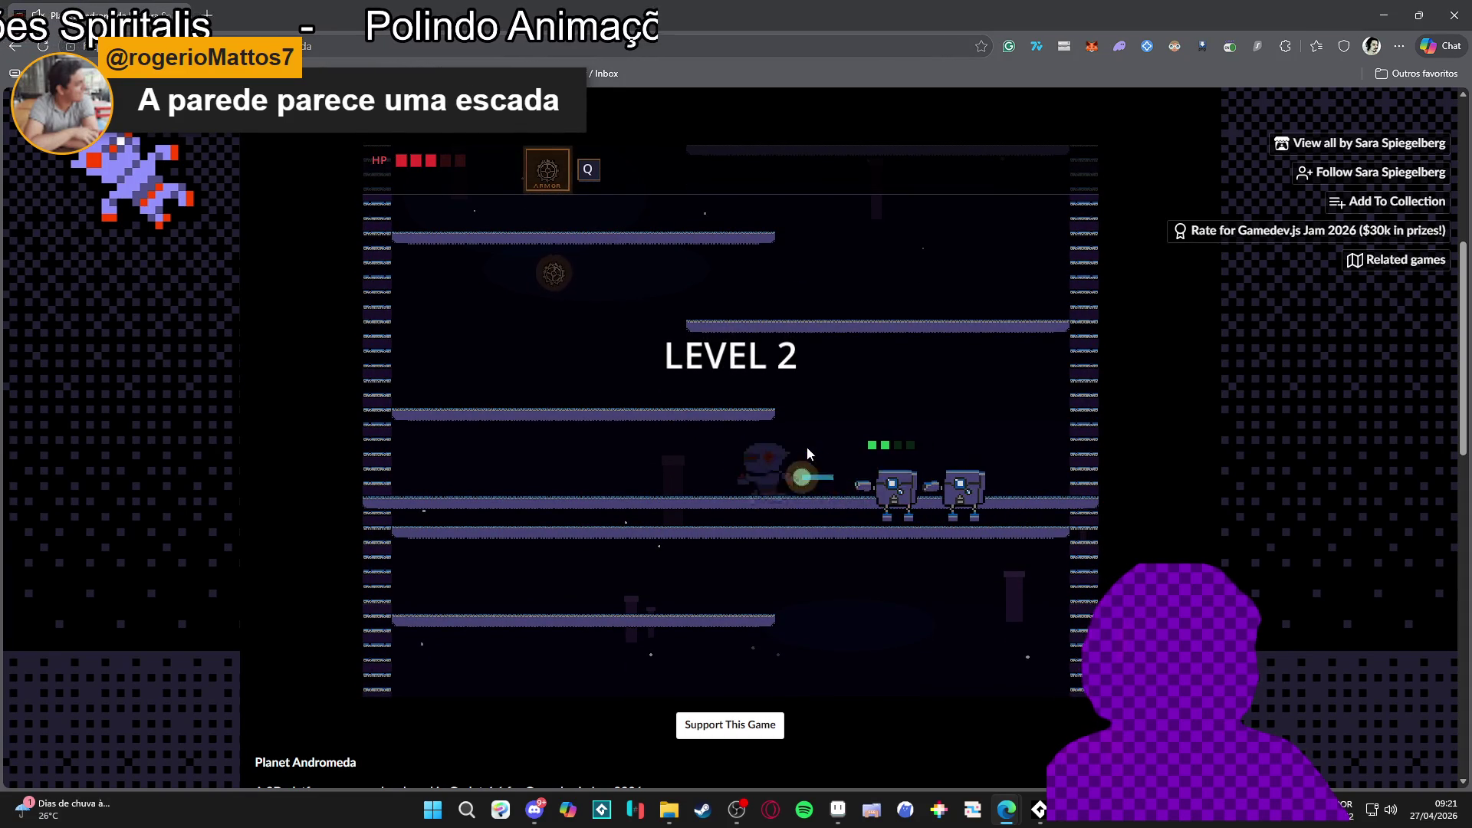
key(space)
Step: Run the character across the lower platforms, away from the robots, and drop a level
key(Left)
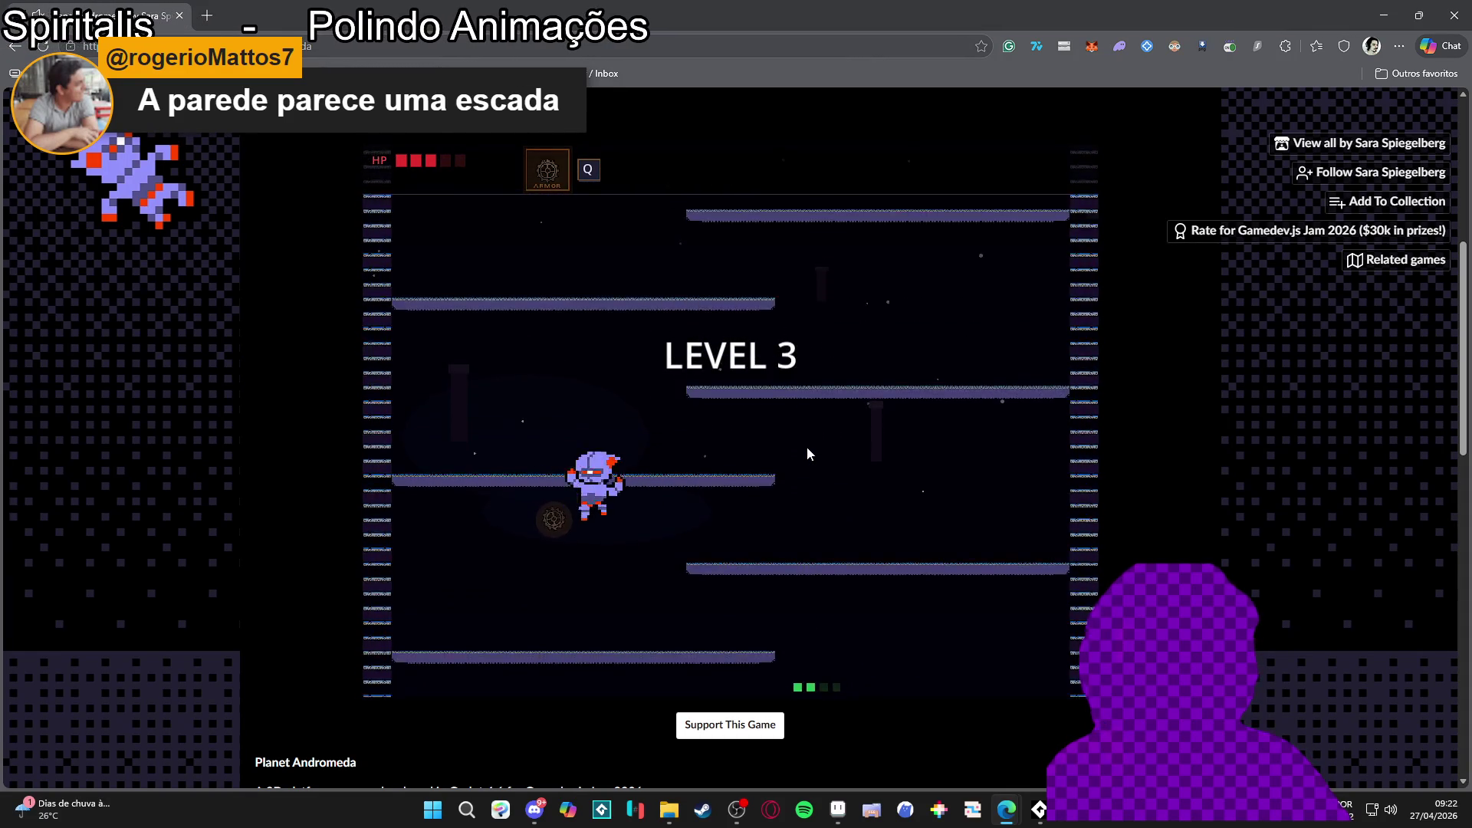
key(Right)
key(space)
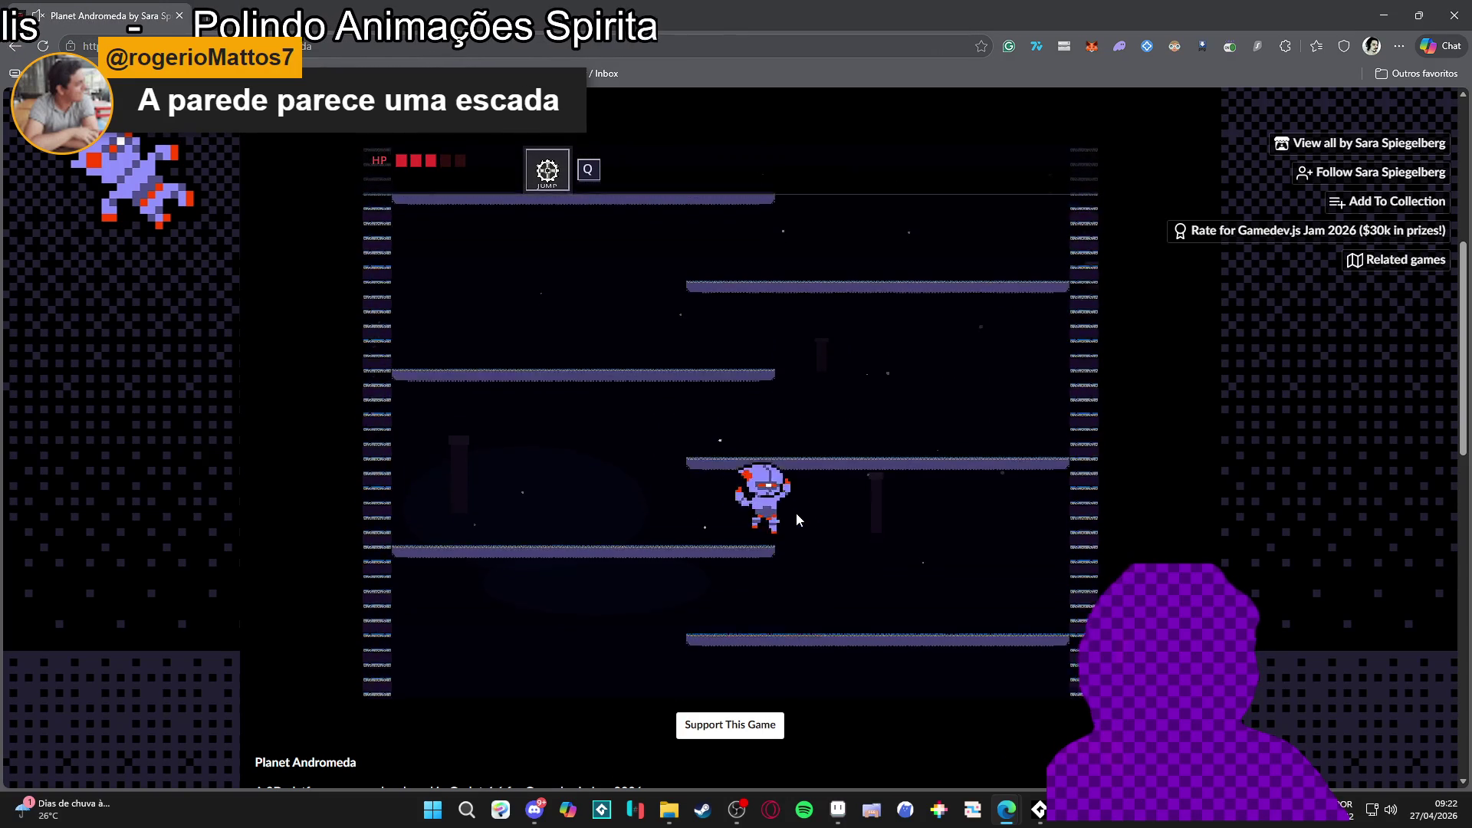
key(Left)
key(Right)
key(Right)
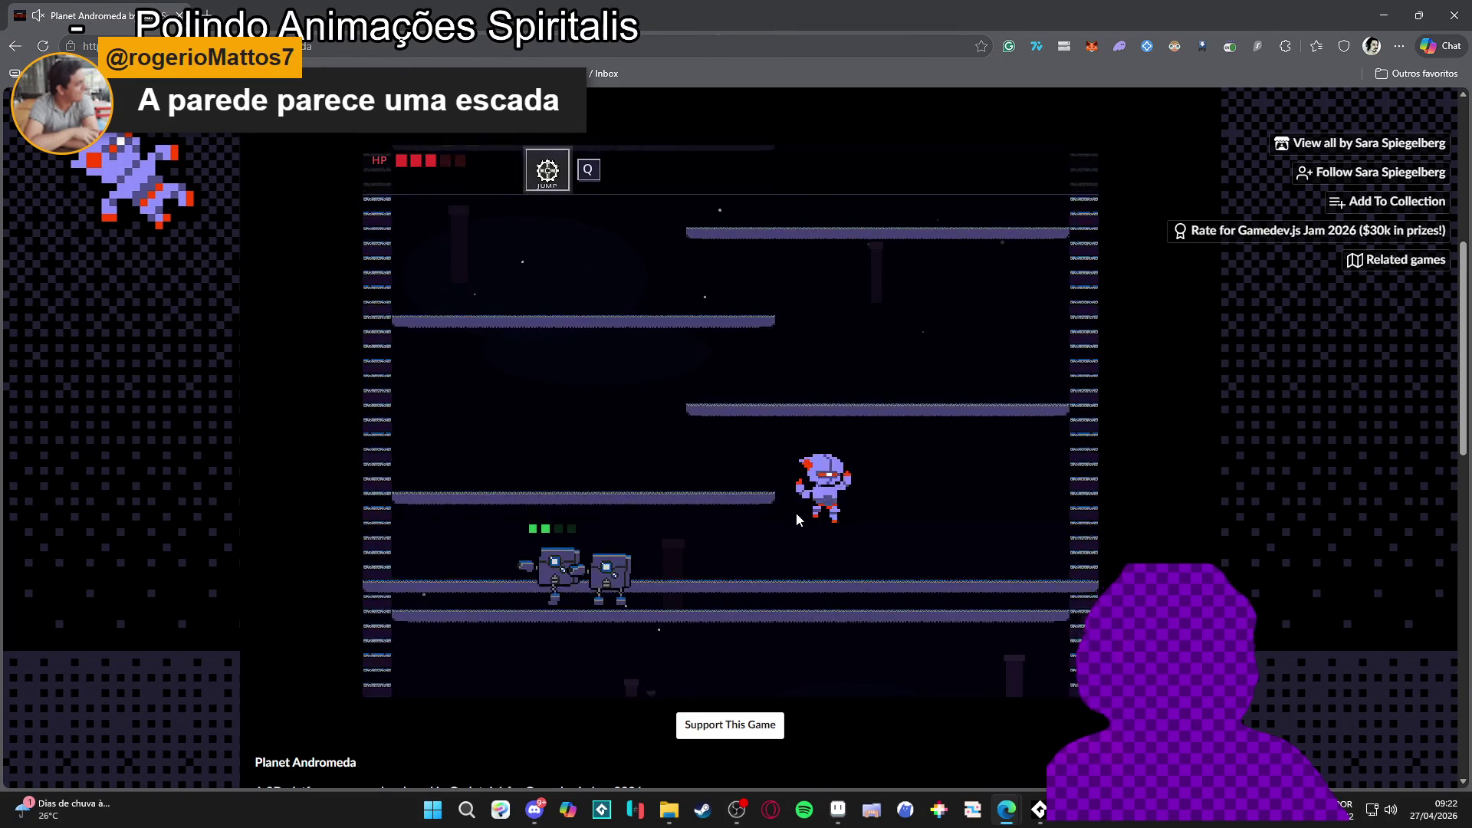
key(Left)
key(Left)
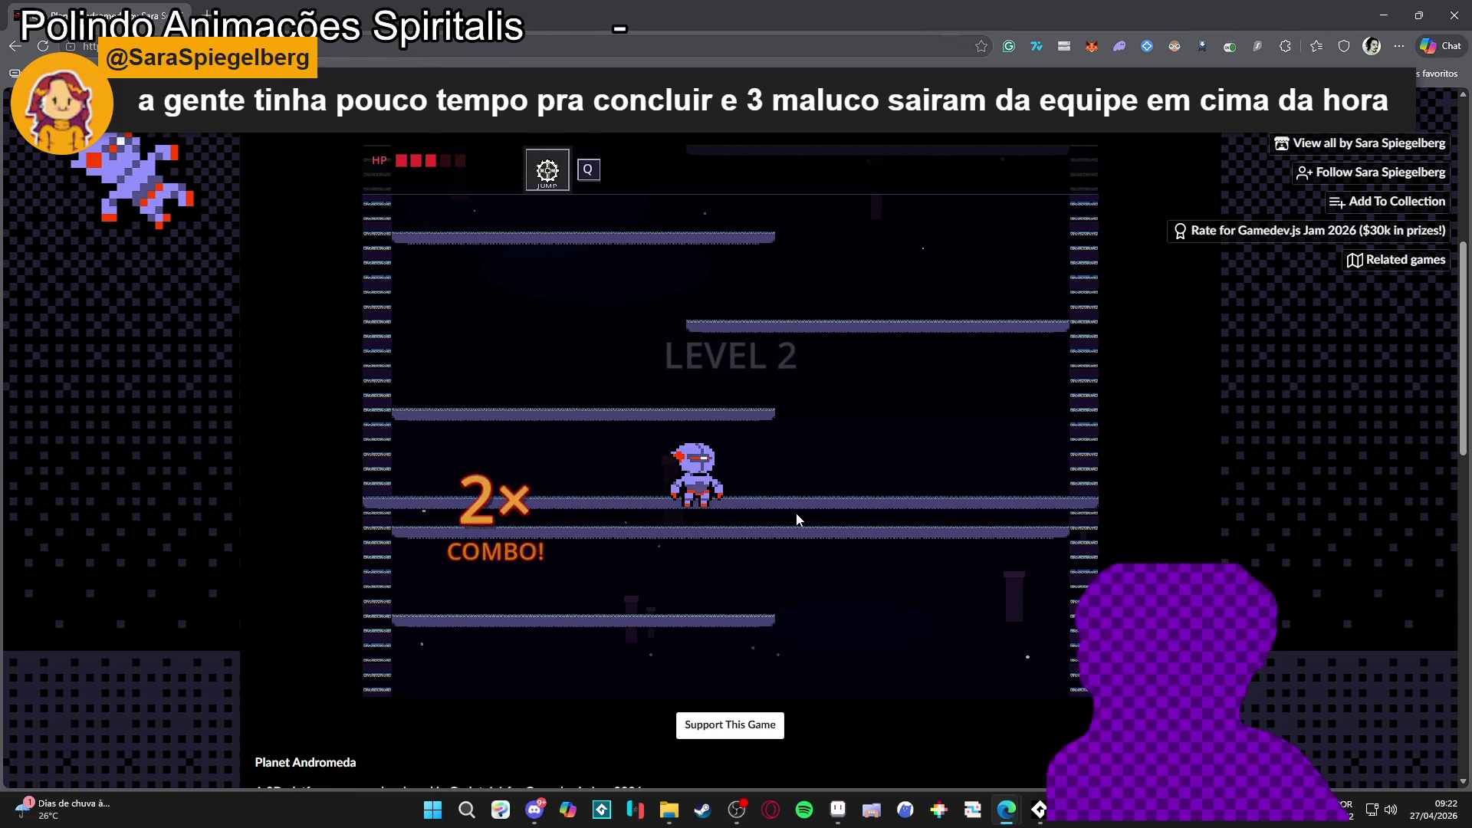
key(Right)
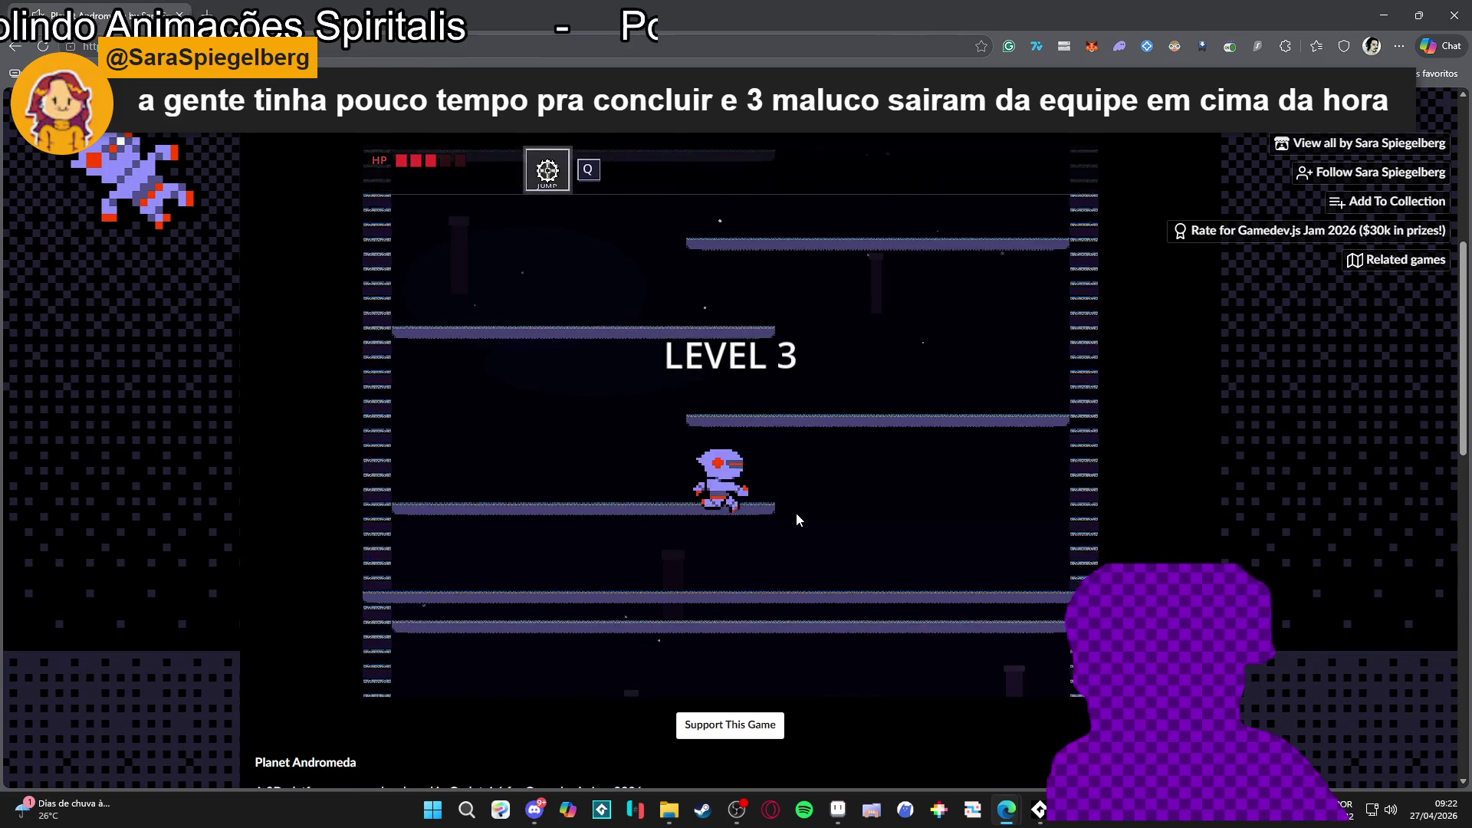
key(Left)
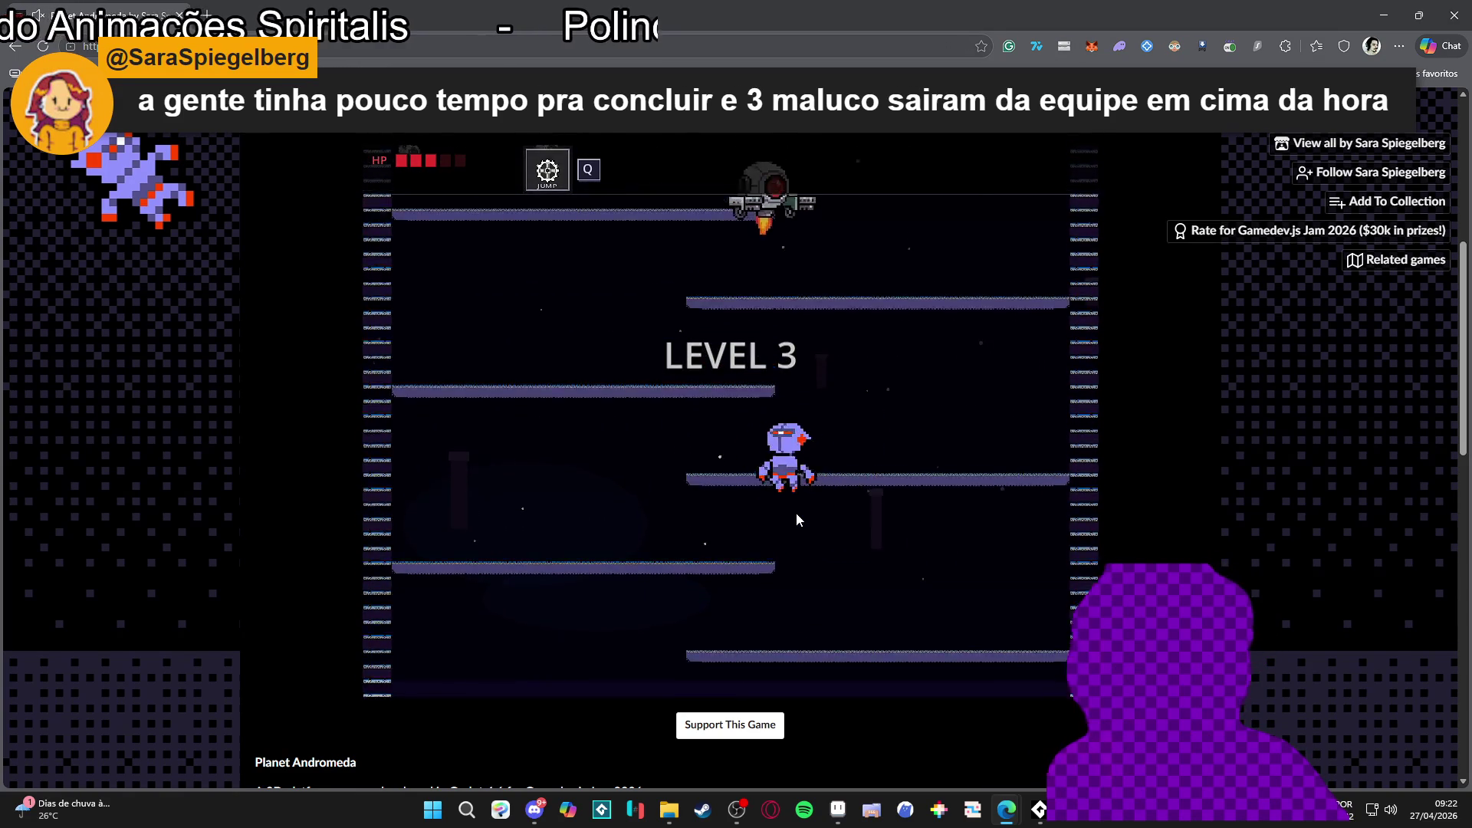
key(Right)
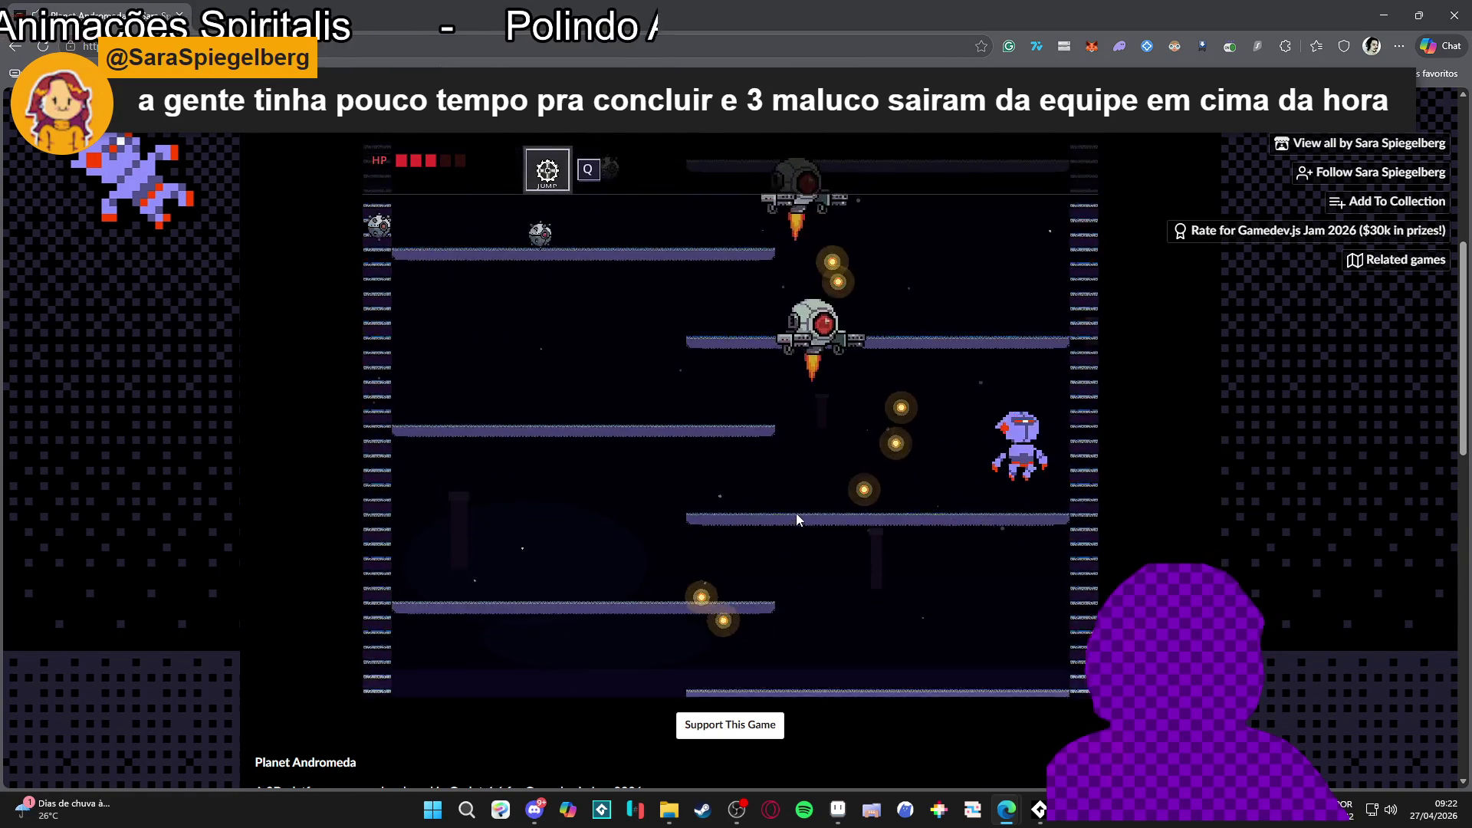
key(Left)
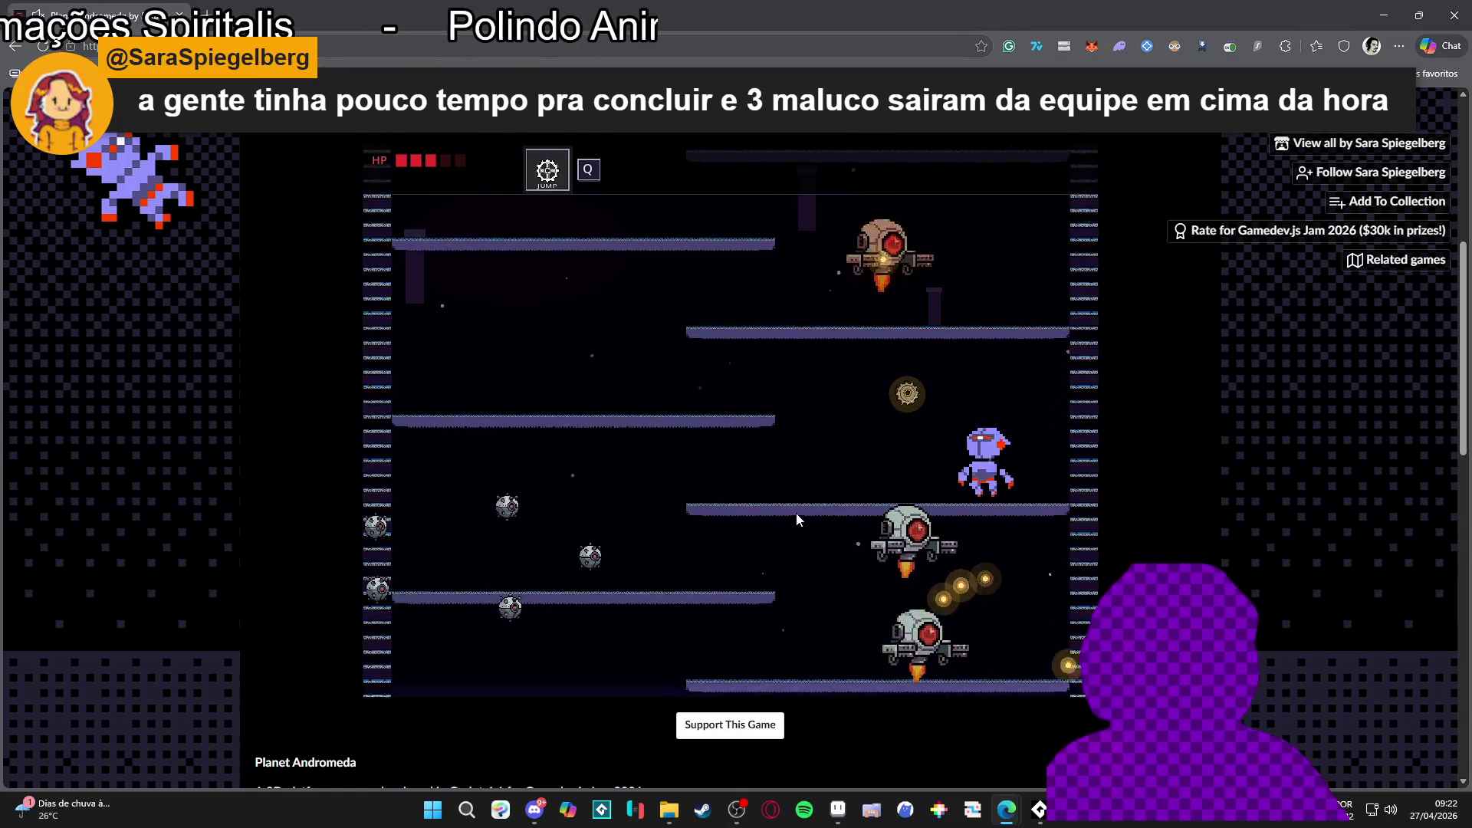
key(Left)
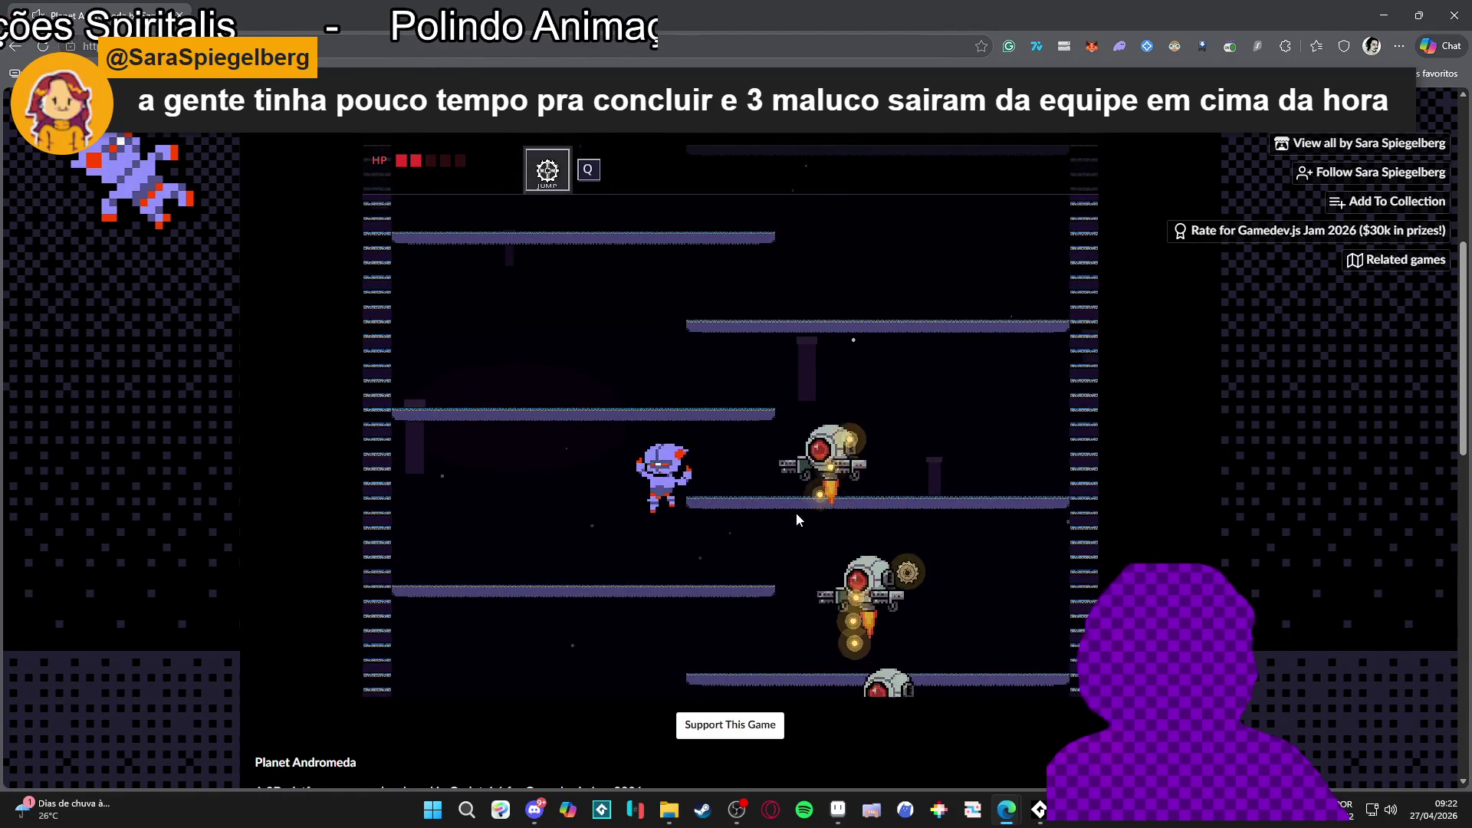
key(Left)
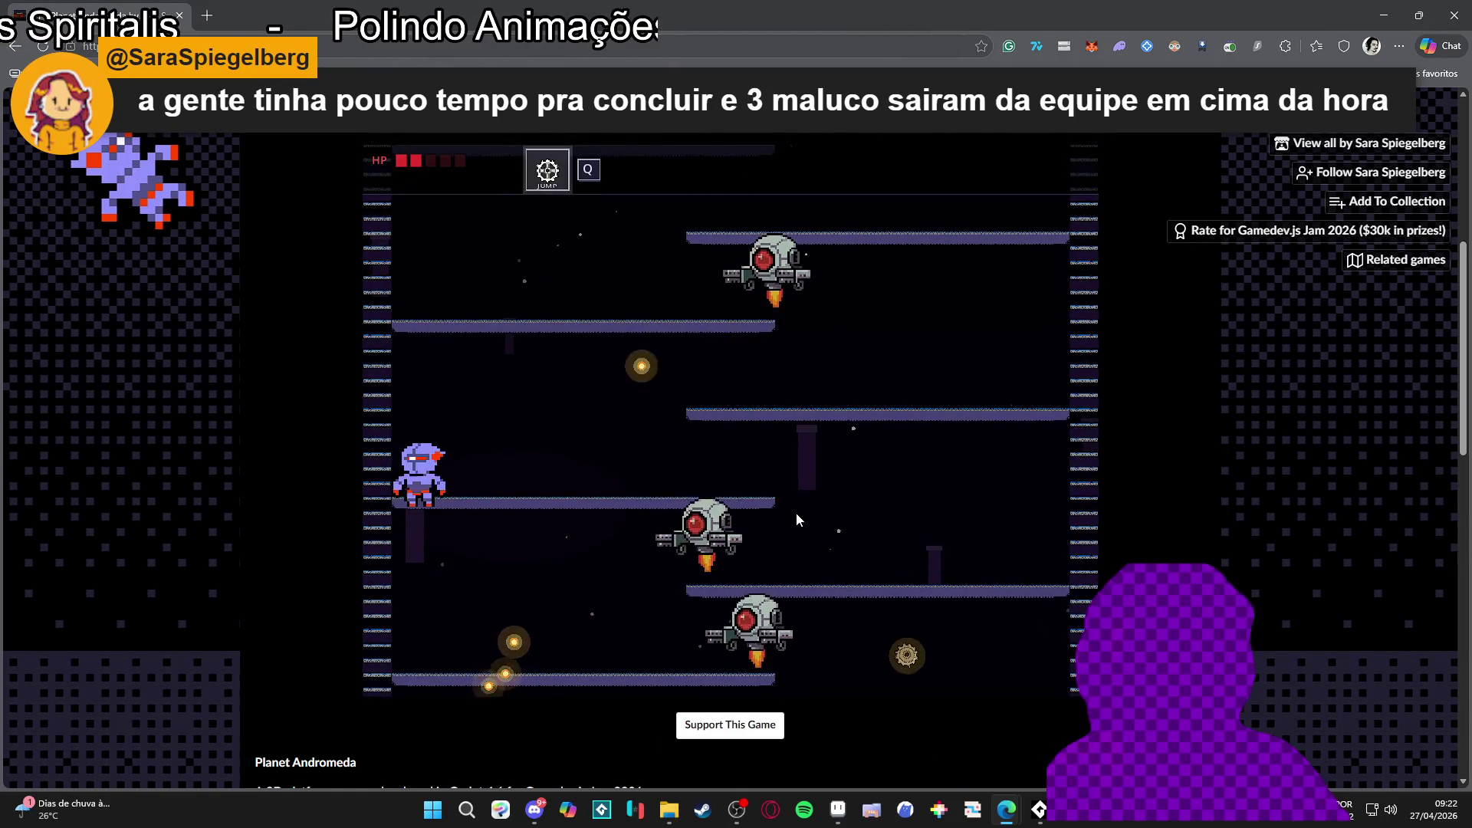
key(Right)
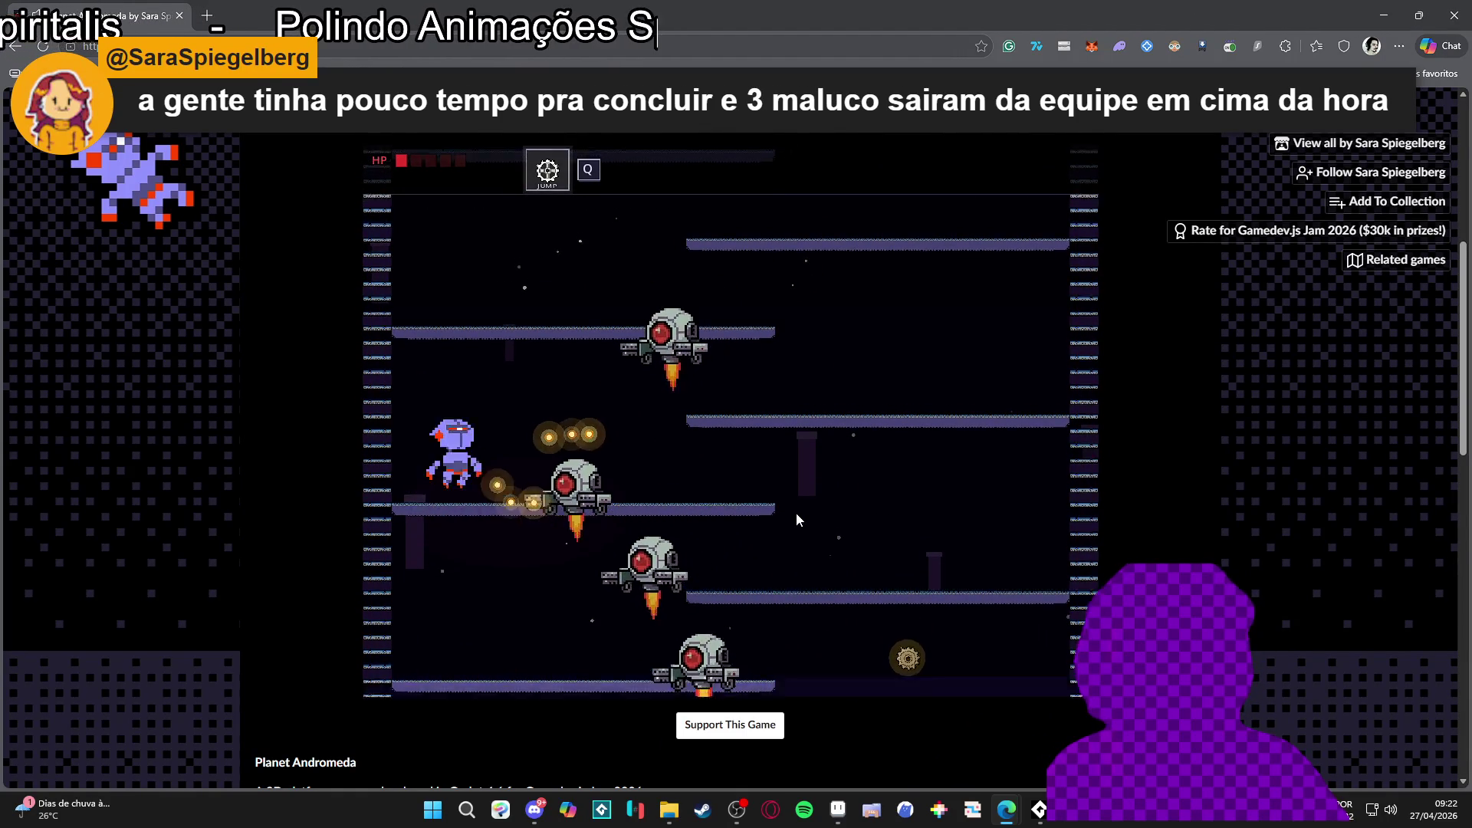
key(Right)
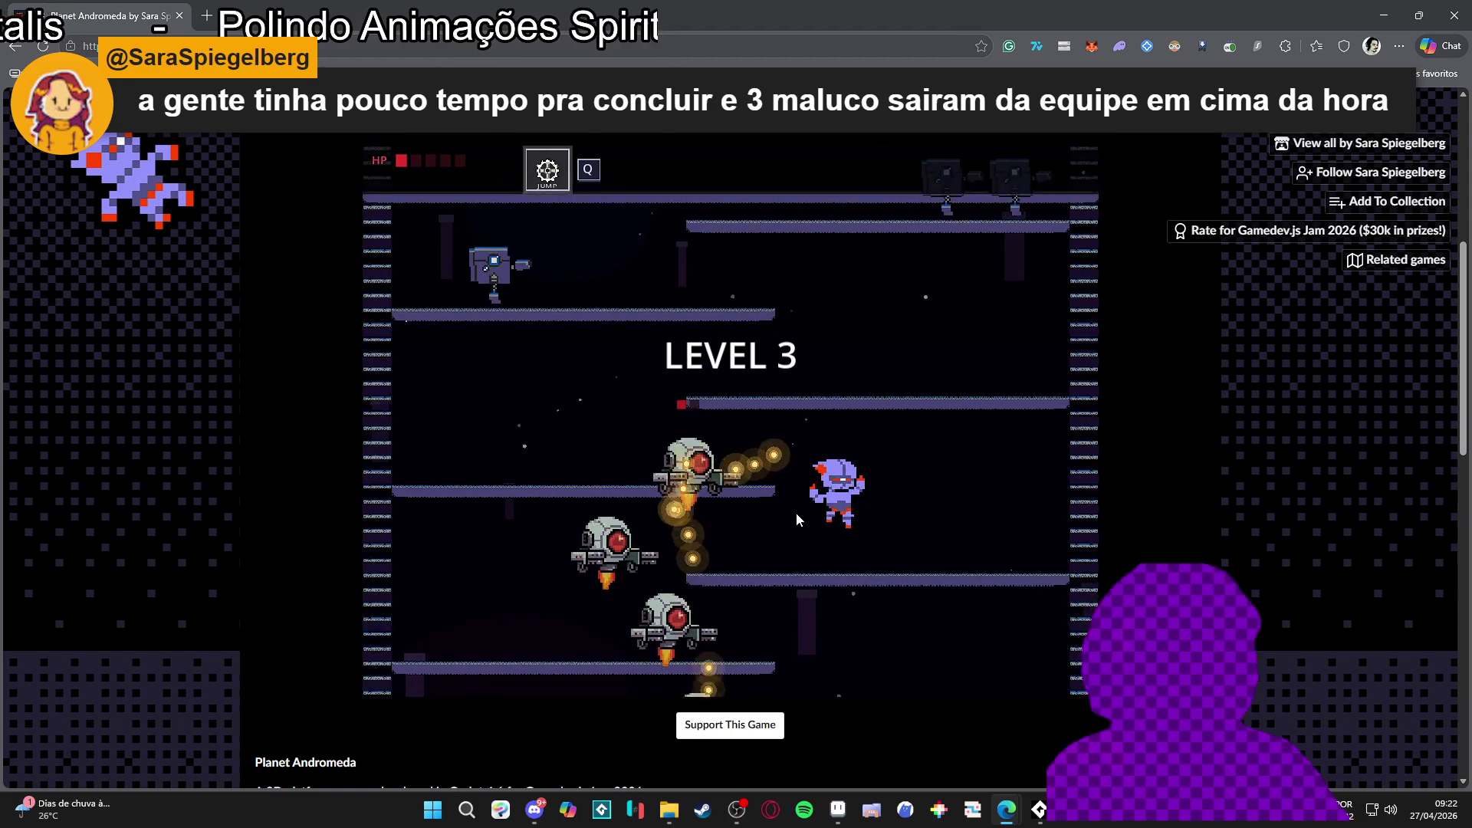
key(Right)
key(Left)
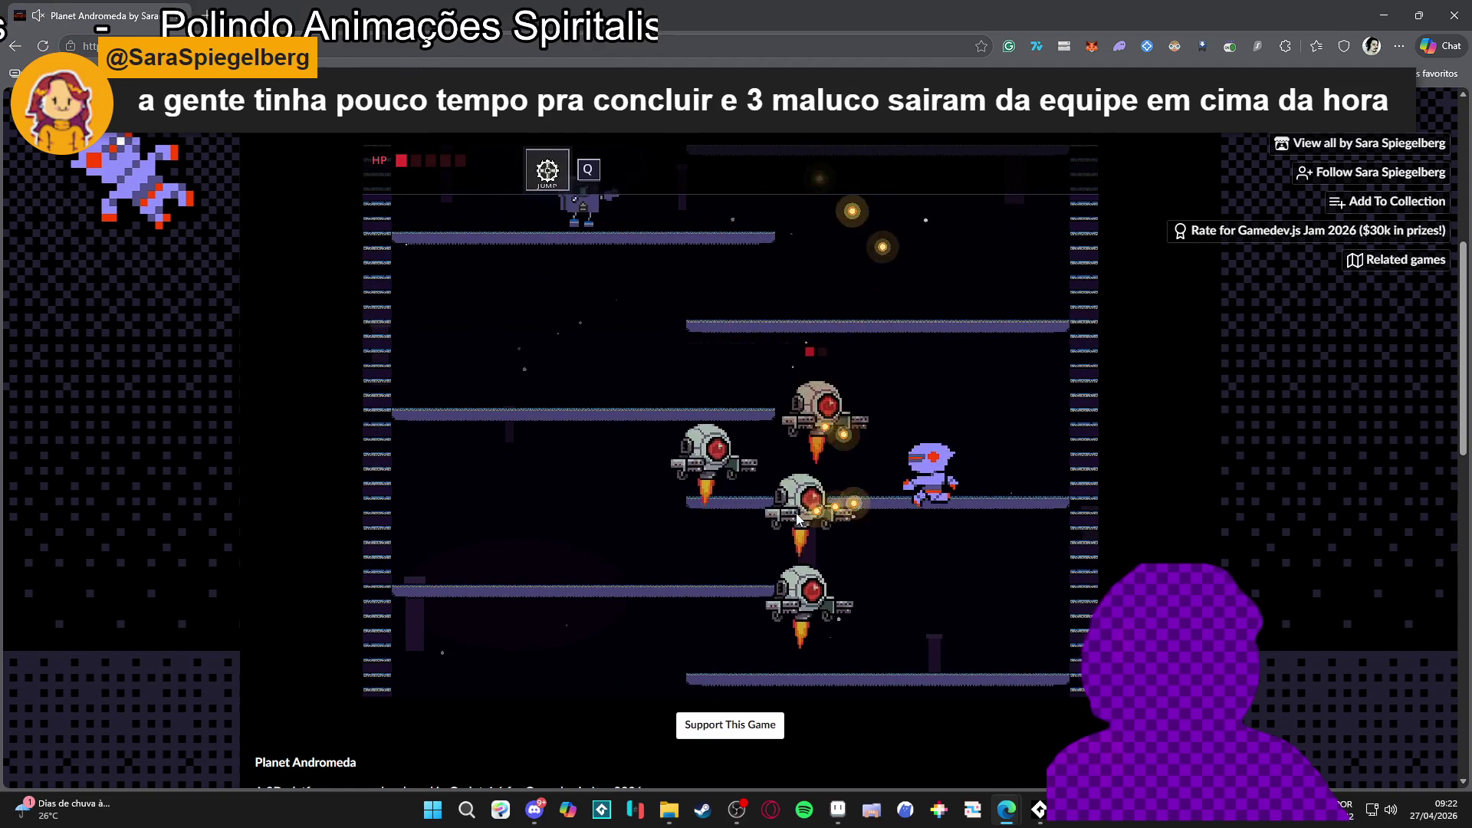
key(Up)
key(Up)
key(Left)
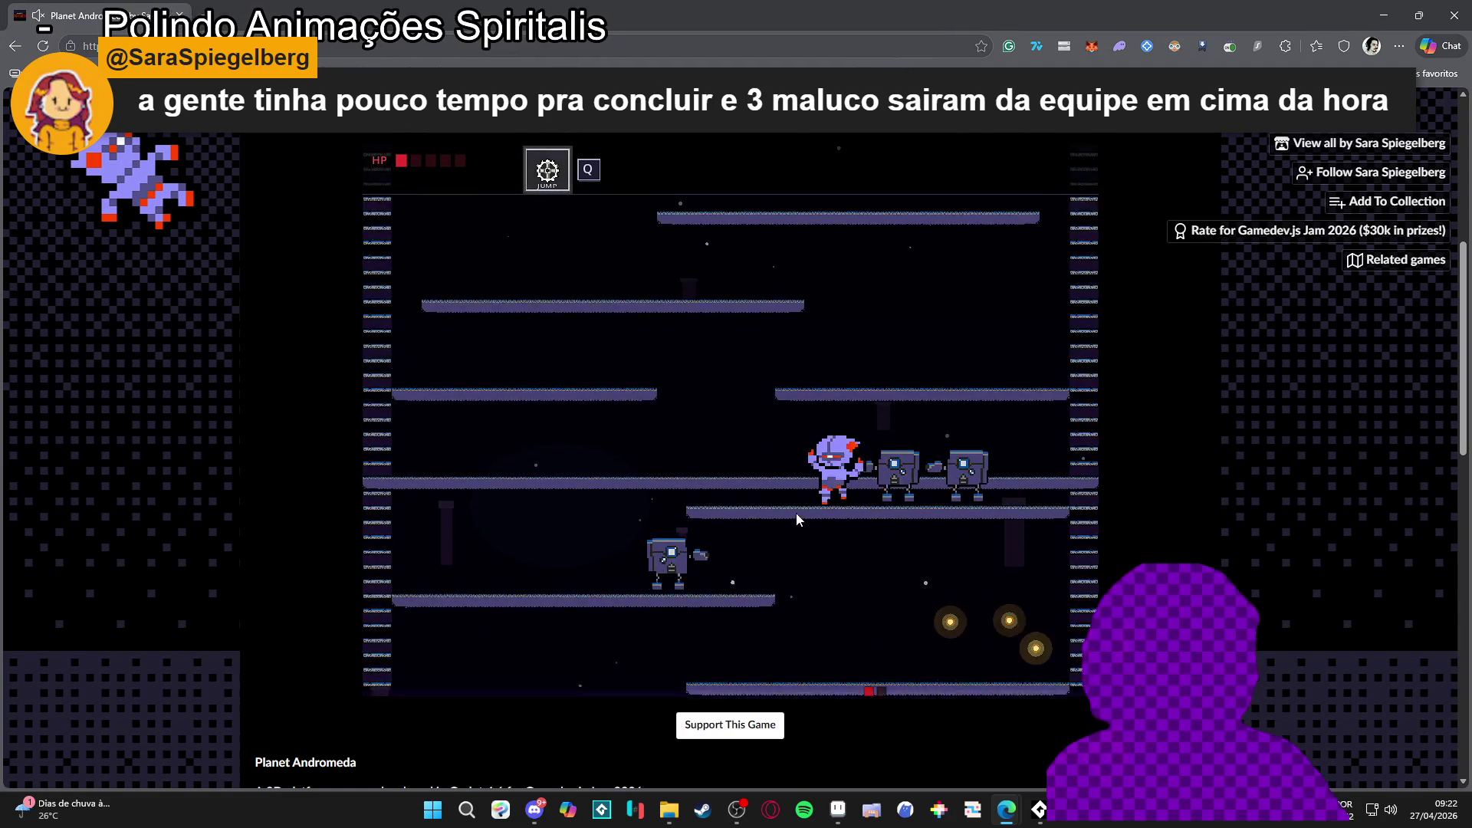
key(Up)
key(Left)
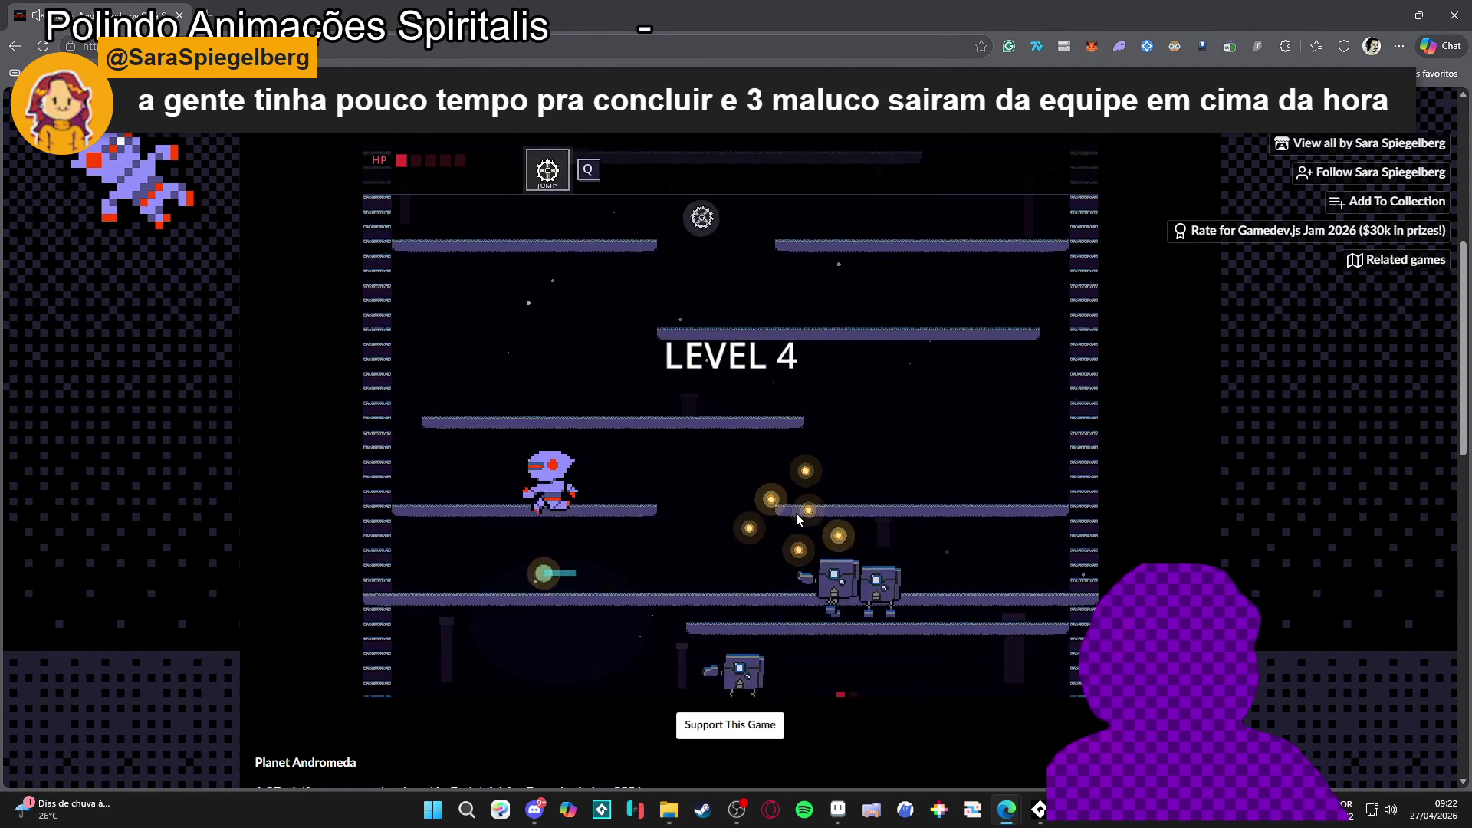
key(Left)
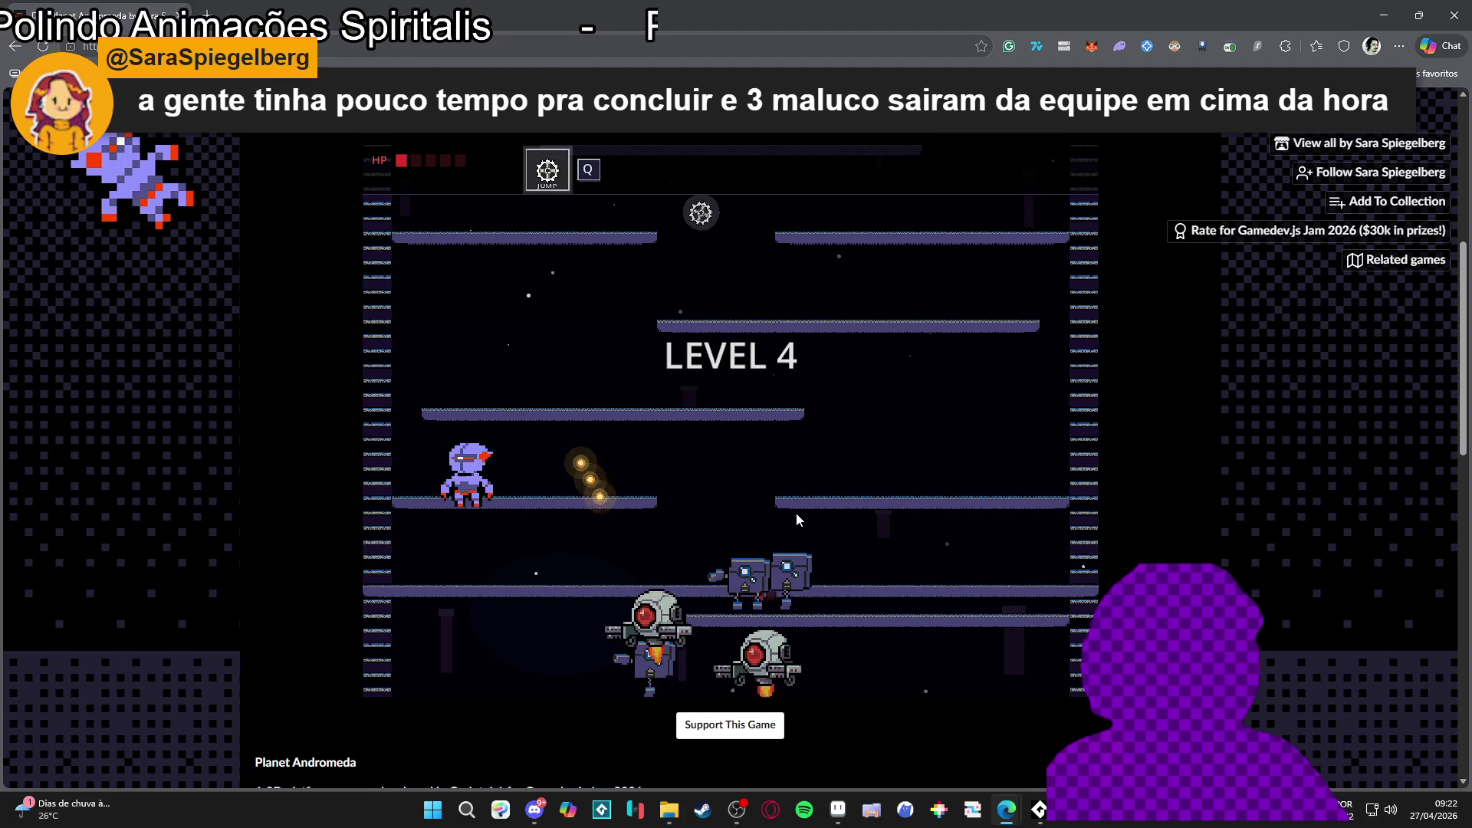
key(Right)
key(Up)
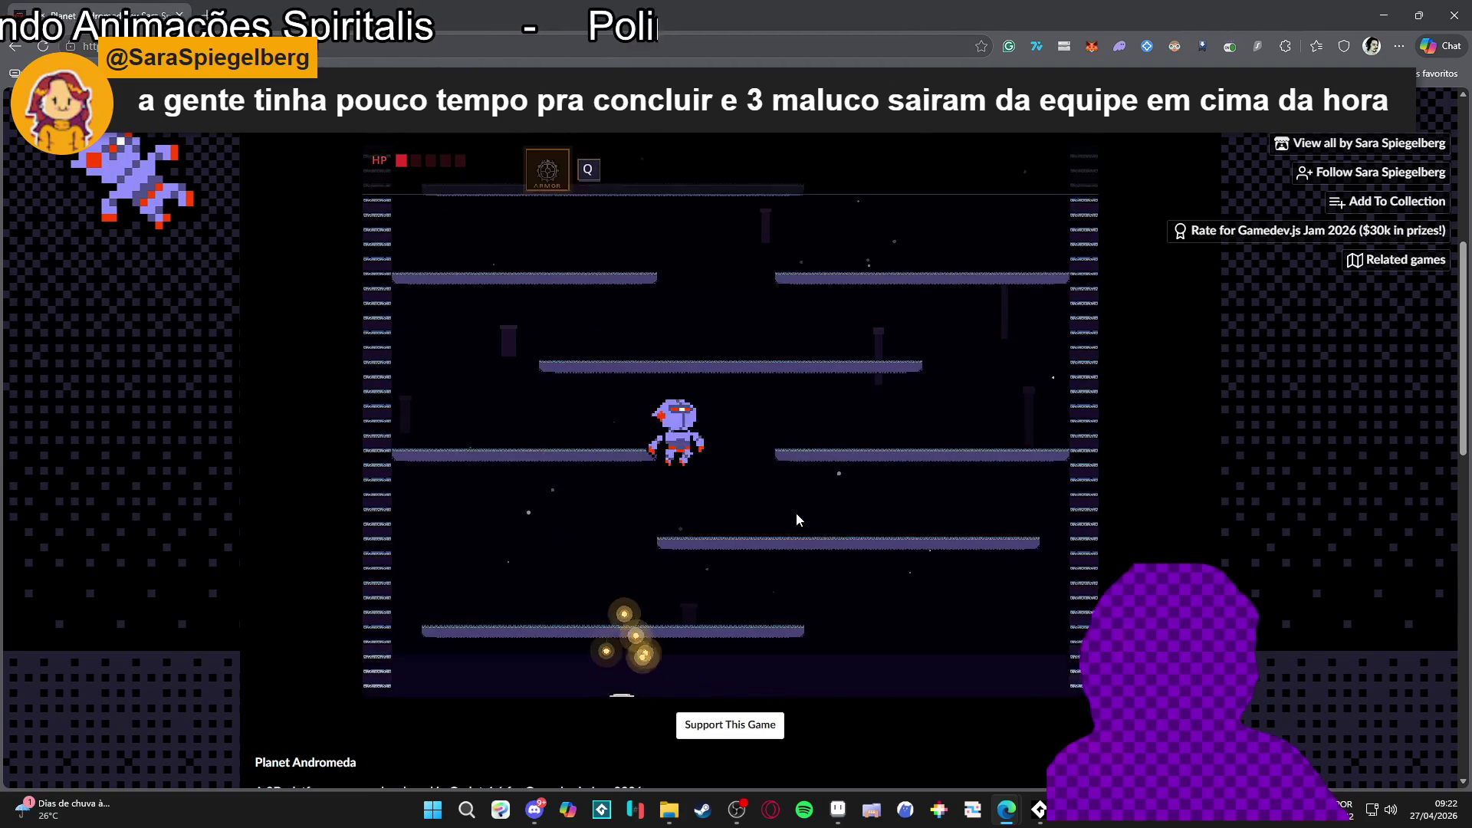
key(Right)
key(Left)
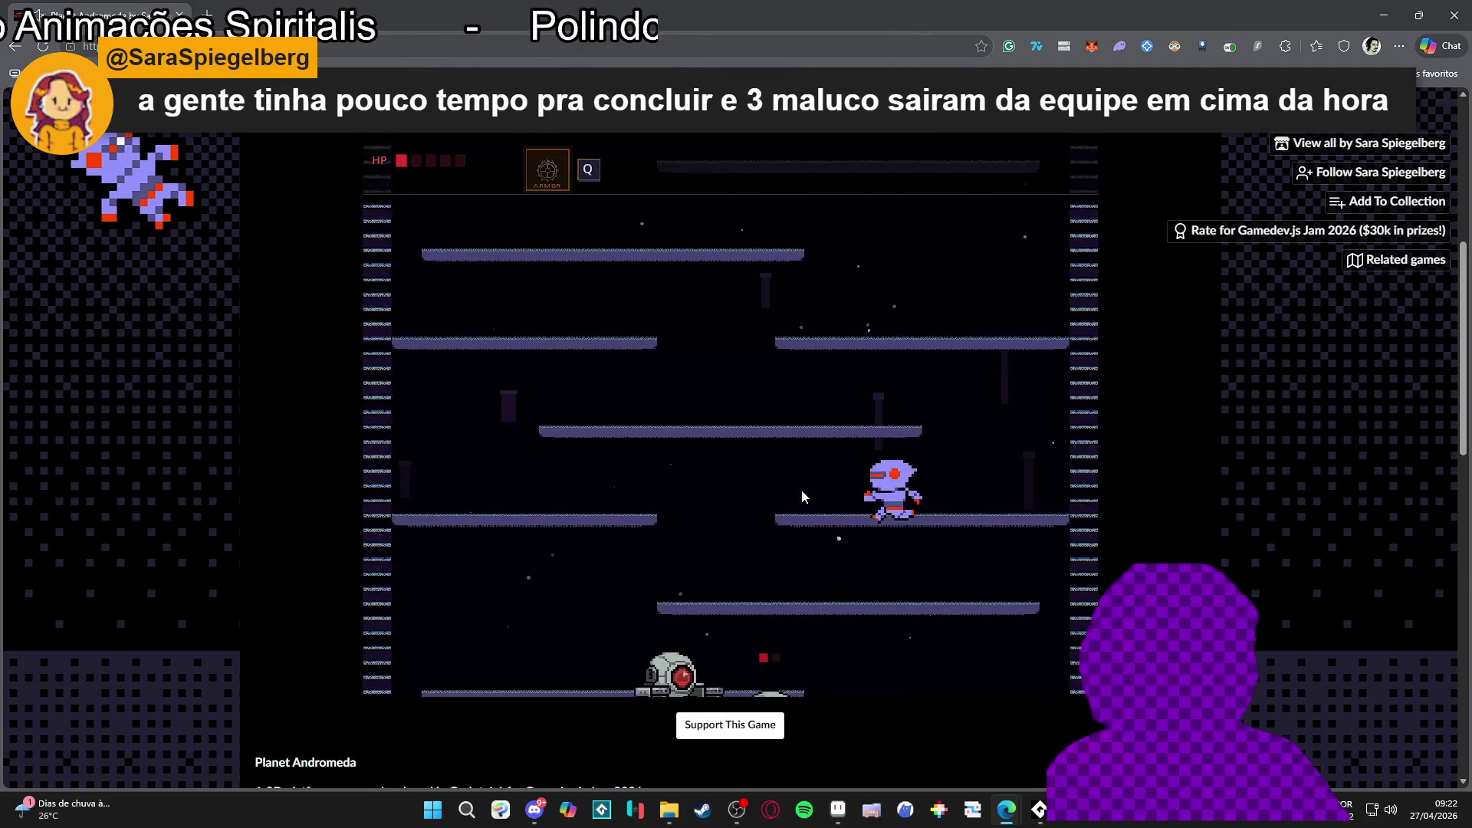
key(Left)
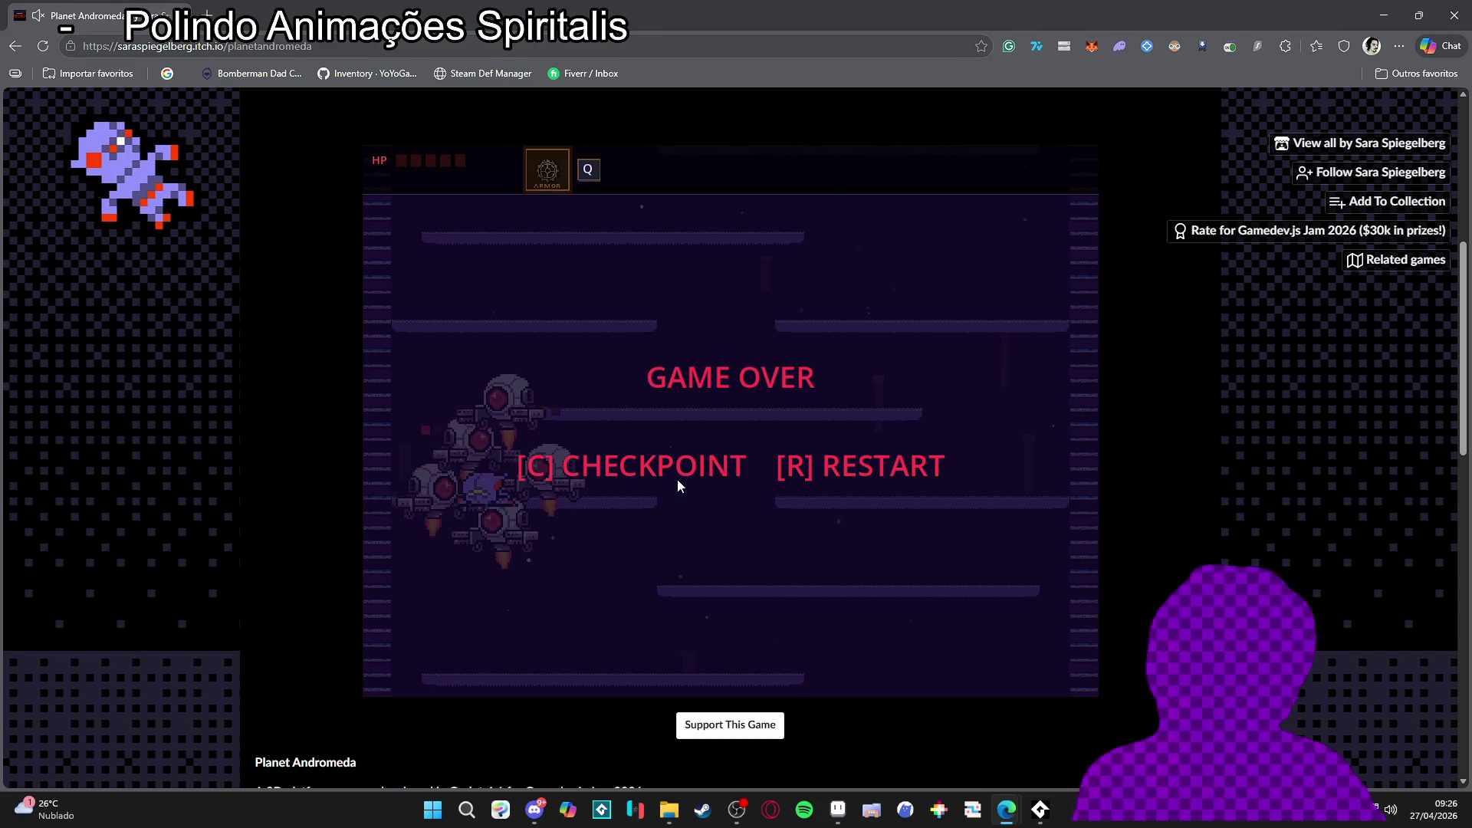
Step: Open a new browser tab after the game ends
key(ctrl+t)
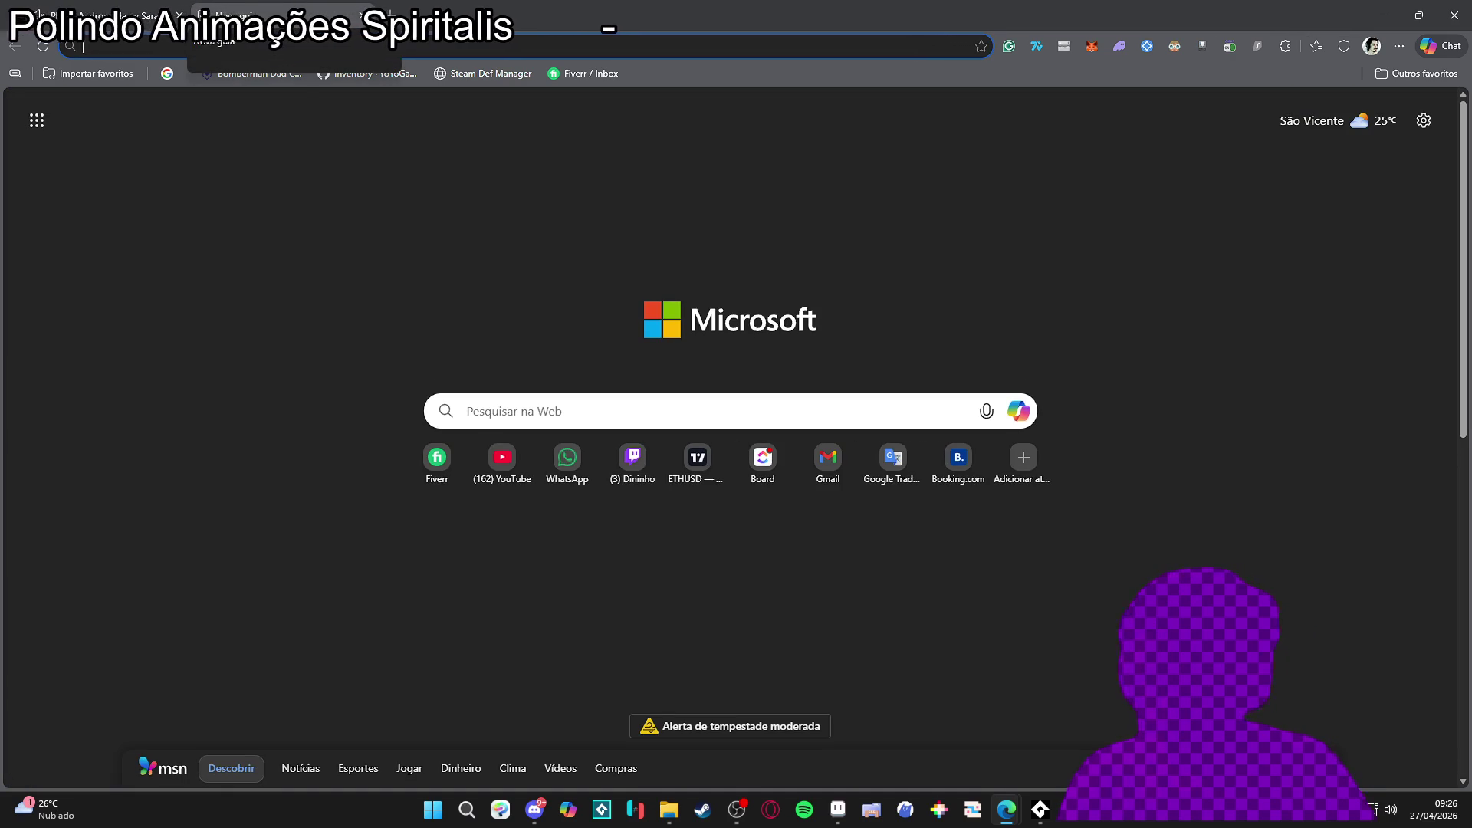
Step: Go to YouTube and search for 'juice effects gamedev' from the 'juice effect' suggestions
click(500, 460)
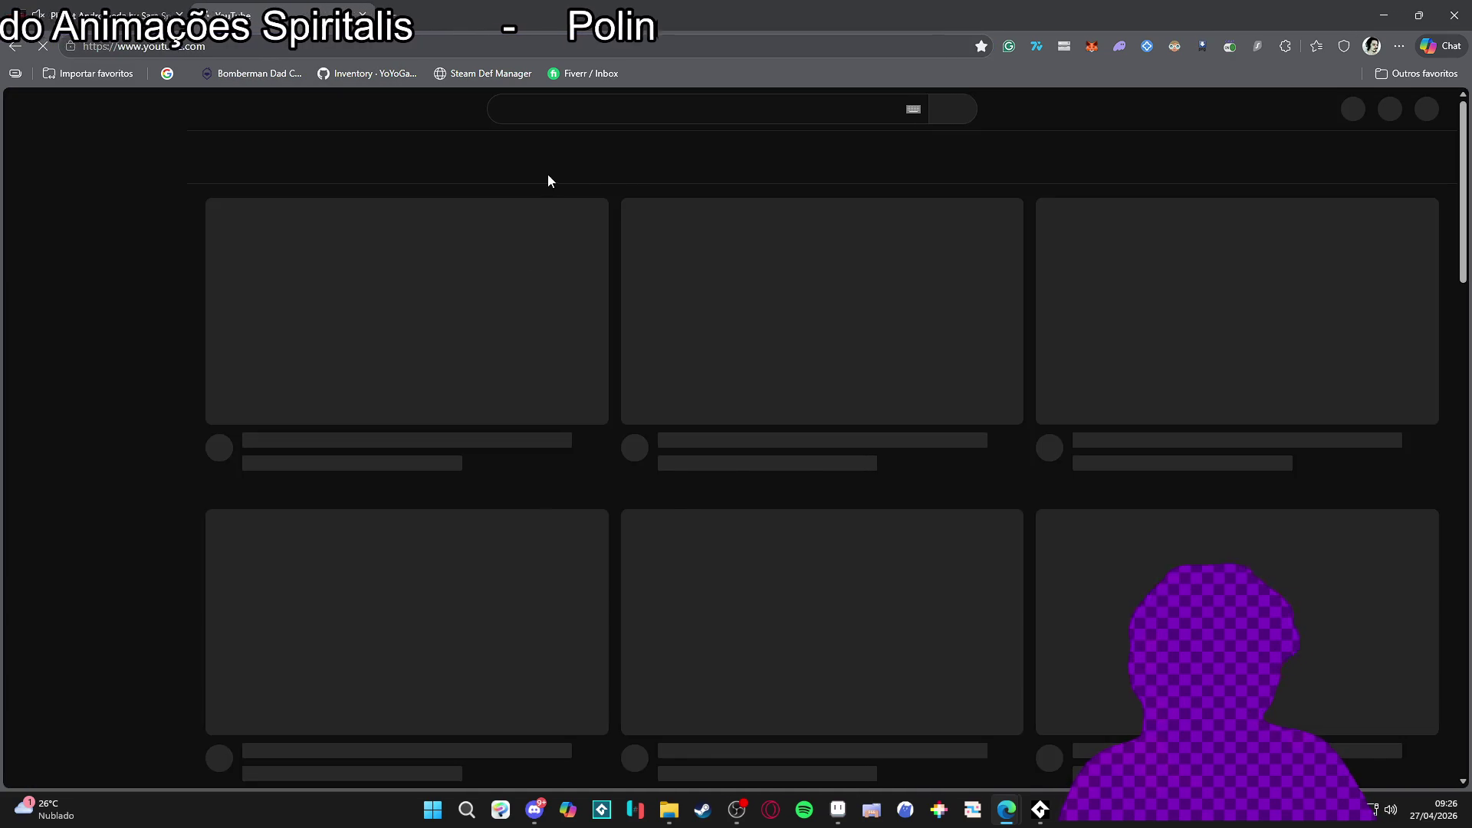
click(615, 105)
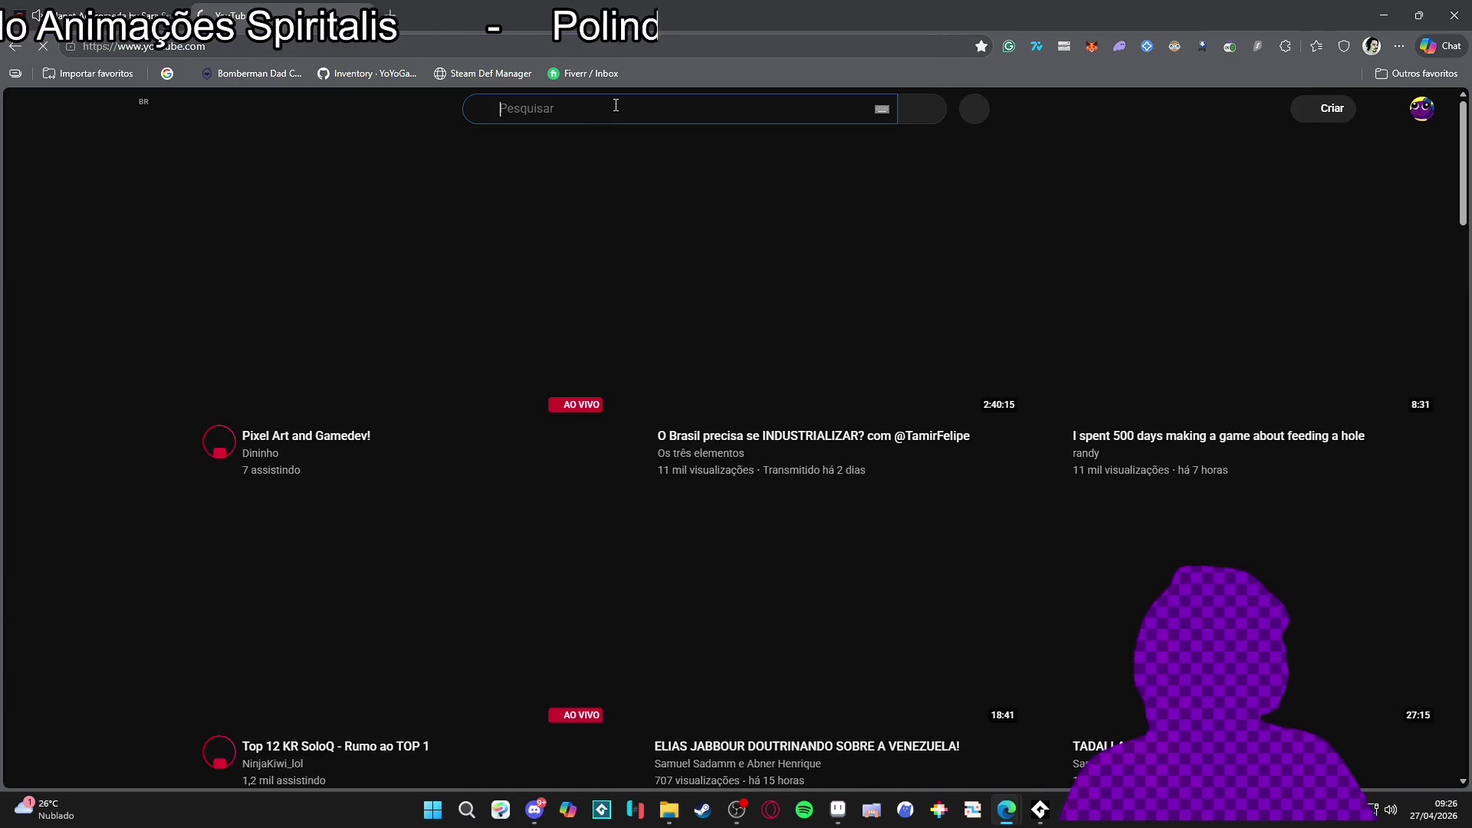
text(juic)
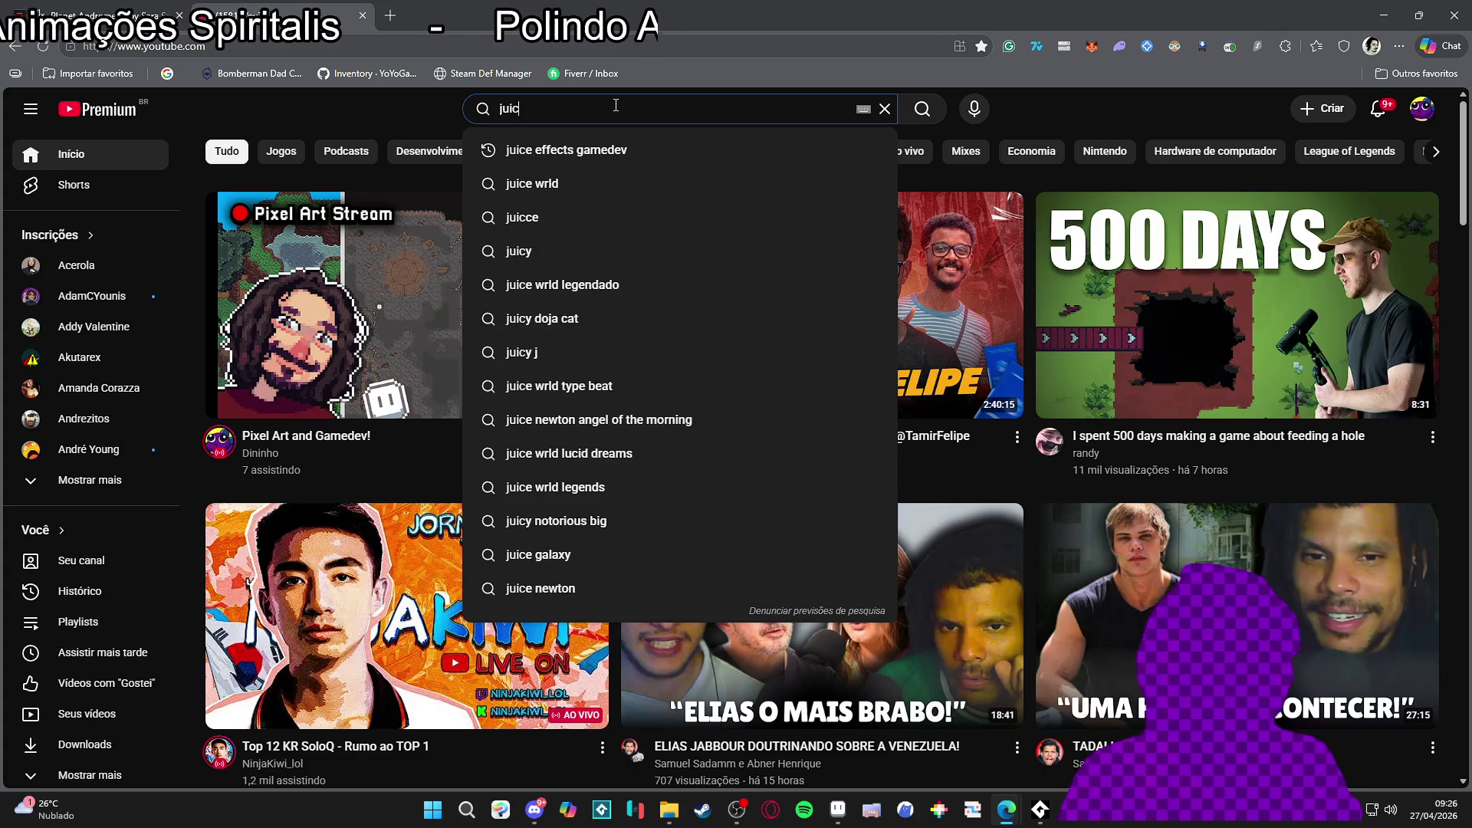
text(e effe)
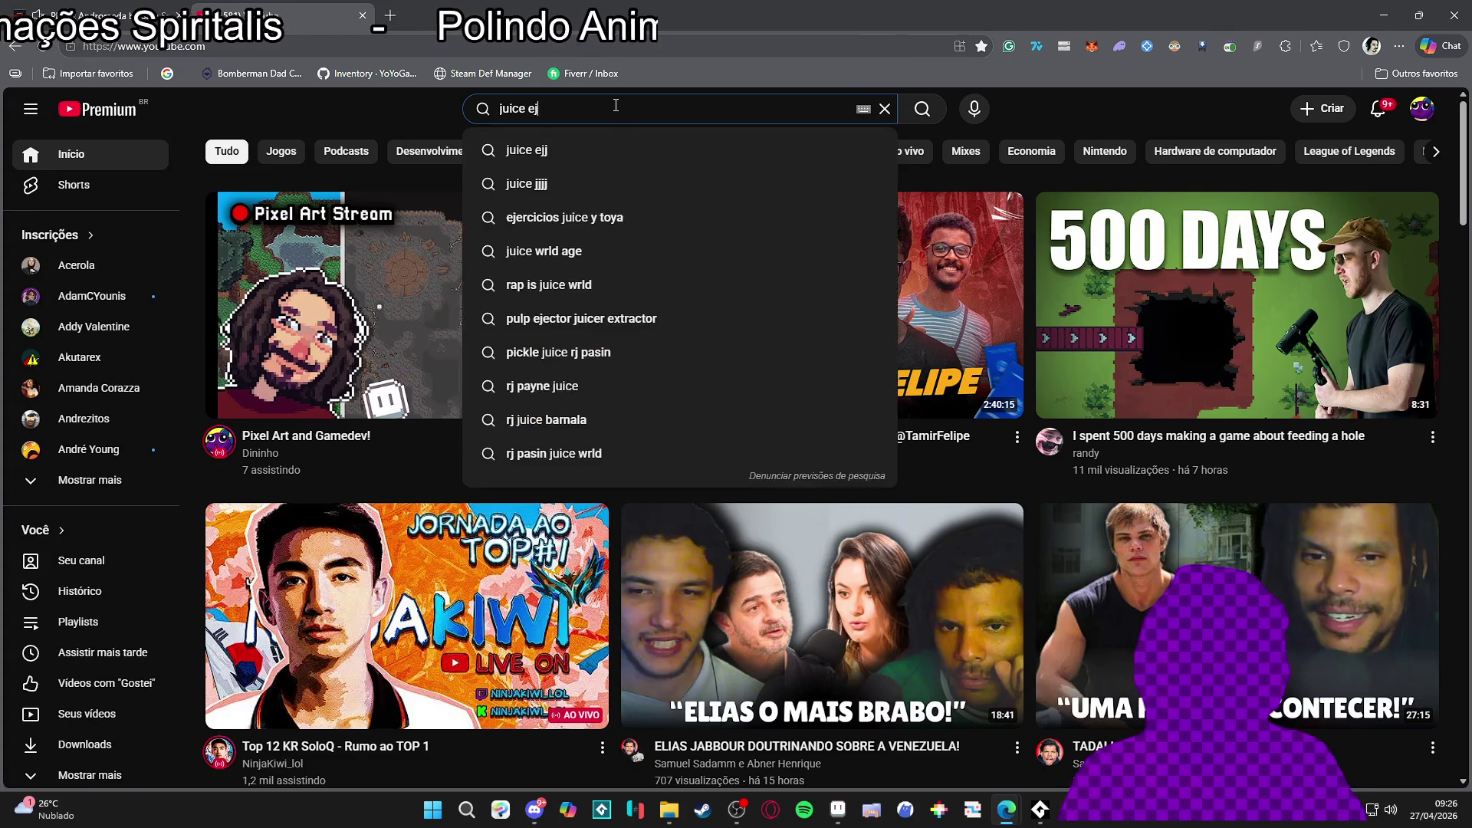
text(ct)
key(Down)
key(Return)
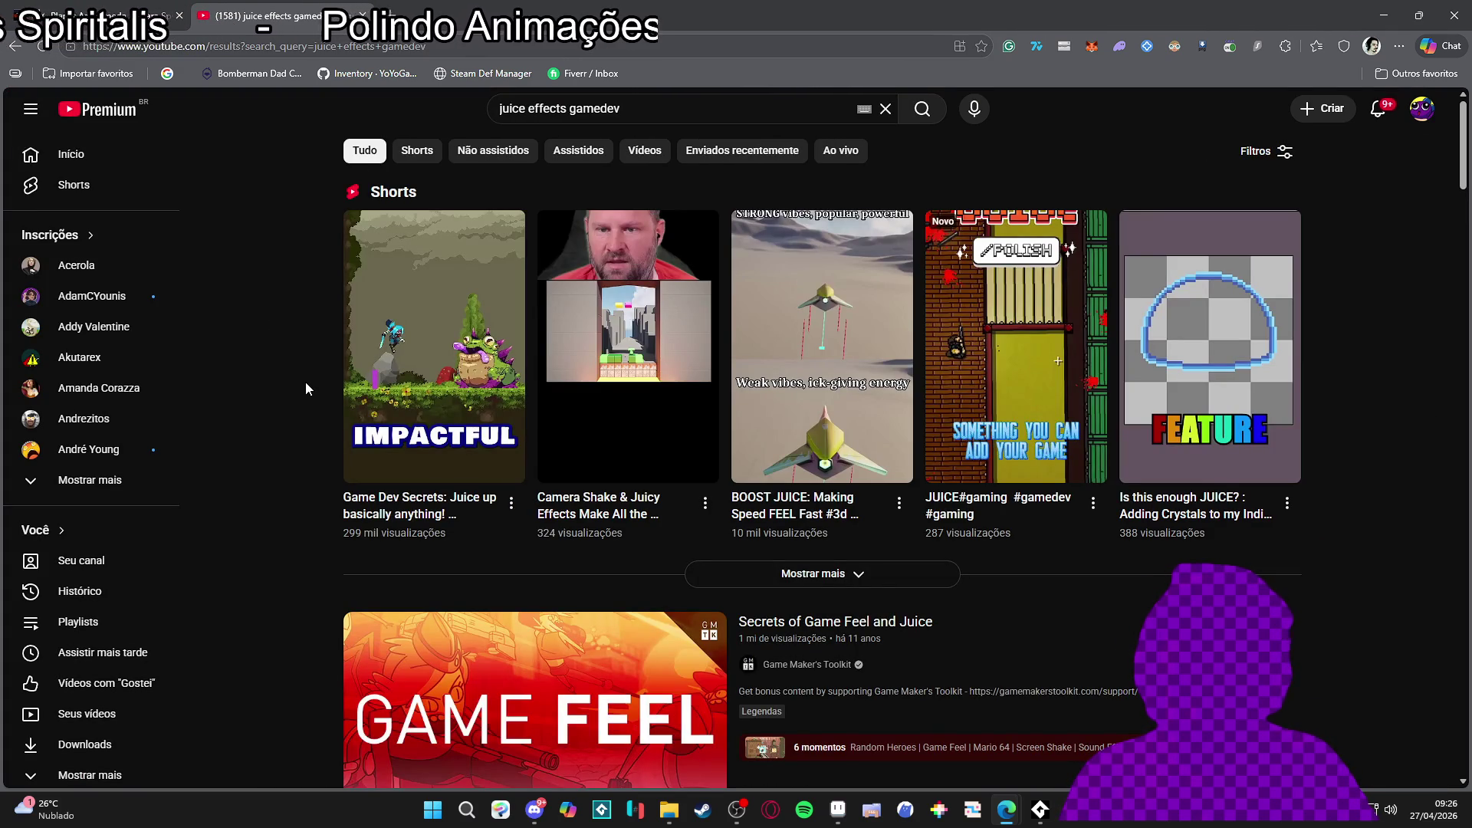
Step: Scroll through the juice effects gamedev video results
scroll(305, 382, down, 4)
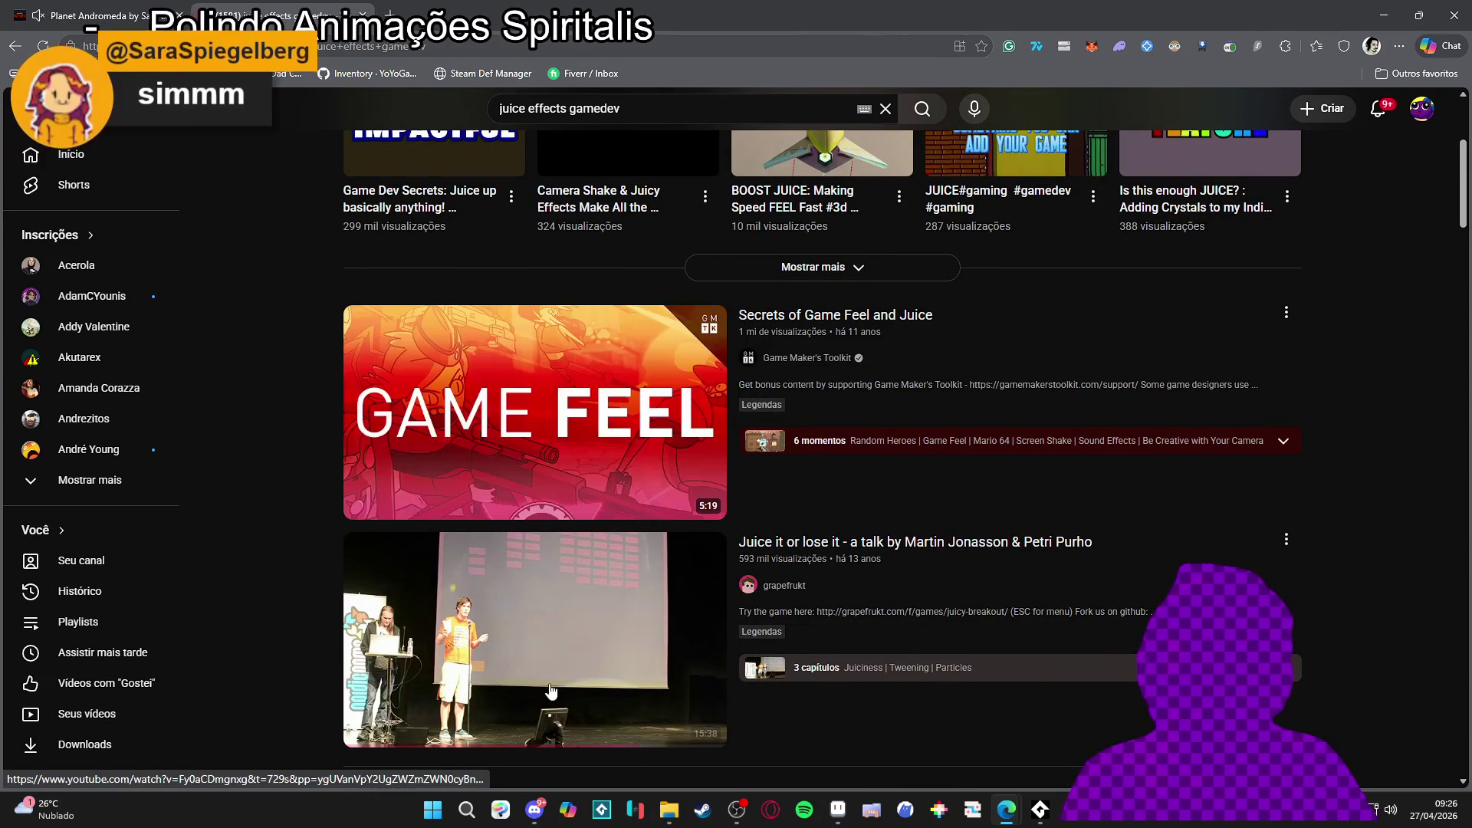
mouse_move(629, 748)
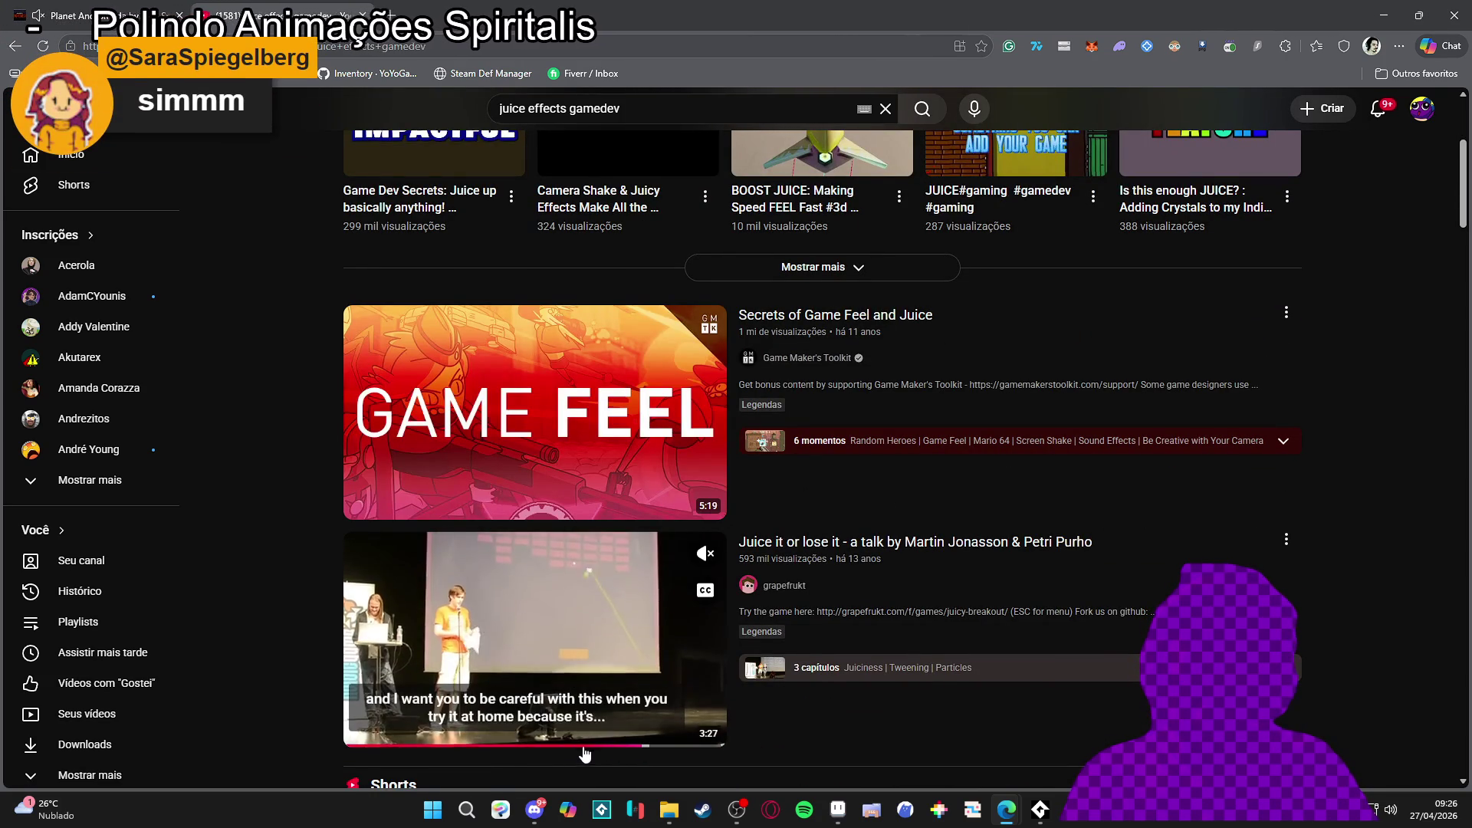
scroll(659, 736, down, 5)
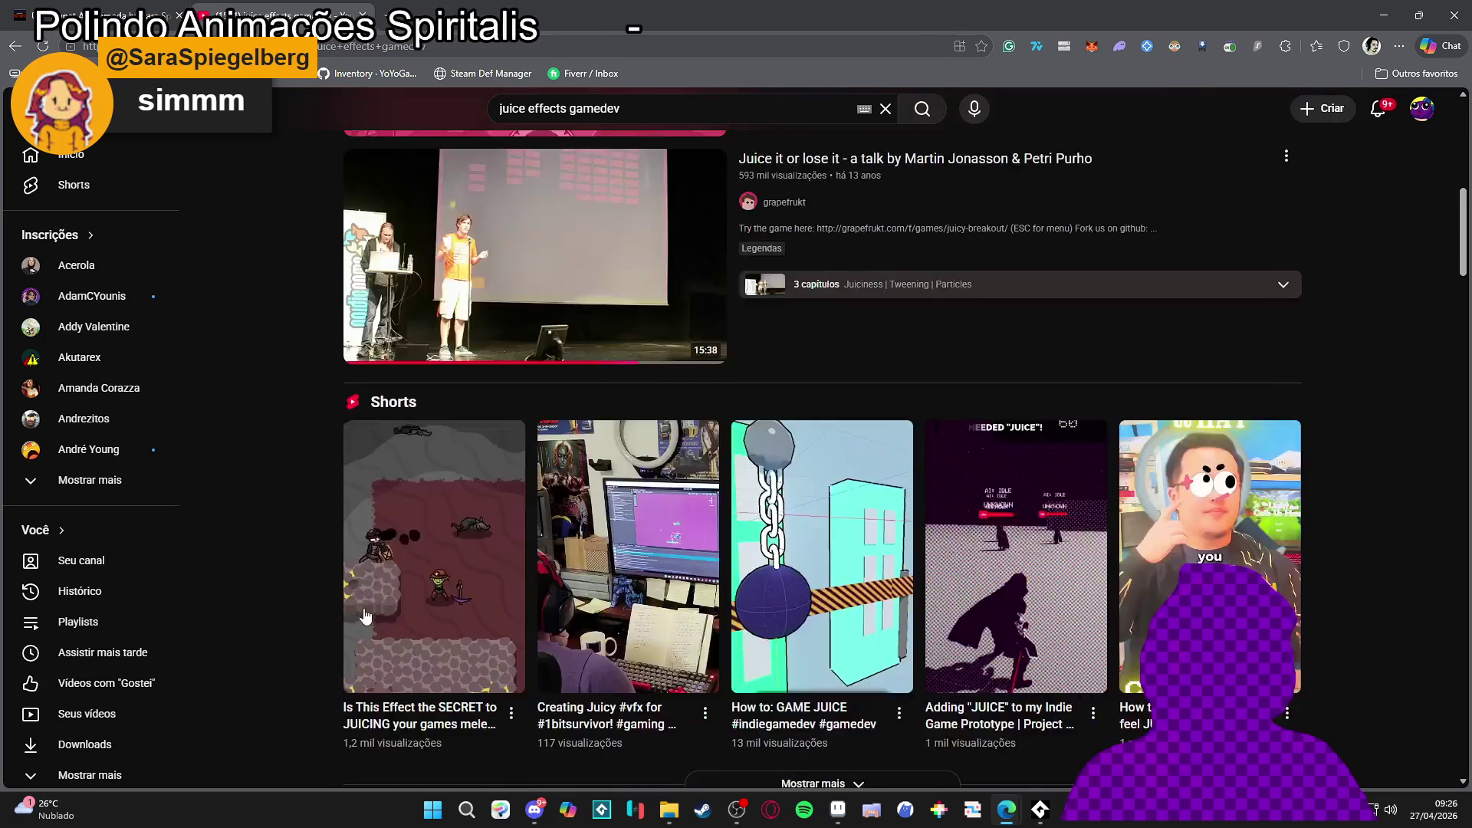
scroll(331, 575, down, 4)
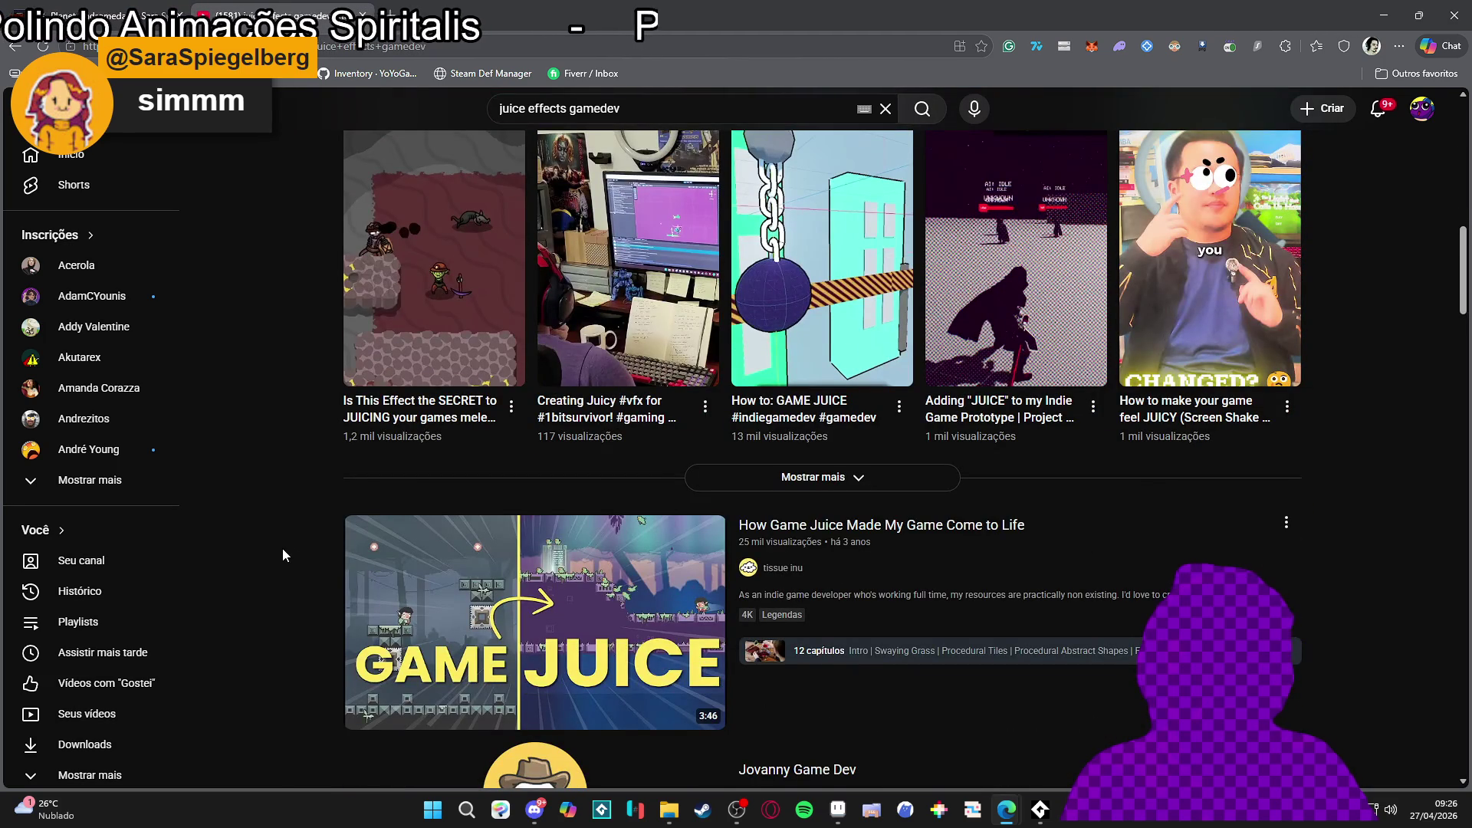
mouse_move(588, 660)
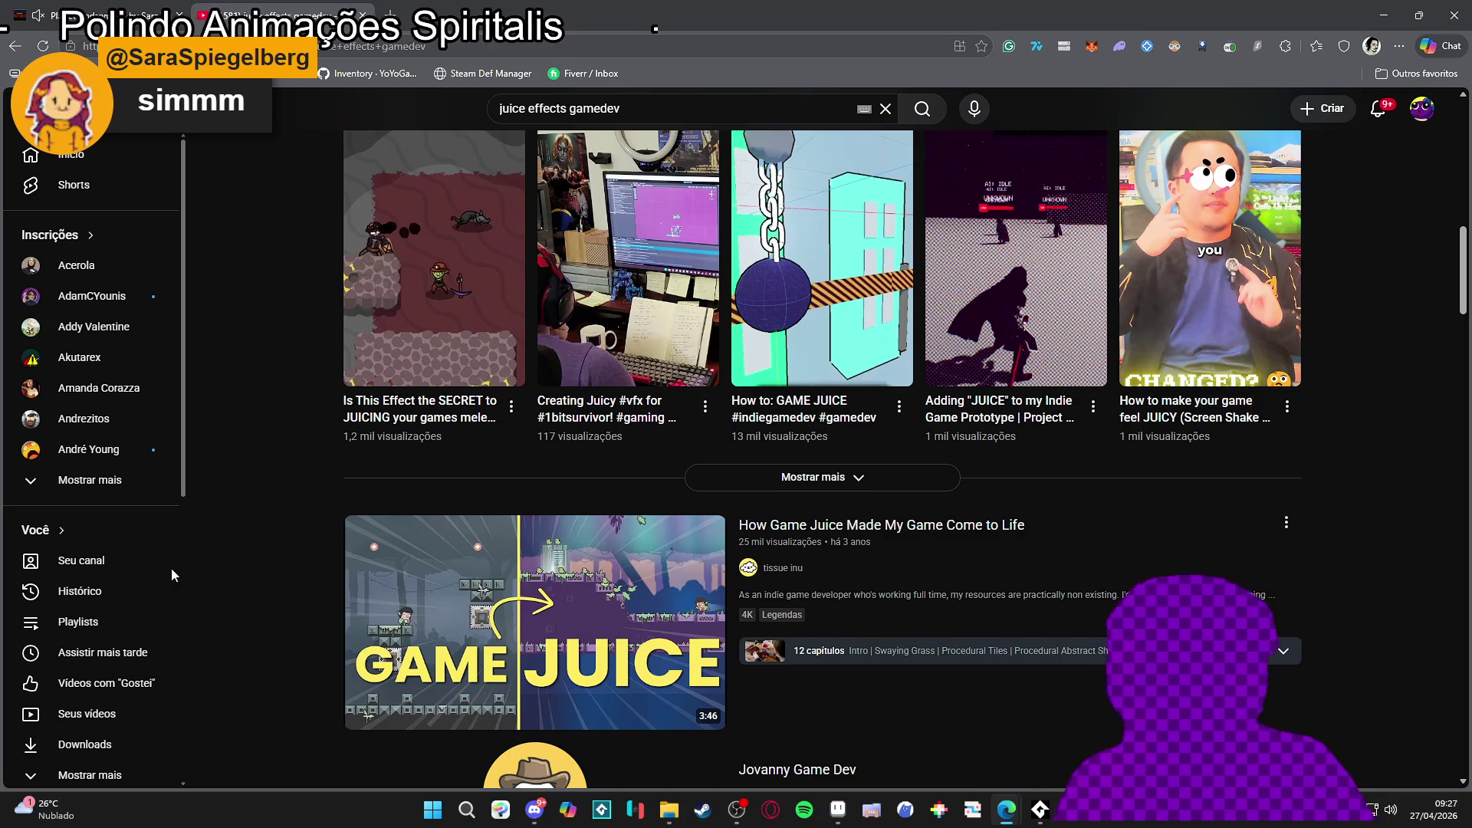
mouse_move(424, 715)
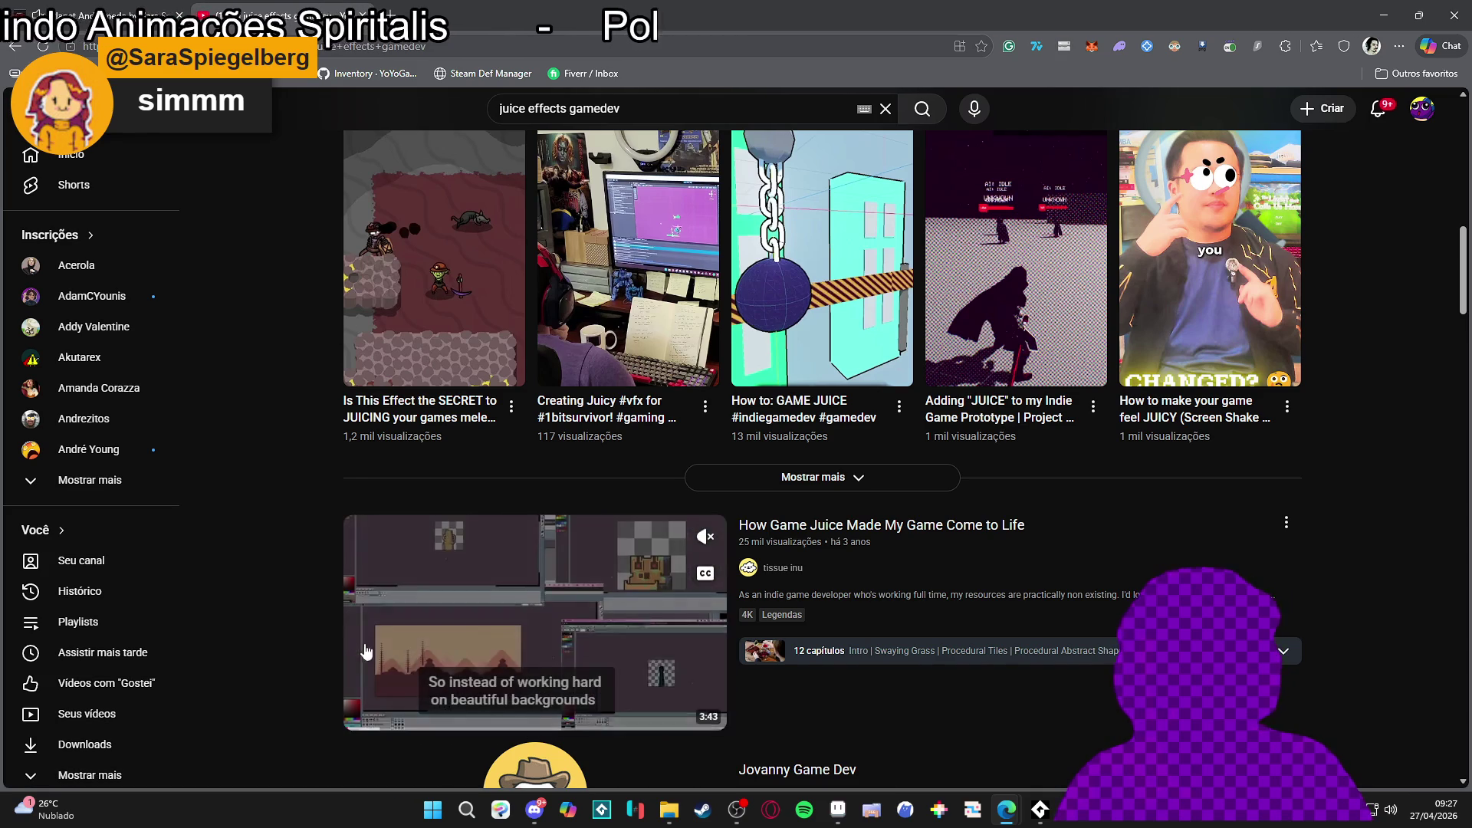
scroll(308, 575, down, 7)
scroll(305, 578, down, 3)
scroll(305, 571, down, 3)
scroll(306, 570, down, 4)
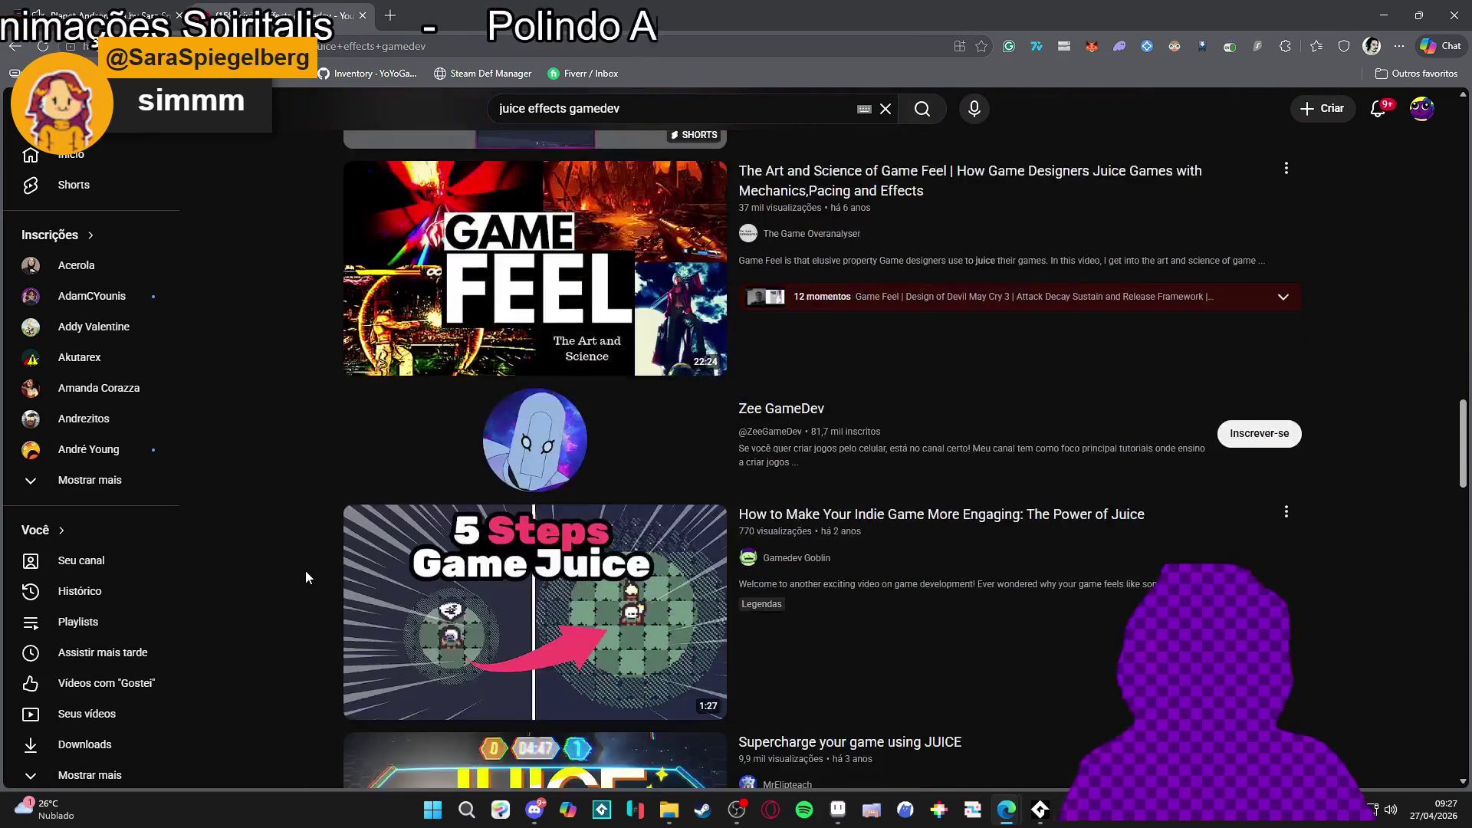
scroll(276, 521, up, 15)
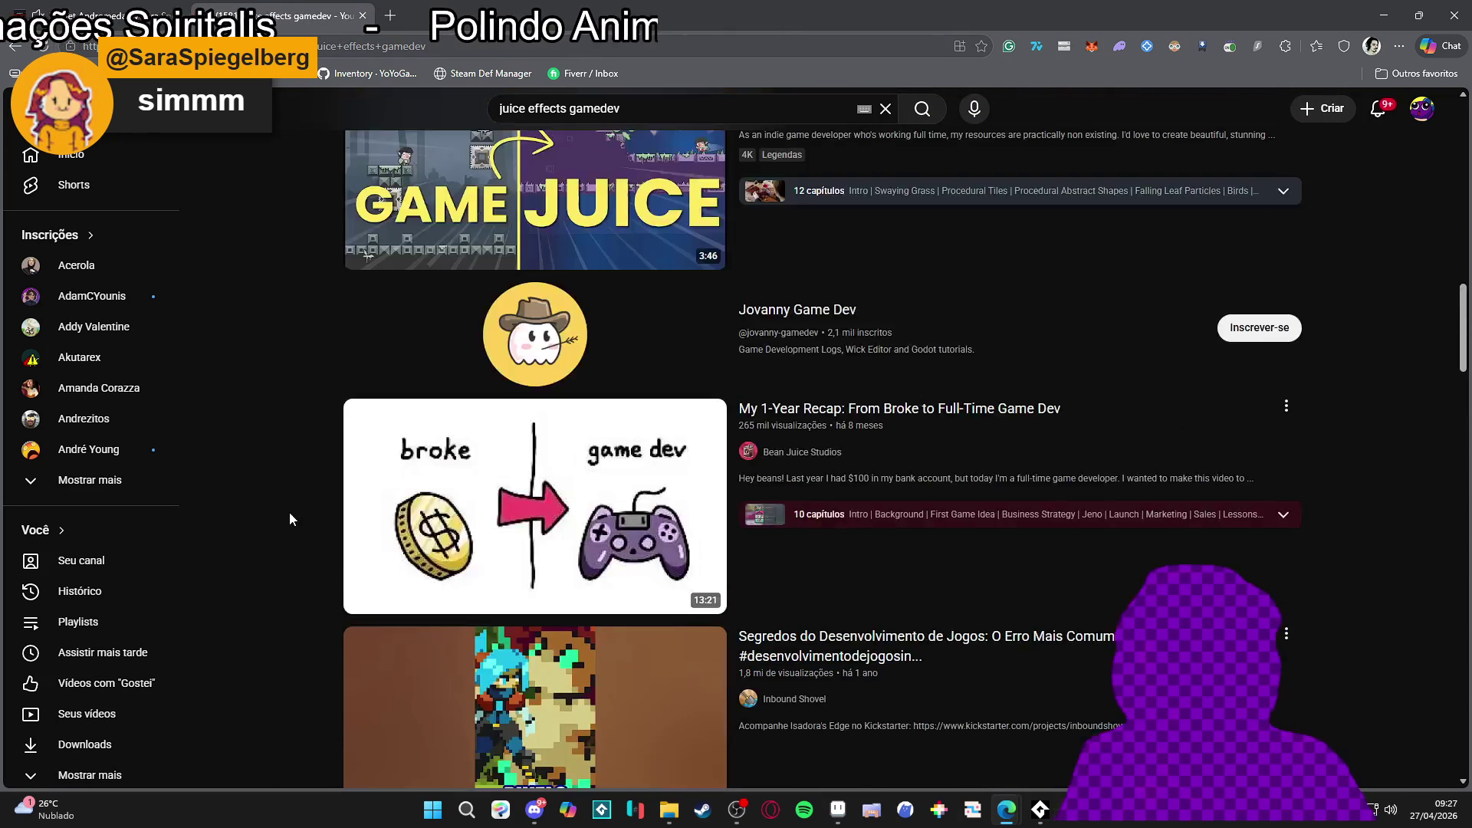
scroll(298, 507, up, 11)
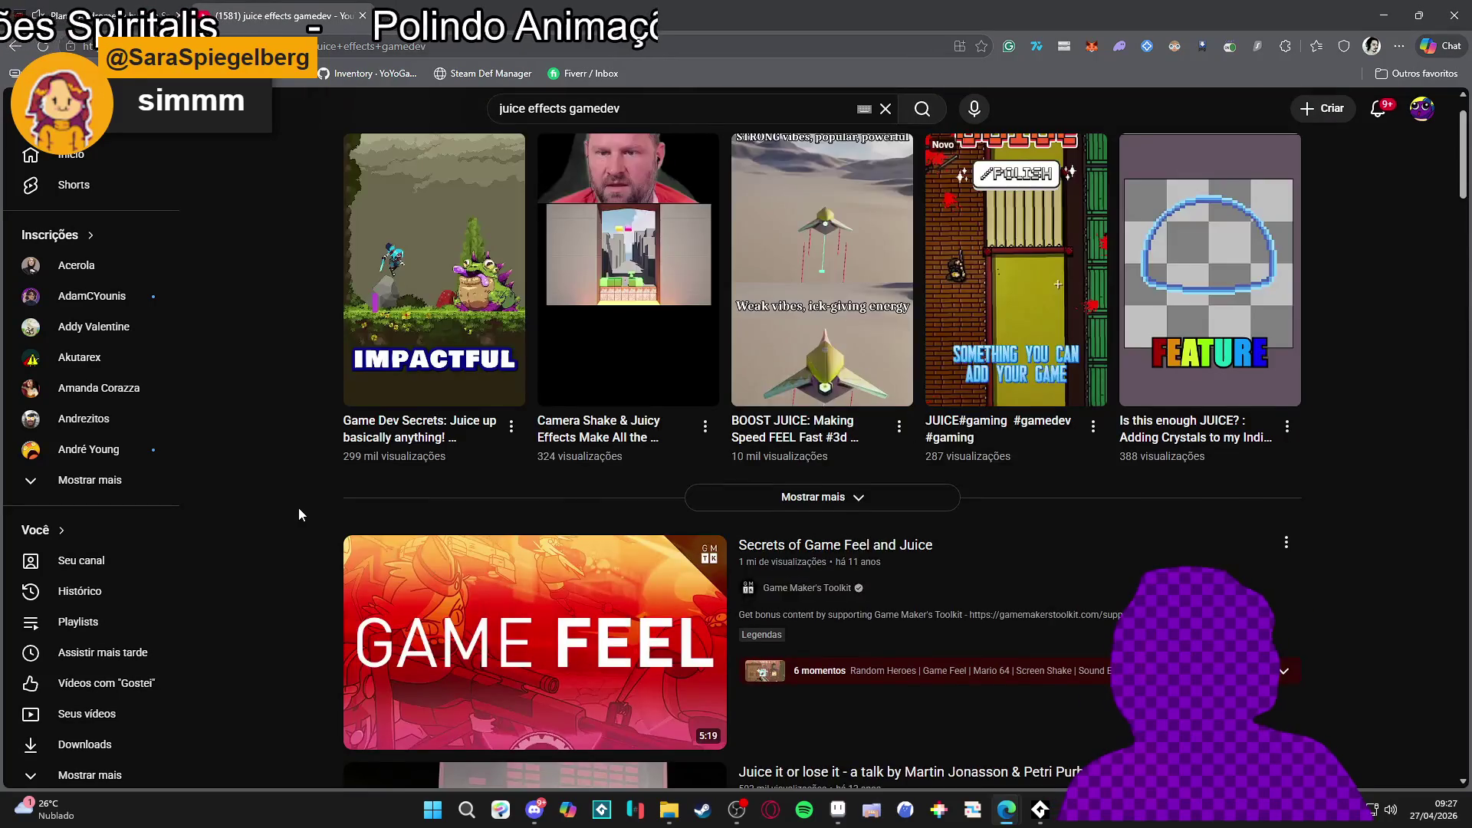
scroll(517, 530, down, 6)
scroll(303, 381, up, 7)
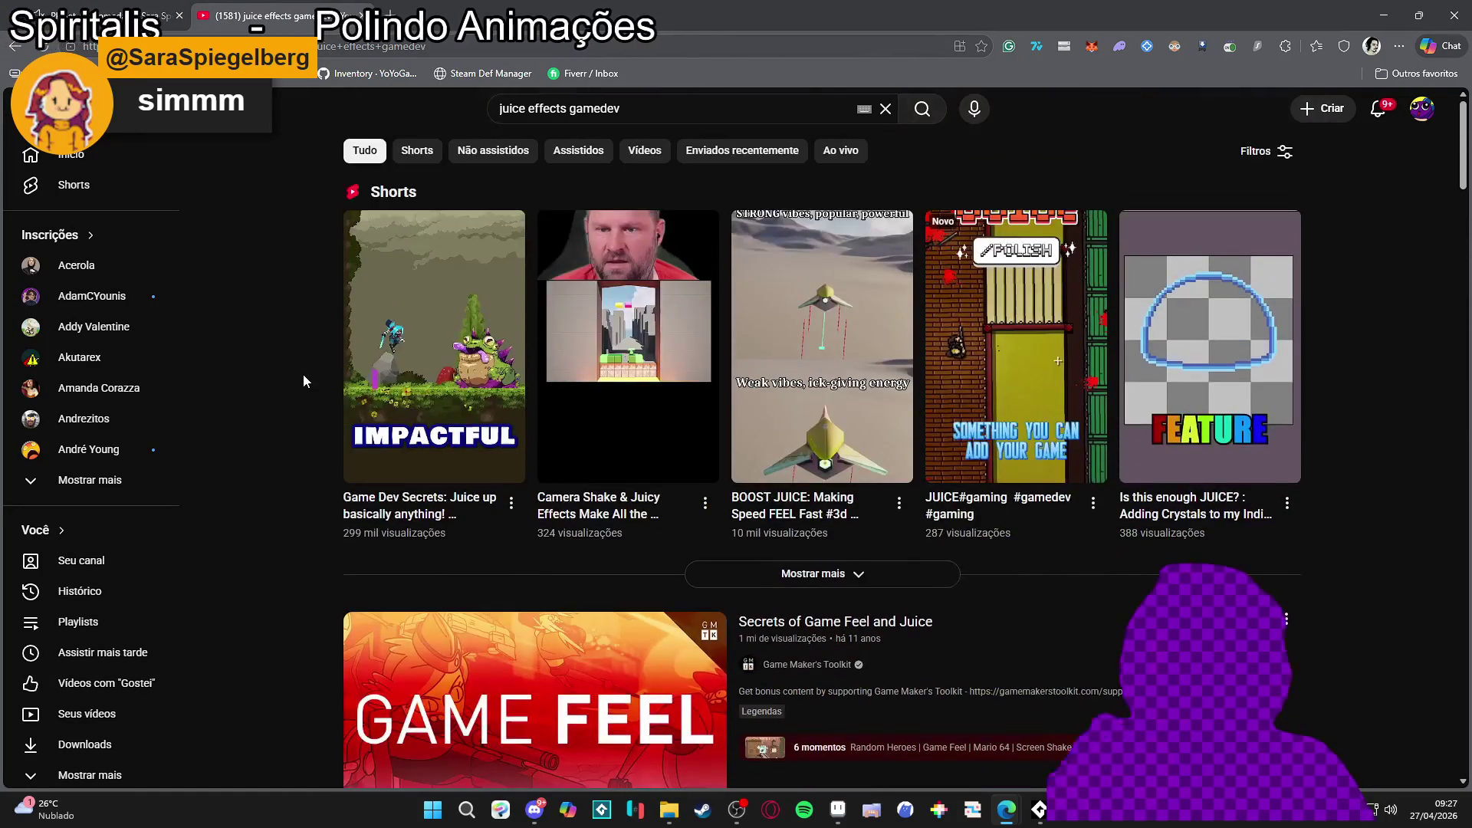
scroll(303, 381, down, 14)
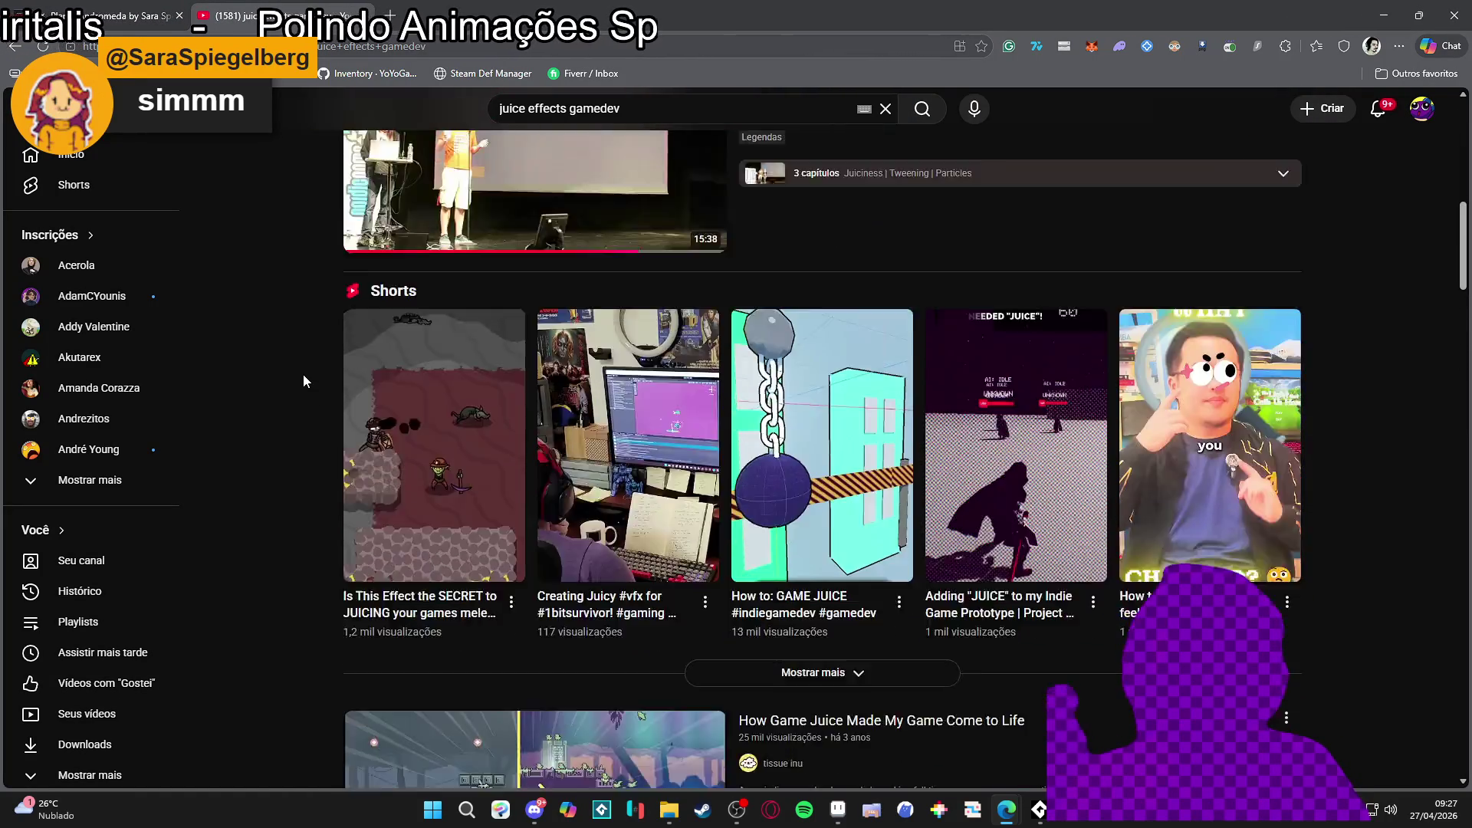
scroll(303, 381, down, 4)
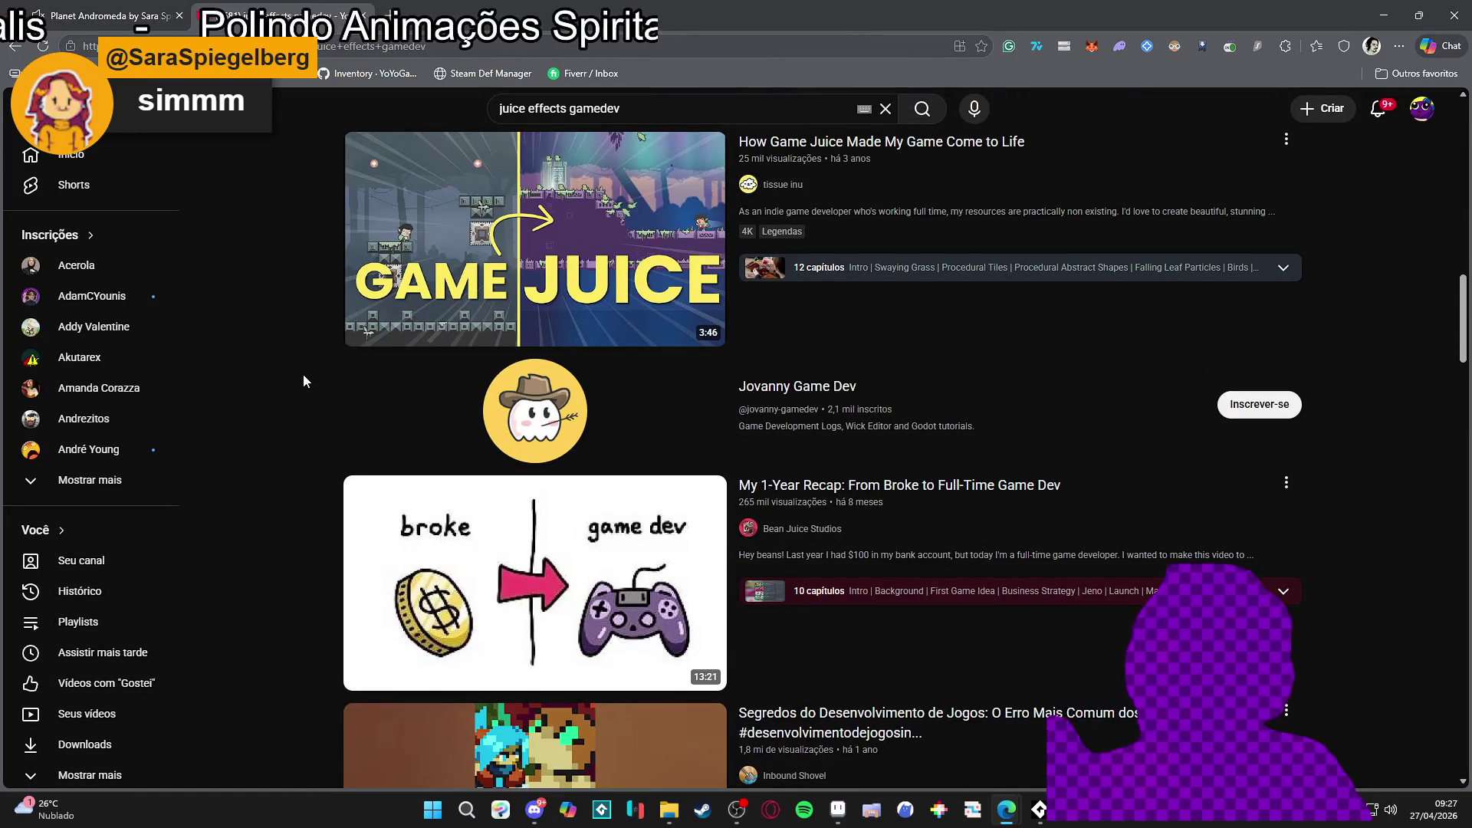
scroll(313, 380, down, 8)
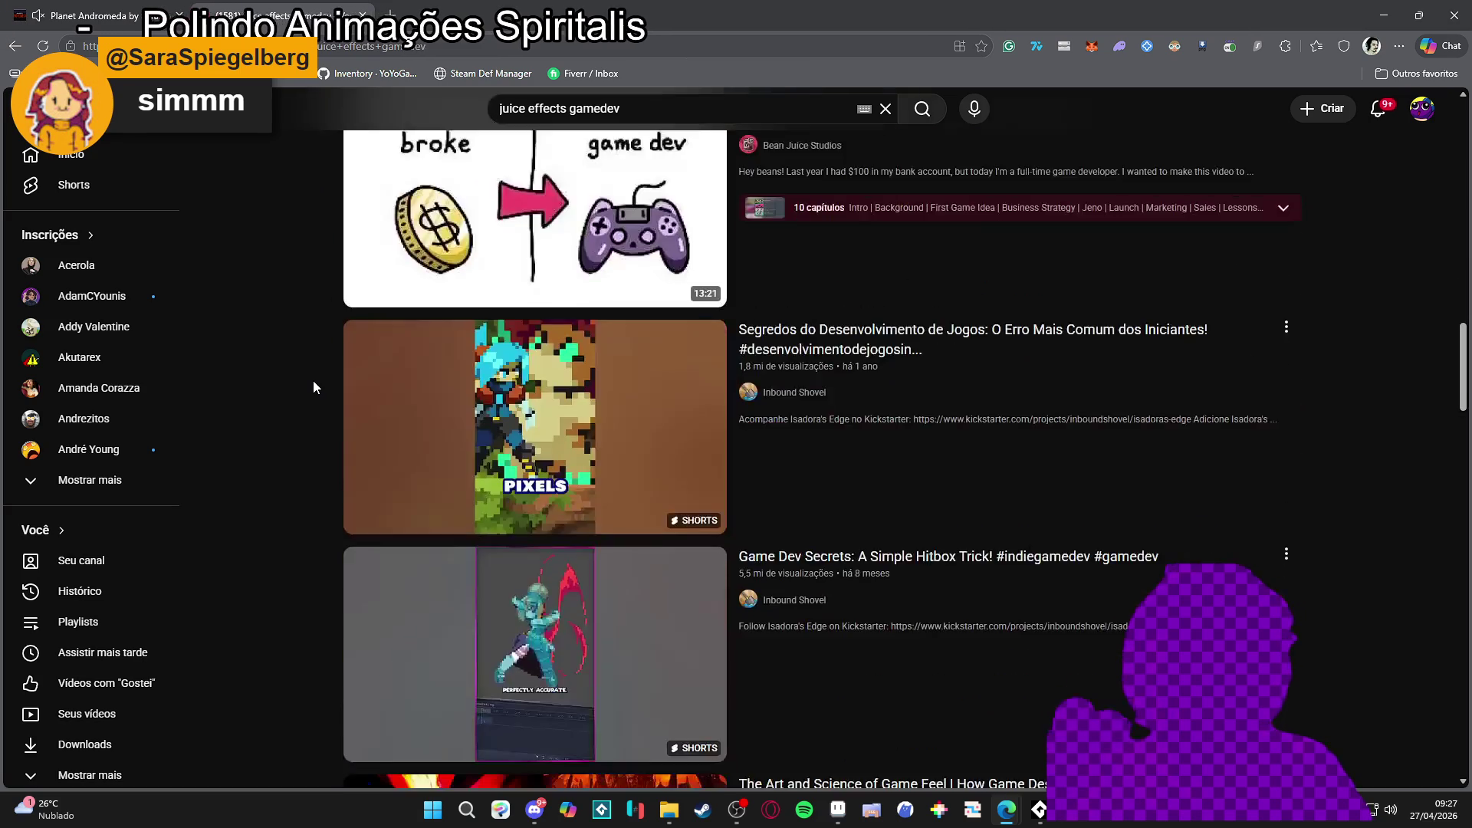
scroll(330, 379, up, 7)
scroll(329, 379, up, 14)
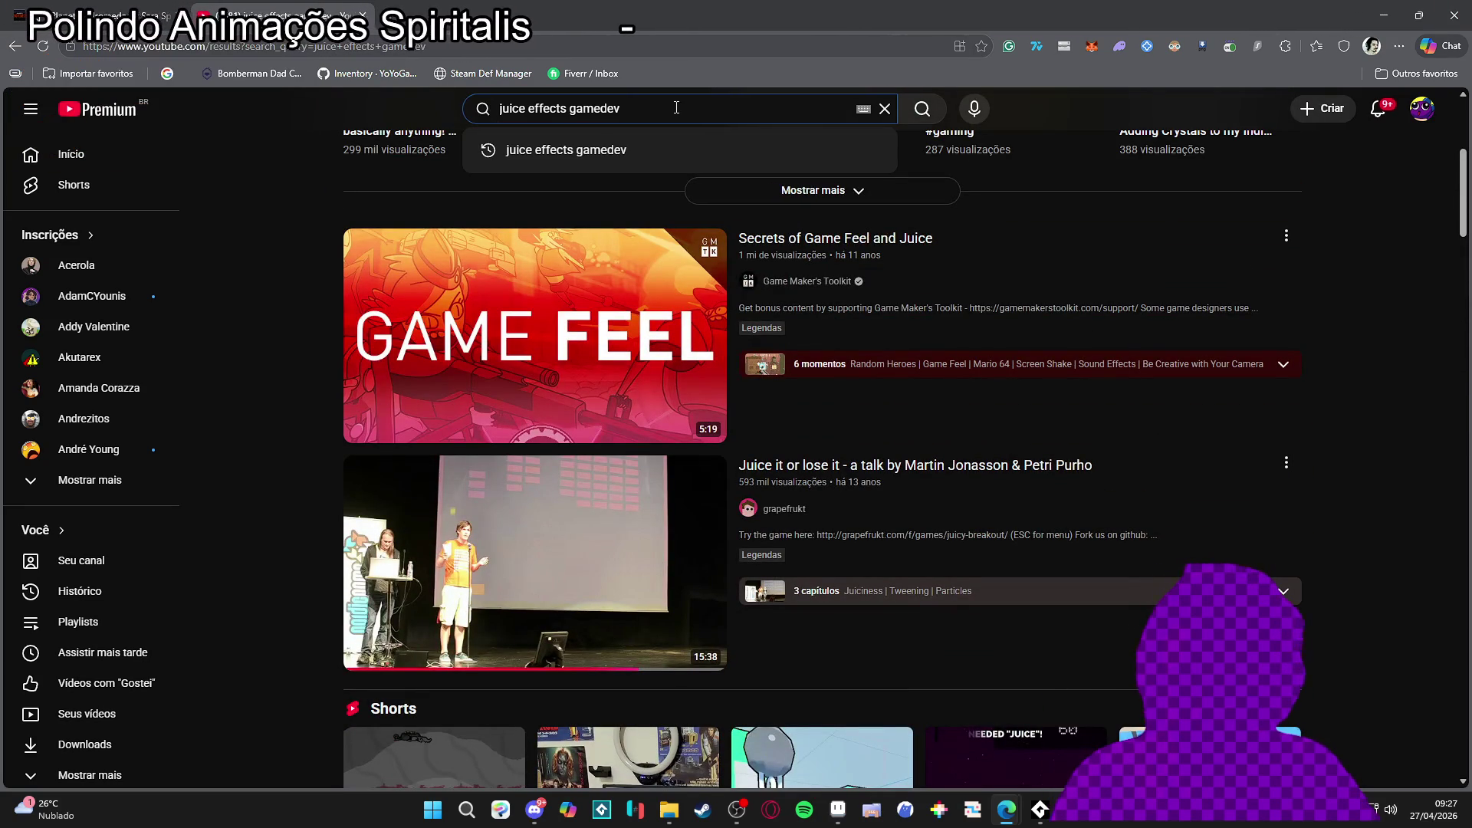
Step: Search 'none class juice' and open the NoNeClass channel's video list
text(none class)
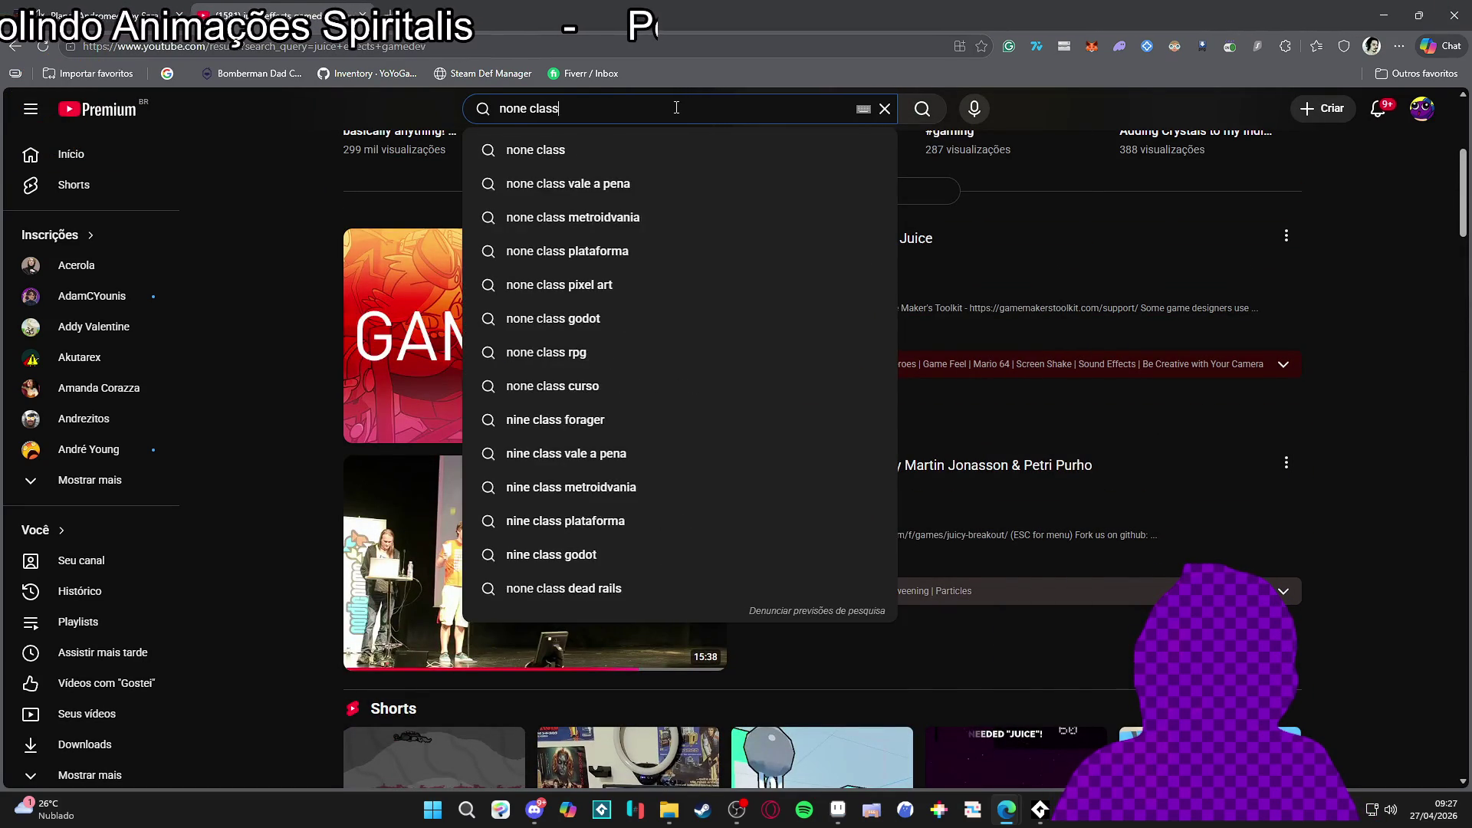
text( juice)
key(Return)
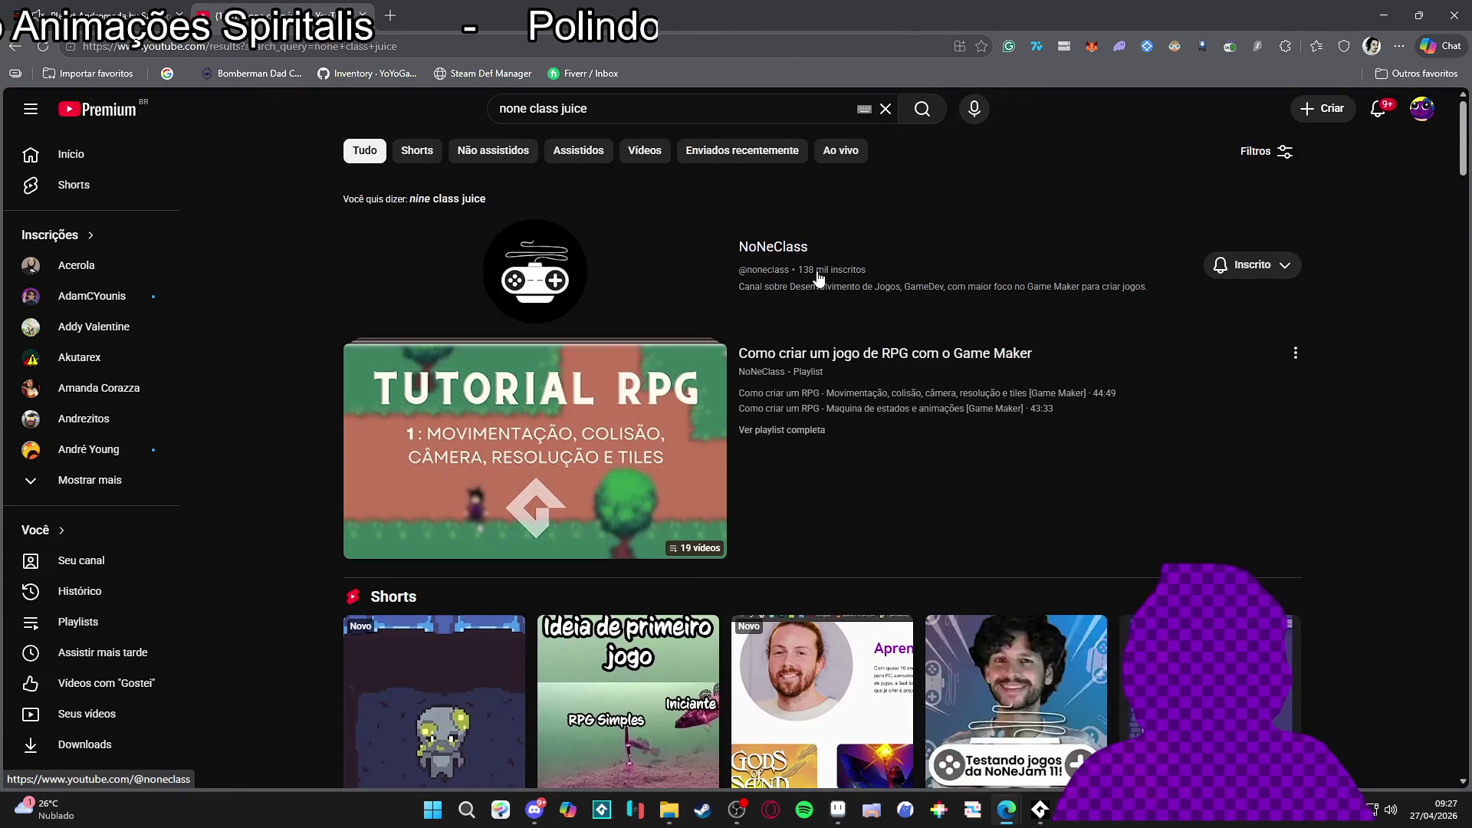
click(842, 272)
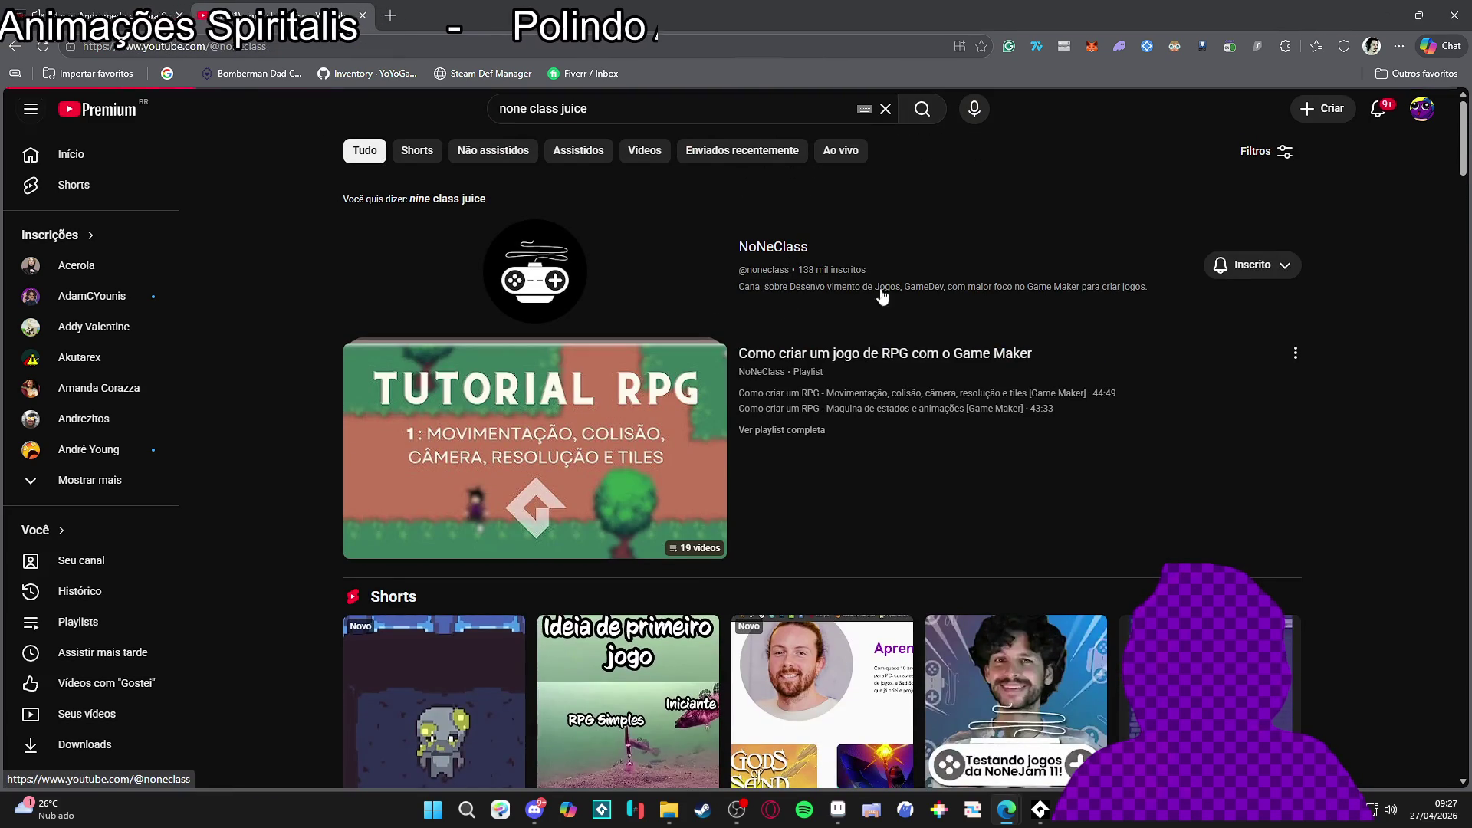
scroll(399, 383, down, 2)
click(399, 322)
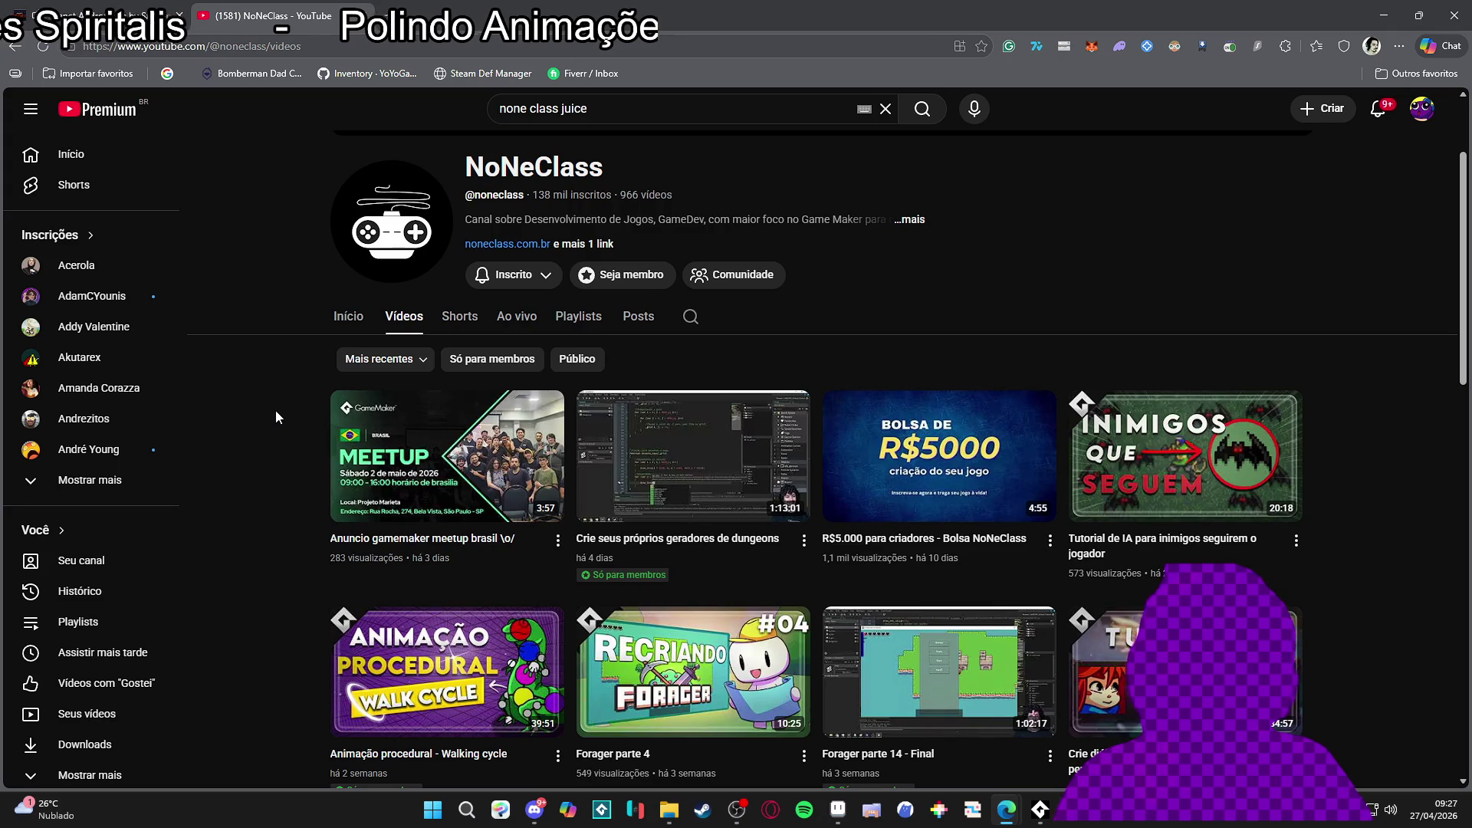
Step: Scroll through the channel's videos, then switch back to the Planet Andromeda tab
scroll(276, 412, down, 2)
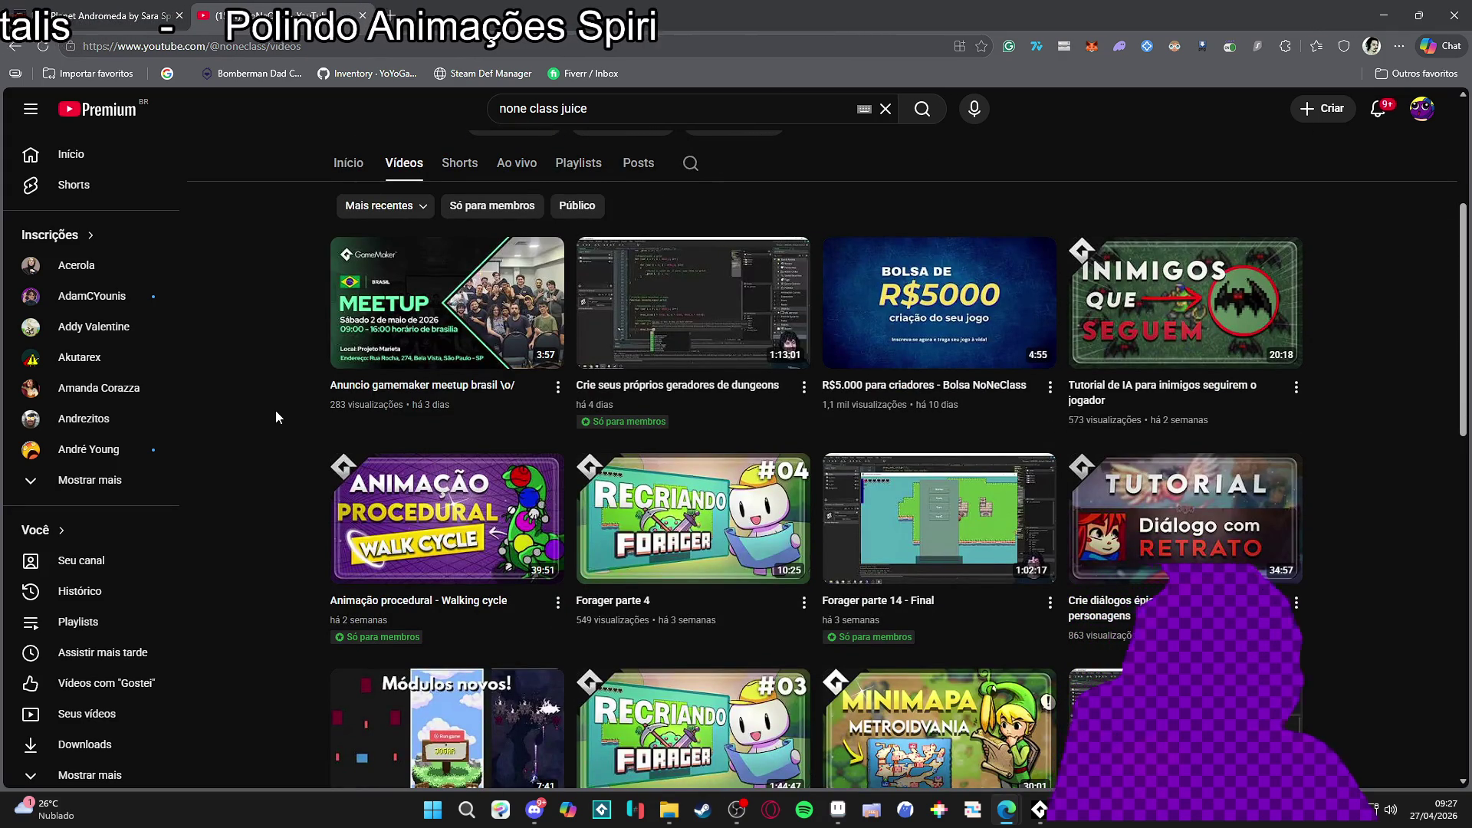
scroll(274, 411, down, 3)
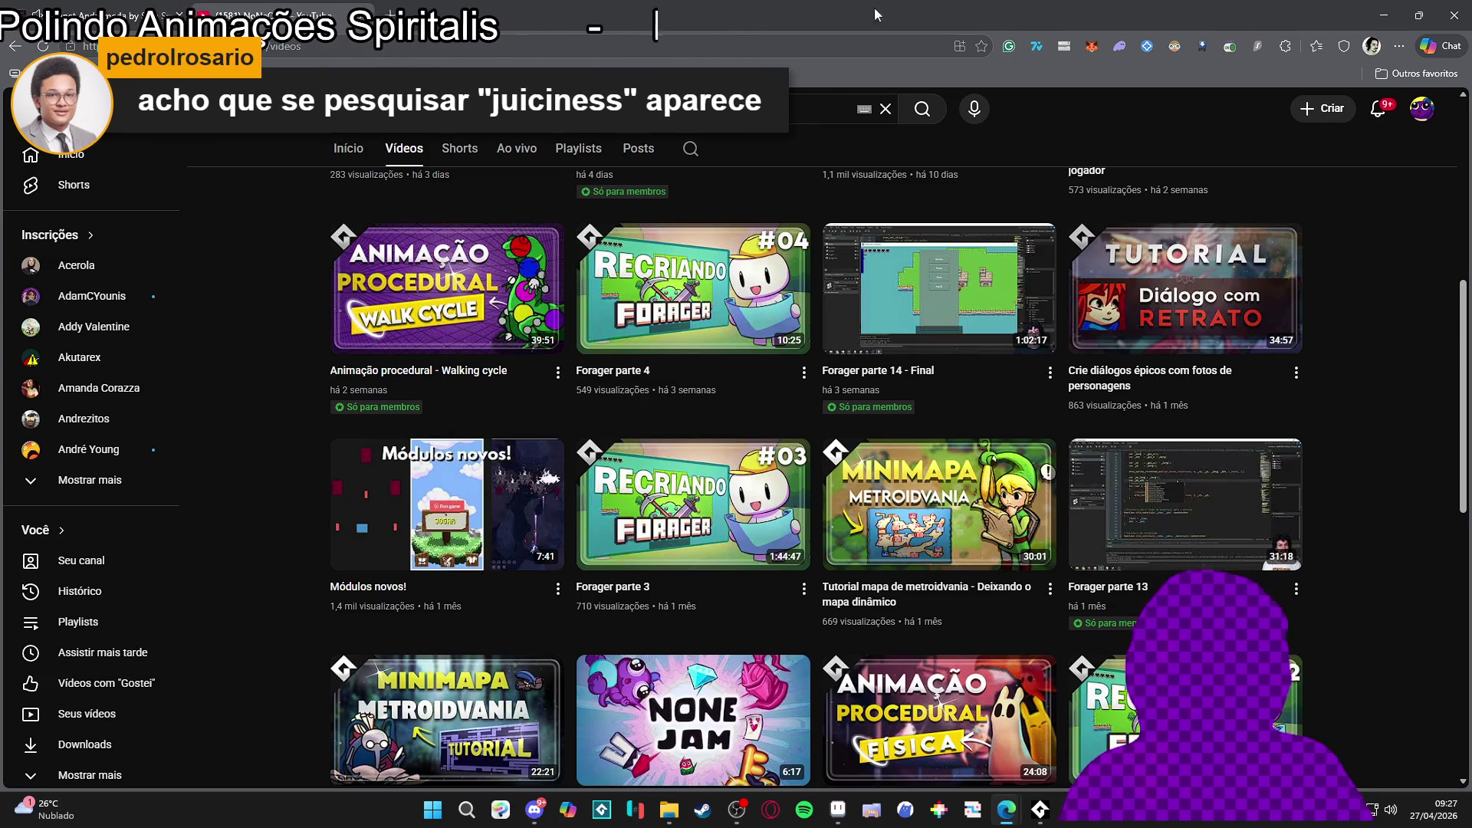
key(ctrl+Tab)
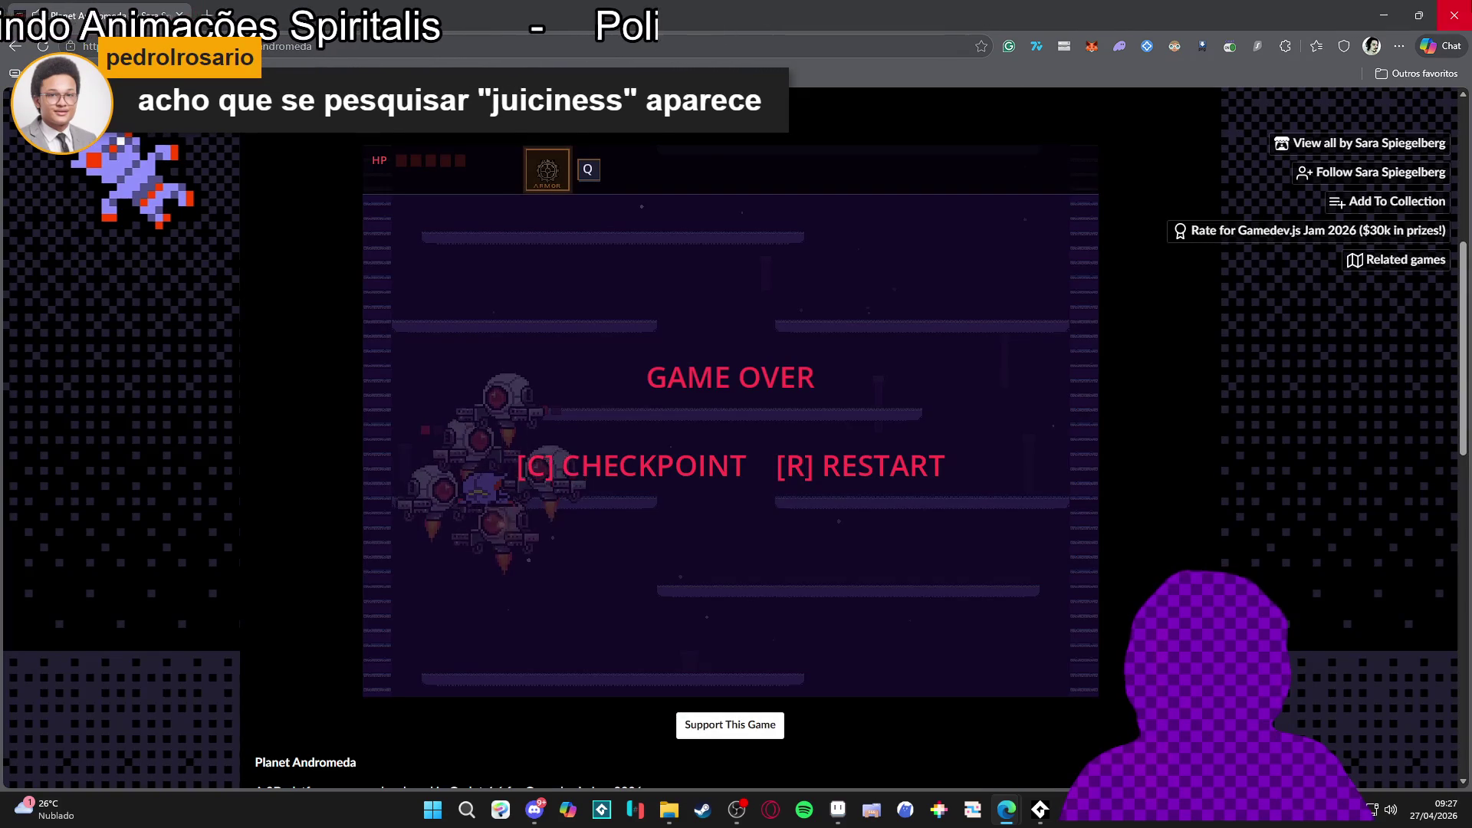
Step: Bring Steam forward, search the store for 'gagonfe' and open the Gagonfe developer page
key(alt+Tab)
click(713, 809)
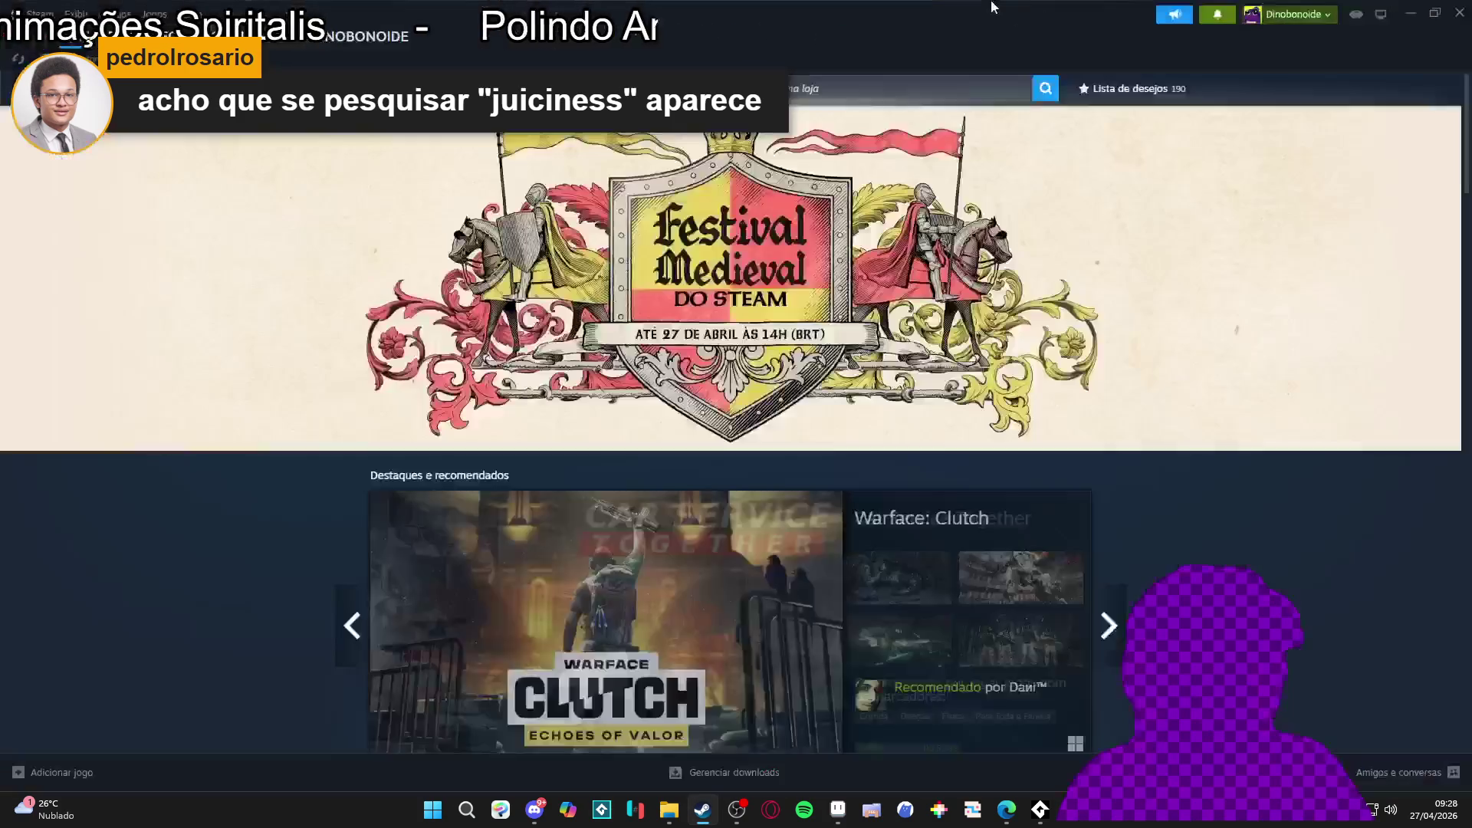
click(926, 85)
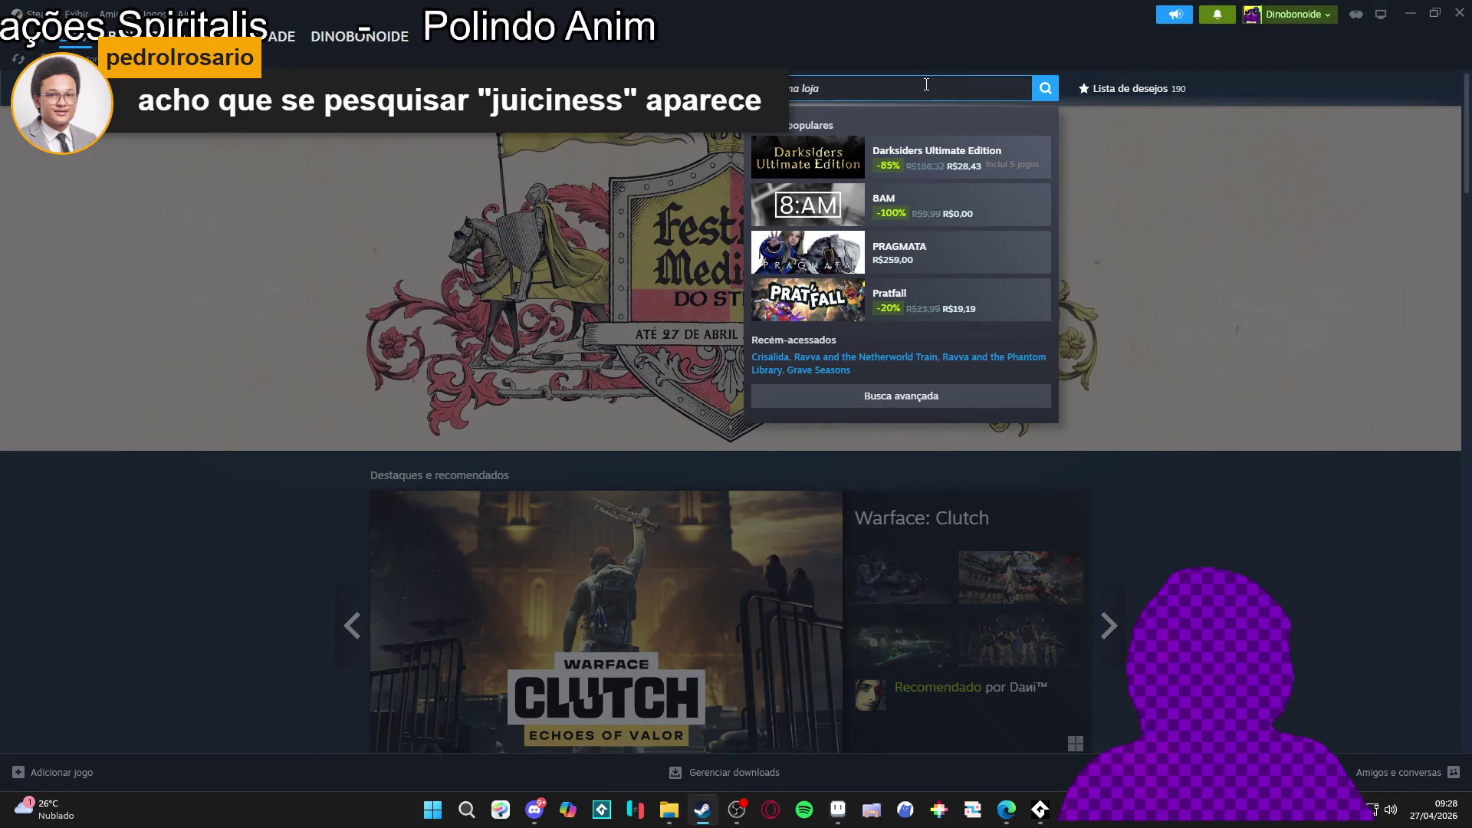
text(gagonfe)
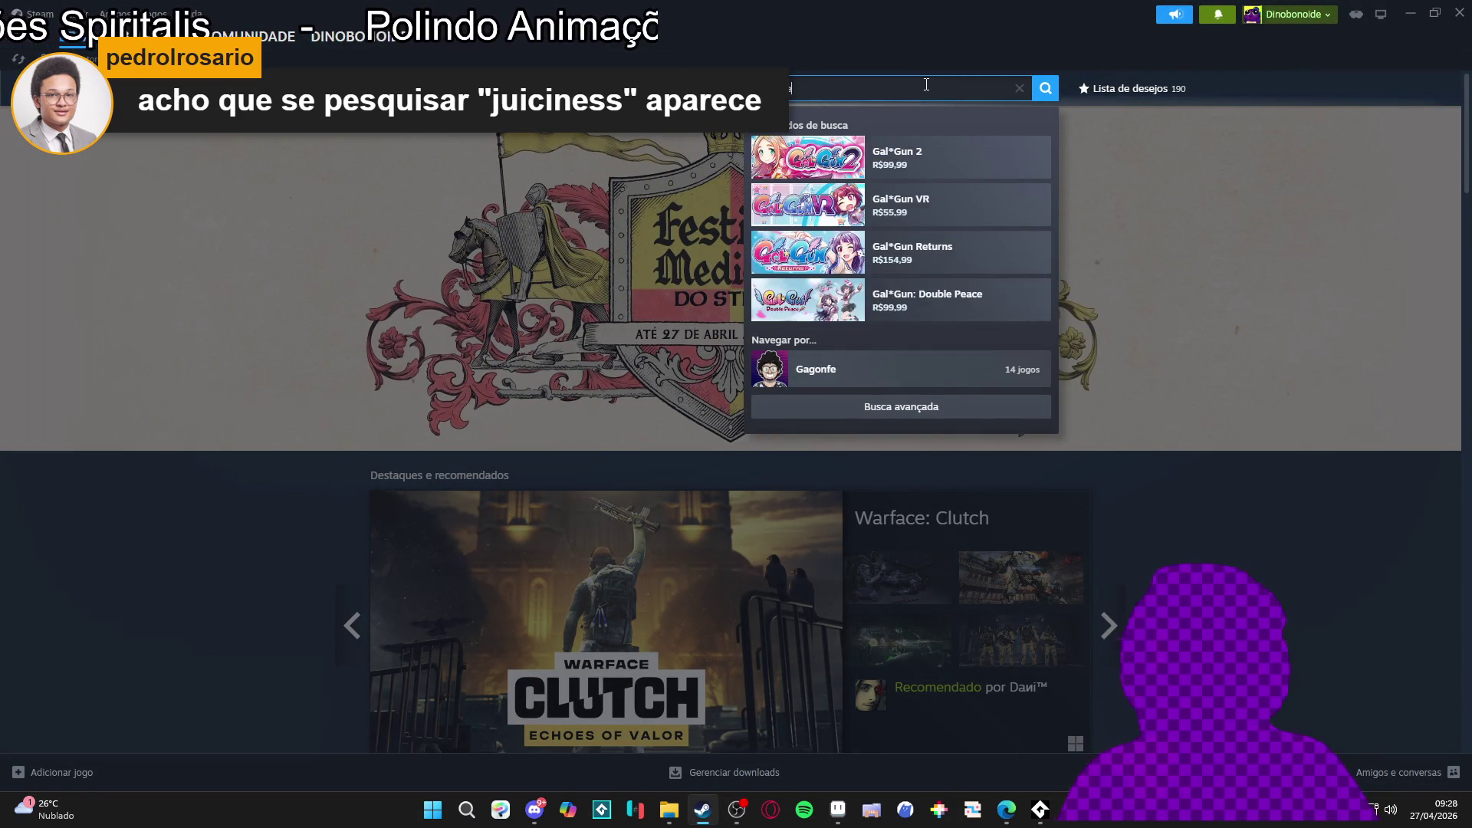
click(905, 196)
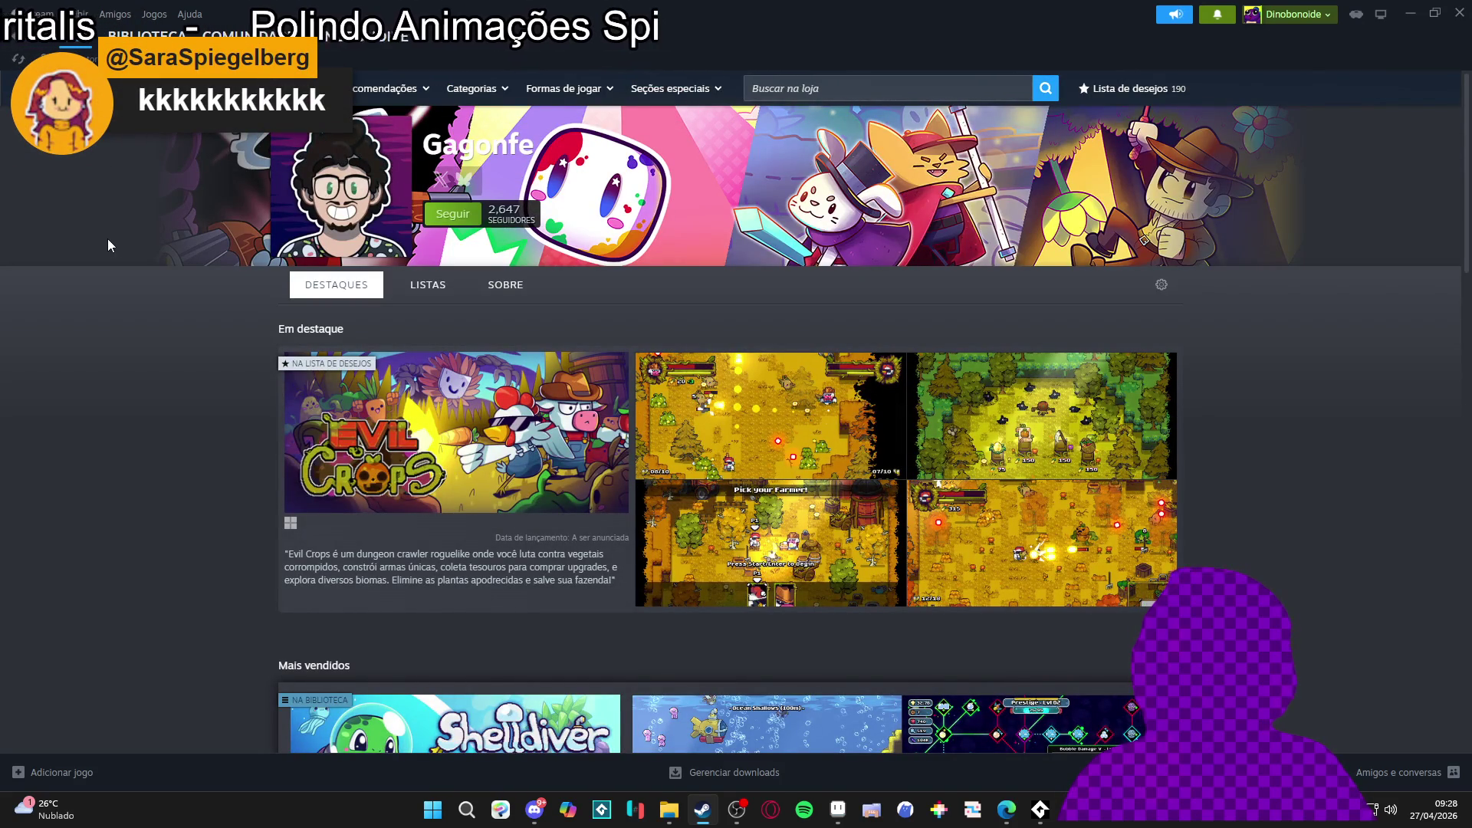
Step: Scroll the developer page to look over featured Evil Crops and top sellers like Shelldiver
scroll(128, 245, down, 10)
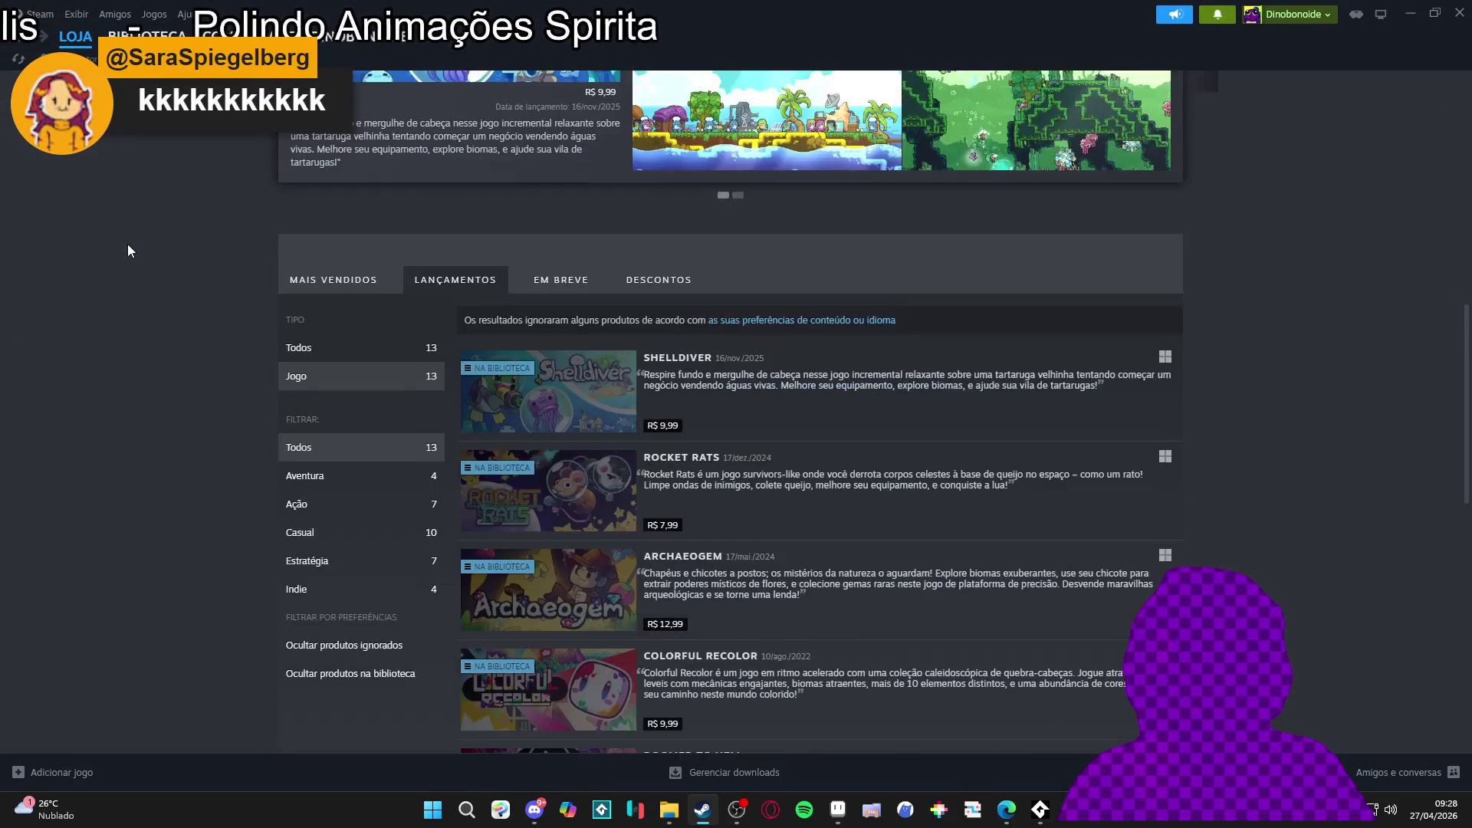
scroll(127, 244, up, 9)
scroll(767, 540, down, 3)
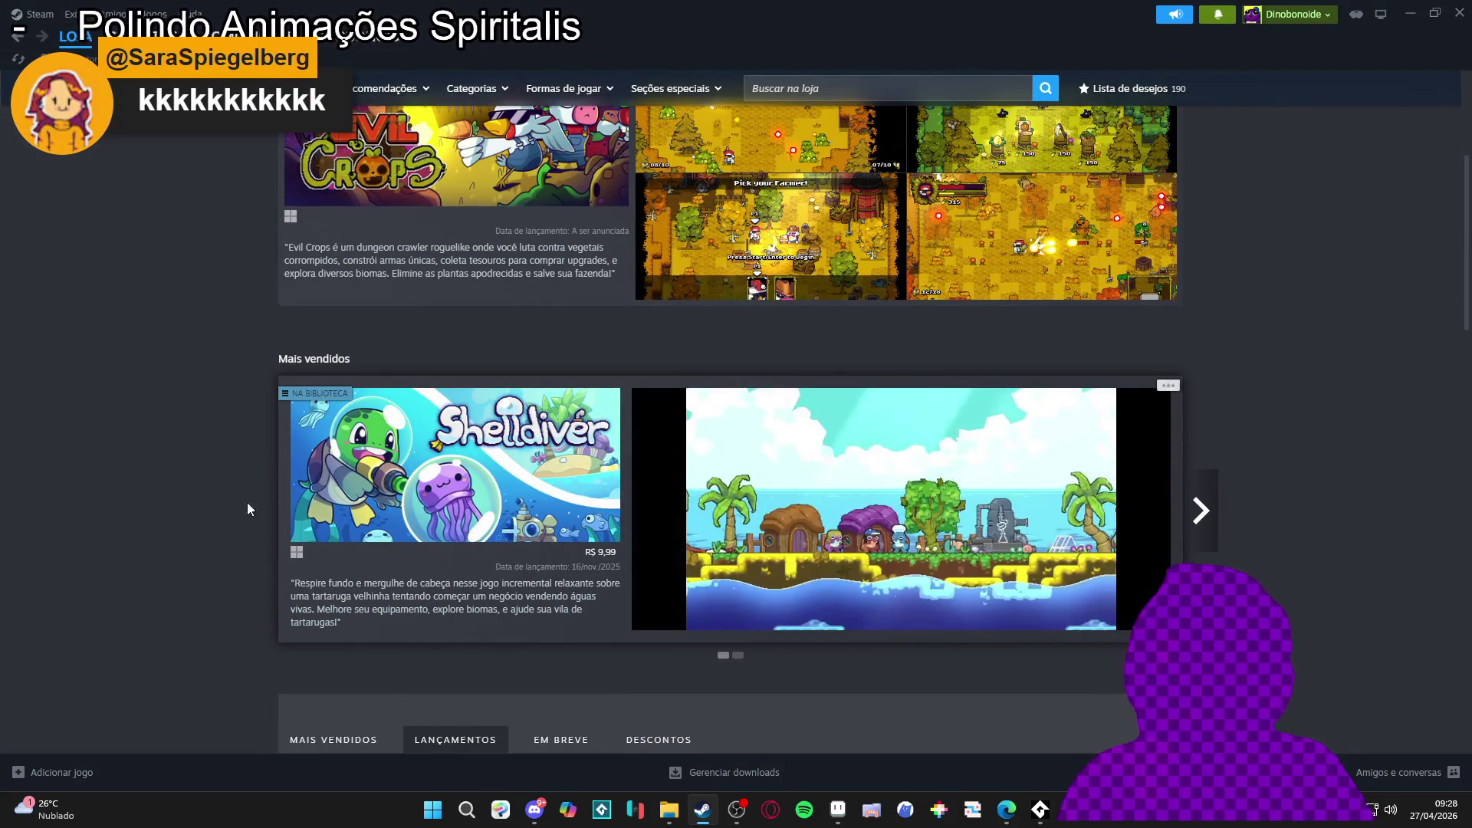
scroll(172, 440, up, 4)
mouse_move(352, 469)
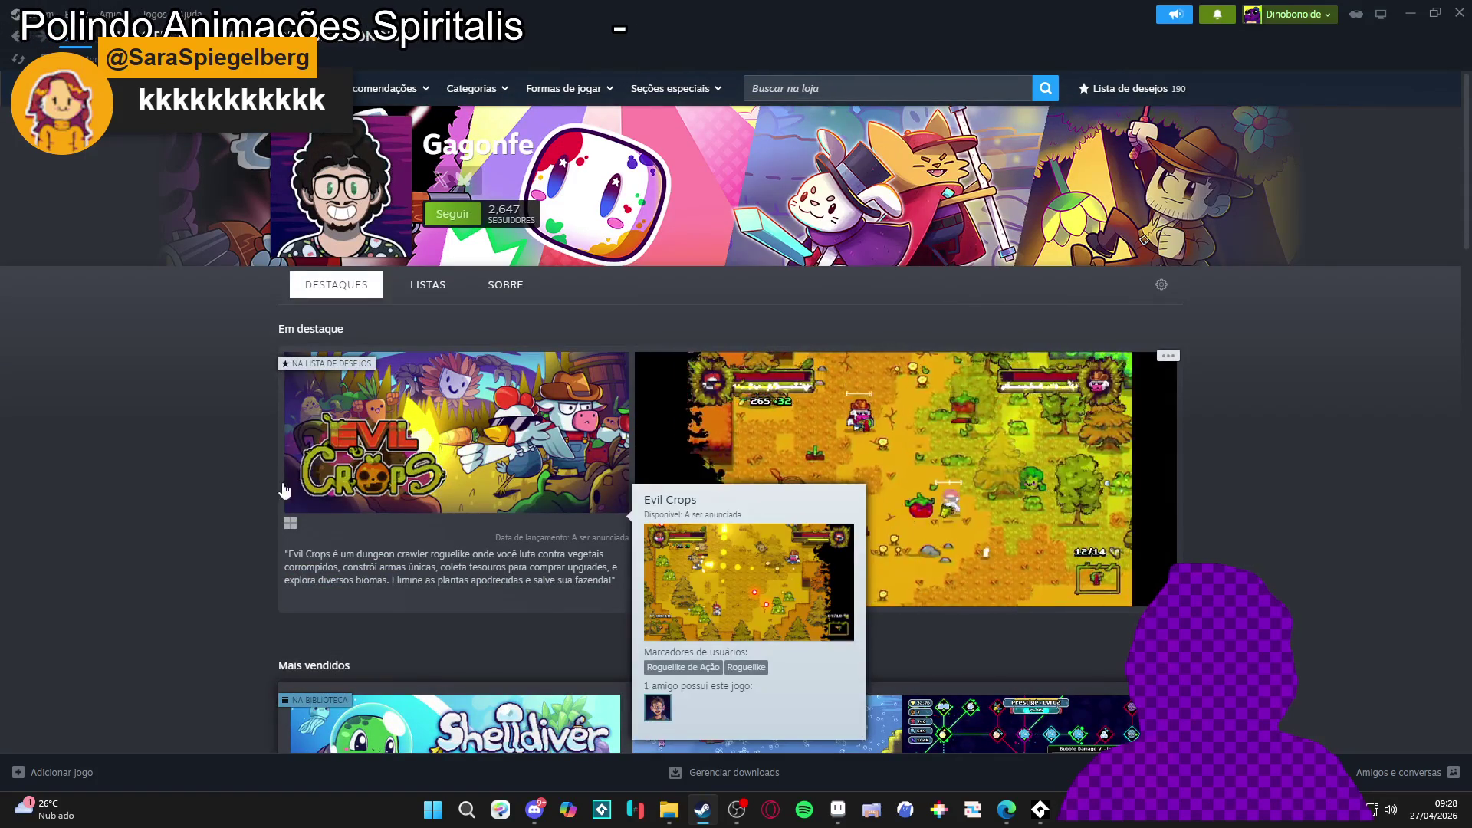
scroll(402, 661, down, 4)
mouse_move(540, 495)
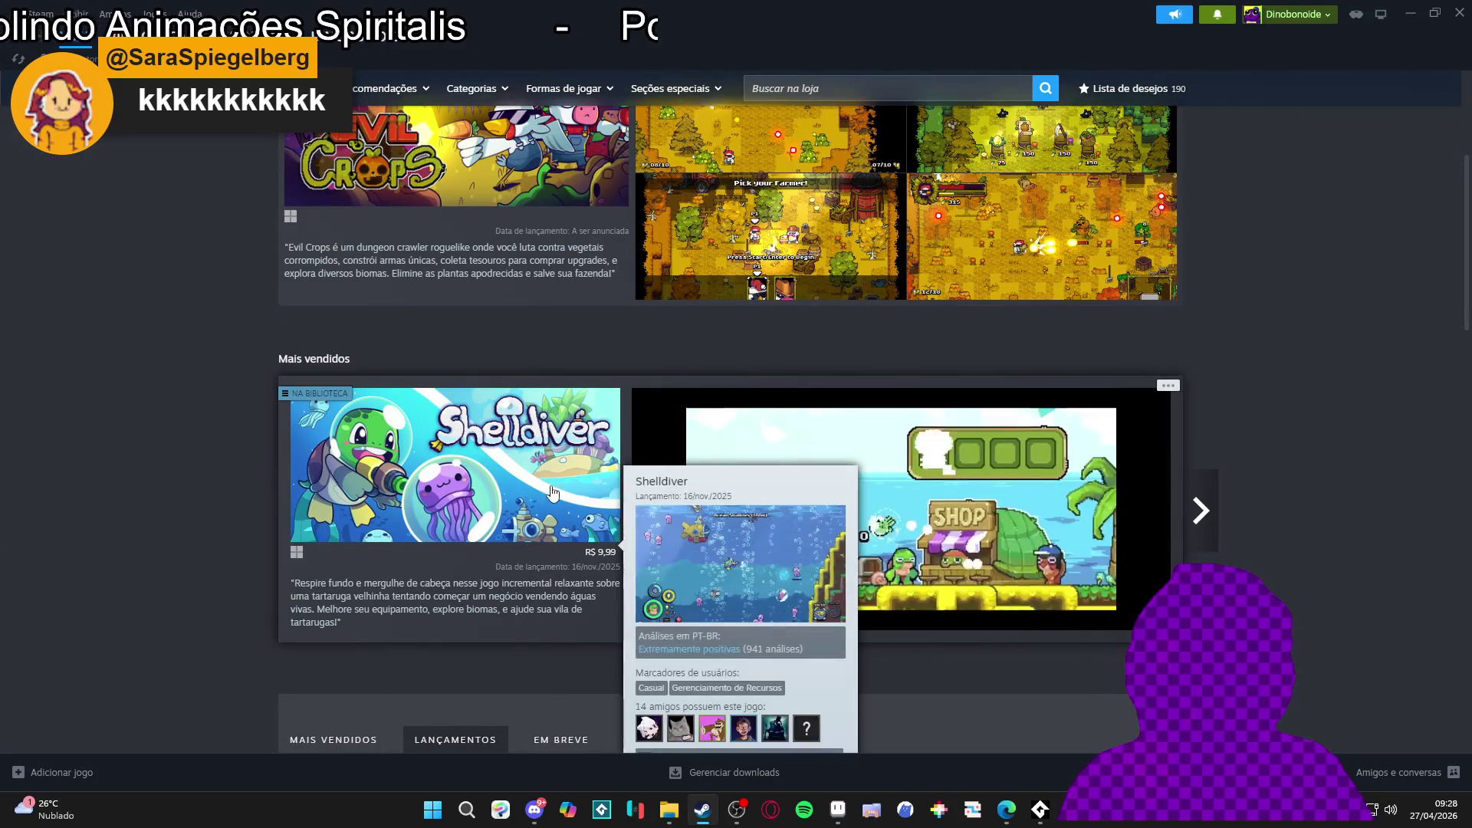
scroll(690, 498, up, 2)
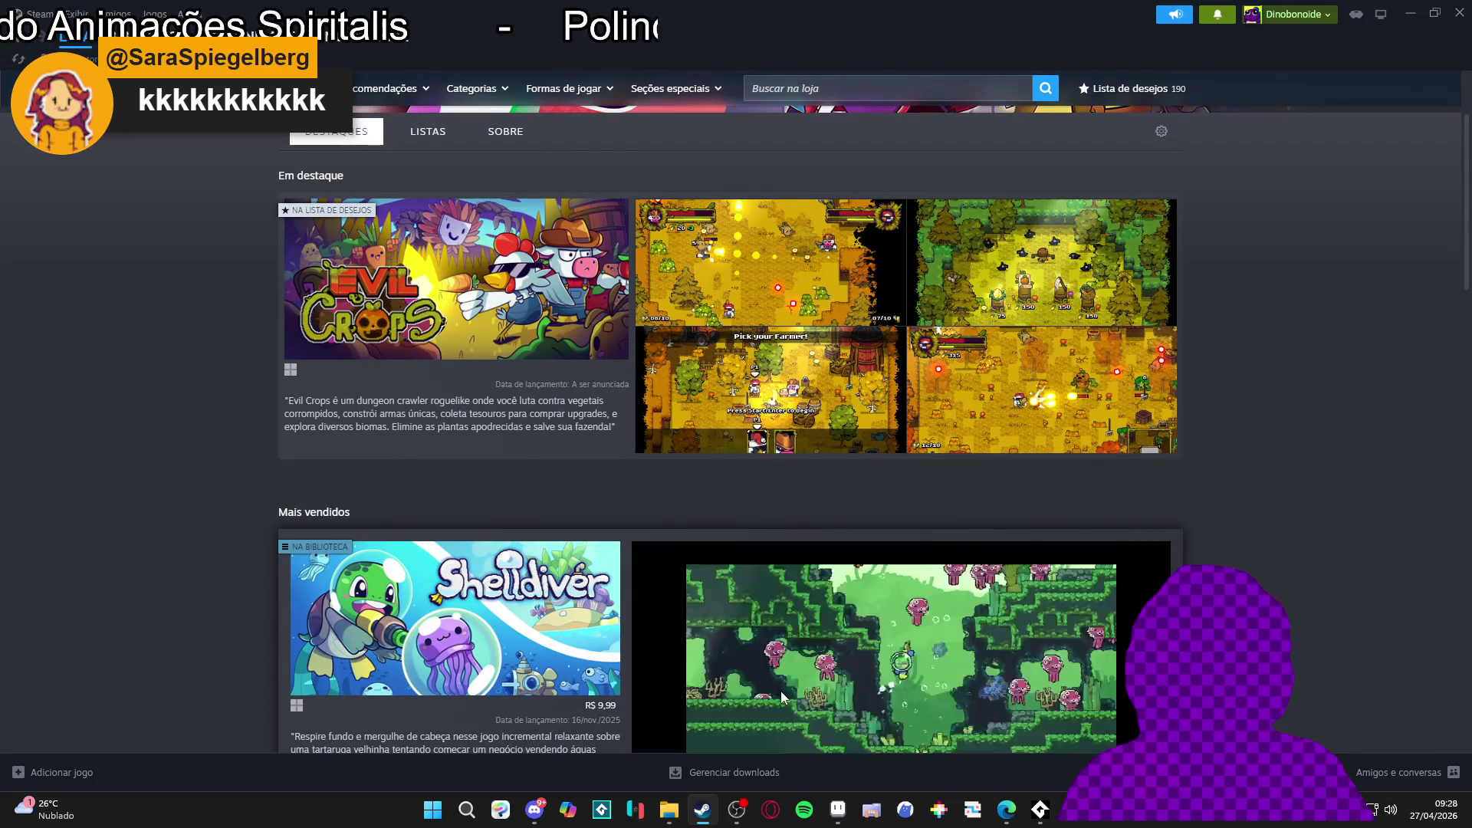
Step: Open Shelldiver's store page, watch its trailer full screen and leave it near 0:34
click(488, 616)
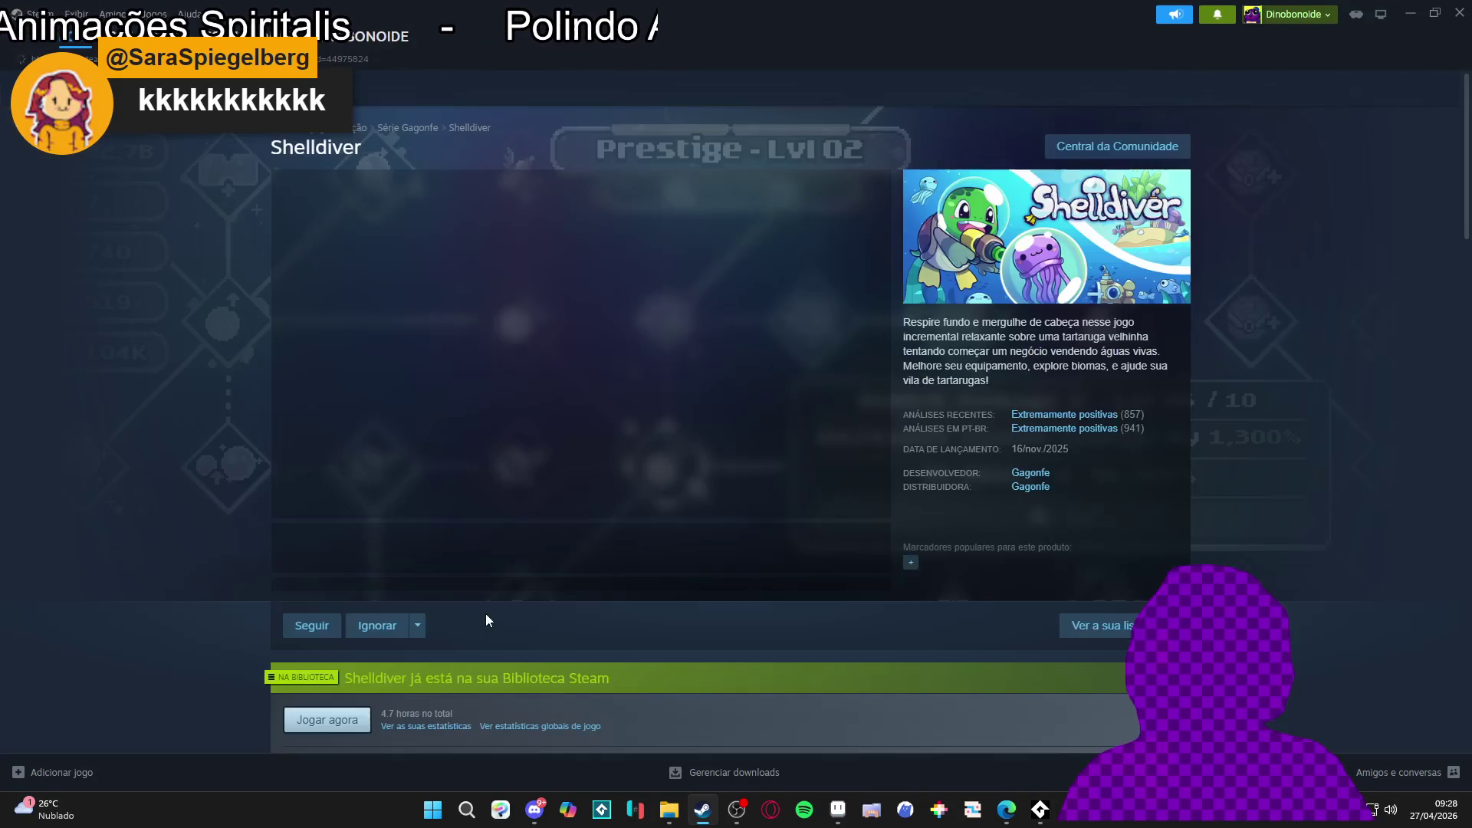
click(872, 503)
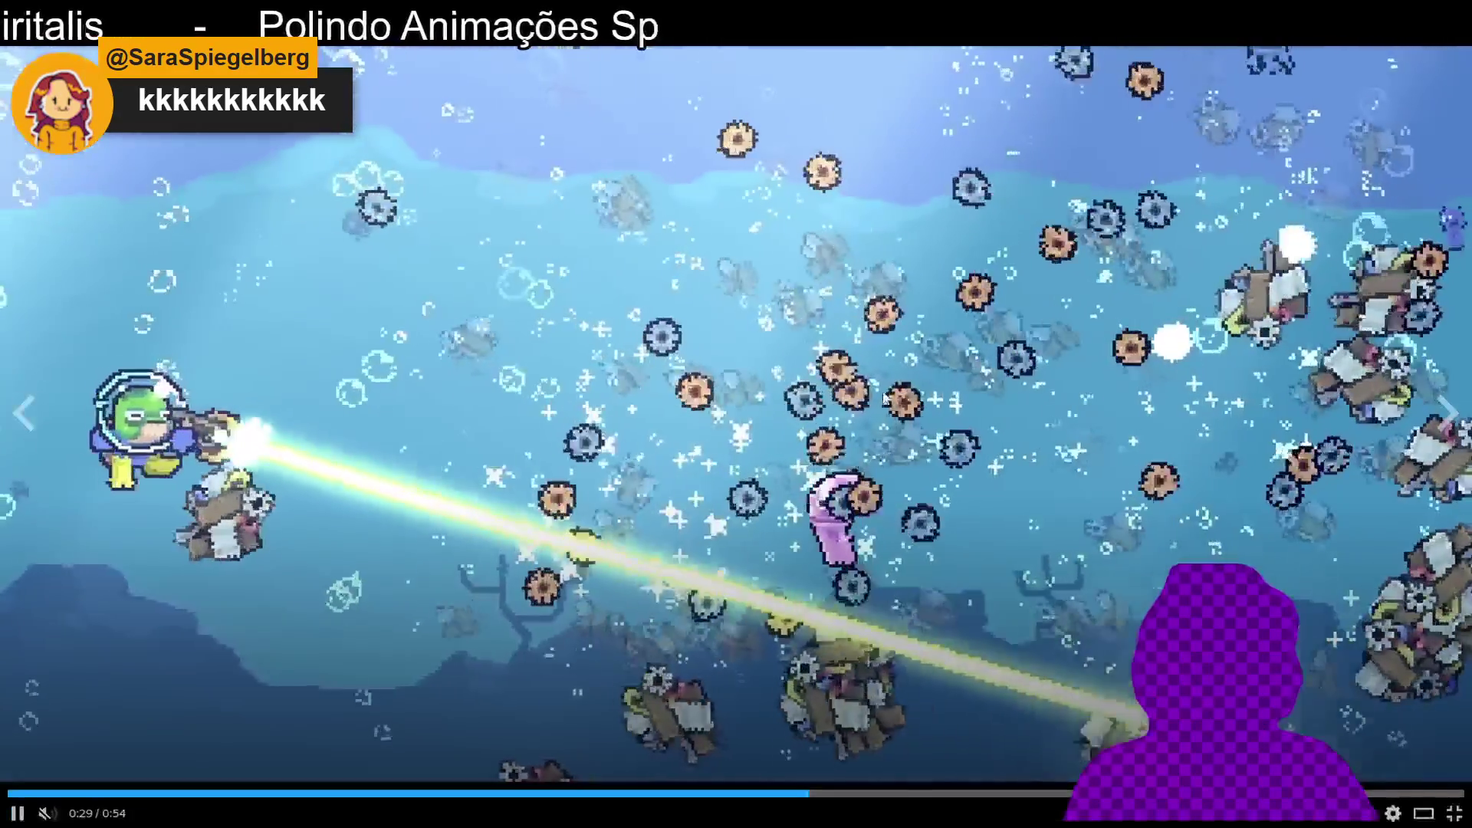
click(885, 398)
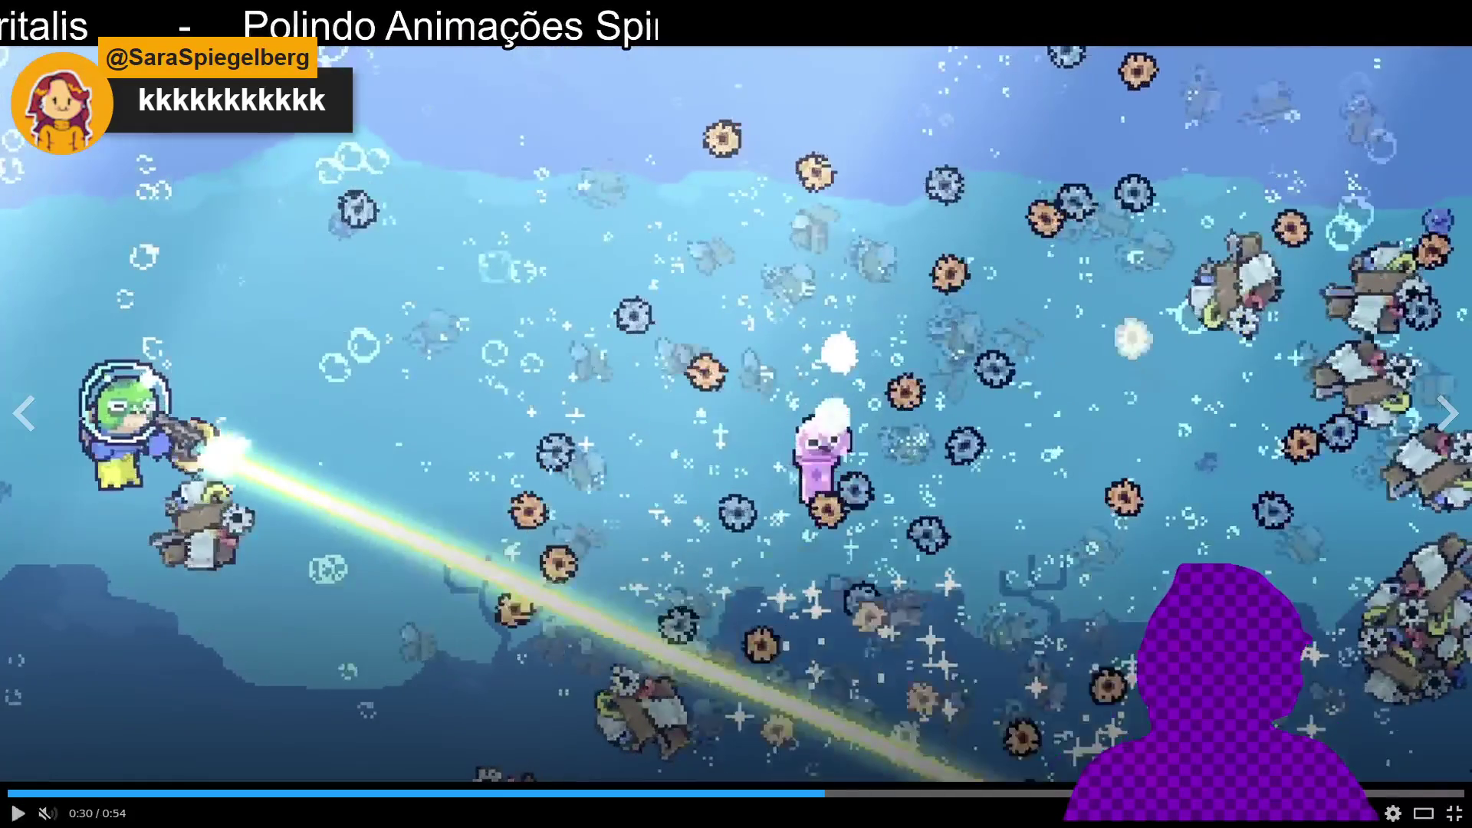
click(1454, 816)
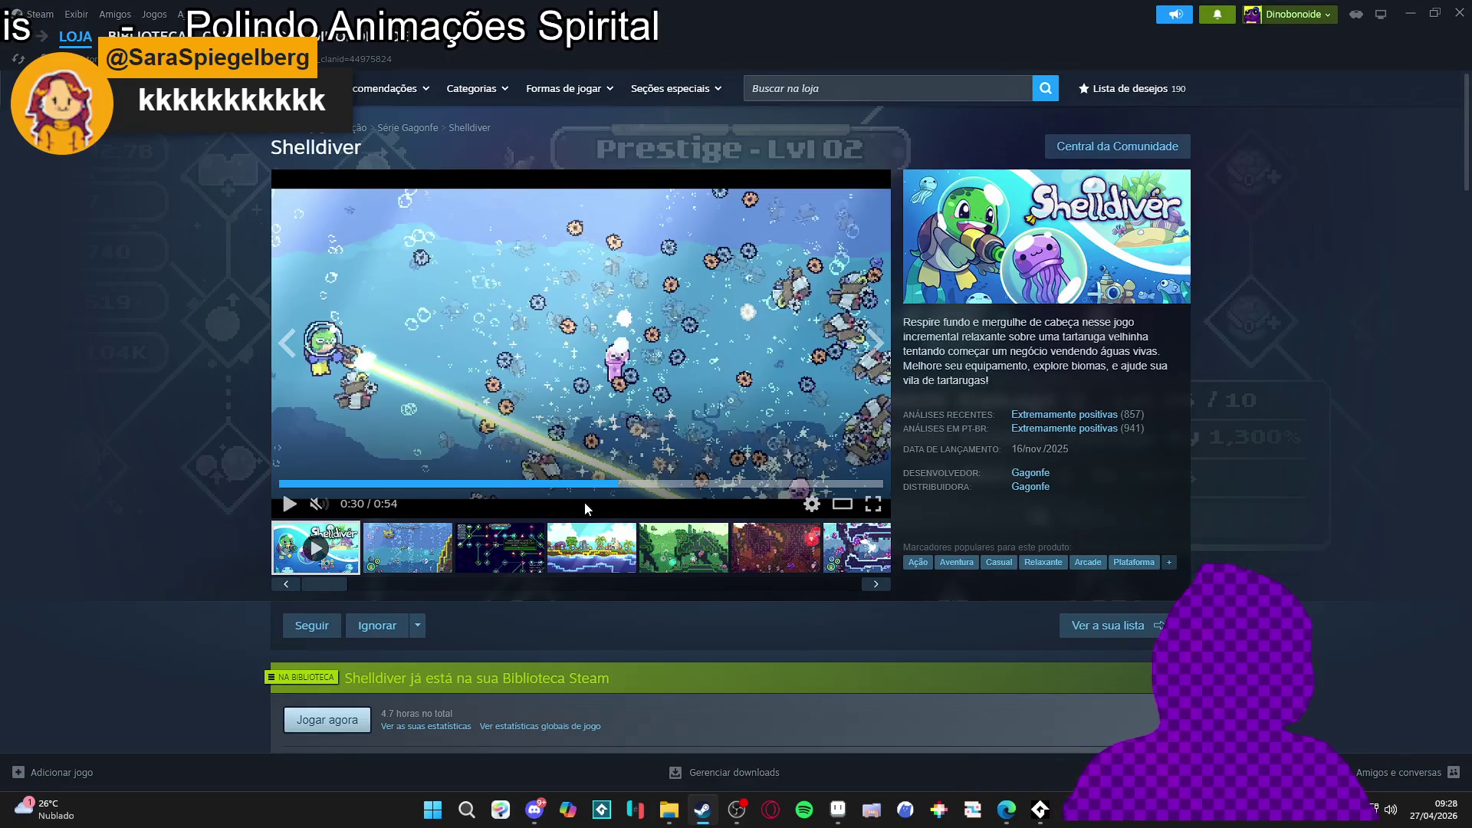
click(656, 485)
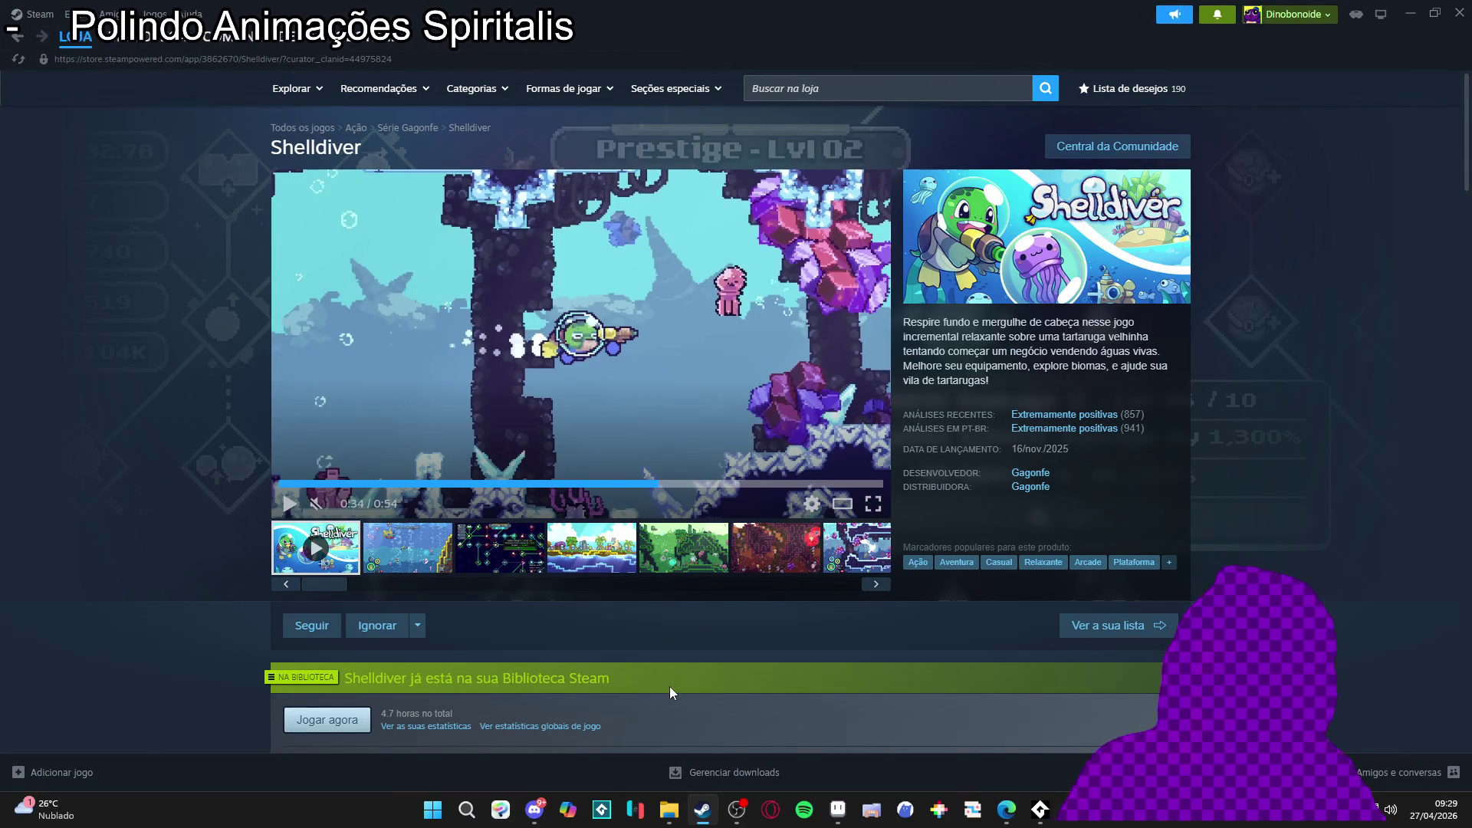
click(664, 566)
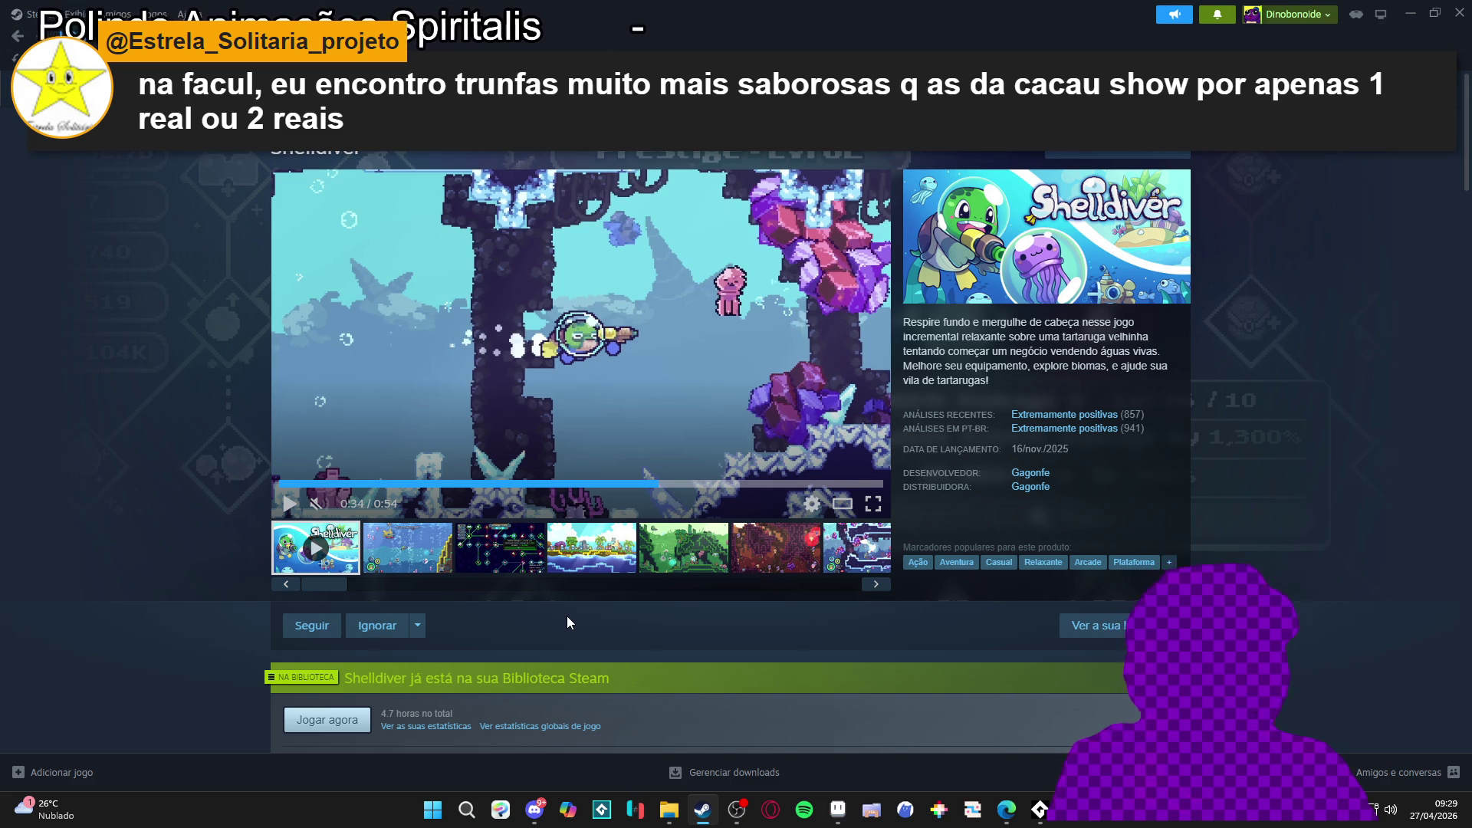
Step: Flip through the Shelldiver screenshots, then close Steam and hide Discord to return to Aseprite
click(657, 545)
click(611, 565)
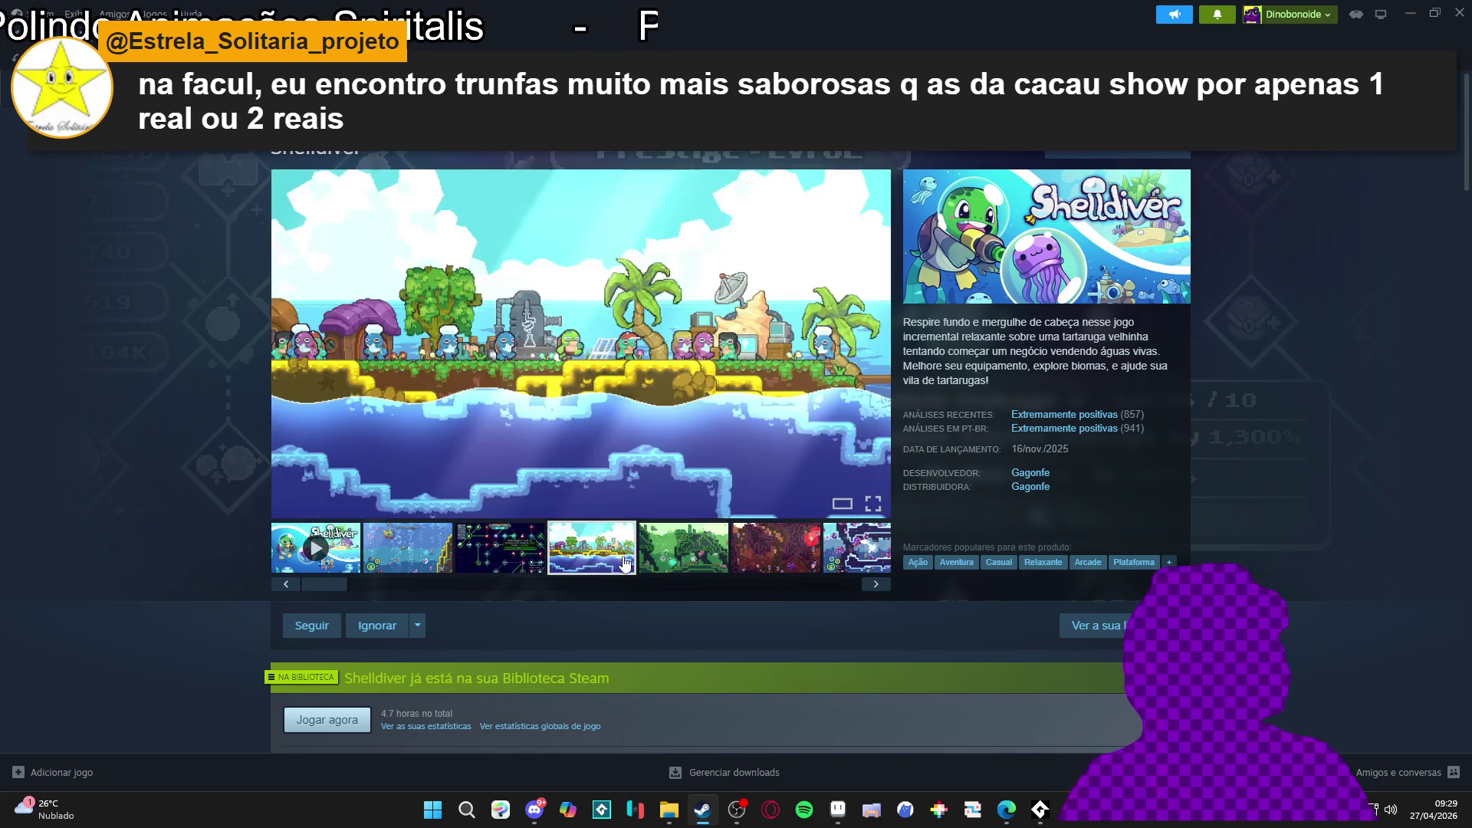
click(666, 552)
click(769, 556)
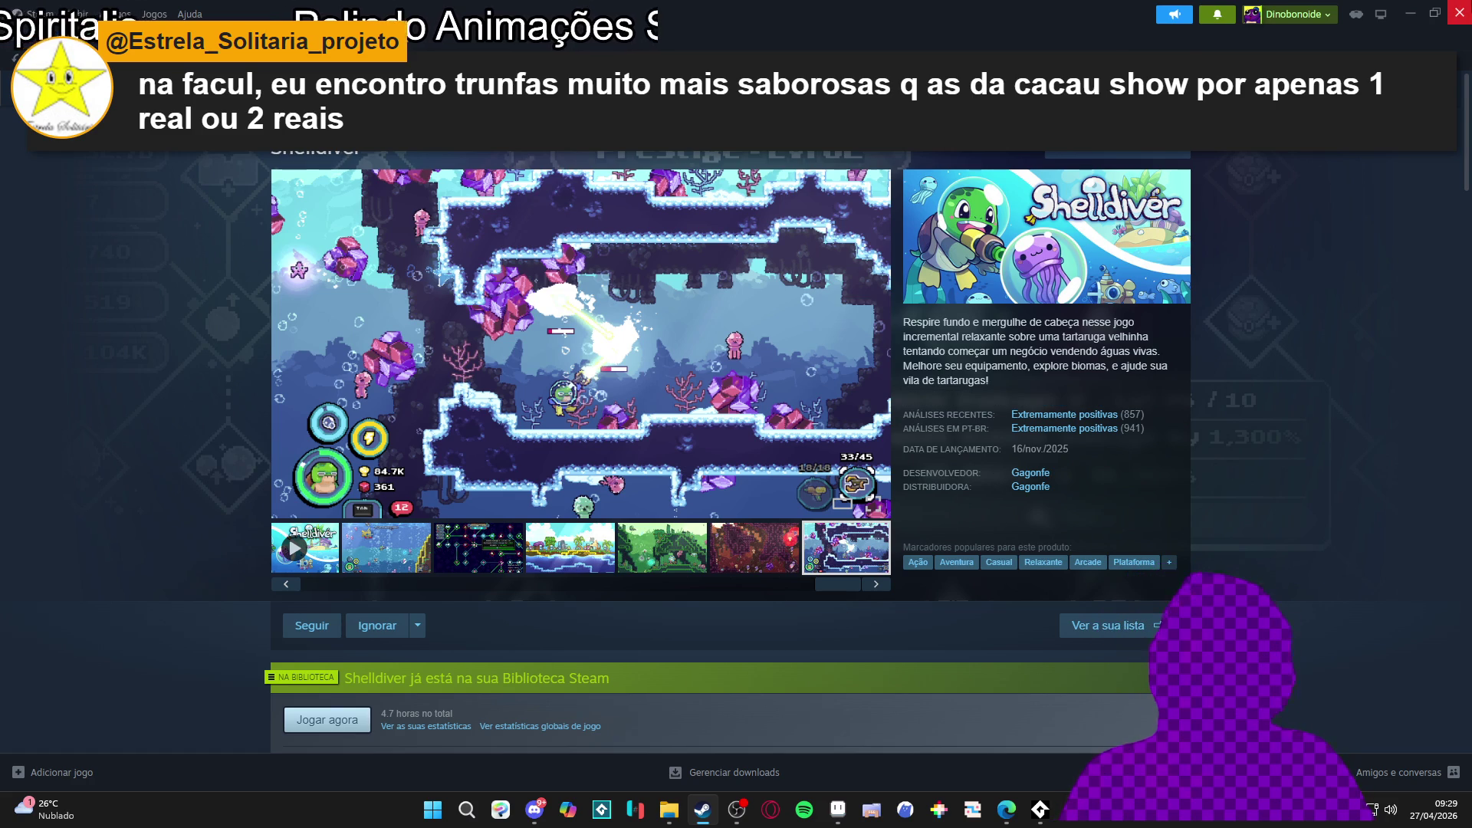
click(1460, 13)
click(1398, 9)
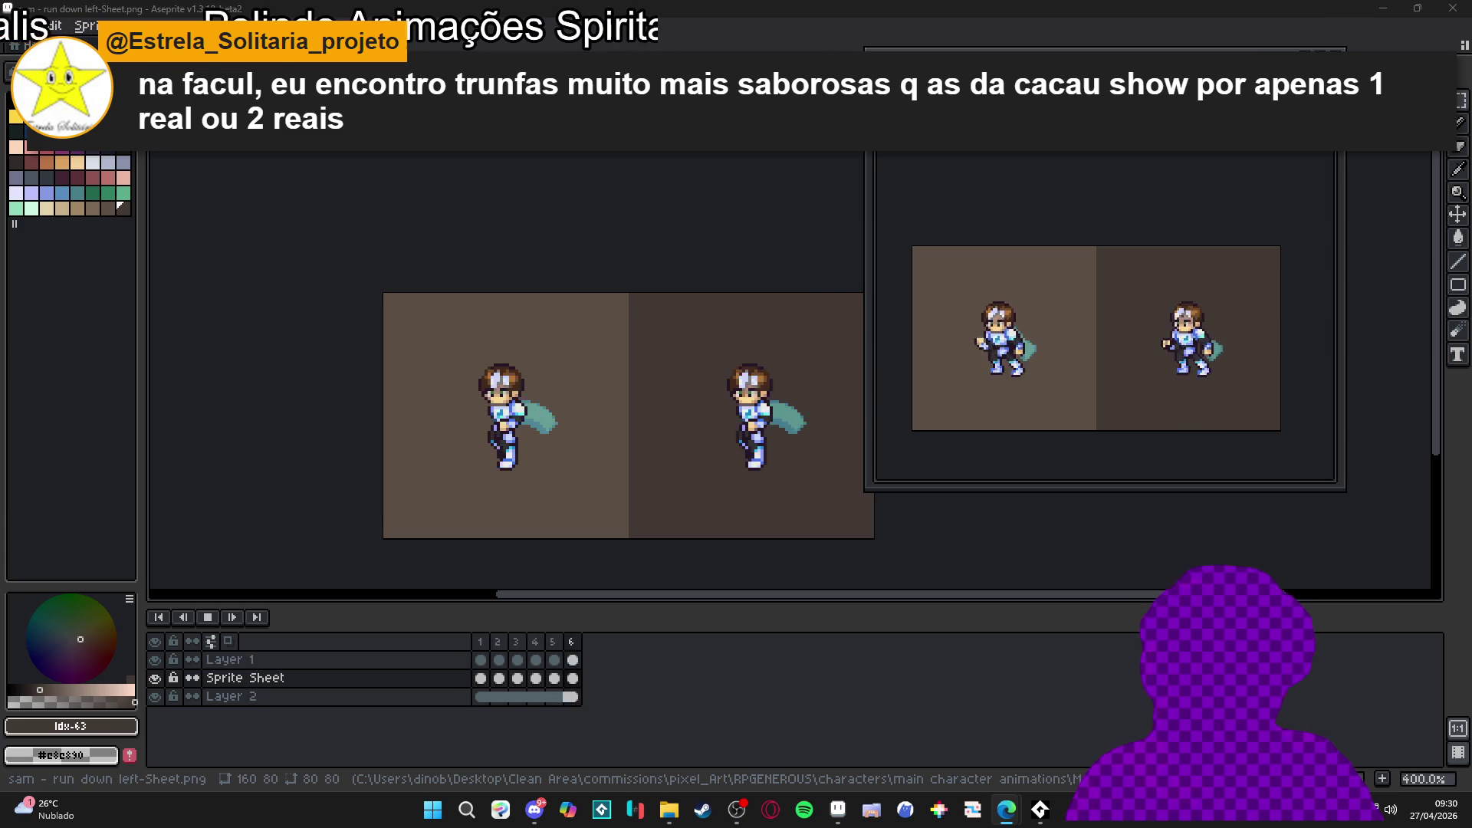
Step: Load kenney.nl and filter its free game asset catalogue to 2D assets only
key(alt+Tab)
text(kenney.nl)
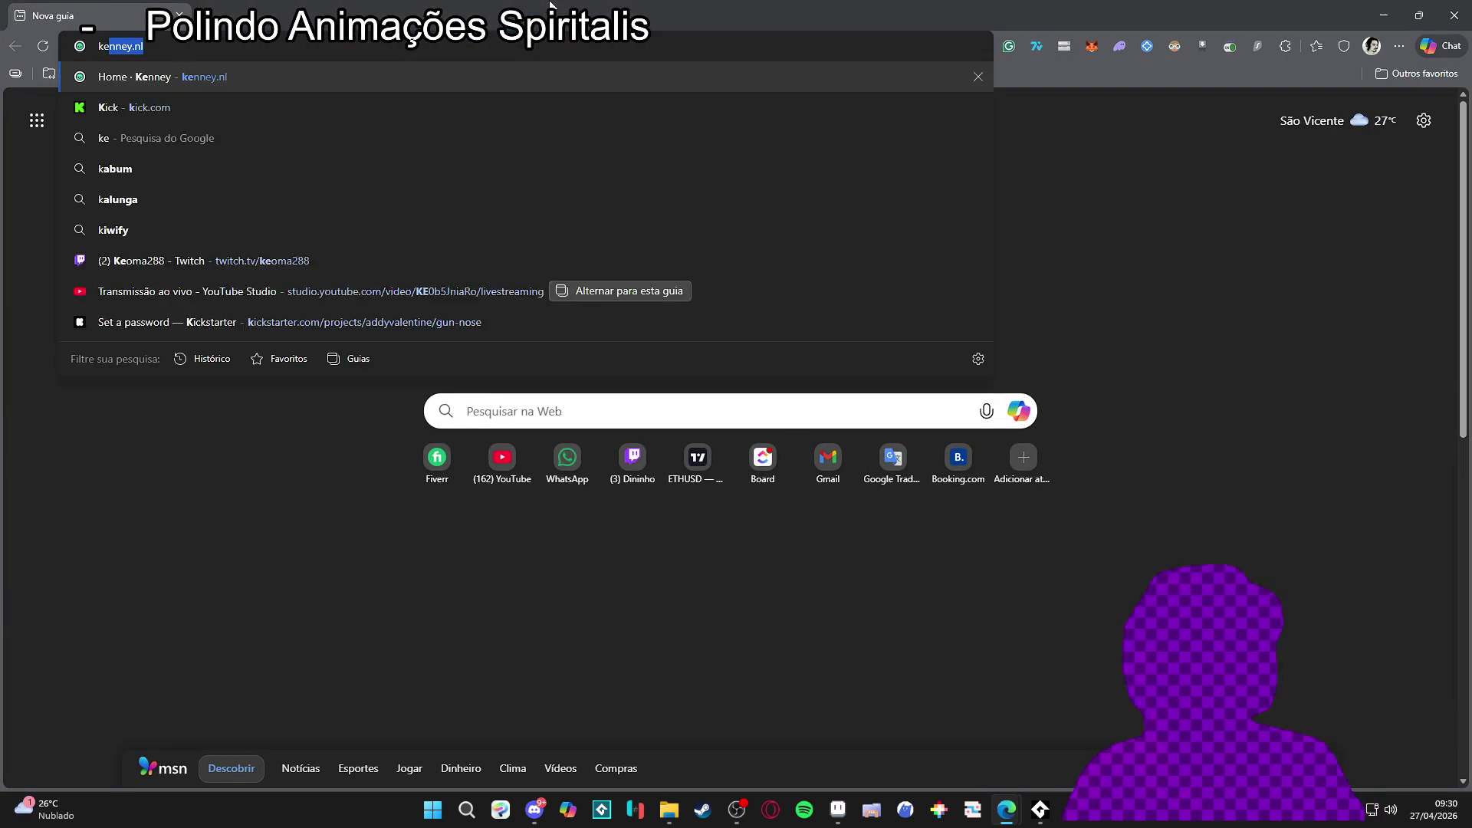
key(Return)
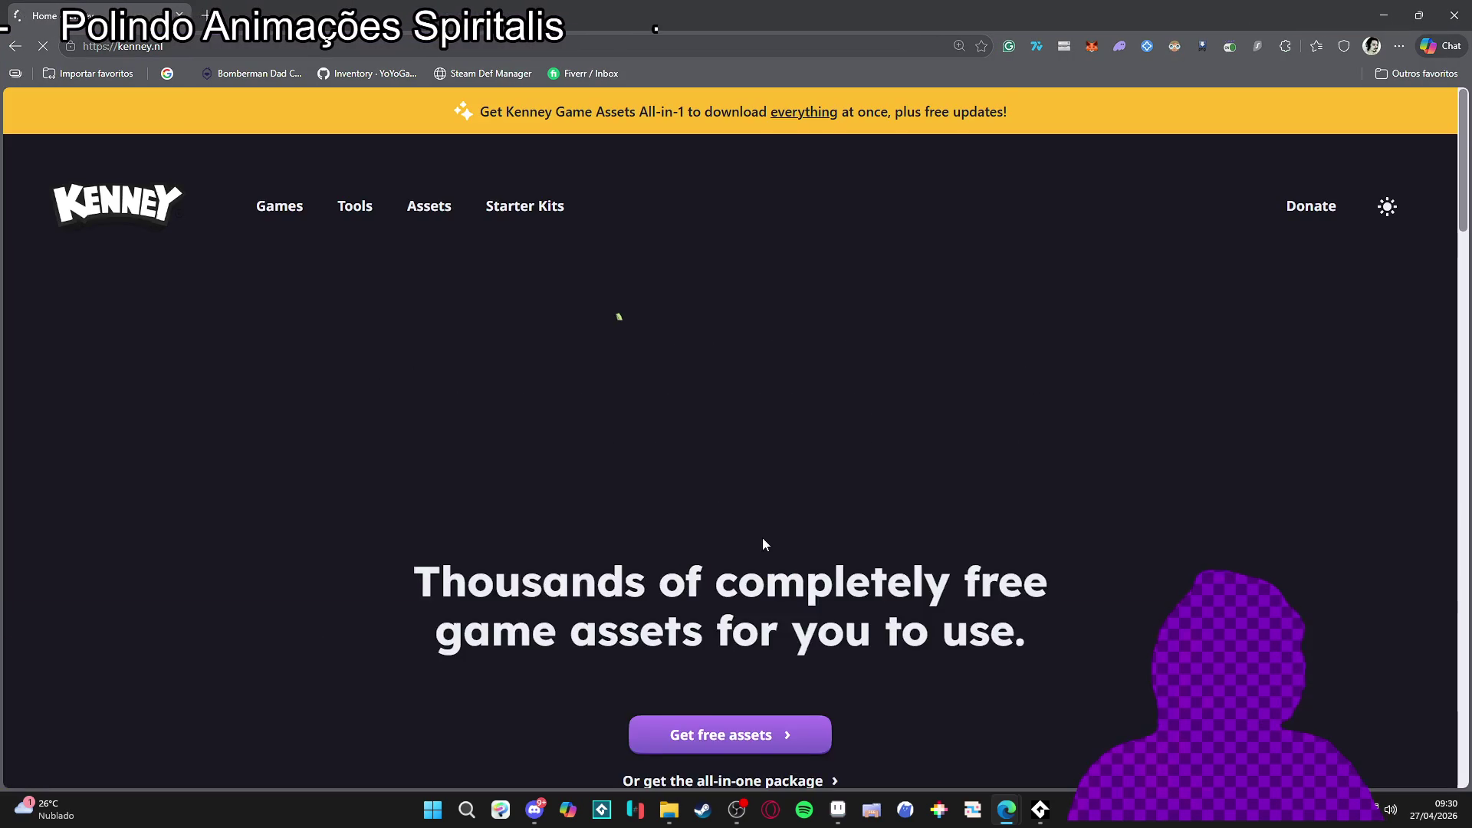
scroll(734, 452, down, 3)
click(735, 439)
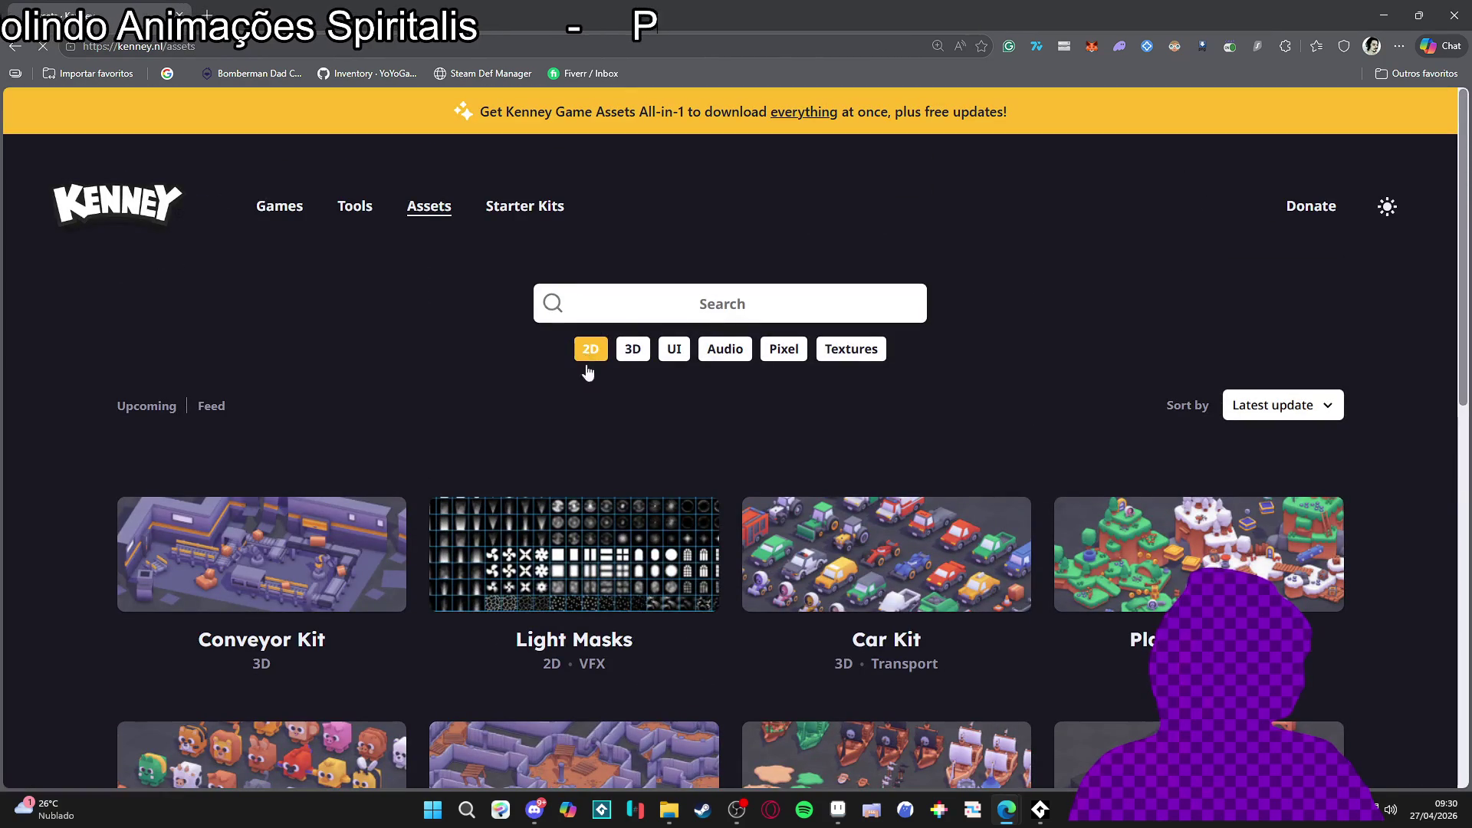
click(590, 352)
Step: Scroll through the first page of 2D assets and move on to page 2
scroll(779, 427, down, 3)
scroll(779, 426, down, 4)
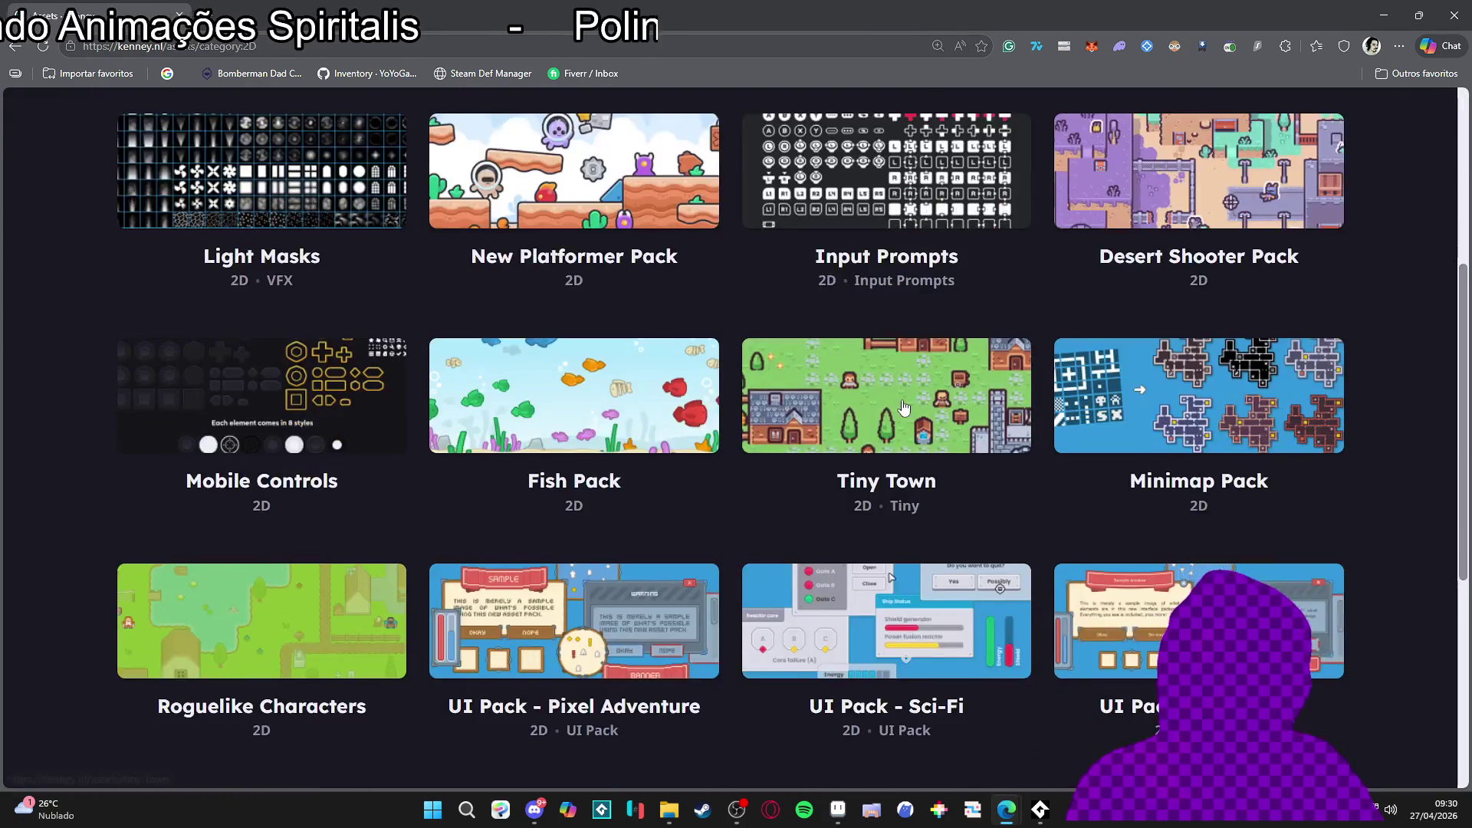
scroll(782, 420, down, 1)
scroll(1424, 398, down, 1)
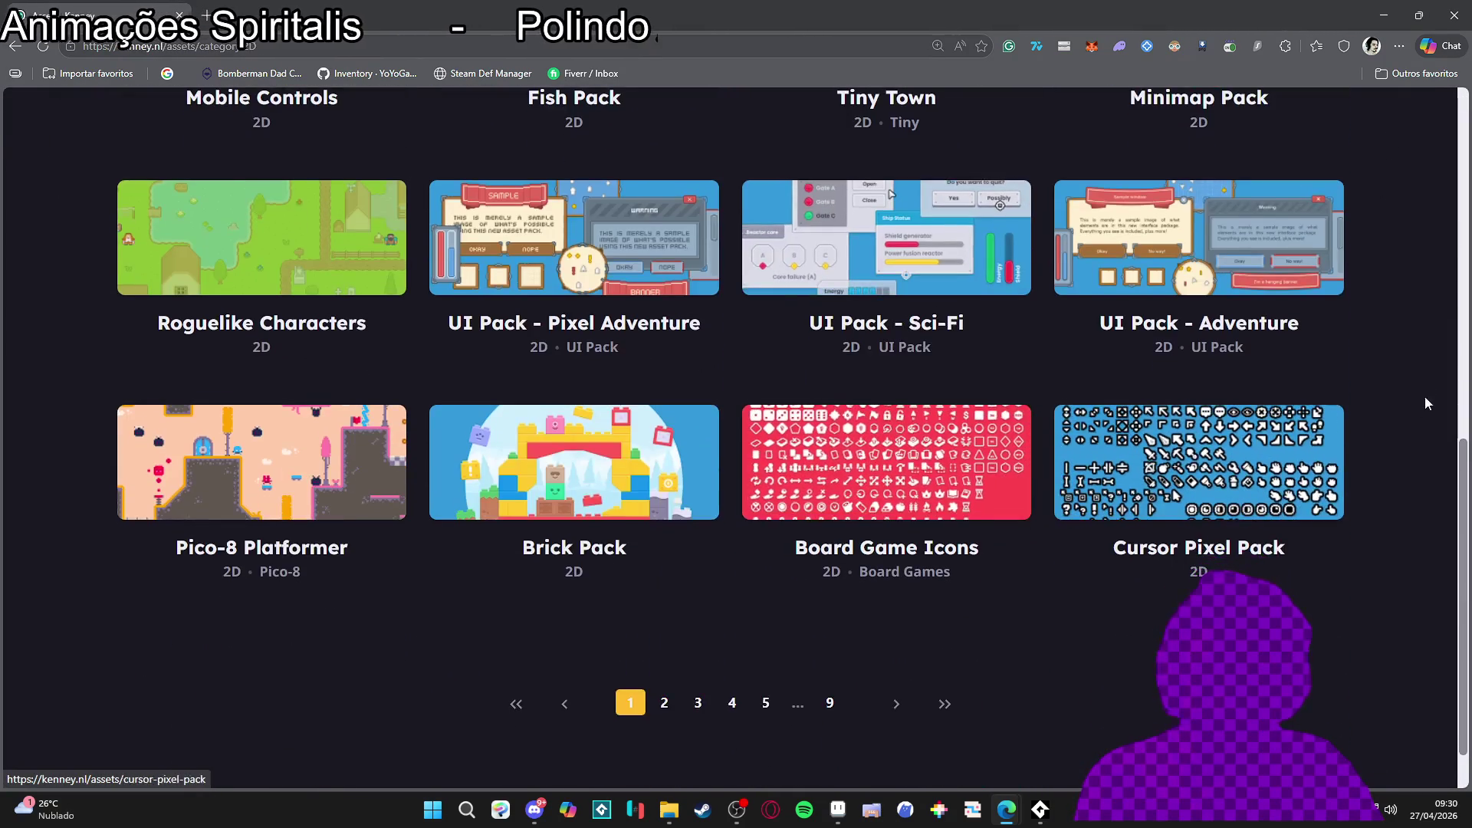
scroll(1406, 385, up, 2)
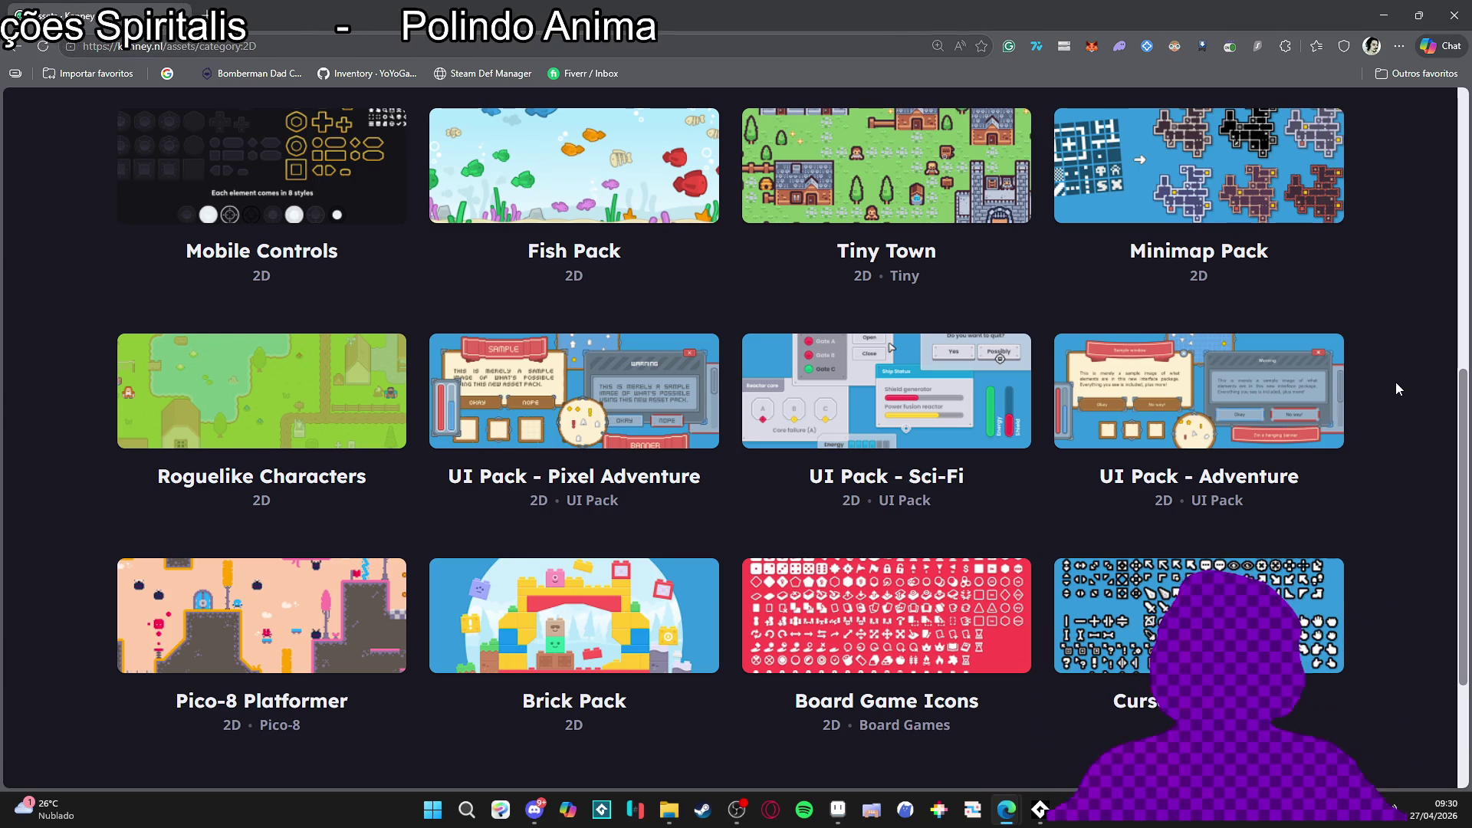
scroll(726, 596, down, 2)
click(676, 706)
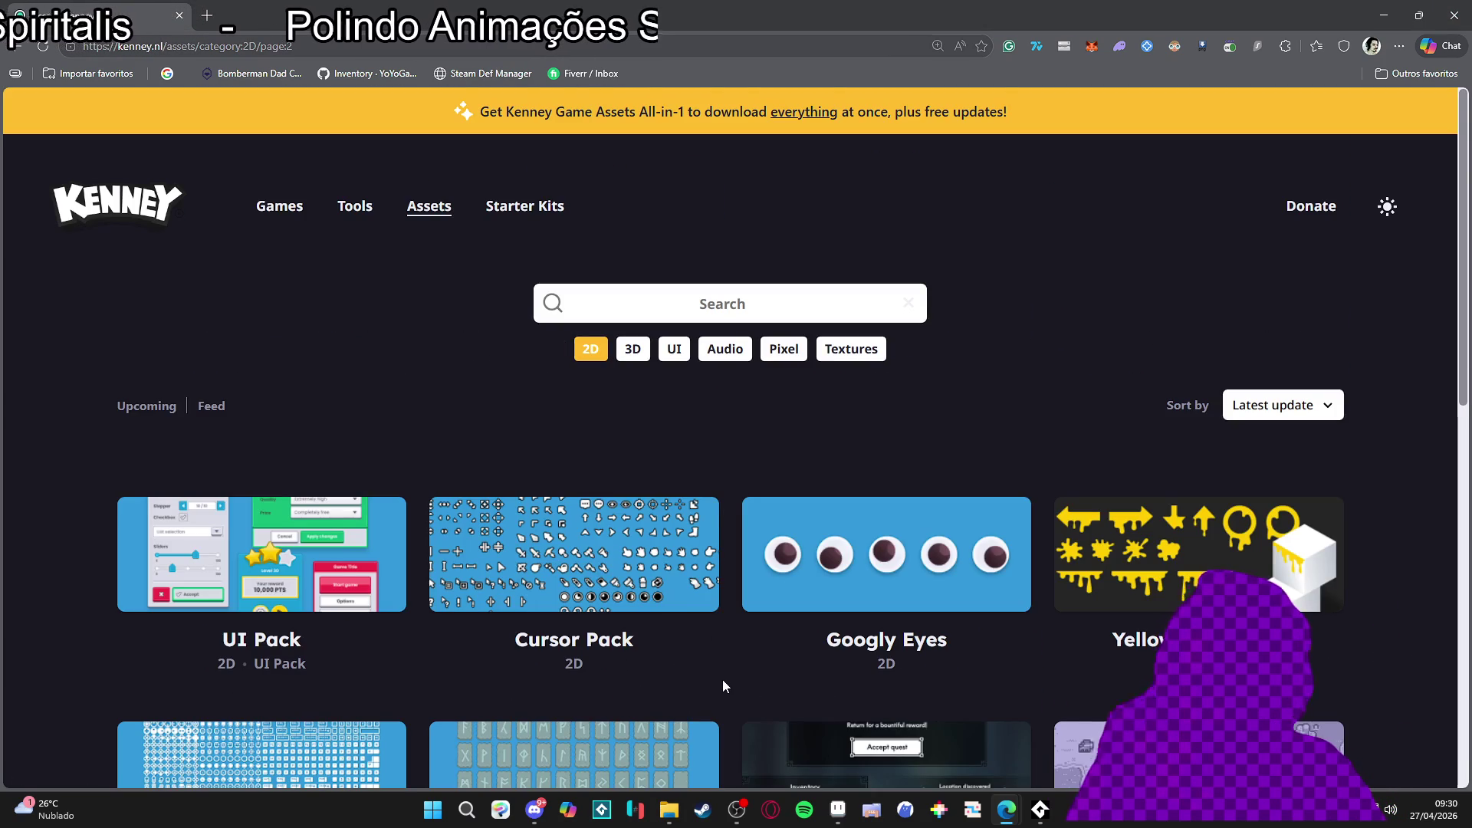
Step: Scroll page 2, then page 3 to the bottom, and switch back to Aseprite
scroll(722, 685, down, 4)
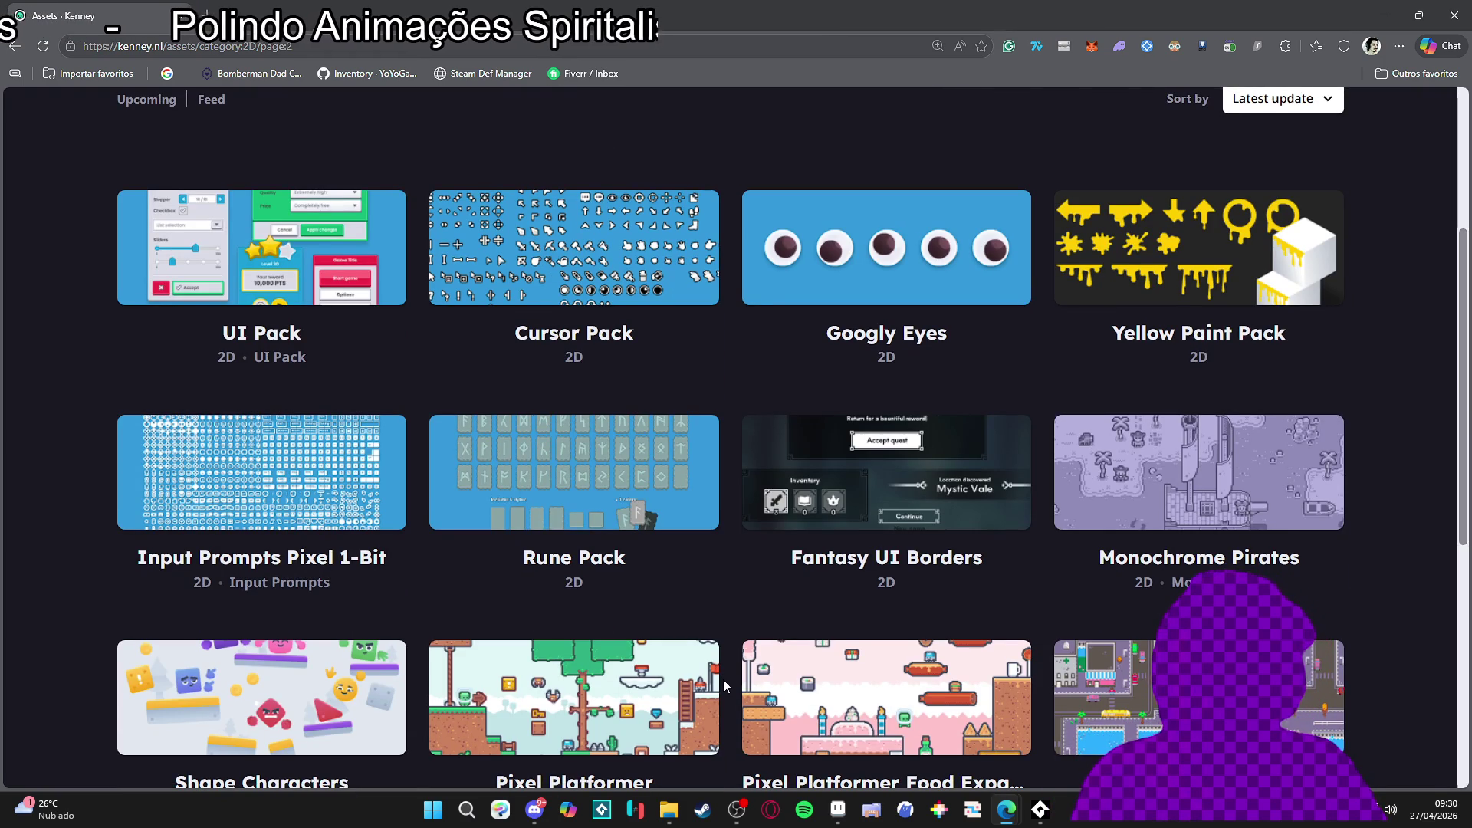
scroll(724, 679, down, 6)
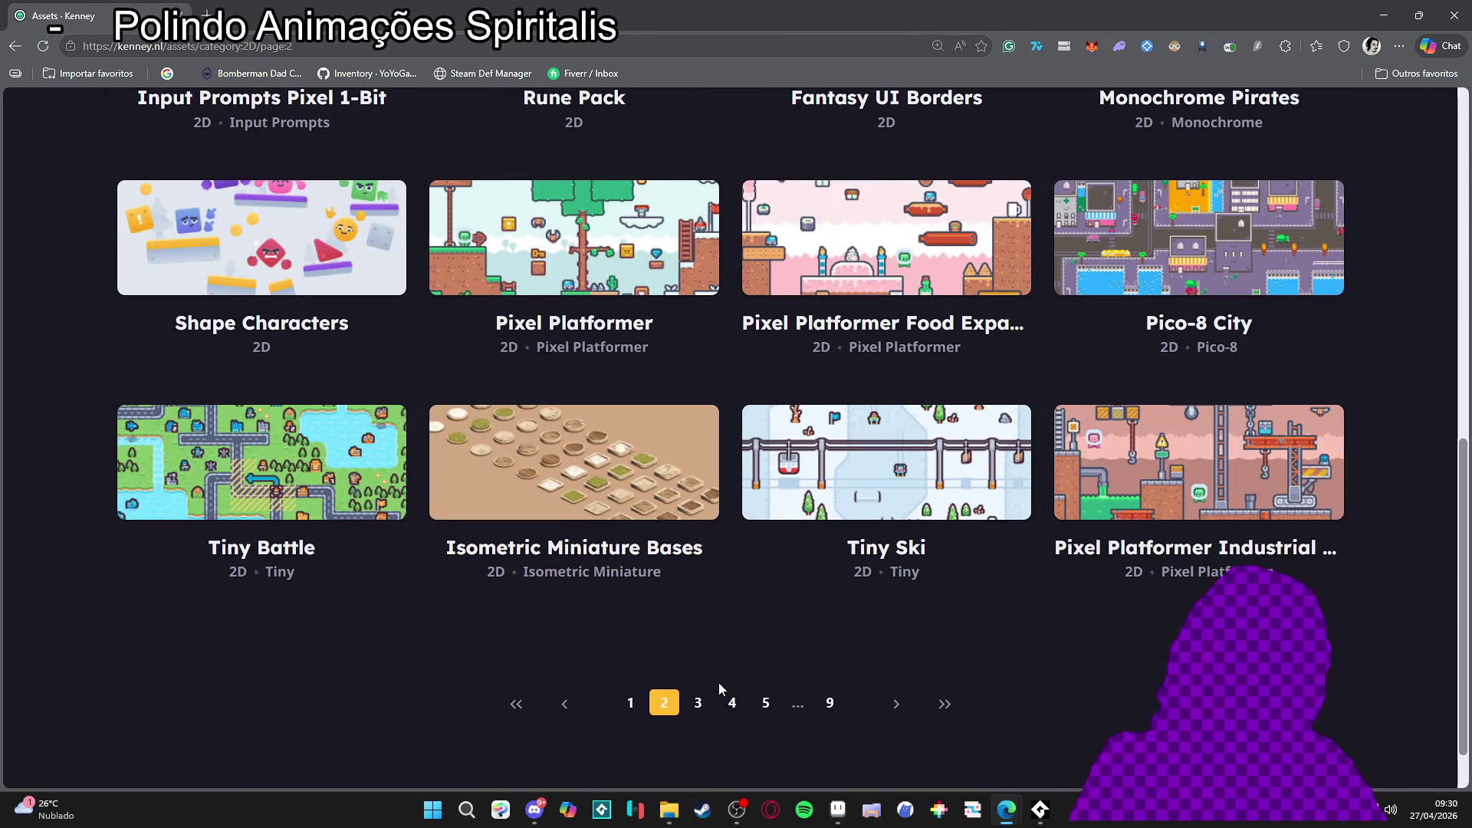
click(697, 702)
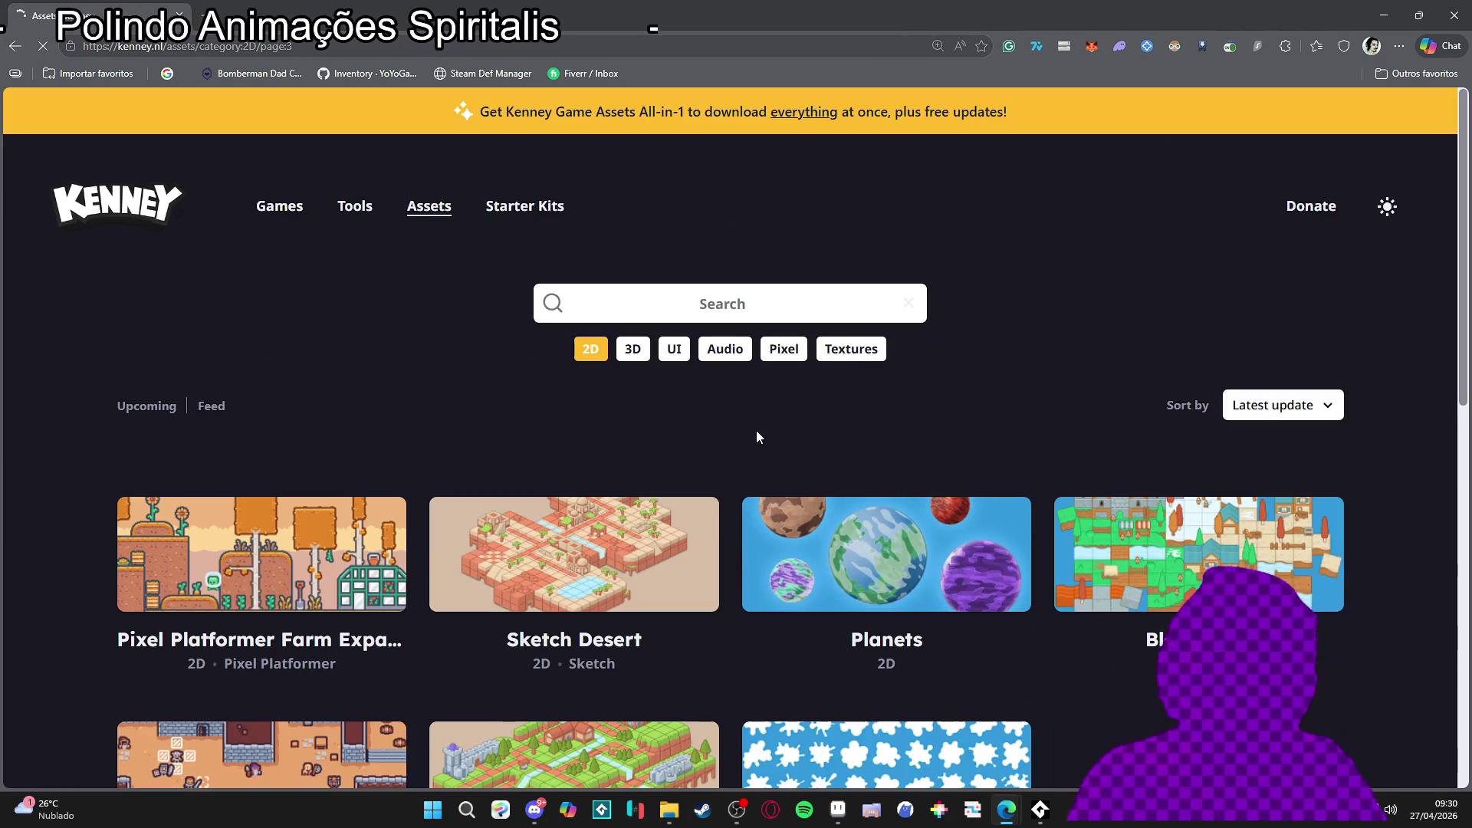
scroll(725, 451, down, 7)
scroll(725, 451, down, 4)
key(alt+Tab)
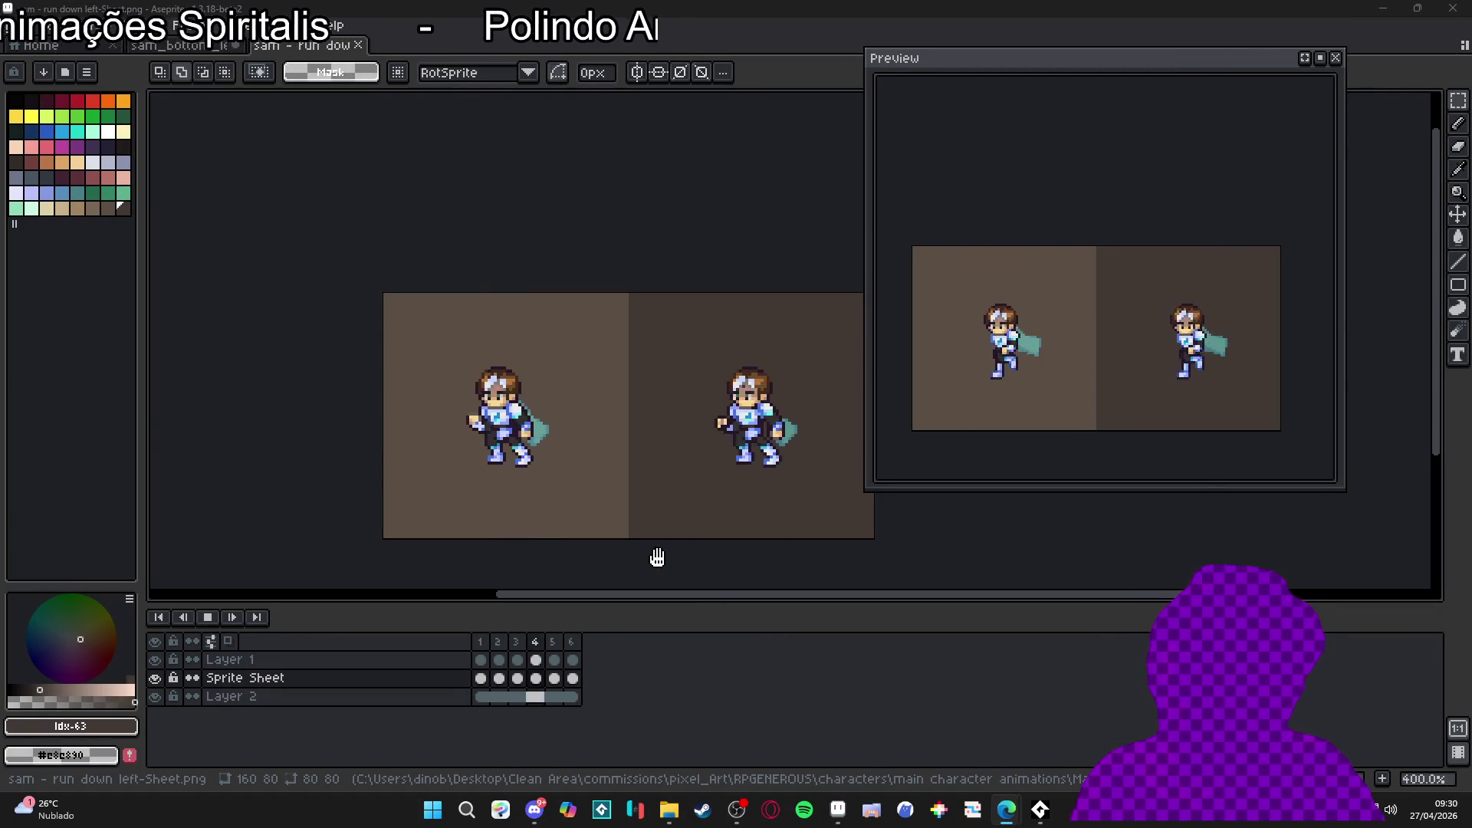
Step: Shrink the Preview window by its edges and drag it down-right off the run sprites
mouse_move(870, 487)
mouse_down()
mouse_move(1046, 489)
mouse_move(991, 460)
mouse_move(930, 565)
mouse_up()
mouse_move(1134, 384)
mouse_down()
mouse_move(1074, 361)
mouse_move(1124, 362)
mouse_move(1129, 231)
mouse_up()
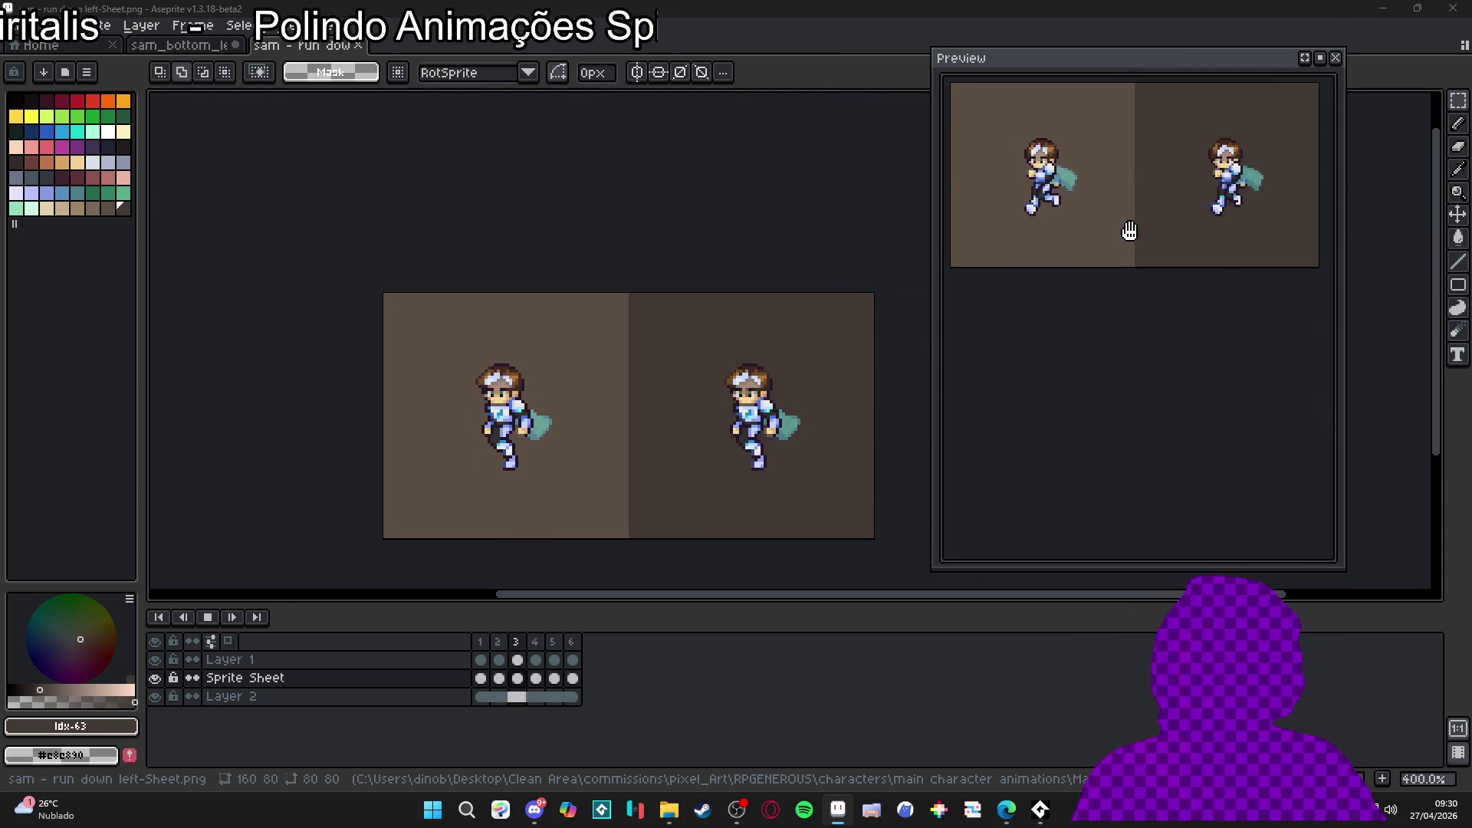
drag(1055, 565, 1114, 289)
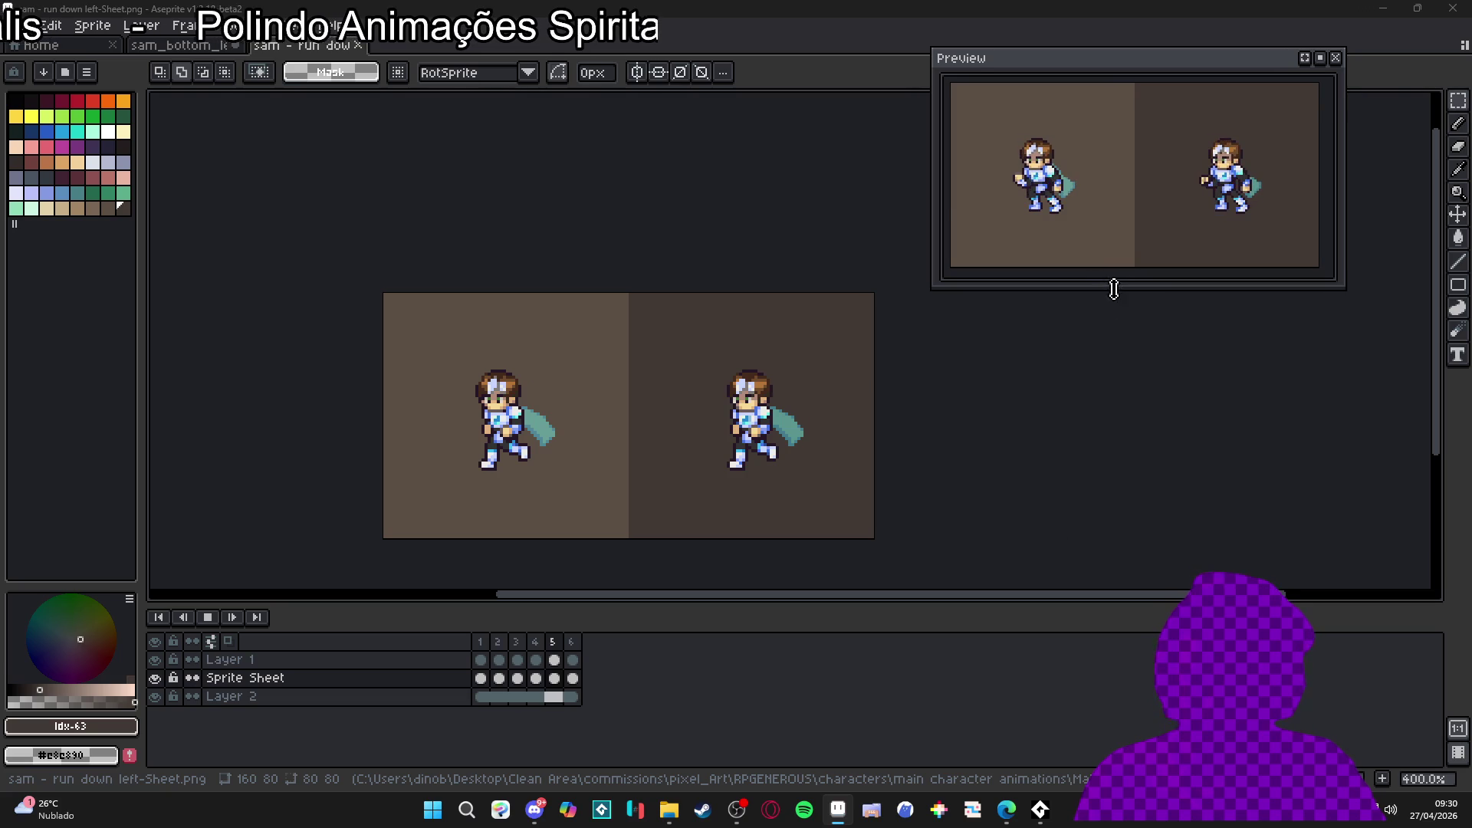
drag(1103, 73, 1180, 121)
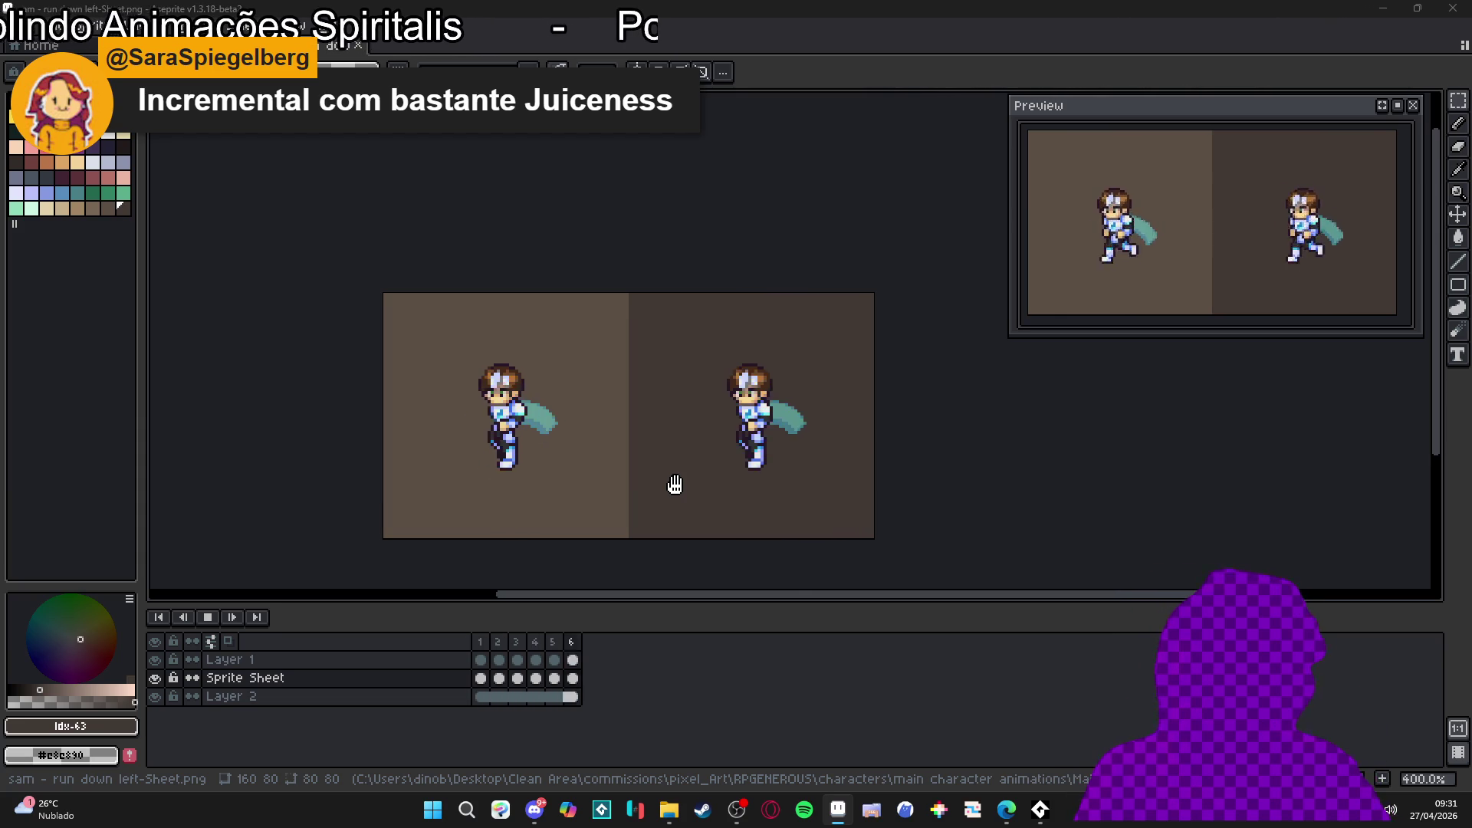
key(Left)
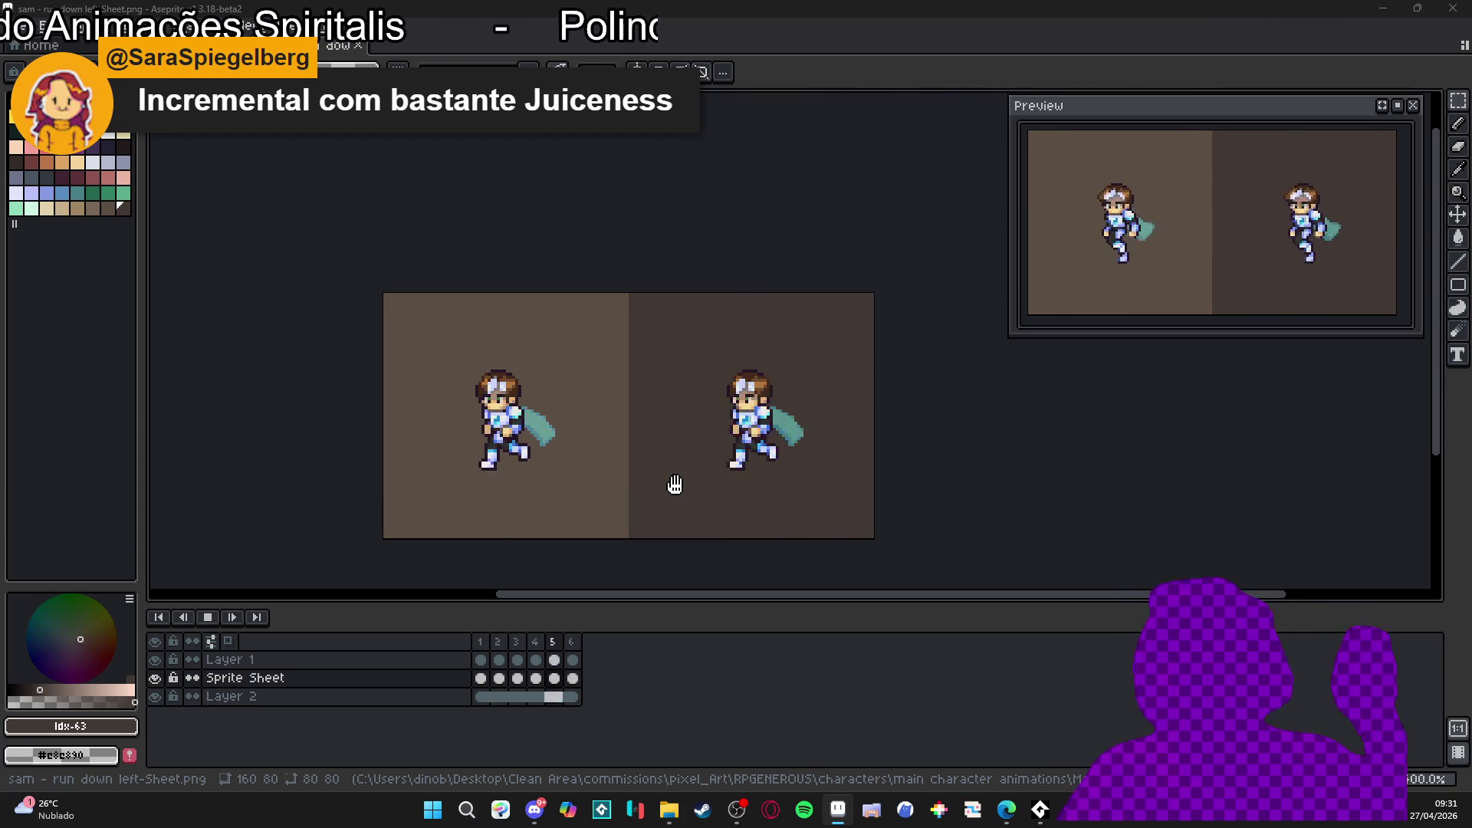
key(Left)
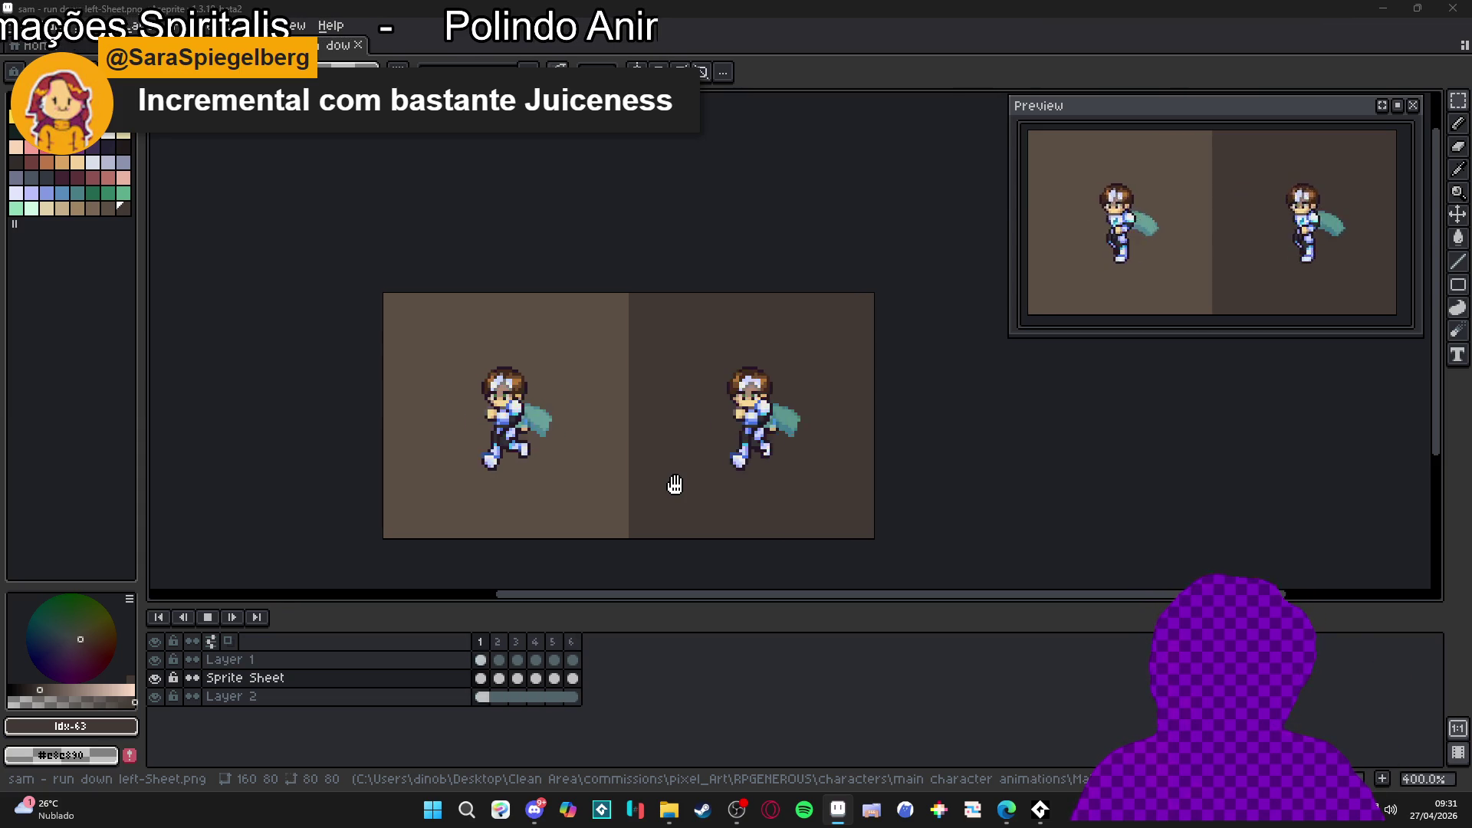
key(Left)
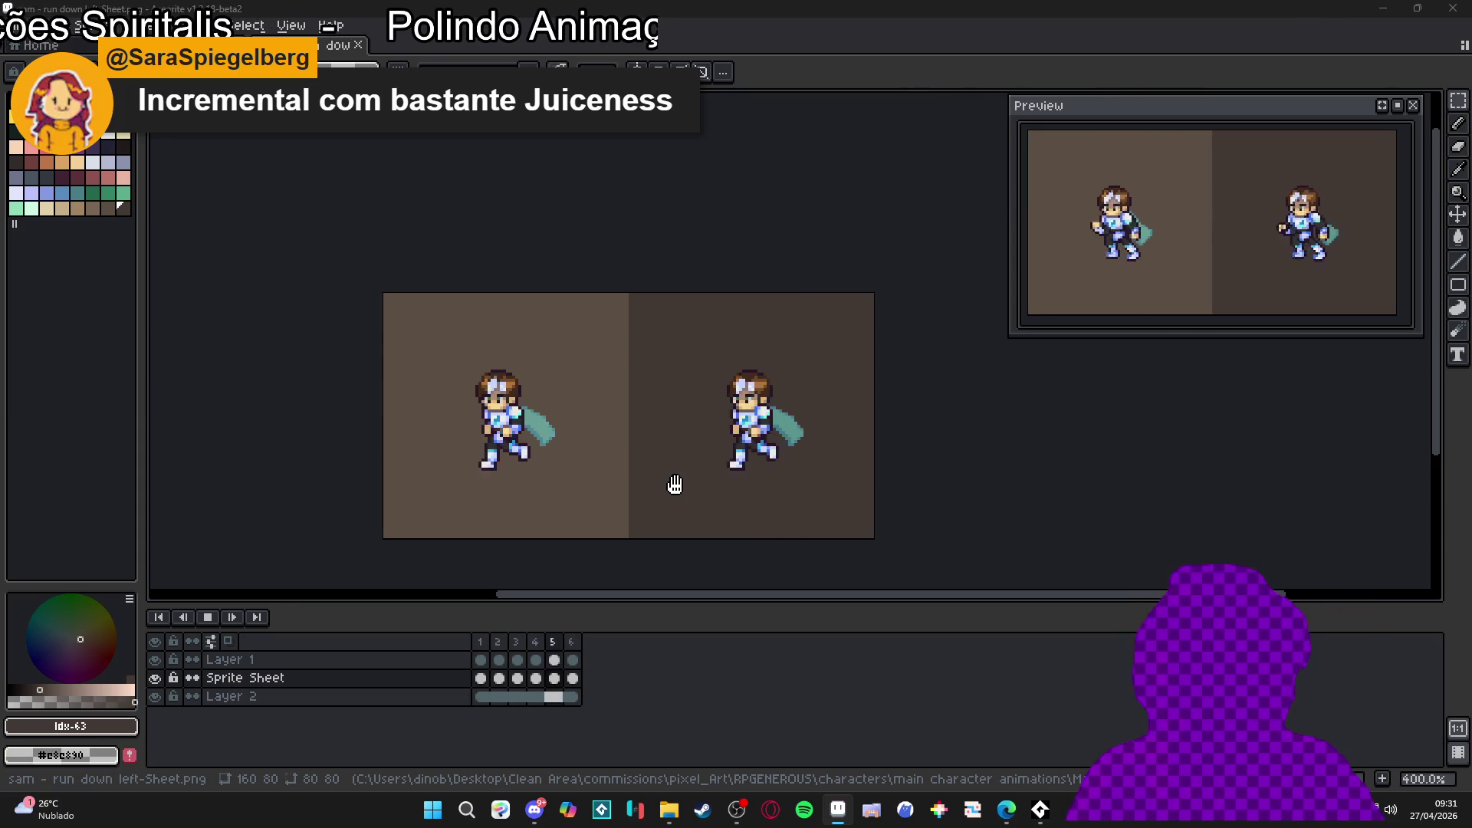
key(Left)
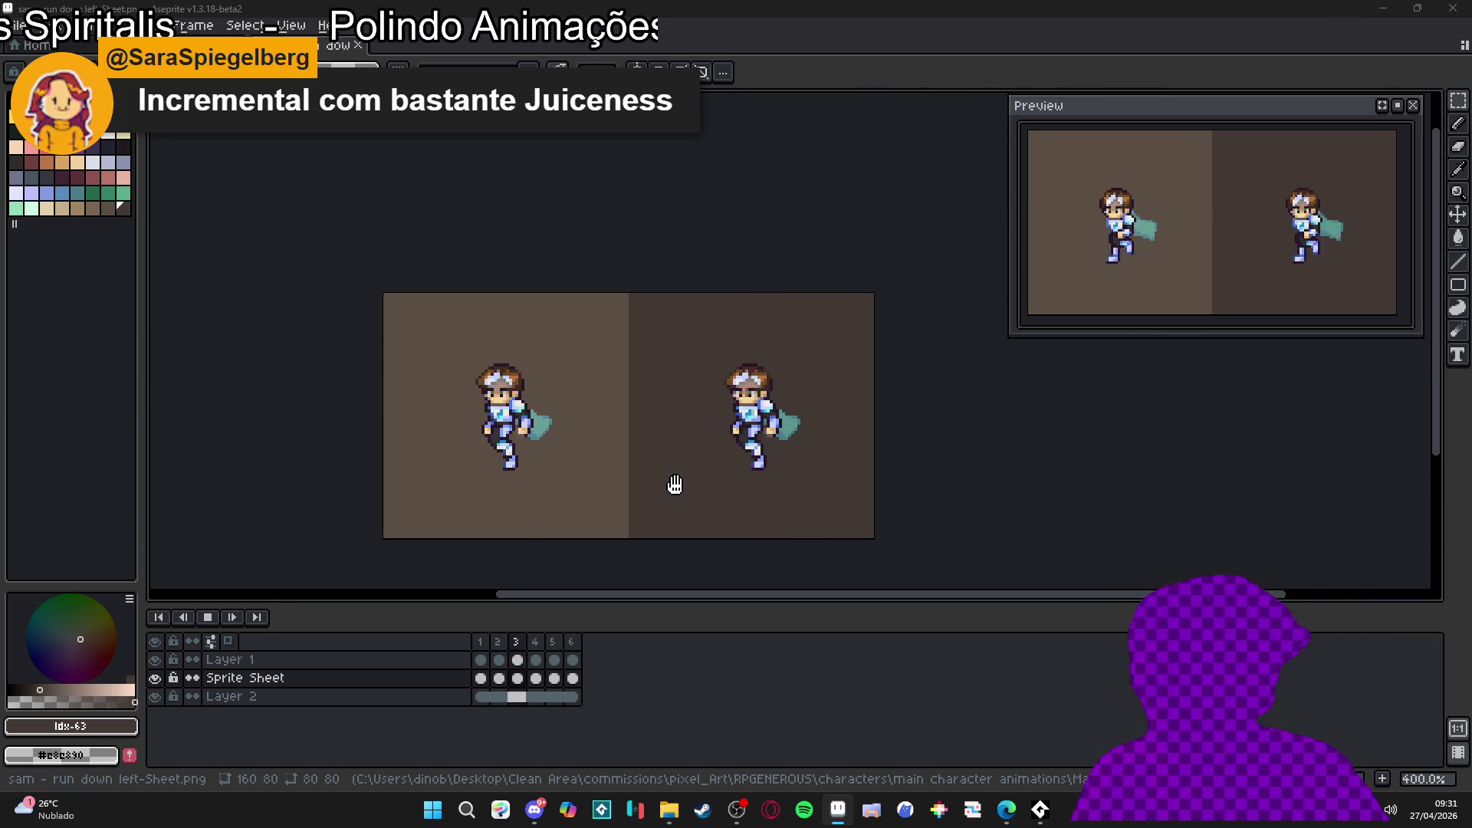
key(Left)
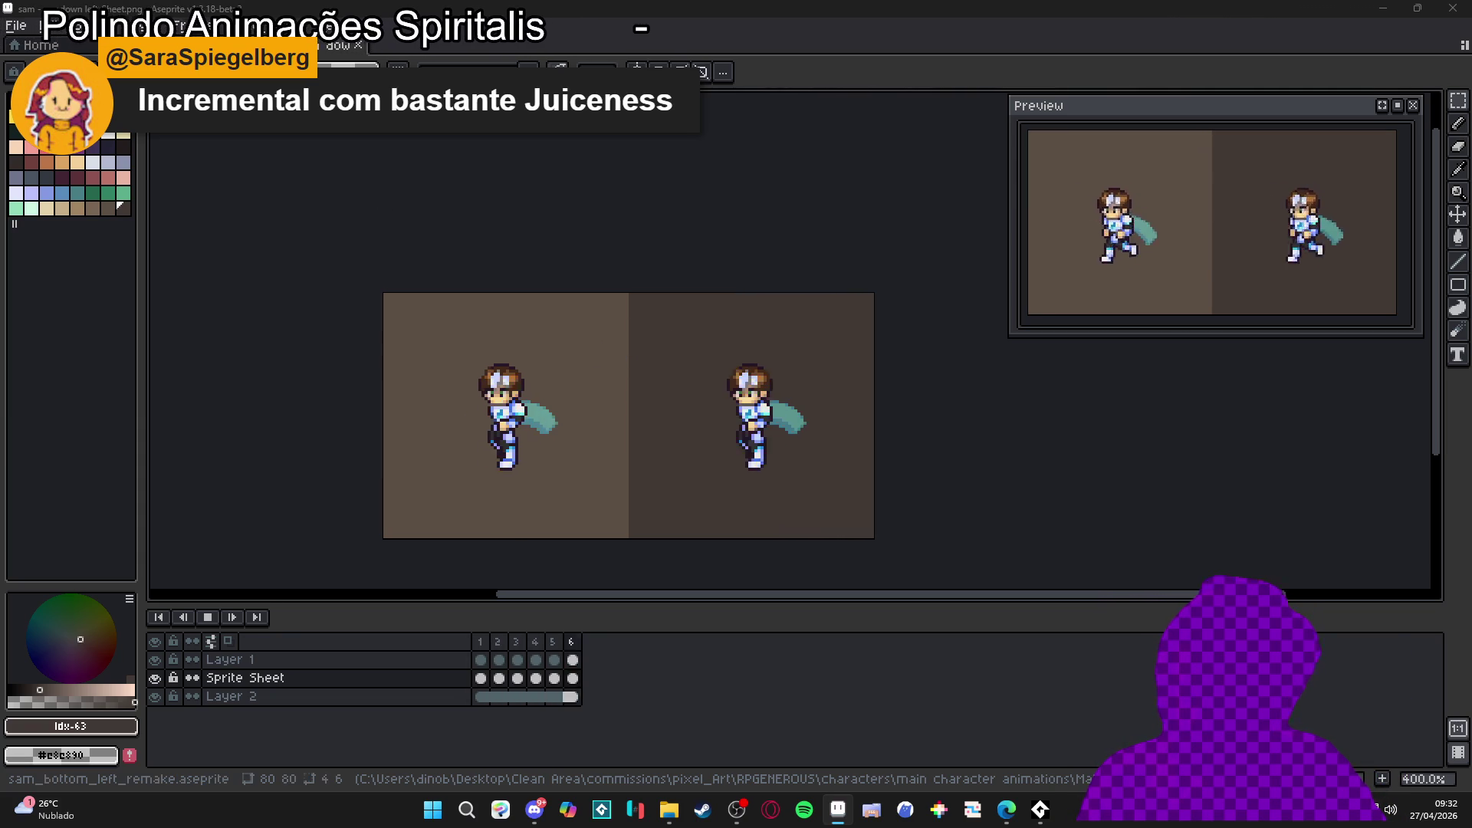
Step: Create a new 320×180 sprite from File > New Sprite
click(16, 25)
click(31, 44)
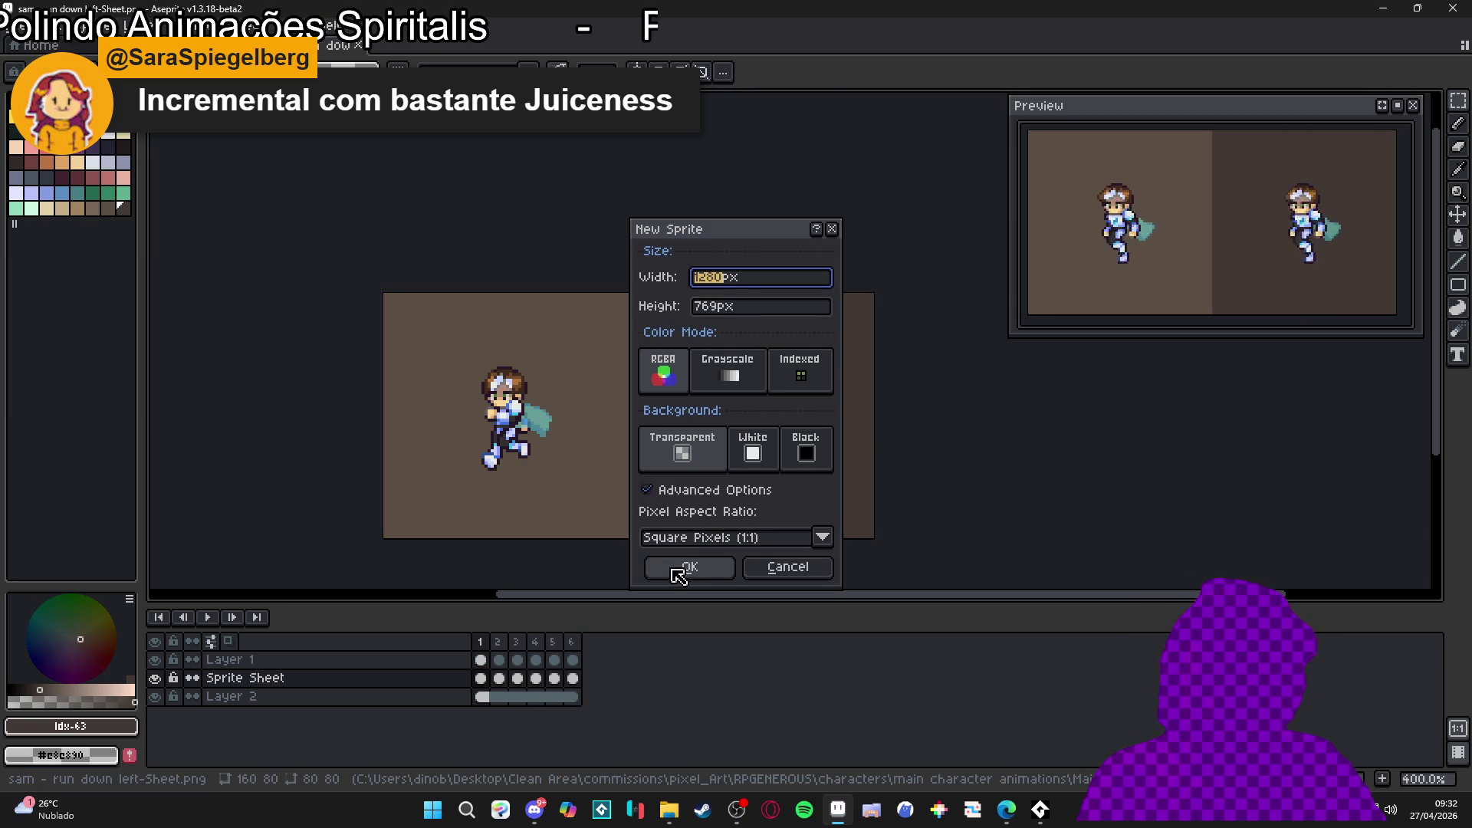
text(320)
key(Tab)
text(180)
key(Return)
Step: Fill the Layer 1 canvas, trying green, then red, and settling on mauve
scroll(519, 355, up, 3)
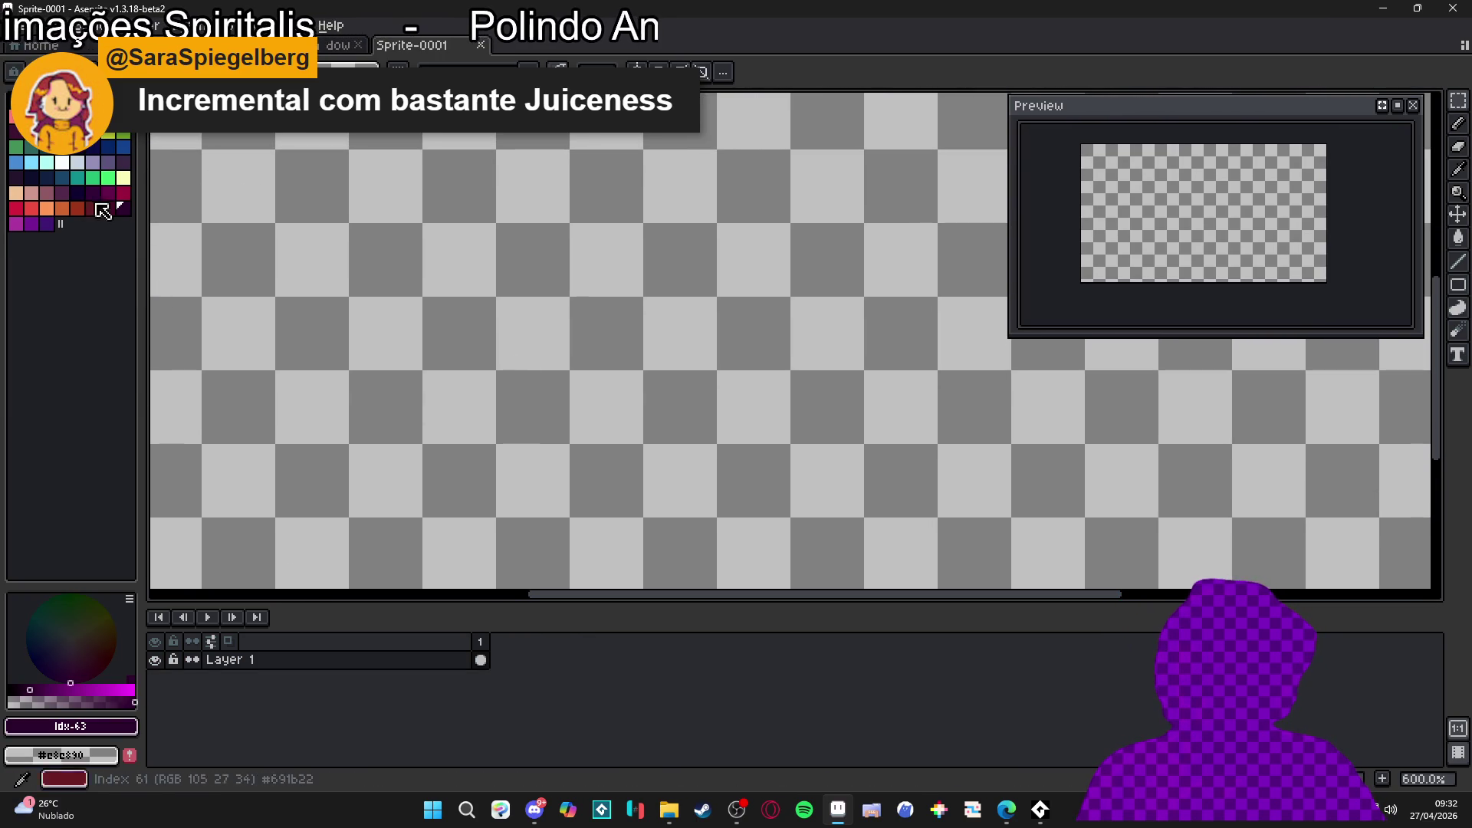
click(109, 178)
key(f)
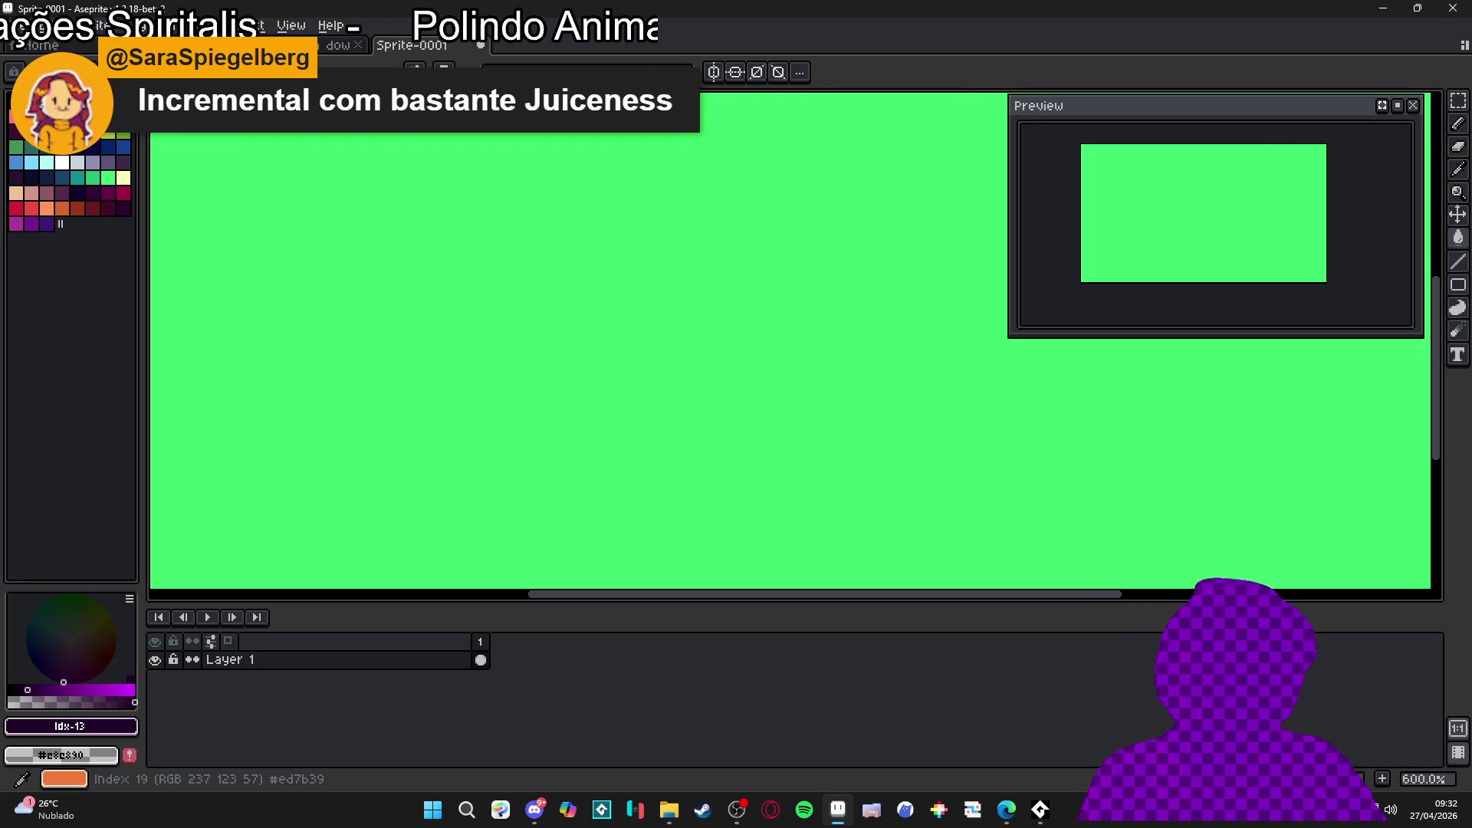
click(46, 131)
key(f)
click(47, 192)
click(463, 418)
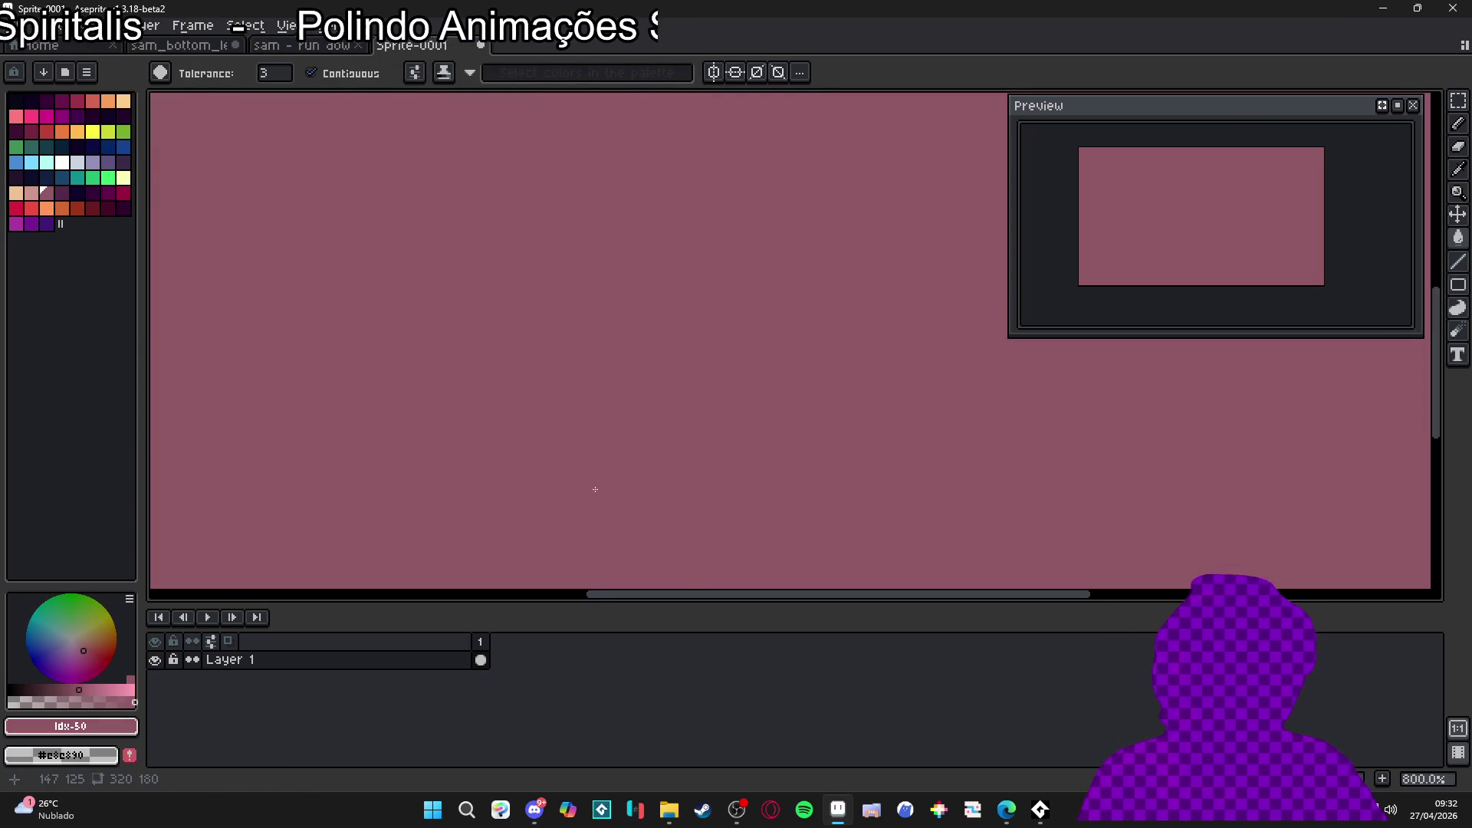
Step: Add Layer 2 and fill it with blue
key(shift+n)
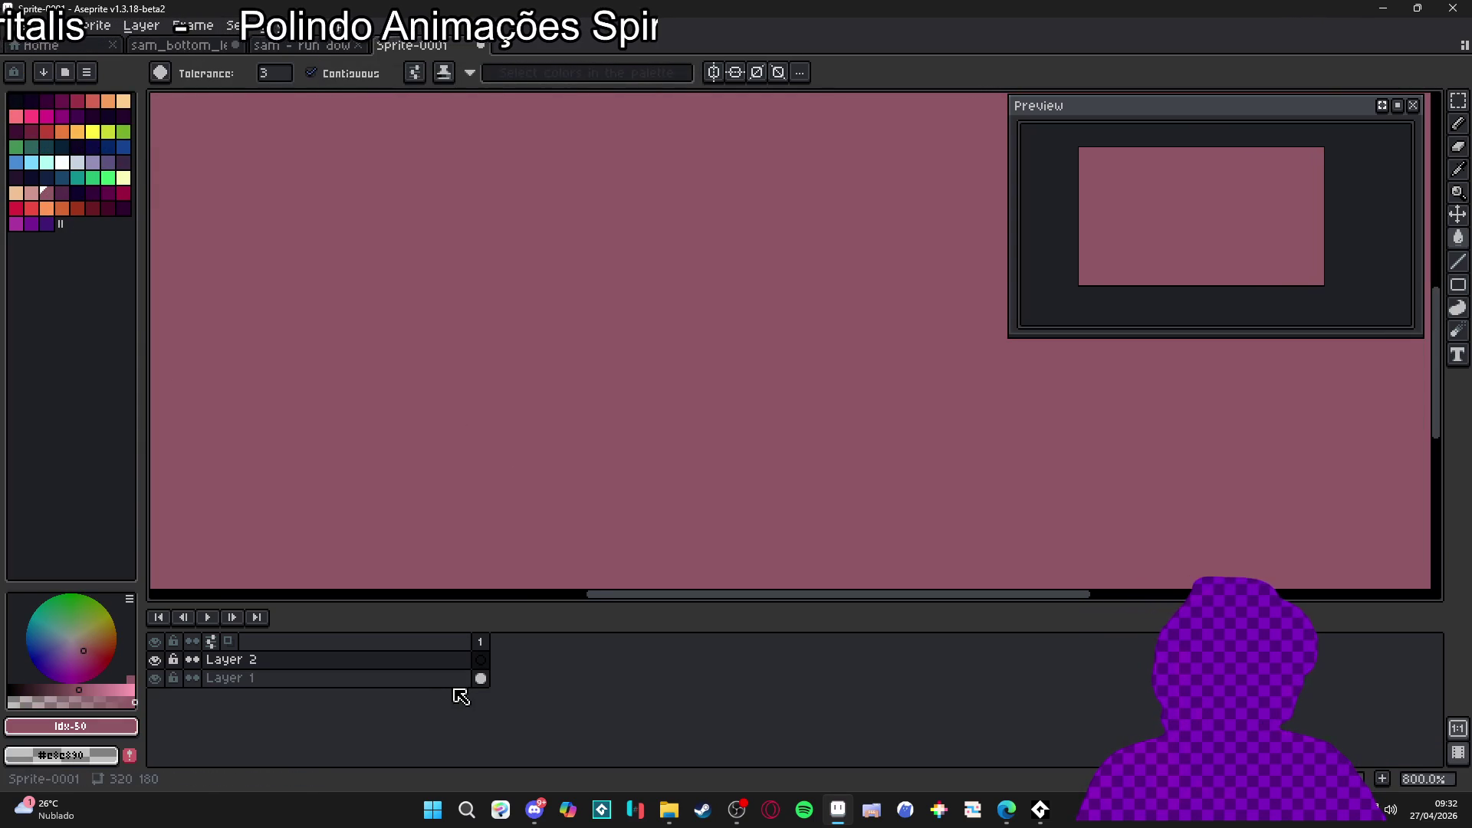
click(16, 161)
click(476, 536)
click(481, 660)
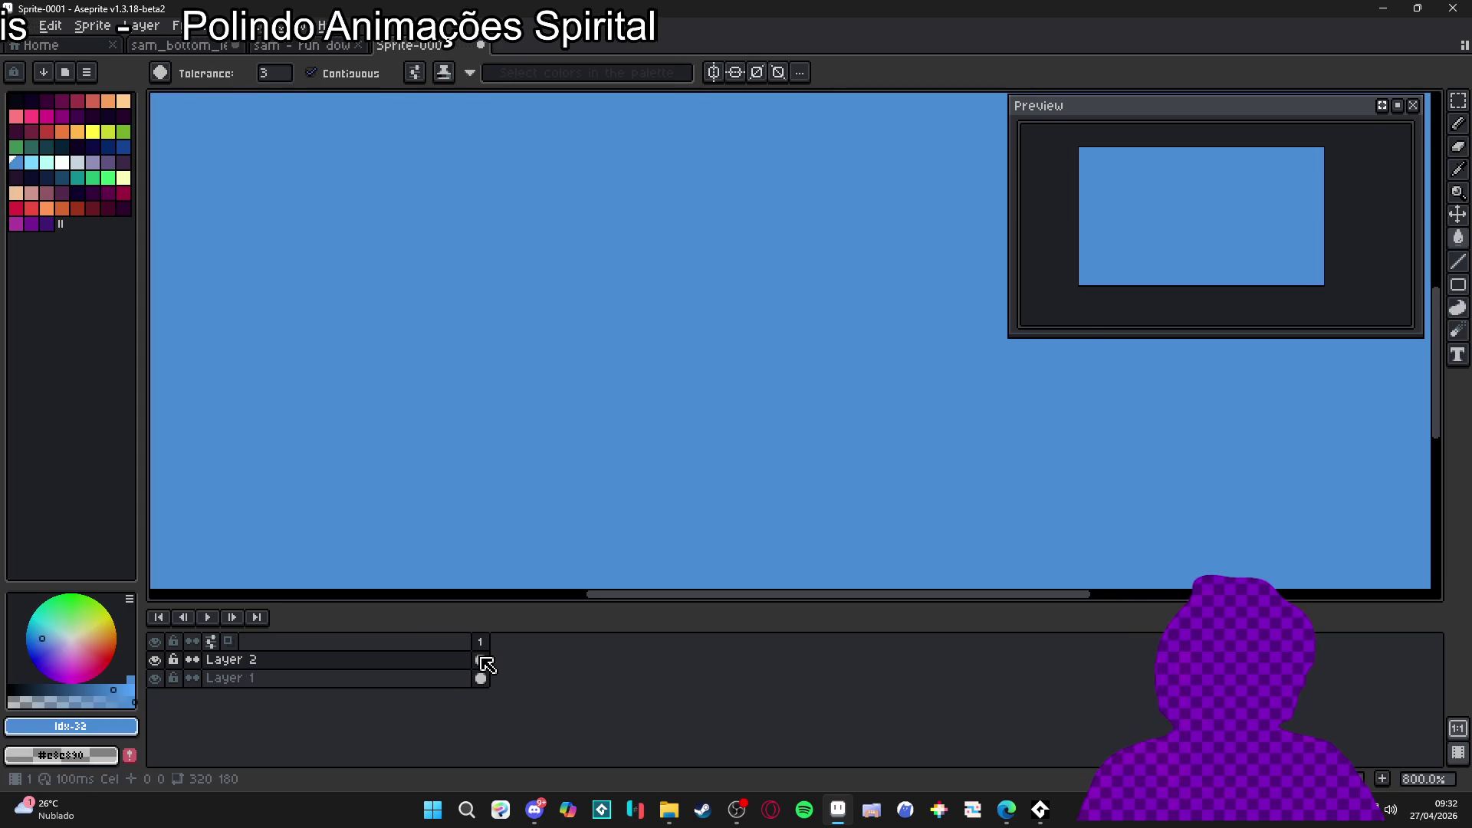
Step: Add Layer 3 and draw a curved purple pencil stroke on the blue canvas
key(shift+n)
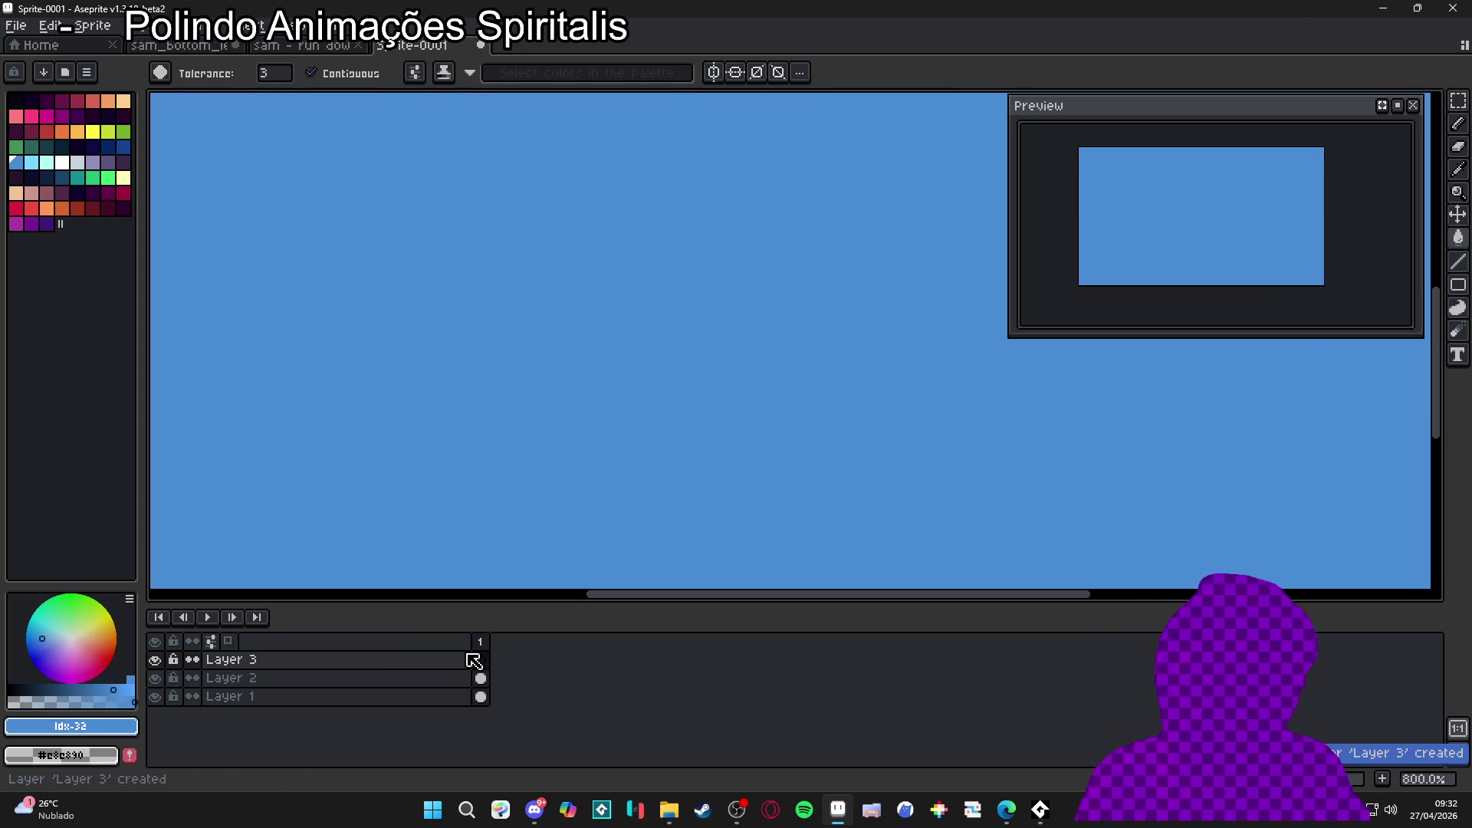
click(84, 187)
key(b)
key(5)
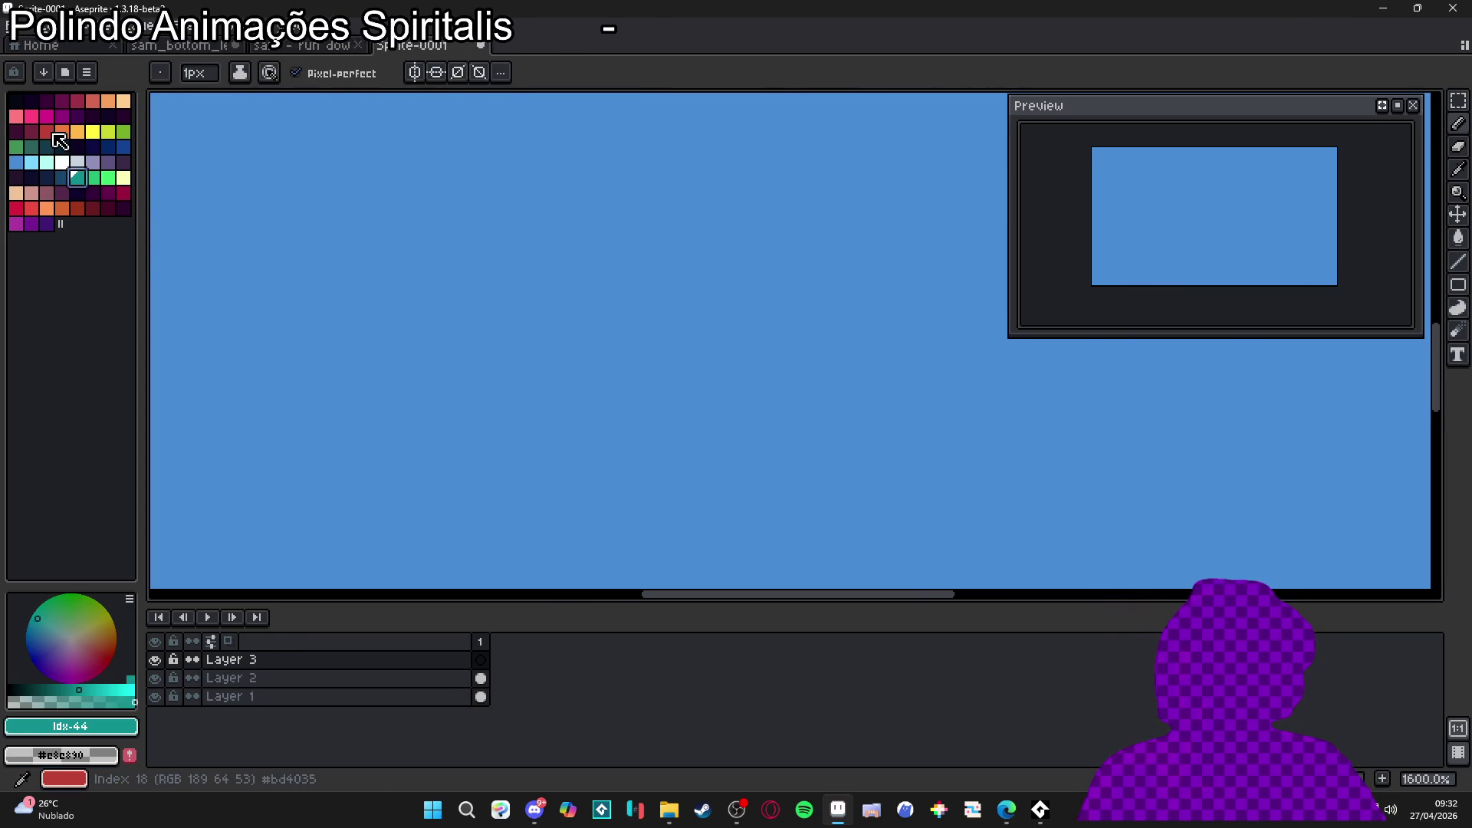
click(109, 169)
scroll(493, 260, down, 1)
mouse_move(563, 342)
mouse_down()
mouse_move(694, 341)
mouse_move(575, 368)
mouse_move(540, 404)
mouse_up()
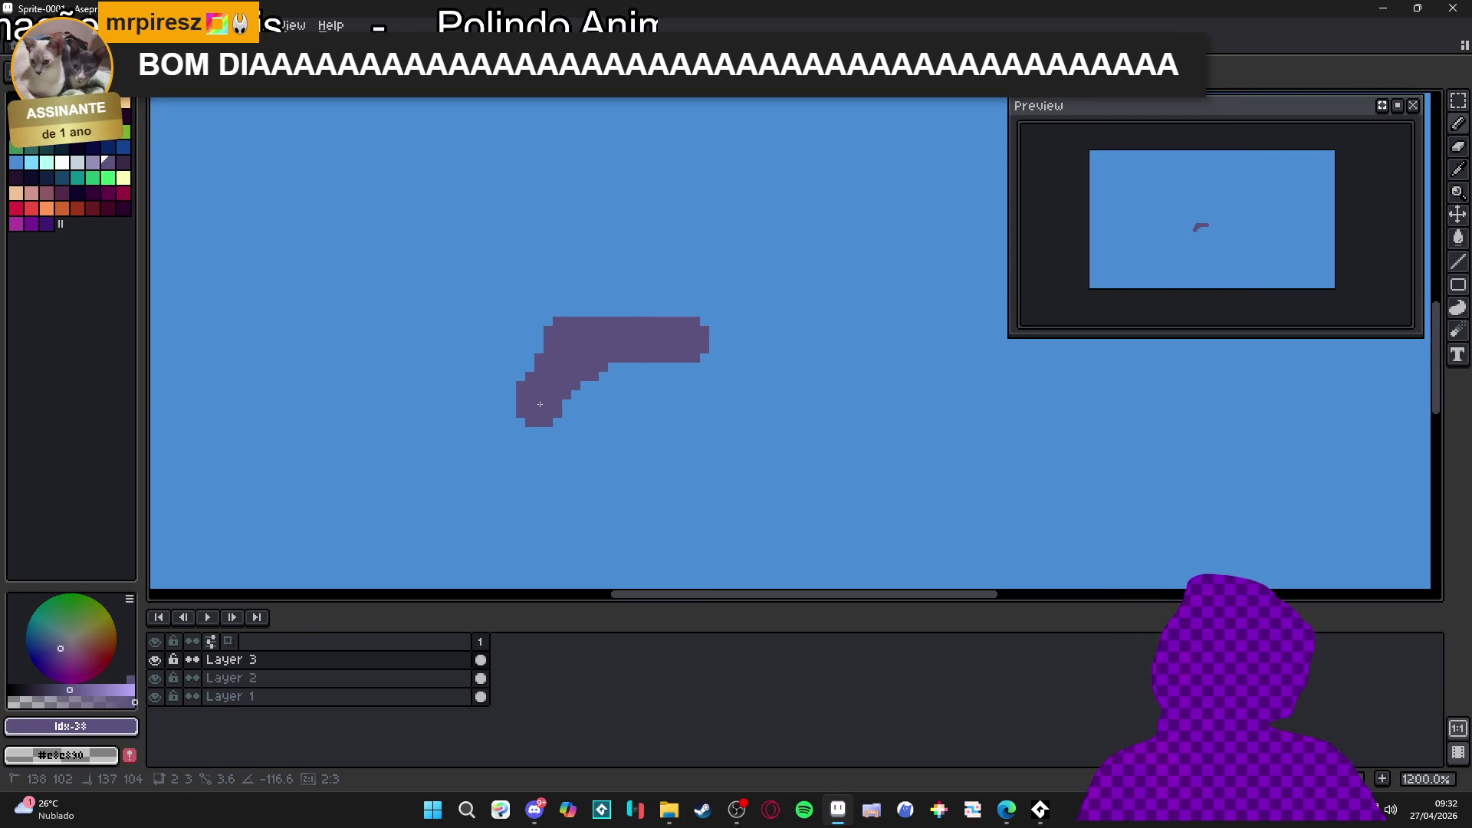